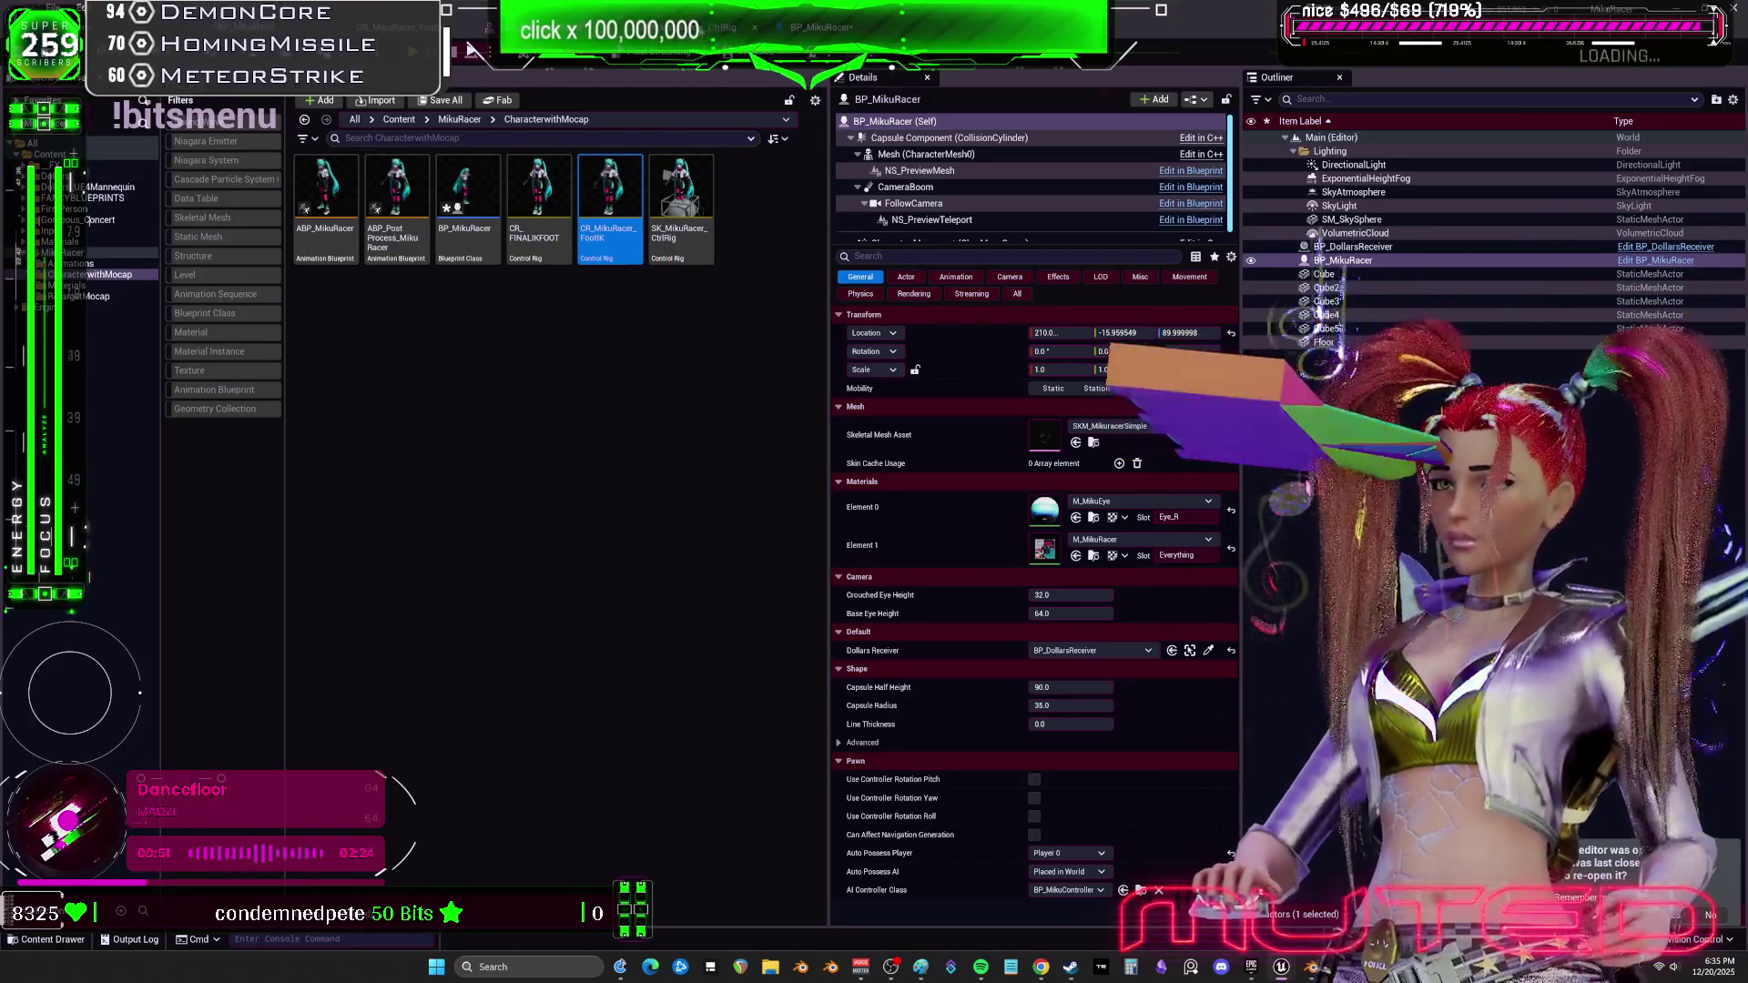
In SK_MikuRacer_CtrlRig, wire the Break Transform X output into pelvis_ctrl Set Transform's translation X.
{"action": "key", "text": "alt+Tab"}
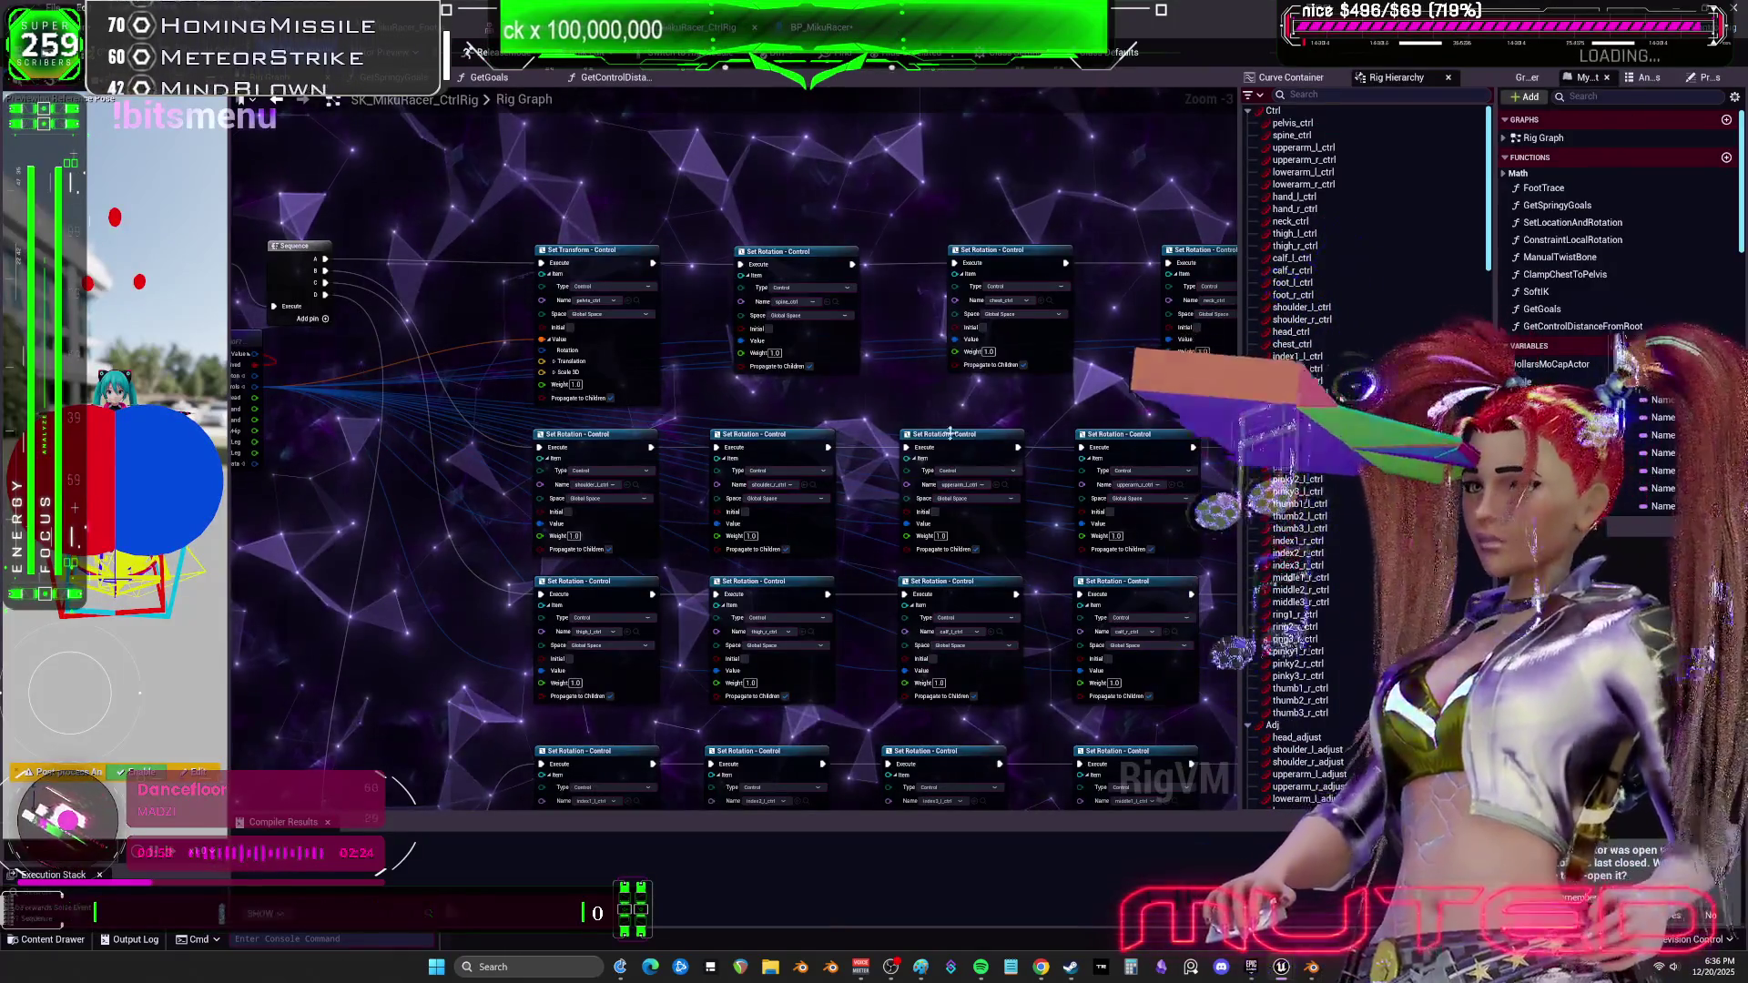
{"action": "scroll", "coordinate": [930, 449], "scroll_direction": "down", "scroll_amount": 2}
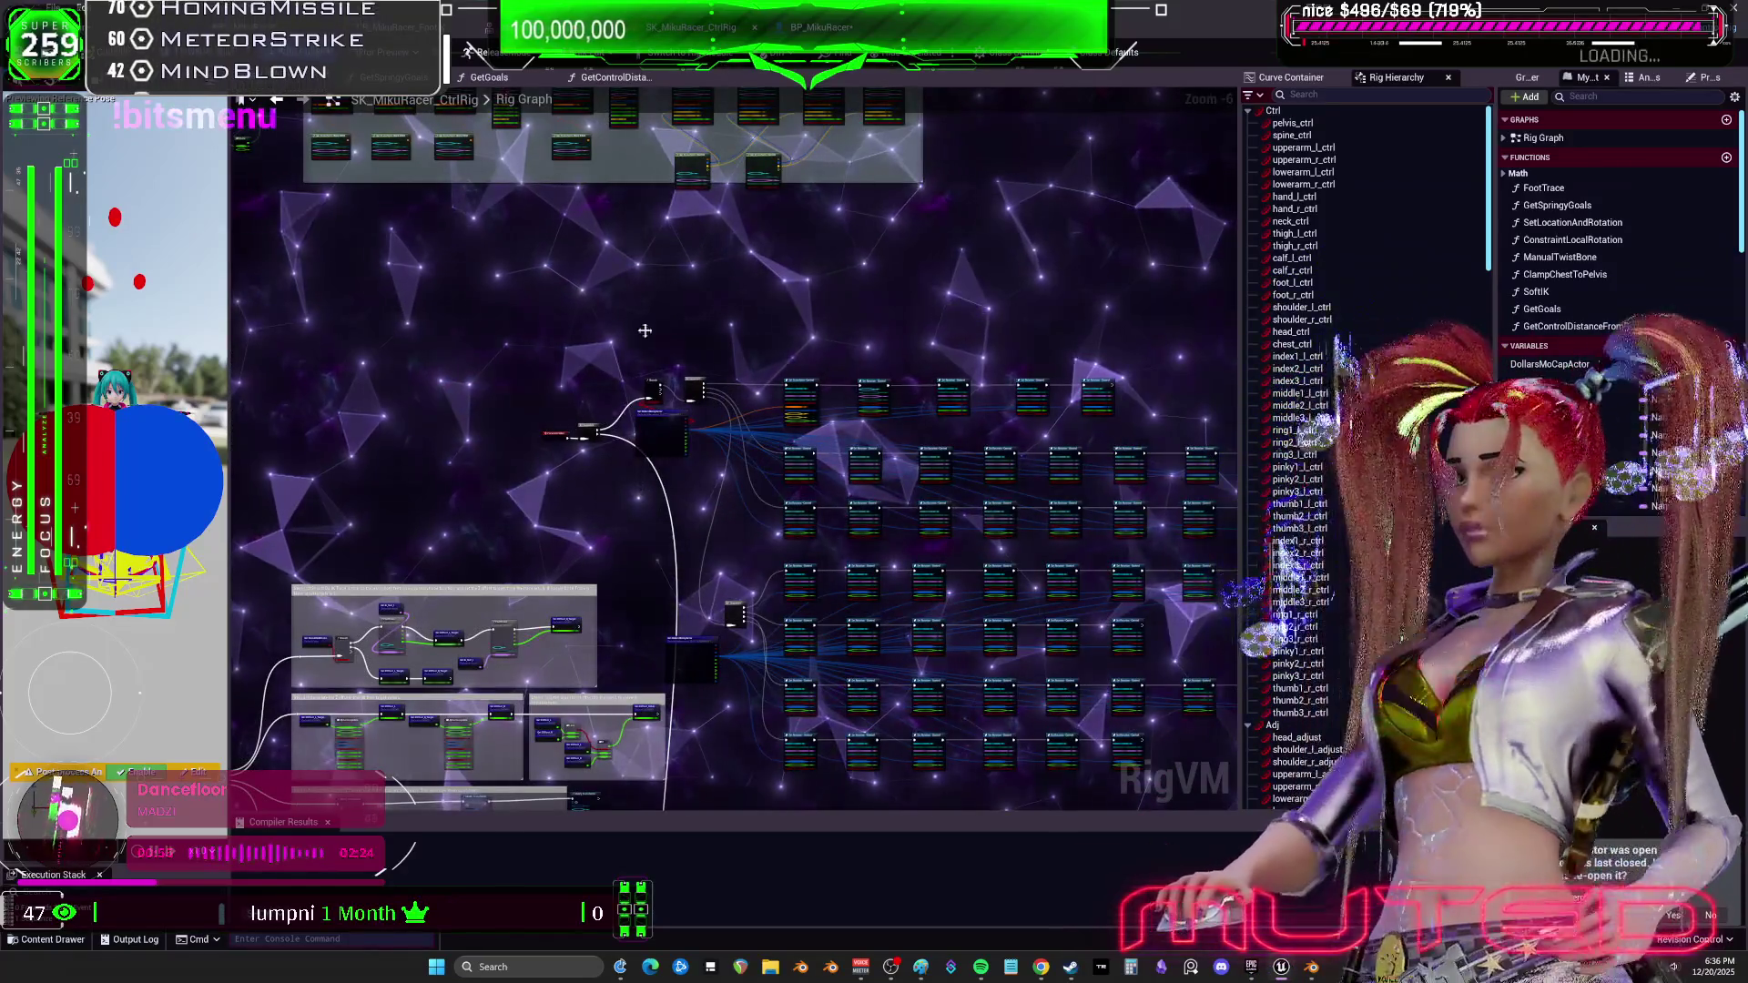
{"action": "mouse_move", "coordinate": [689, 496]}
{"action": "left_mouse_down"}
{"action": "mouse_move", "coordinate": [882, 676]}
{"action": "mouse_move", "coordinate": [956, 558]}
{"action": "mouse_move", "coordinate": [905, 292]}
{"action": "left_mouse_up"}
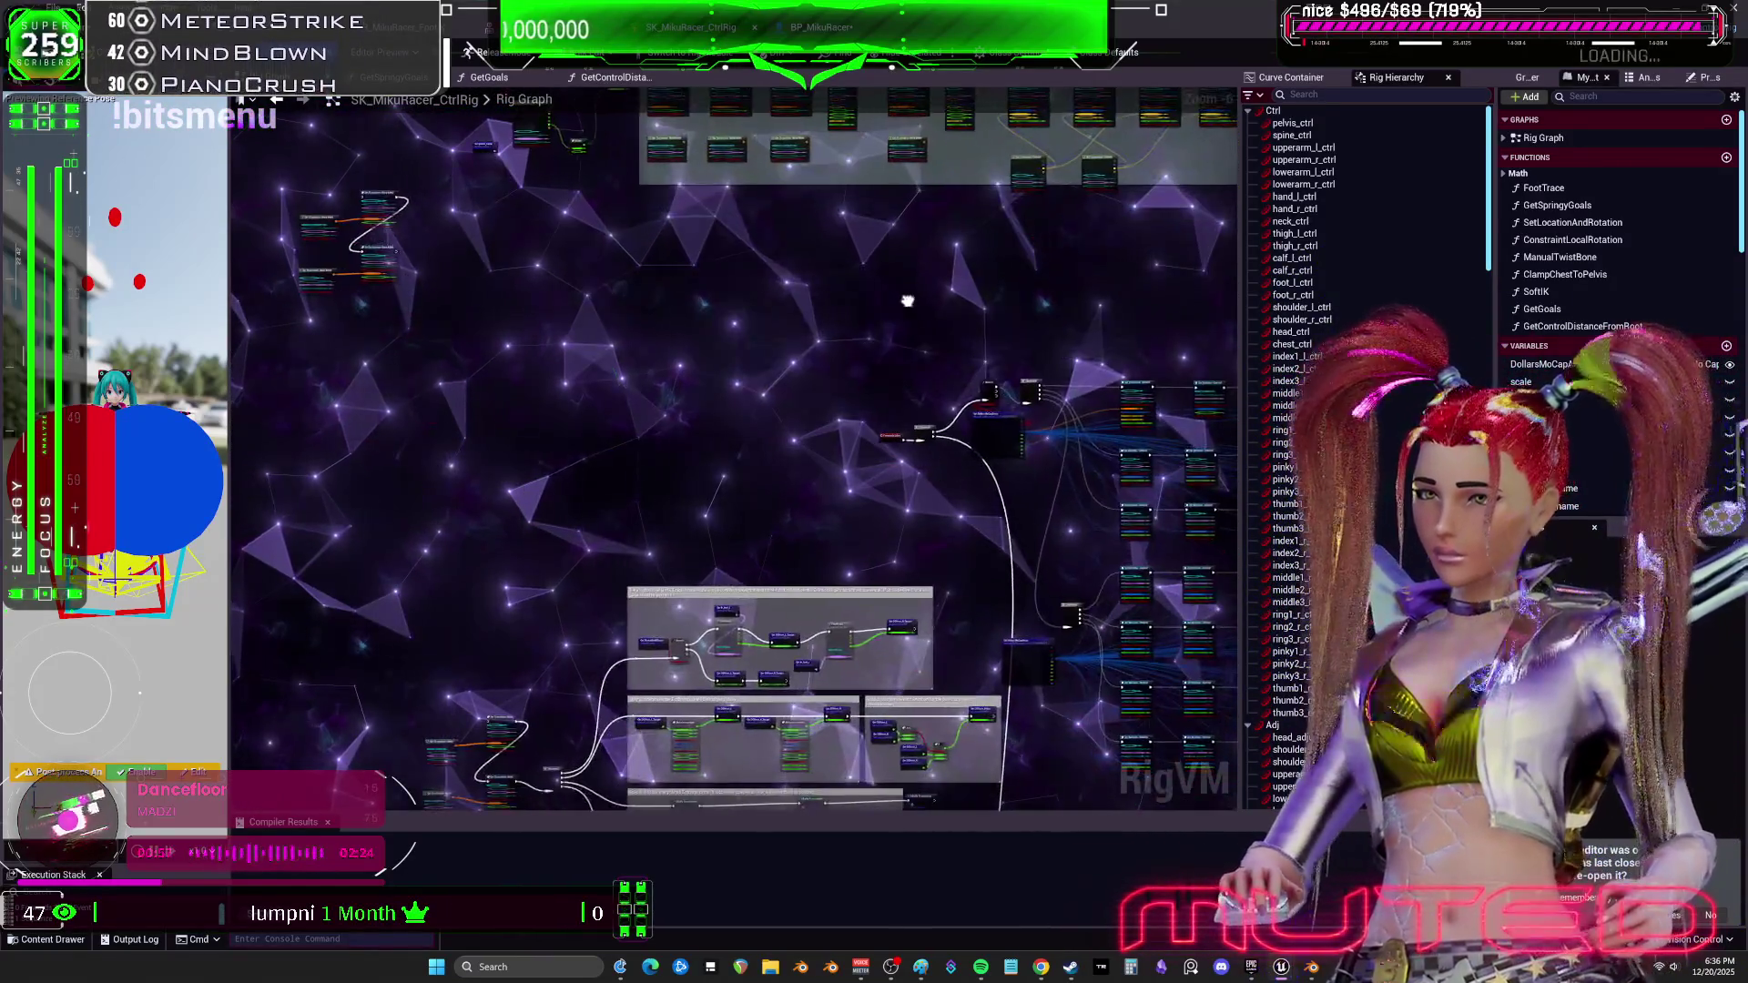
{"action": "scroll", "coordinate": [733, 315], "scroll_direction": "up", "scroll_amount": 6}
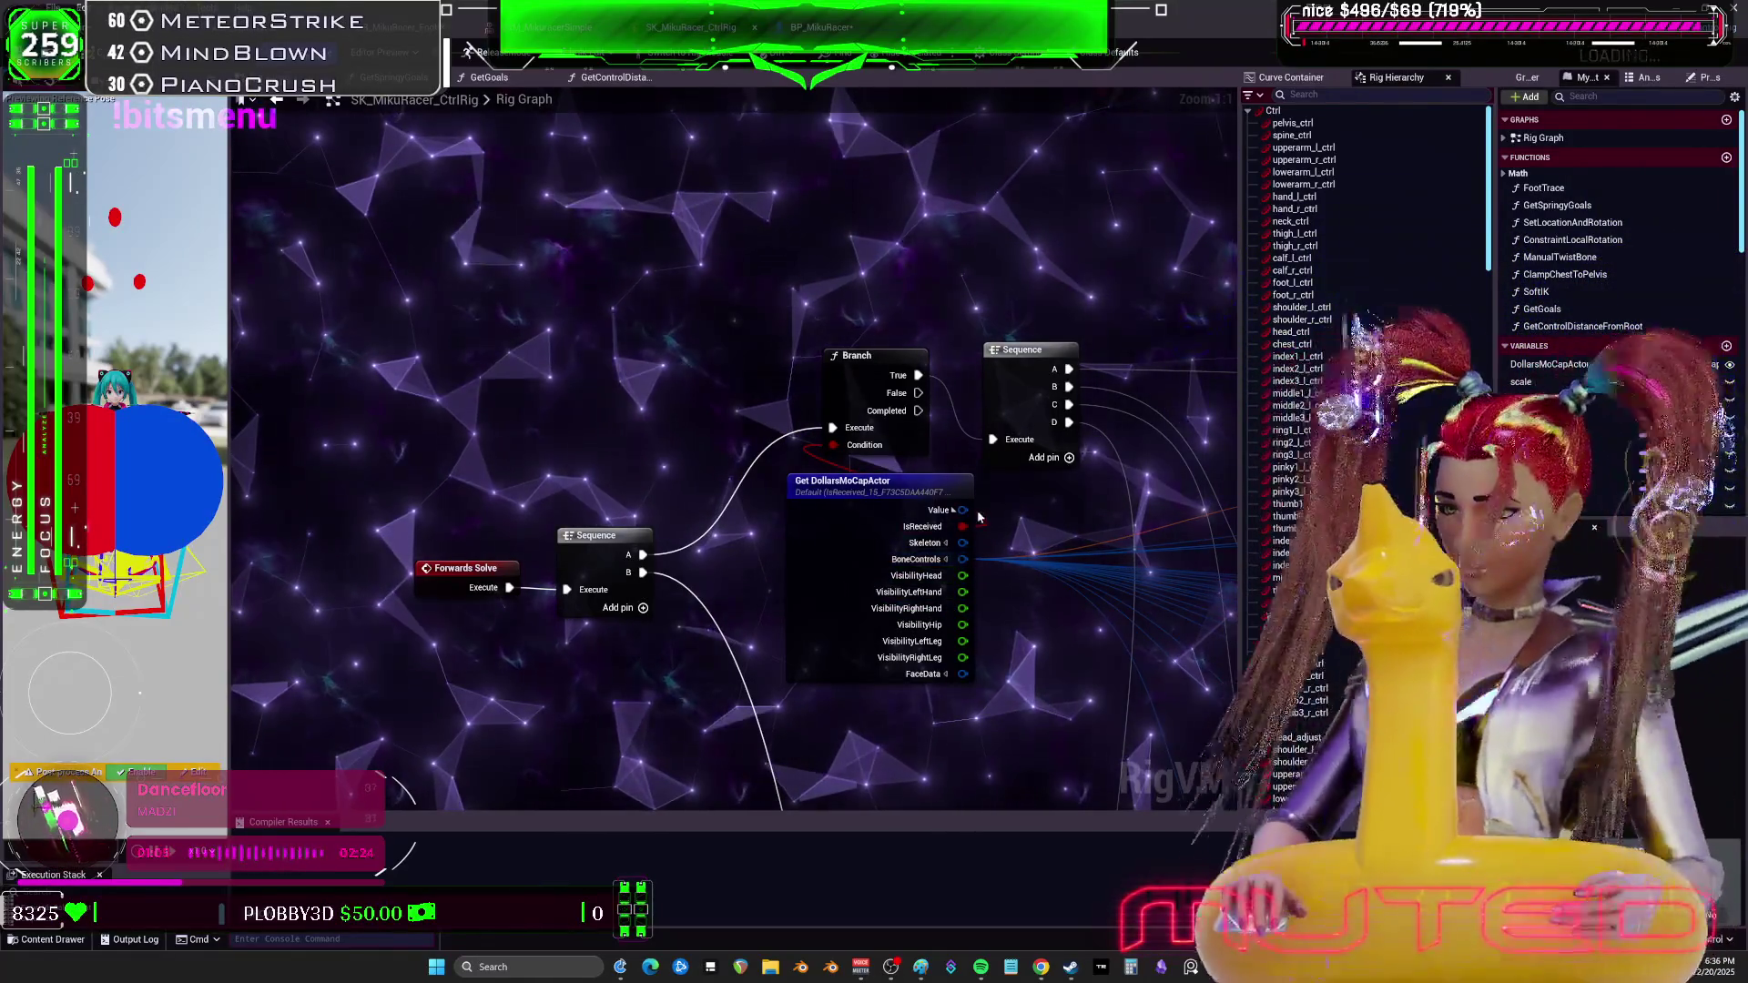
{"action": "left_click_drag", "start_coordinate": [950, 625], "coordinate": [689, 521]}
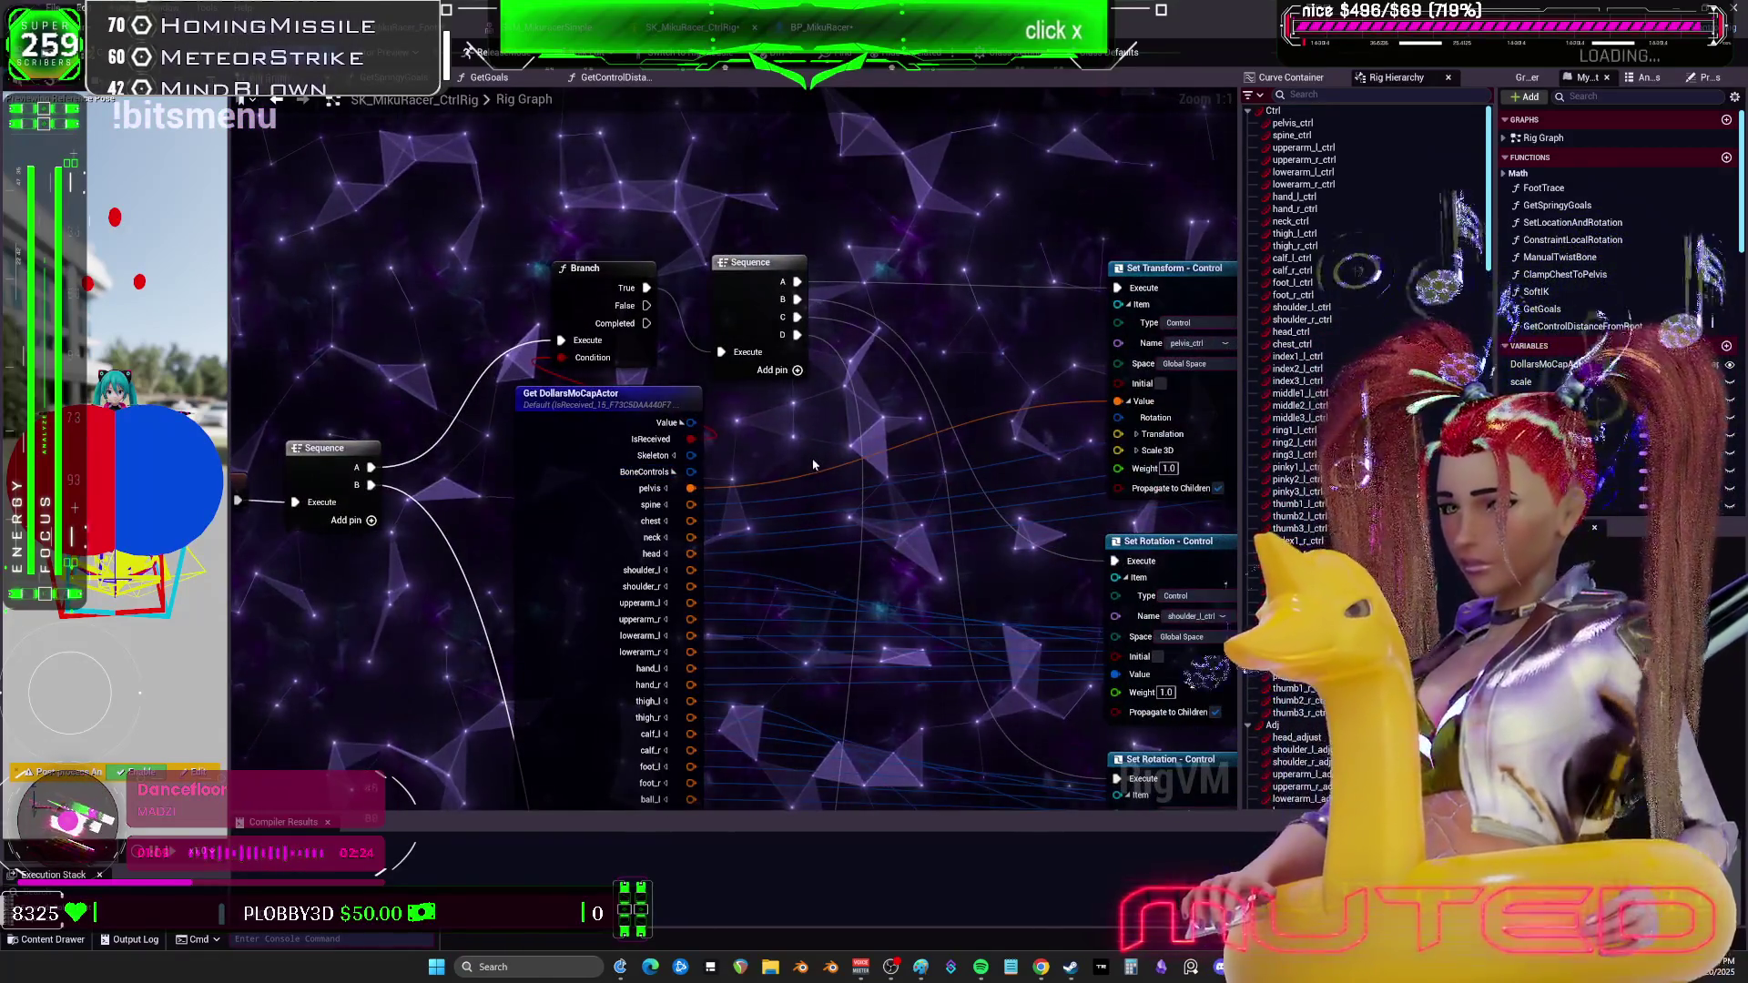
{"action": "left_click_drag", "start_coordinate": [1087, 412], "coordinate": [769, 418]}
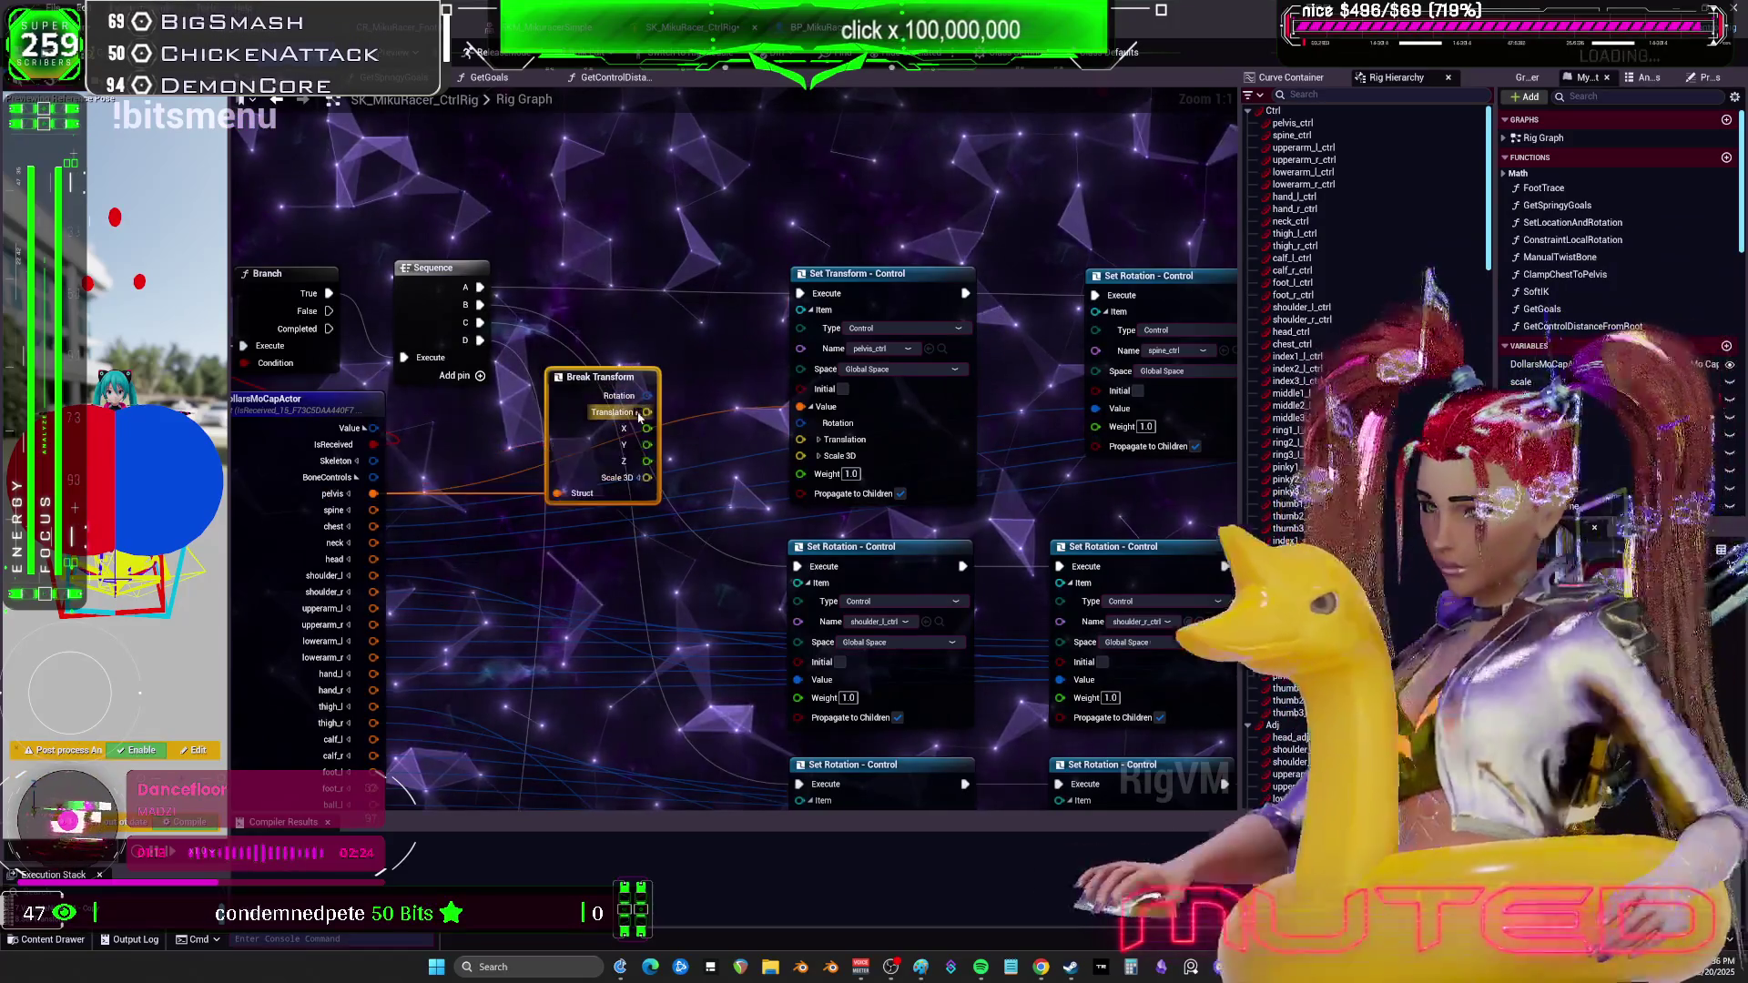
{"action": "left_click_drag", "start_coordinate": [726, 470], "coordinate": [815, 450]}
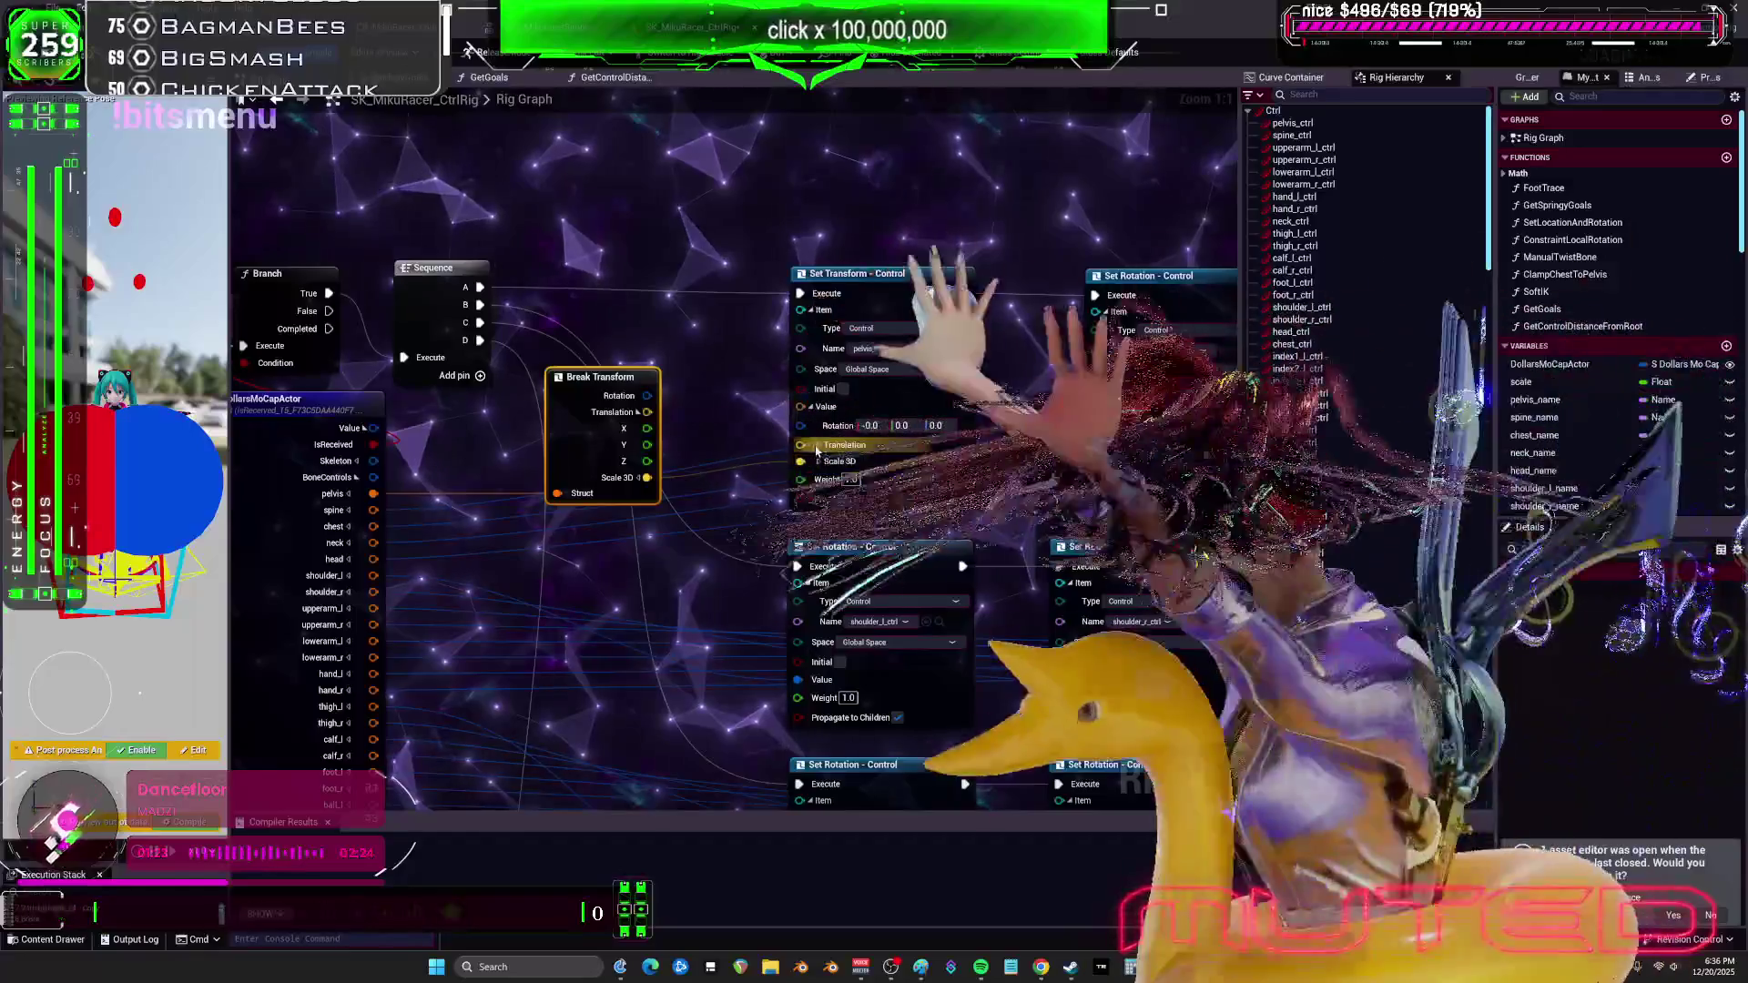
{"action": "left_click_drag", "start_coordinate": [874, 273], "coordinate": [879, 212]}
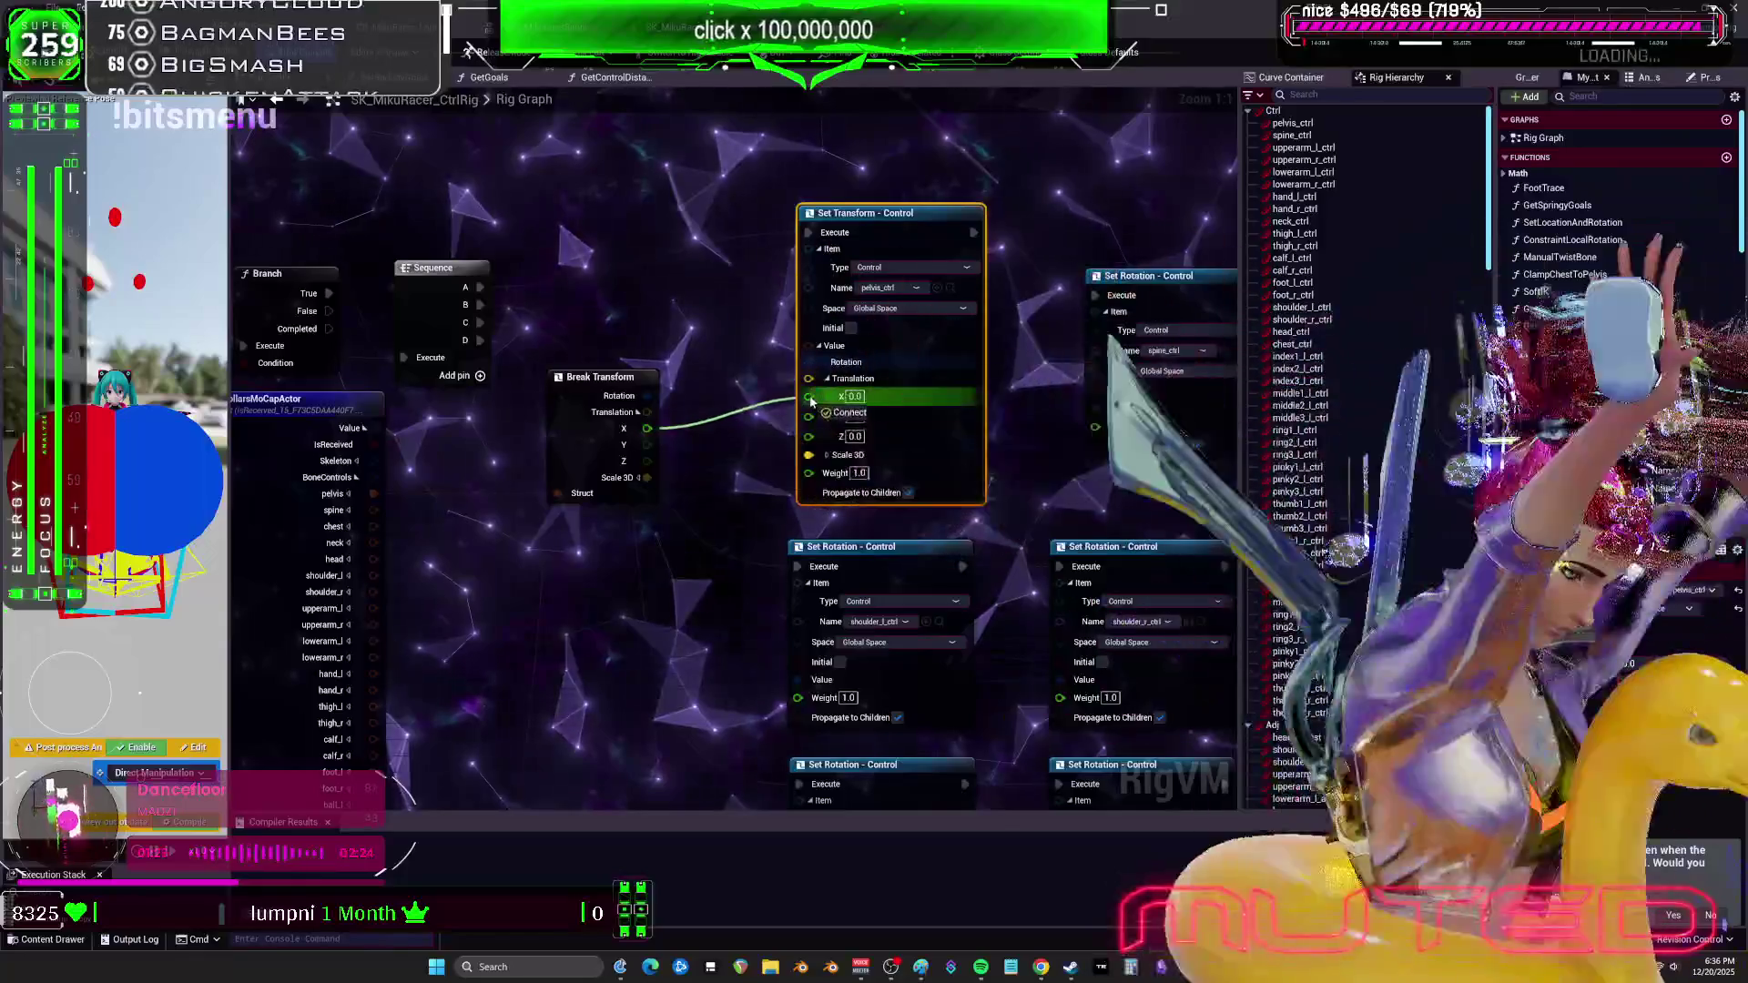
{"action": "left_click_drag", "start_coordinate": [811, 401], "coordinate": [810, 401]}
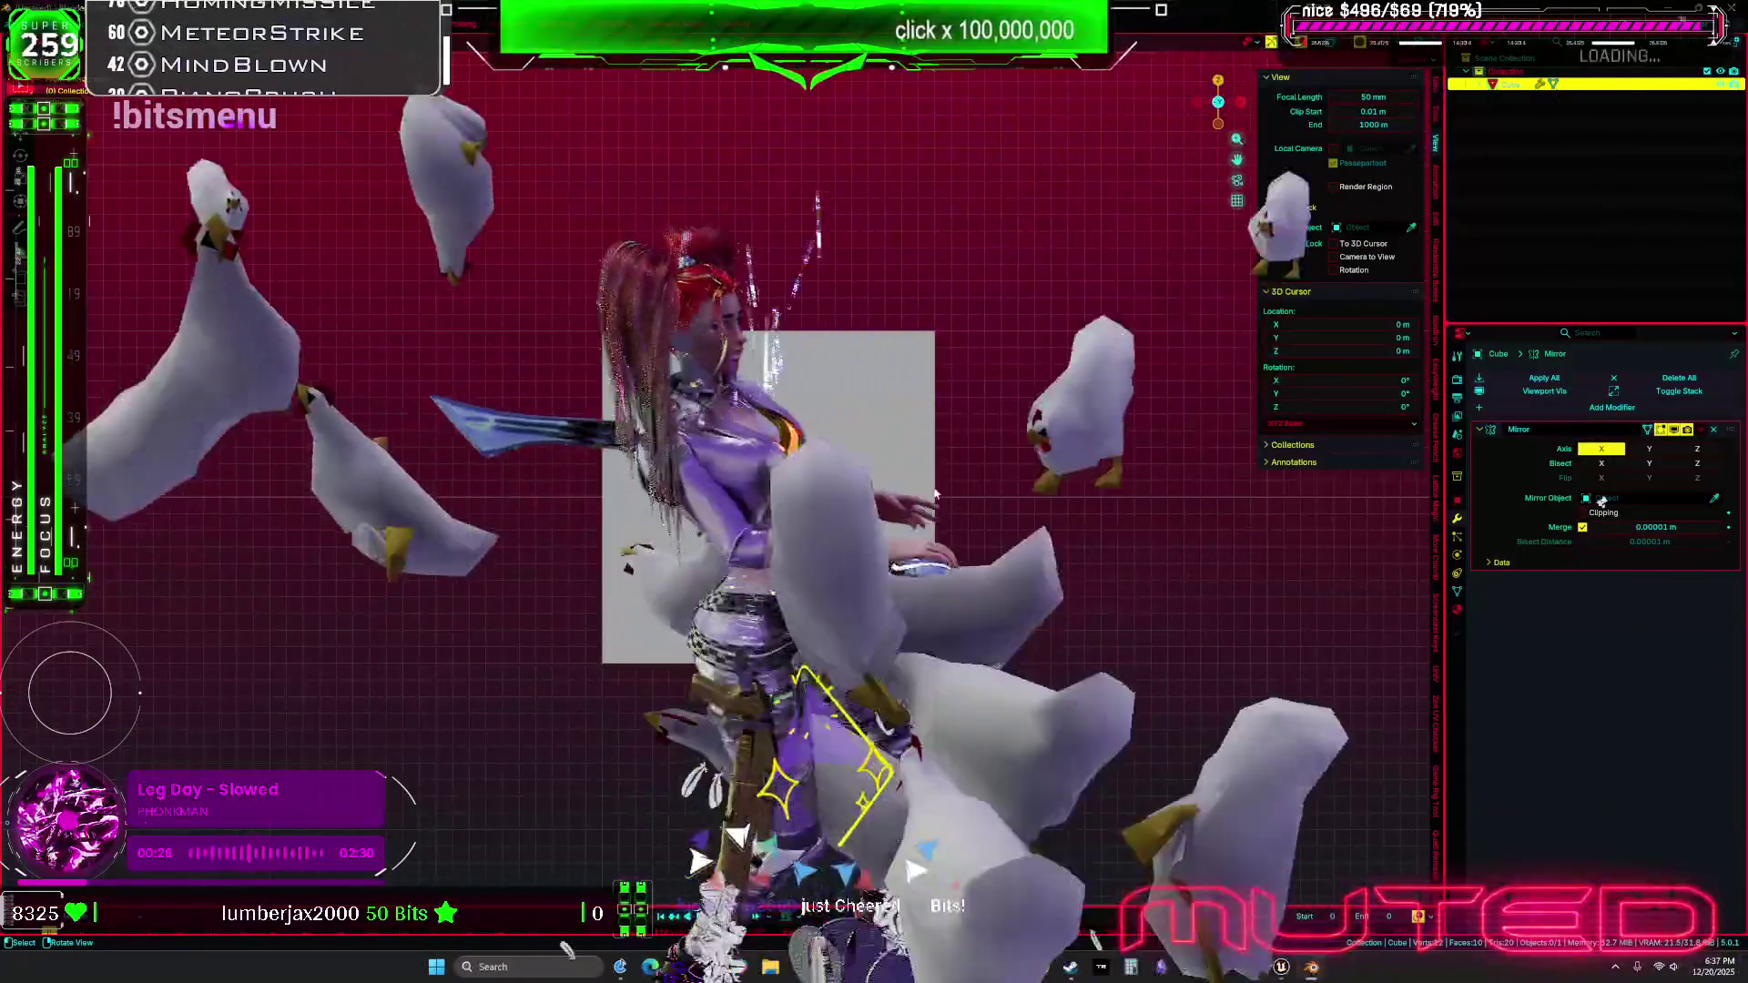
Move the selected cube face outward along X into a T shape.
{"action": "scroll", "coordinate": [935, 494], "scroll_direction": "down", "scroll_amount": 3}
{"action": "left_click_drag", "start_coordinate": [934, 494], "coordinate": [892, 466]}
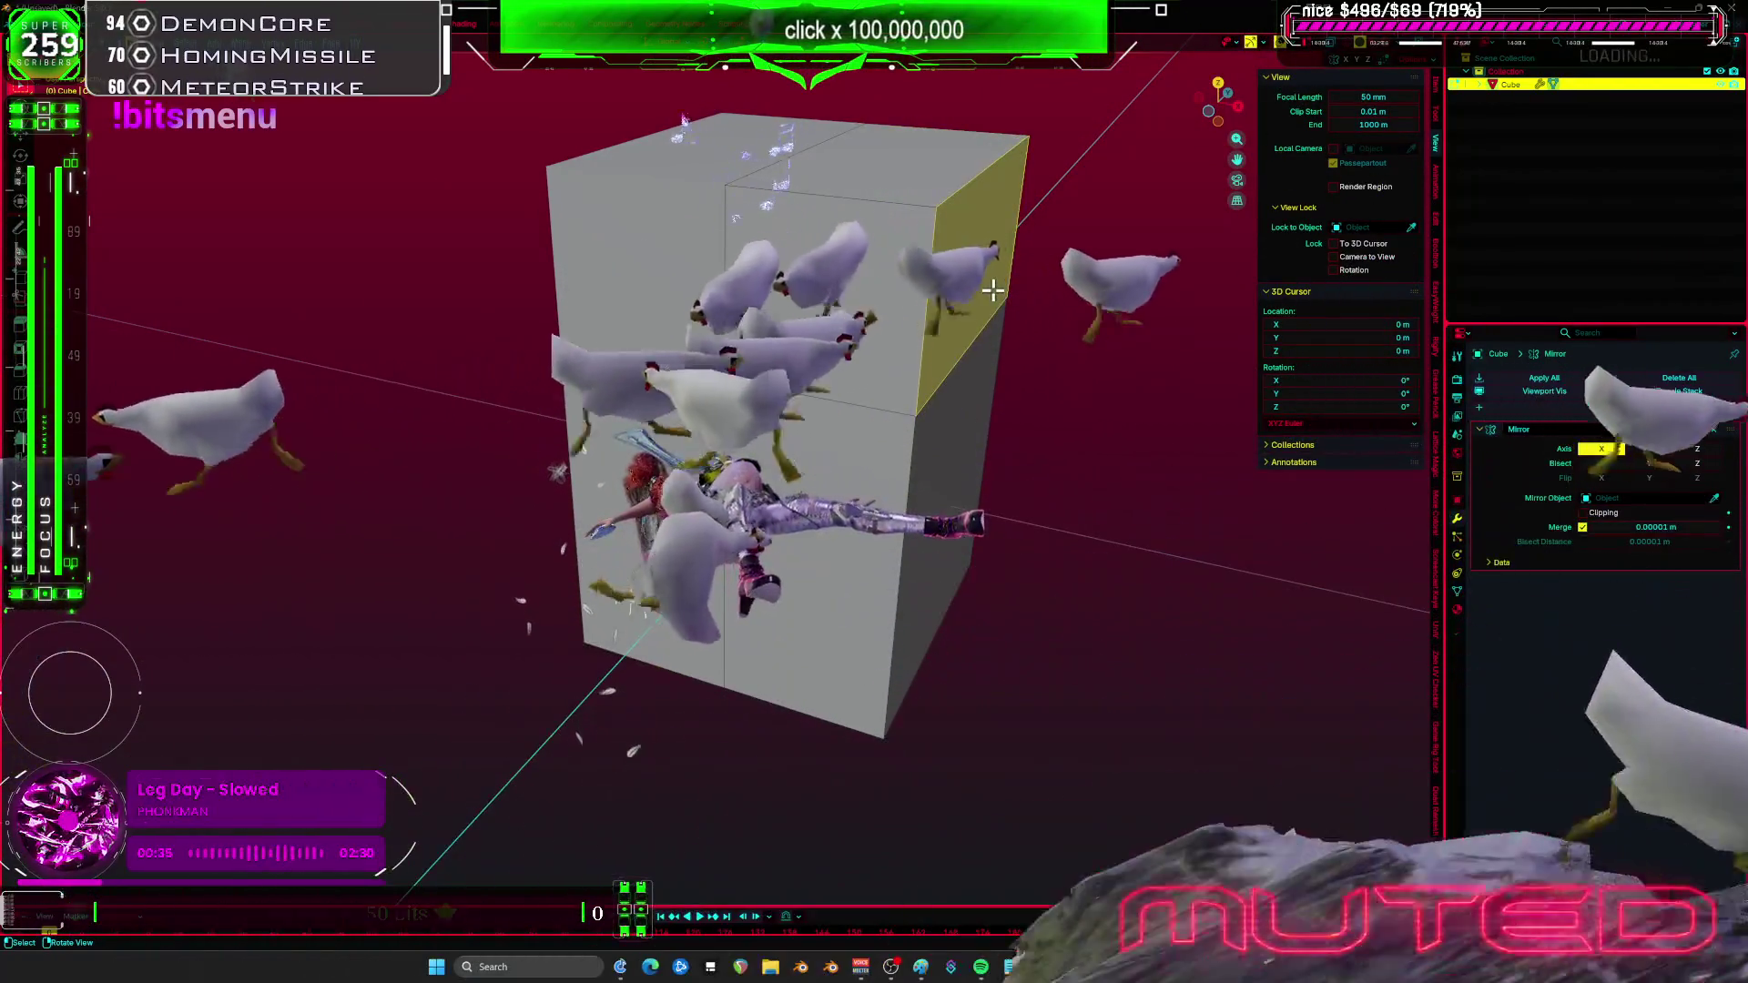
{"action": "key", "text": "g"}
{"action": "key", "text": "x"}
{"action": "left_click", "coordinate": [1123, 343]}
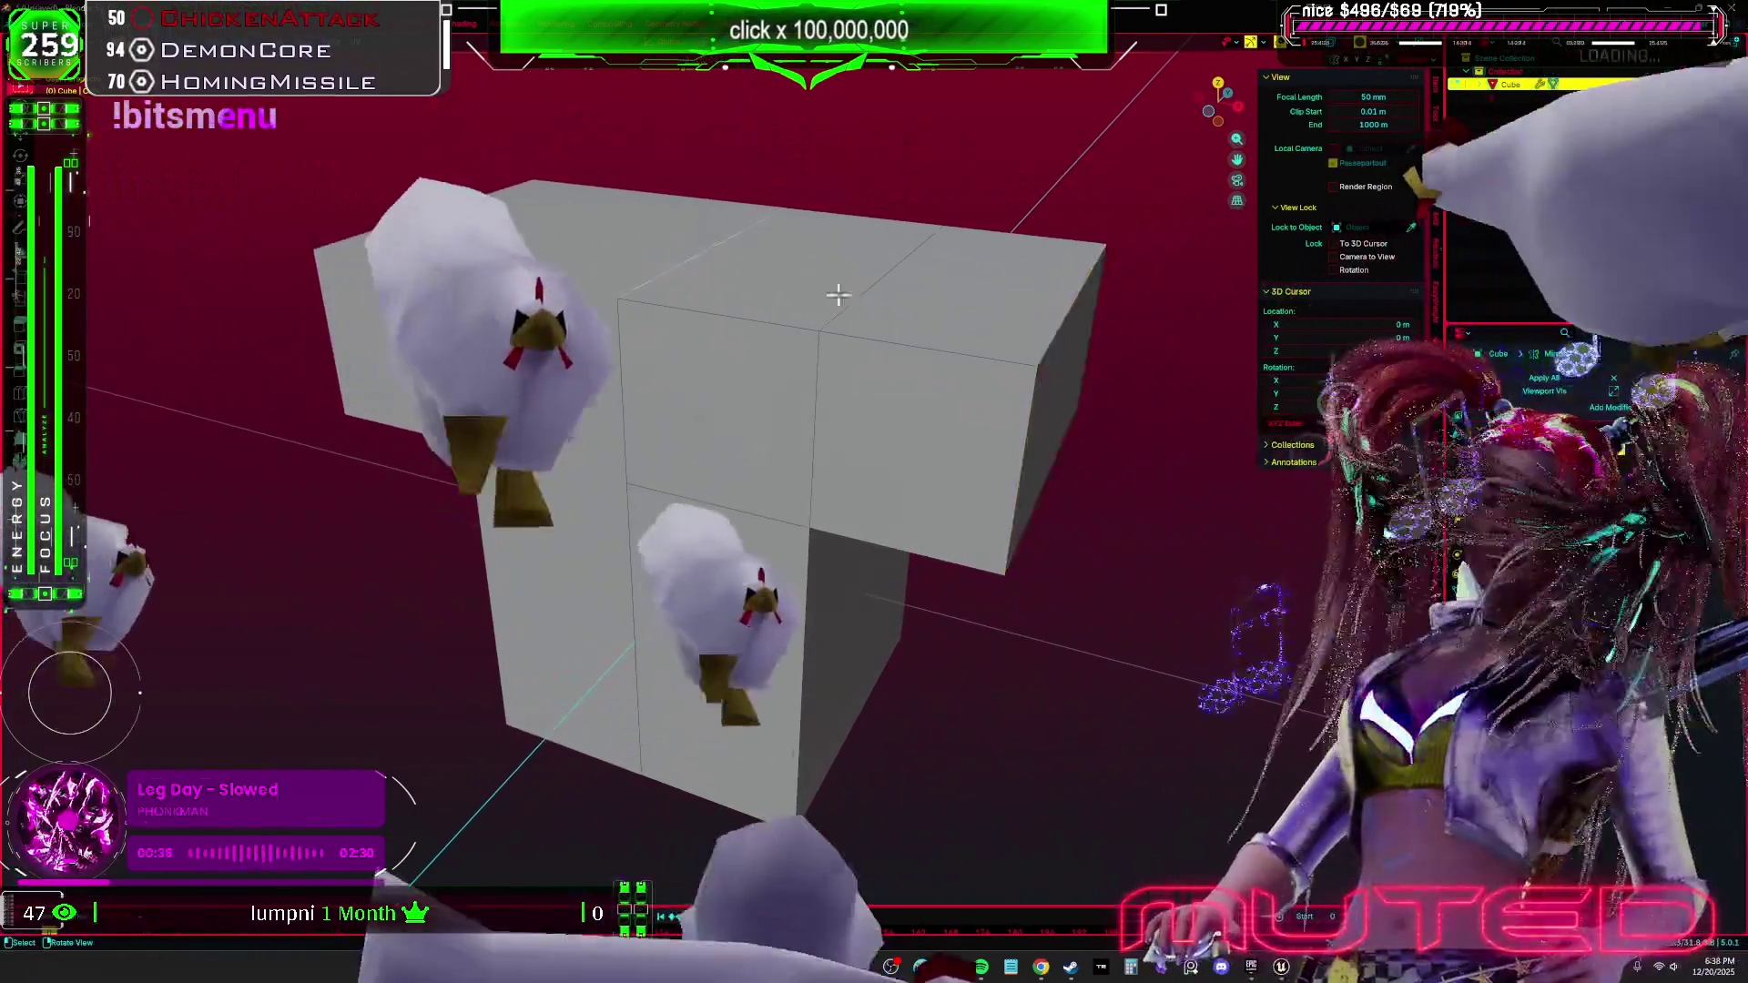
{"action": "mouse_move", "coordinate": [838, 294]}
{"action": "left_mouse_down"}
{"action": "mouse_move", "coordinate": [866, 183]}
{"action": "mouse_move", "coordinate": [885, 337]}
{"action": "left_mouse_up"}
Inset the cube's right end face and extrude it out into an arm.
{"action": "left_click", "coordinate": [1011, 400]}
{"action": "key", "text": "i"}
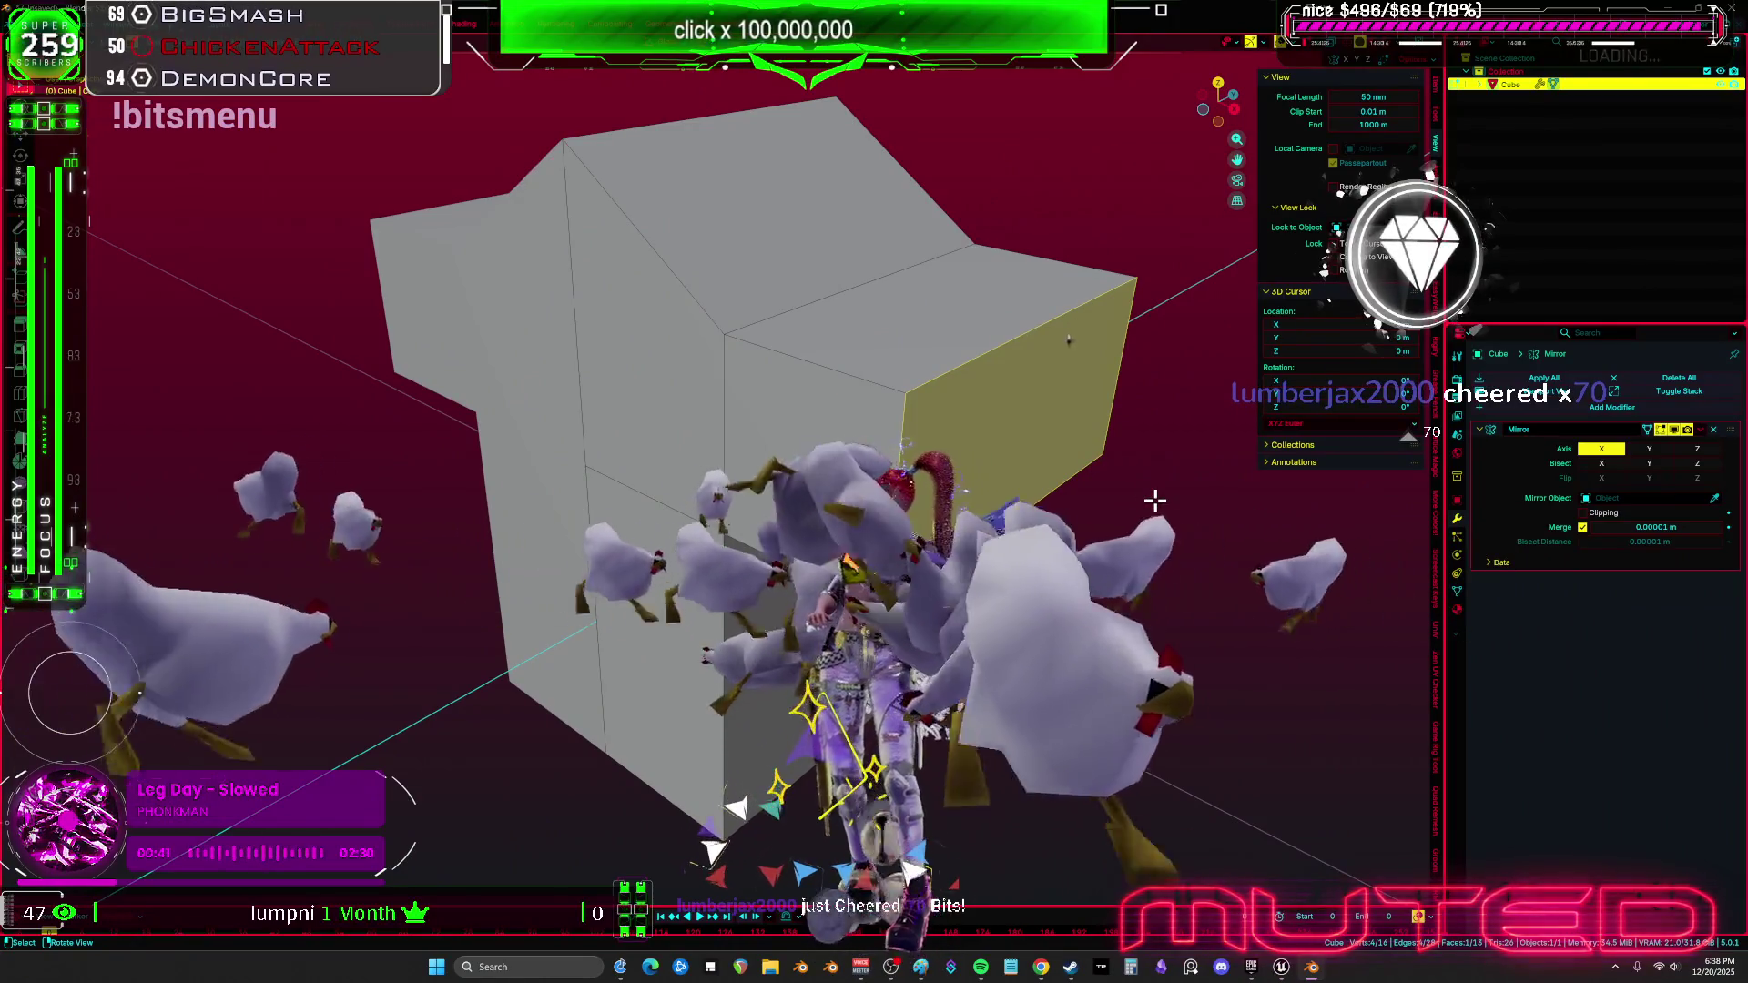
{"action": "mouse_move", "coordinate": [1123, 490]}
{"action": "left_mouse_down"}
{"action": "mouse_move", "coordinate": [910, 405]}
{"action": "mouse_move", "coordinate": [846, 413]}
{"action": "mouse_move", "coordinate": [894, 434]}
{"action": "left_mouse_up"}
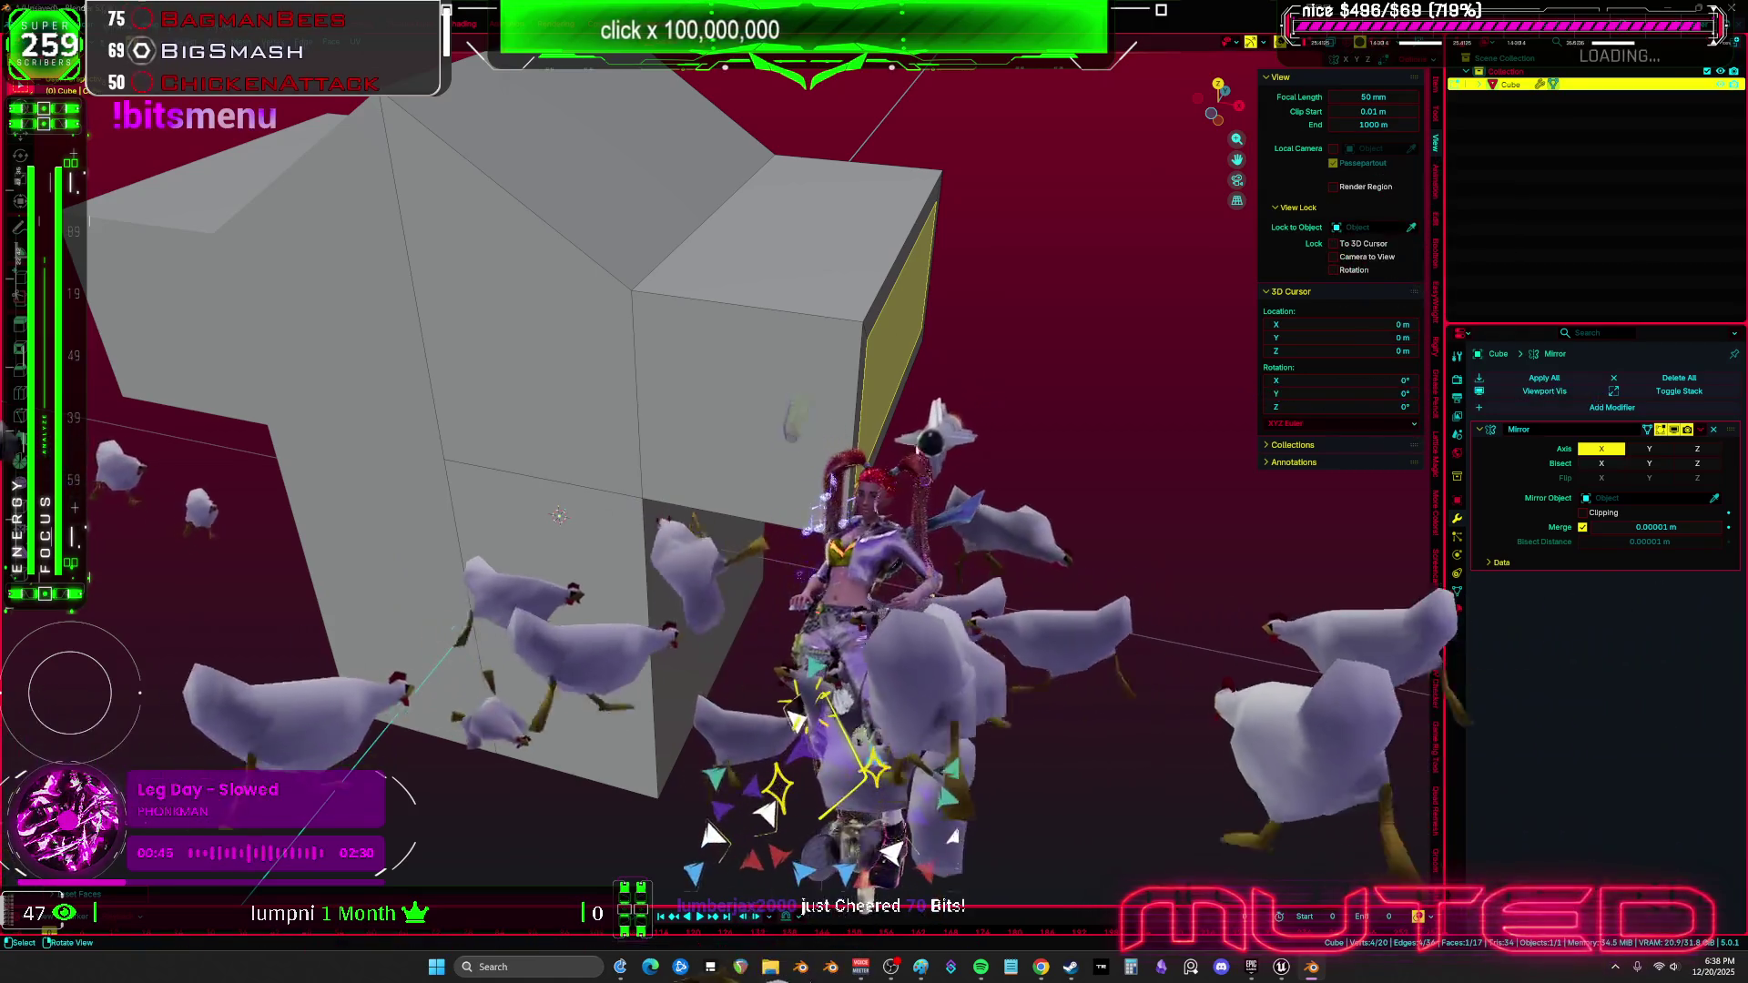
{"action": "key", "text": "e"}
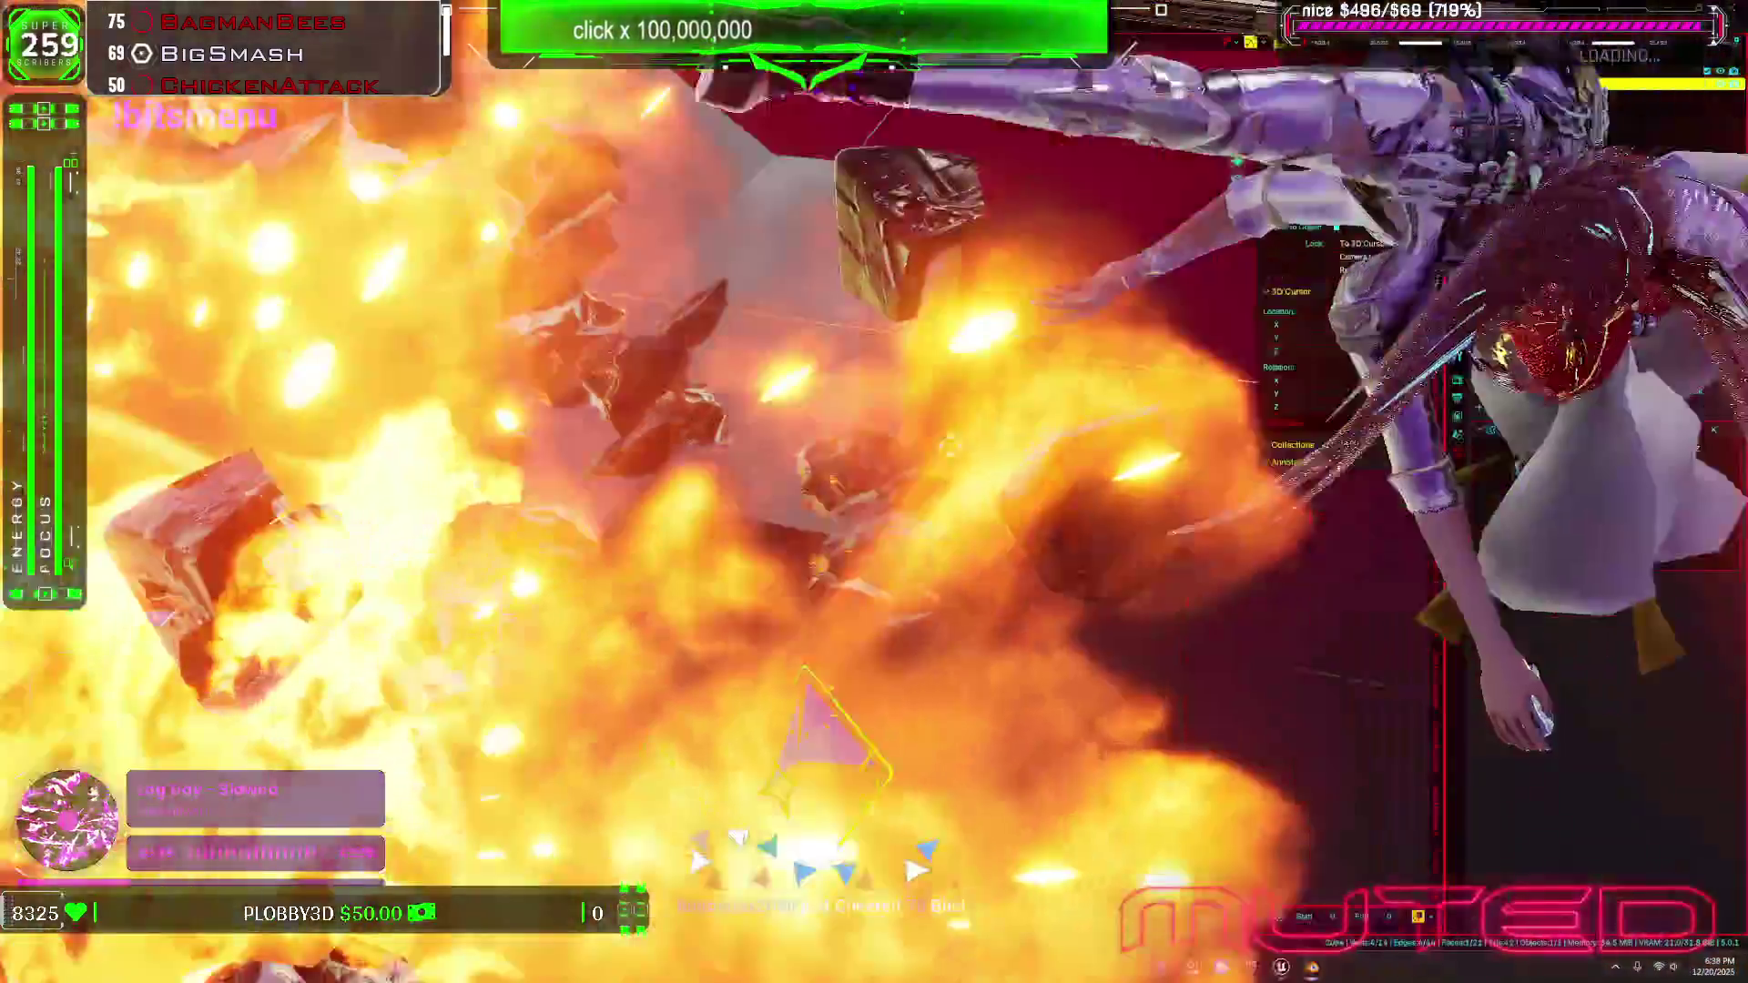
{"action": "left_click", "coordinate": [1040, 481]}
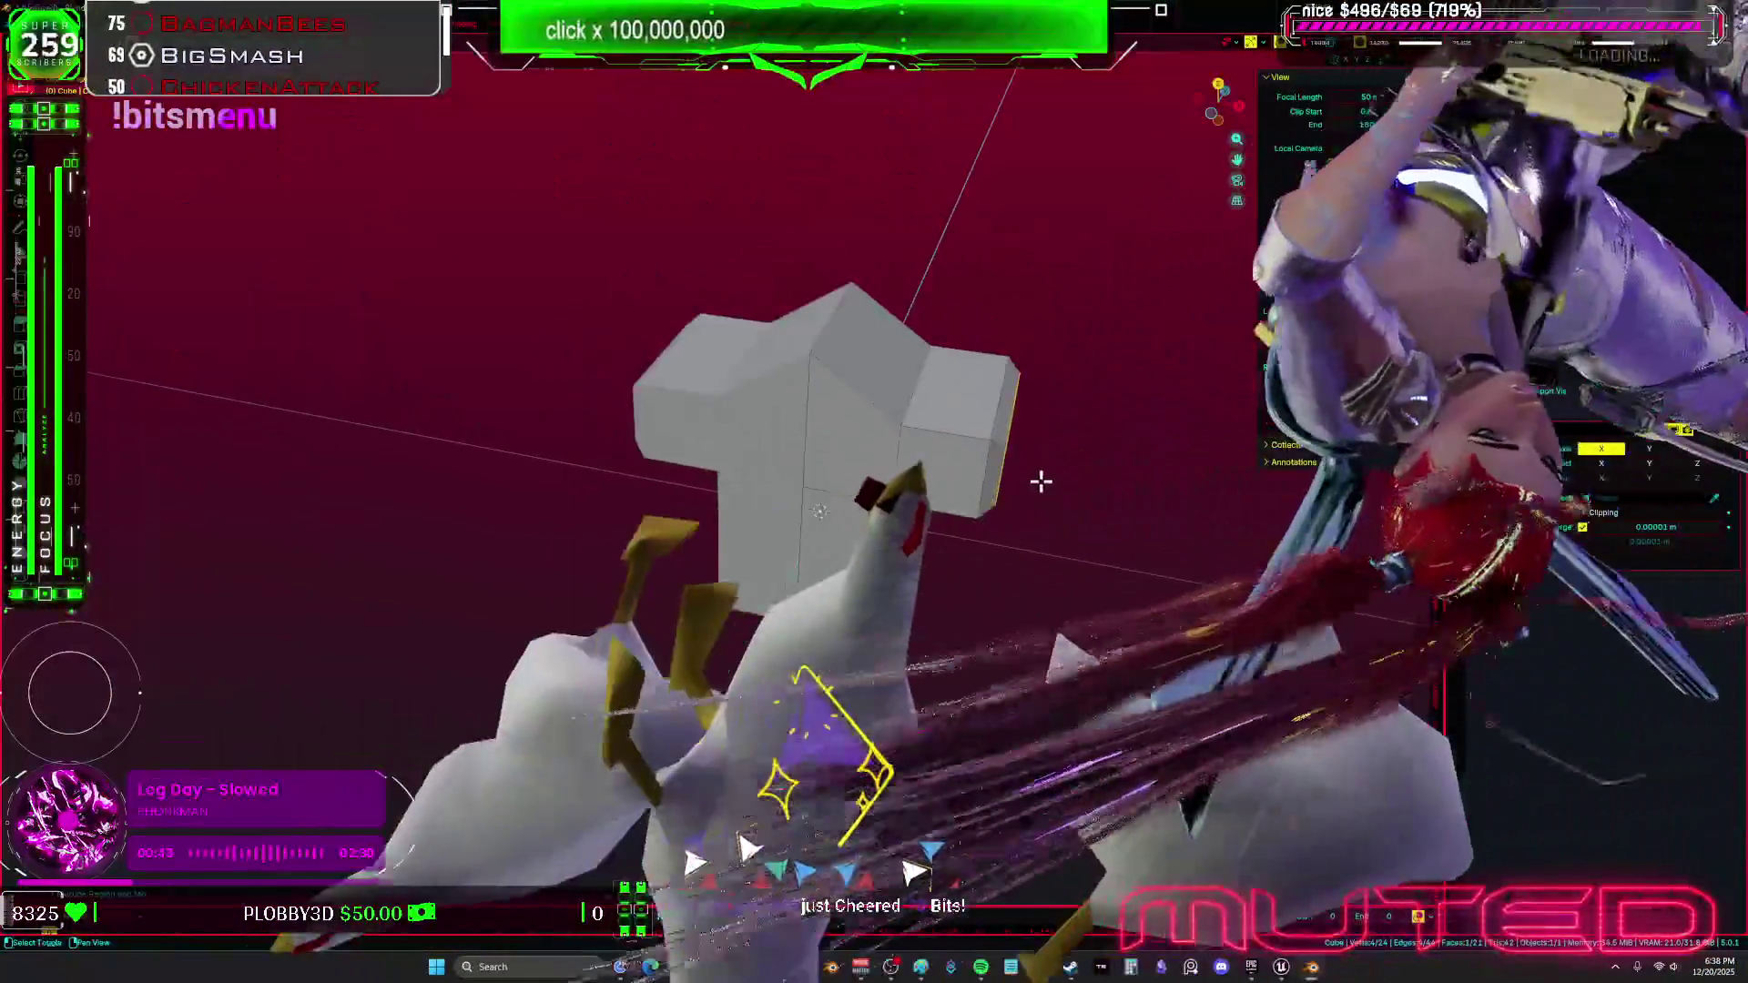
{"action": "mouse_move", "coordinate": [1041, 481]}
{"action": "left_mouse_down"}
{"action": "mouse_move", "coordinate": [940, 456]}
{"action": "mouse_move", "coordinate": [968, 464]}
{"action": "mouse_move", "coordinate": [1007, 425]}
{"action": "mouse_move", "coordinate": [885, 392]}
{"action": "mouse_move", "coordinate": [897, 381]}
{"action": "left_mouse_up"}
{"action": "key", "text": "e"}
{"action": "left_click", "coordinate": [906, 370]}
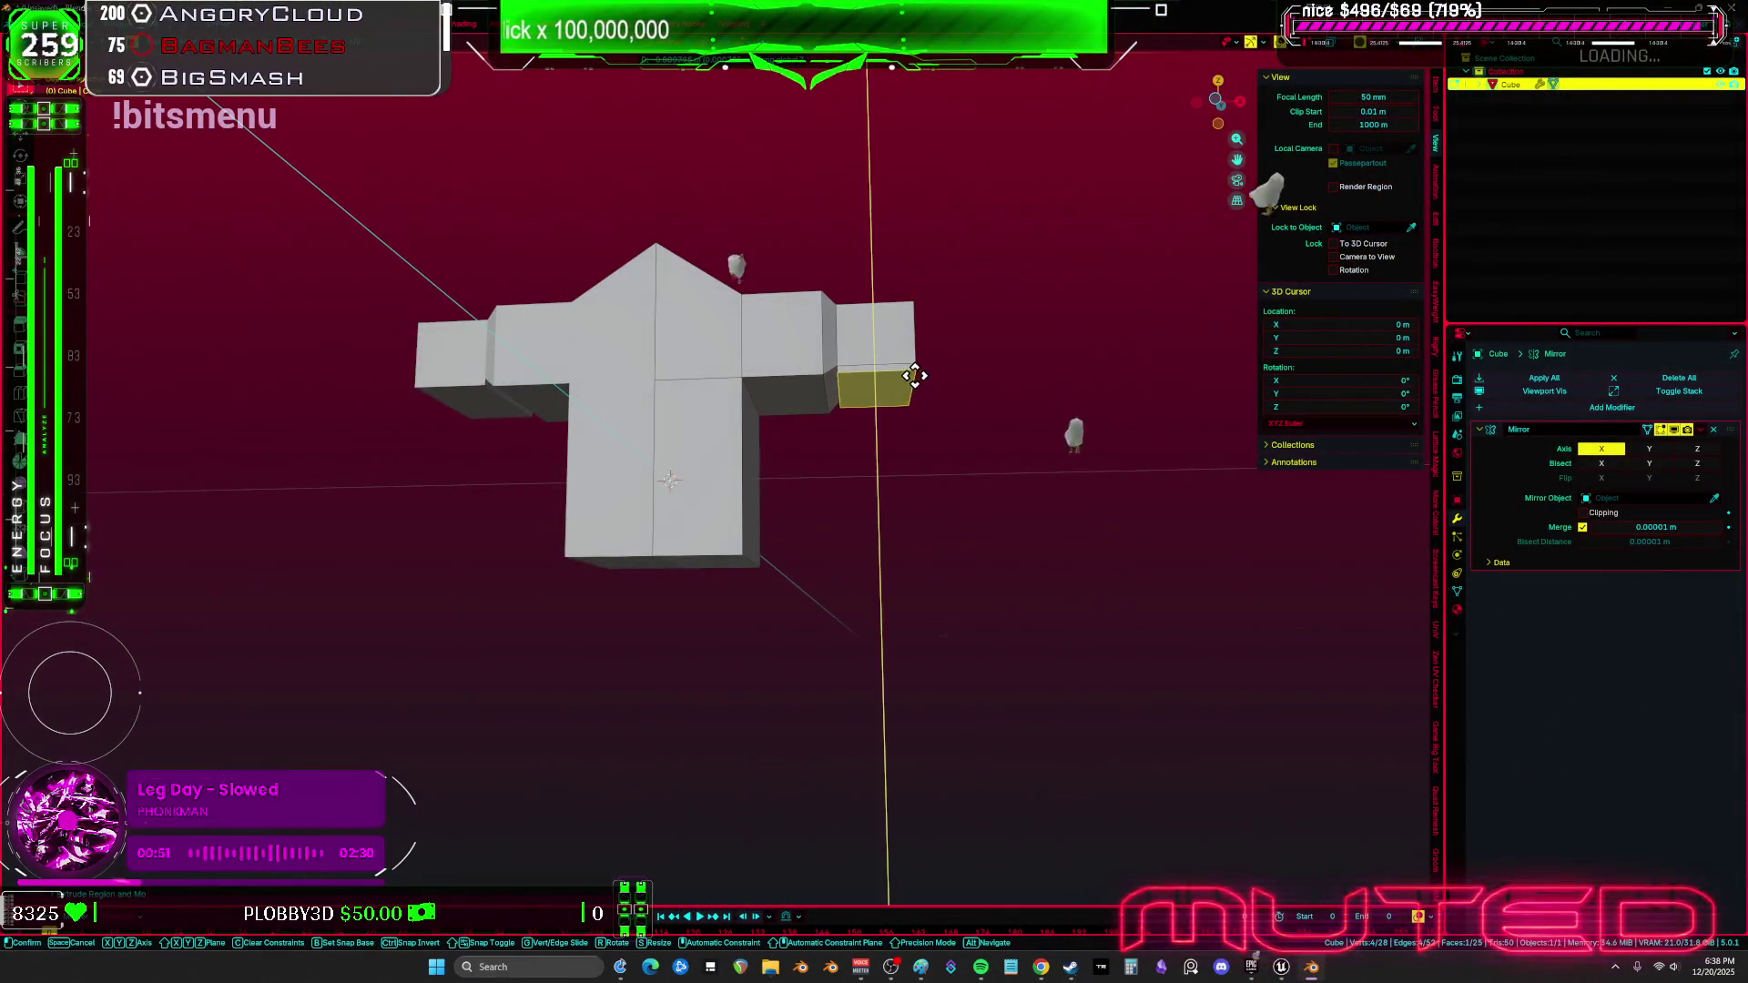
Extrude the bottom face downward into a leg.
{"action": "mouse_move", "coordinate": [917, 444]}
{"action": "left_mouse_down"}
{"action": "mouse_move", "coordinate": [719, 534]}
{"action": "mouse_move", "coordinate": [1075, 612]}
{"action": "left_mouse_up"}
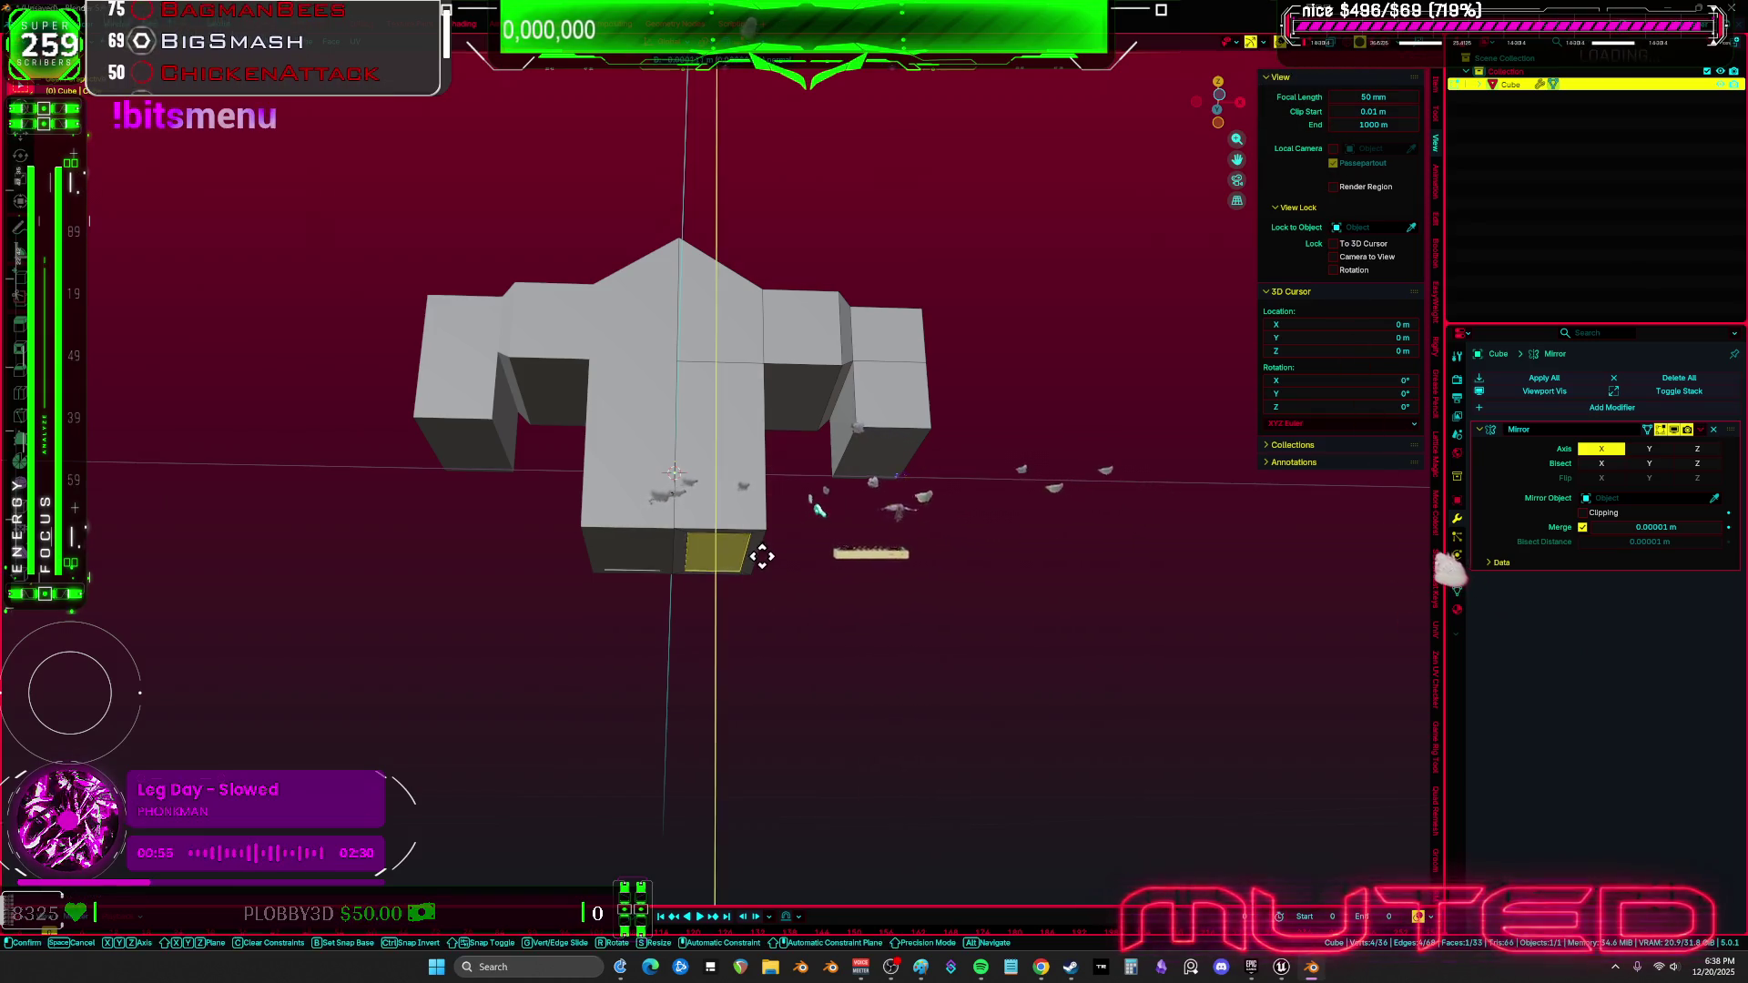
{"action": "key", "text": "e"}
{"action": "left_click", "coordinate": [823, 565]}
Scale down the top face and slide it sideways along X.
{"action": "mouse_move", "coordinate": [823, 566]}
{"action": "left_mouse_down"}
{"action": "mouse_move", "coordinate": [831, 687]}
{"action": "mouse_move", "coordinate": [816, 480]}
{"action": "left_mouse_up"}
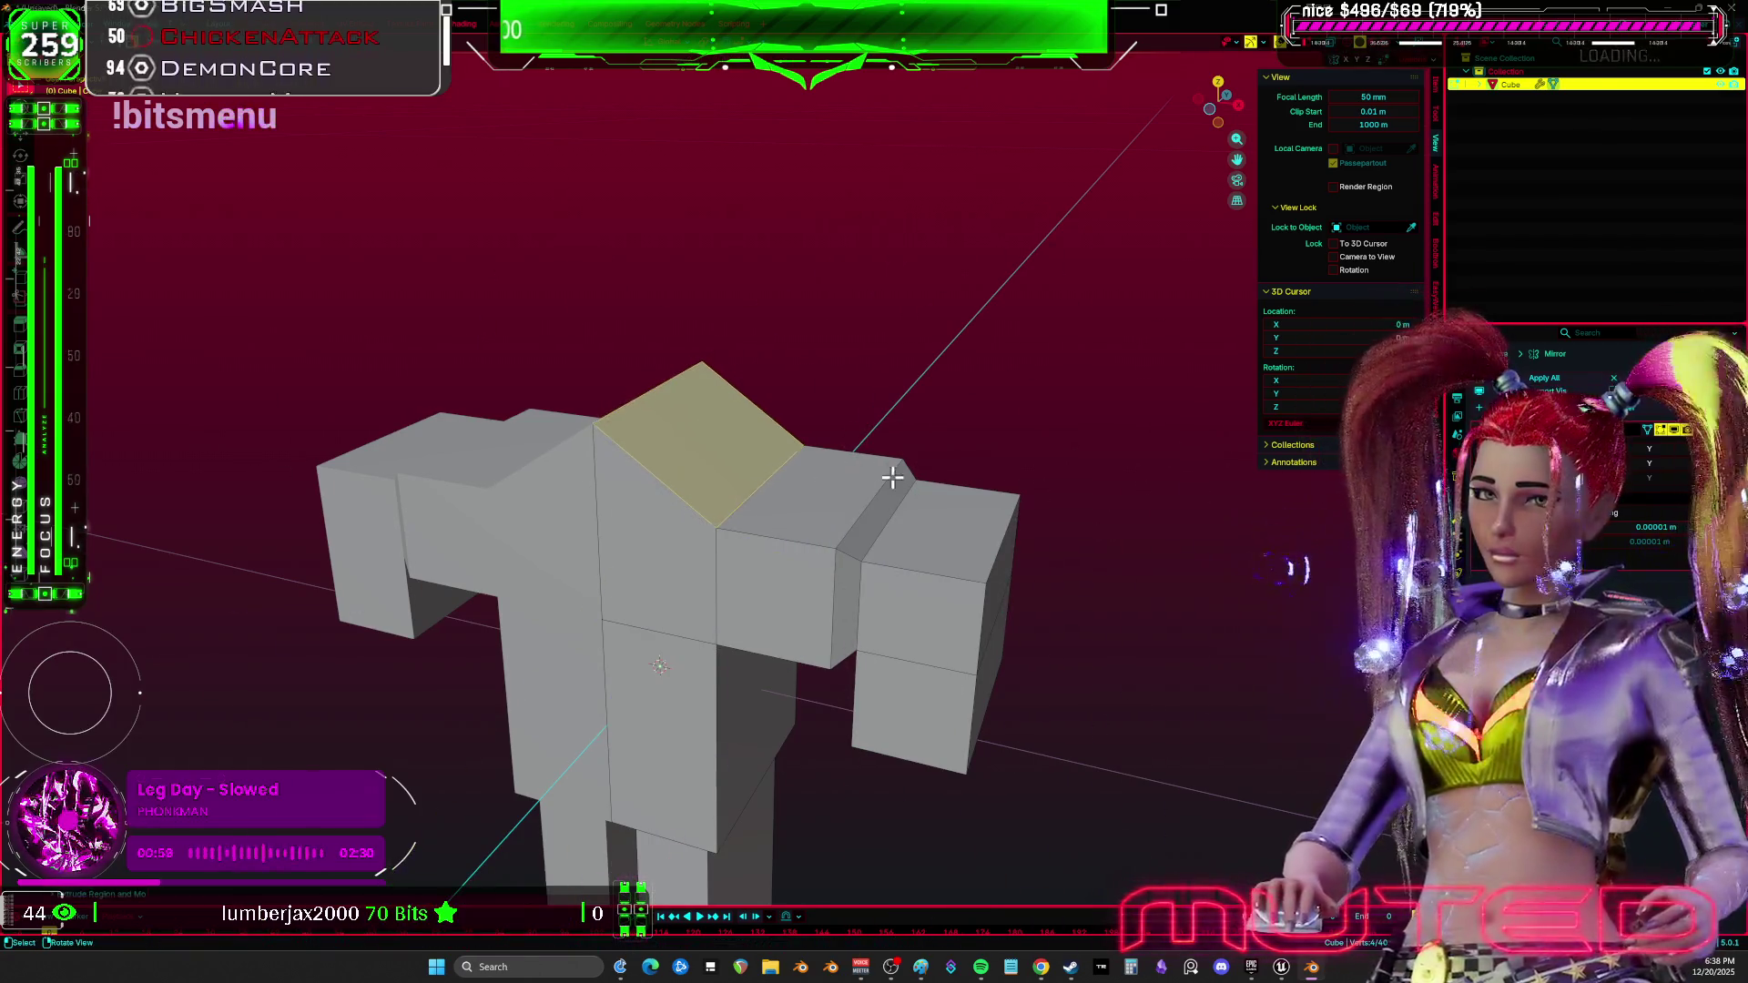
{"action": "key", "text": "s"}
{"action": "key", "text": "g"}
{"action": "key", "text": "x"}
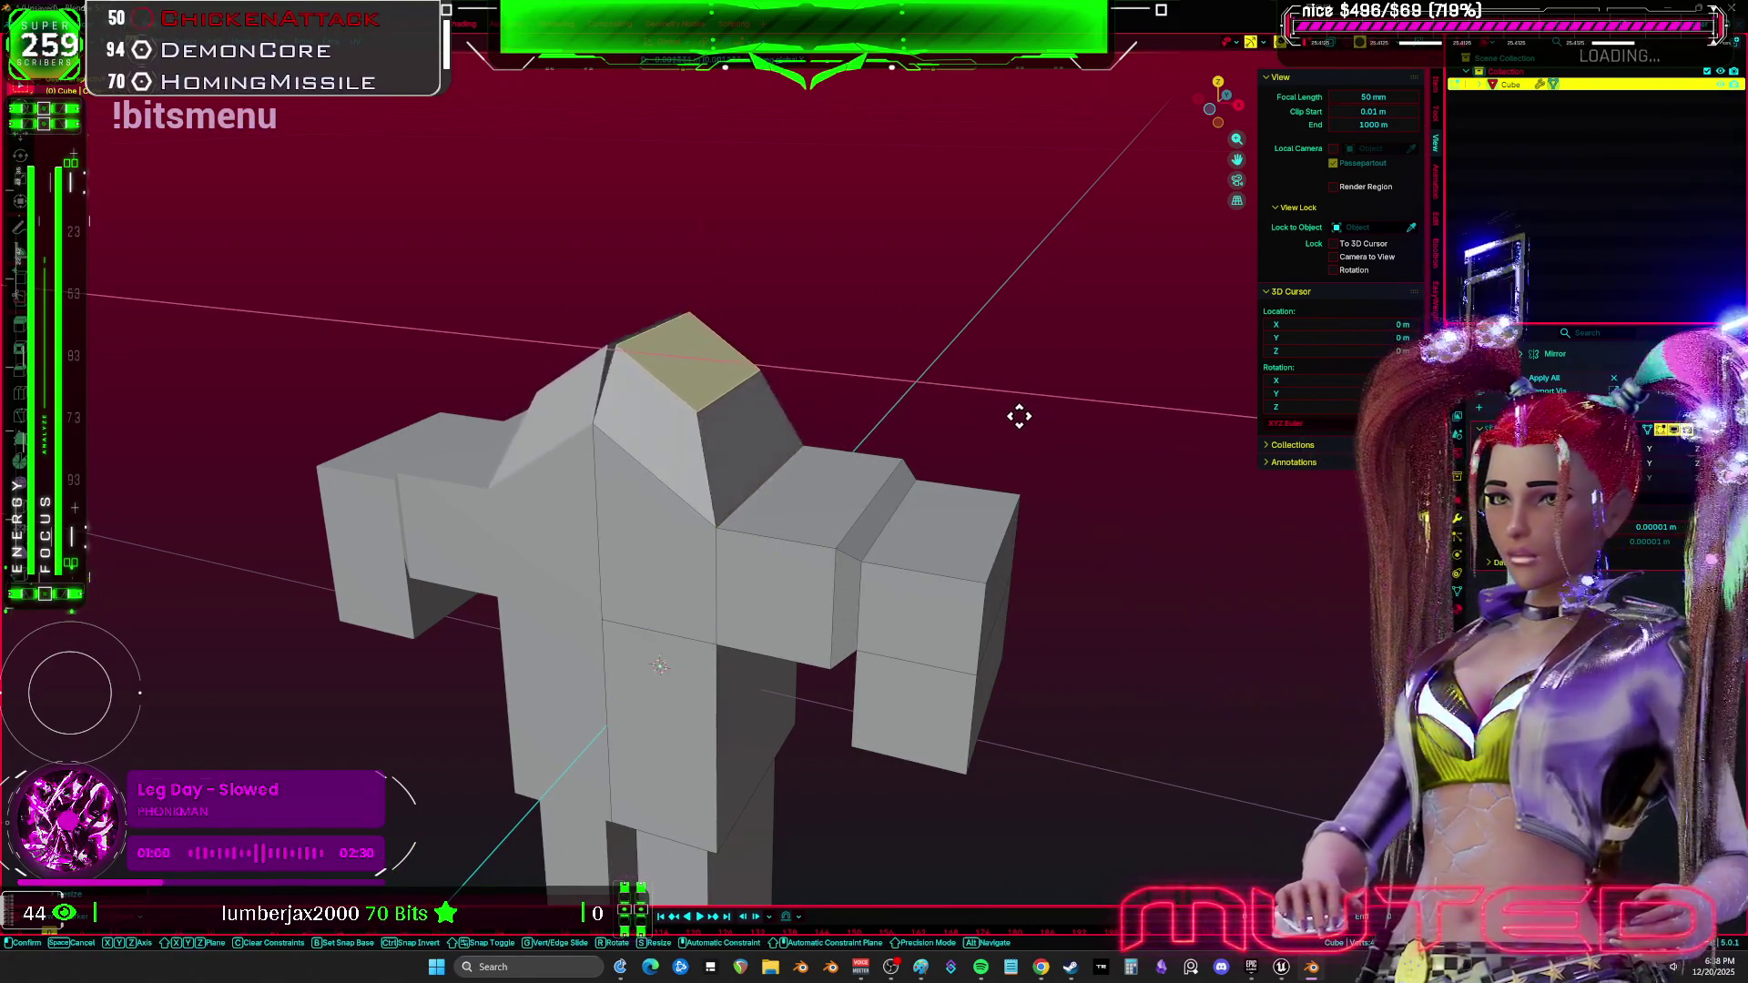
{"action": "mouse_move", "coordinate": [1109, 452]}
{"action": "left_mouse_down"}
{"action": "mouse_move", "coordinate": [811, 452]}
{"action": "mouse_move", "coordinate": [998, 429]}
{"action": "mouse_move", "coordinate": [936, 358]}
{"action": "mouse_move", "coordinate": [843, 336]}
{"action": "mouse_move", "coordinate": [884, 405]}
{"action": "left_mouse_up"}
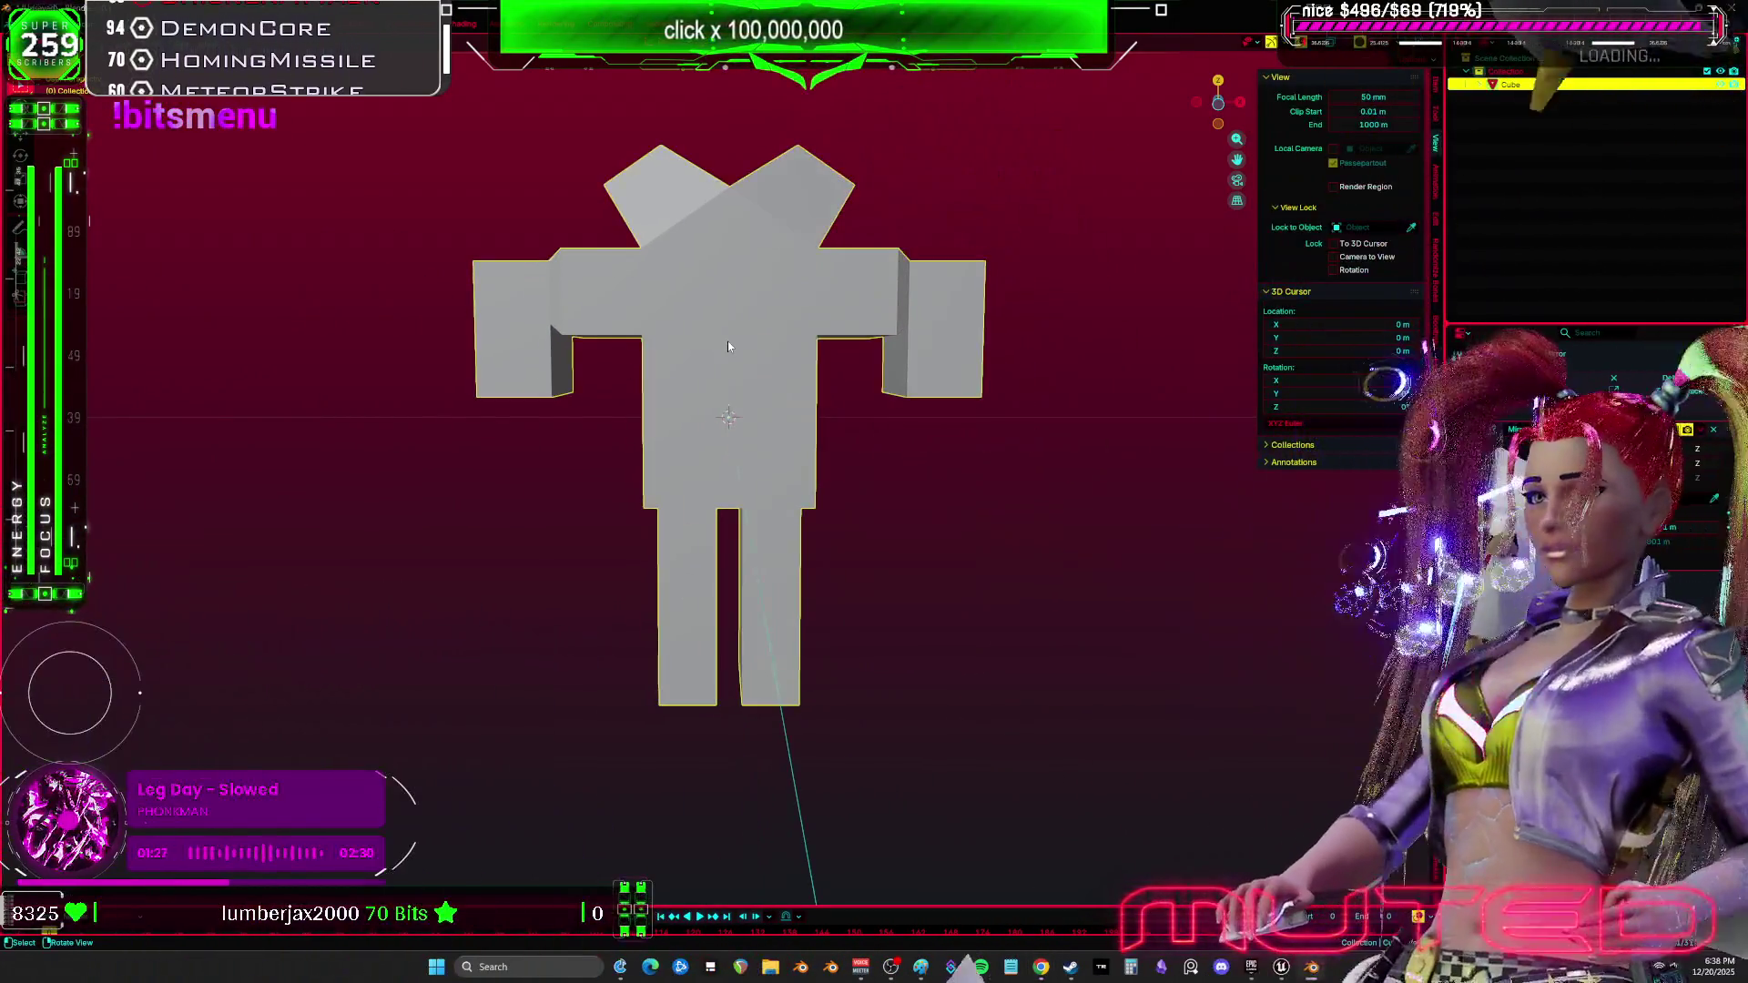
Delete the blocky figure and add a Human meta-rig, framed in the view.
{"action": "key", "text": "Delete"}
{"action": "key", "text": "shift+a"}
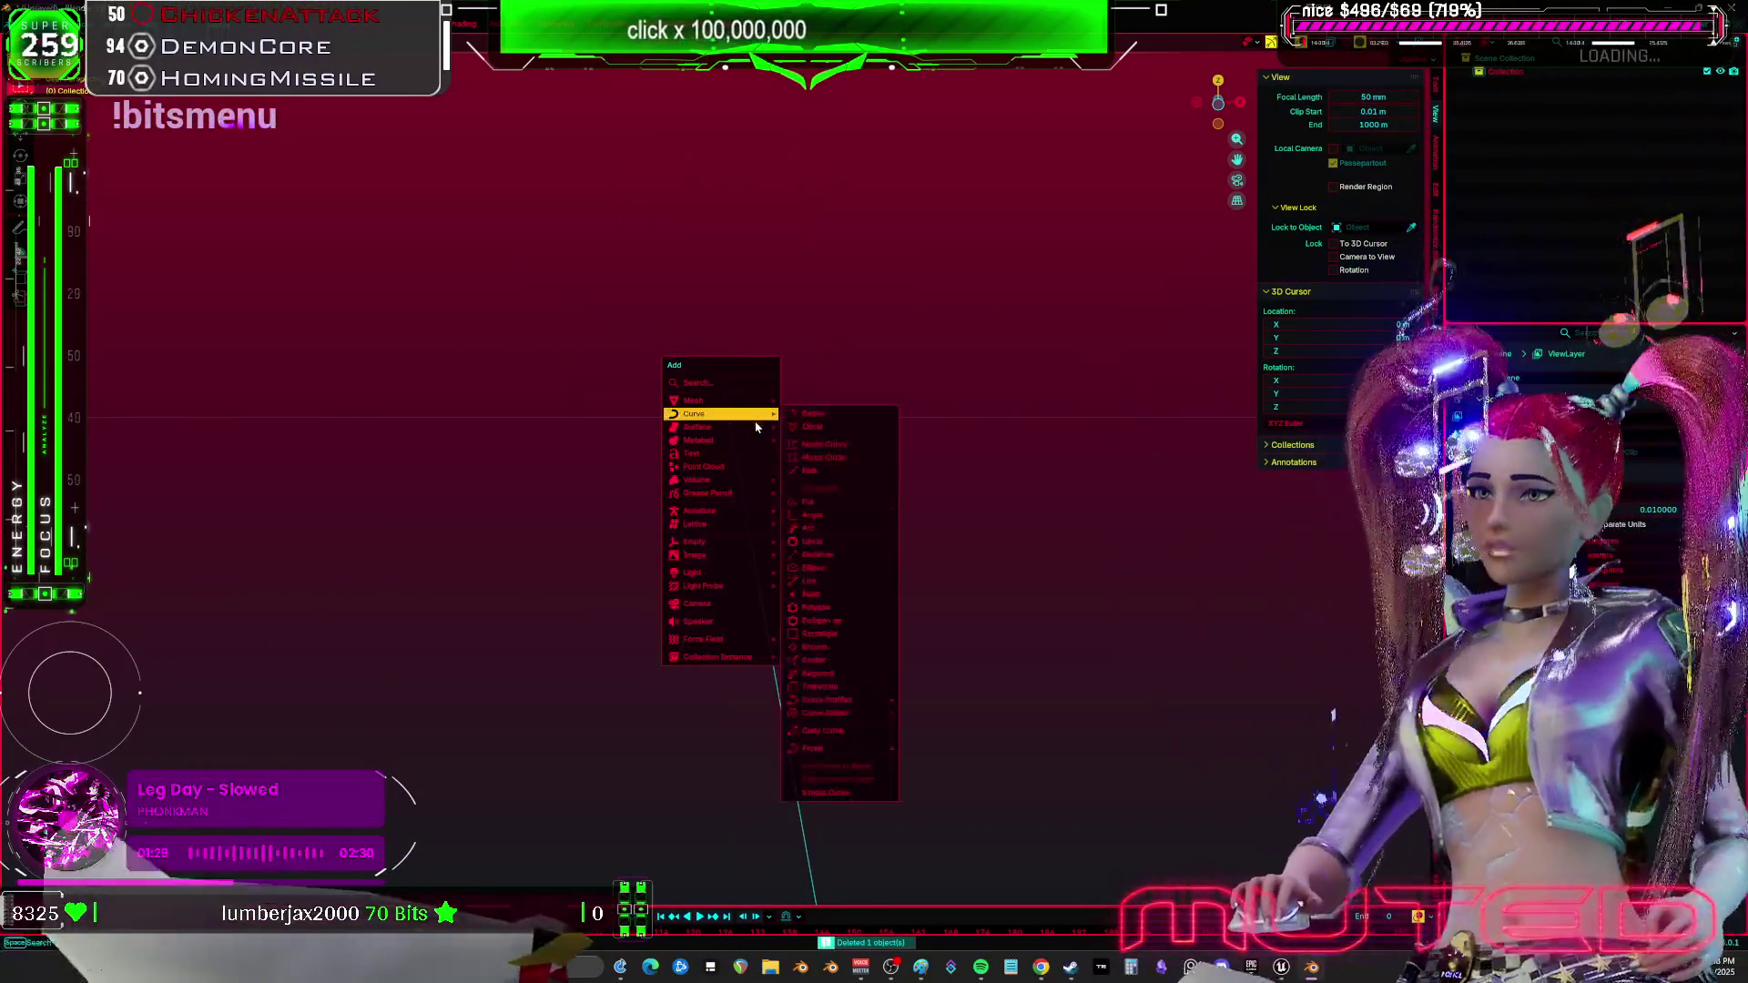
{"action": "mouse_move", "coordinate": [747, 483]}
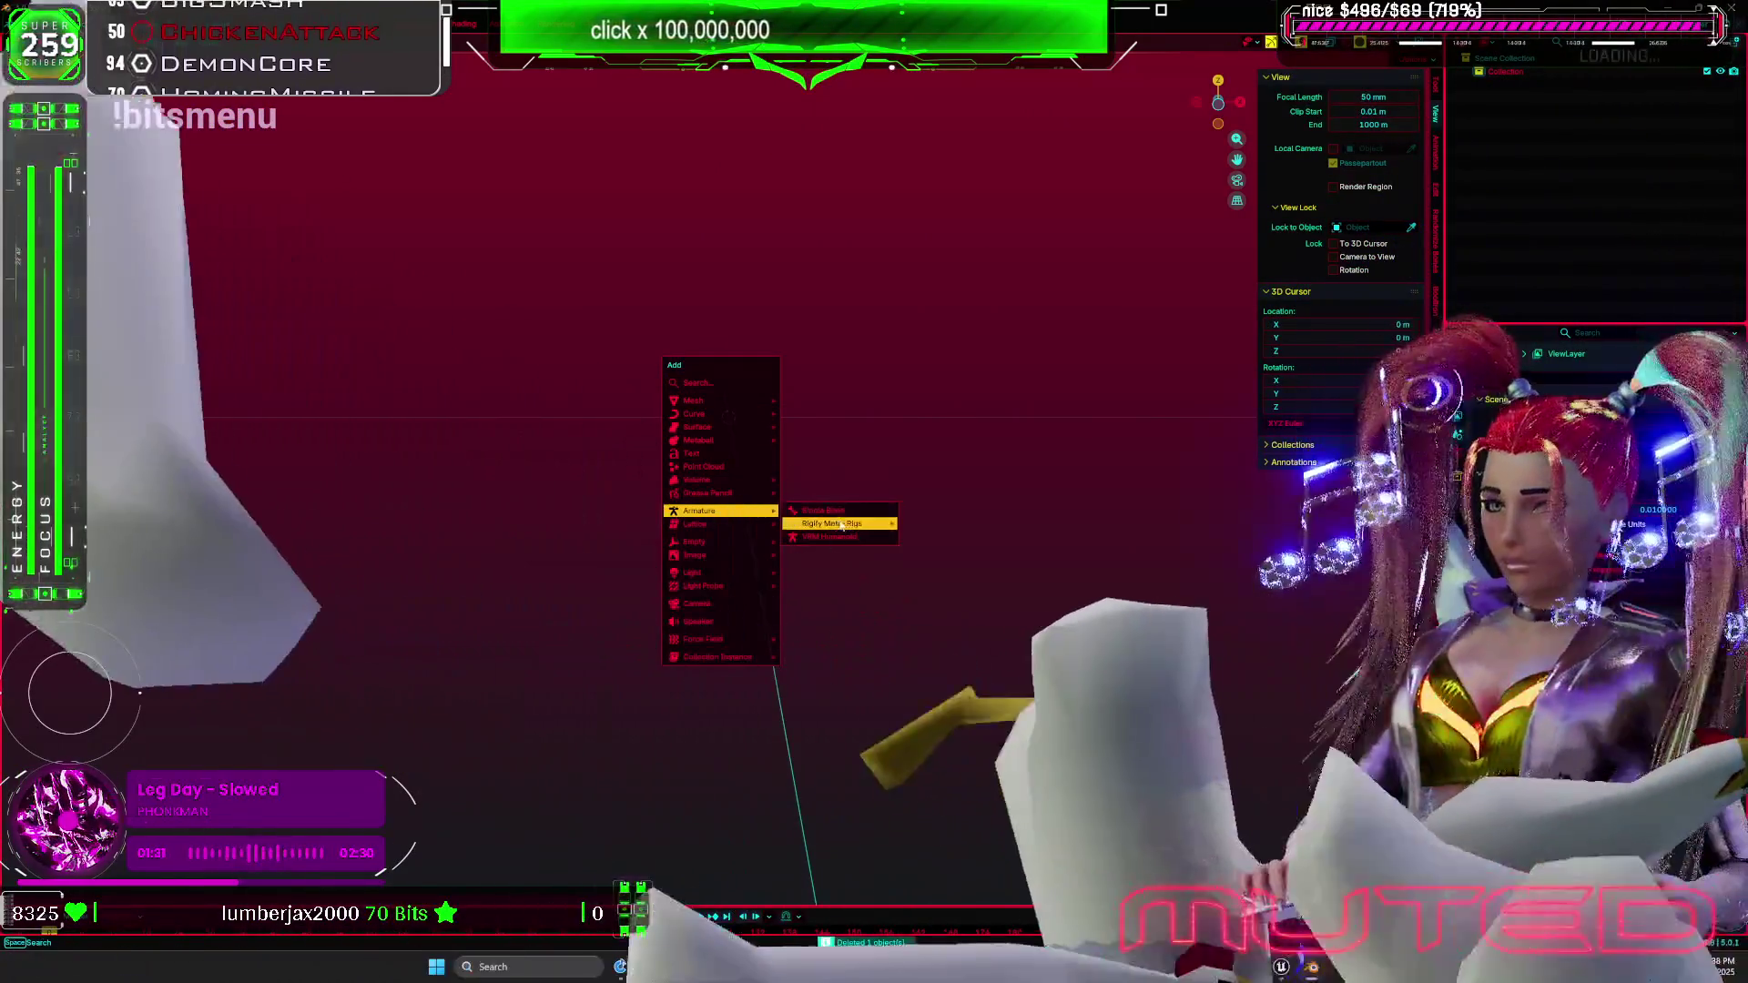
{"action": "mouse_move", "coordinate": [860, 523]}
{"action": "left_click", "coordinate": [926, 533]}
{"action": "key", "text": "KP_Decimal"}
In Edit Mode, box-select the face bones in the head and delete them.
{"action": "key", "text": "Tab"}
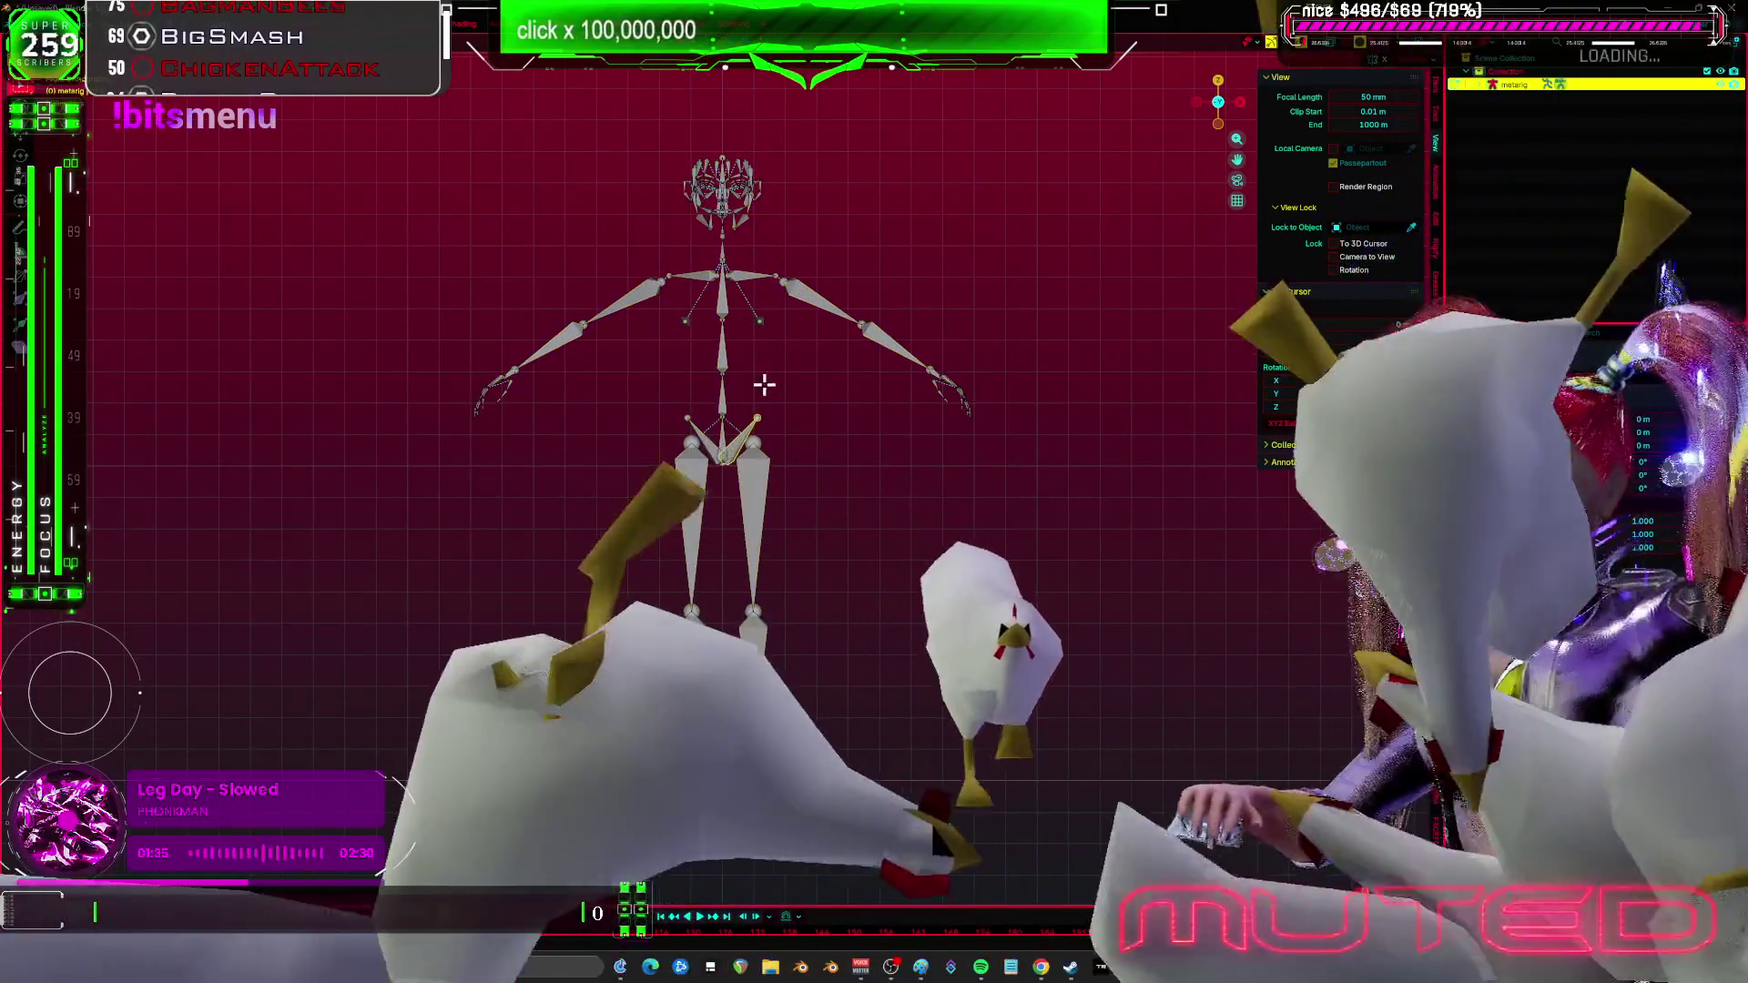
{"action": "key", "text": "KP_6"}
{"action": "key", "text": "KP_6"}
{"action": "key", "text": "KP_6"}
{"action": "key", "text": "KP_8"}
{"action": "key", "text": "KP_8"}
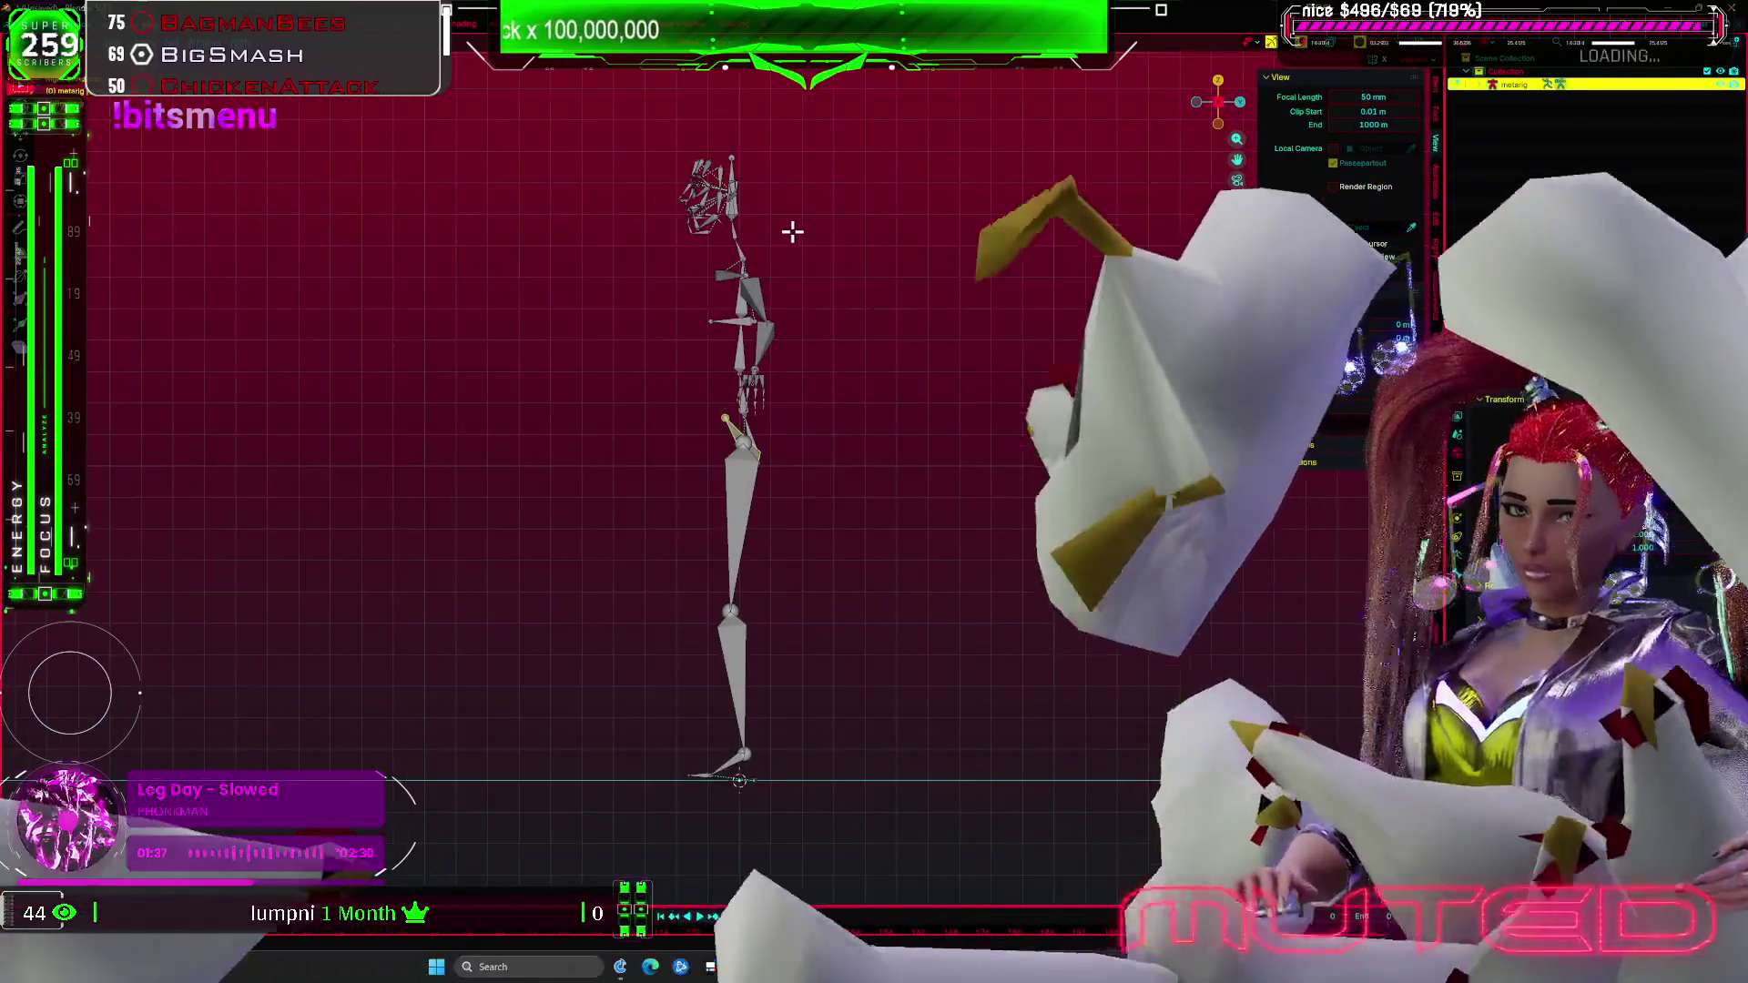
{"action": "key", "text": "b"}
{"action": "left_click_drag", "start_coordinate": [525, 156], "coordinate": [708, 485]}
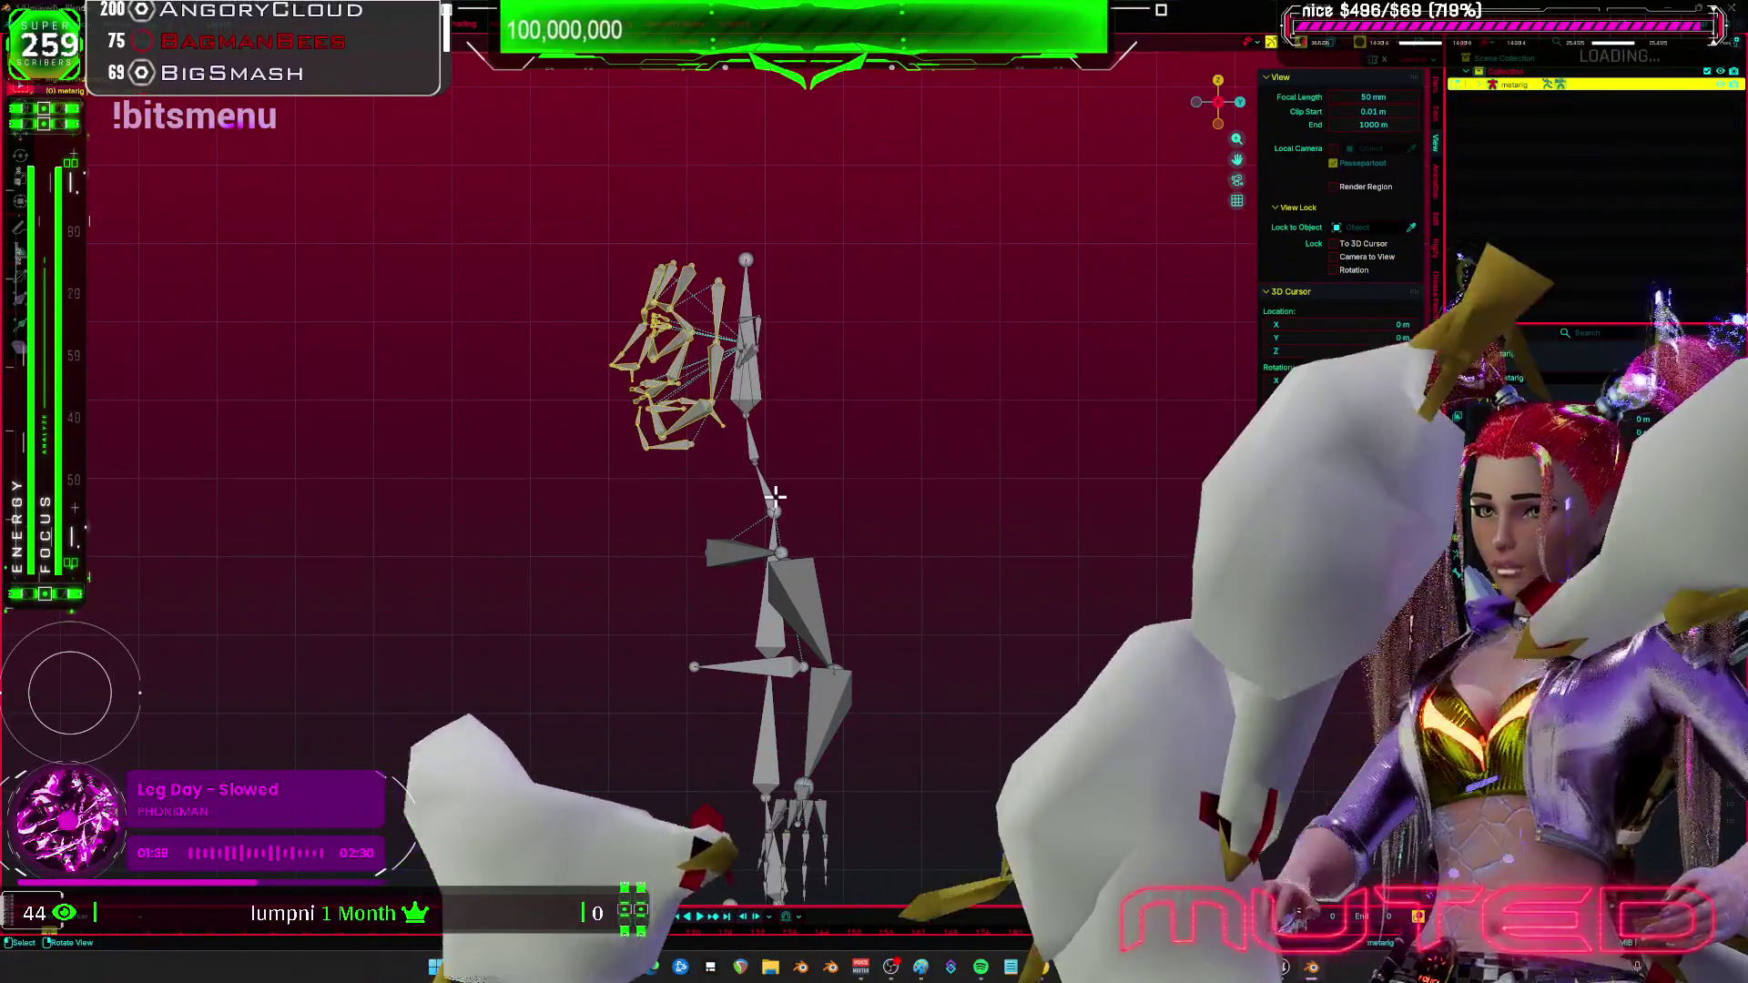
{"action": "key", "text": "KP_1"}
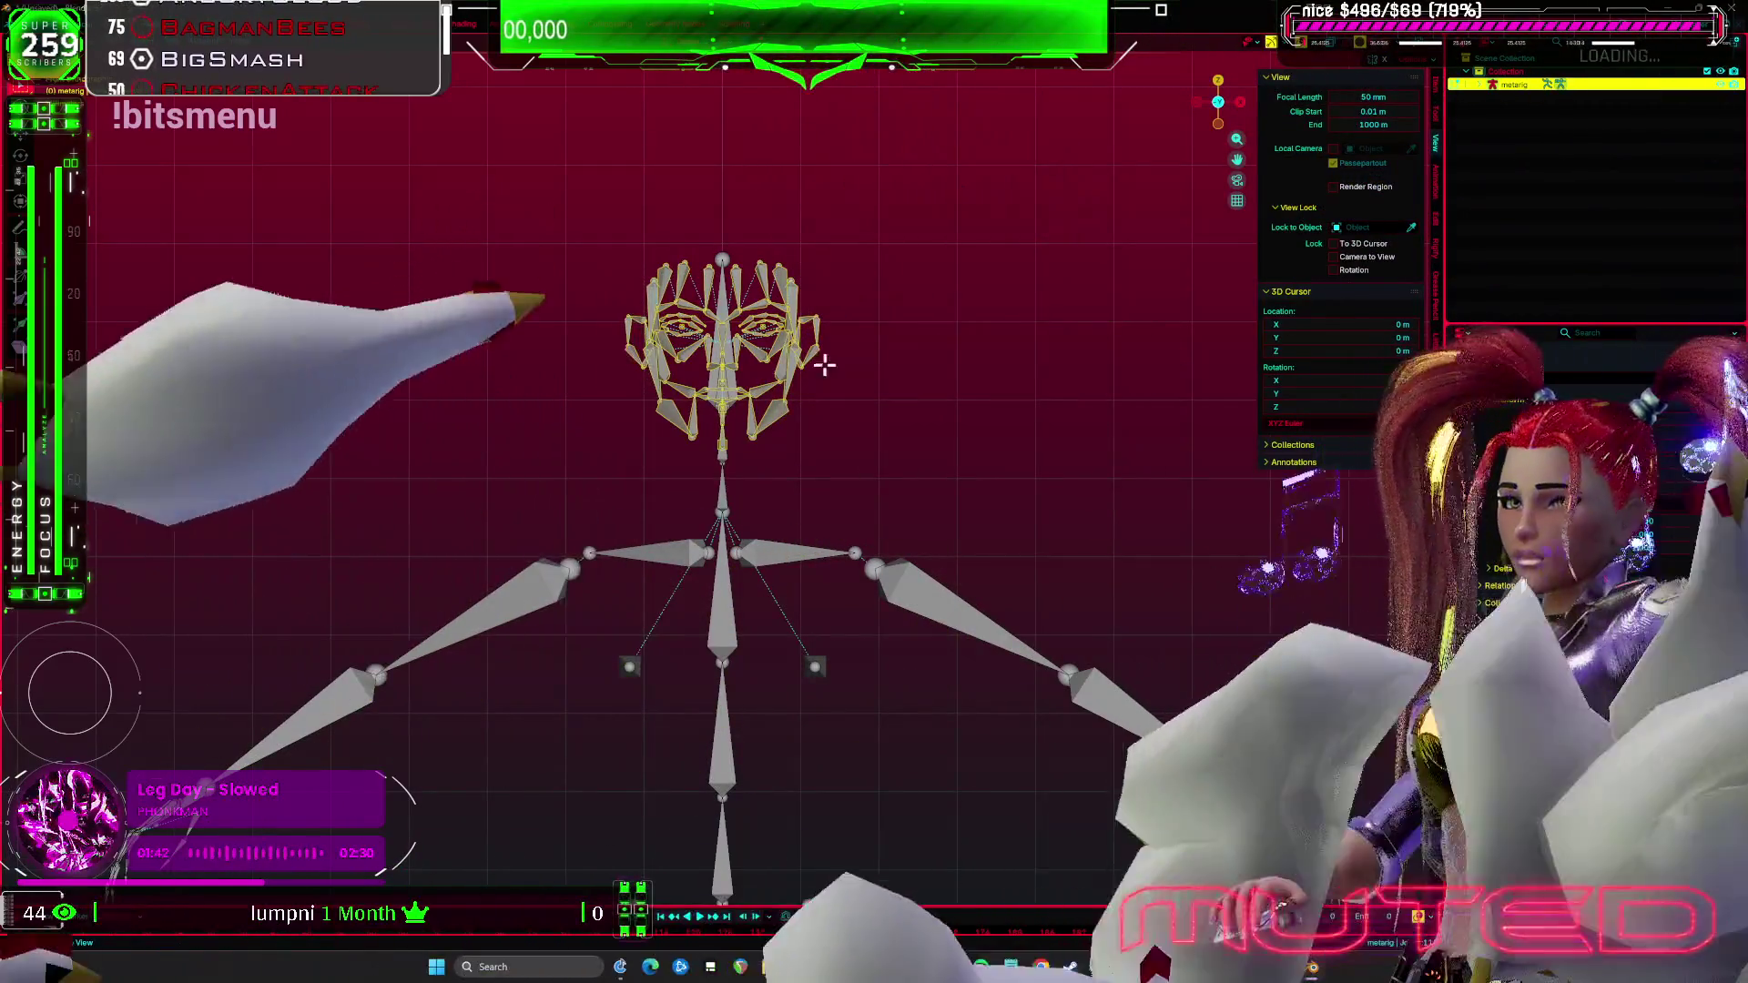
{"action": "key", "text": "x"}
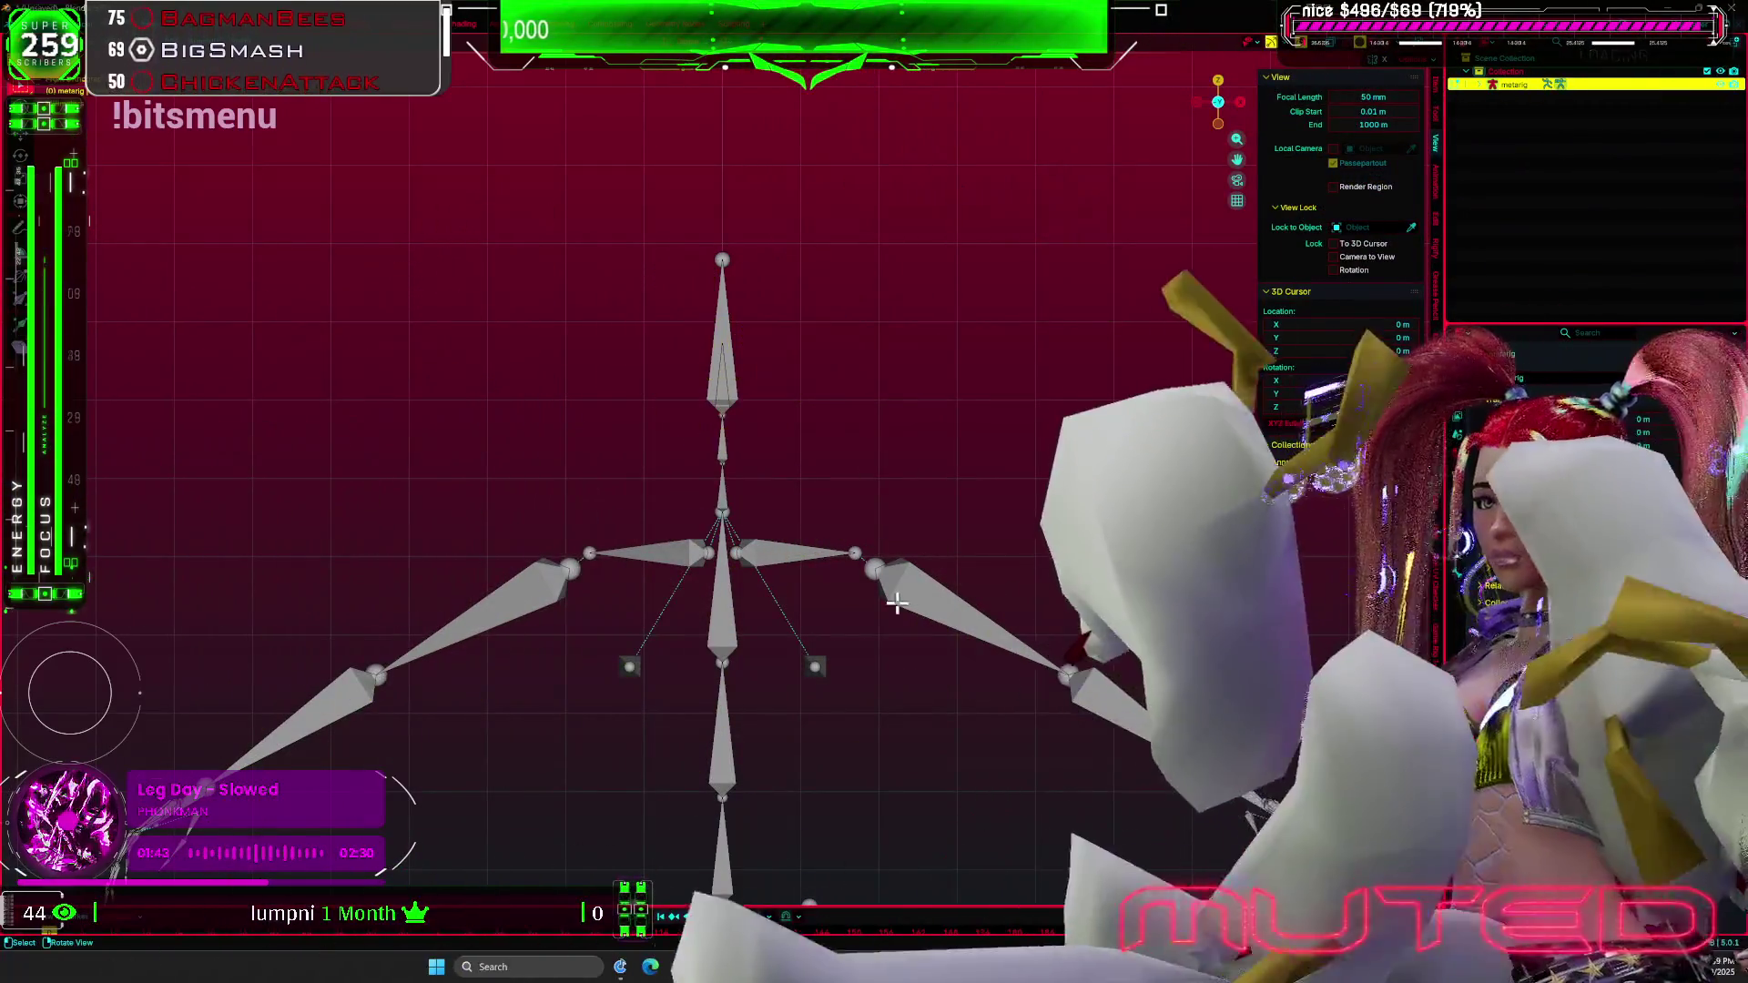
{"action": "scroll", "coordinate": [902, 567], "scroll_direction": "down", "scroll_amount": 3}
Select all bones and run Skinify Rig from the sidebar to generate capsule meshes.
{"action": "key", "text": "a"}
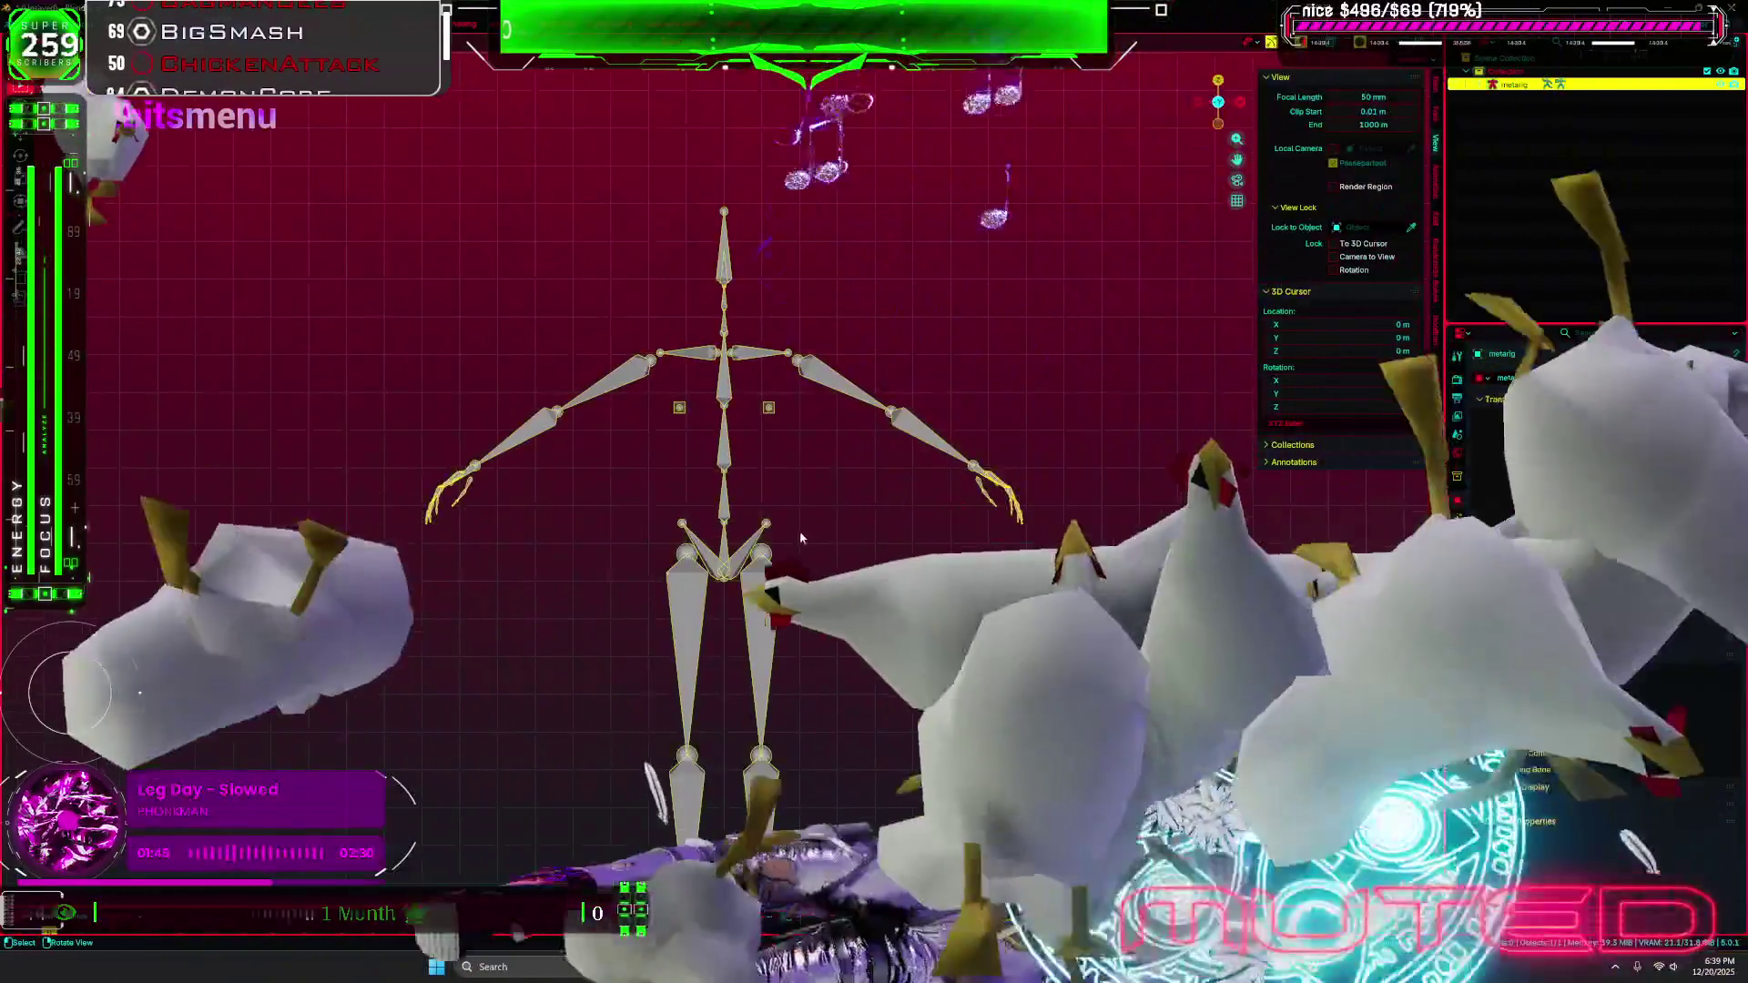
{"action": "key", "text": "ctrl+Tab"}
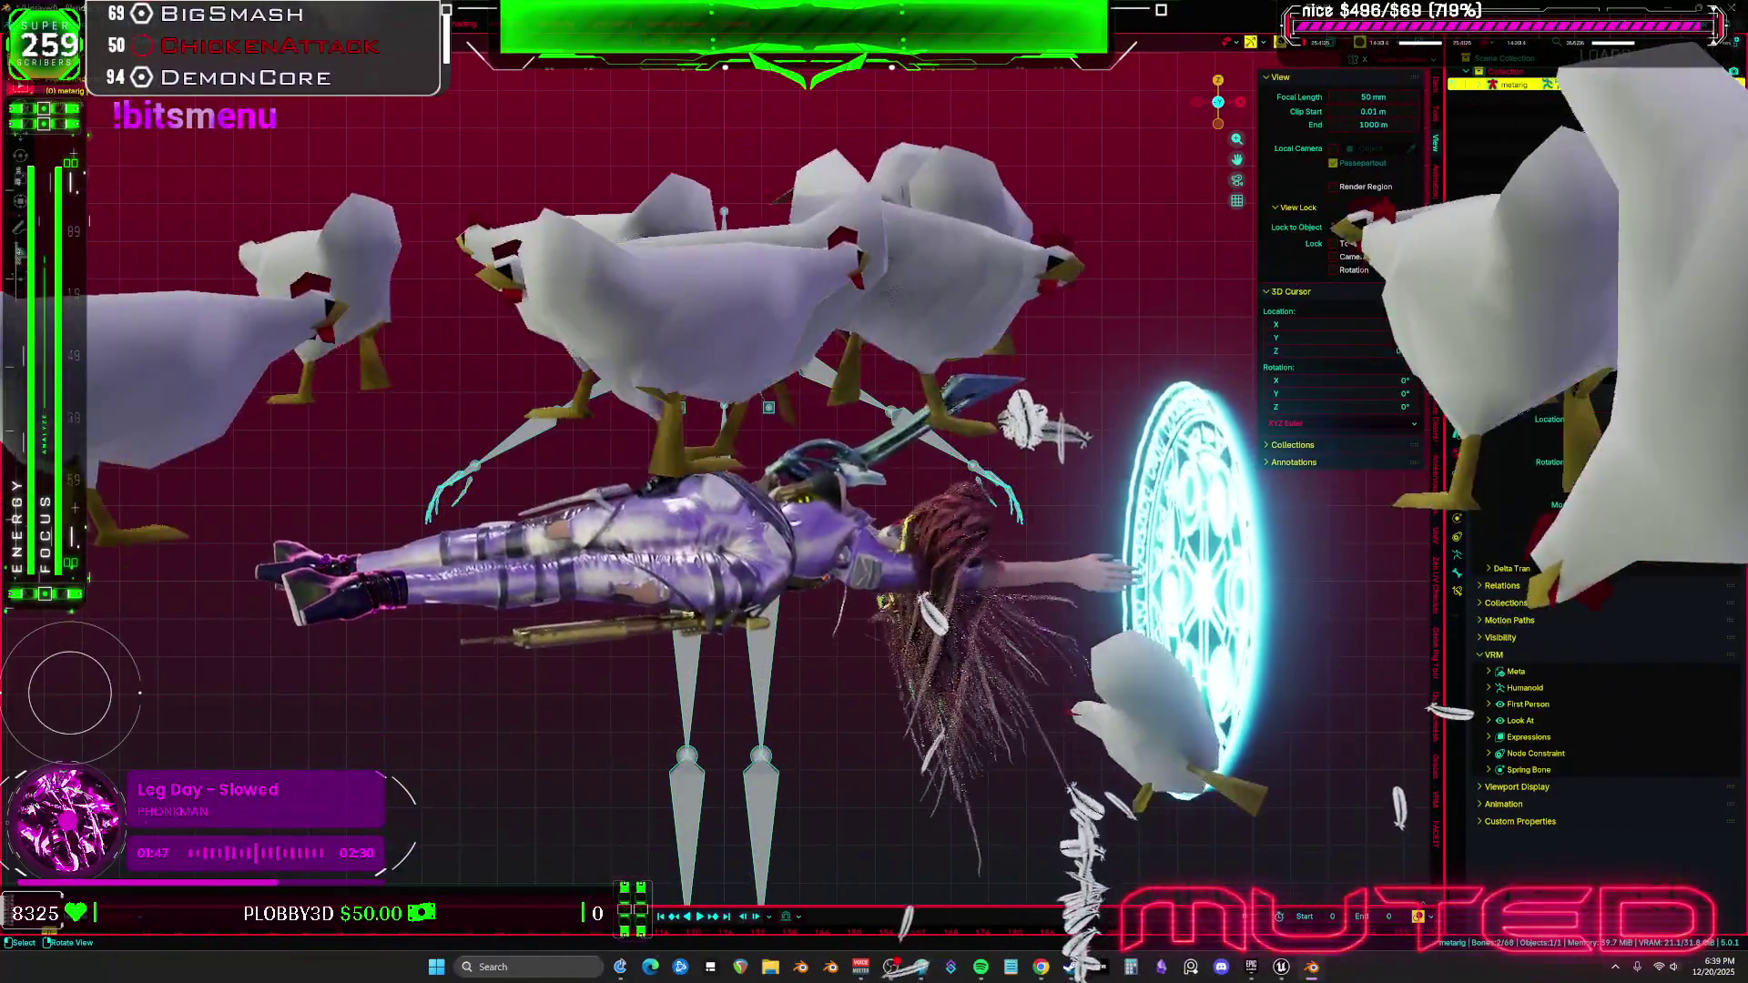
{"action": "key", "text": "F3"}
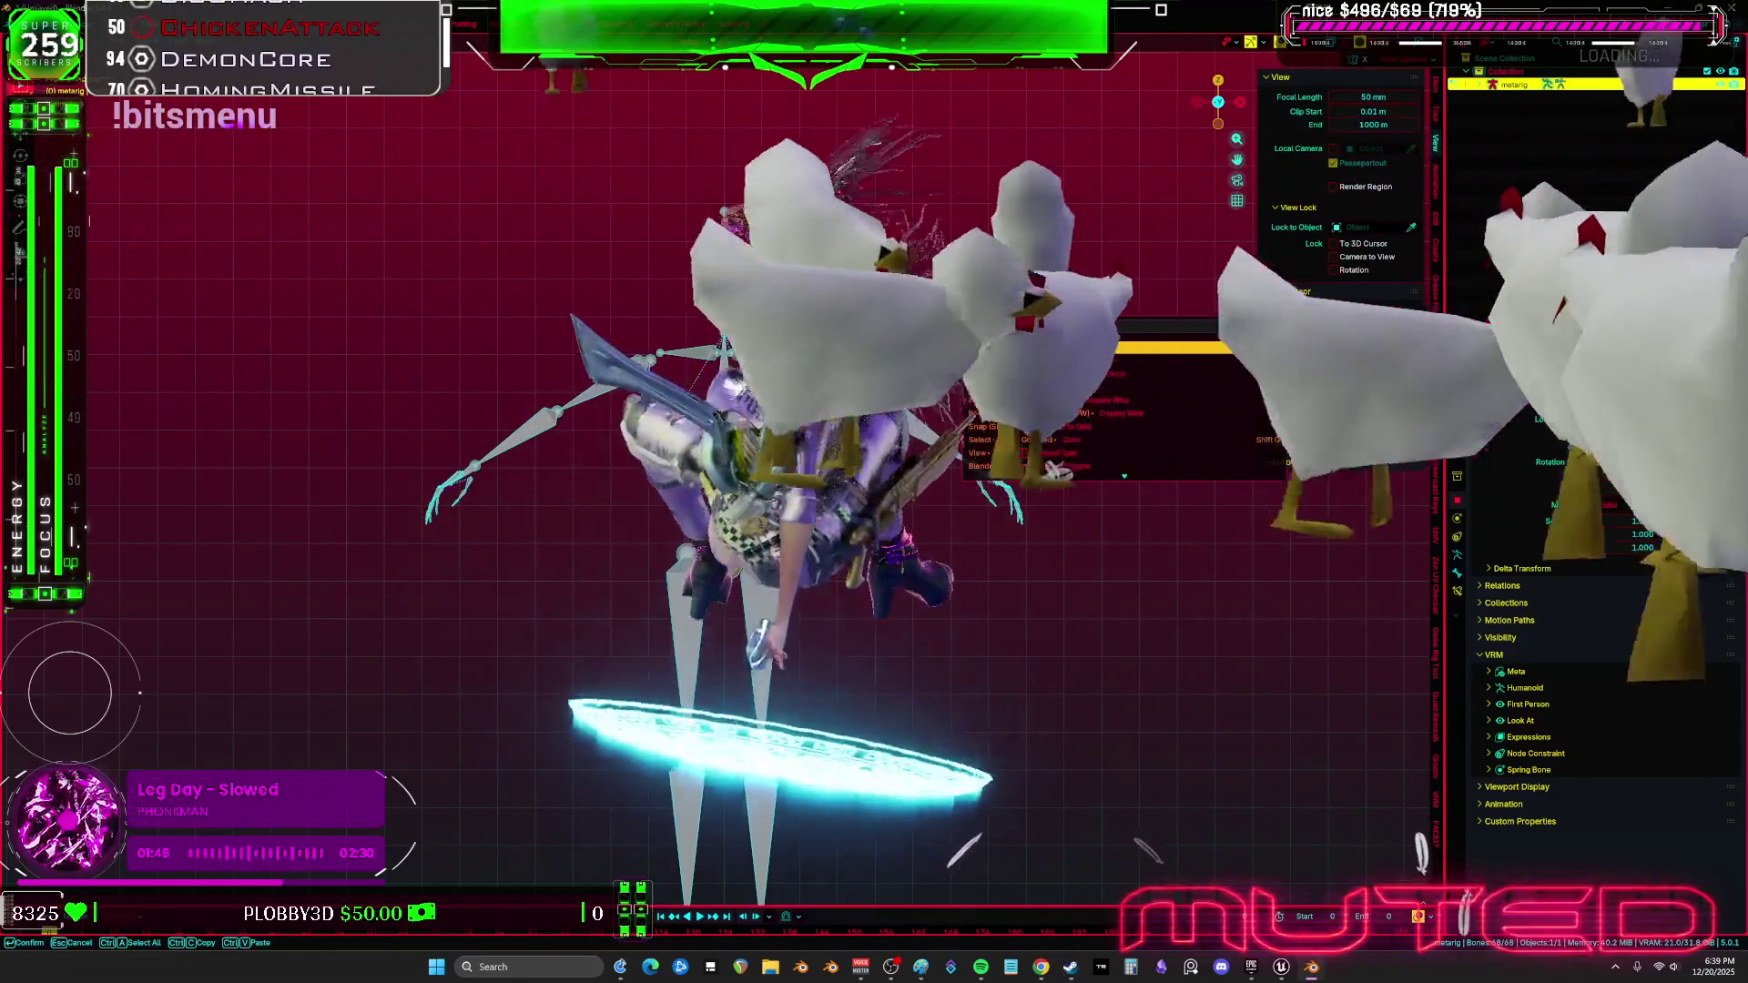
{"action": "key", "text": "Escape"}
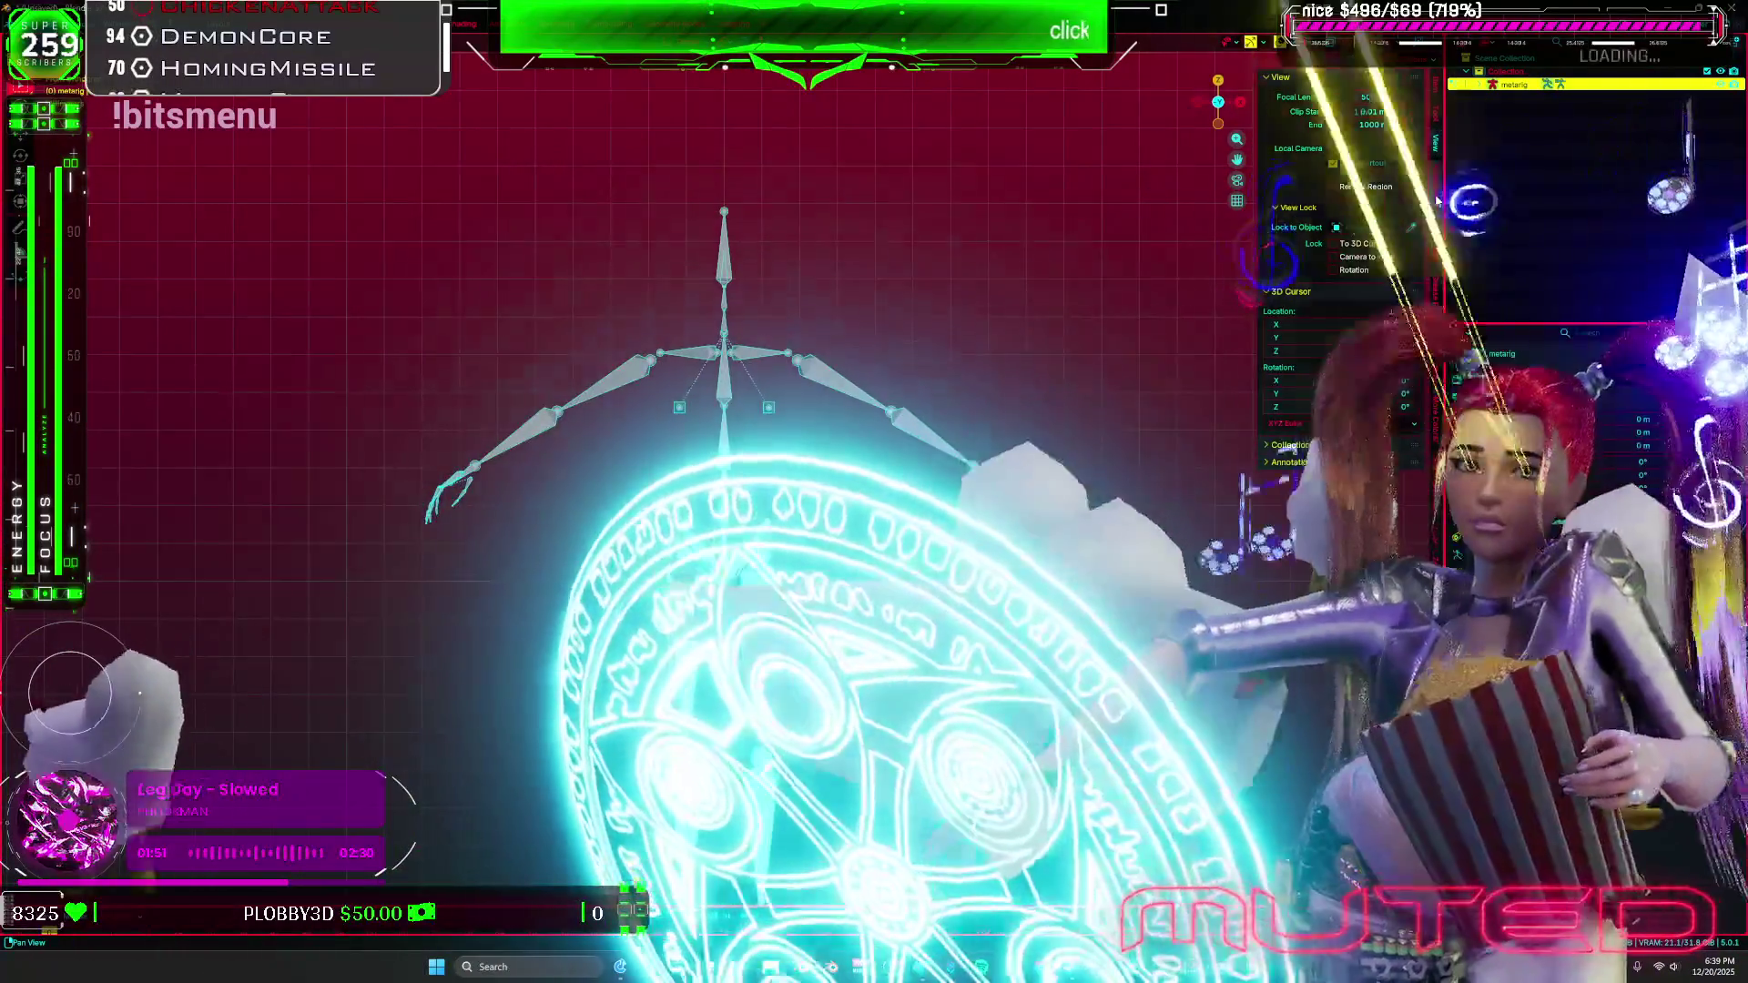
{"action": "left_click", "coordinate": [1435, 104]}
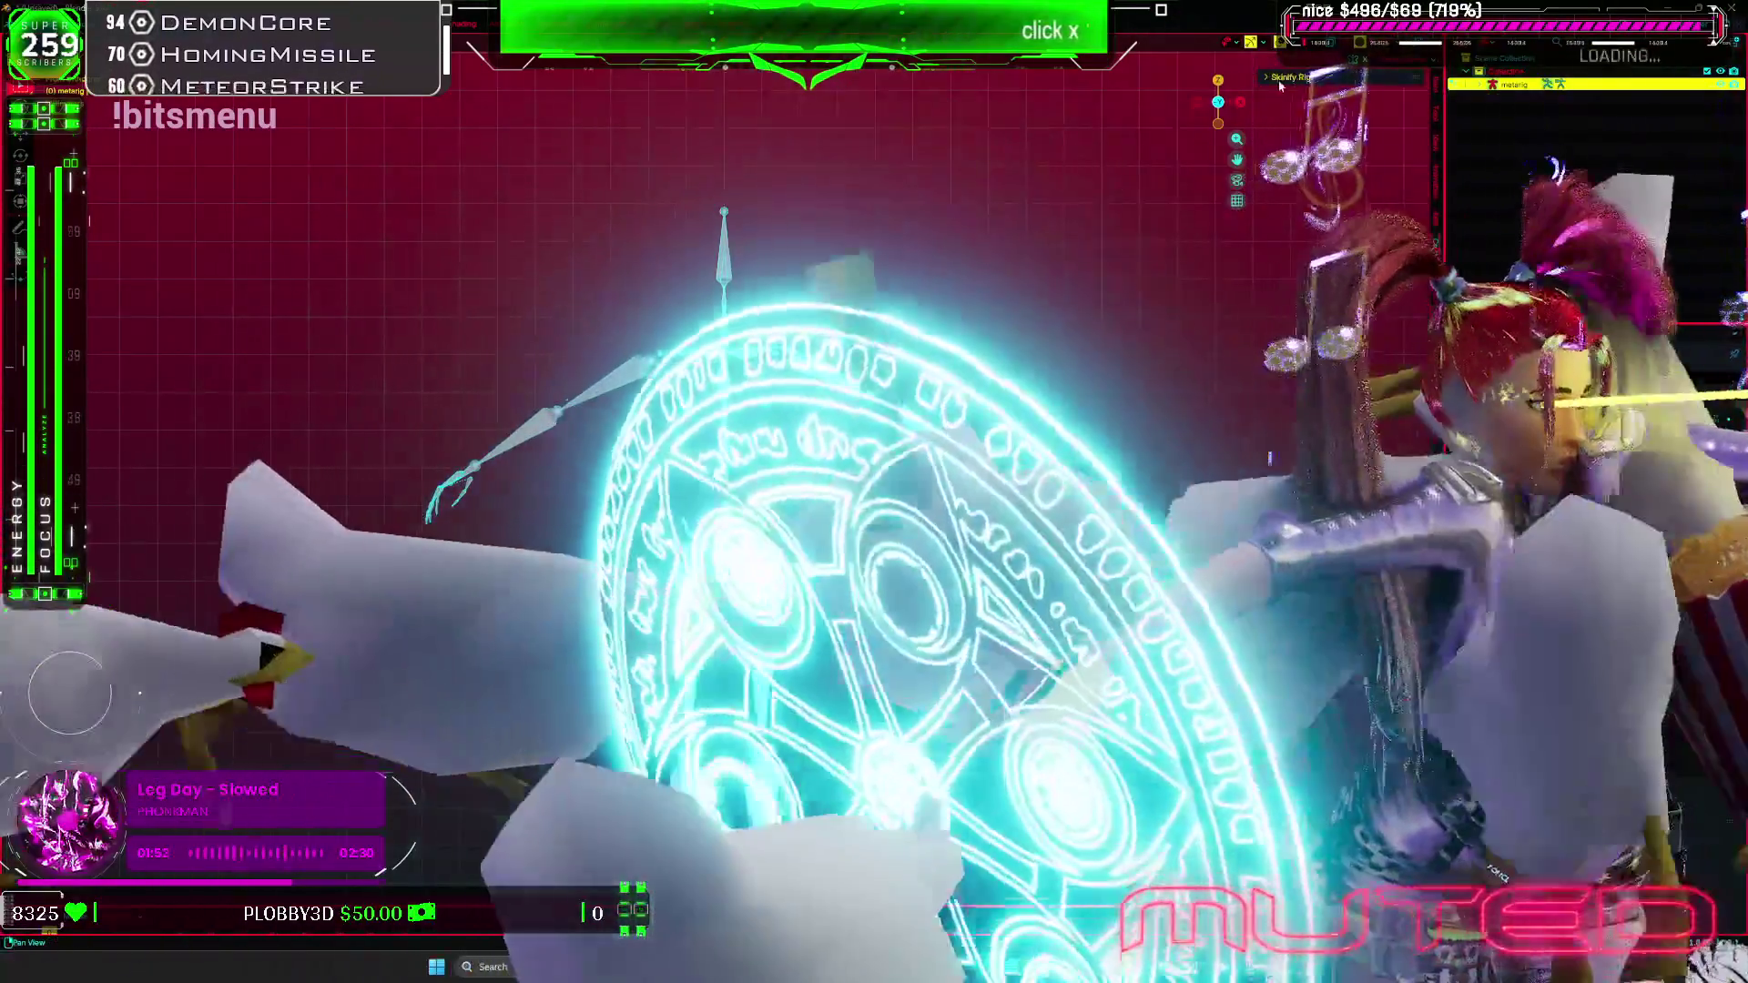
{"action": "left_click", "coordinate": [1282, 78]}
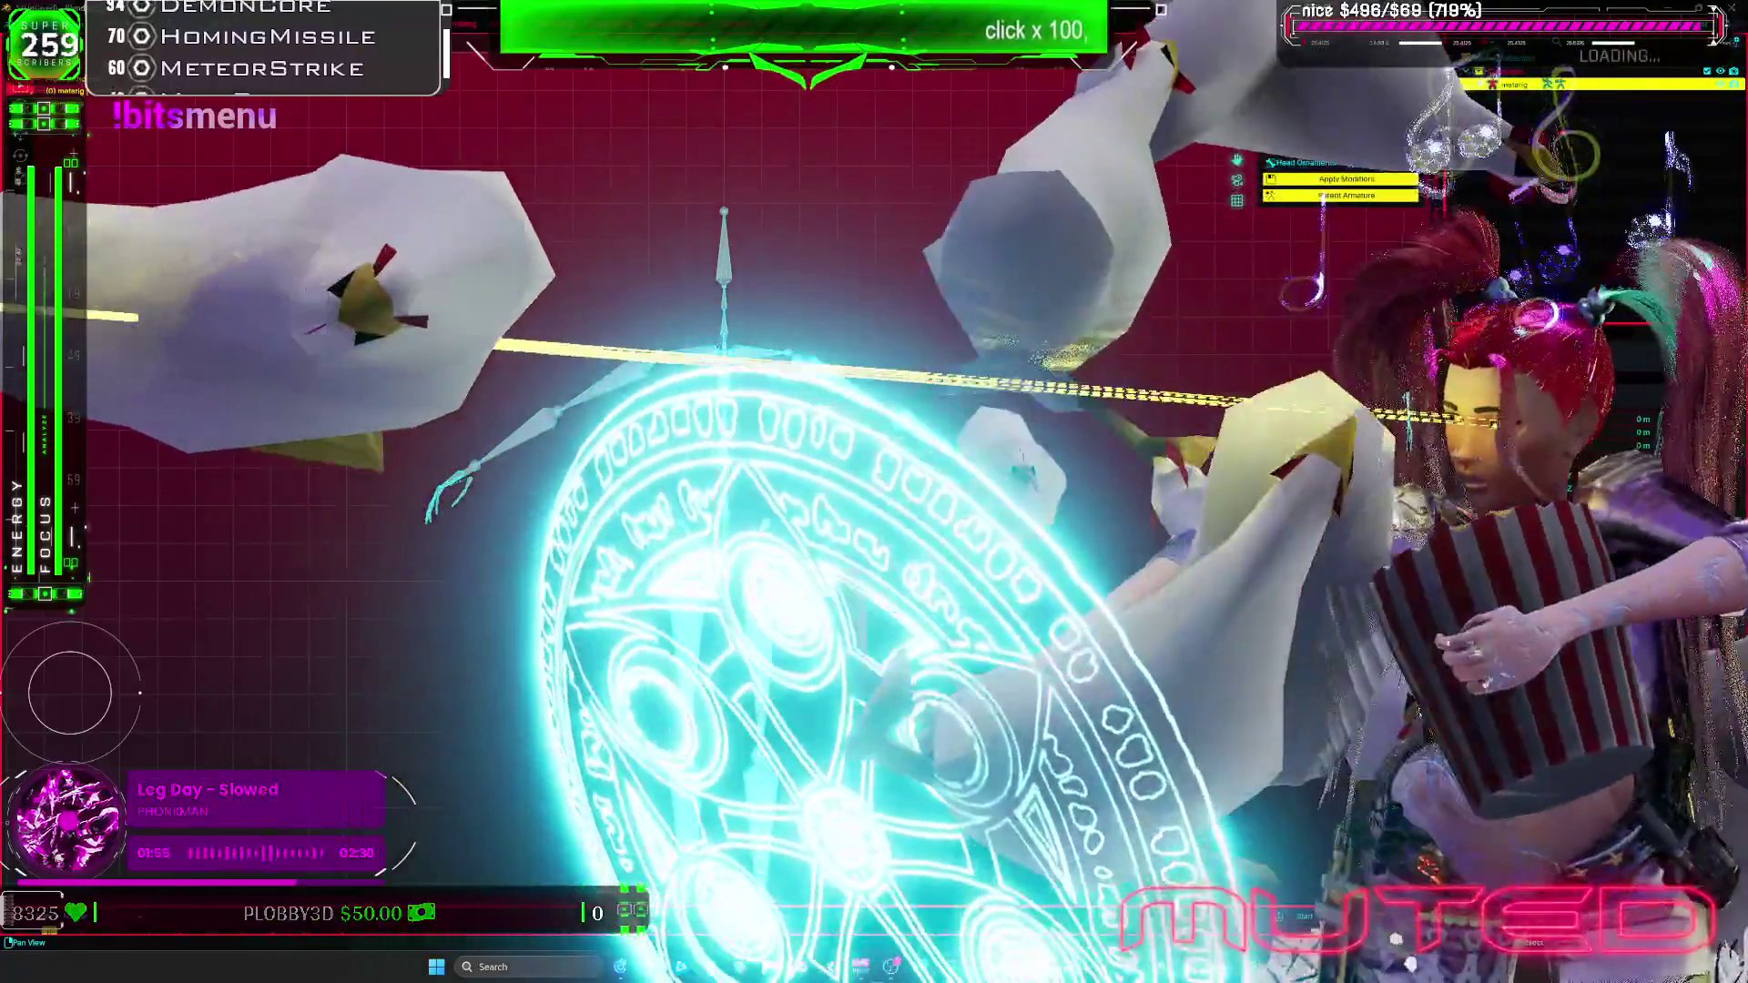
{"action": "left_click", "coordinate": [1345, 96]}
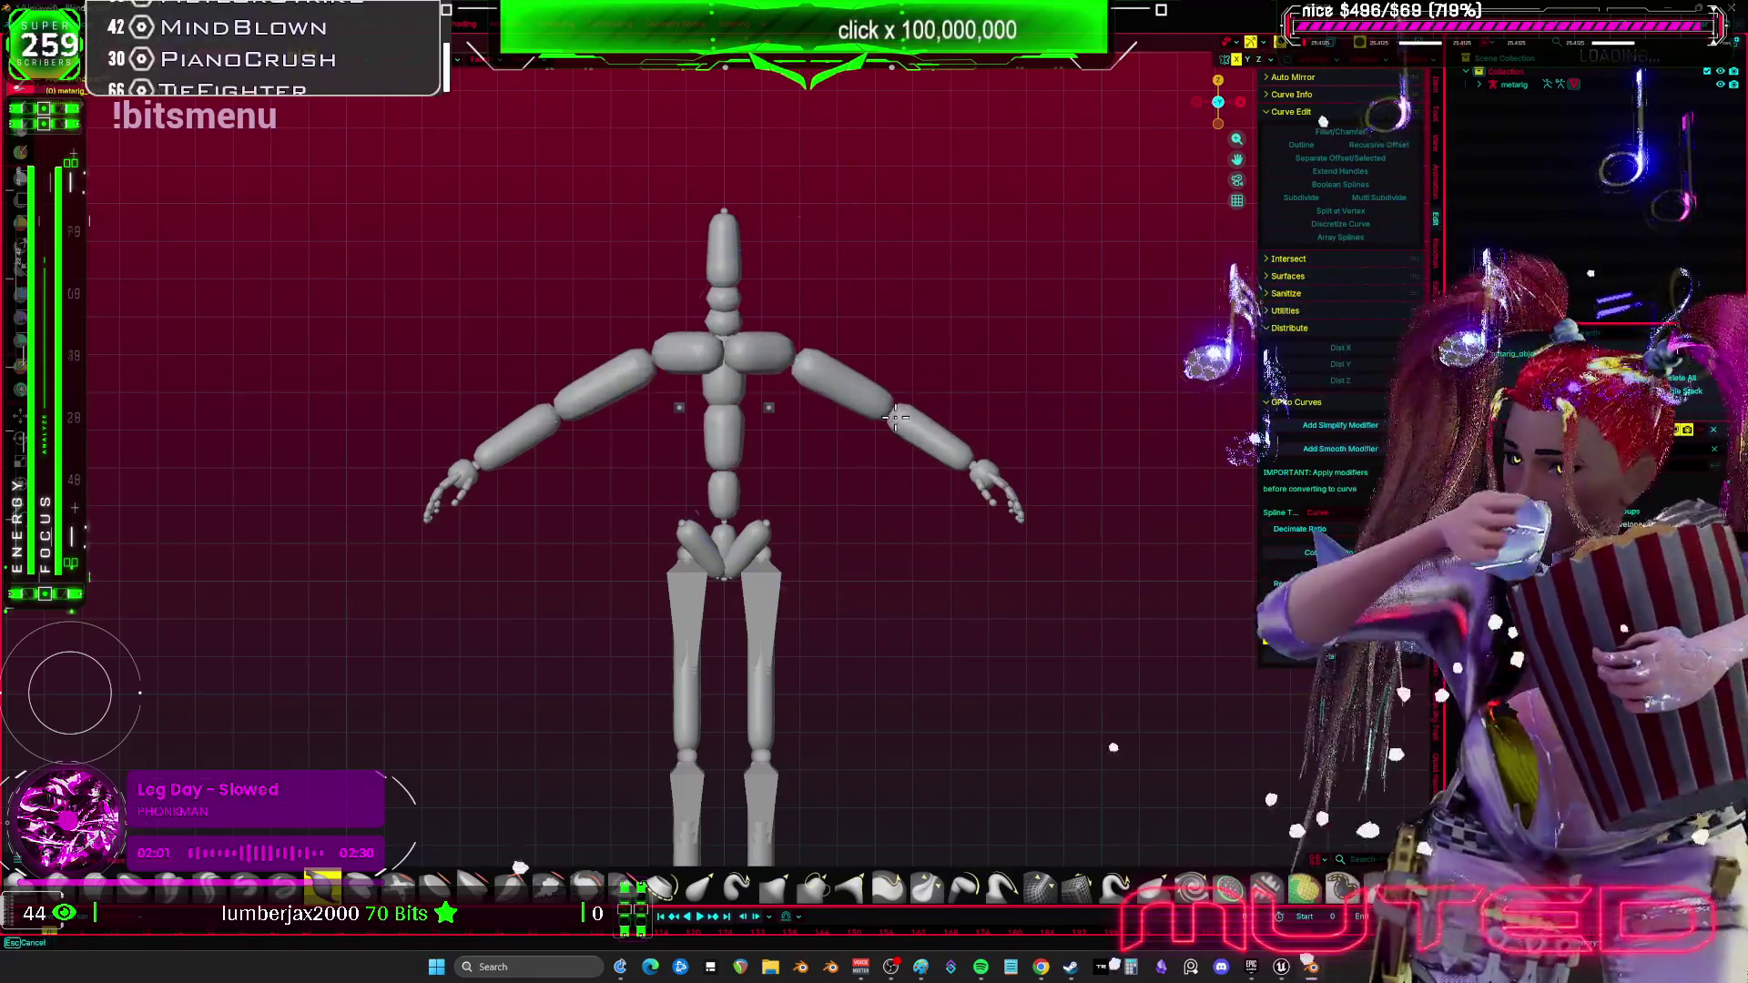
Inflate the skin's hips, torso, legs, head and chest.
{"action": "scroll", "coordinate": [778, 363], "scroll_direction": "down", "scroll_amount": 5}
{"action": "mouse_move", "coordinate": [778, 362]}
{"action": "left_mouse_down"}
{"action": "mouse_move", "coordinate": [756, 400]}
{"action": "mouse_move", "coordinate": [774, 674]}
{"action": "mouse_move", "coordinate": [755, 691]}
{"action": "mouse_move", "coordinate": [754, 223]}
{"action": "left_mouse_up"}
{"action": "scroll", "coordinate": [754, 223], "scroll_direction": "up", "scroll_amount": 5}
{"action": "mouse_move", "coordinate": [746, 300]}
{"action": "left_mouse_down"}
{"action": "mouse_move", "coordinate": [743, 232]}
{"action": "mouse_move", "coordinate": [705, 573]}
{"action": "mouse_move", "coordinate": [665, 587]}
{"action": "mouse_move", "coordinate": [817, 310]}
{"action": "left_mouse_up"}
In Object Mode with wireframe on, parent the body to the metarig.
{"action": "key", "text": "ctrl+Tab"}
{"action": "scroll", "coordinate": [817, 309], "scroll_direction": "down", "scroll_amount": 3}
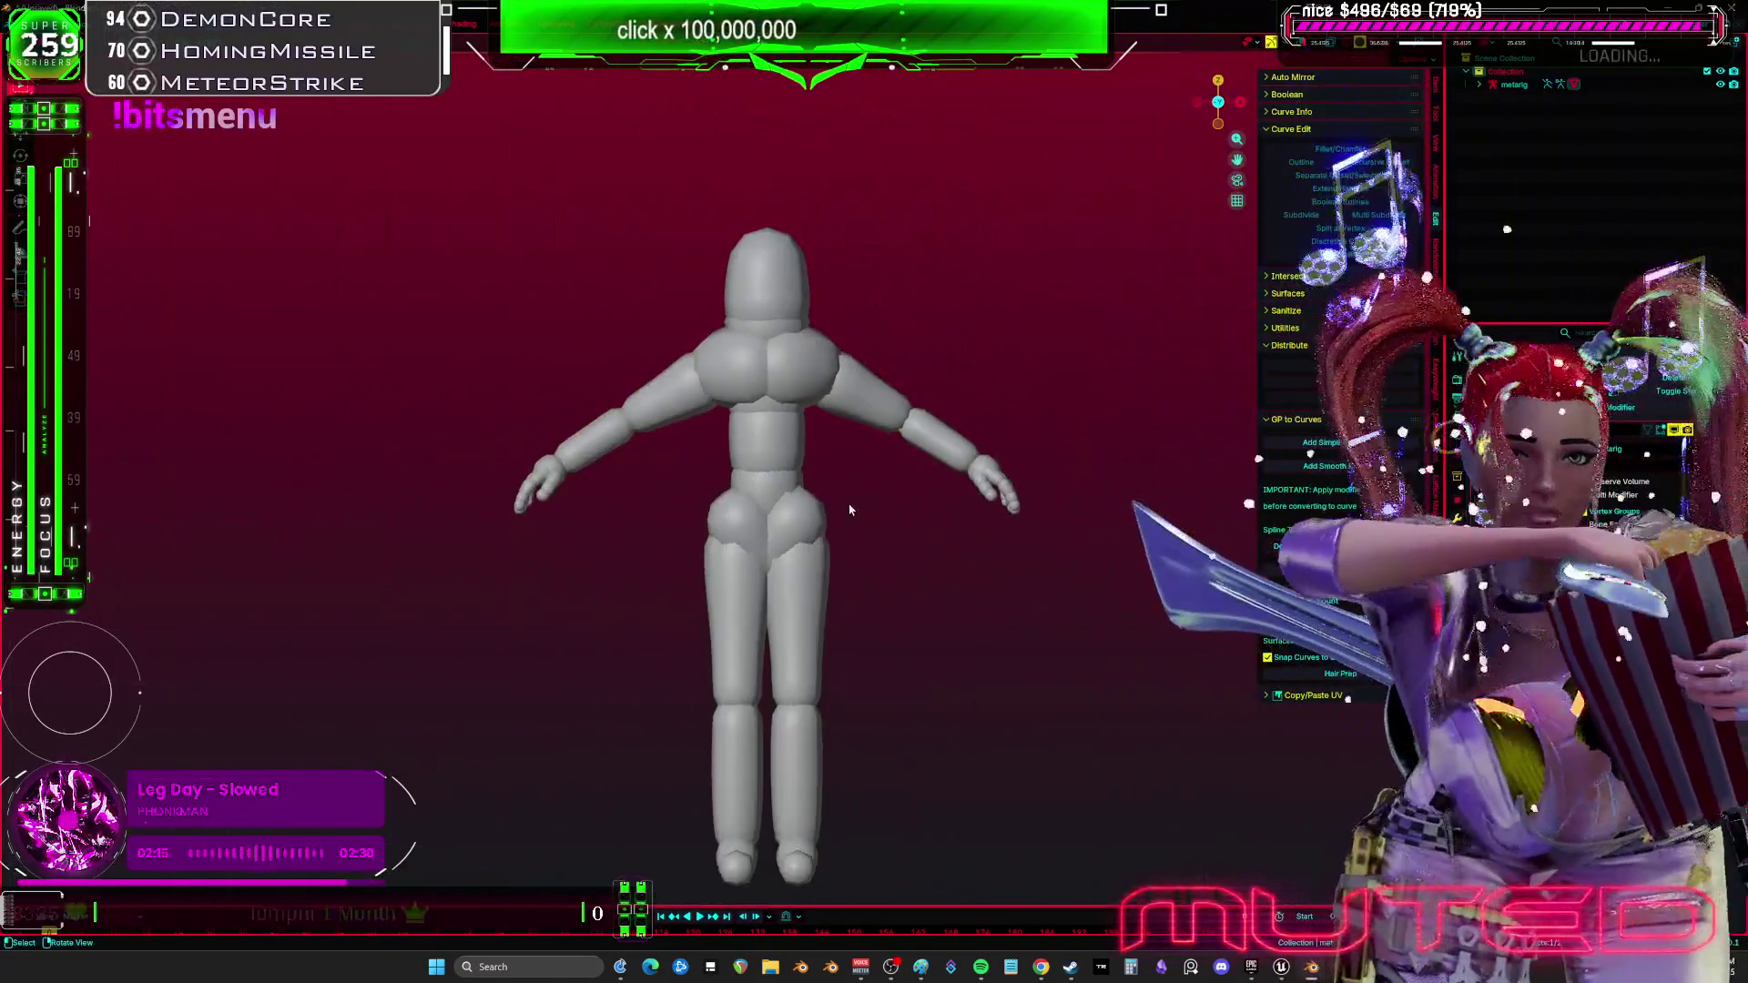
{"action": "scroll", "coordinate": [843, 504], "scroll_direction": "up", "scroll_amount": 3}
{"action": "left_click_drag", "start_coordinate": [843, 503], "coordinate": [813, 457]}
{"action": "key", "text": "shift+z"}
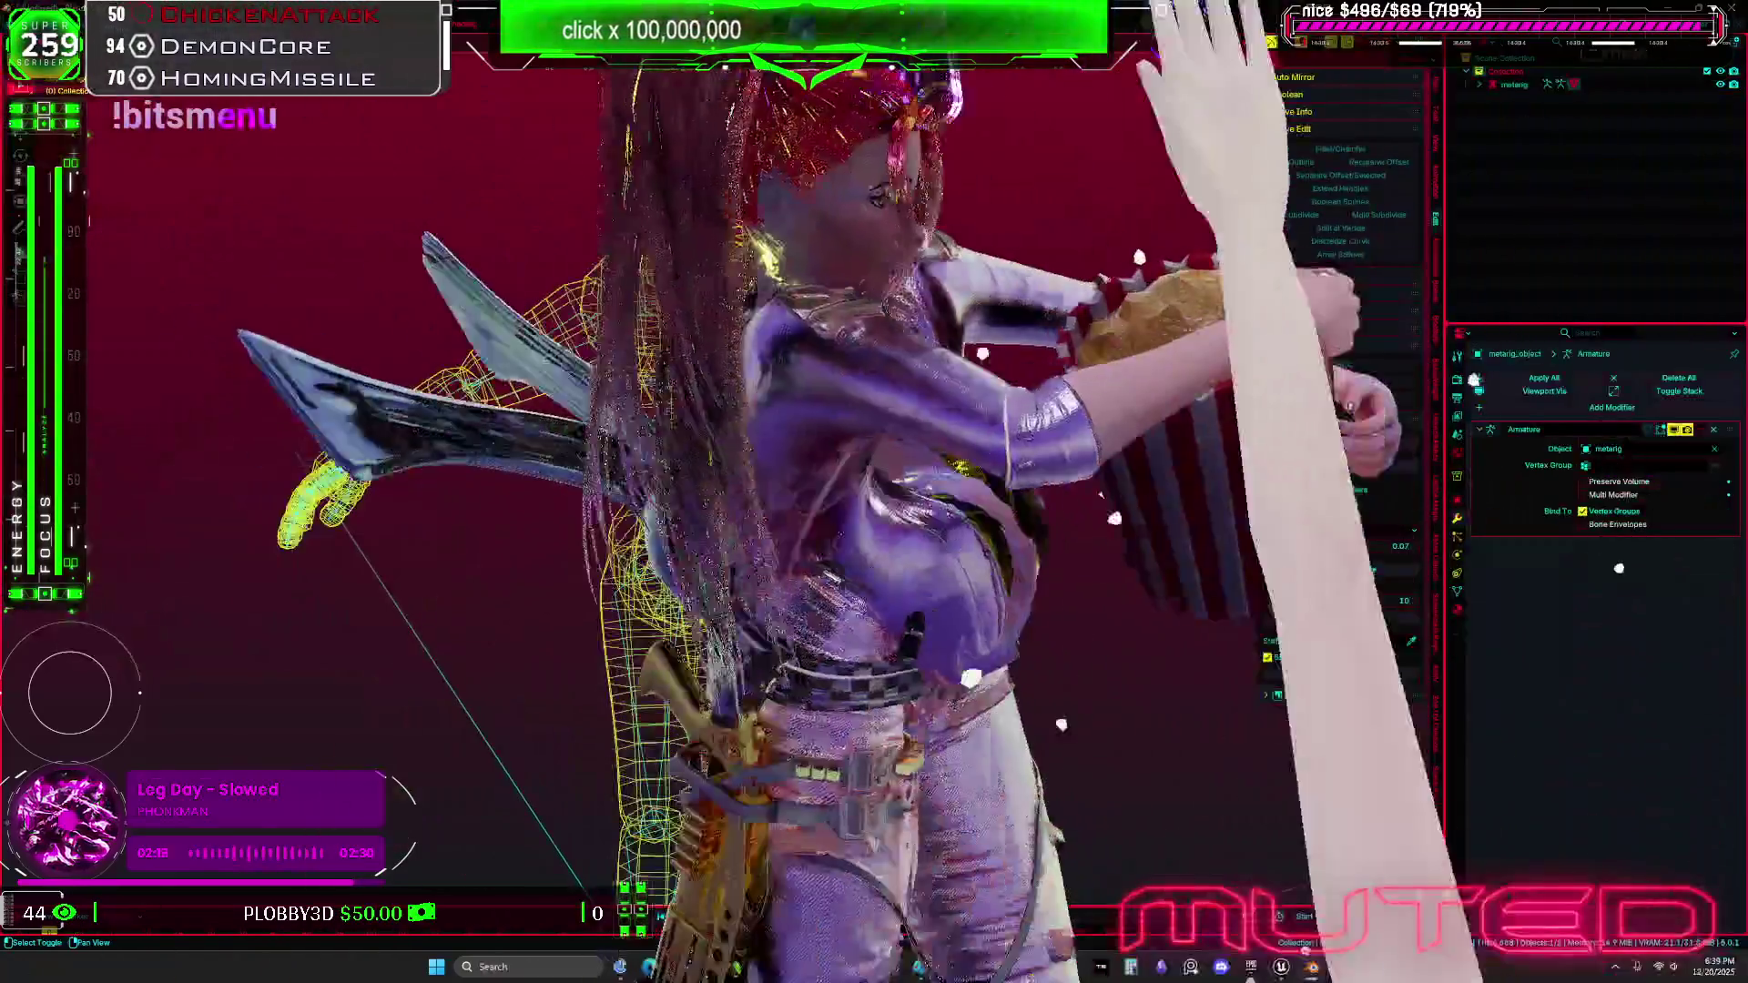
{"action": "left_click", "coordinate": [1513, 83], "text": "ctrl"}
{"action": "key", "text": "ctrl+p"}
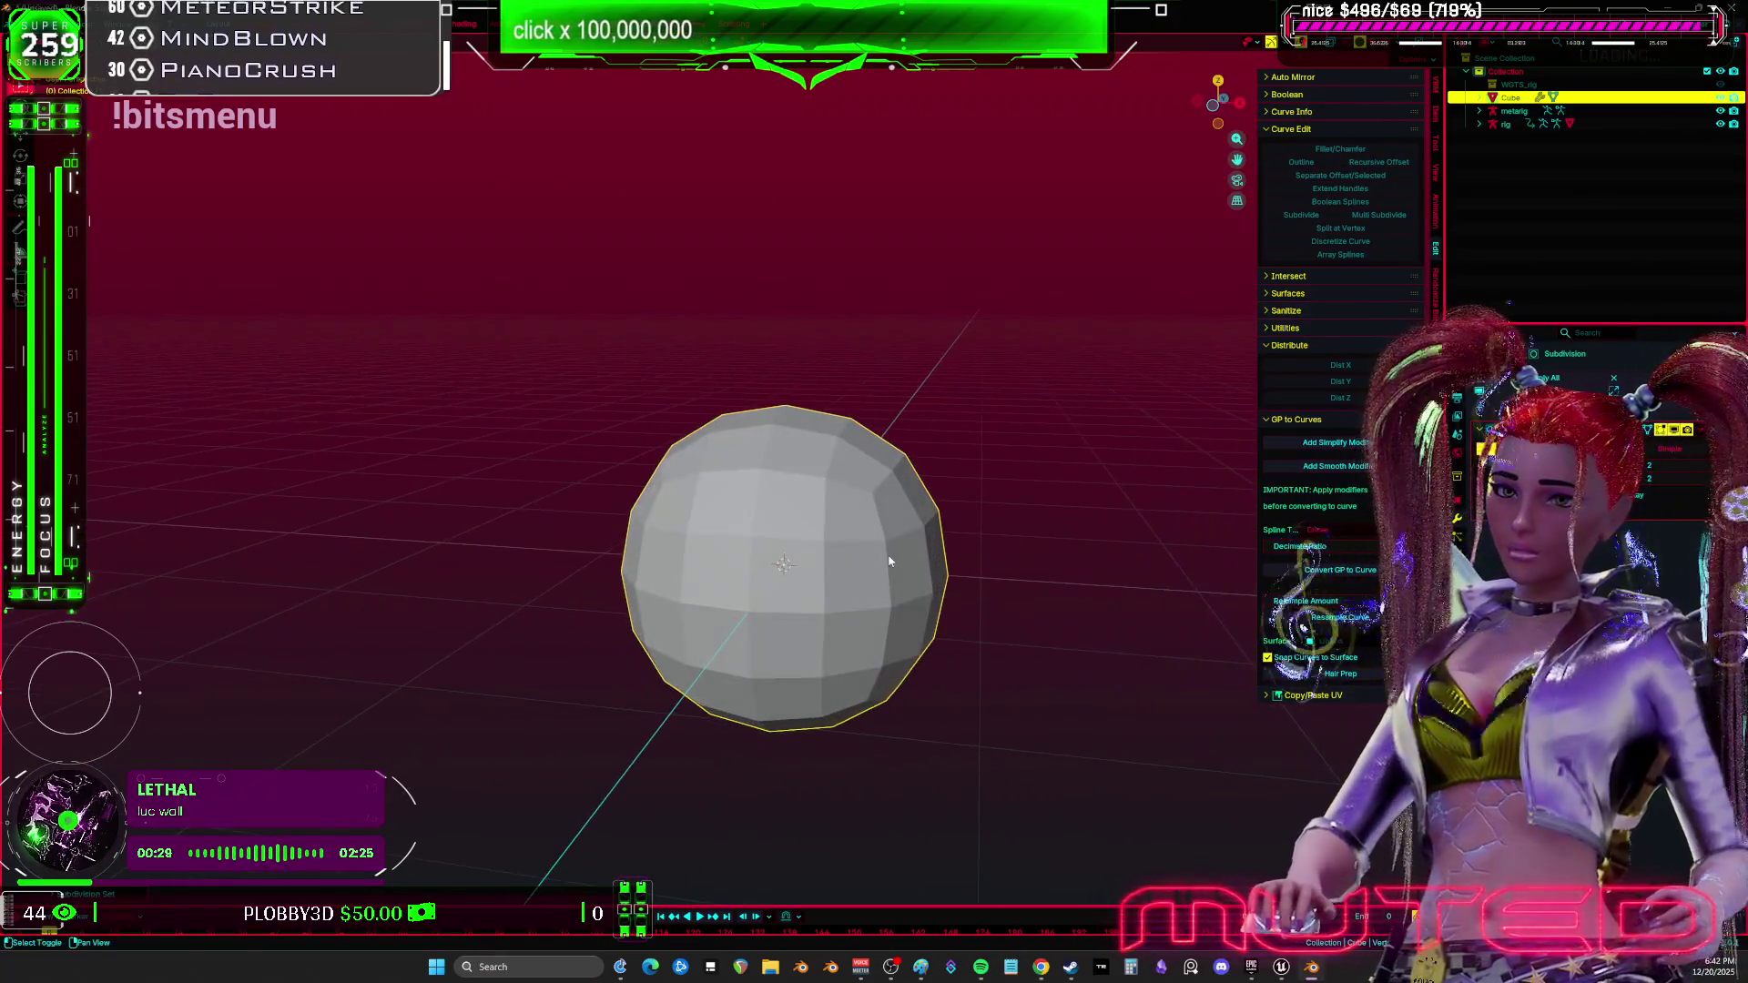
{"action": "key", "text": "F3"}
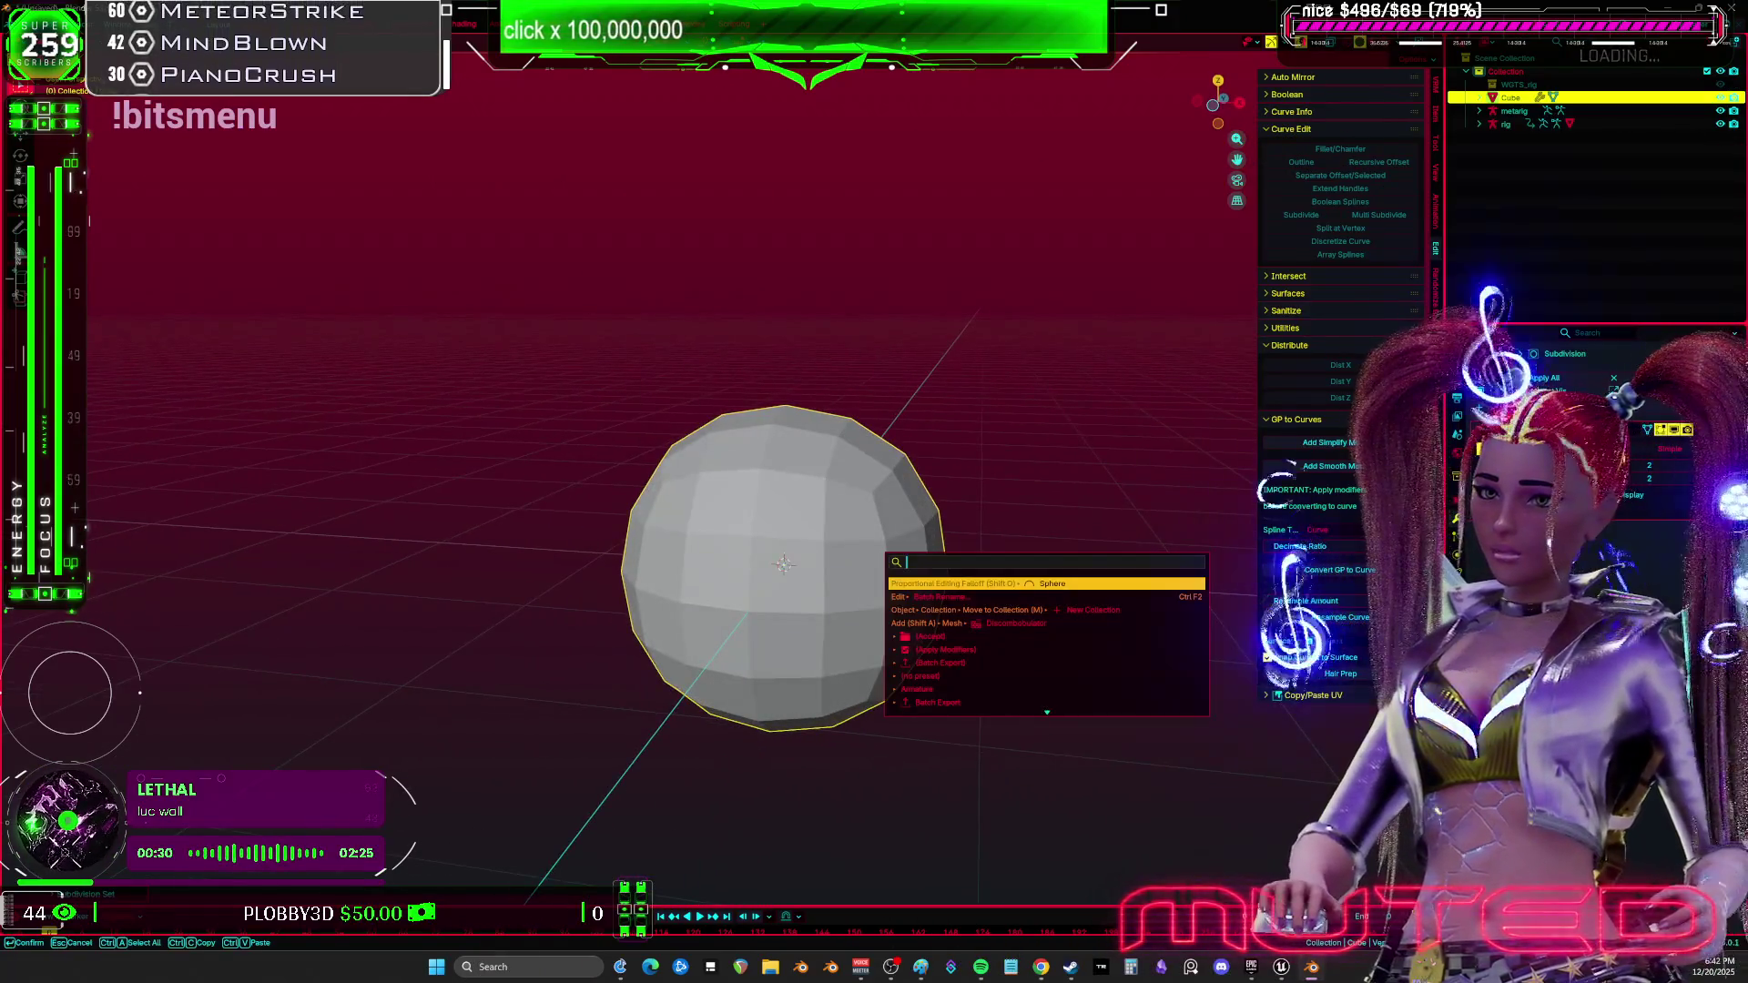
Round the mesh in Edit Mode with the To Sphere operation.
{"action": "key", "text": "Escape"}
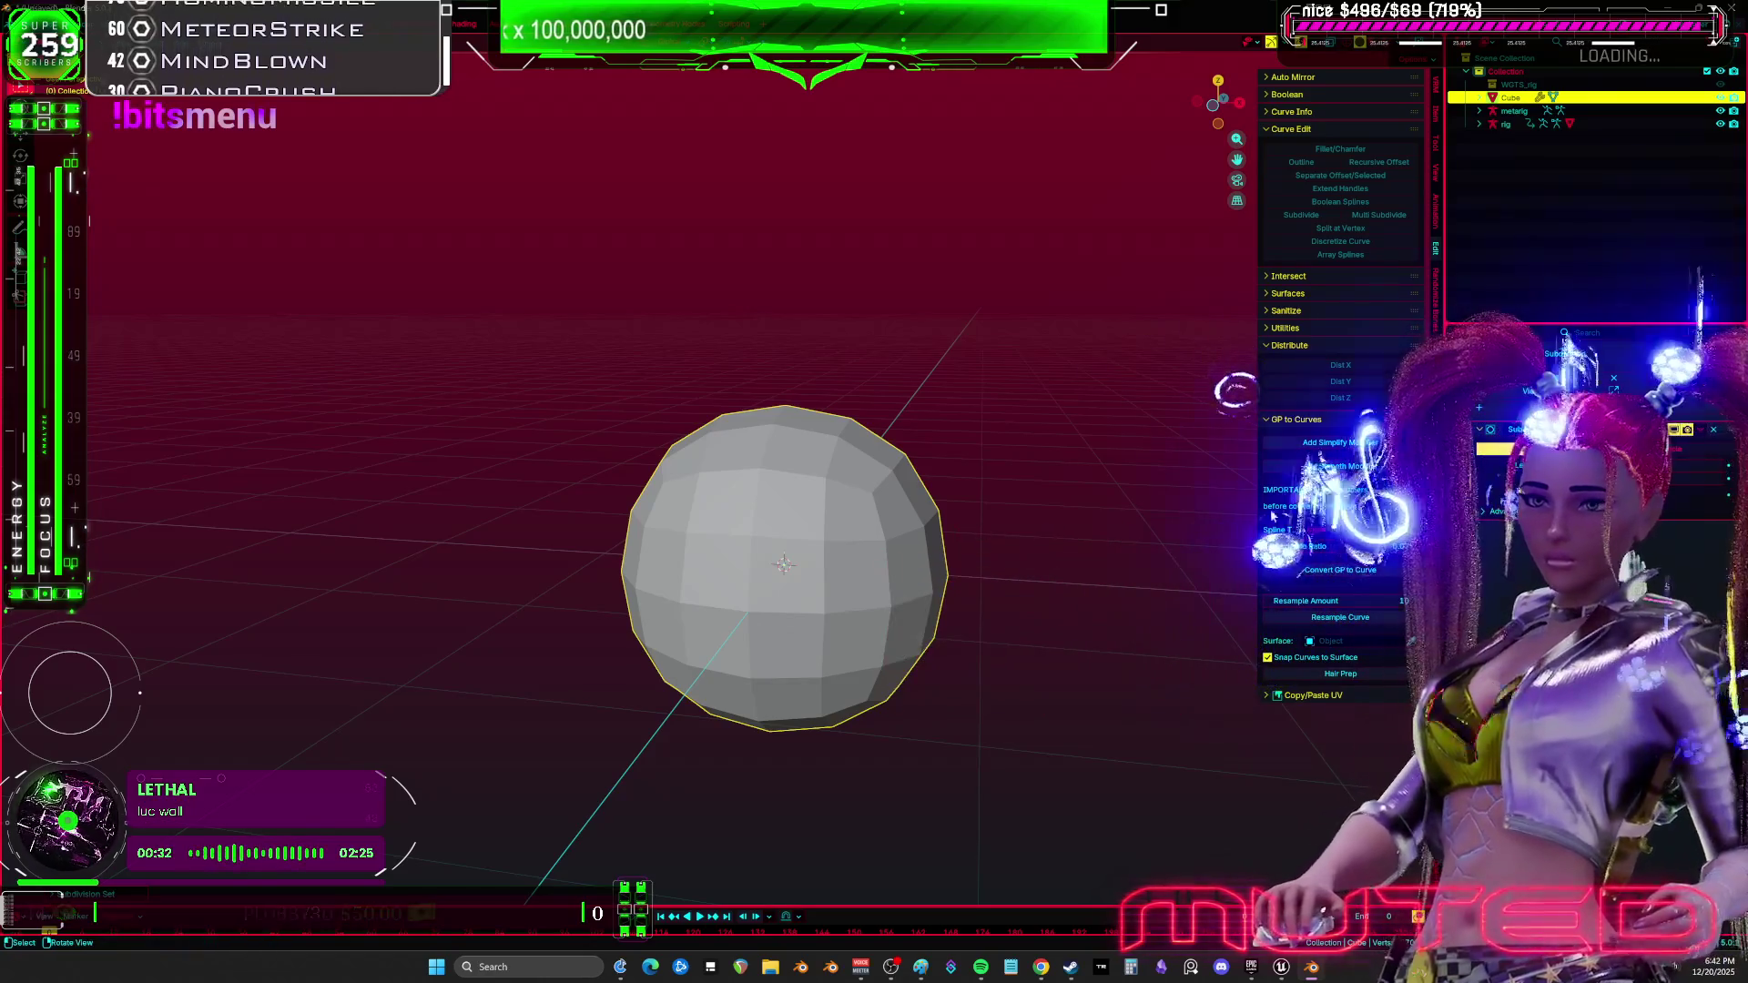
{"action": "key", "text": "Tab"}
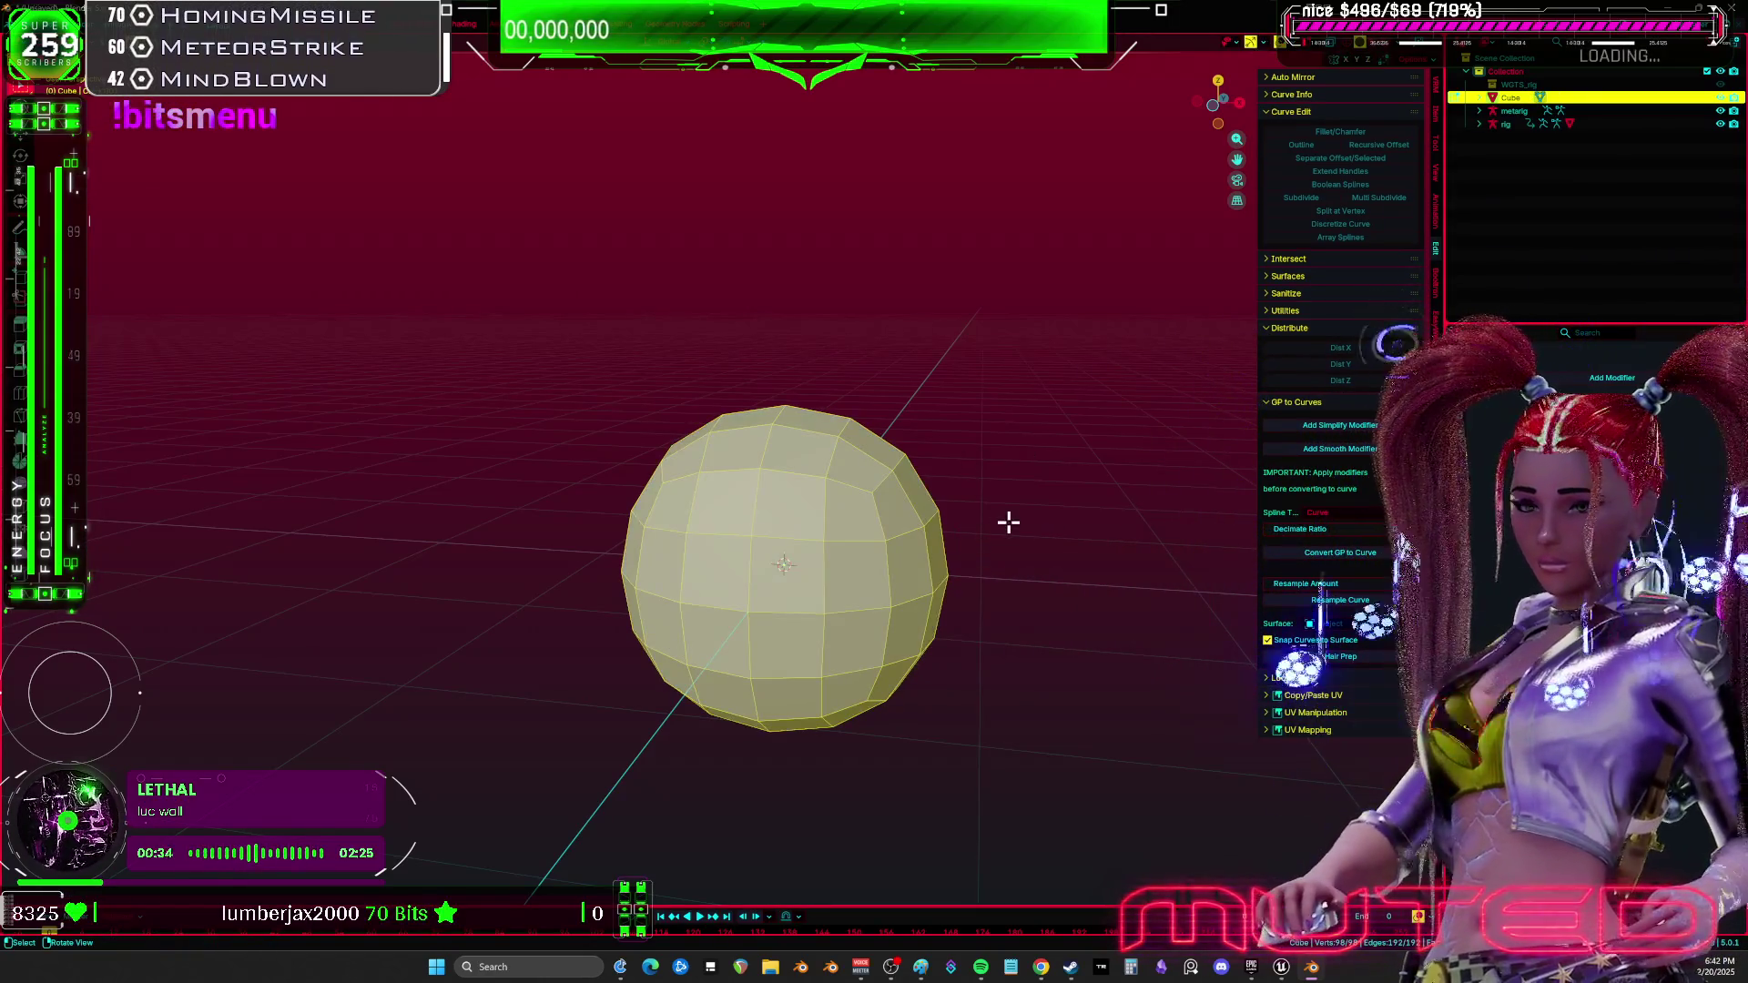
{"action": "key", "text": "F3"}
{"action": "type", "text": "s"}
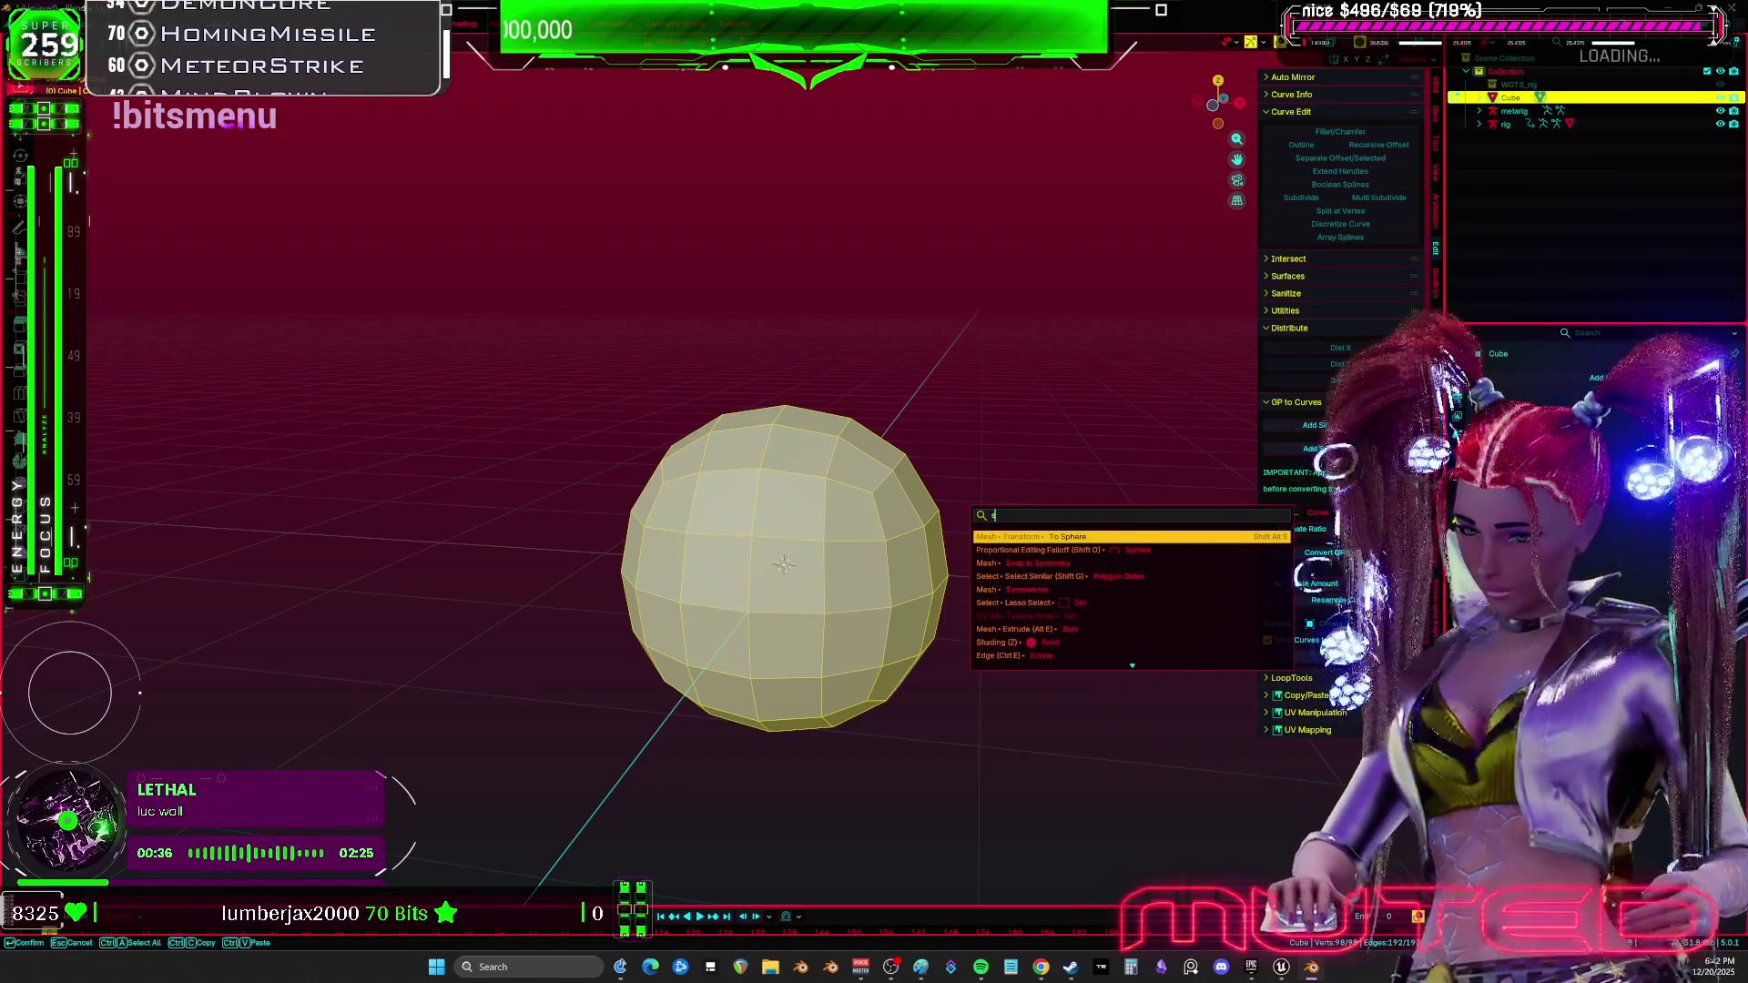
{"action": "type", "text": "phe"}
{"action": "key", "text": "Down"}
{"action": "key", "text": "Down"}
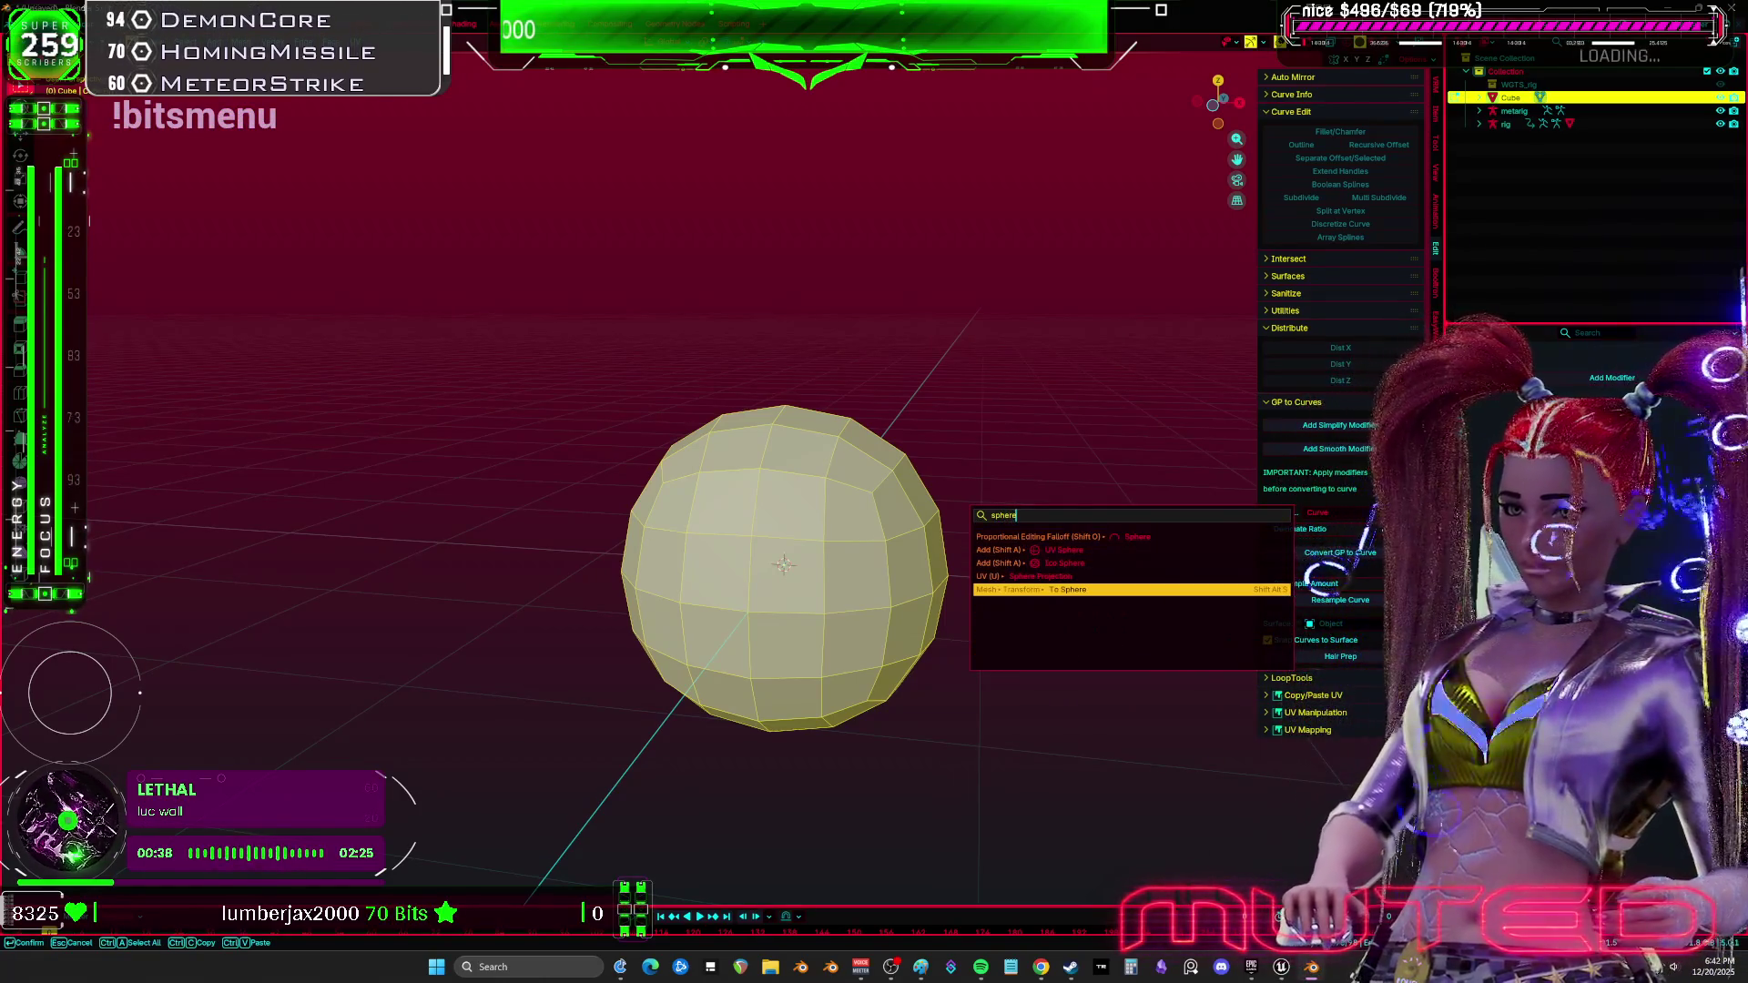
{"action": "key", "text": "Return"}
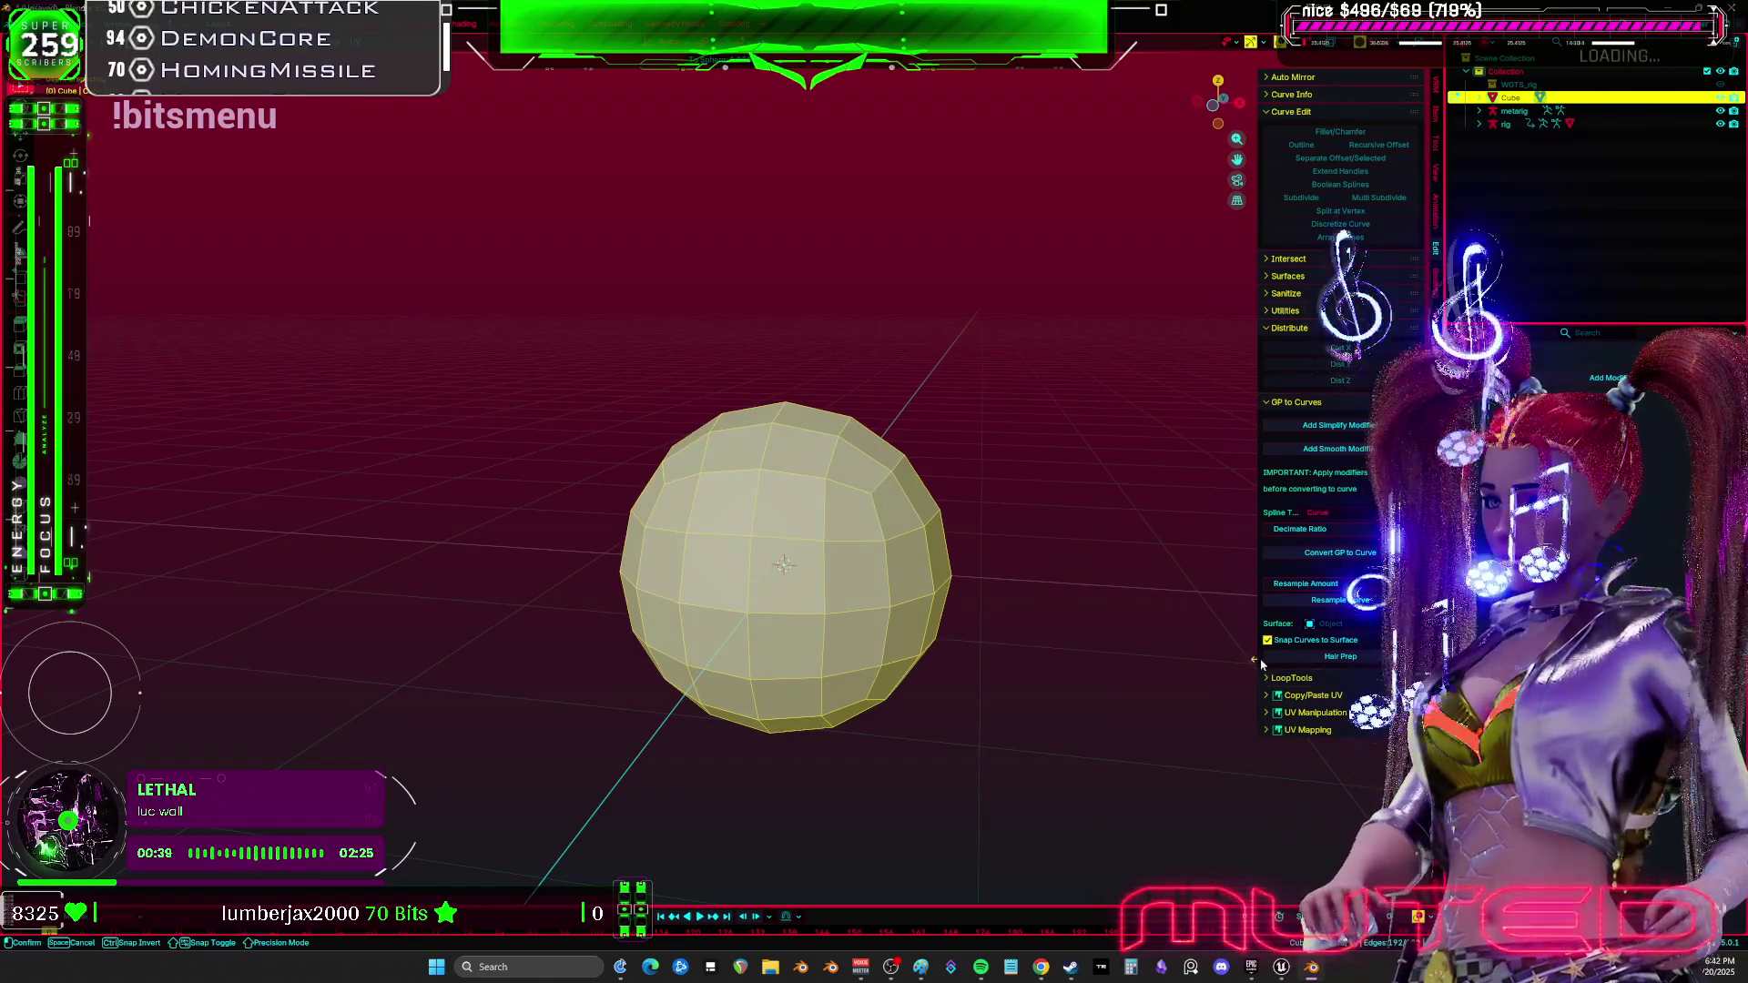
{"action": "left_click", "coordinate": [1262, 665]}
Give the sphere smooth shading in Object Mode.
{"action": "key", "text": "Tab"}
{"action": "right_click", "coordinate": [844, 557]}
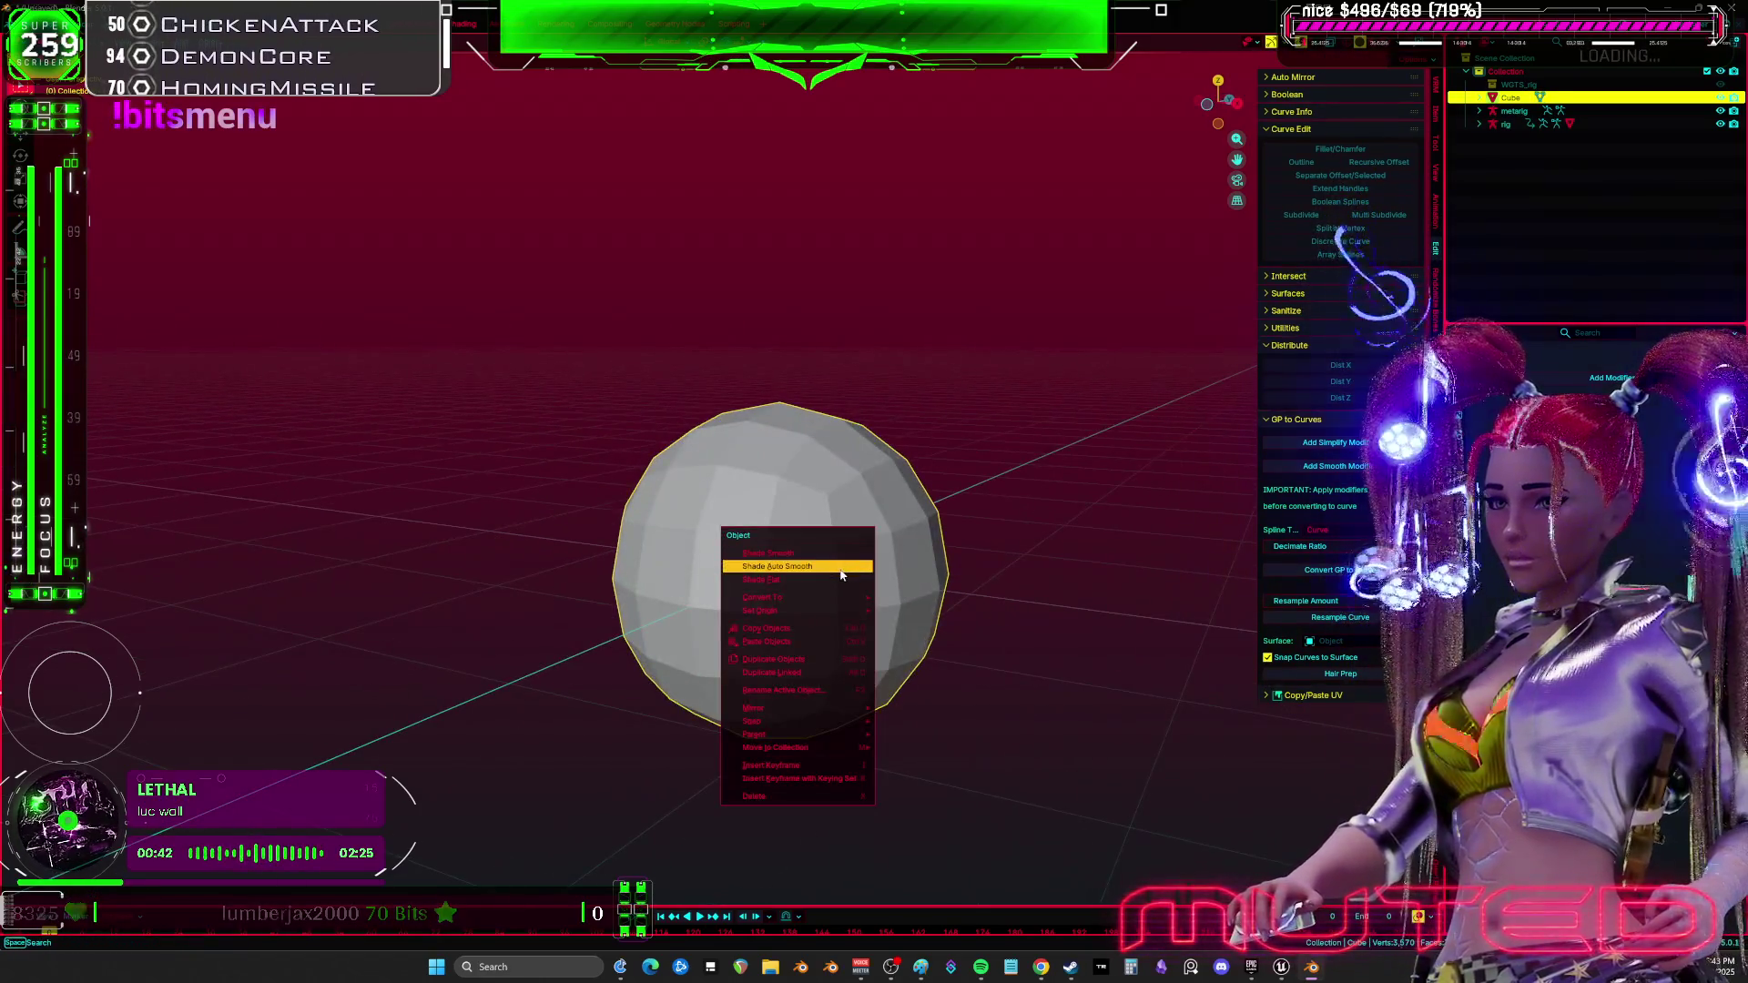
{"action": "left_click", "coordinate": [842, 568]}
Reposition all the sphere's geometry in front view and switch to Sculpt Mode.
{"action": "key", "text": "Tab"}
{"action": "key", "text": "KP_1"}
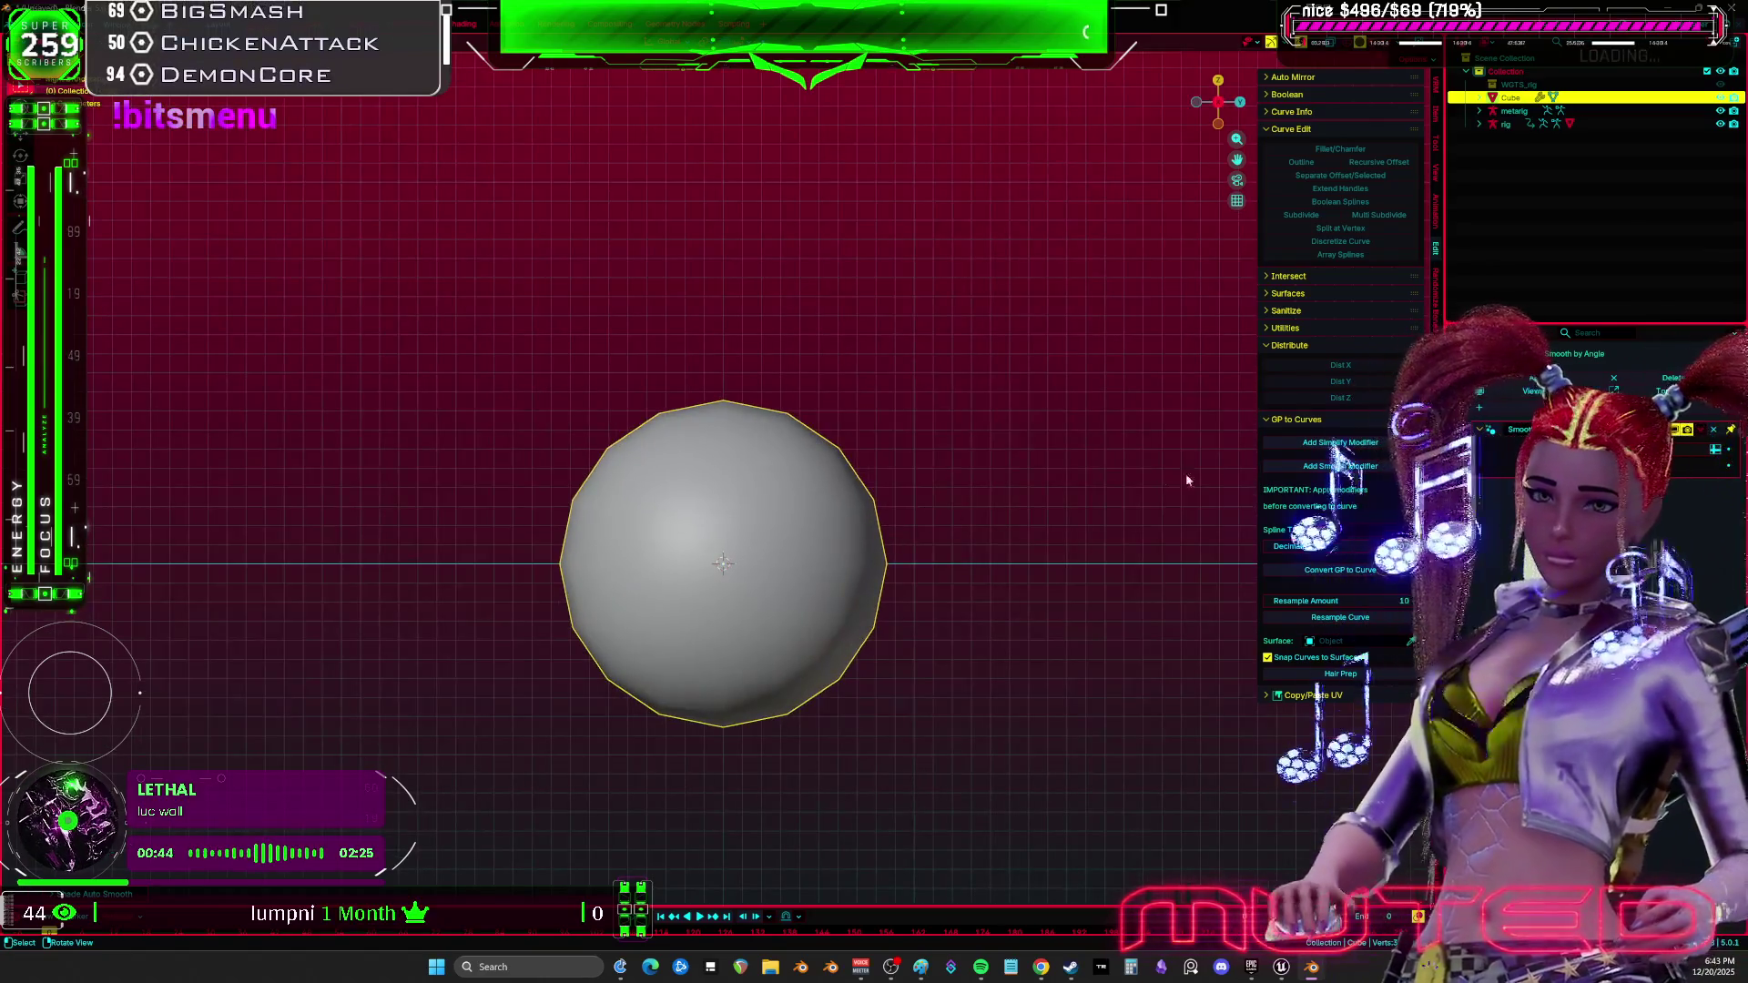
{"action": "key", "text": "a"}
{"action": "key", "text": "g"}
{"action": "left_click", "coordinate": [756, 611]}
{"action": "key", "text": "ctrl+Tab"}
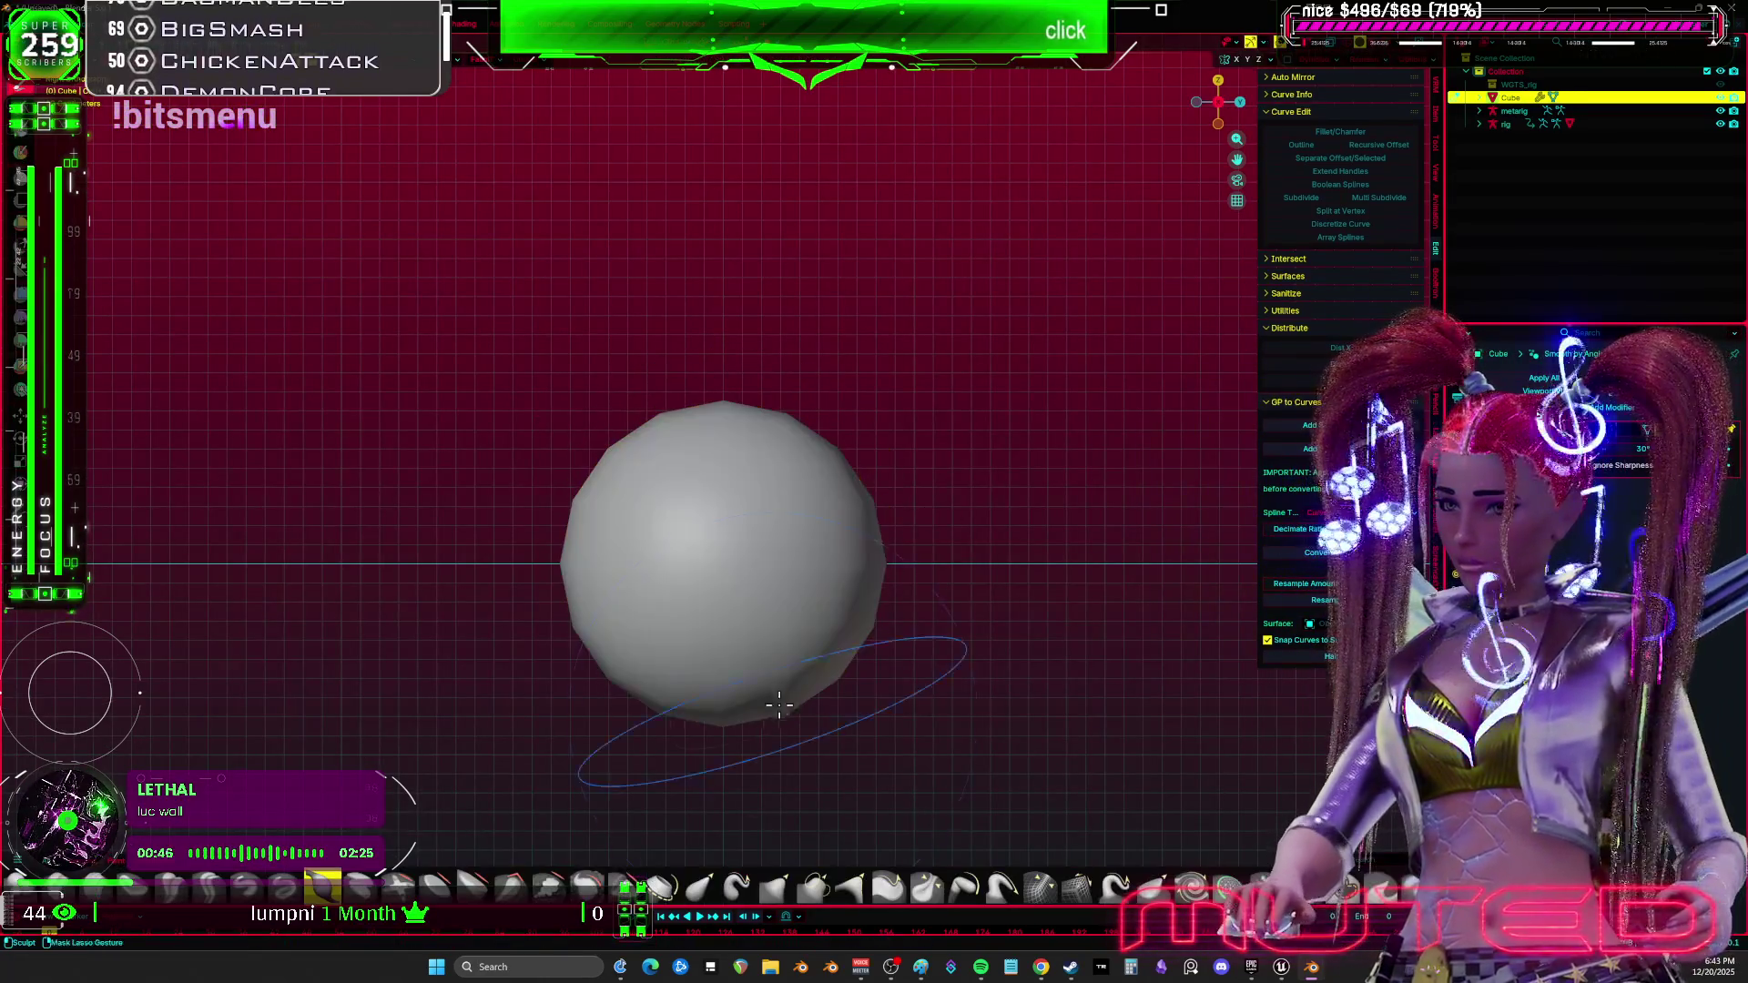
Push the sphere's lower side upward into an egg shape.
{"action": "left_click_drag", "start_coordinate": [1218, 108], "coordinate": [1224, 102]}
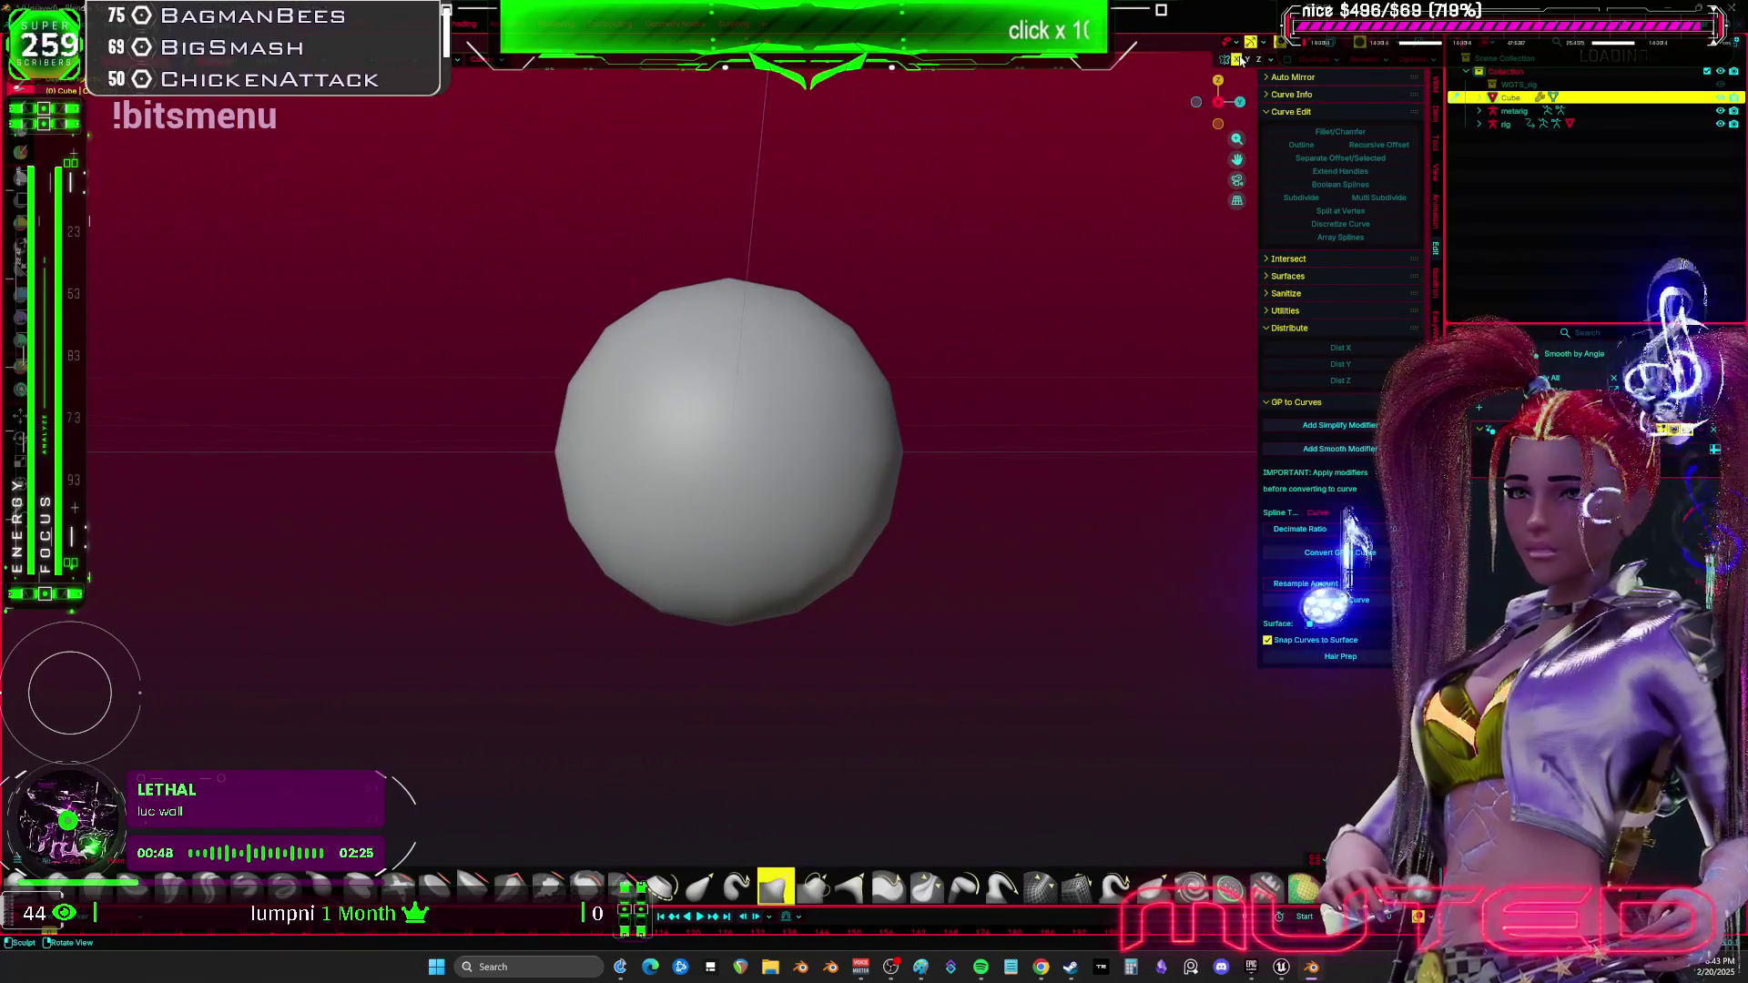
{"action": "key", "text": "KP_1"}
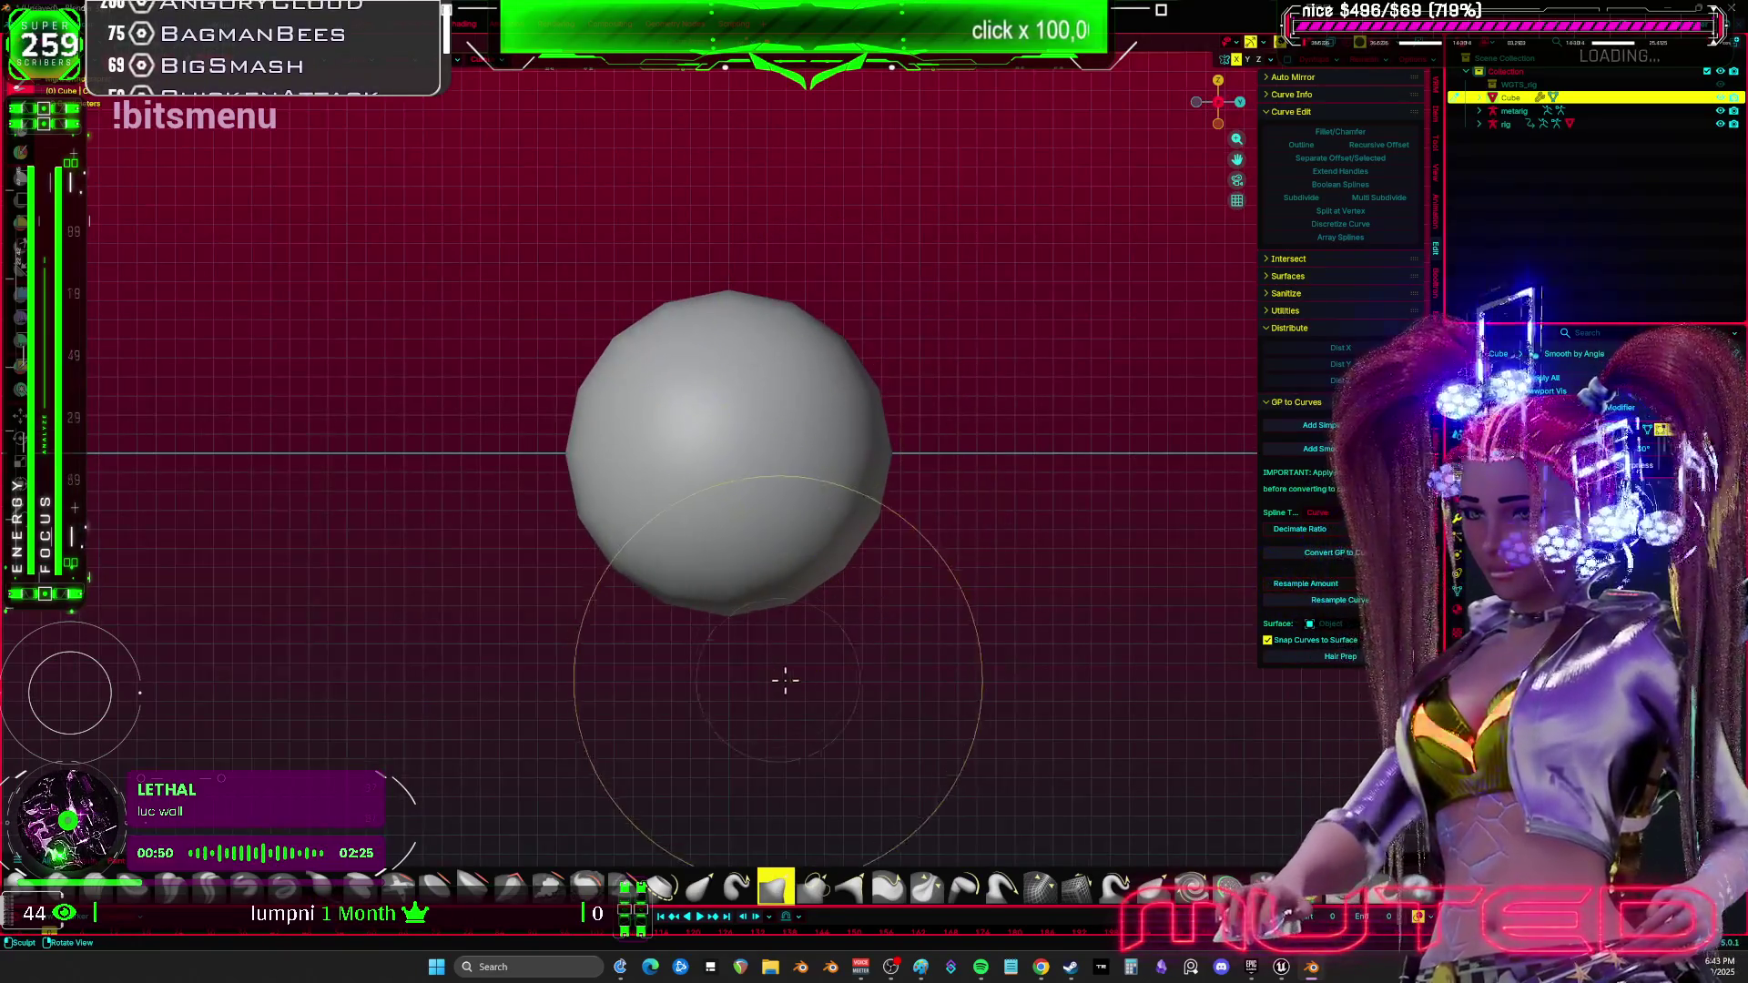
{"action": "left_click_drag", "start_coordinate": [781, 683], "coordinate": [797, 479]}
{"action": "scroll", "coordinate": [790, 508], "scroll_direction": "up", "scroll_amount": 3}
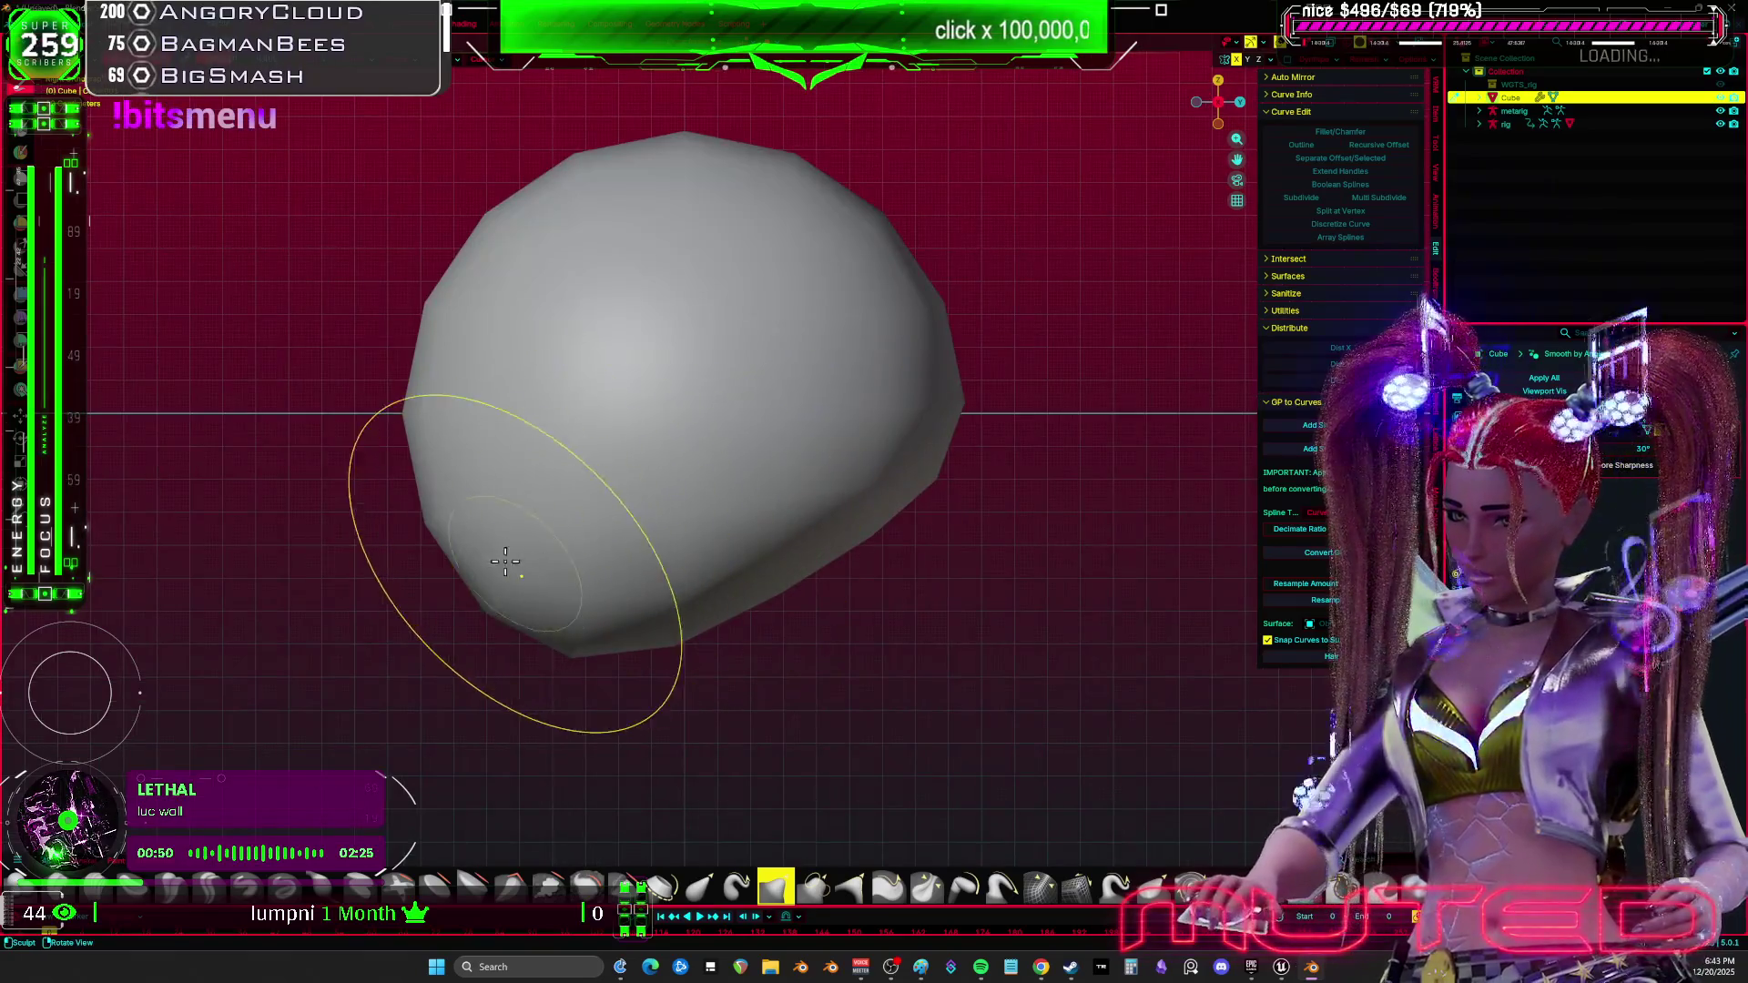
{"action": "scroll", "coordinate": [494, 564], "scroll_direction": "down", "scroll_amount": 3}
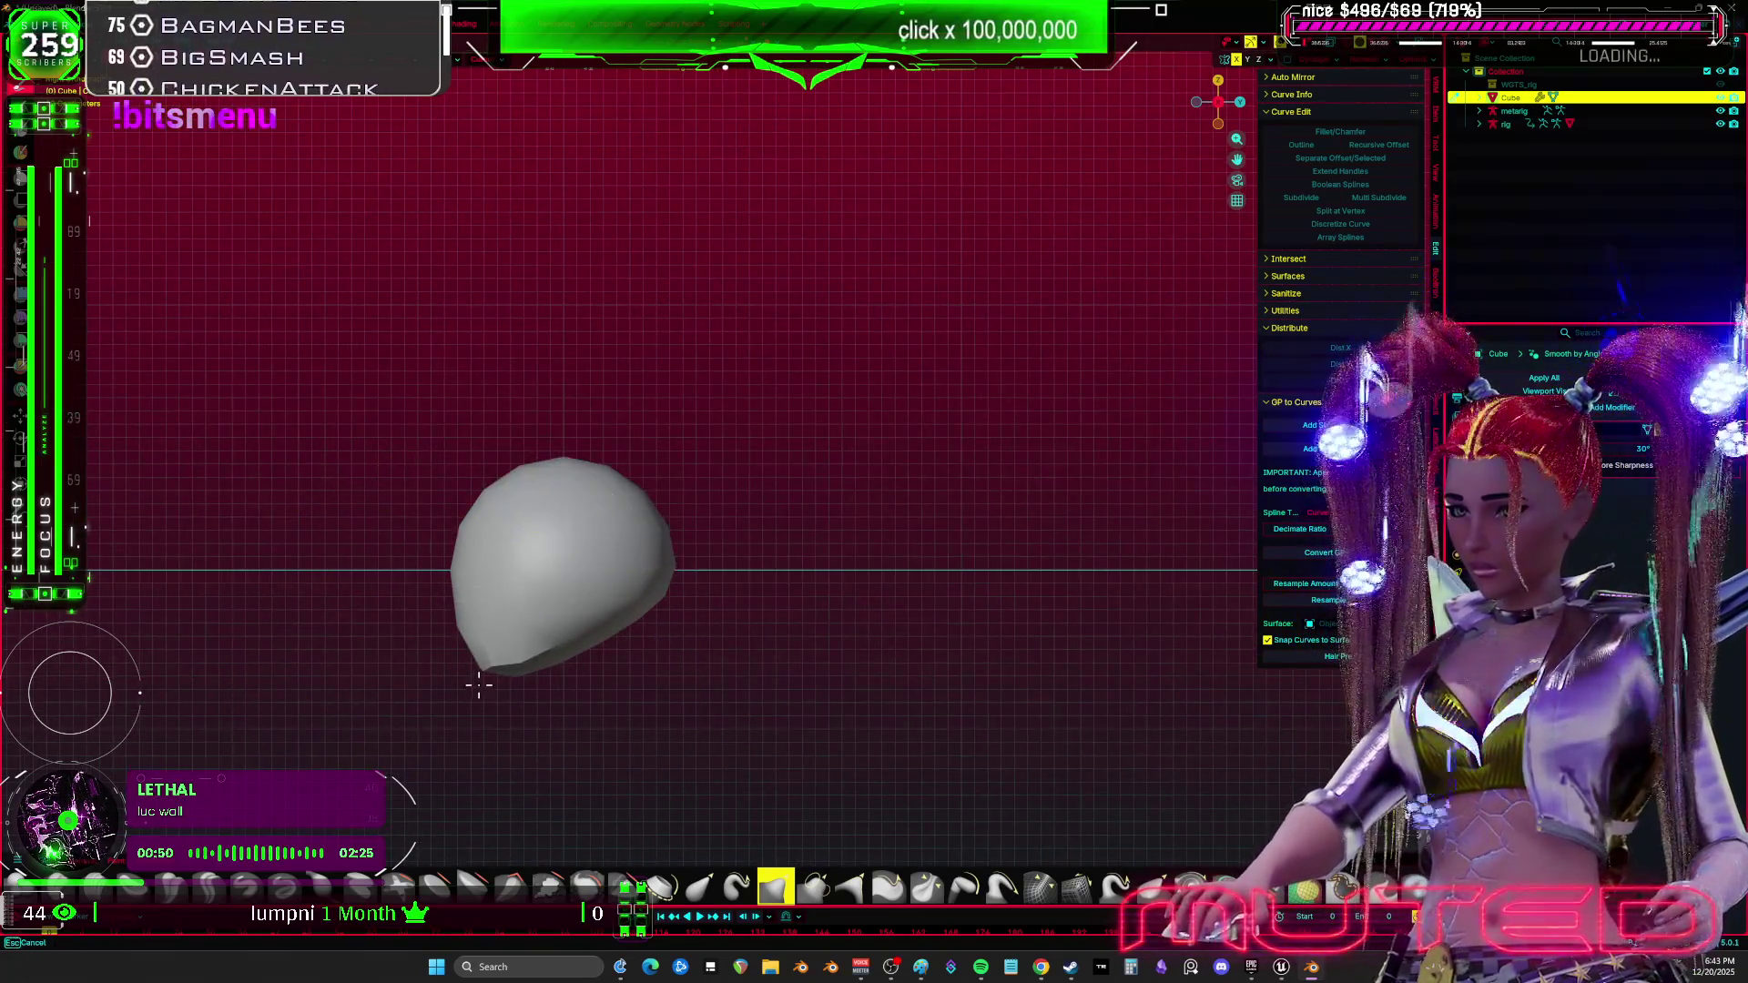
{"action": "key", "text": "KP_3"}
{"action": "scroll", "coordinate": [767, 541], "scroll_direction": "up", "scroll_amount": 2}
{"action": "mouse_move", "coordinate": [767, 541]}
{"action": "left_mouse_down"}
{"action": "mouse_move", "coordinate": [640, 558]}
{"action": "mouse_move", "coordinate": [498, 500]}
{"action": "mouse_move", "coordinate": [651, 589]}
{"action": "mouse_move", "coordinate": [507, 538]}
{"action": "mouse_move", "coordinate": [507, 553]}
{"action": "left_mouse_up"}
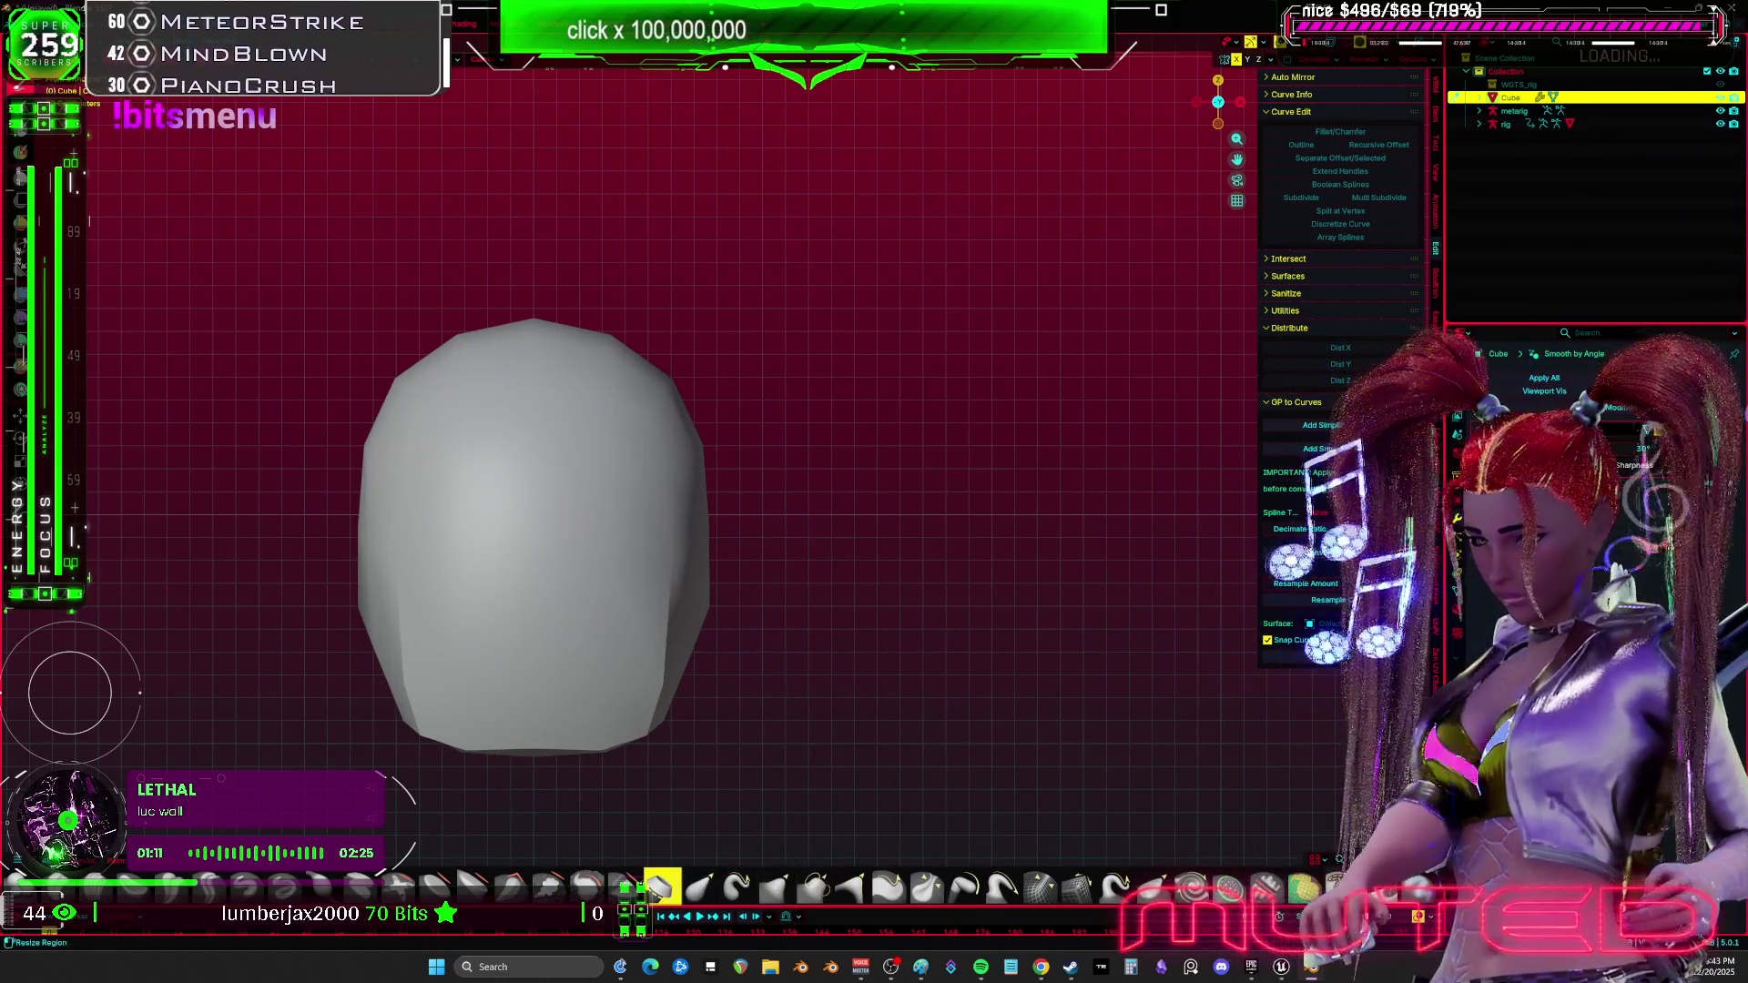
Pick a new sculpt brush and remesh the shape at about 0.09 m voxel size.
{"action": "left_click", "coordinate": [474, 883]}
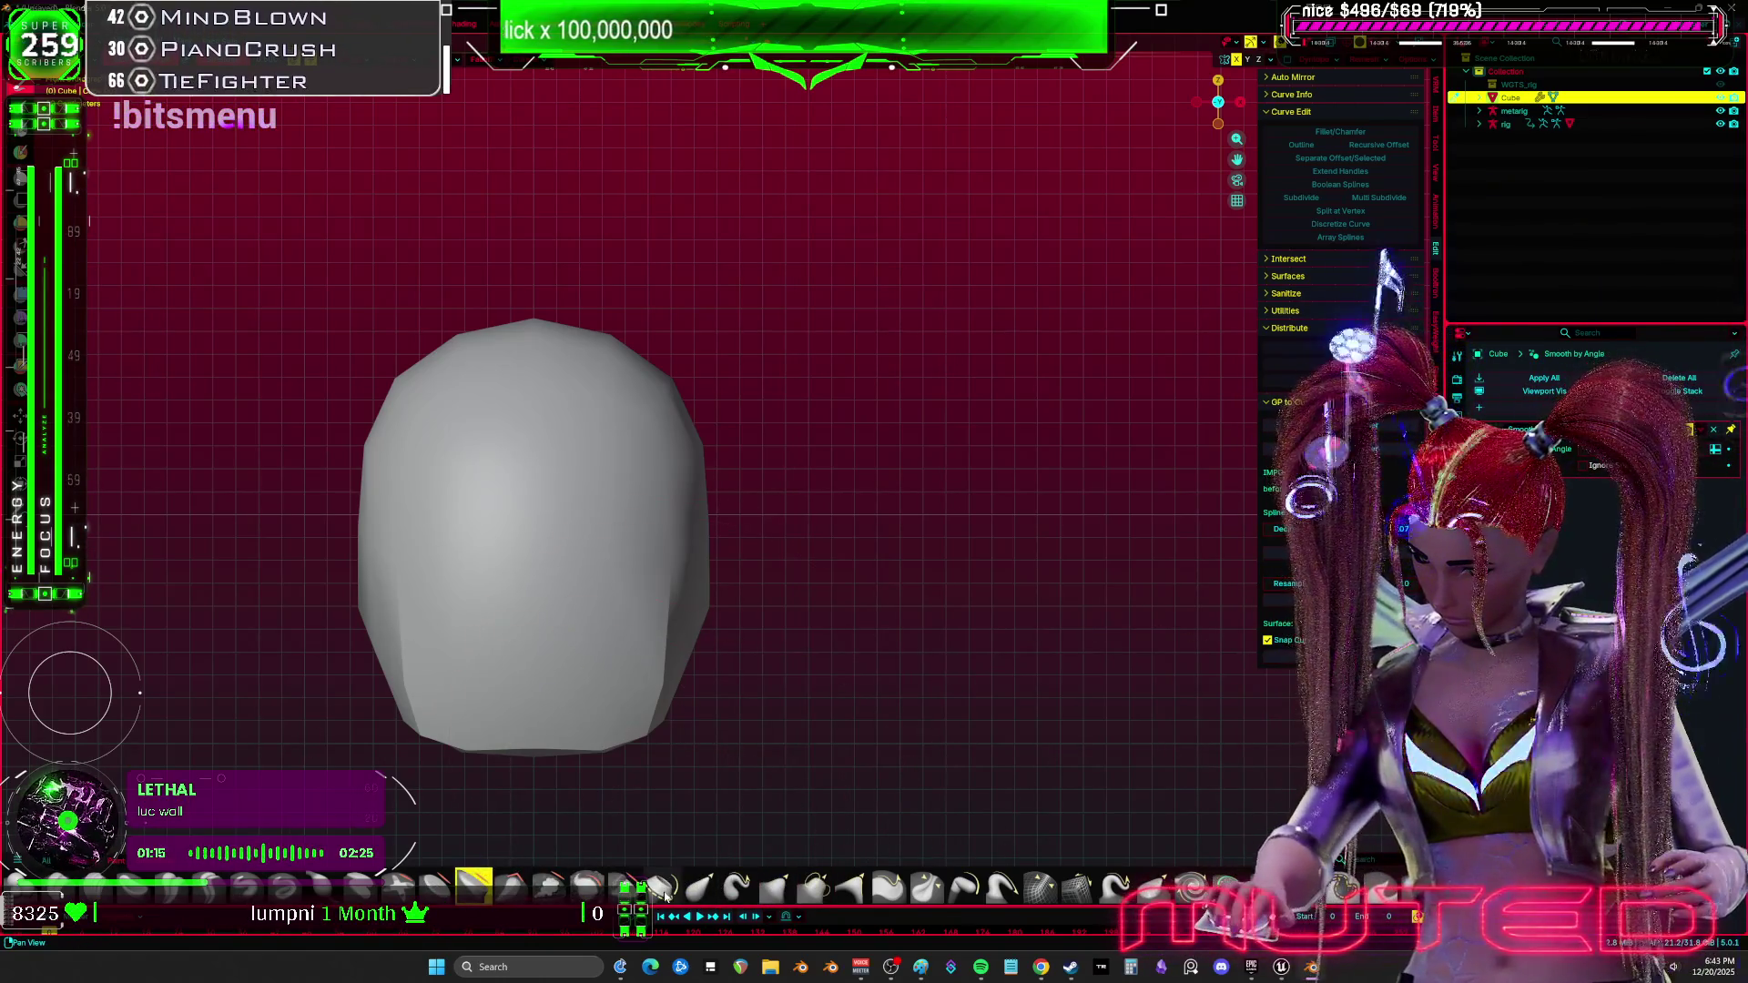
{"action": "left_click", "coordinate": [663, 892]}
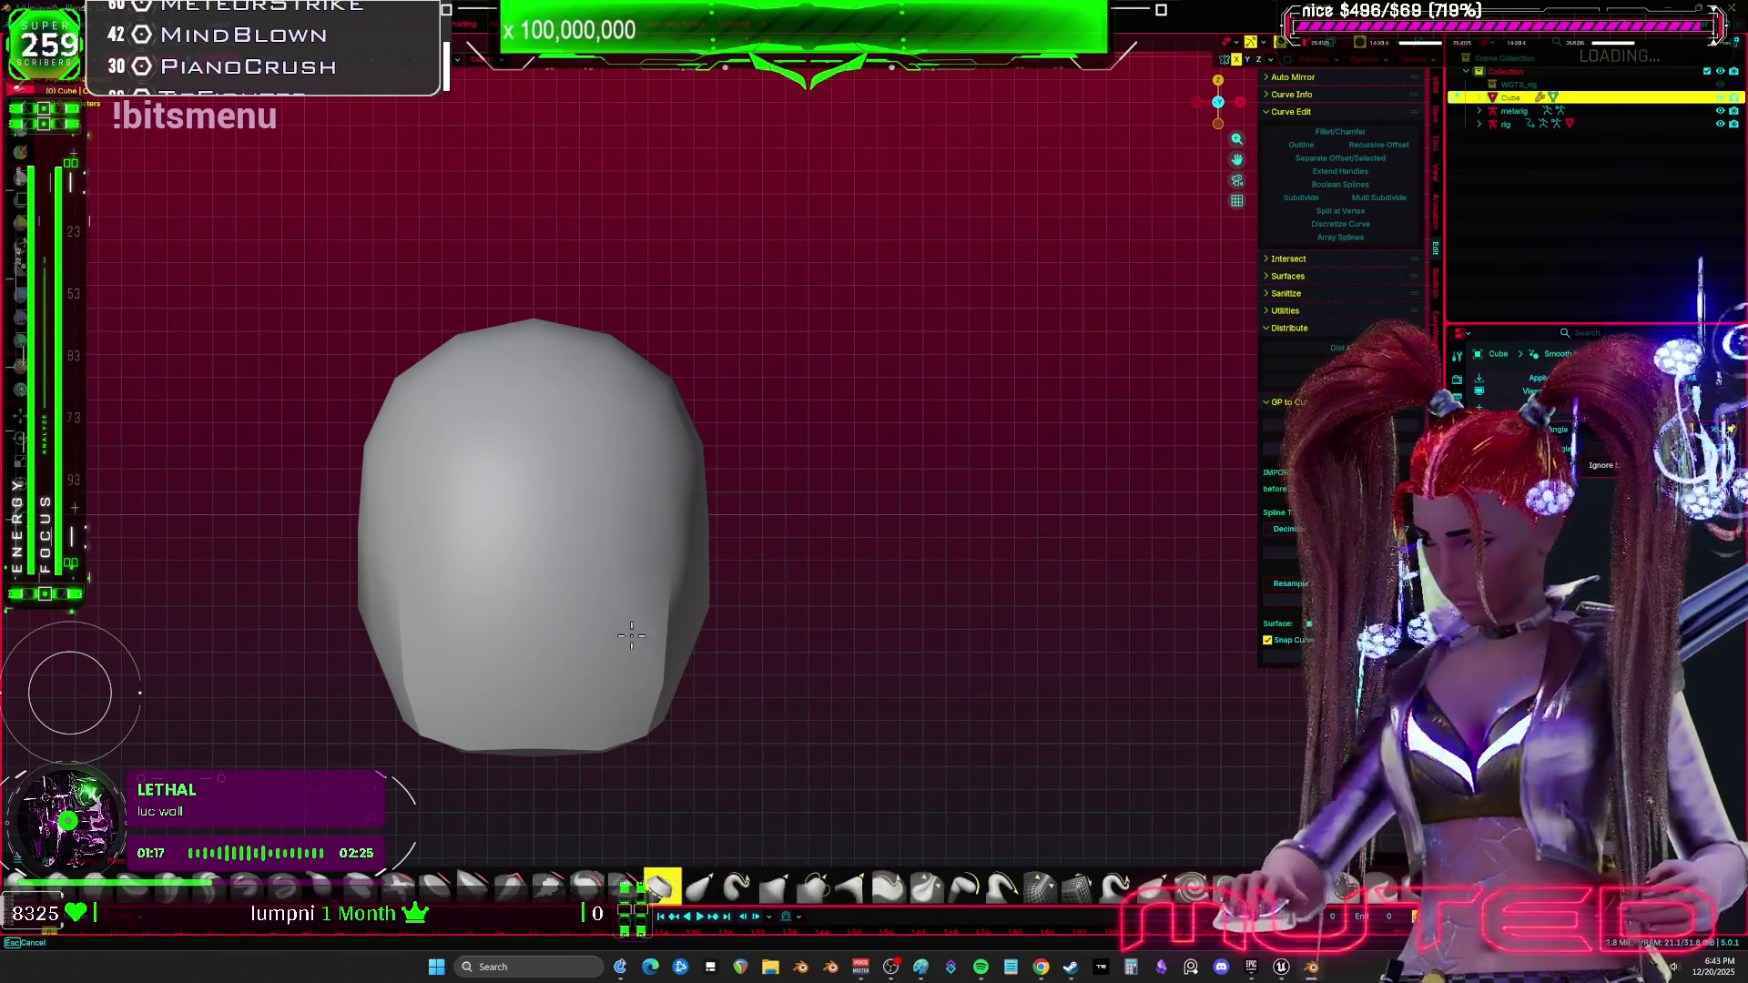
{"action": "left_click_drag", "start_coordinate": [595, 547], "coordinate": [694, 527]}
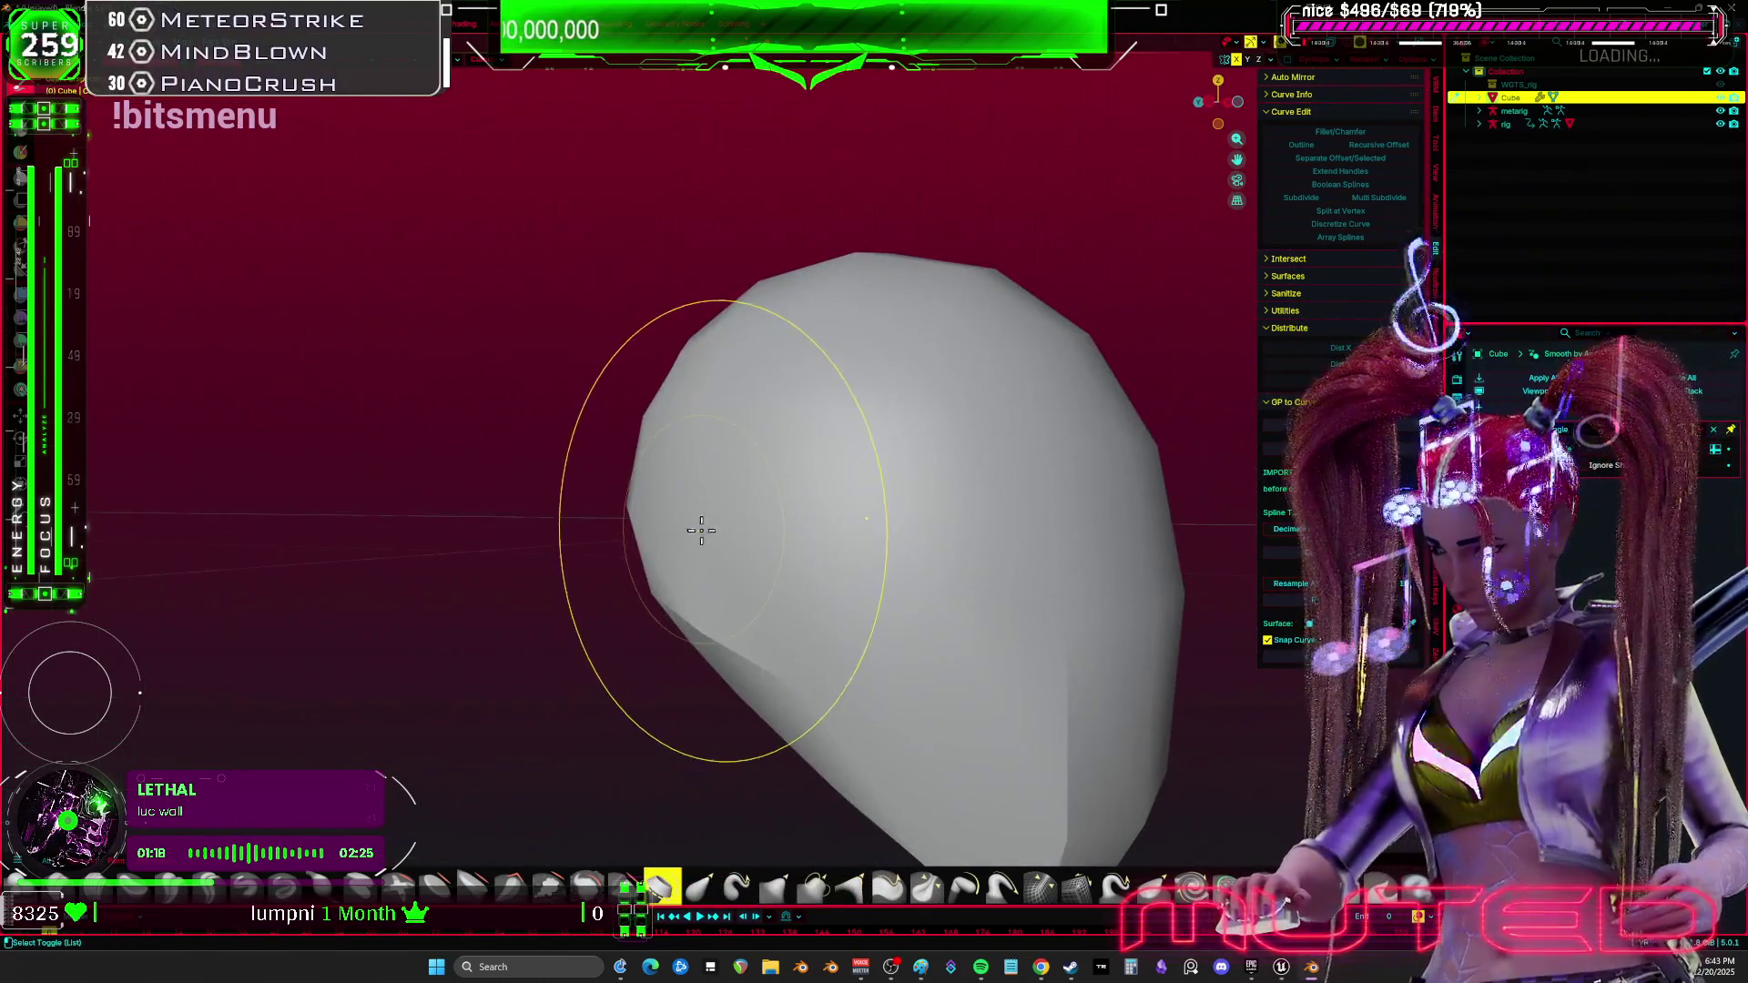
{"action": "key", "text": "KP_1"}
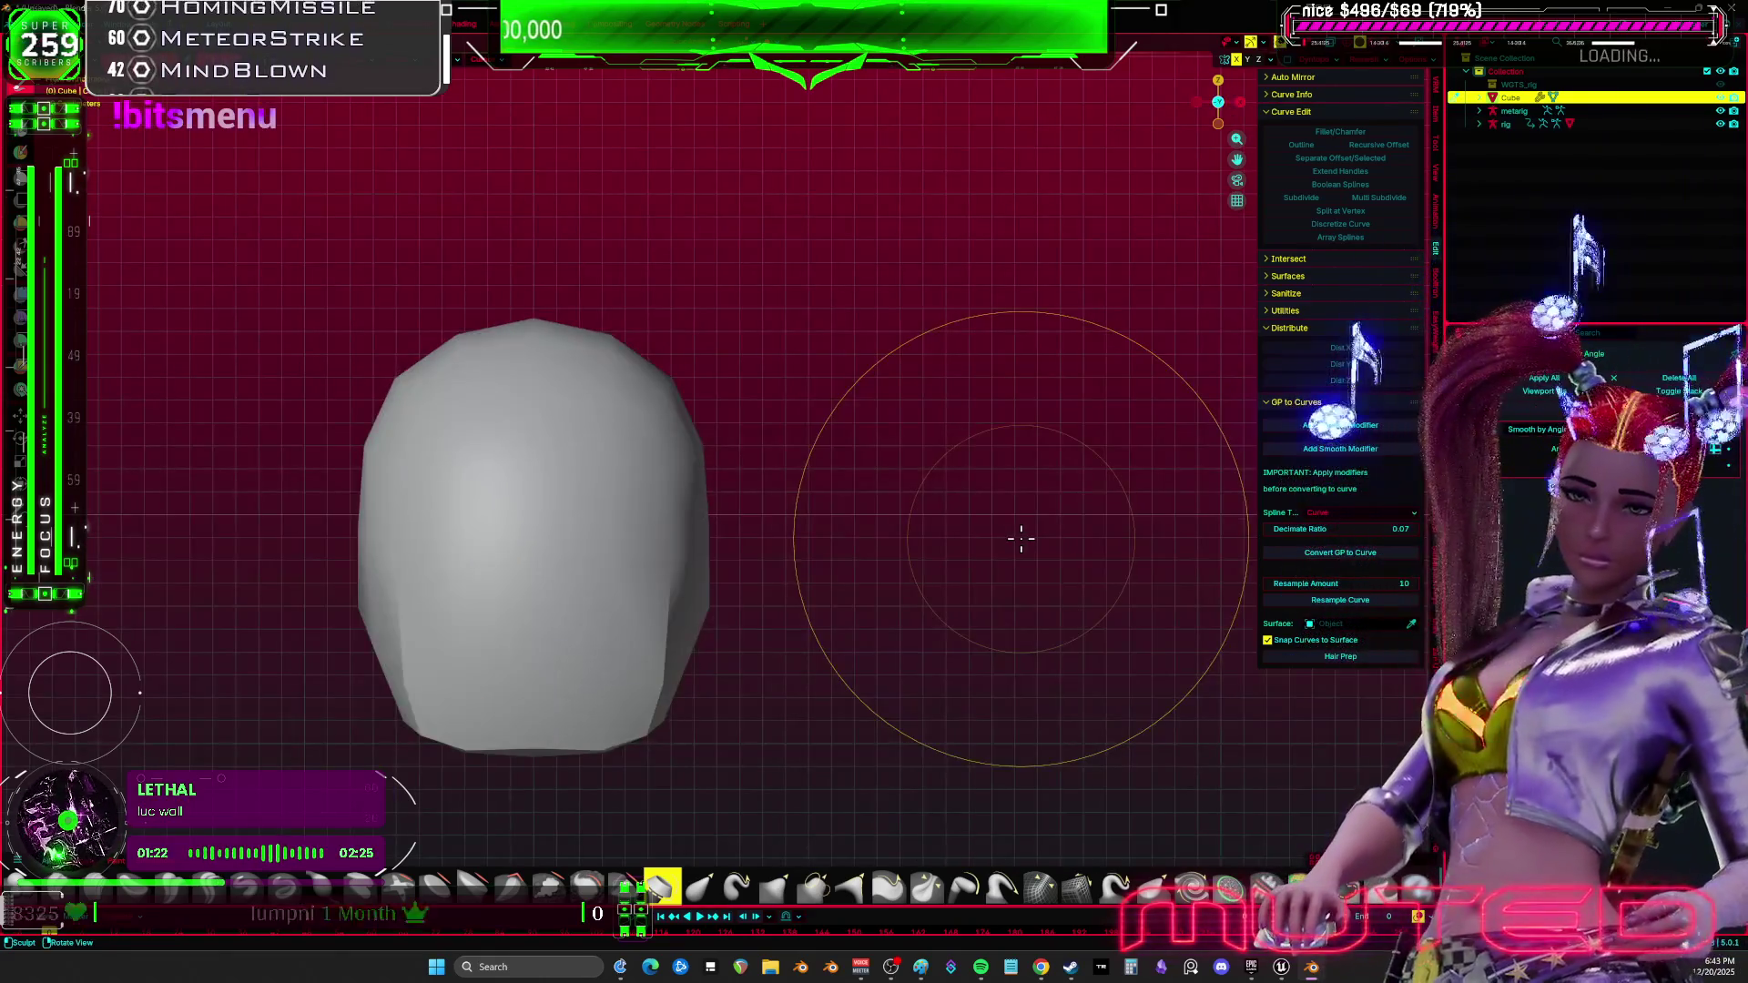
{"action": "key", "text": "shift+t"}
{"action": "key", "text": "r"}
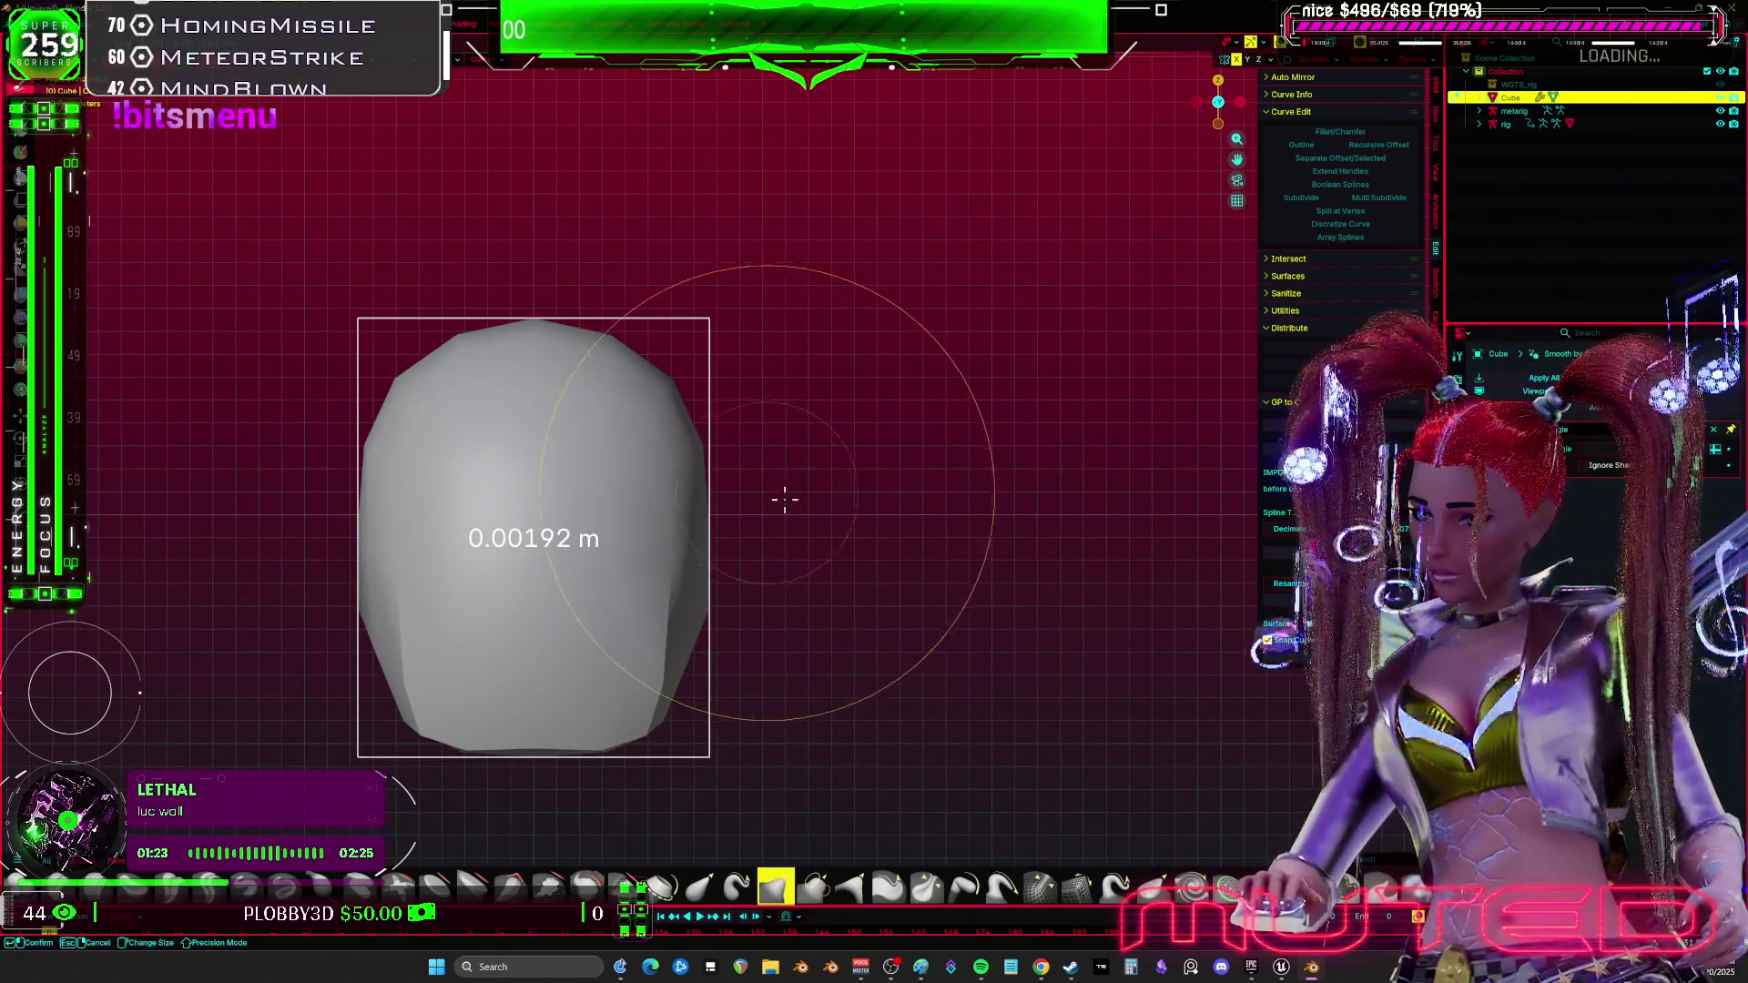
{"action": "left_click", "coordinate": [655, 523]}
{"action": "key", "text": "ctrl+r"}
Cut a jagged horizontal groove across the front of the head.
{"action": "mouse_move", "coordinate": [654, 524]}
{"action": "left_mouse_down"}
{"action": "mouse_move", "coordinate": [811, 496]}
{"action": "mouse_move", "coordinate": [474, 510]}
{"action": "mouse_move", "coordinate": [619, 582]}
{"action": "mouse_move", "coordinate": [761, 713]}
{"action": "mouse_move", "coordinate": [800, 798]}
{"action": "mouse_move", "coordinate": [636, 741]}
{"action": "mouse_move", "coordinate": [619, 657]}
{"action": "mouse_move", "coordinate": [710, 518]}
{"action": "mouse_move", "coordinate": [597, 643]}
{"action": "mouse_move", "coordinate": [513, 620]}
{"action": "mouse_move", "coordinate": [314, 690]}
{"action": "left_mouse_up"}
{"action": "left_click_drag", "start_coordinate": [323, 503], "coordinate": [325, 504]}
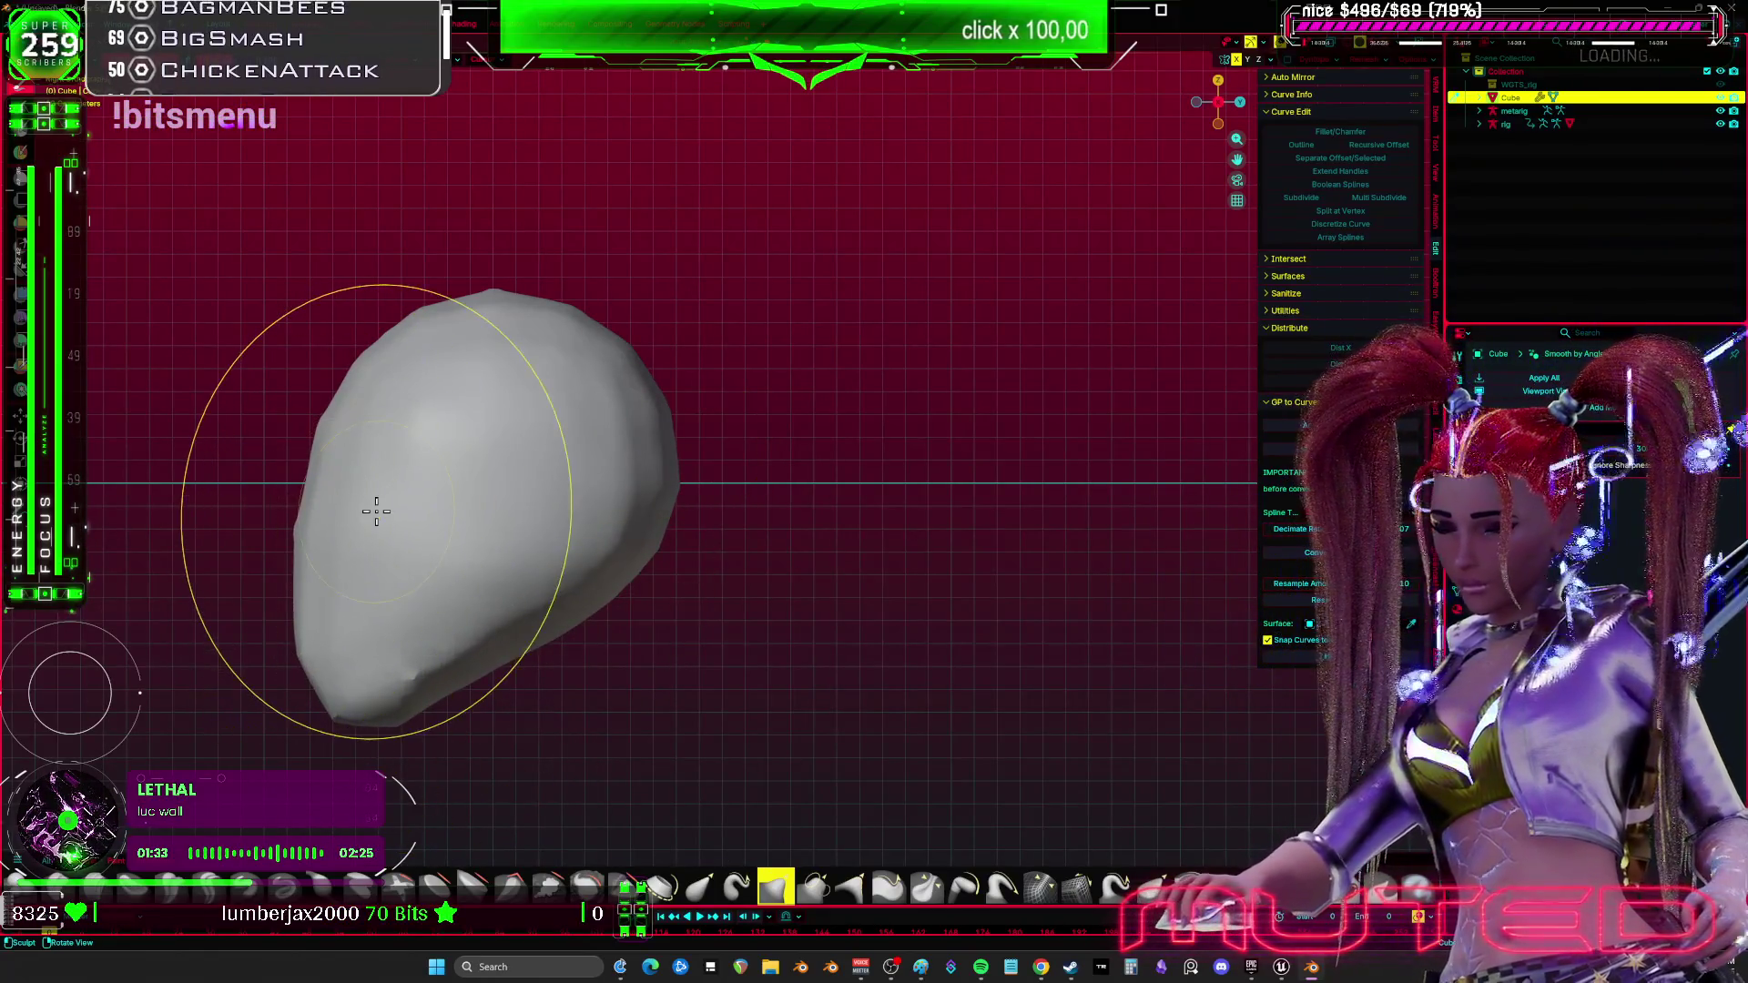
{"action": "key", "text": "KP_1"}
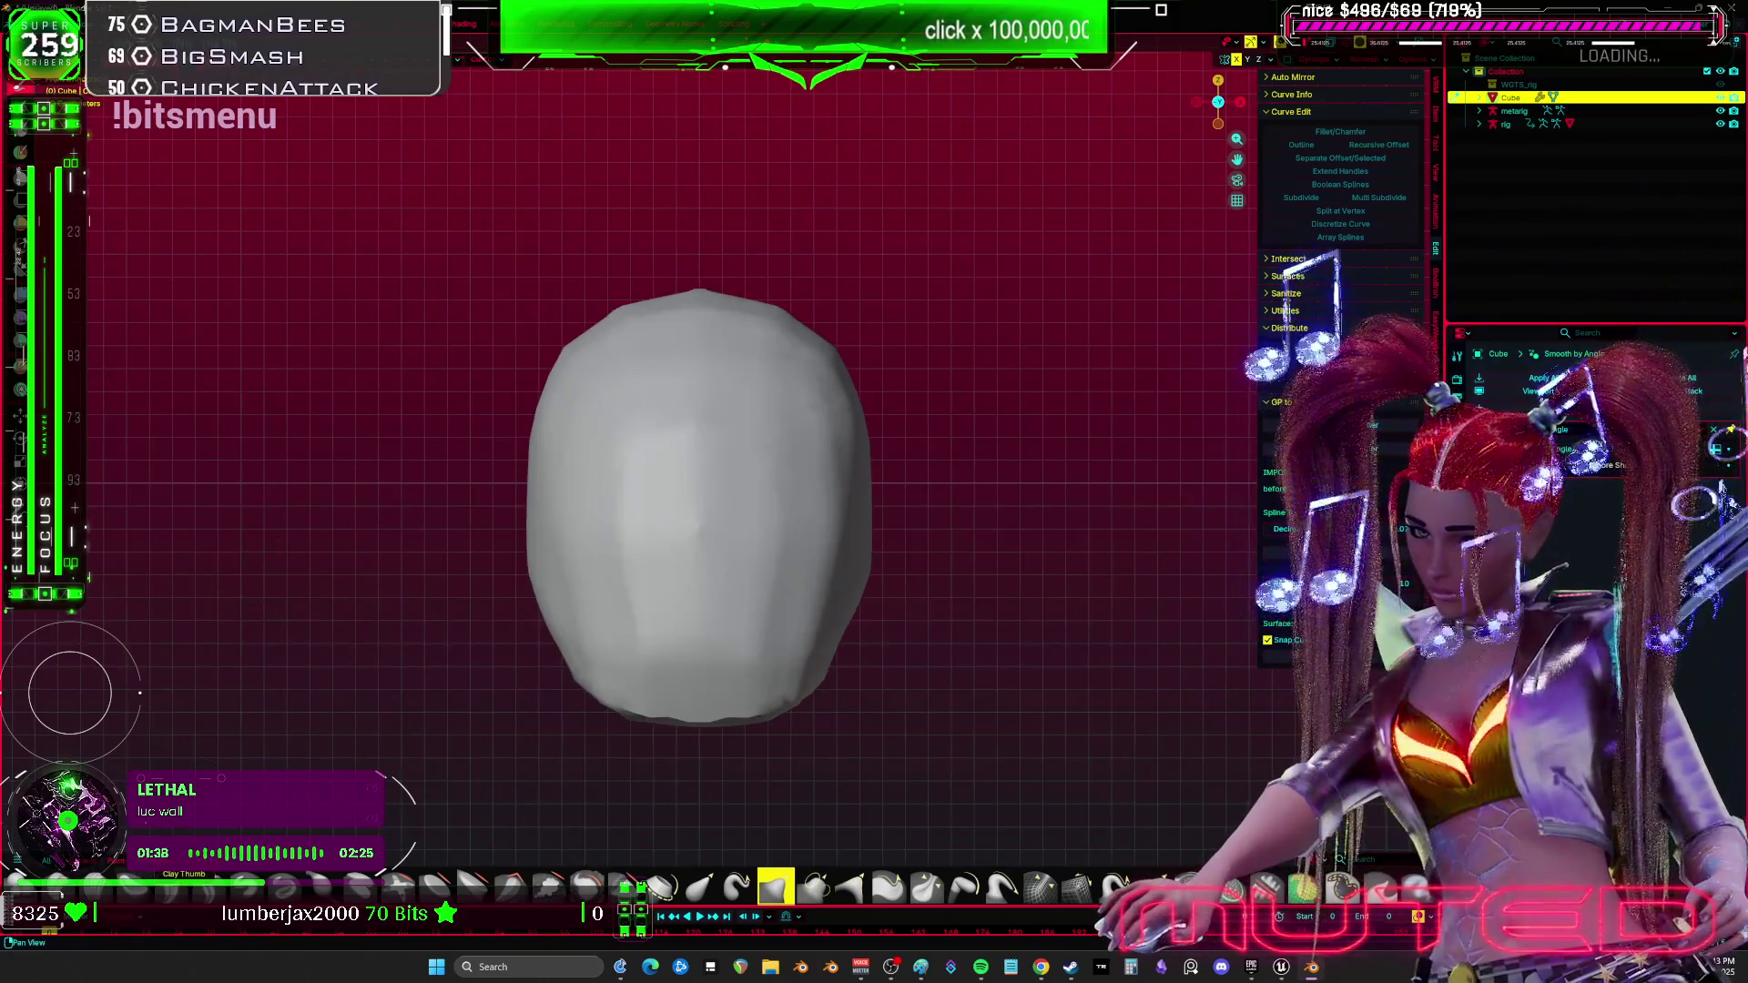
{"action": "mouse_move", "coordinate": [586, 460]}
{"action": "left_mouse_down"}
{"action": "mouse_move", "coordinate": [947, 500]}
{"action": "mouse_move", "coordinate": [639, 503]}
{"action": "left_mouse_up"}
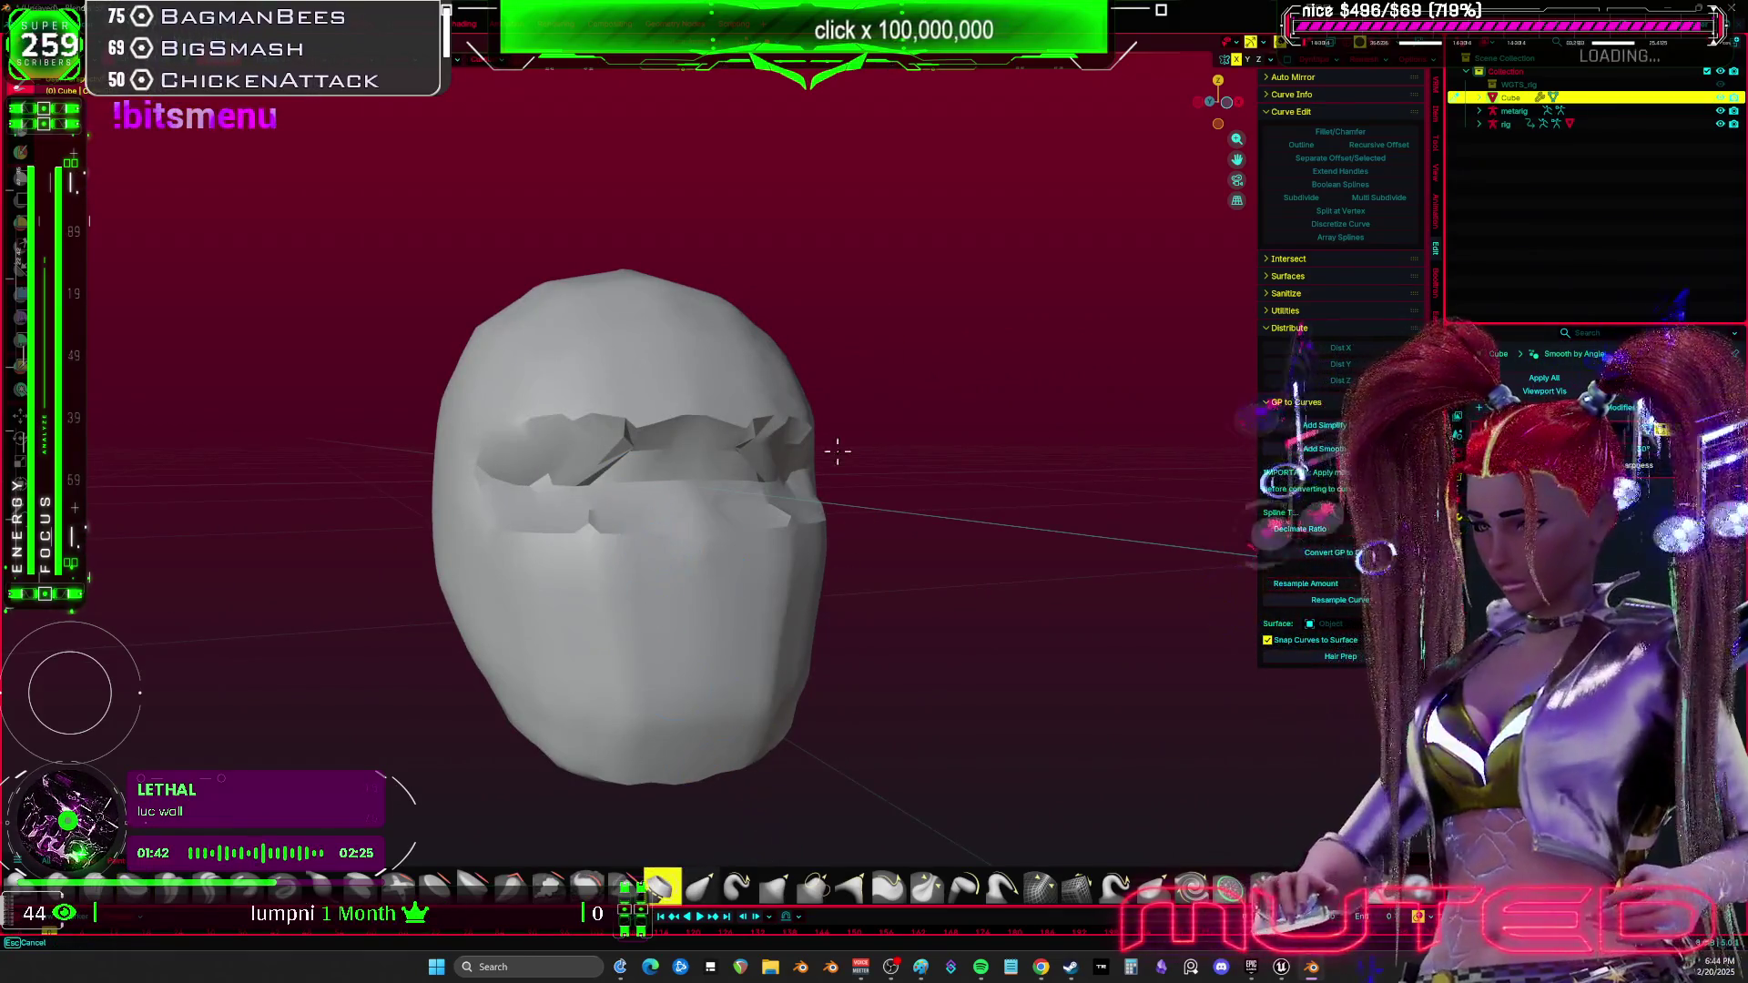
{"action": "mouse_move", "coordinate": [812, 269]}
{"action": "left_mouse_down"}
{"action": "mouse_move", "coordinate": [792, 351]}
{"action": "mouse_move", "coordinate": [825, 341]}
{"action": "left_mouse_up"}
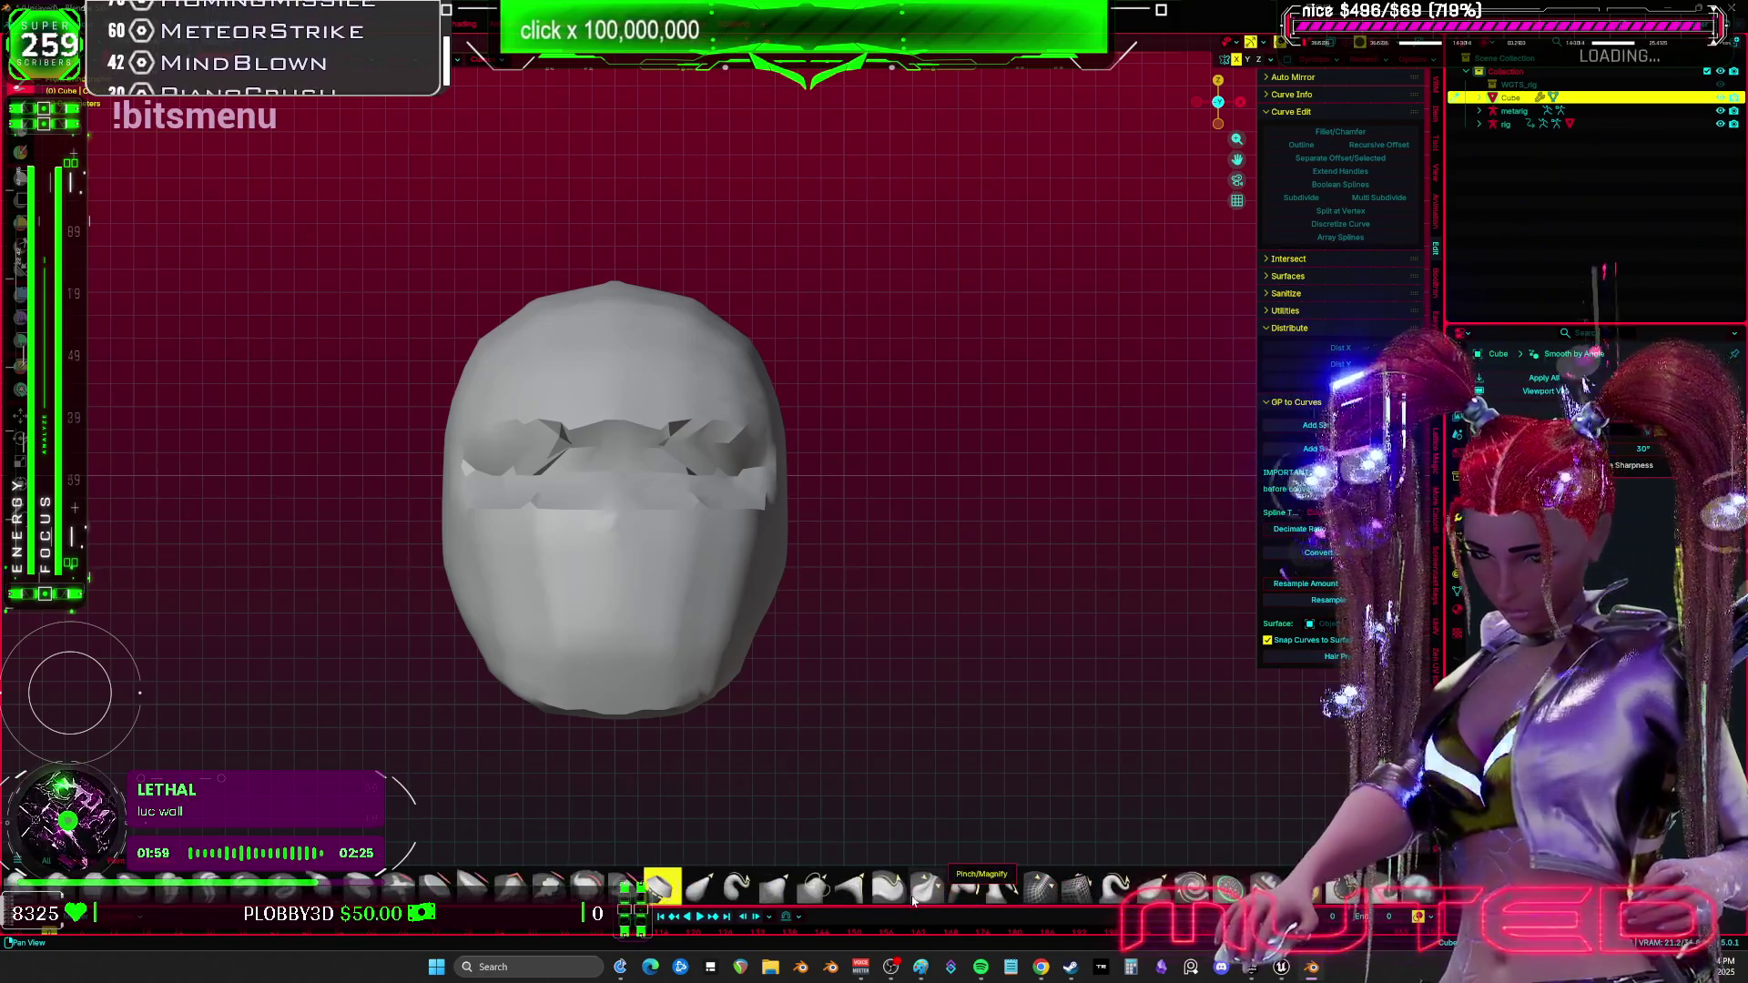
{"action": "scroll", "coordinate": [871, 896], "scroll_direction": "down", "scroll_amount": 1}
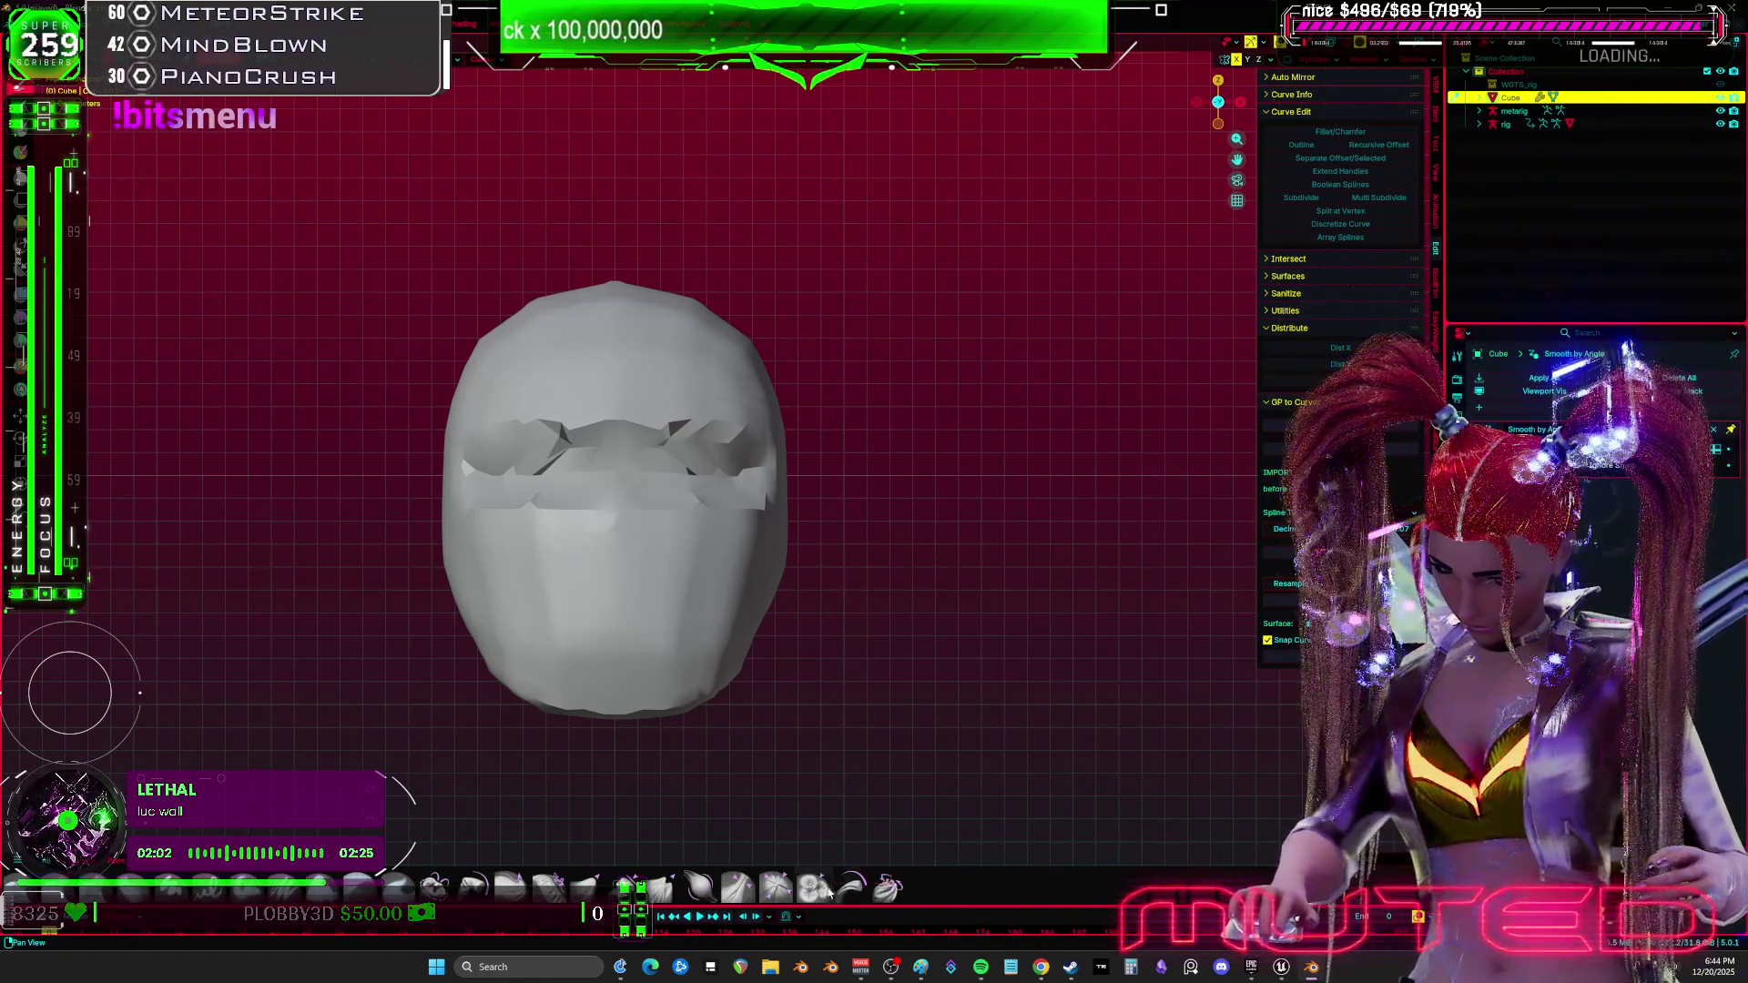
{"action": "scroll", "coordinate": [871, 887], "scroll_direction": "up", "scroll_amount": 1}
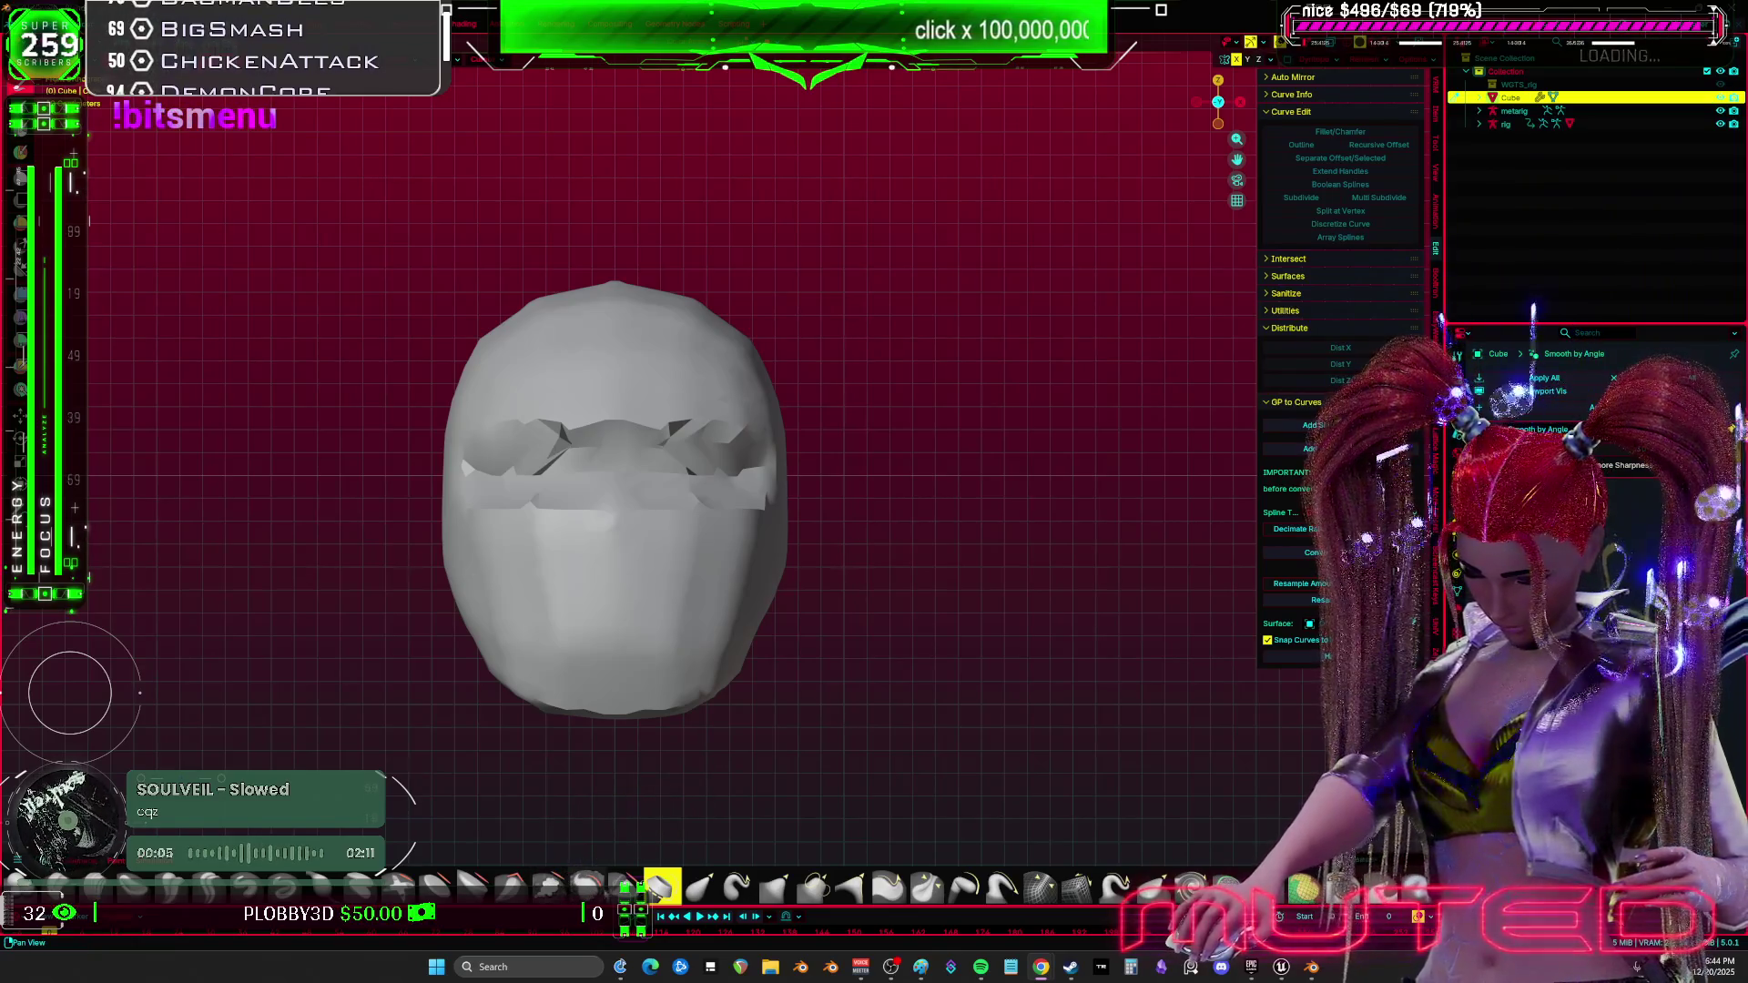
Pick the Trim brush from the sculpt toolbar and view the head at three-quarter angle.
{"action": "left_click", "coordinate": [670, 890]}
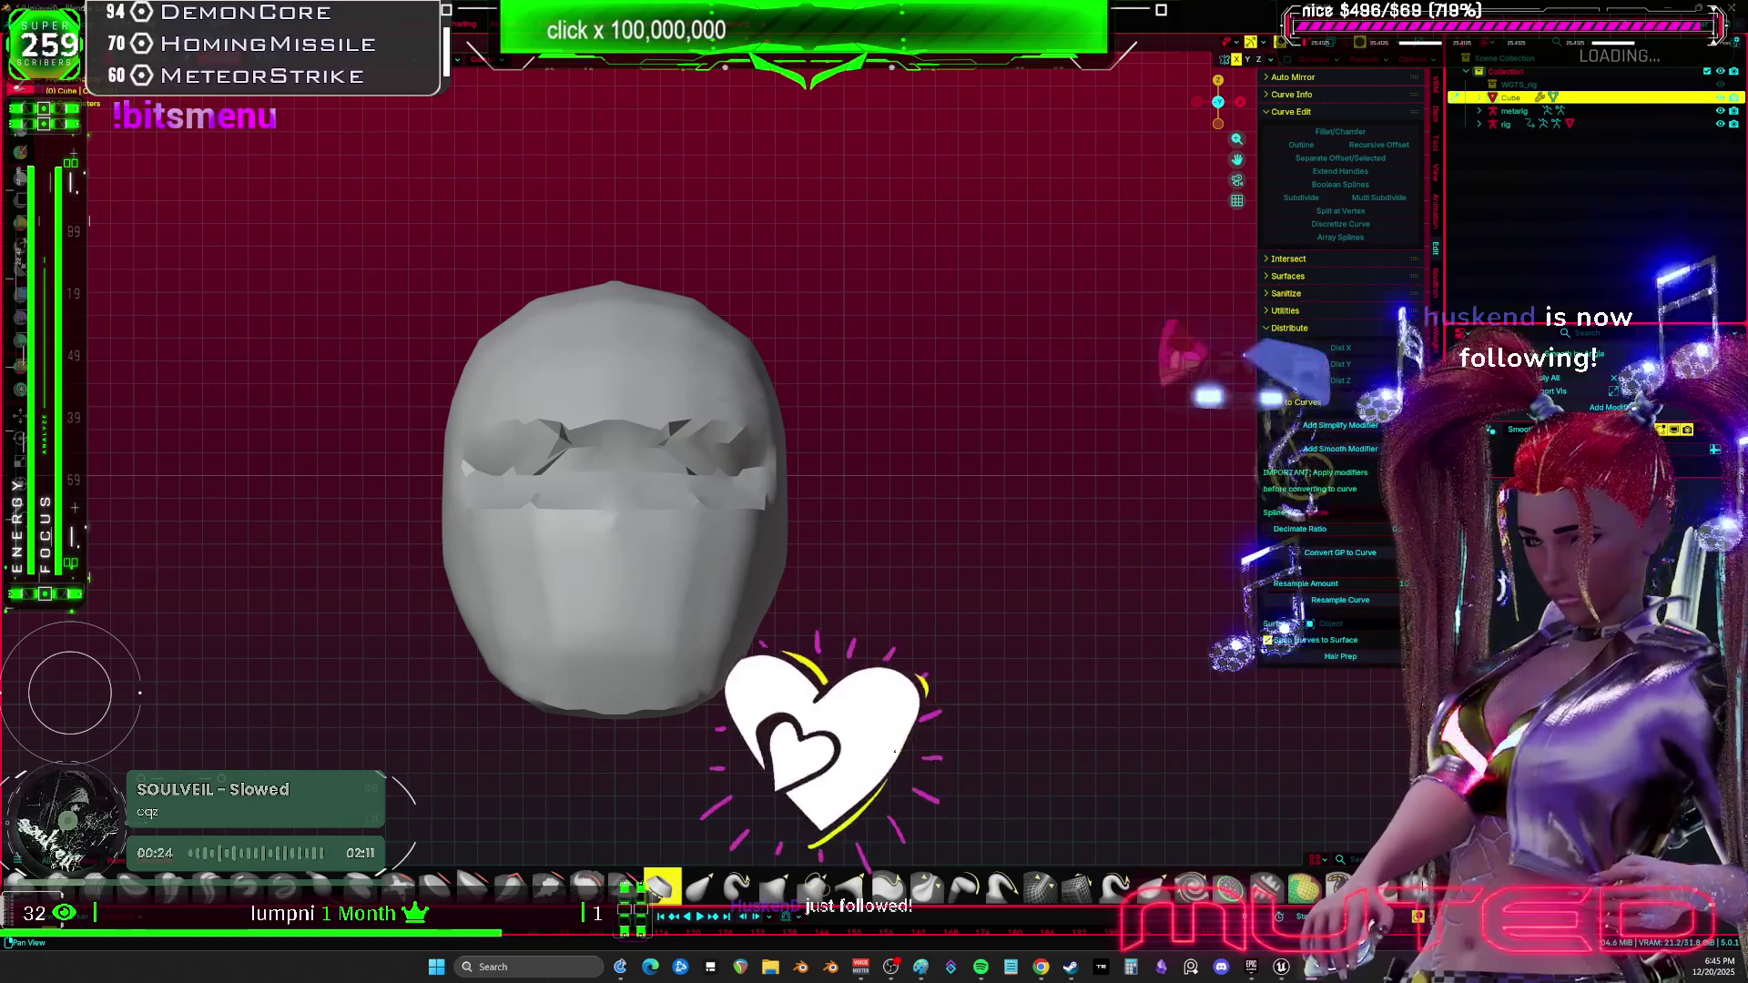
{"action": "mouse_move", "coordinate": [838, 667]}
{"action": "left_mouse_down"}
{"action": "mouse_move", "coordinate": [766, 559]}
{"action": "mouse_move", "coordinate": [686, 517]}
{"action": "mouse_move", "coordinate": [728, 546]}
{"action": "mouse_move", "coordinate": [811, 542]}
{"action": "mouse_move", "coordinate": [760, 582]}
{"action": "mouse_move", "coordinate": [826, 647]}
{"action": "mouse_move", "coordinate": [735, 653]}
{"action": "left_mouse_up"}
Enlarge the brush radius and smooth out the eye-socket area.
{"action": "key", "text": "g"}
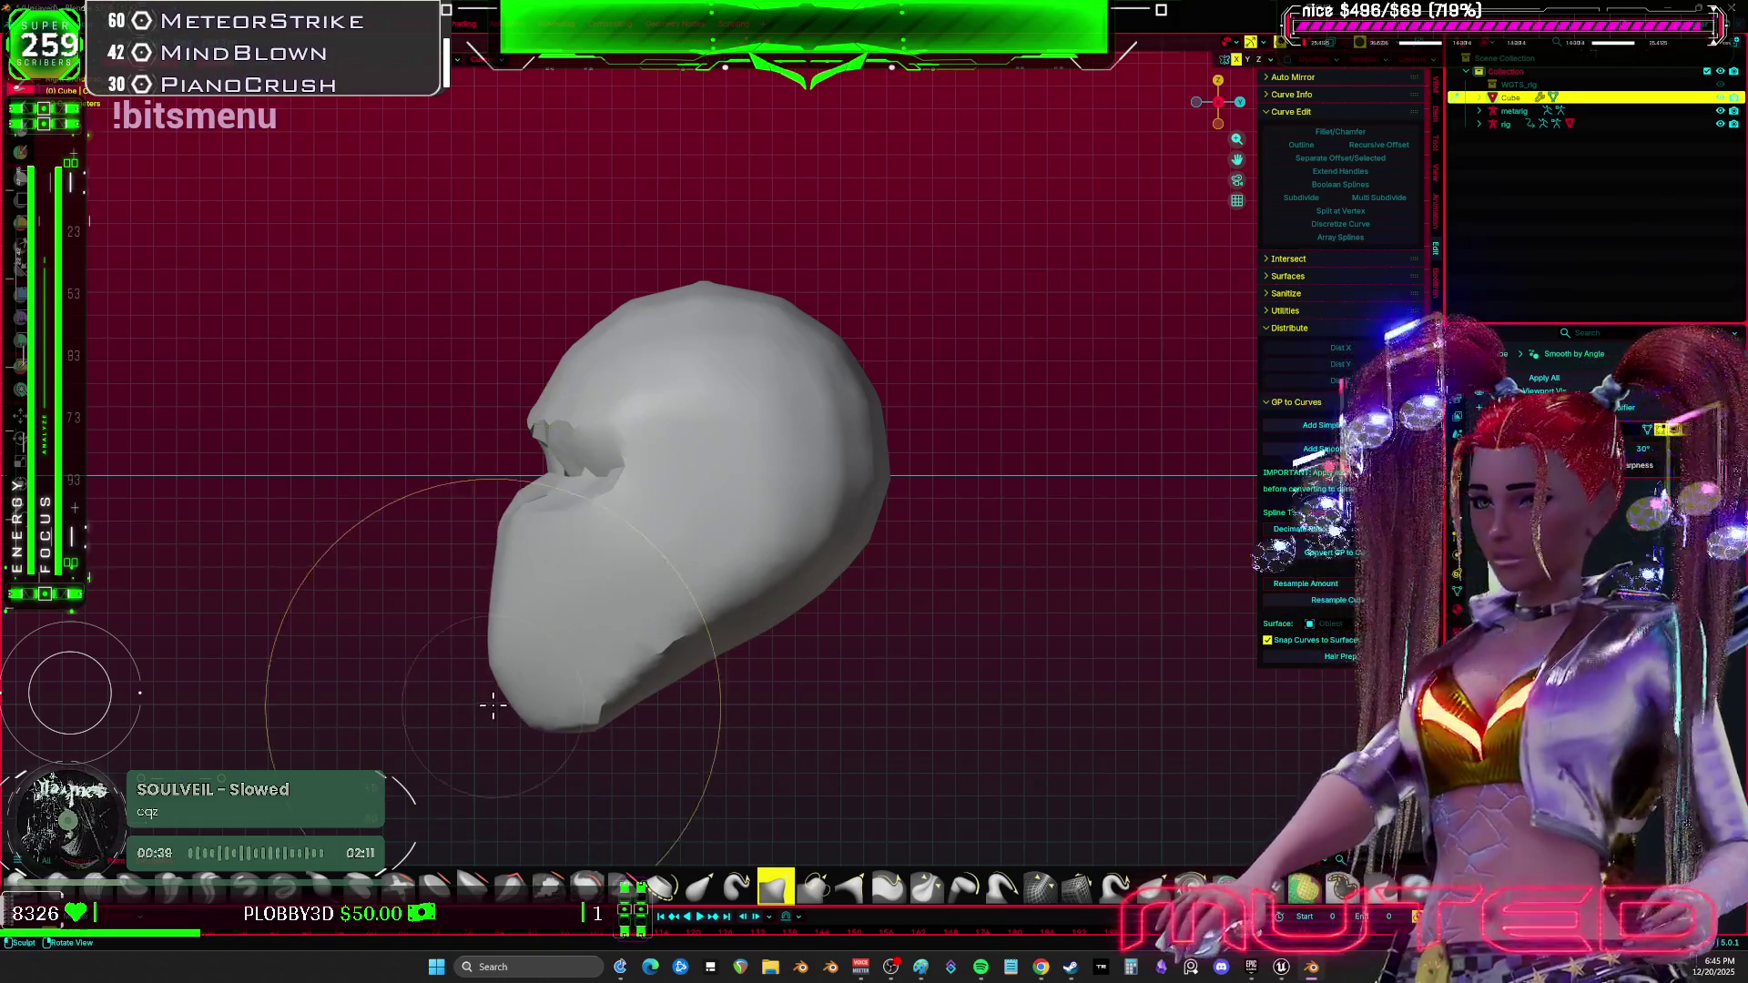
{"action": "key", "text": "KP_1"}
{"action": "scroll", "coordinate": [514, 678], "scroll_direction": "up", "scroll_amount": 4}
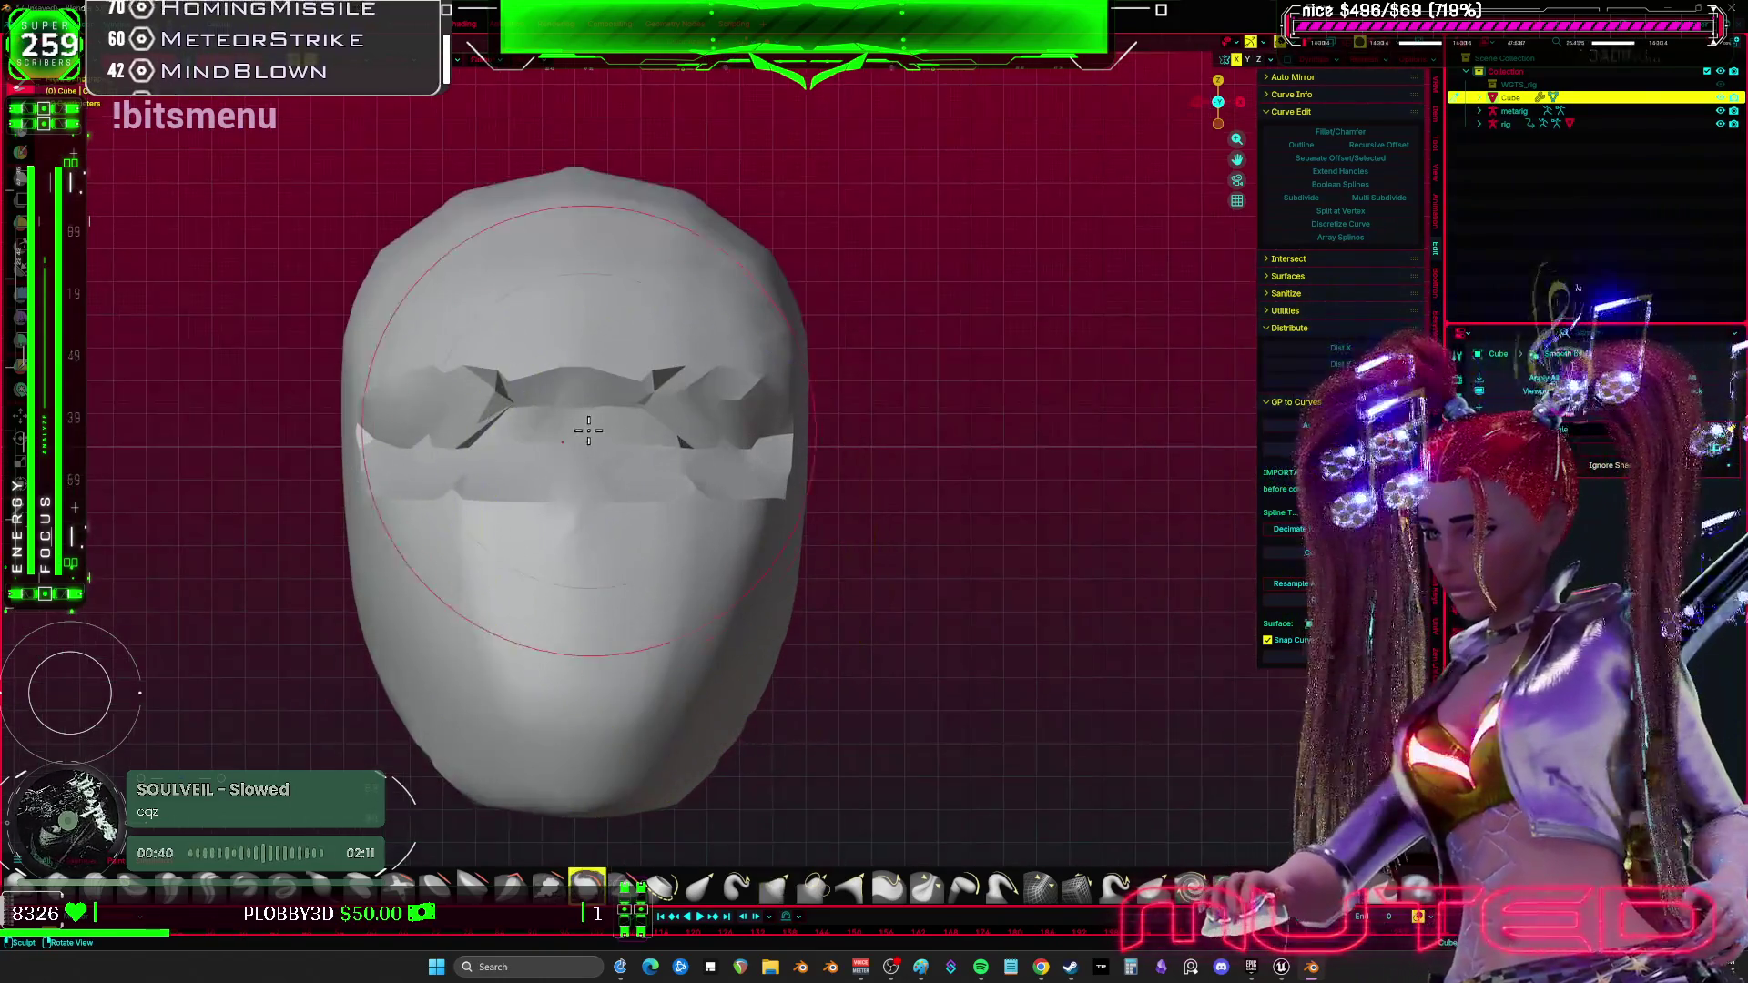
{"action": "mouse_move", "coordinate": [638, 510]}
{"action": "left_mouse_down"}
{"action": "mouse_move", "coordinate": [794, 468]}
{"action": "mouse_move", "coordinate": [800, 487]}
{"action": "mouse_move", "coordinate": [829, 403]}
{"action": "left_mouse_up"}
{"action": "key", "text": "f"}
{"action": "left_click", "coordinate": [983, 527]}
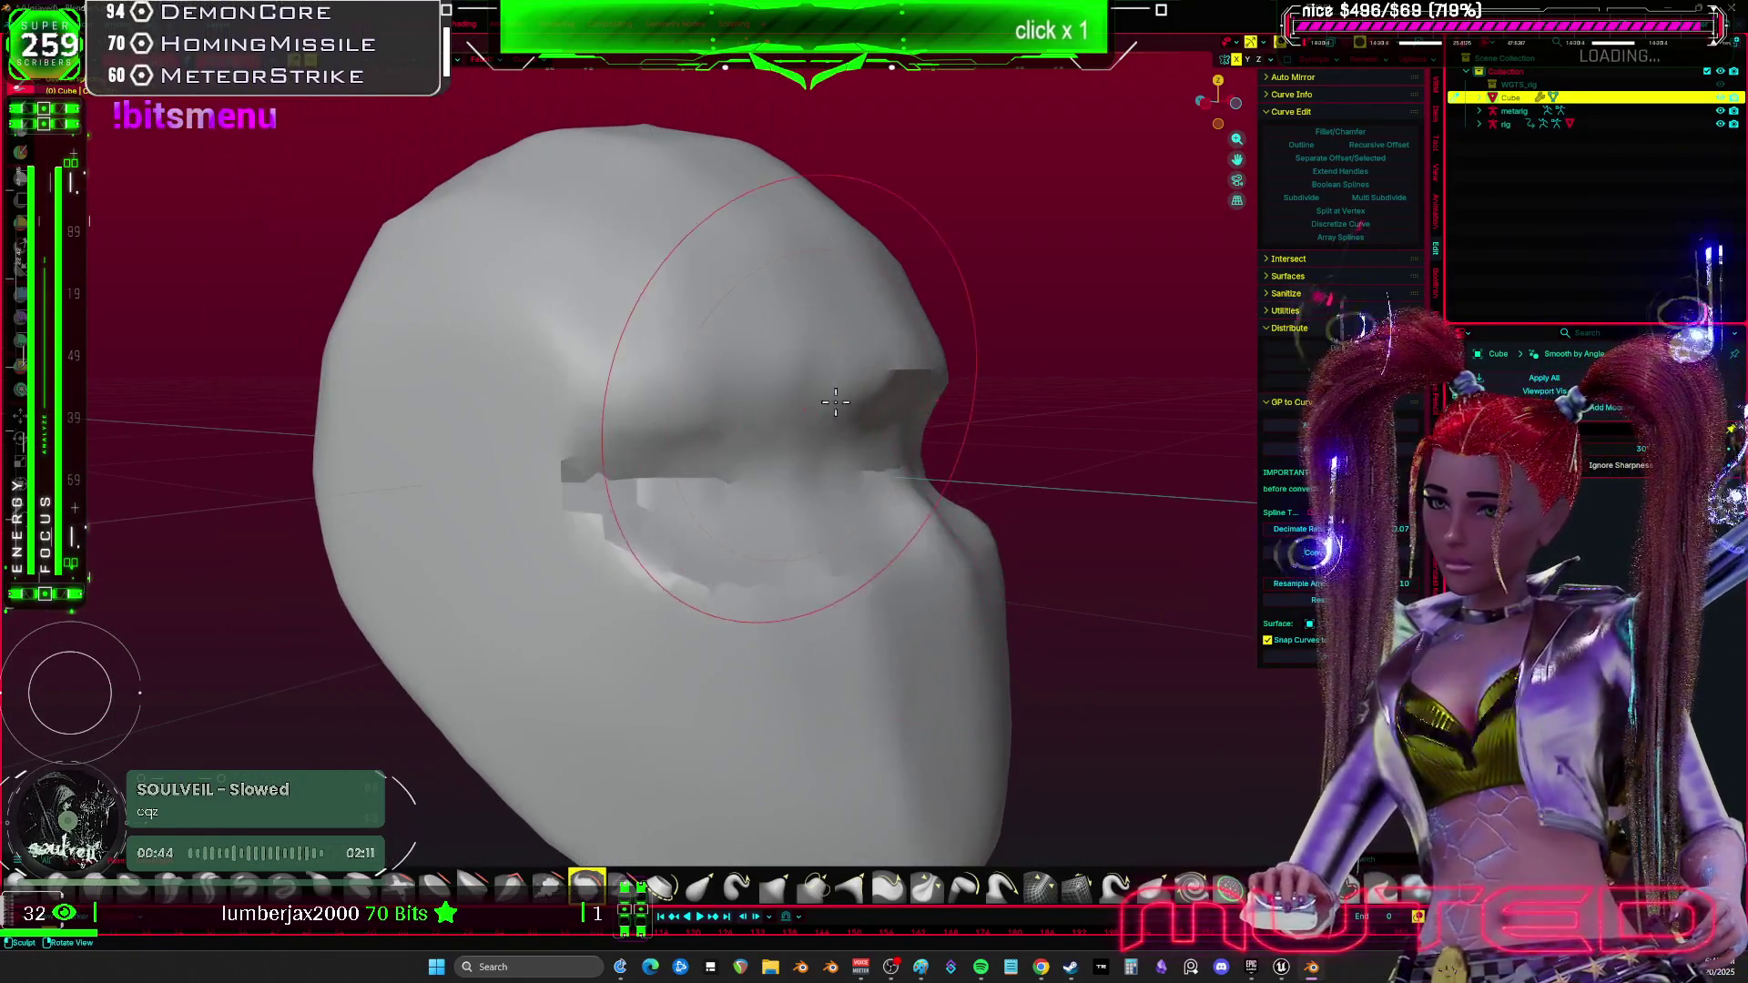
{"action": "left_click_drag", "start_coordinate": [662, 433], "coordinate": [704, 445]}
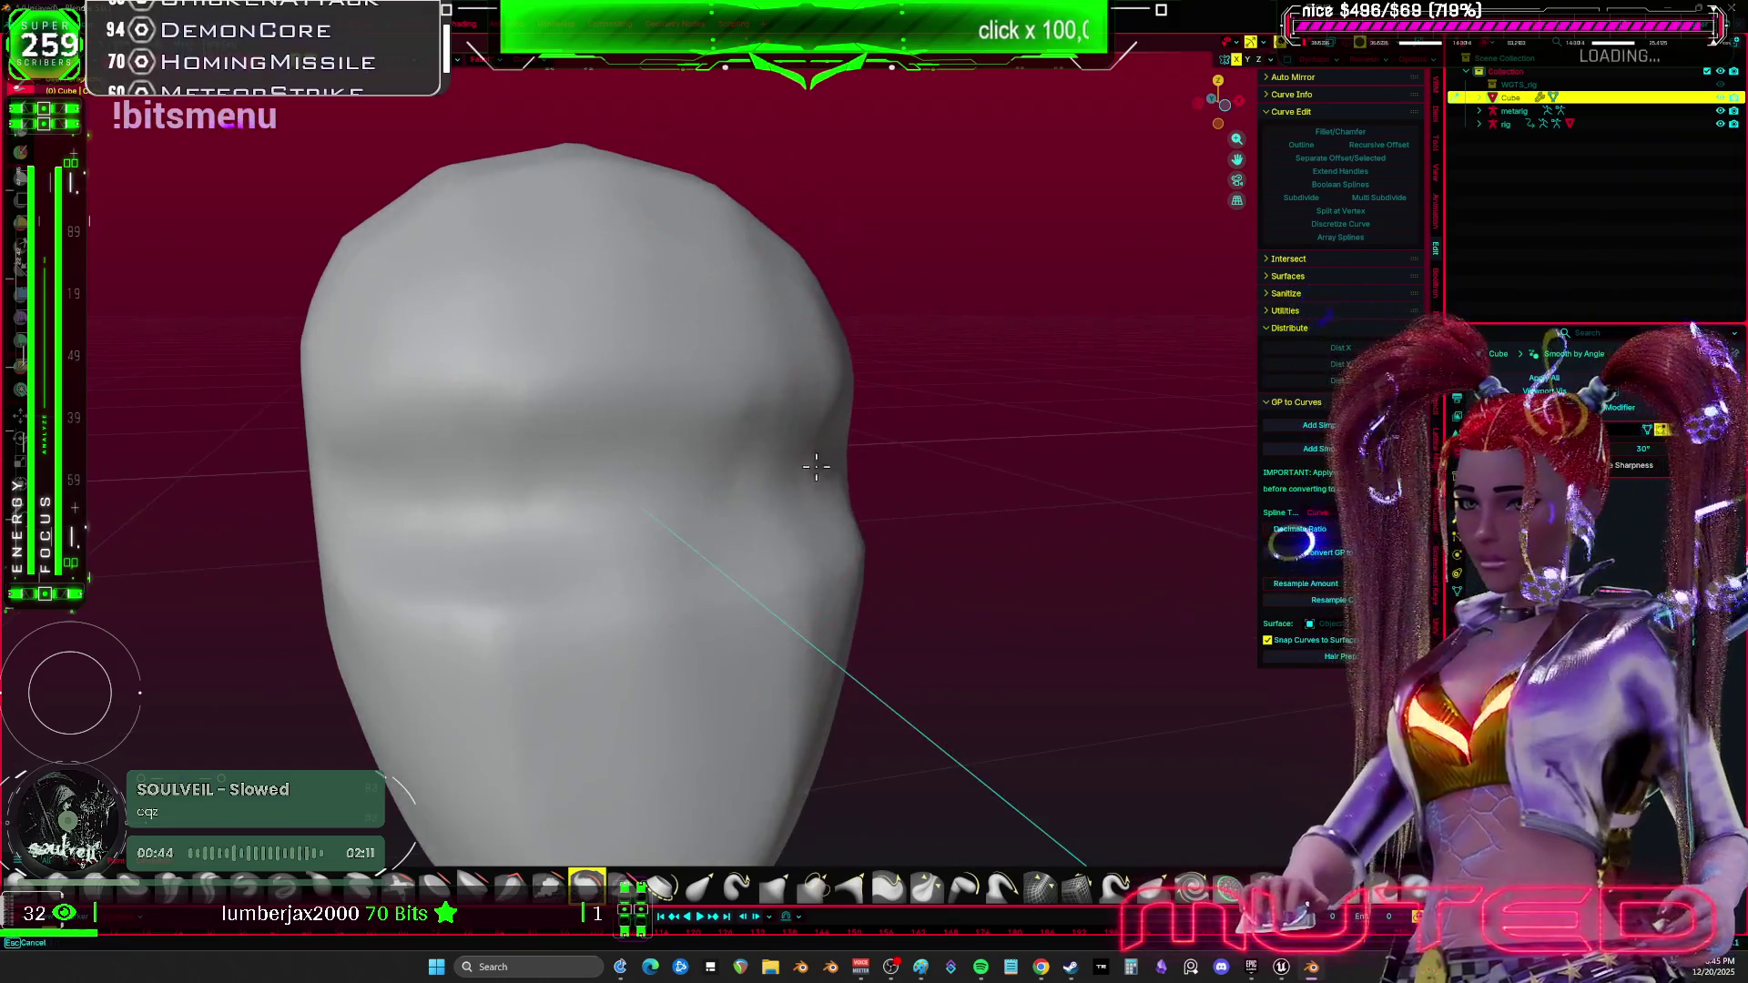
Carve a cavity in the face centre and smooth it into a nose bulge.
{"action": "key", "text": "KP_1"}
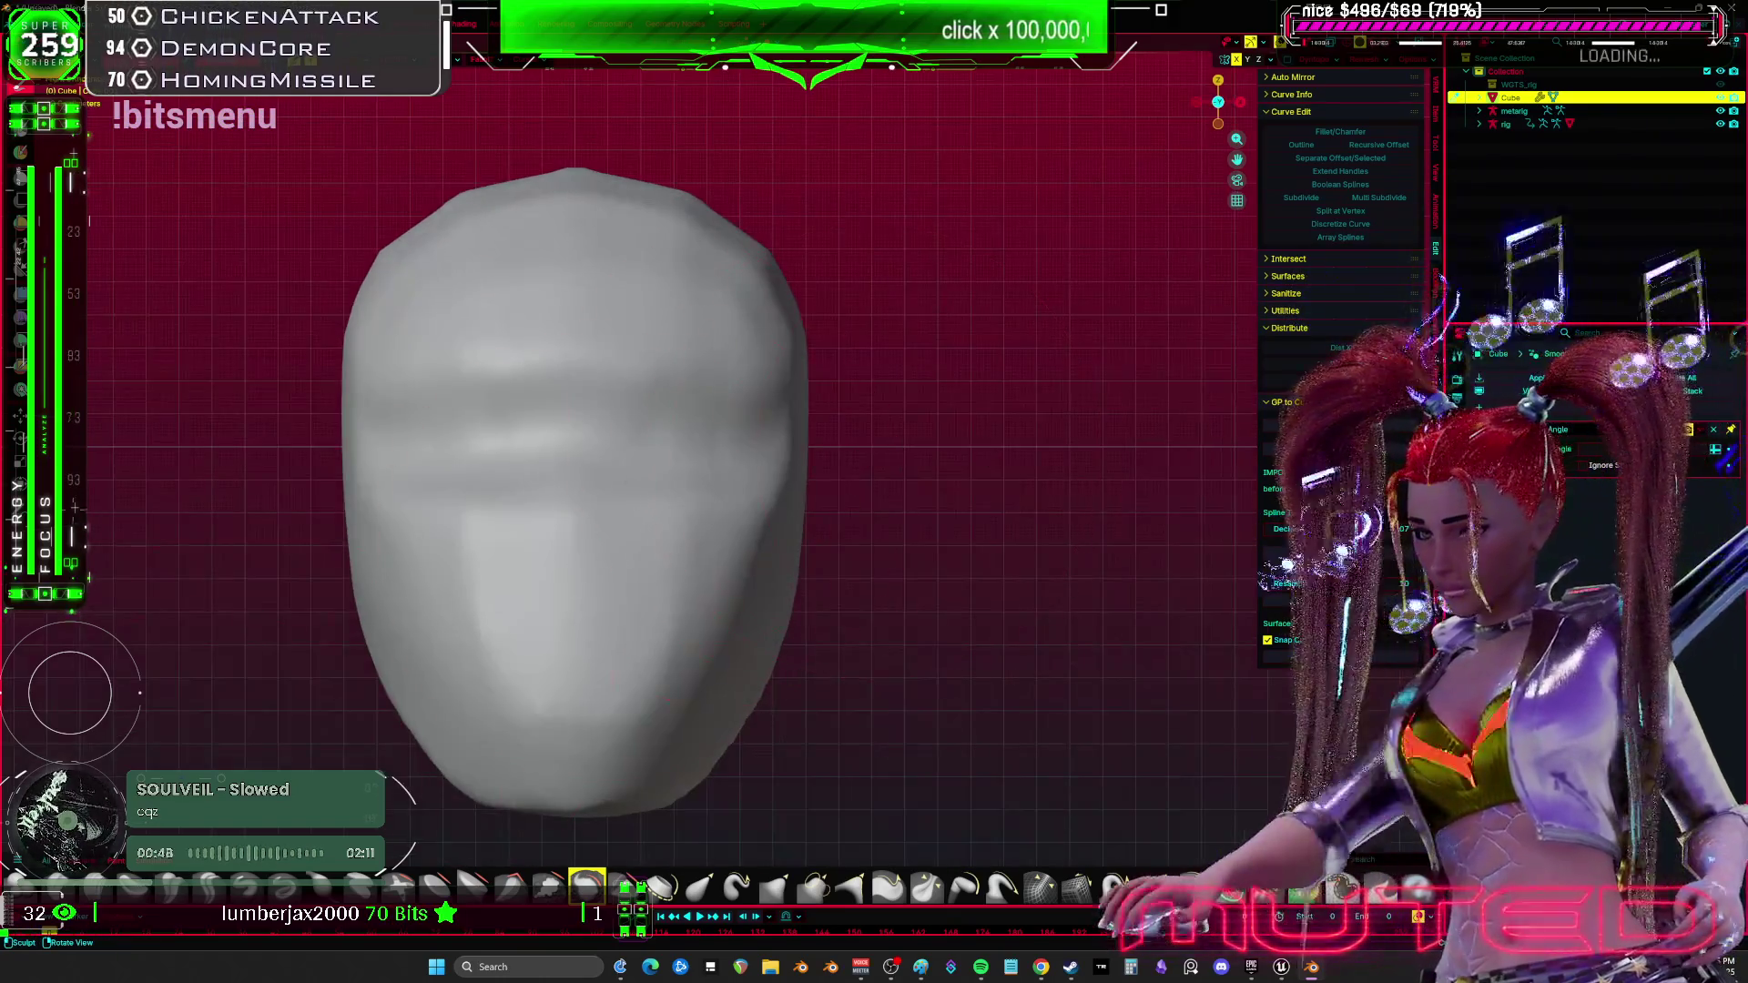
{"action": "key", "text": "f"}
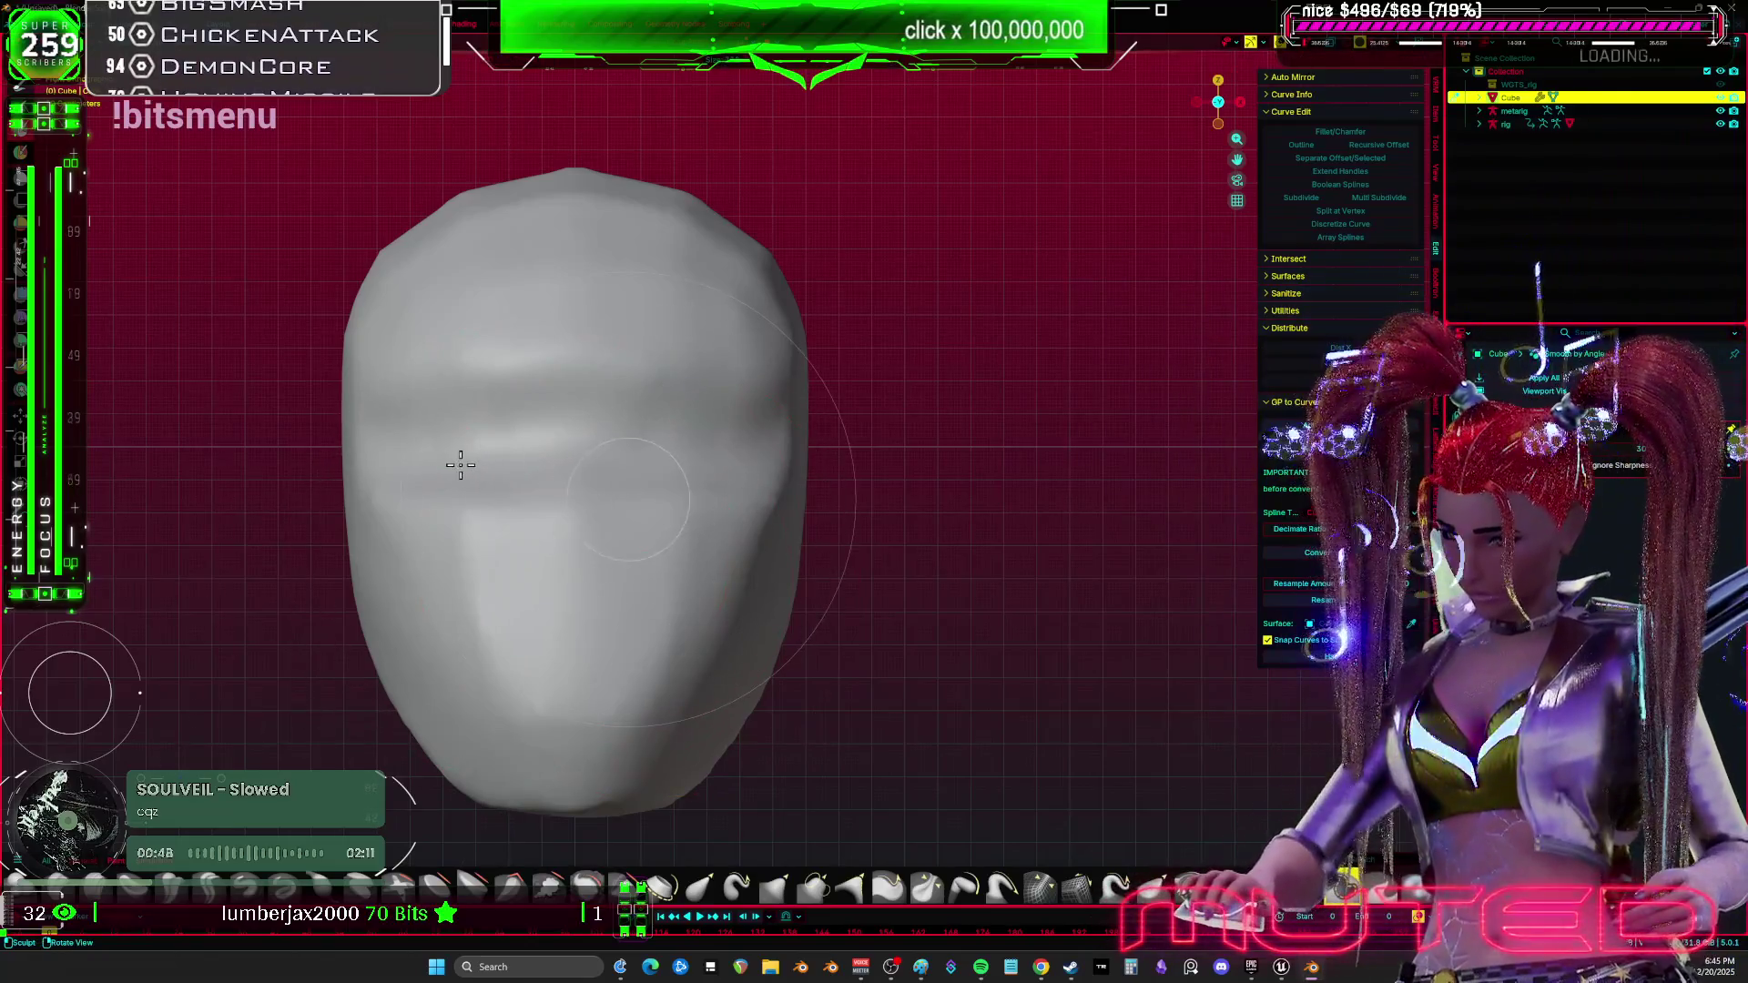
{"action": "left_click", "coordinate": [546, 476]}
{"action": "mouse_move", "coordinate": [546, 476]}
{"action": "left_mouse_down"}
{"action": "mouse_move", "coordinate": [575, 506]}
{"action": "mouse_move", "coordinate": [574, 442]}
{"action": "mouse_move", "coordinate": [528, 568]}
{"action": "mouse_move", "coordinate": [501, 560]}
{"action": "mouse_move", "coordinate": [546, 566]}
{"action": "left_mouse_up"}
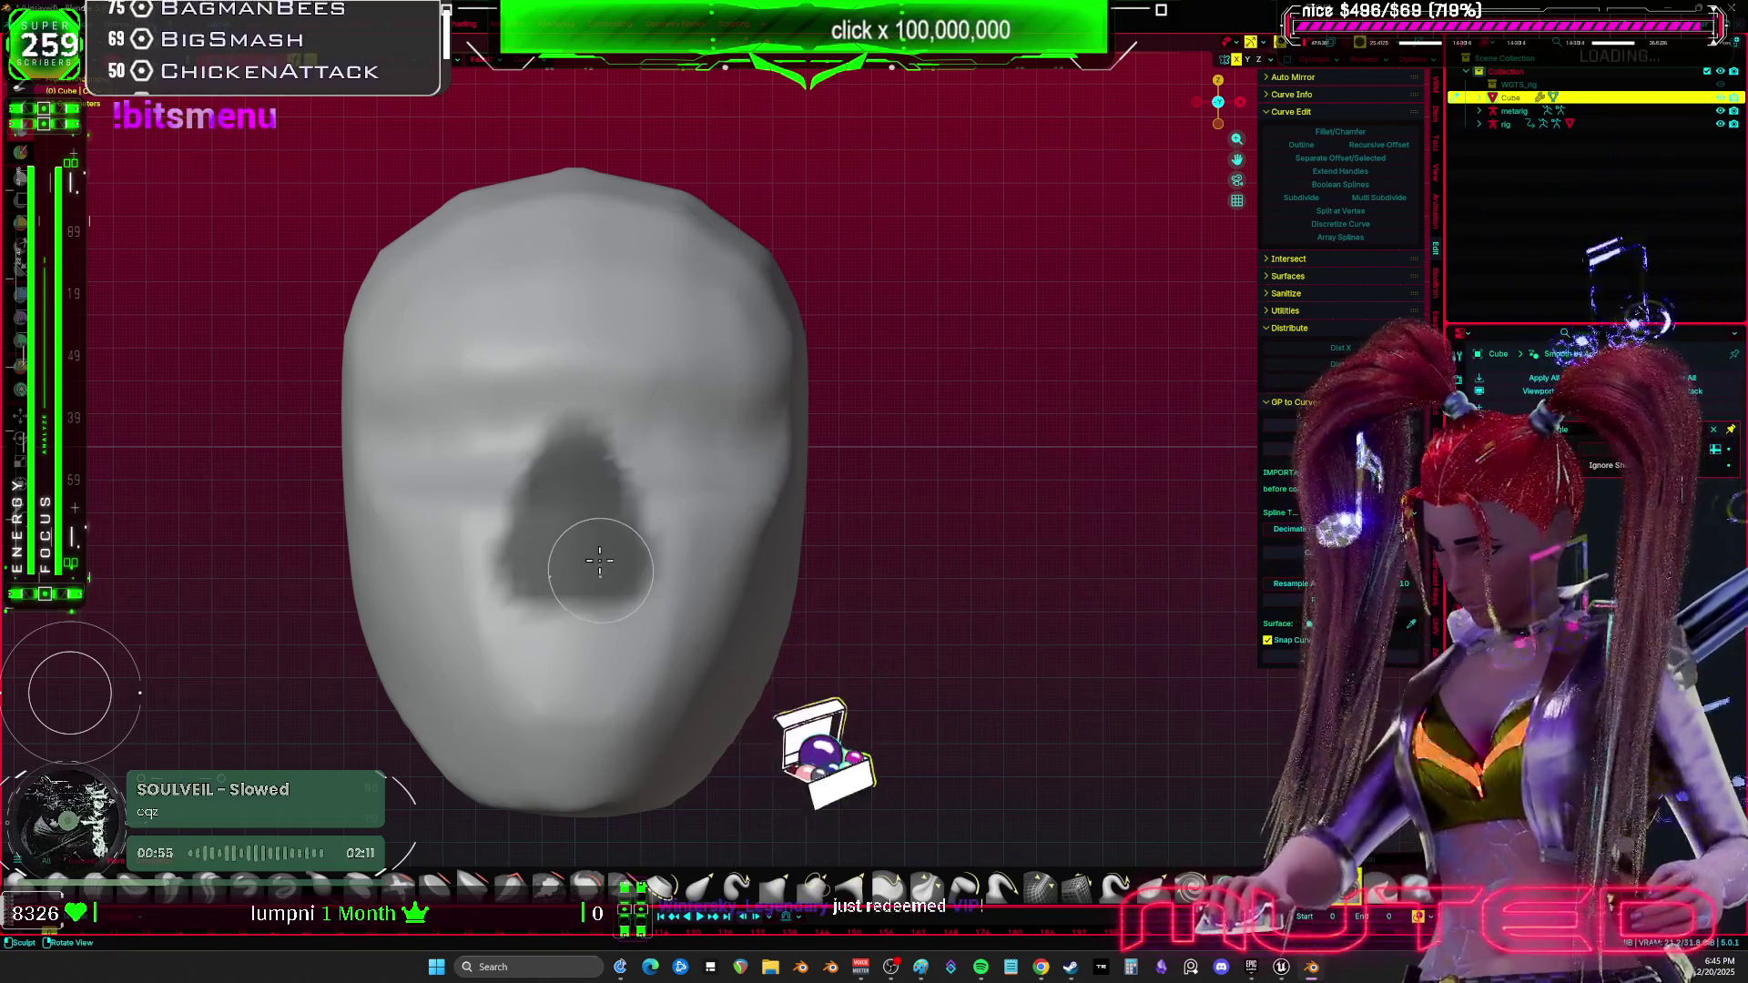
{"action": "key", "text": "KP_3"}
{"action": "left_click_drag", "start_coordinate": [558, 558], "coordinate": [449, 492]}
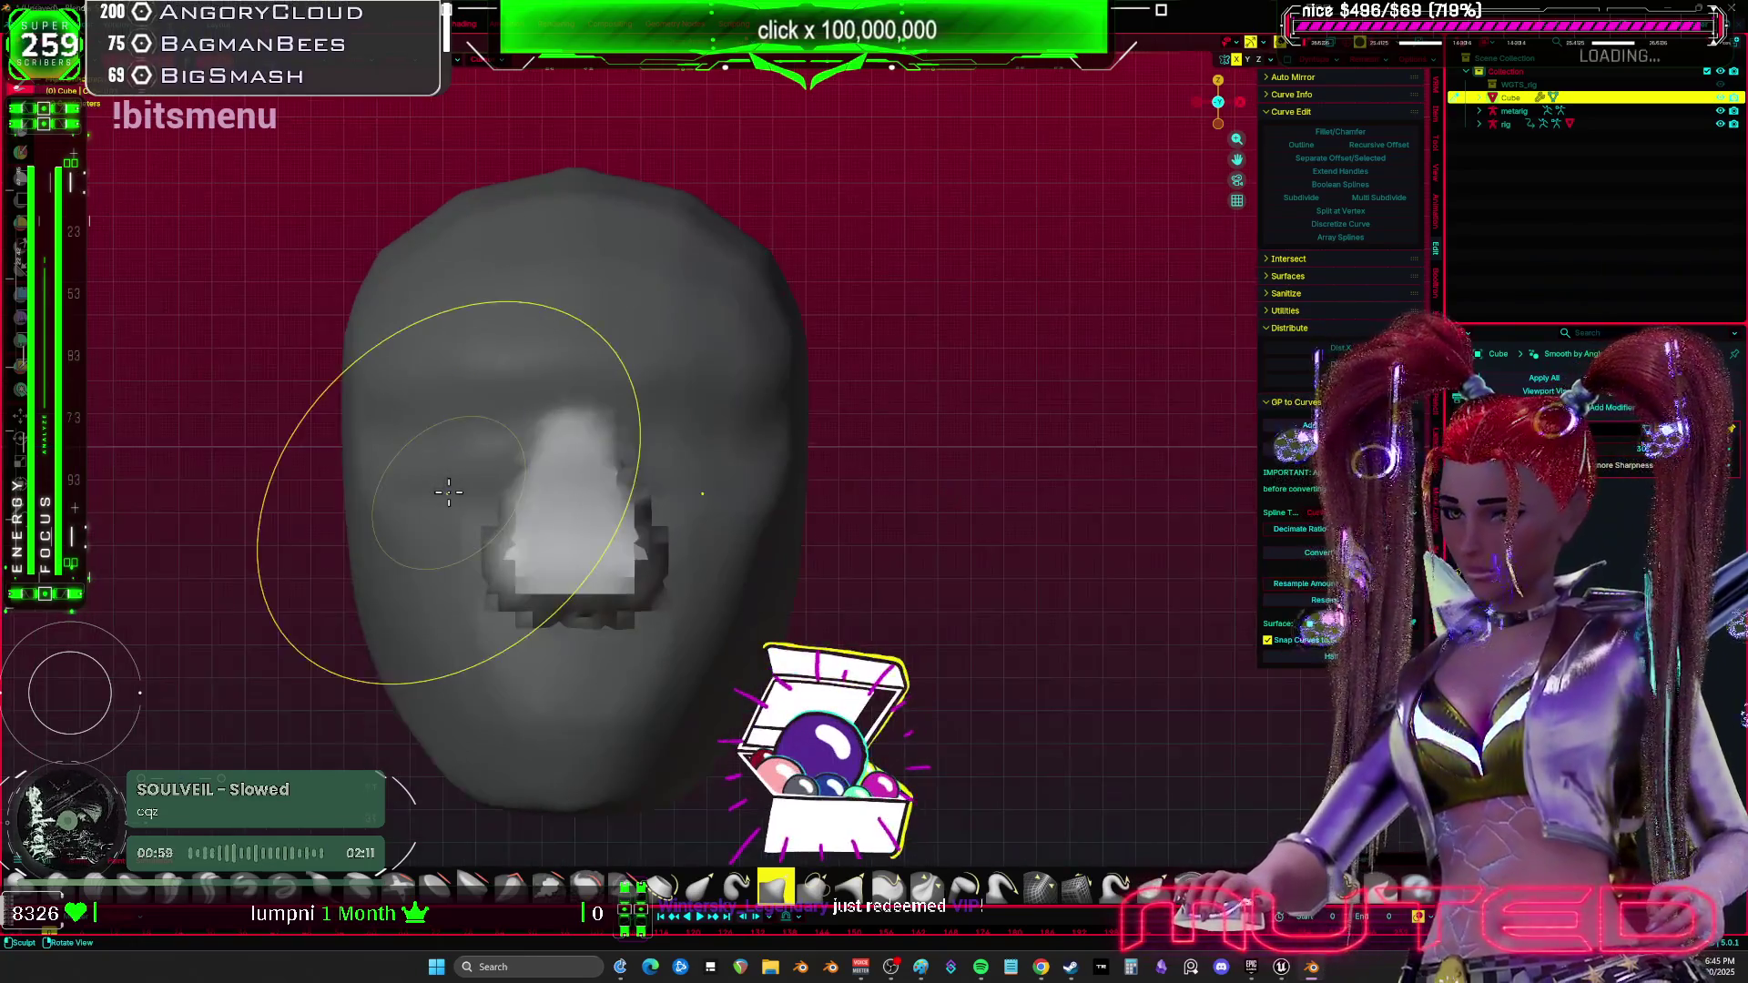
{"action": "left_click_drag", "start_coordinate": [642, 489], "coordinate": [643, 488]}
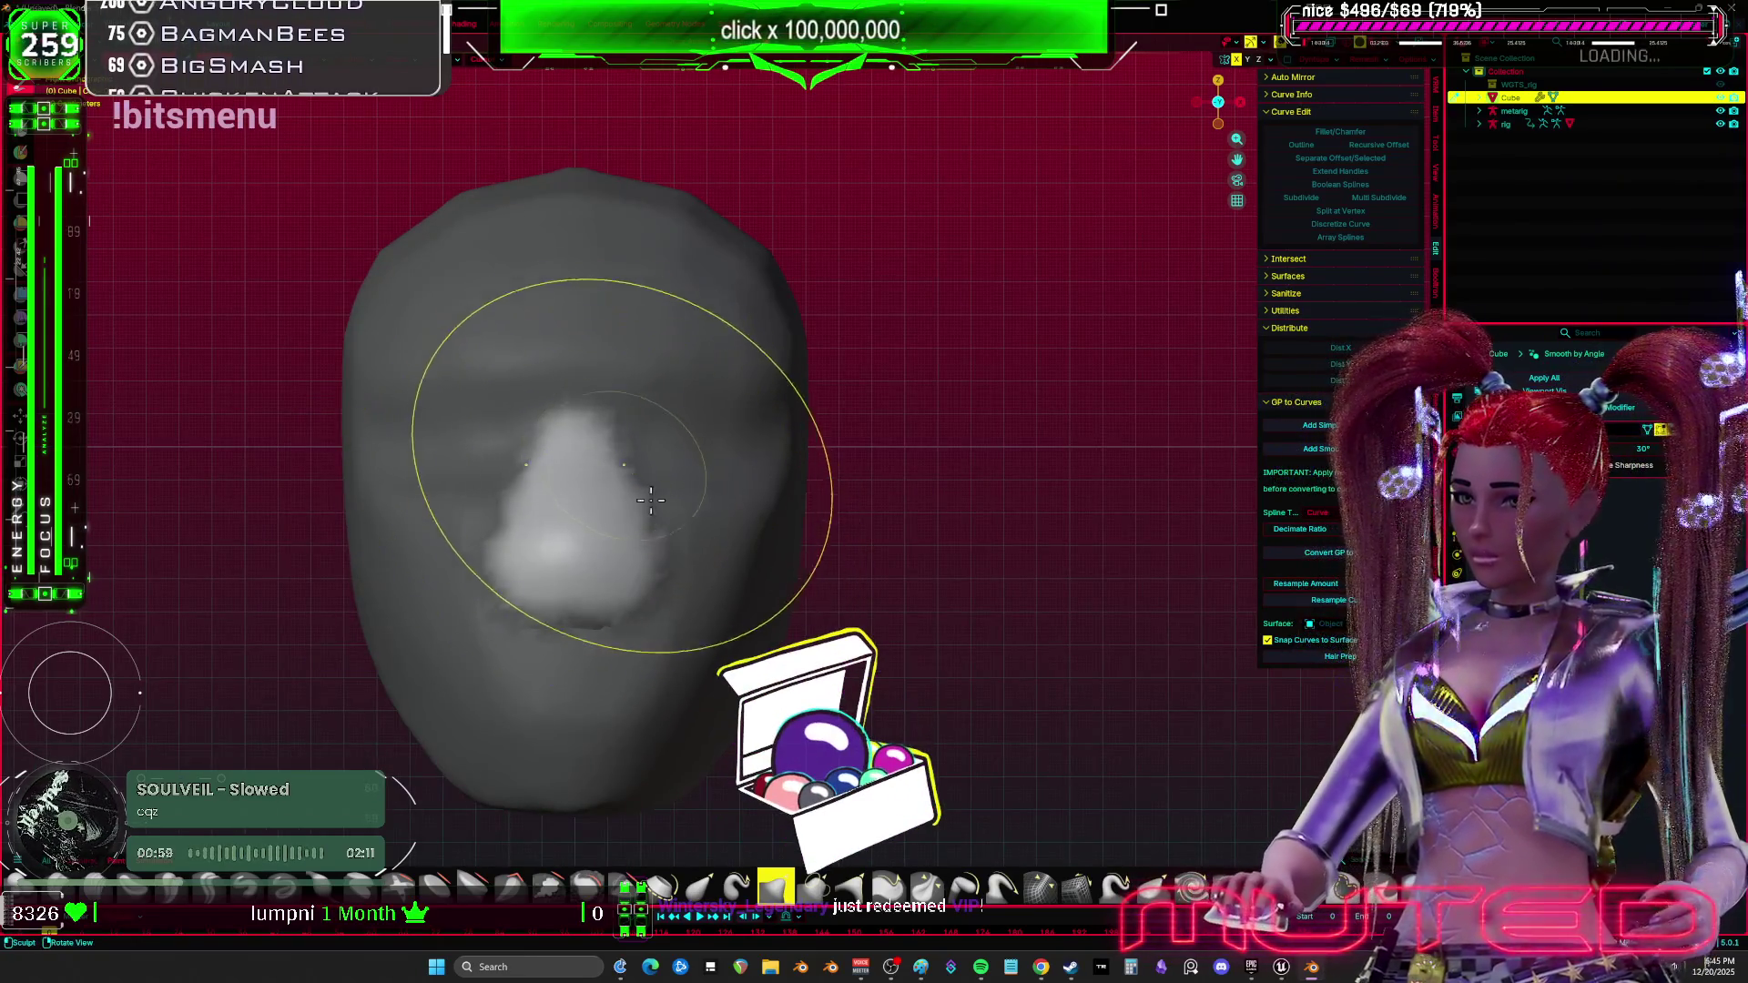
Shape the nose from the side and check the face from several angles.
{"action": "key", "text": "KP_3"}
{"action": "mouse_move", "coordinate": [355, 478]}
{"action": "left_mouse_down"}
{"action": "mouse_move", "coordinate": [394, 500]}
{"action": "mouse_move", "coordinate": [507, 500]}
{"action": "left_mouse_up"}
{"action": "mouse_move", "coordinate": [772, 499]}
{"action": "left_mouse_down"}
{"action": "mouse_move", "coordinate": [780, 428]}
{"action": "mouse_move", "coordinate": [722, 500]}
{"action": "mouse_move", "coordinate": [643, 429]}
{"action": "left_mouse_up"}
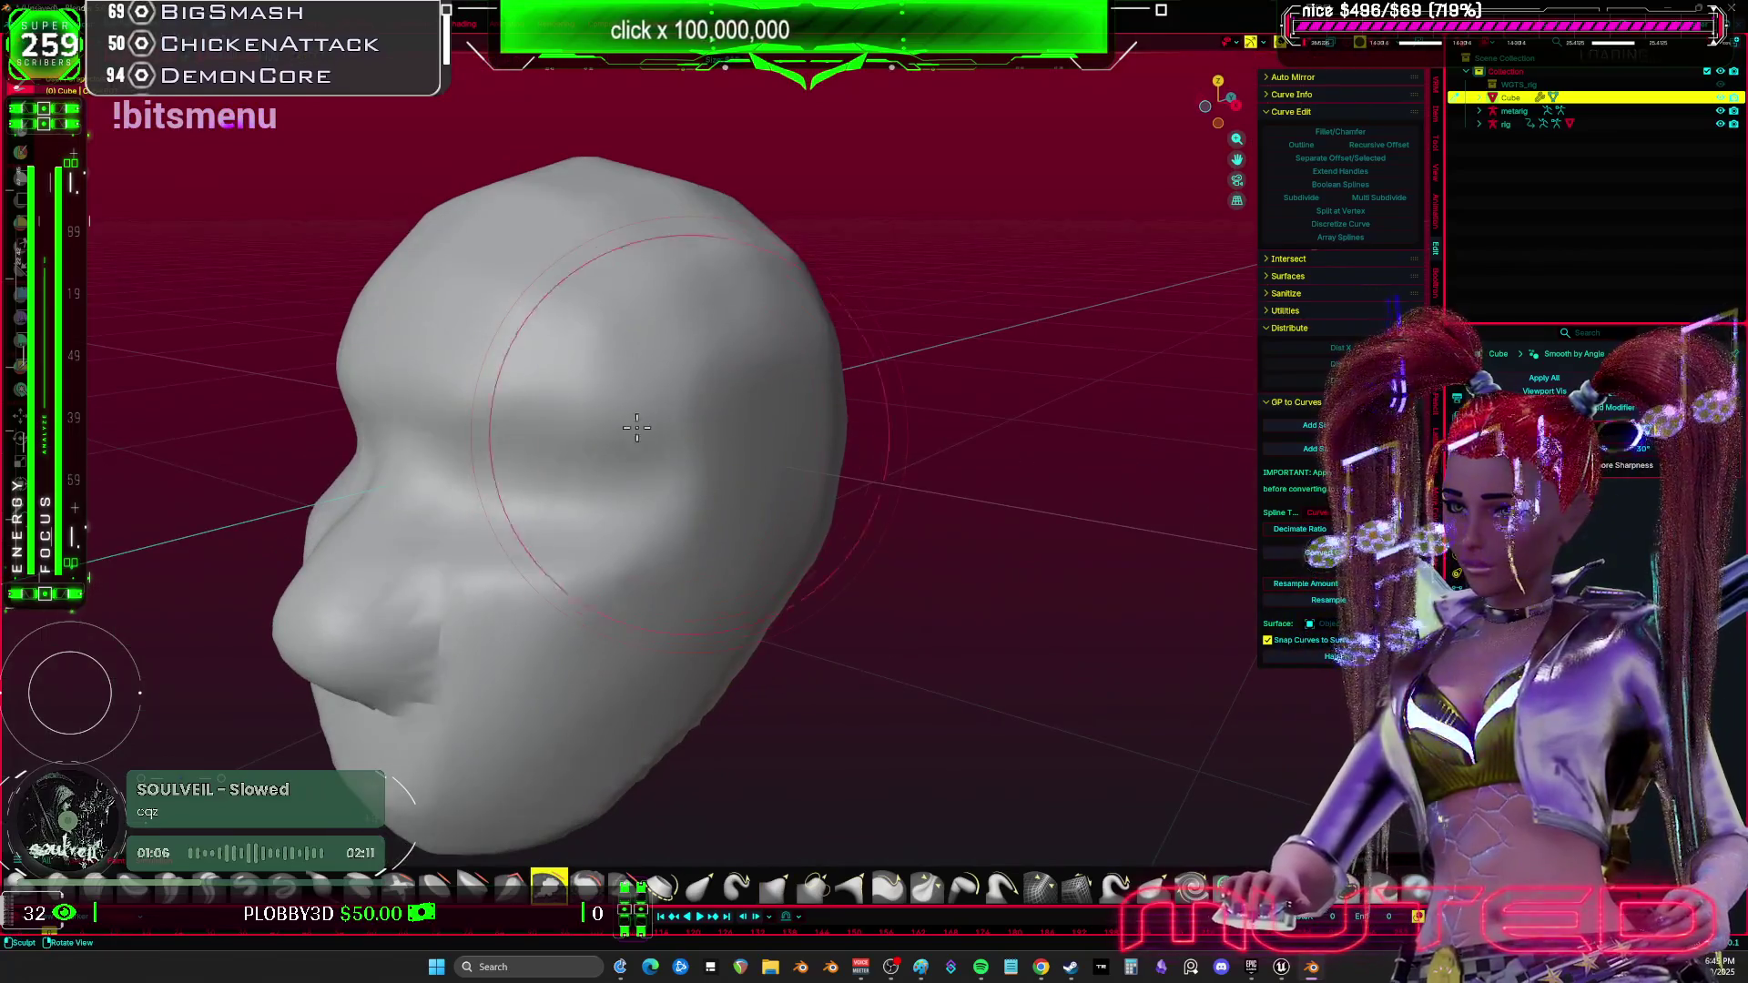
{"action": "mouse_move", "coordinate": [573, 391]}
{"action": "left_mouse_down"}
{"action": "mouse_move", "coordinate": [655, 351]}
{"action": "mouse_move", "coordinate": [796, 374]}
{"action": "mouse_move", "coordinate": [910, 543]}
{"action": "left_mouse_up"}
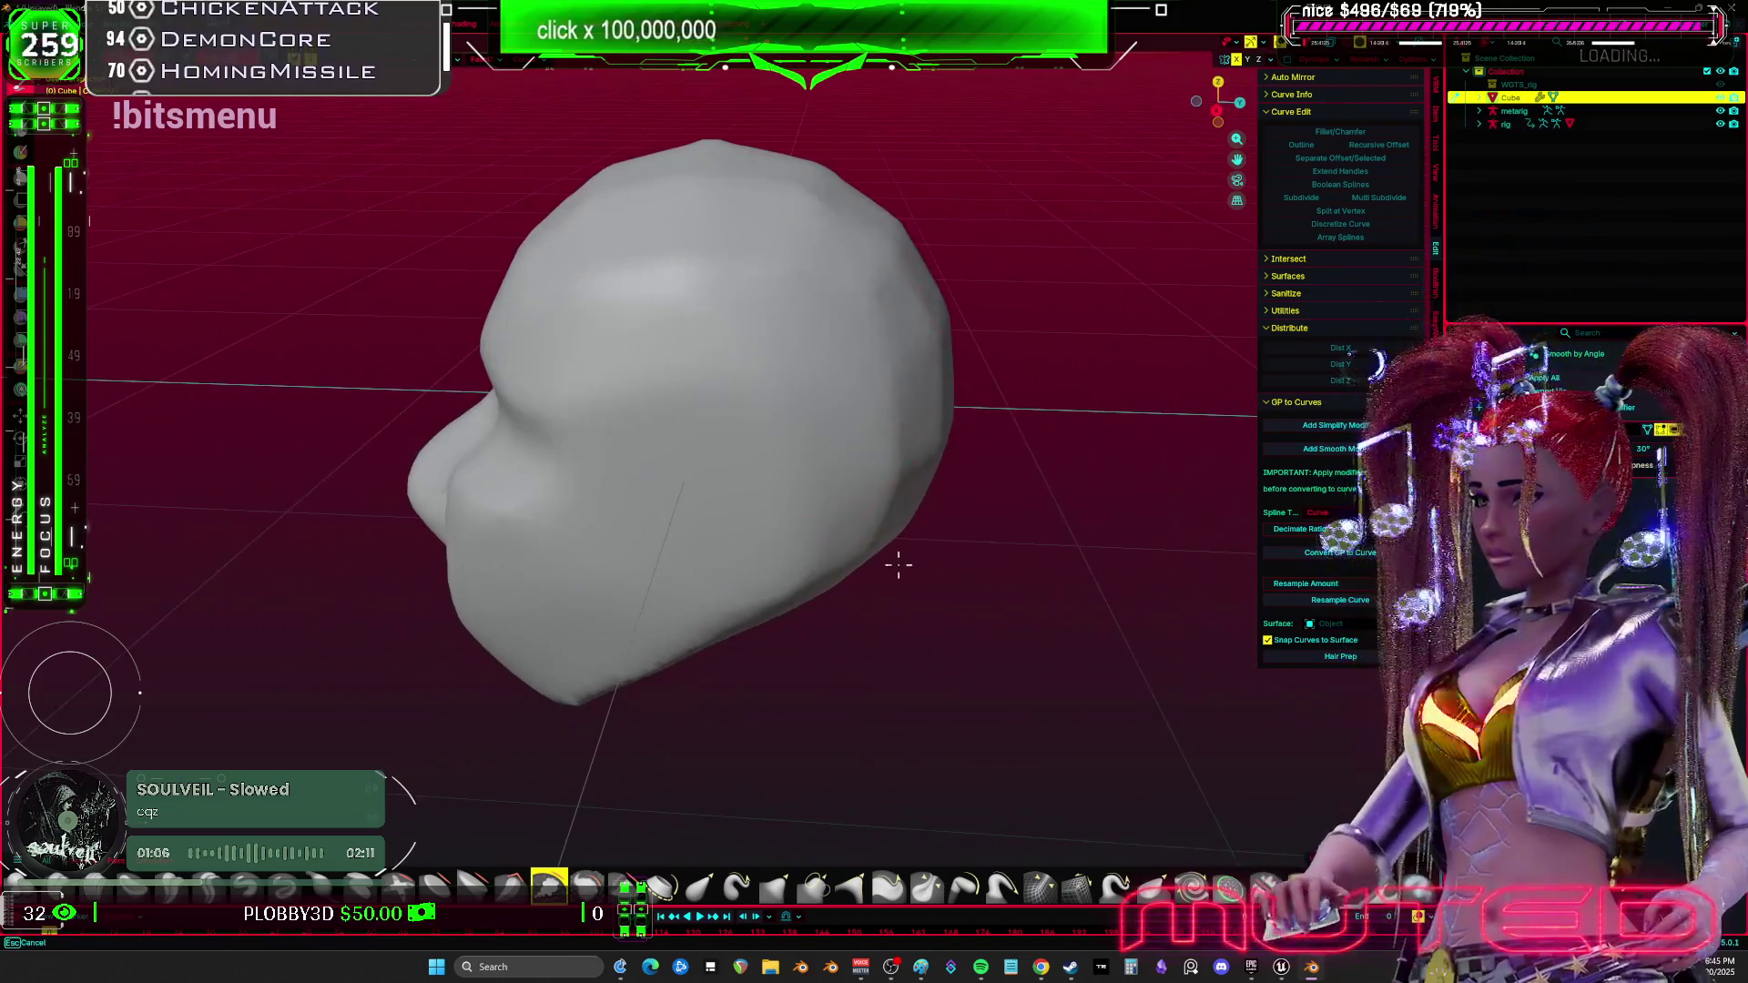
{"action": "mouse_move", "coordinate": [712, 672]}
{"action": "left_mouse_down"}
{"action": "mouse_move", "coordinate": [783, 637]}
{"action": "mouse_move", "coordinate": [734, 588]}
{"action": "left_mouse_up"}
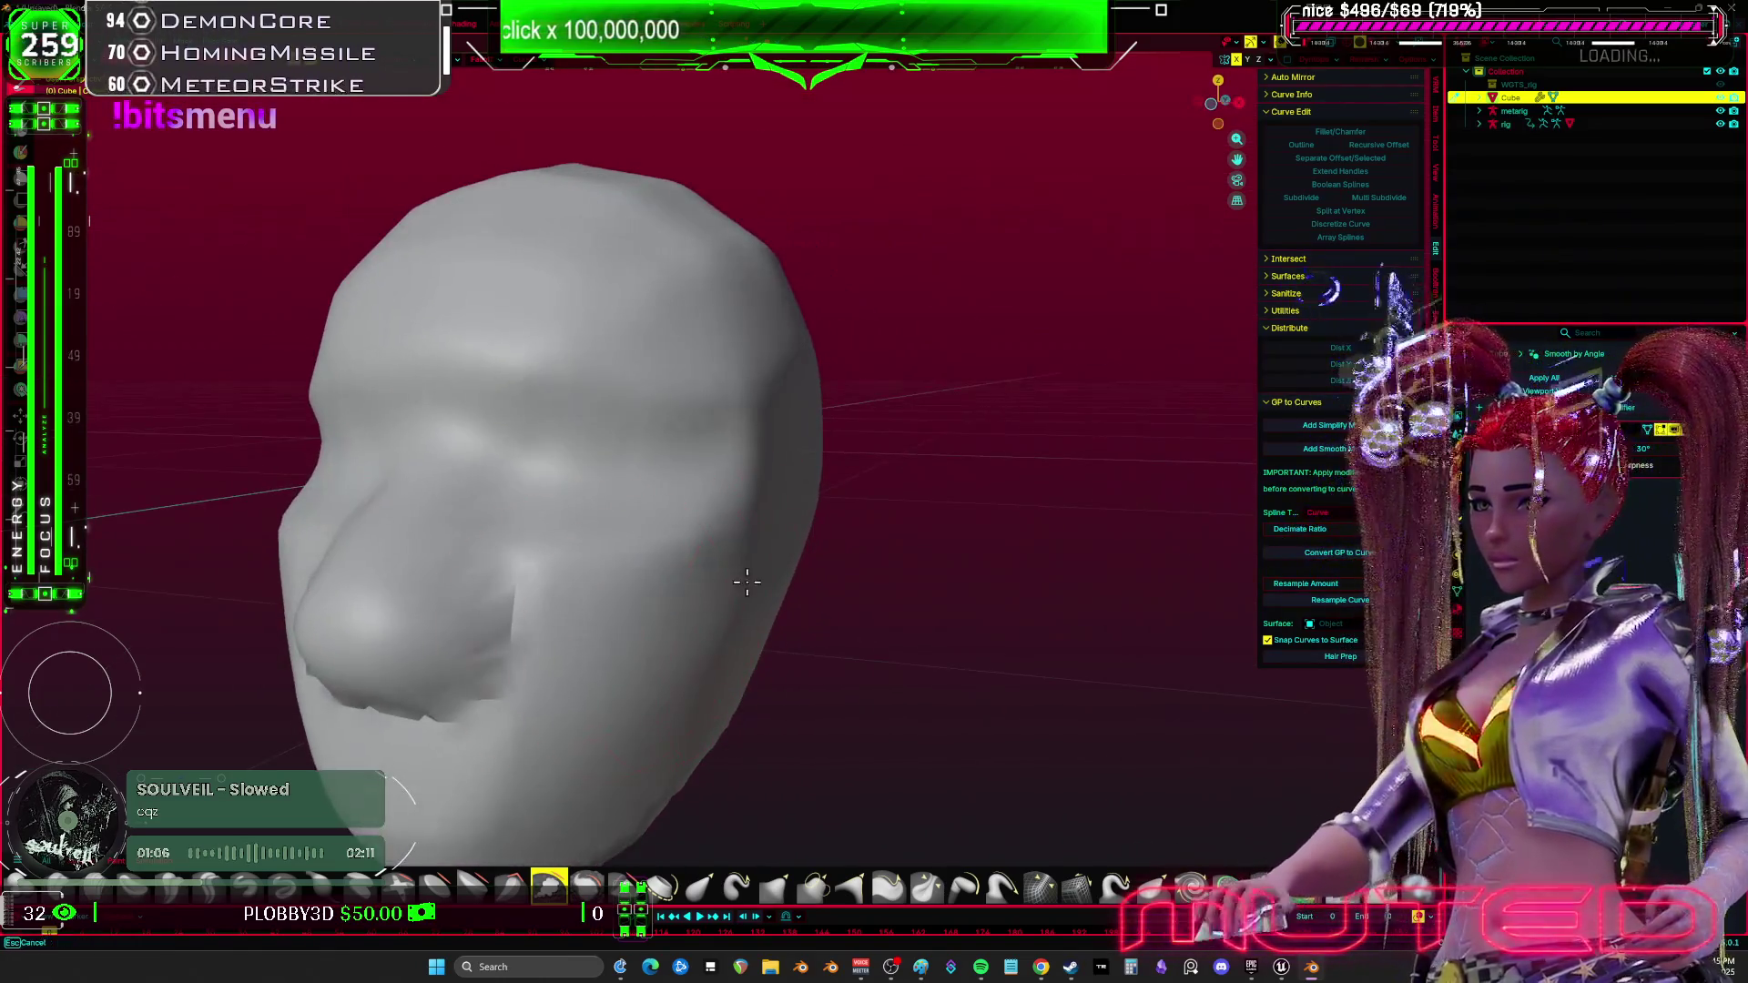
{"action": "key", "text": "KP_1"}
{"action": "key", "text": "KP_3"}
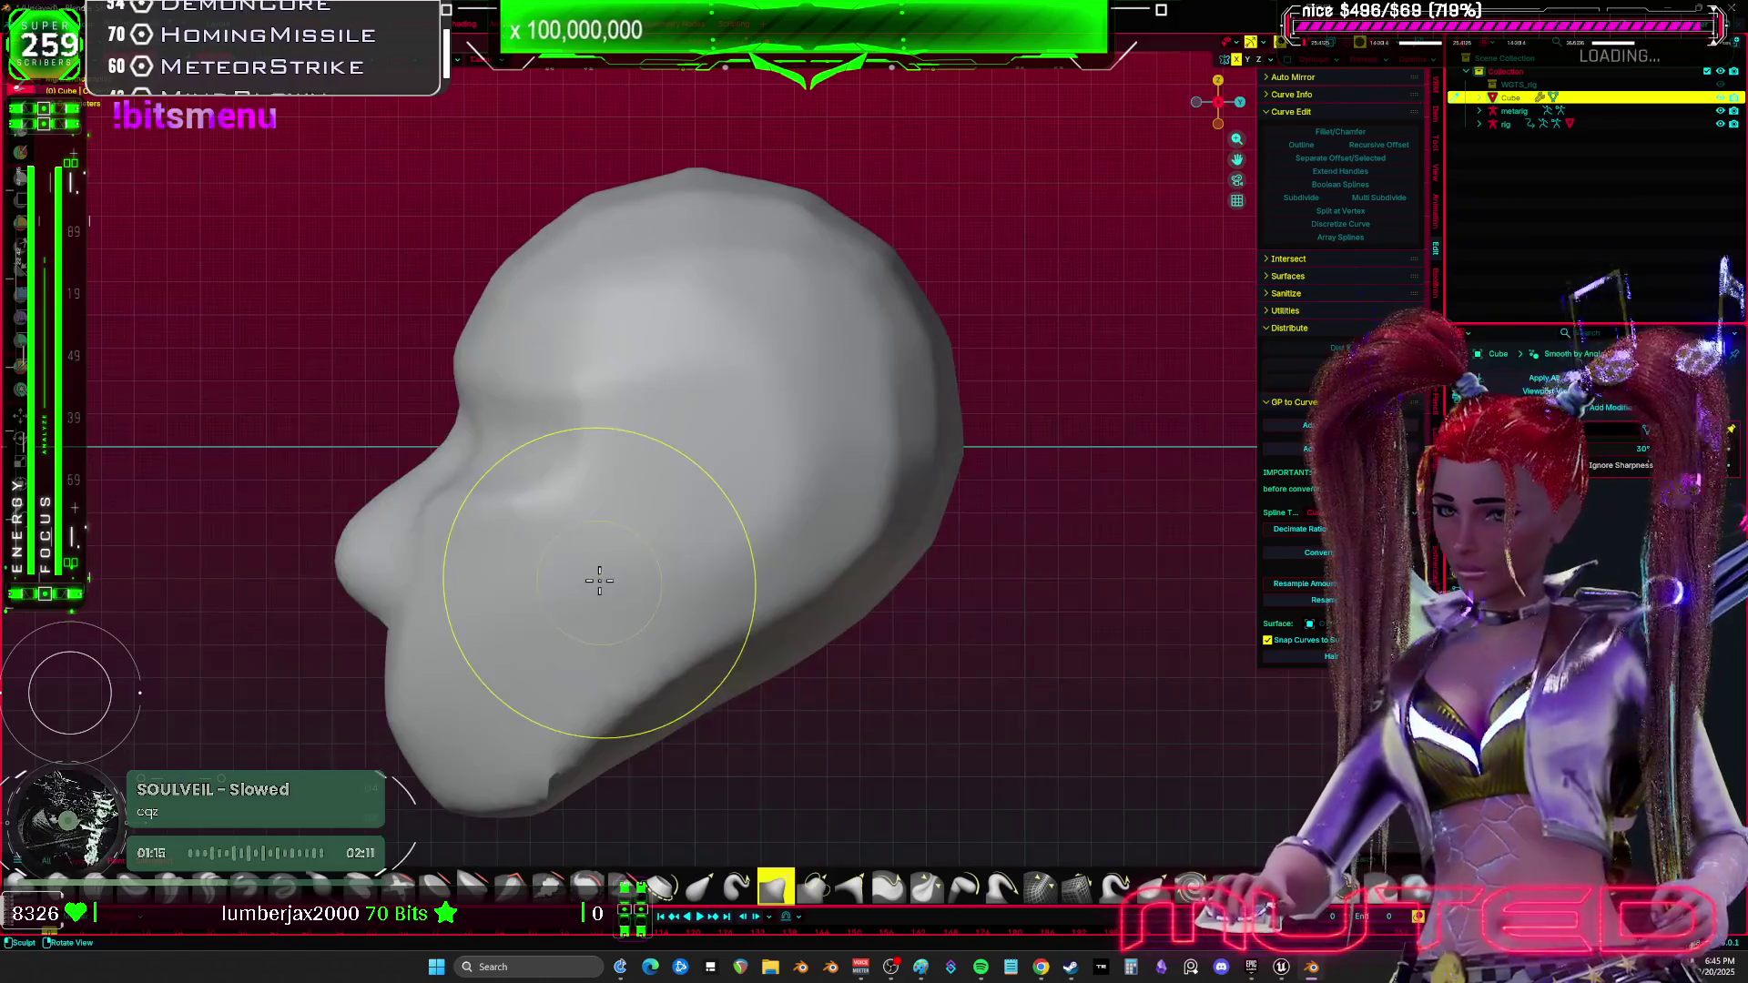
{"action": "mouse_move", "coordinate": [507, 515]}
{"action": "left_mouse_down"}
{"action": "mouse_move", "coordinate": [620, 509]}
{"action": "mouse_move", "coordinate": [538, 609]}
{"action": "mouse_move", "coordinate": [597, 604]}
{"action": "left_mouse_up"}
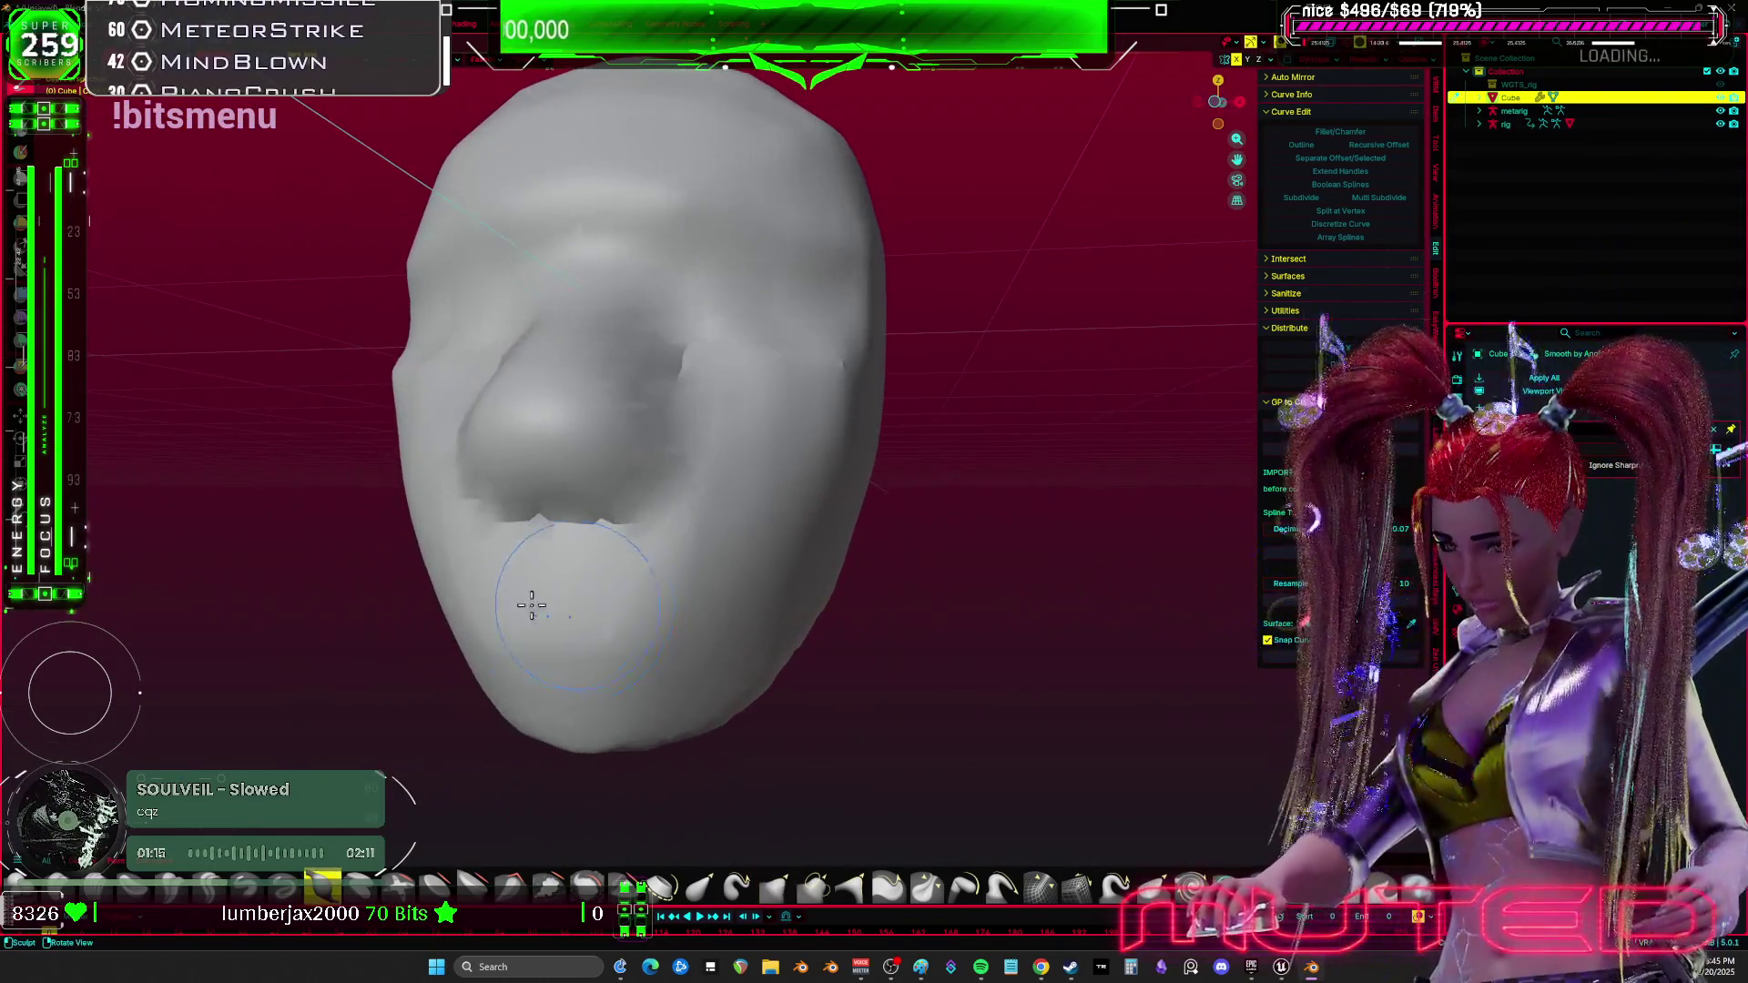
{"action": "mouse_move", "coordinate": [510, 649]}
{"action": "left_mouse_down"}
{"action": "mouse_move", "coordinate": [604, 612]}
{"action": "mouse_move", "coordinate": [755, 501]}
{"action": "left_mouse_up"}
{"action": "mouse_move", "coordinate": [537, 577]}
{"action": "left_mouse_down"}
{"action": "mouse_move", "coordinate": [710, 719]}
{"action": "mouse_move", "coordinate": [827, 696]}
{"action": "mouse_move", "coordinate": [920, 534]}
{"action": "mouse_move", "coordinate": [983, 570]}
{"action": "left_mouse_up"}
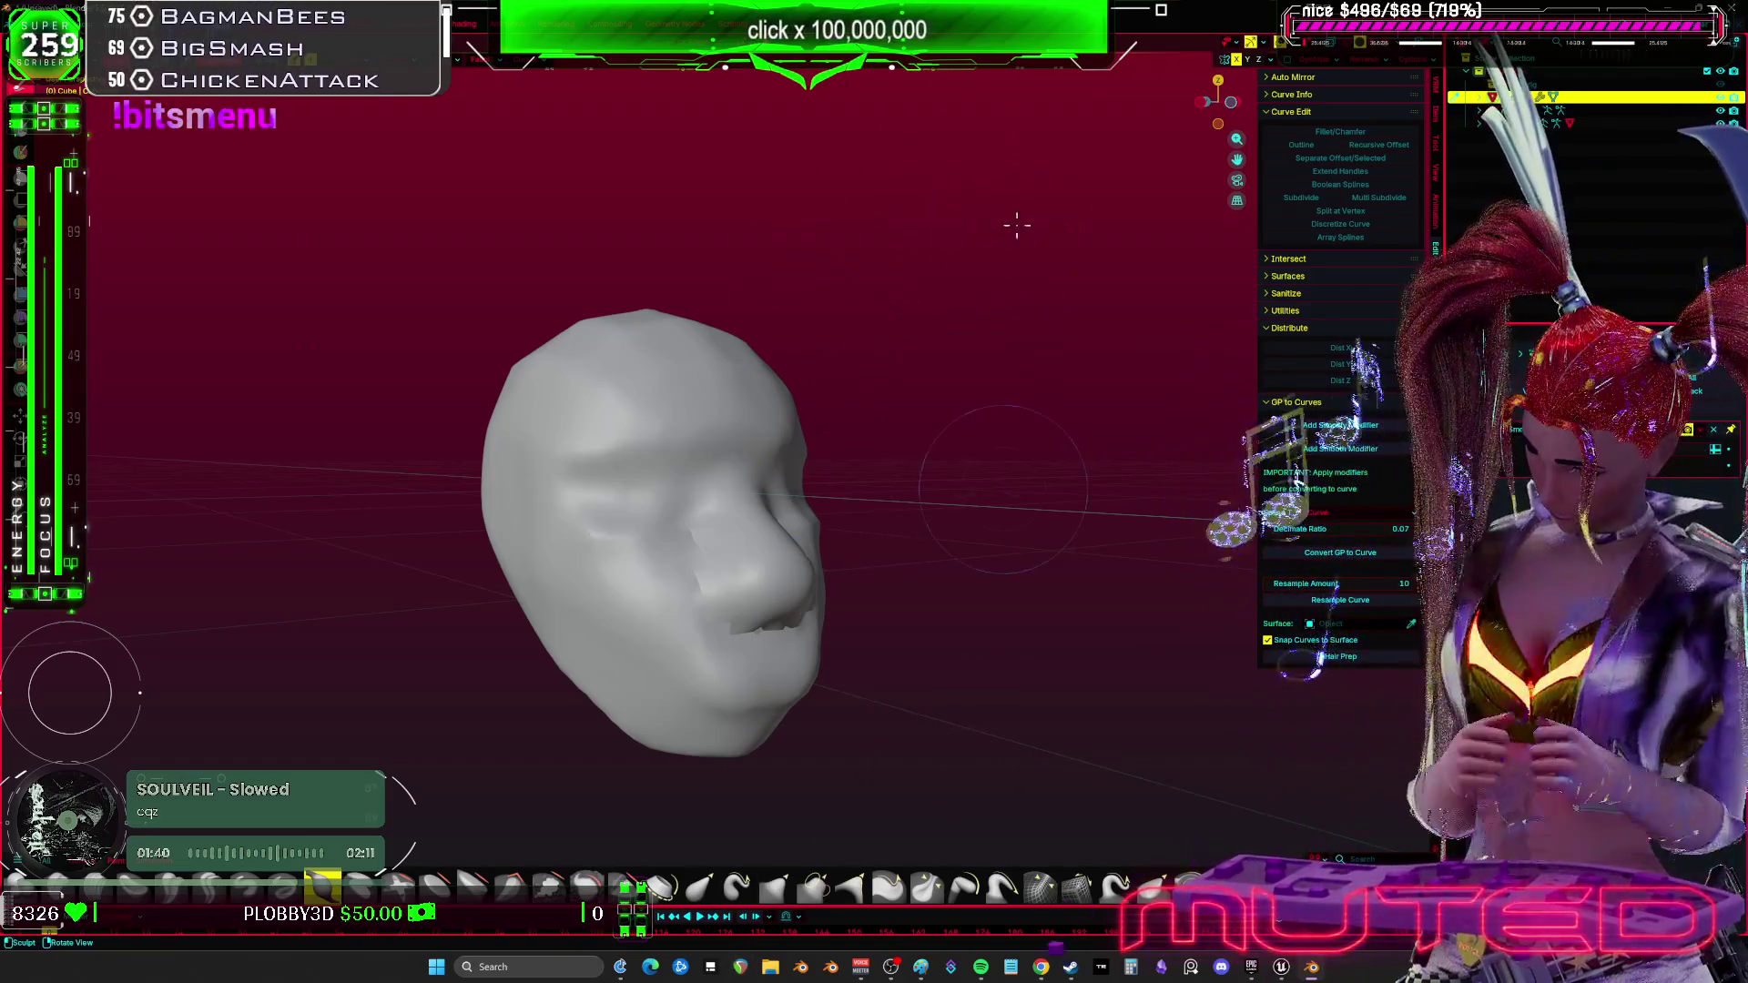
Undo the face sculpt back to the plain egg, delete it, and exit local view.
{"action": "mouse_move", "coordinate": [975, 506]}
{"action": "left_mouse_down"}
{"action": "mouse_move", "coordinate": [920, 519]}
{"action": "mouse_move", "coordinate": [895, 445]}
{"action": "left_mouse_up"}
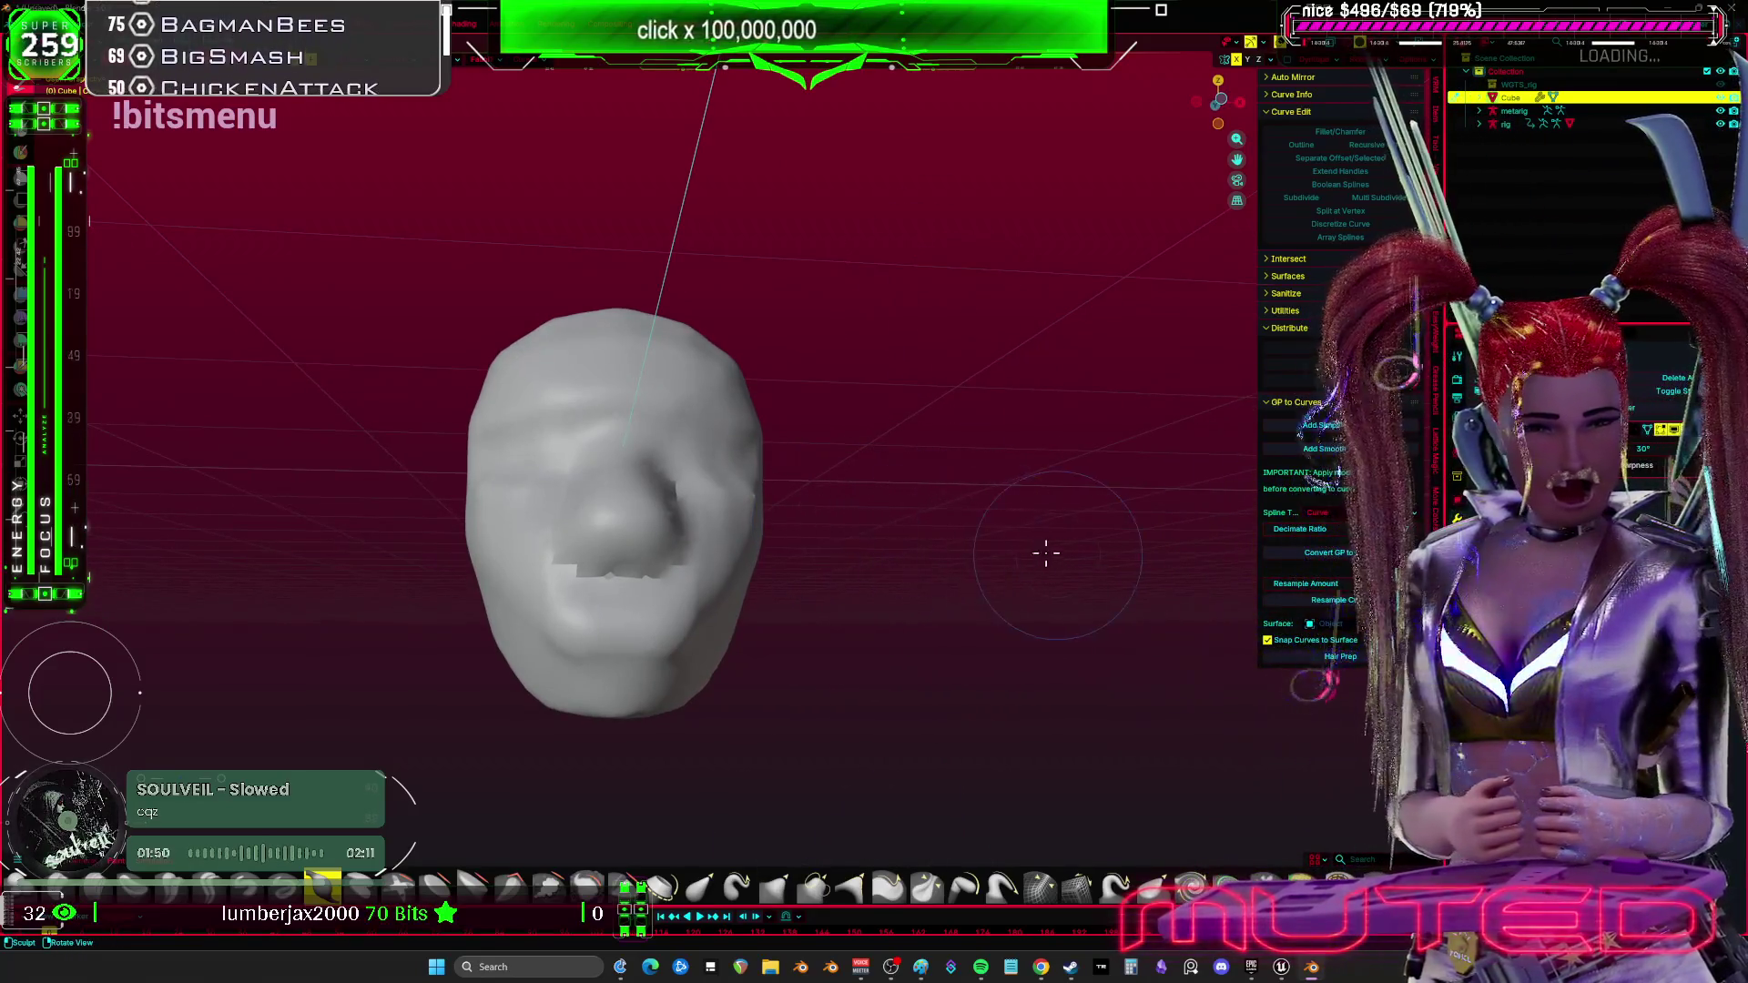
{"action": "key", "text": "ctrl+Tab"}
{"action": "key", "text": "ctrl+Tab"}
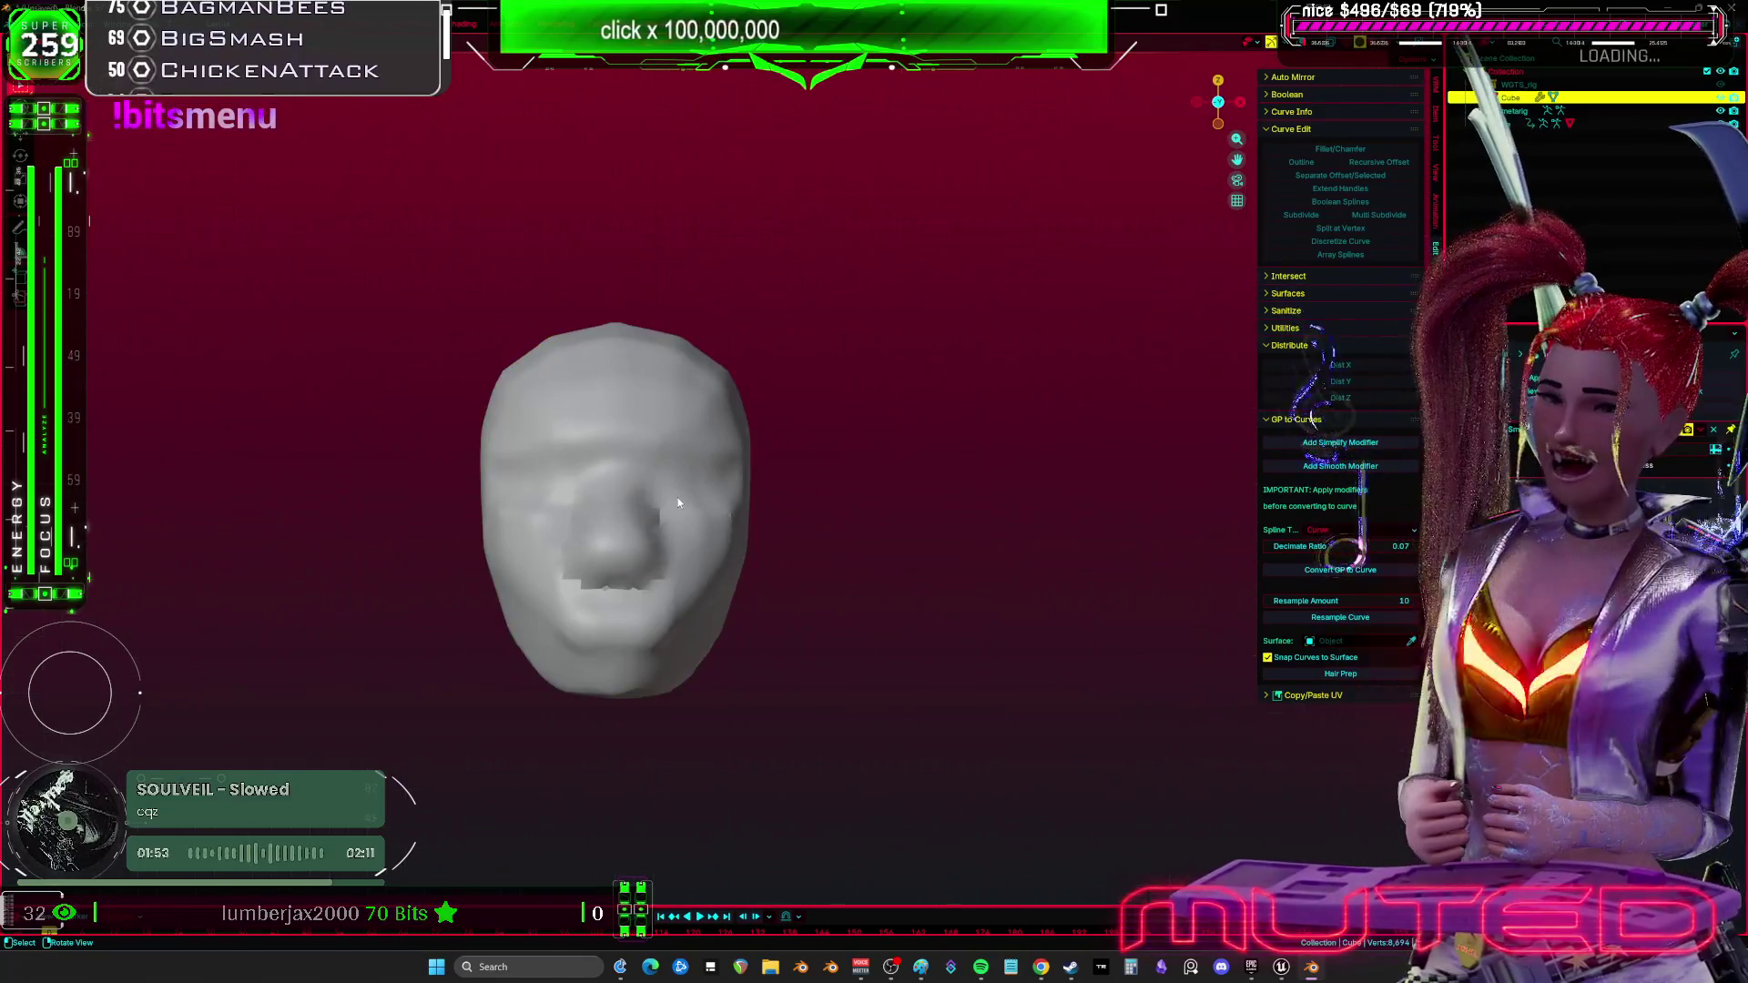
{"action": "key", "text": "ctrl+z"}
{"action": "key", "text": "ctrl+z"}
{"action": "key", "text": "ctrl+z"}
{"action": "mouse_move", "coordinate": [741, 534]}
{"action": "left_mouse_down"}
{"action": "mouse_move", "coordinate": [885, 537]}
{"action": "mouse_move", "coordinate": [709, 518]}
{"action": "left_mouse_up"}
{"action": "key", "text": "ctrl+Tab"}
{"action": "key", "text": "Delete"}
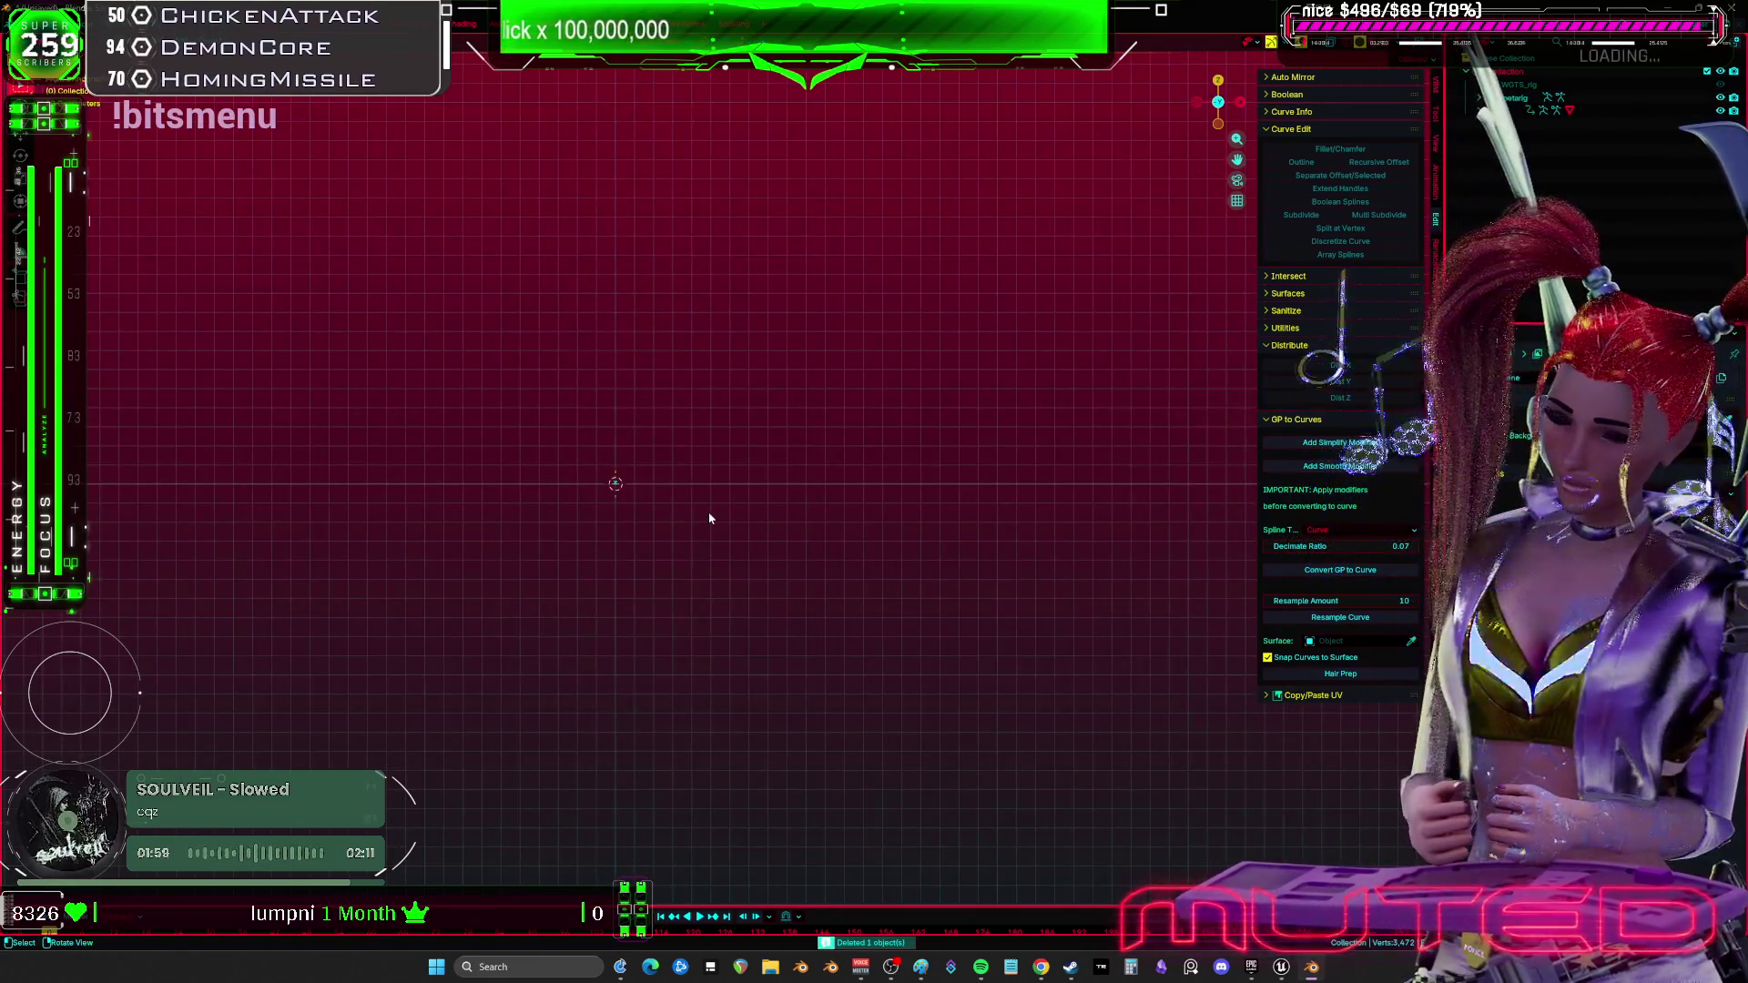
{"action": "key", "text": "KP_Divide"}
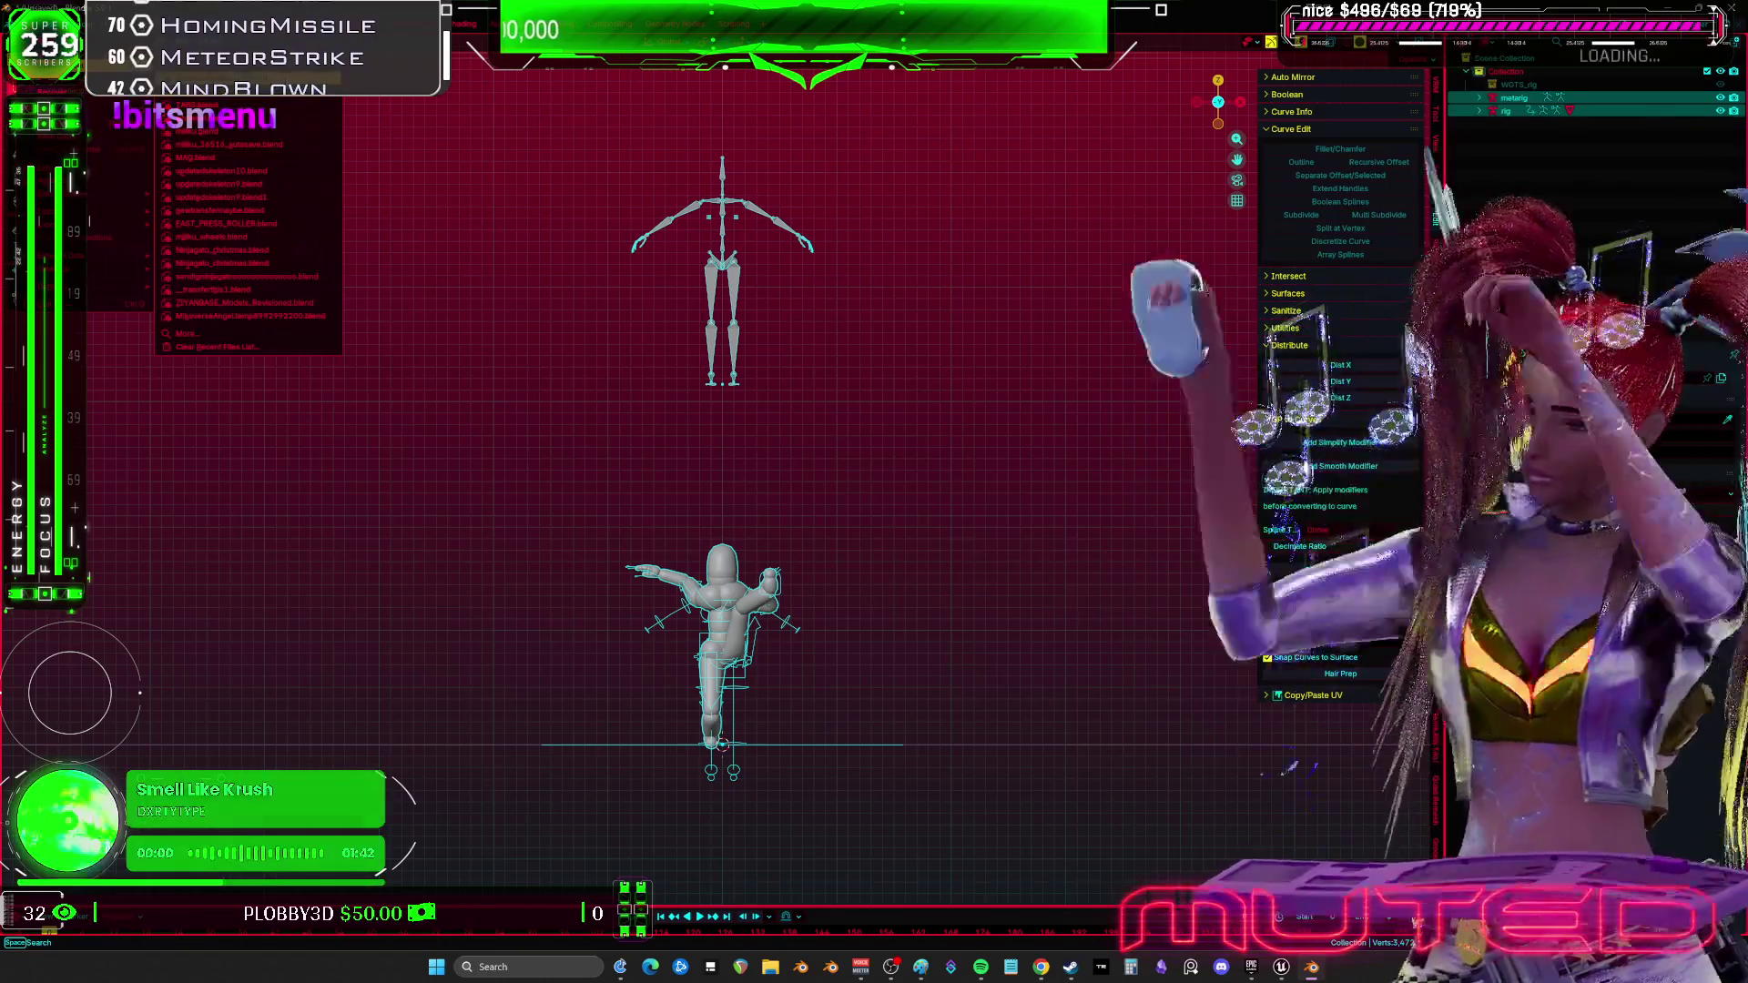
Begin closing the untitled practice scene with Ctrl+Q.
{"action": "key", "text": "ctrl+q"}
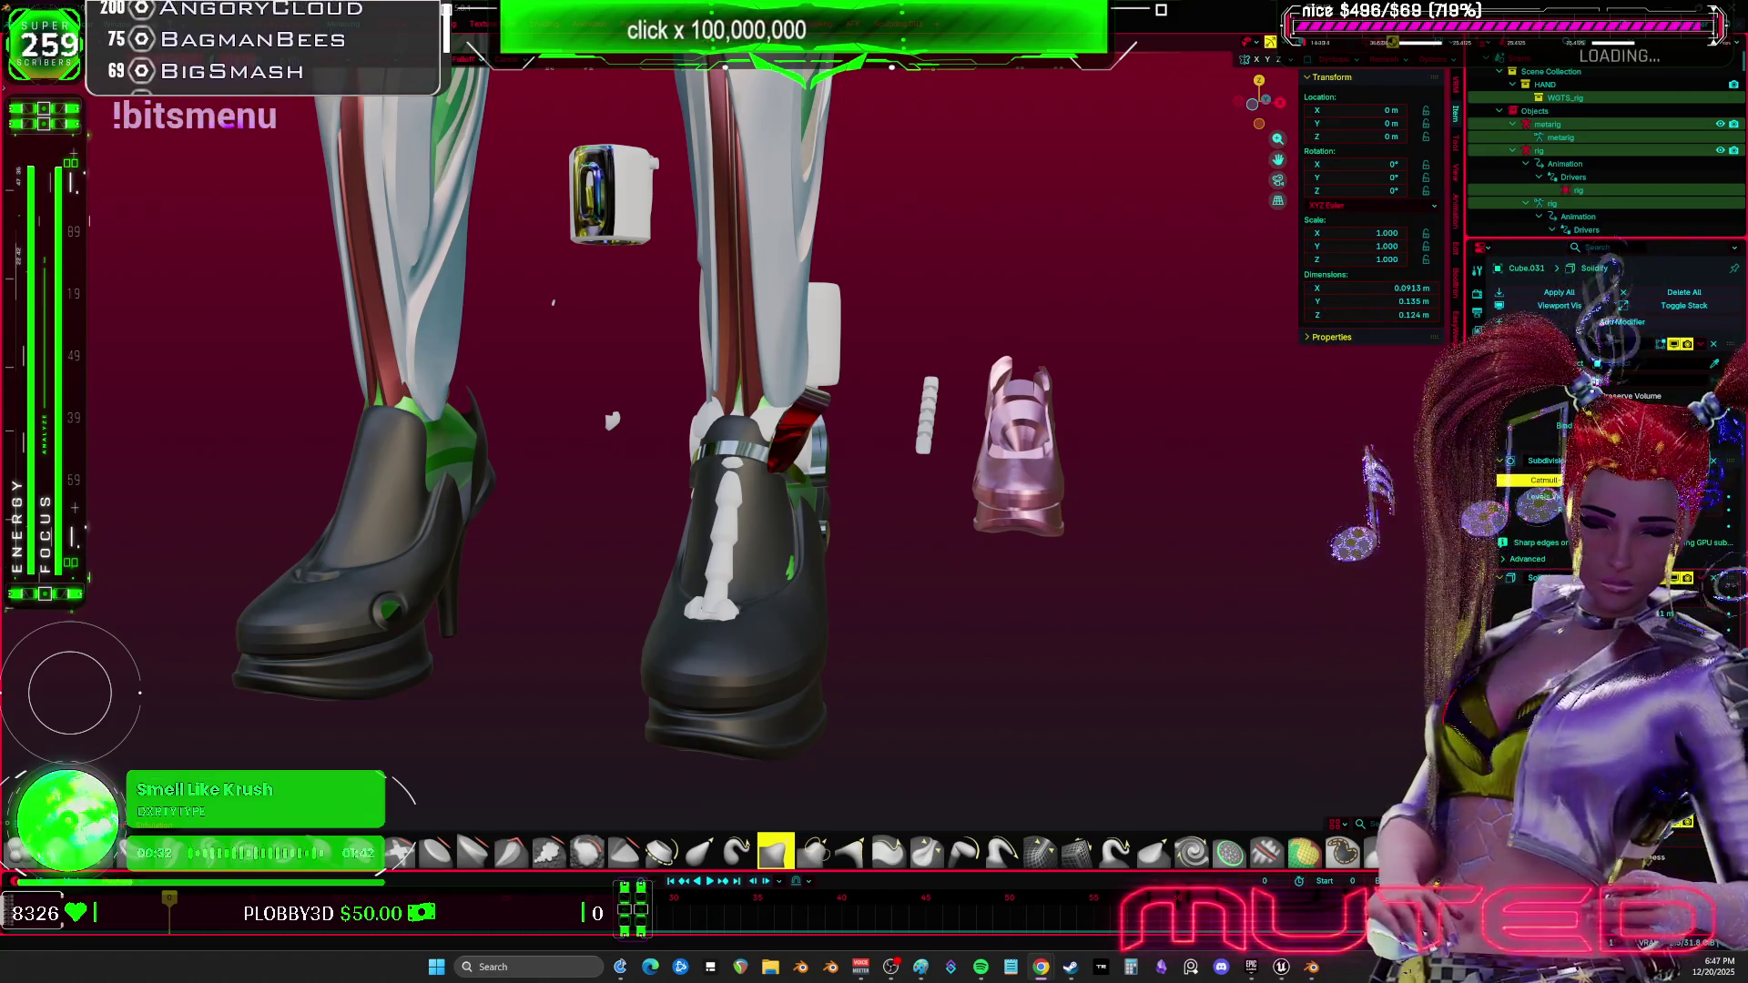
Fly the view down to the shoe's ankle strap and show wireframe, armature and helper overlays.
{"action": "key", "text": "shift+grave"}
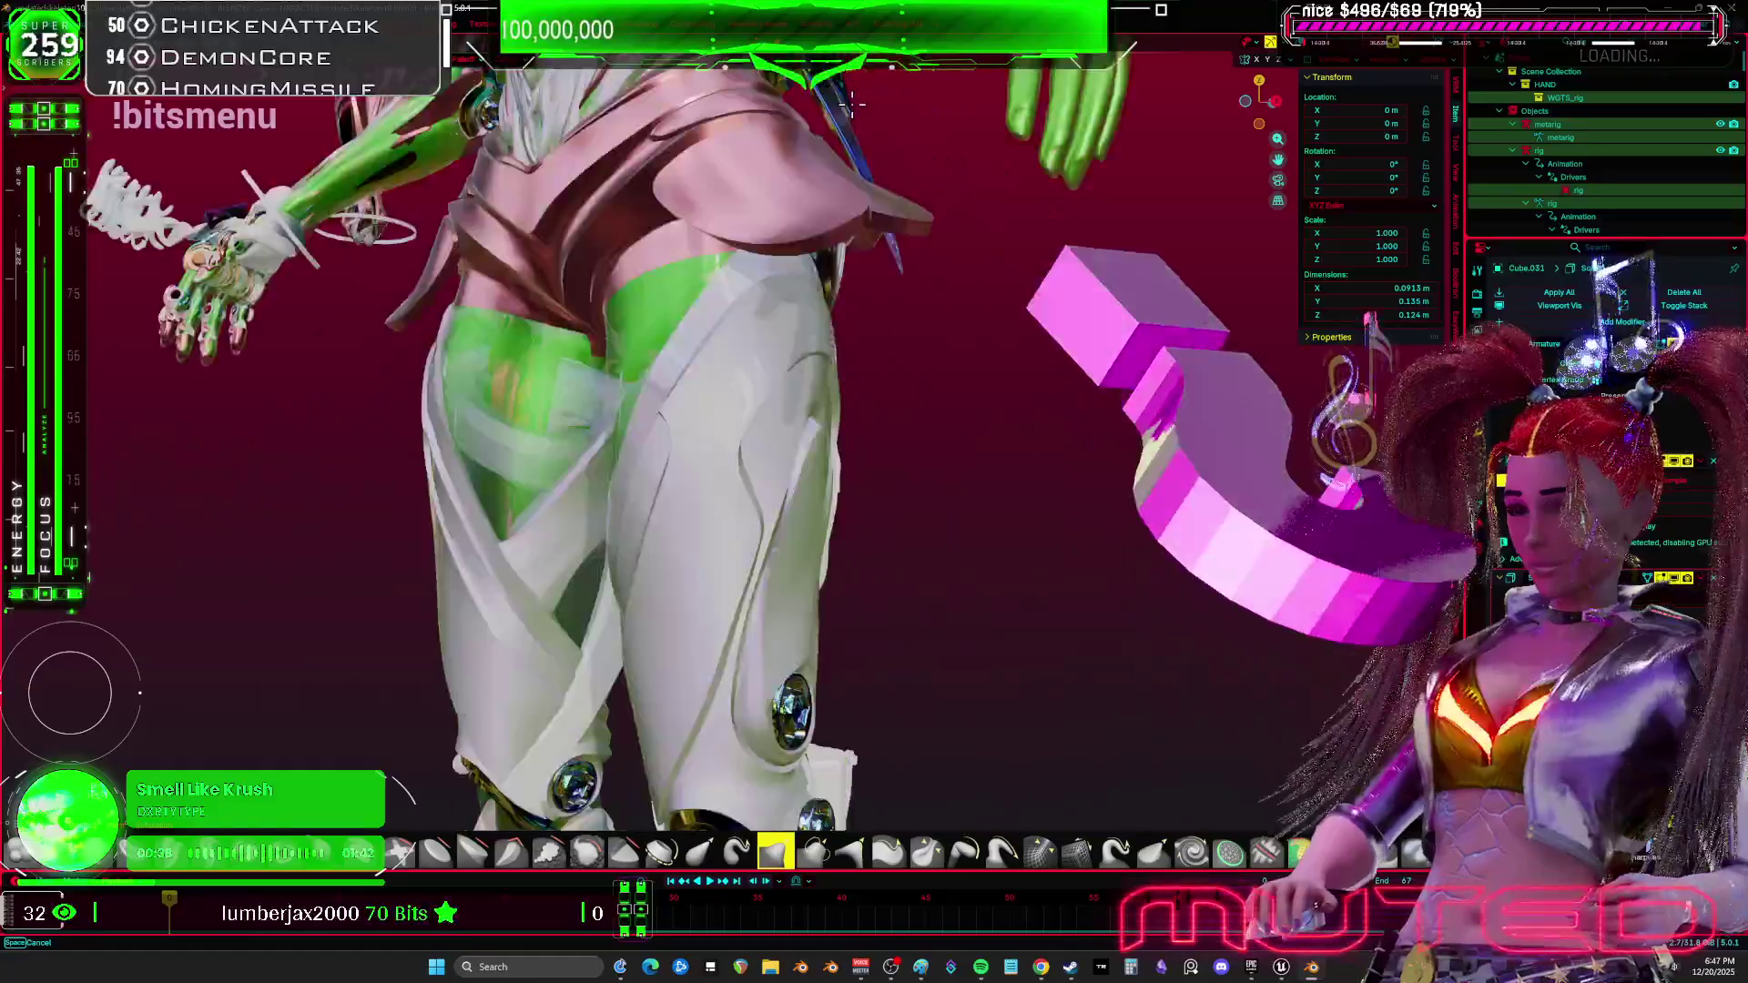
{"action": "left_click", "coordinate": [789, 200]}
{"action": "key", "text": "shift+grave"}
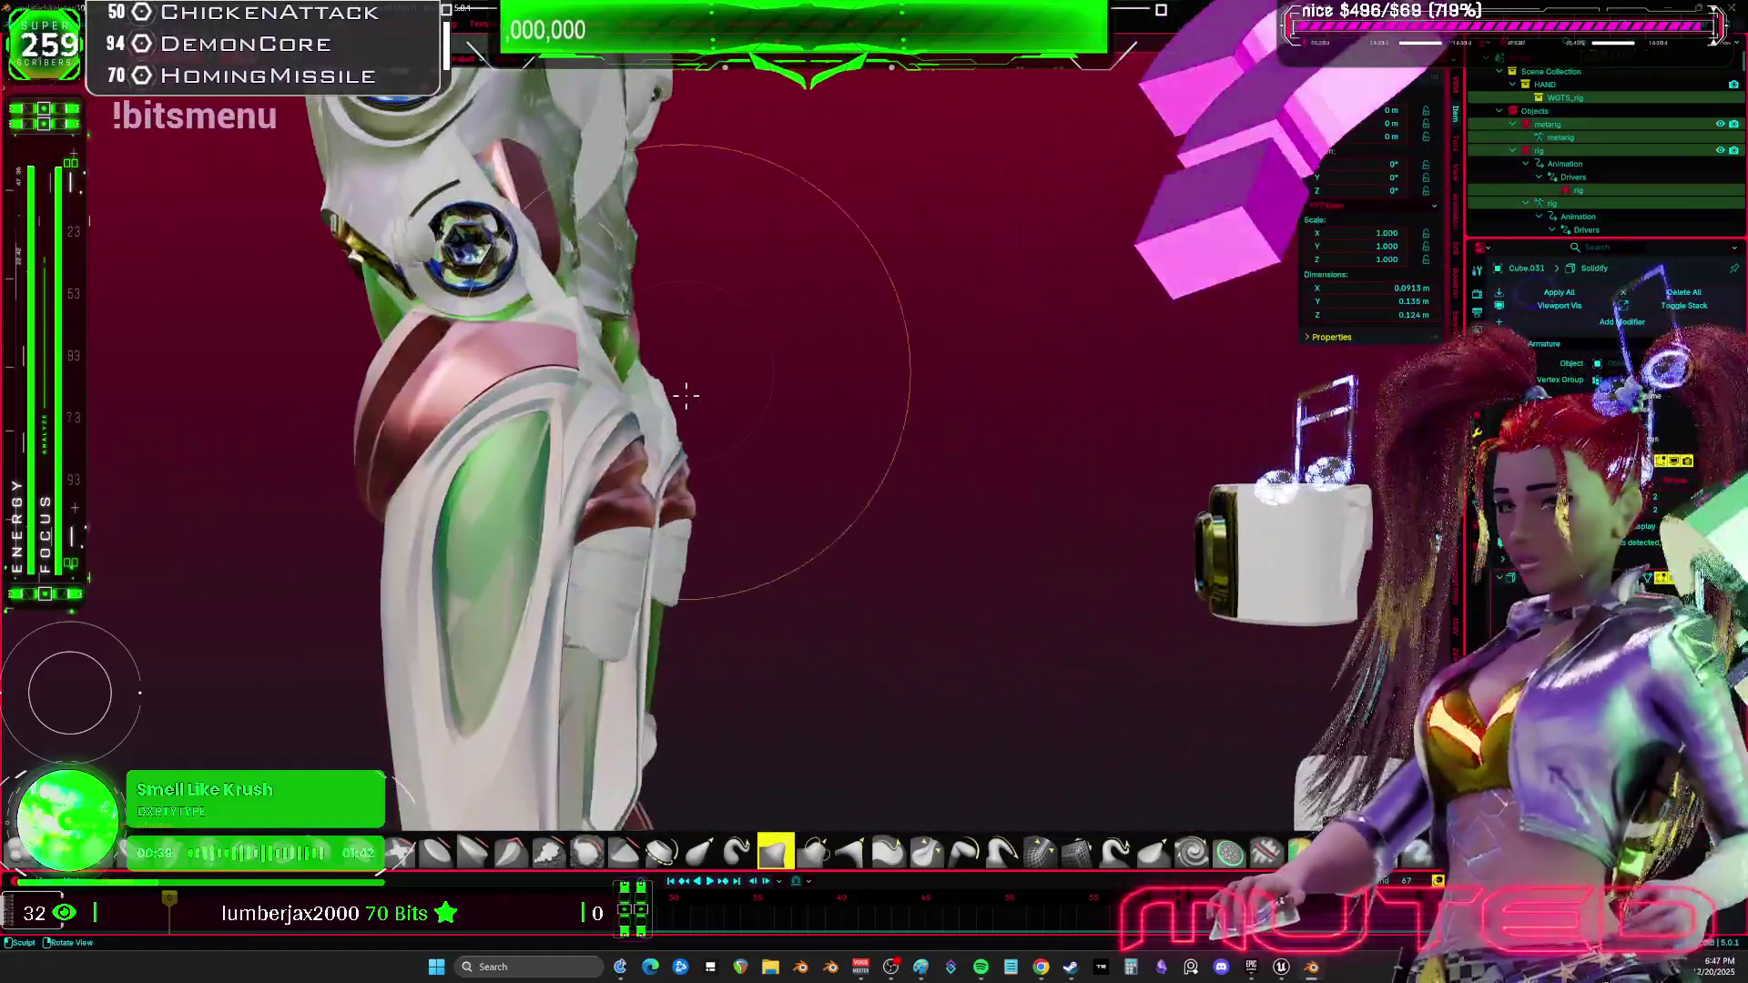
{"action": "left_click", "coordinate": [817, 215]}
{"action": "key", "text": "shift+grave"}
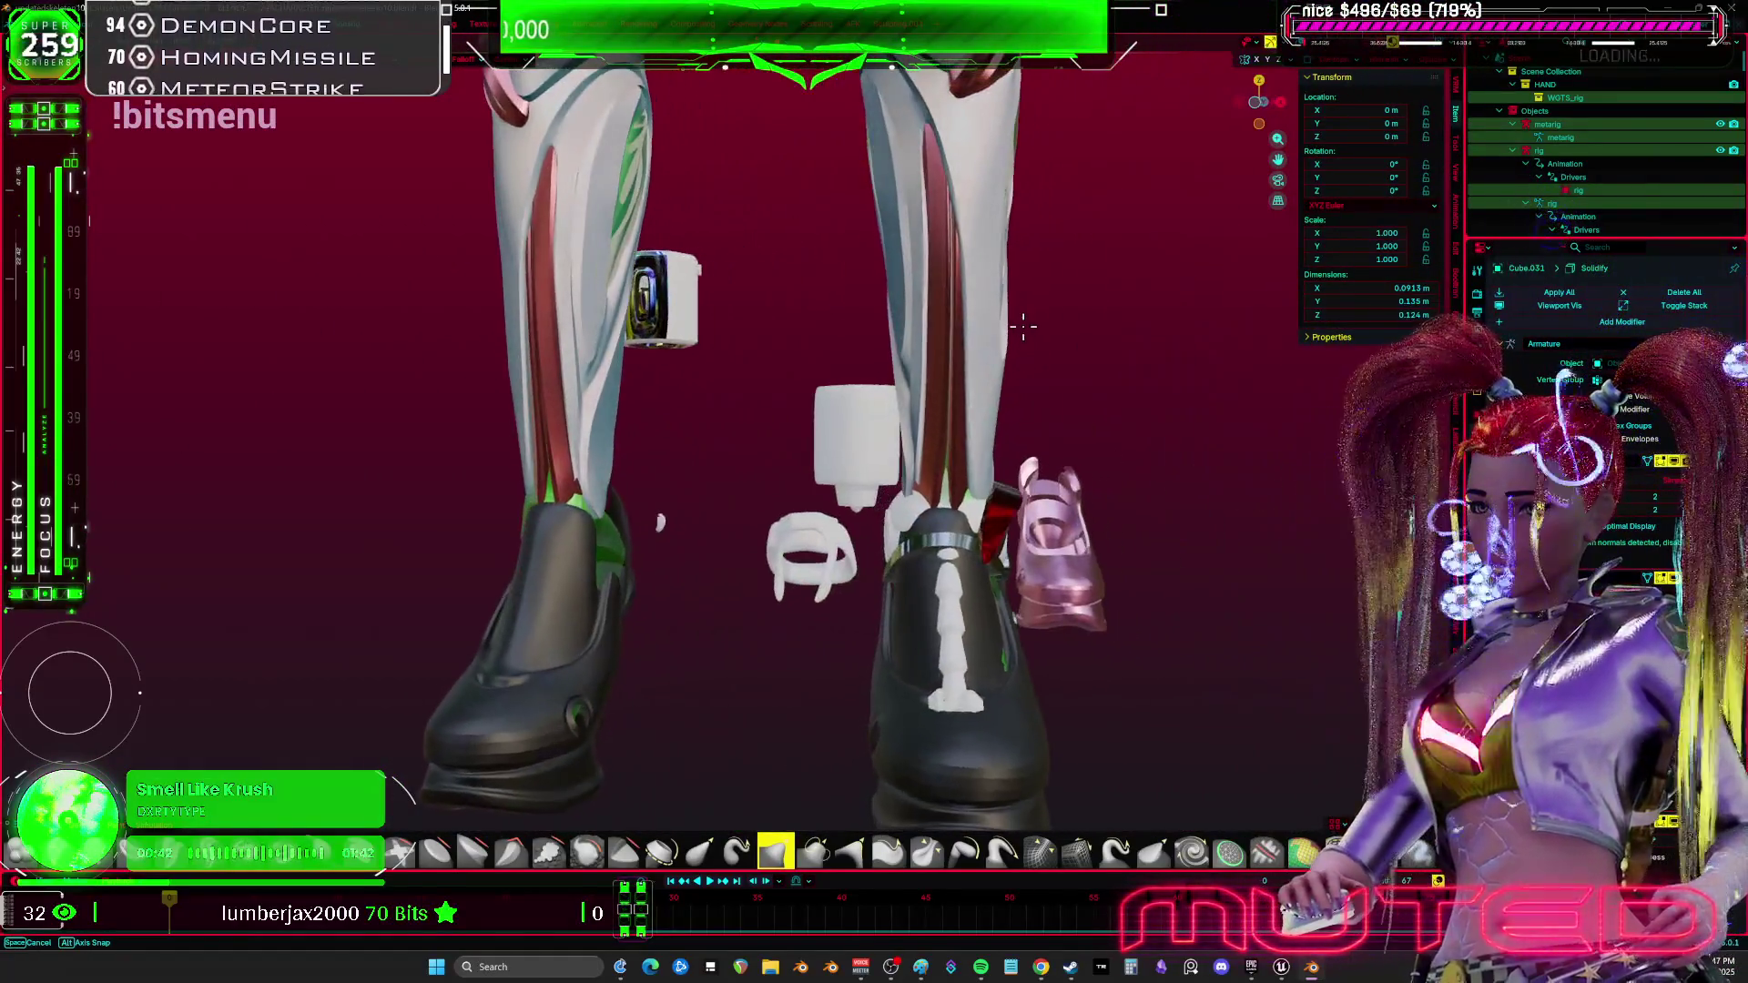
{"action": "left_click", "coordinate": [952, 649]}
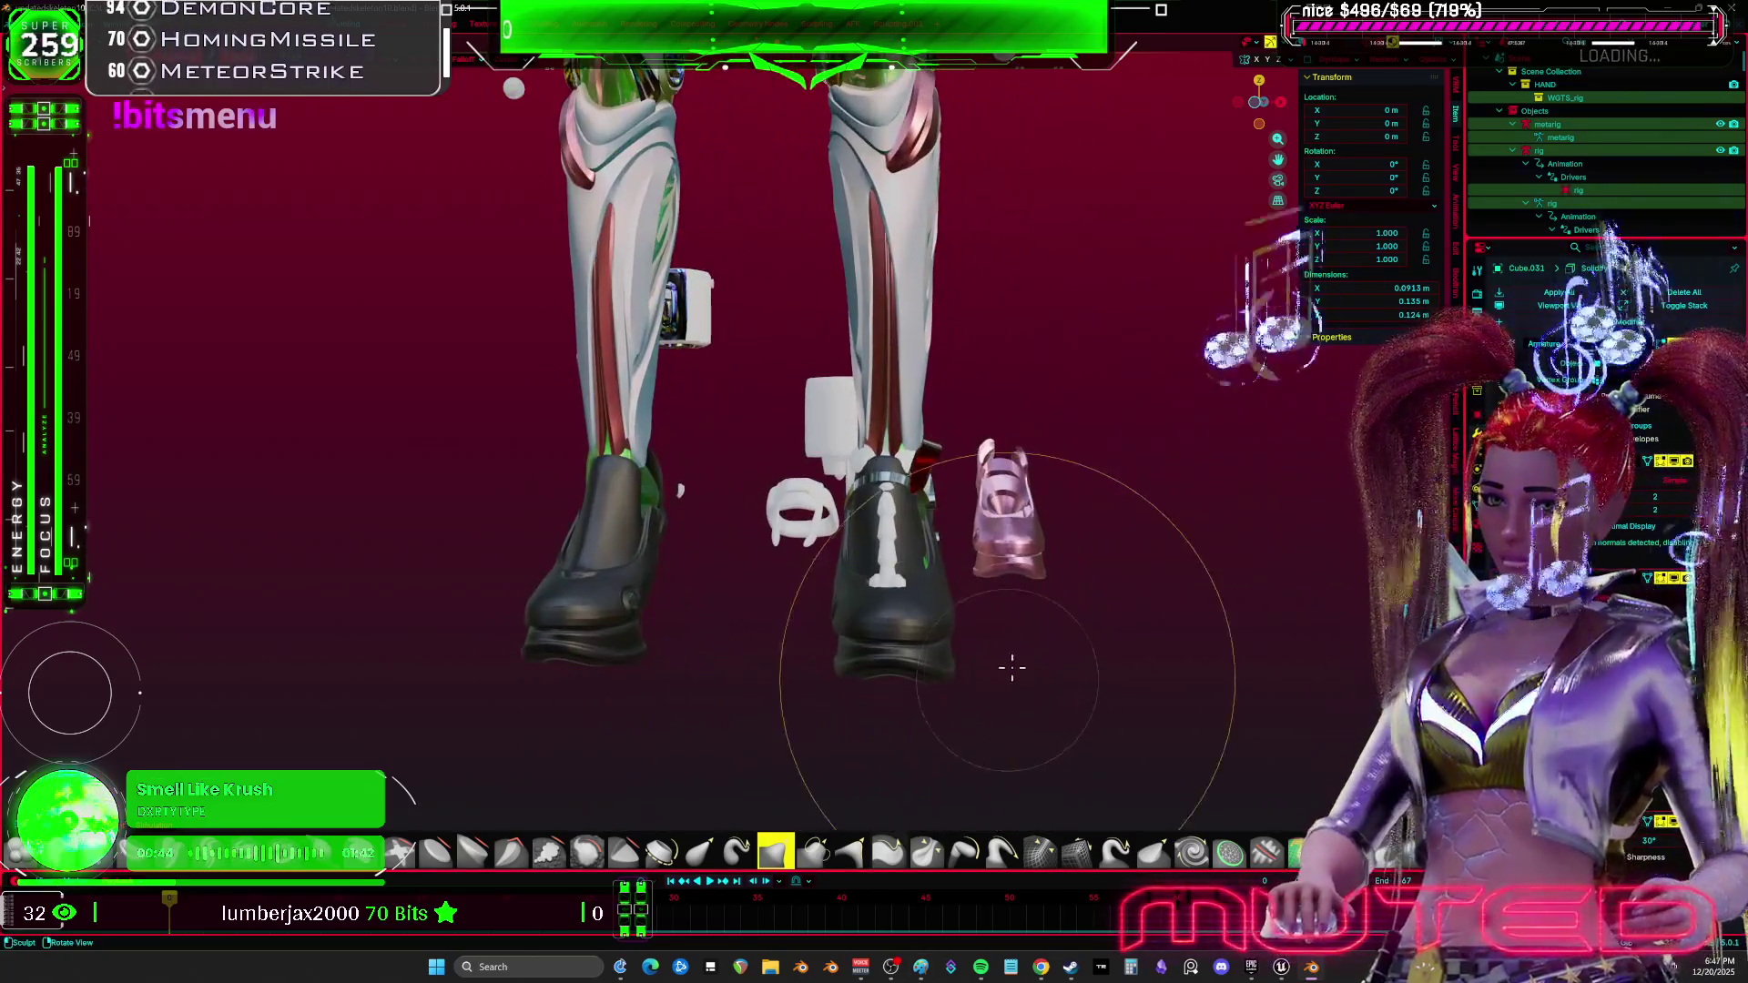
{"action": "key", "text": "shift+alt+z"}
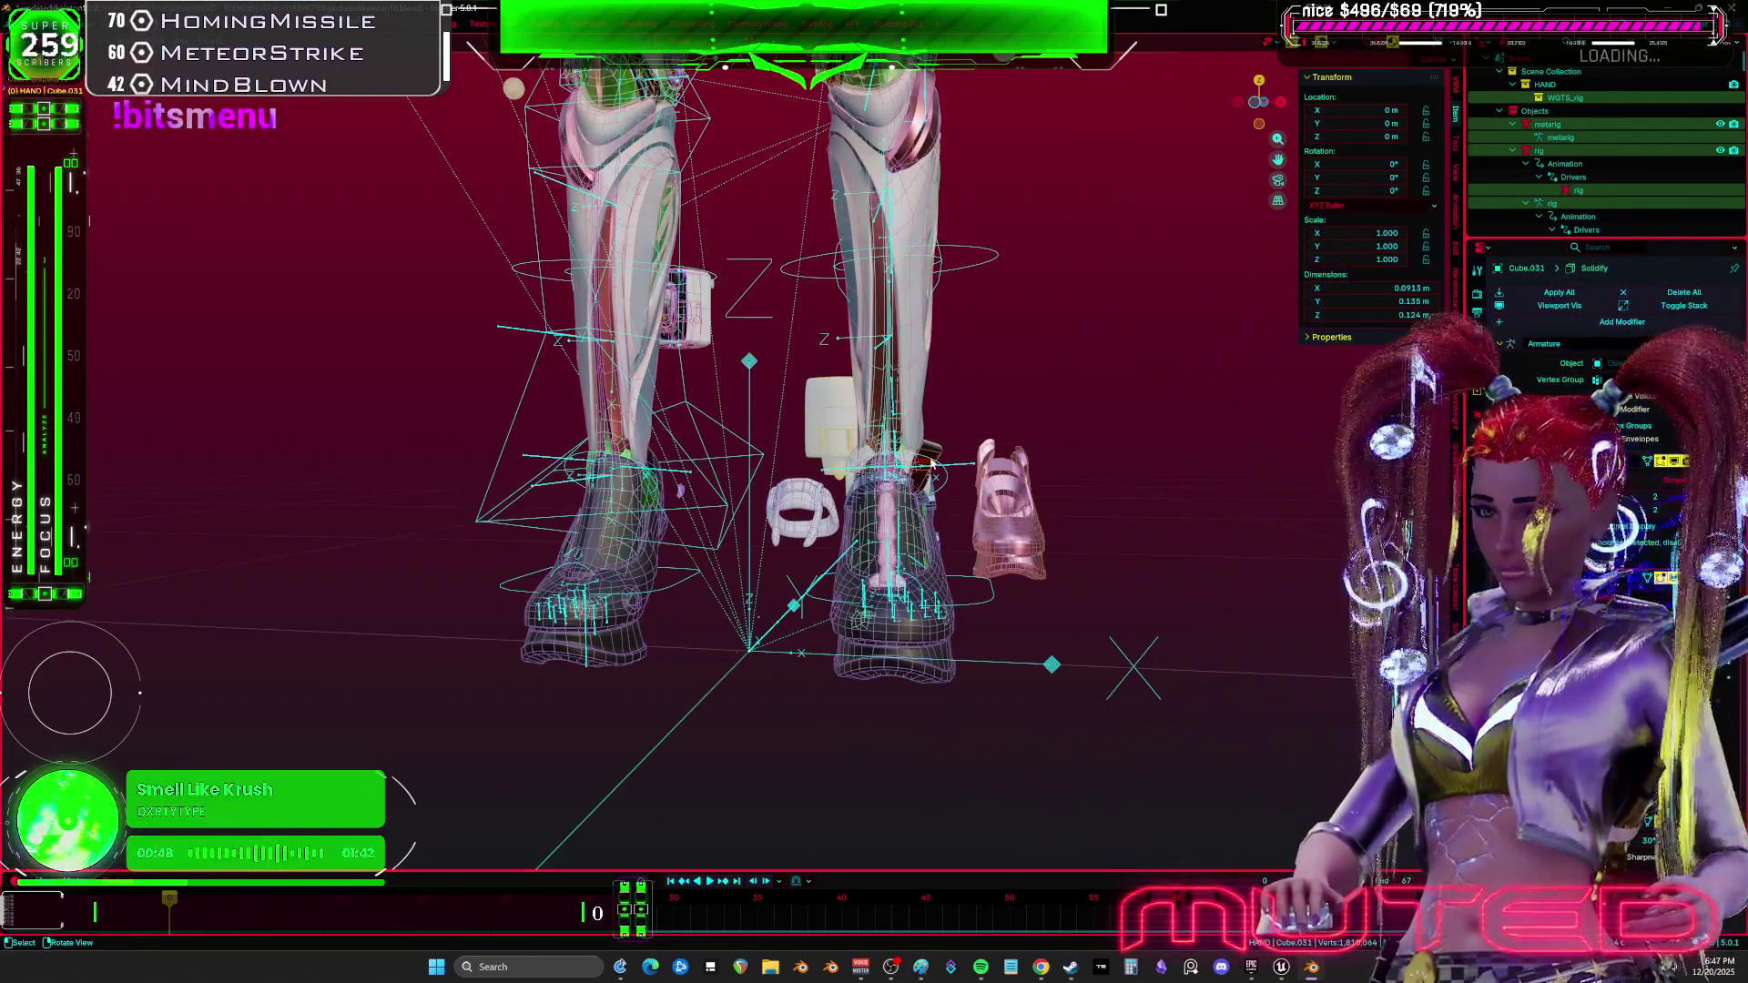
{"action": "key", "text": "shift+grave"}
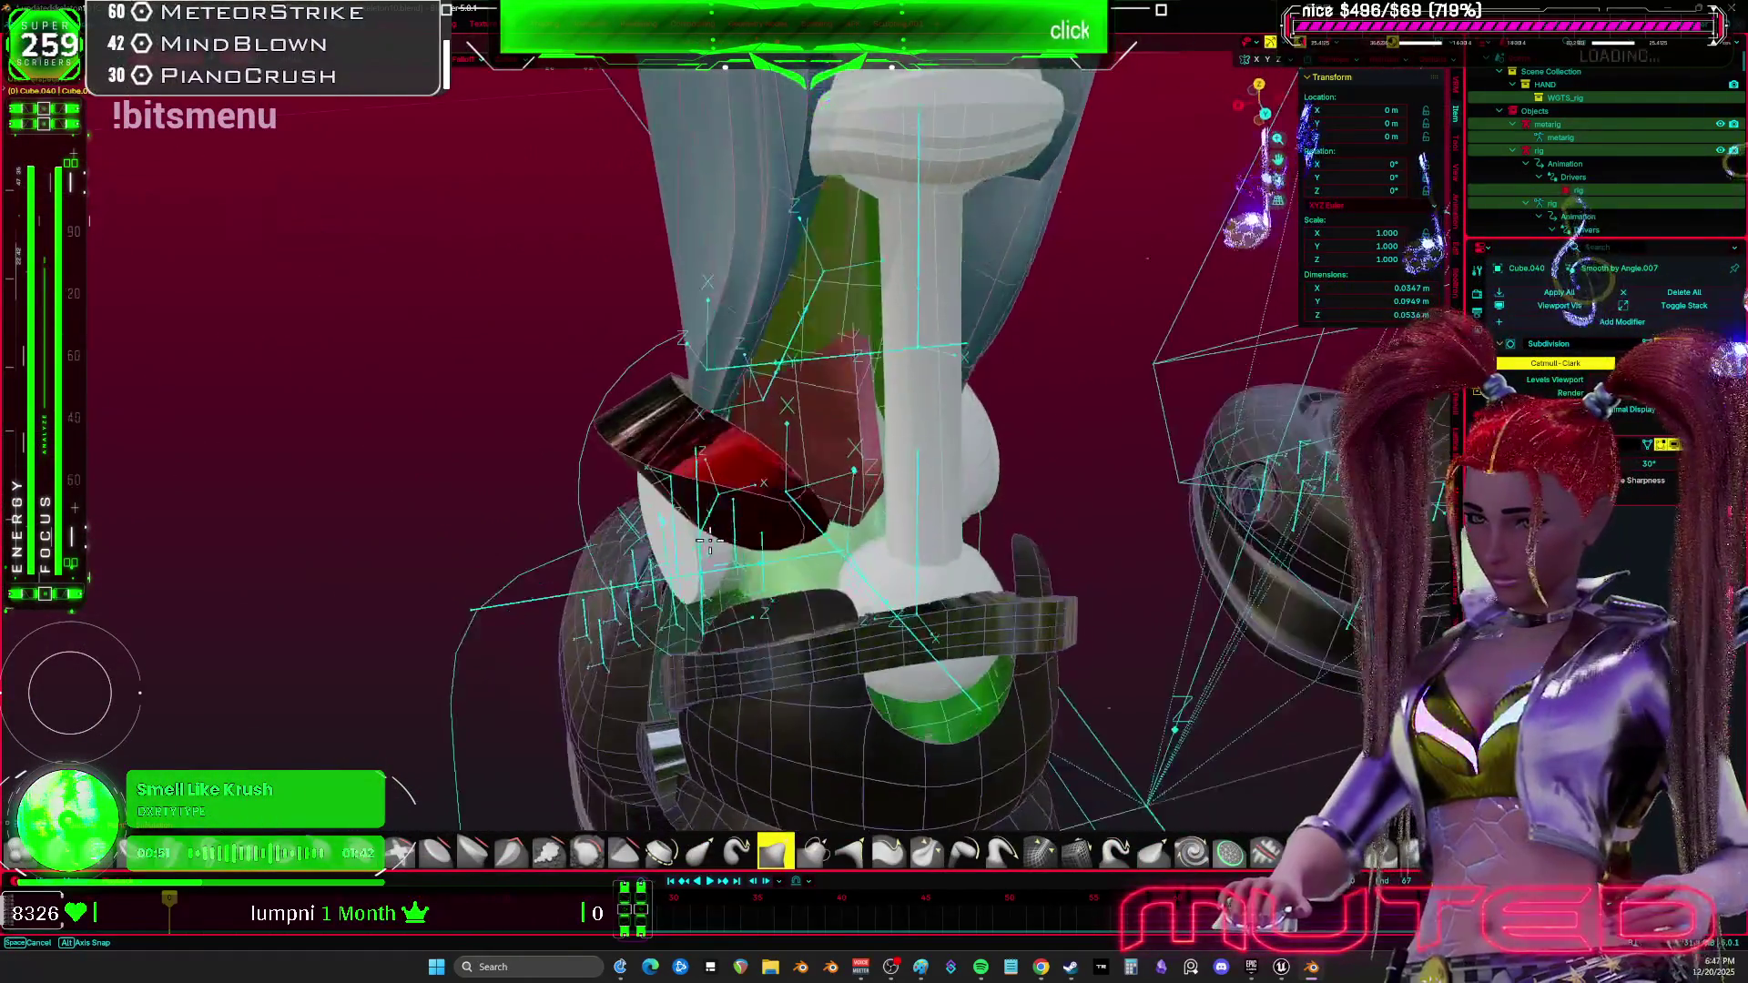
{"action": "left_click", "coordinate": [714, 496]}
Try an X-axis transform on the blade, cancel it, and orbit to another angle.
{"action": "key", "text": "x"}
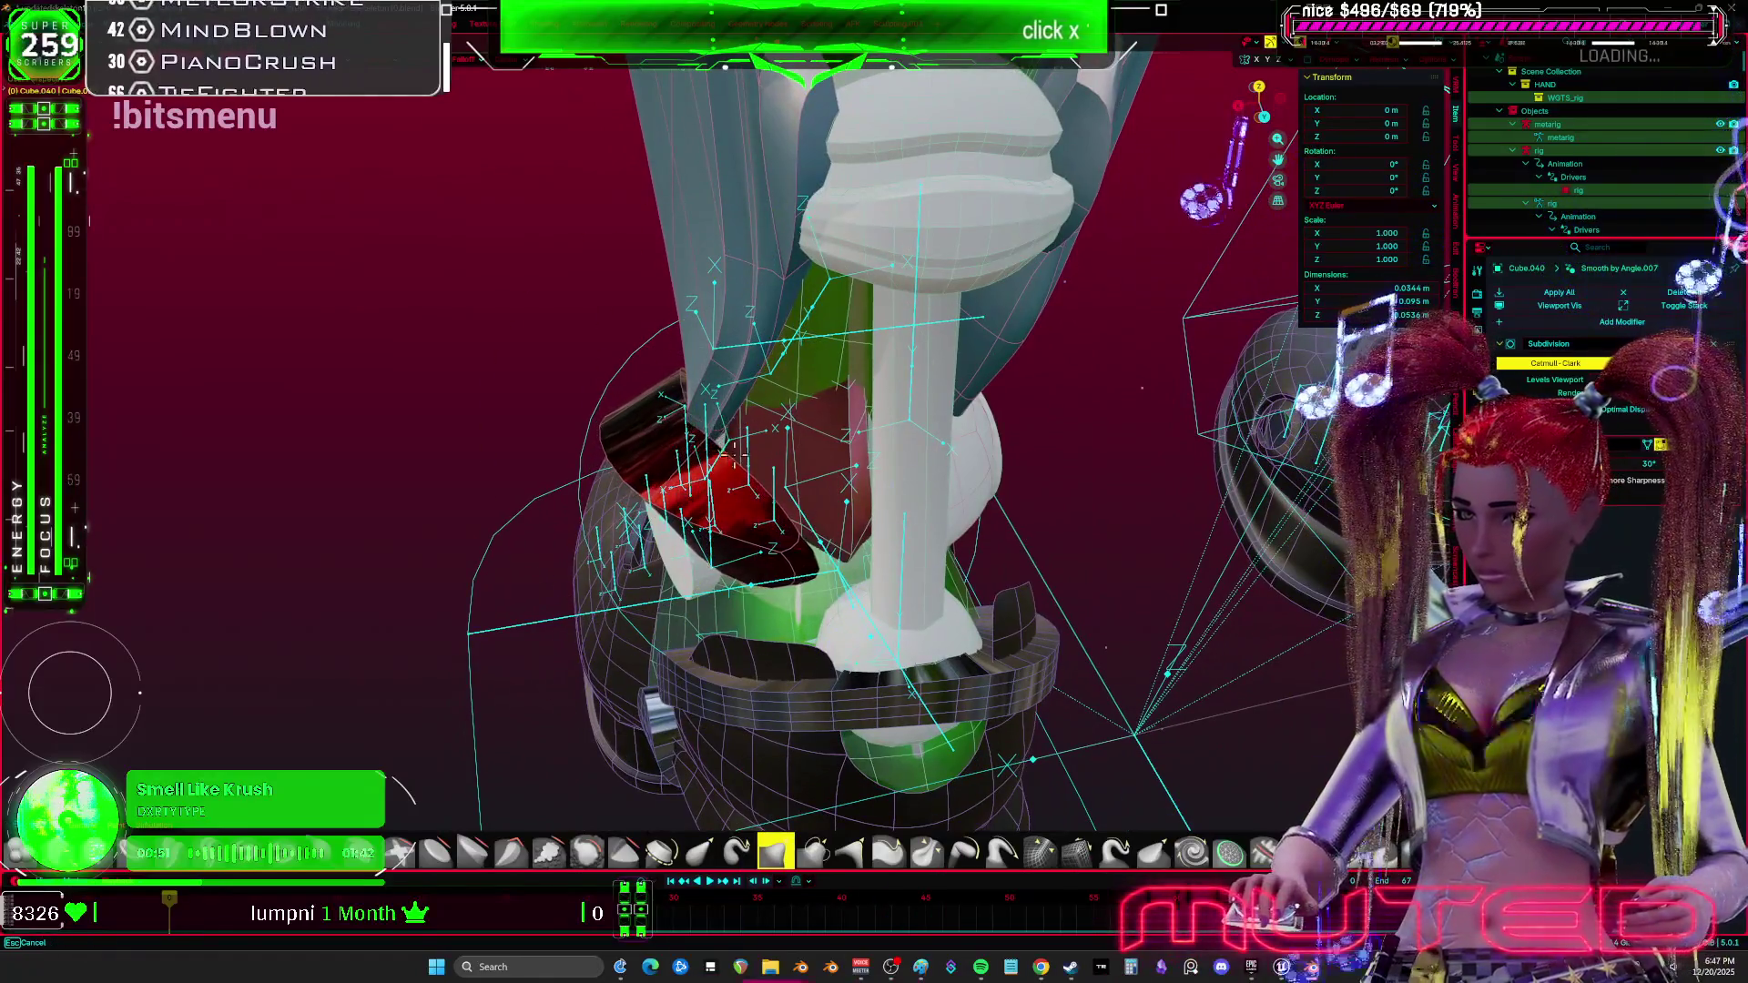
{"action": "key", "text": "0"}
{"action": "key", "text": "Escape"}
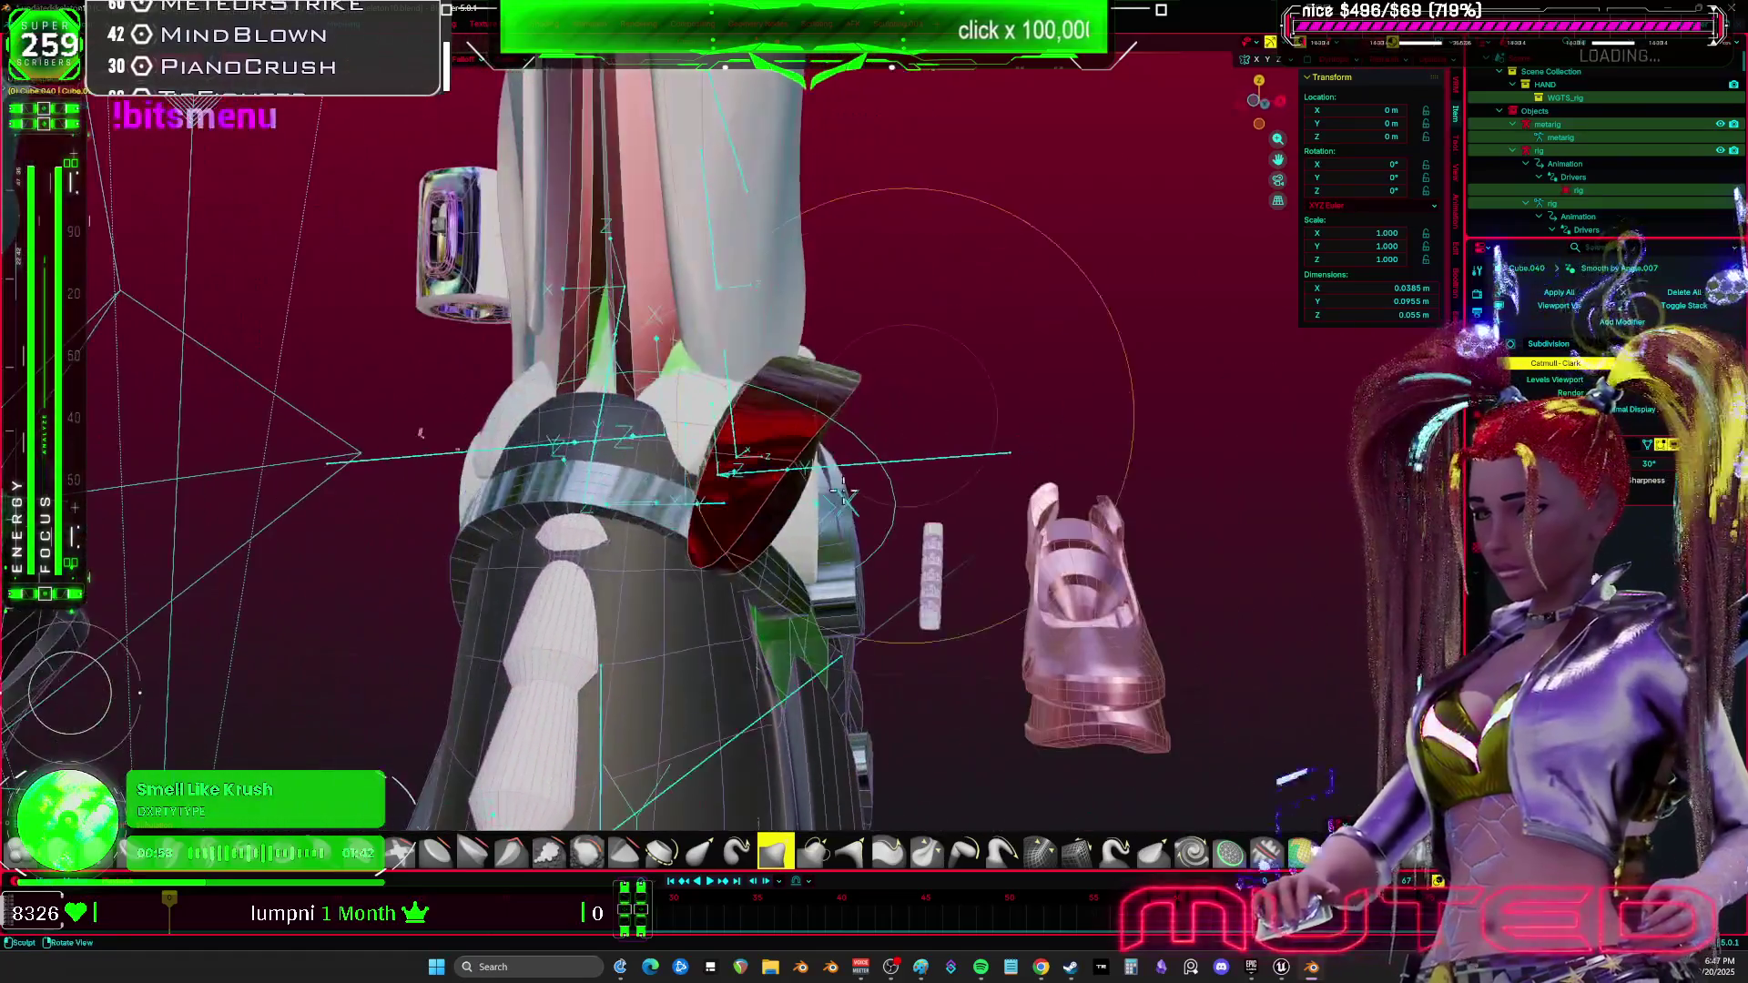
{"action": "mouse_move", "coordinate": [845, 496]}
{"action": "left_mouse_down"}
{"action": "mouse_move", "coordinate": [665, 689]}
{"action": "mouse_move", "coordinate": [637, 591]}
{"action": "mouse_move", "coordinate": [684, 449]}
{"action": "left_mouse_up"}
Enter Edit Mode on the strap piece and select a single vertex on it.
{"action": "key", "text": "Escape"}
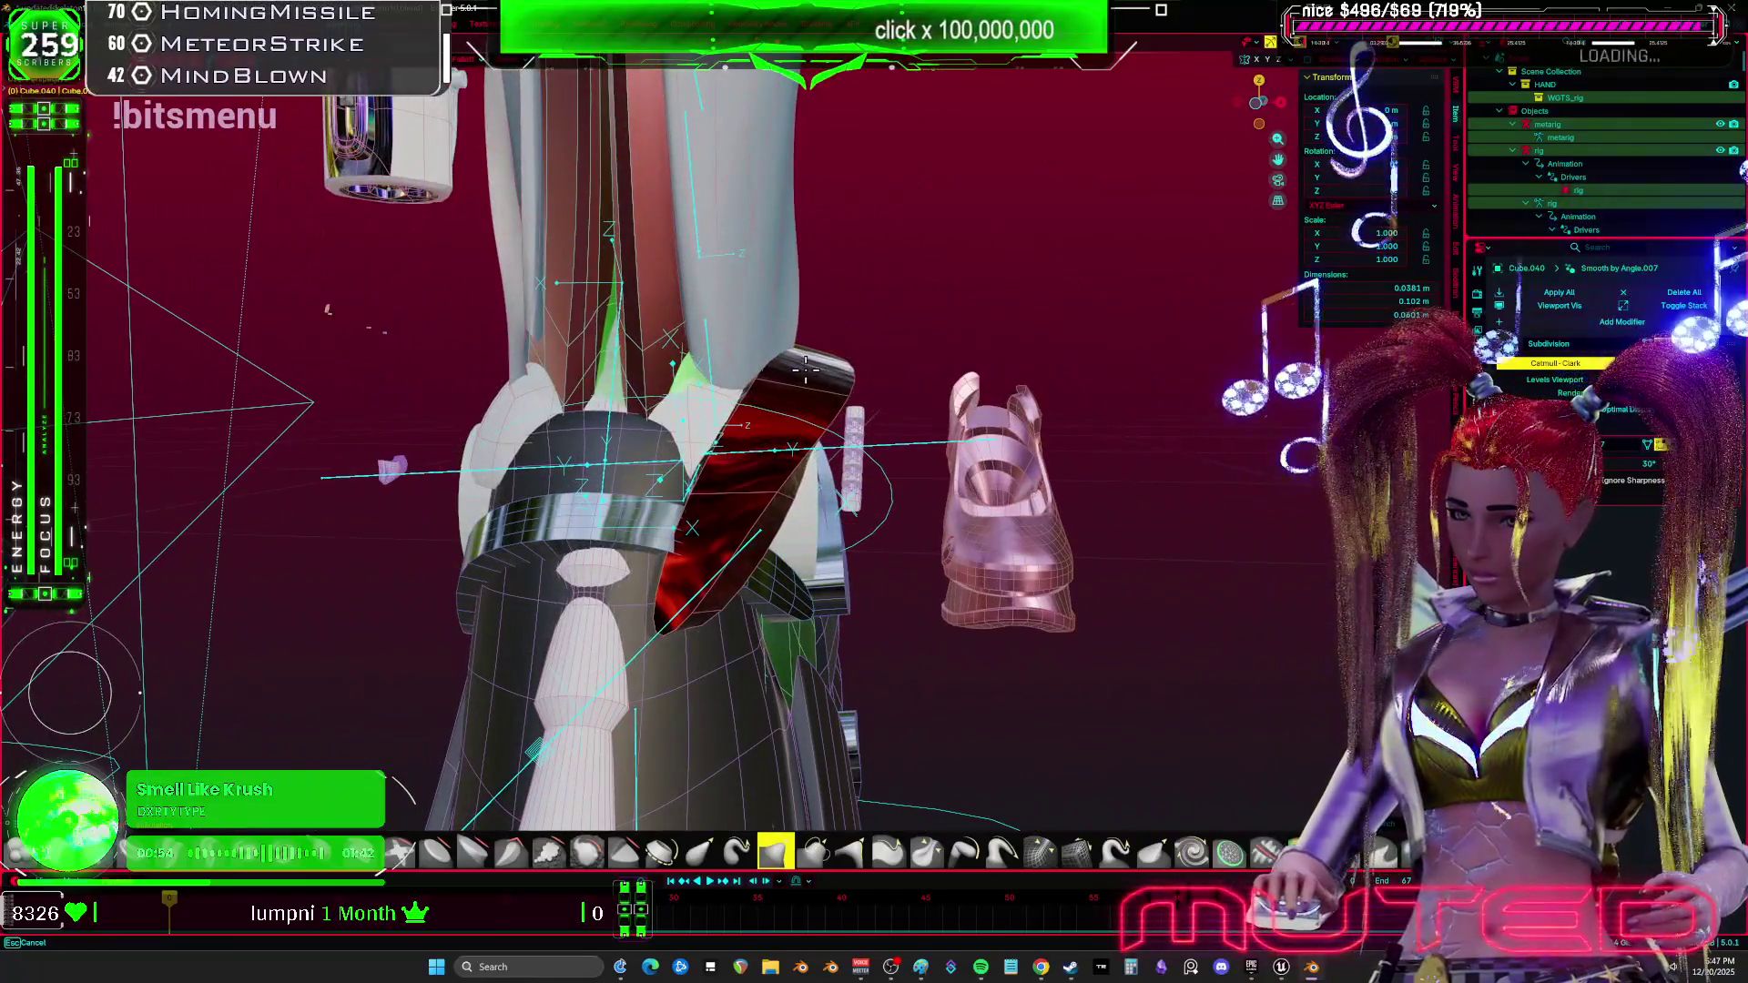
{"action": "key", "text": "Tab"}
{"action": "left_click", "coordinate": [806, 367]}
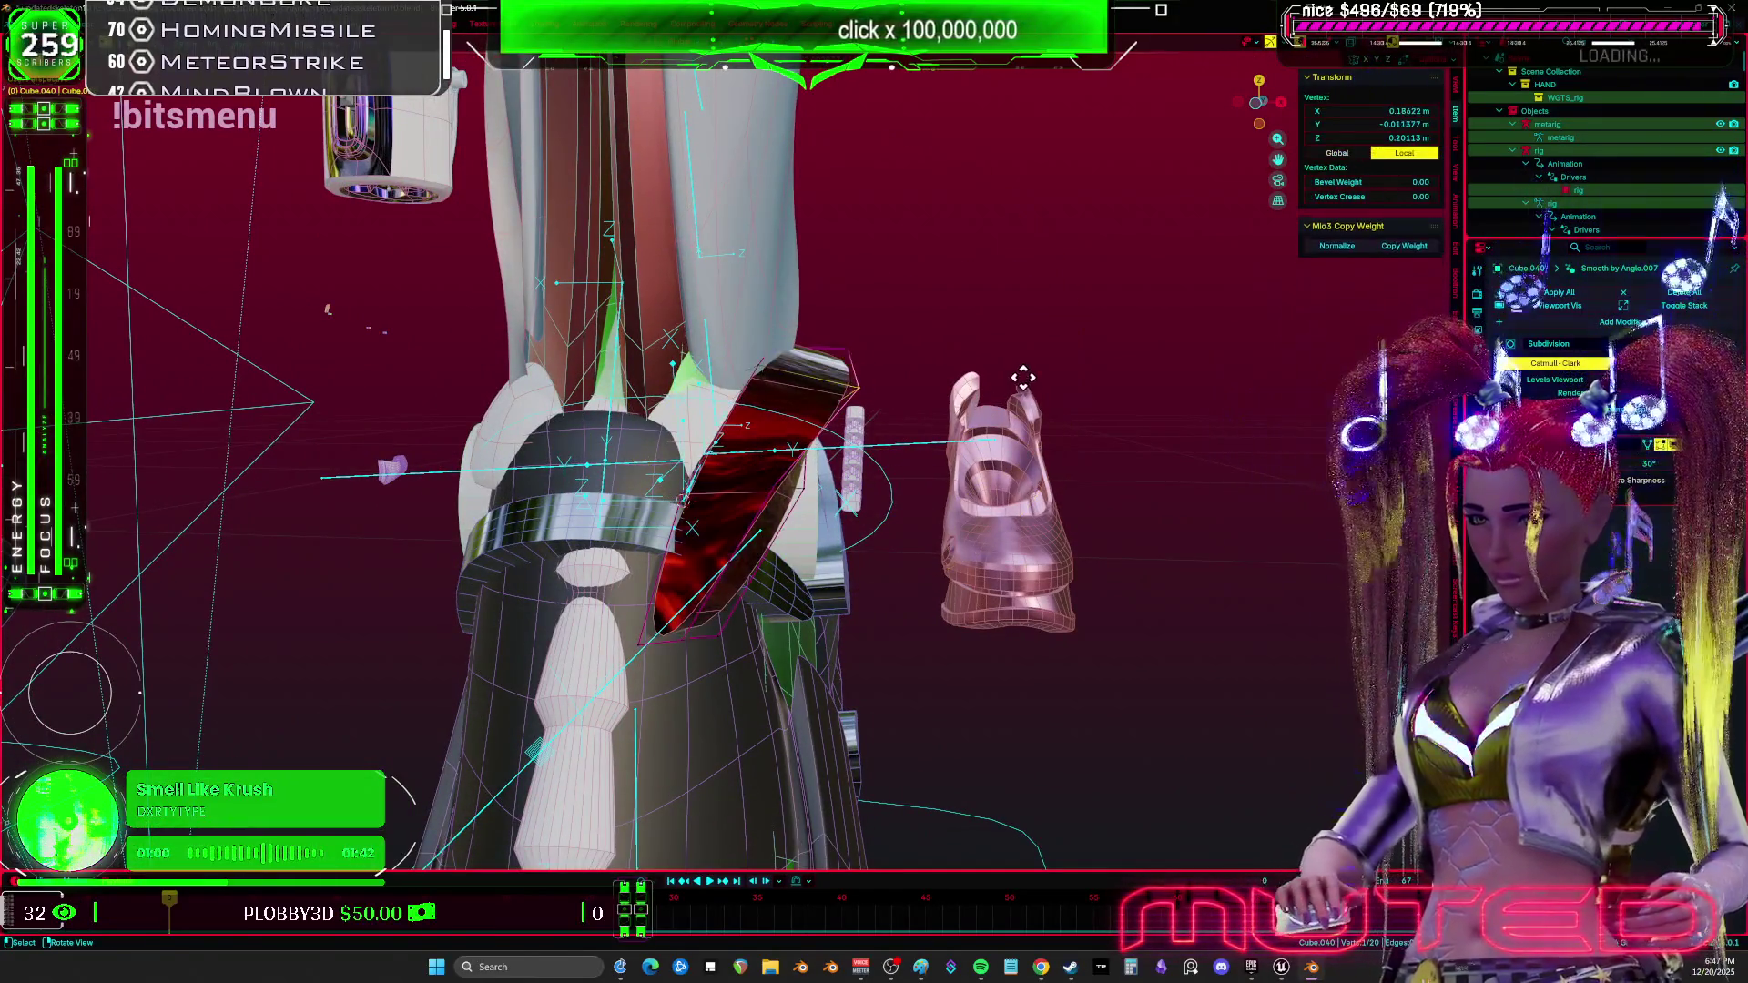
{"action": "mouse_move", "coordinate": [876, 342]}
{"action": "left_mouse_down"}
{"action": "mouse_move", "coordinate": [764, 446]}
{"action": "mouse_move", "coordinate": [765, 421]}
{"action": "mouse_move", "coordinate": [806, 399]}
{"action": "left_mouse_up"}
Return to sculpting and adjust the red blade with a new brush size and strength.
{"action": "key", "text": "Tab"}
{"action": "left_click", "coordinate": [856, 391]}
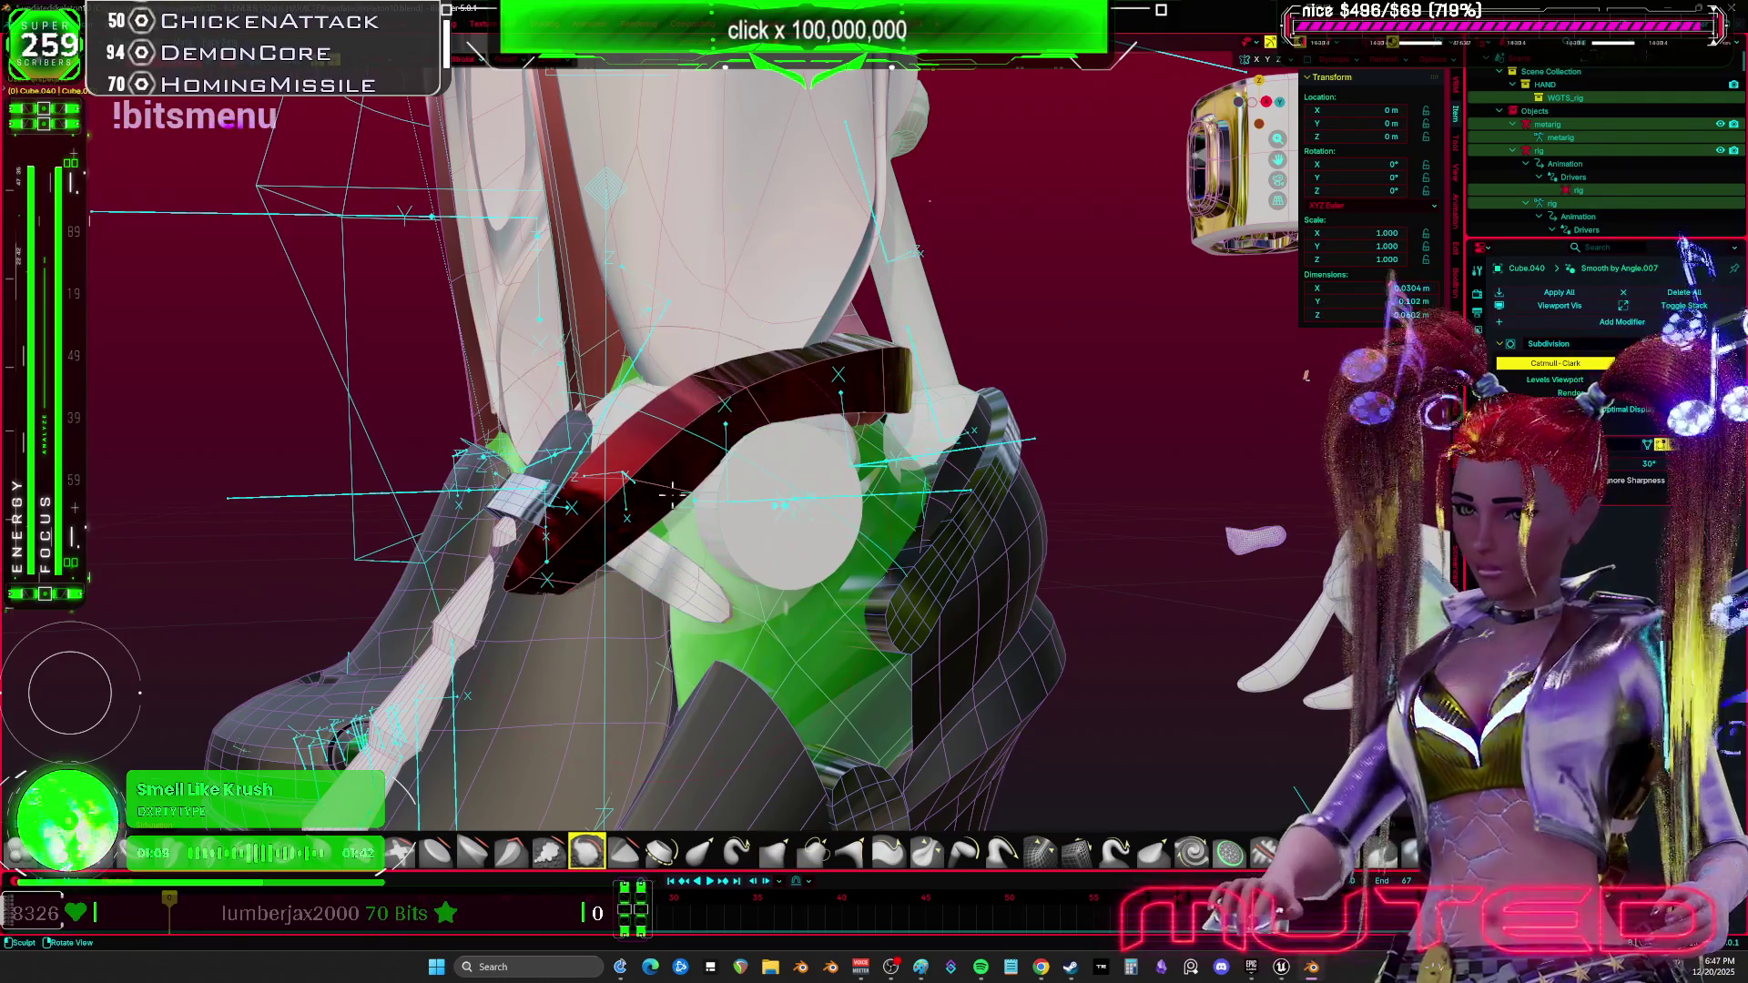
{"action": "mouse_move", "coordinate": [846, 391]}
{"action": "left_mouse_down"}
{"action": "mouse_move", "coordinate": [812, 409]}
{"action": "mouse_move", "coordinate": [837, 400]}
{"action": "mouse_move", "coordinate": [813, 409]}
{"action": "mouse_move", "coordinate": [830, 348]}
{"action": "mouse_move", "coordinate": [652, 355]}
{"action": "mouse_move", "coordinate": [773, 507]}
{"action": "mouse_move", "coordinate": [783, 459]}
{"action": "left_mouse_up"}
{"action": "key", "text": "ctrl+Tab"}
Make a mirrored linked copy of the red blade and place it on the strap's left side.
{"action": "left_click", "coordinate": [785, 451]}
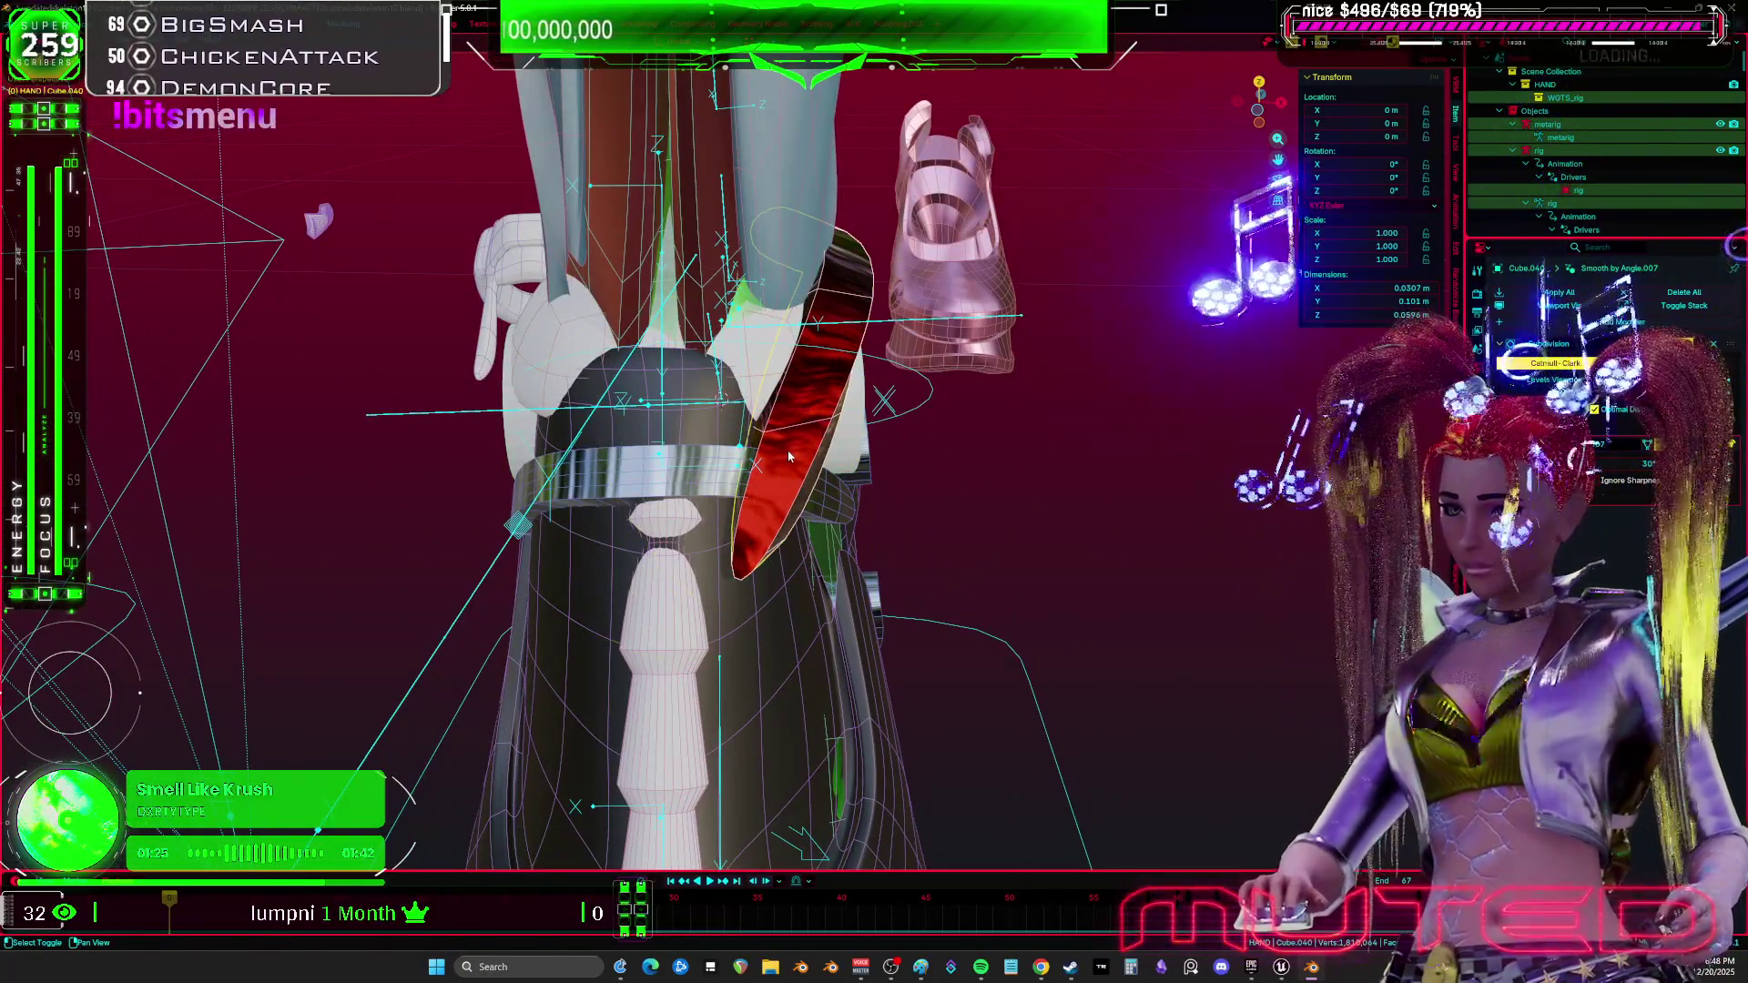
{"action": "key", "text": "alt+d"}
{"action": "right_click", "coordinate": [883, 399]}
{"action": "key", "text": "ctrl+n"}
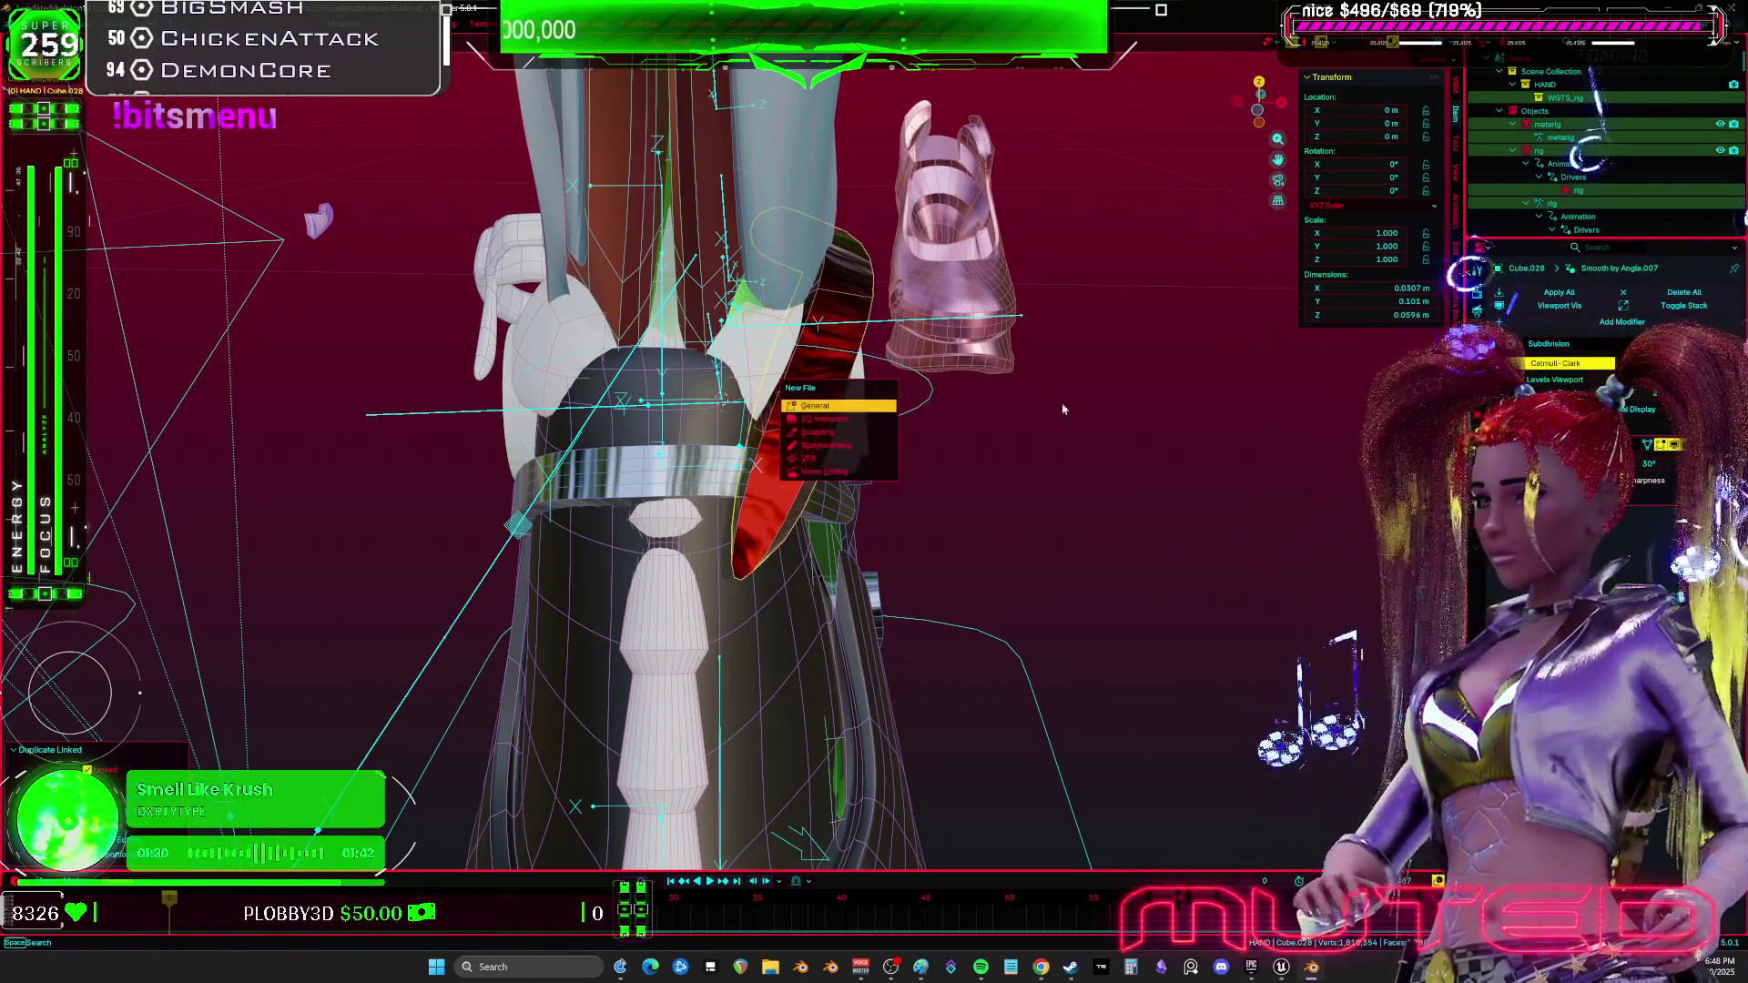
{"action": "key", "text": "g"}
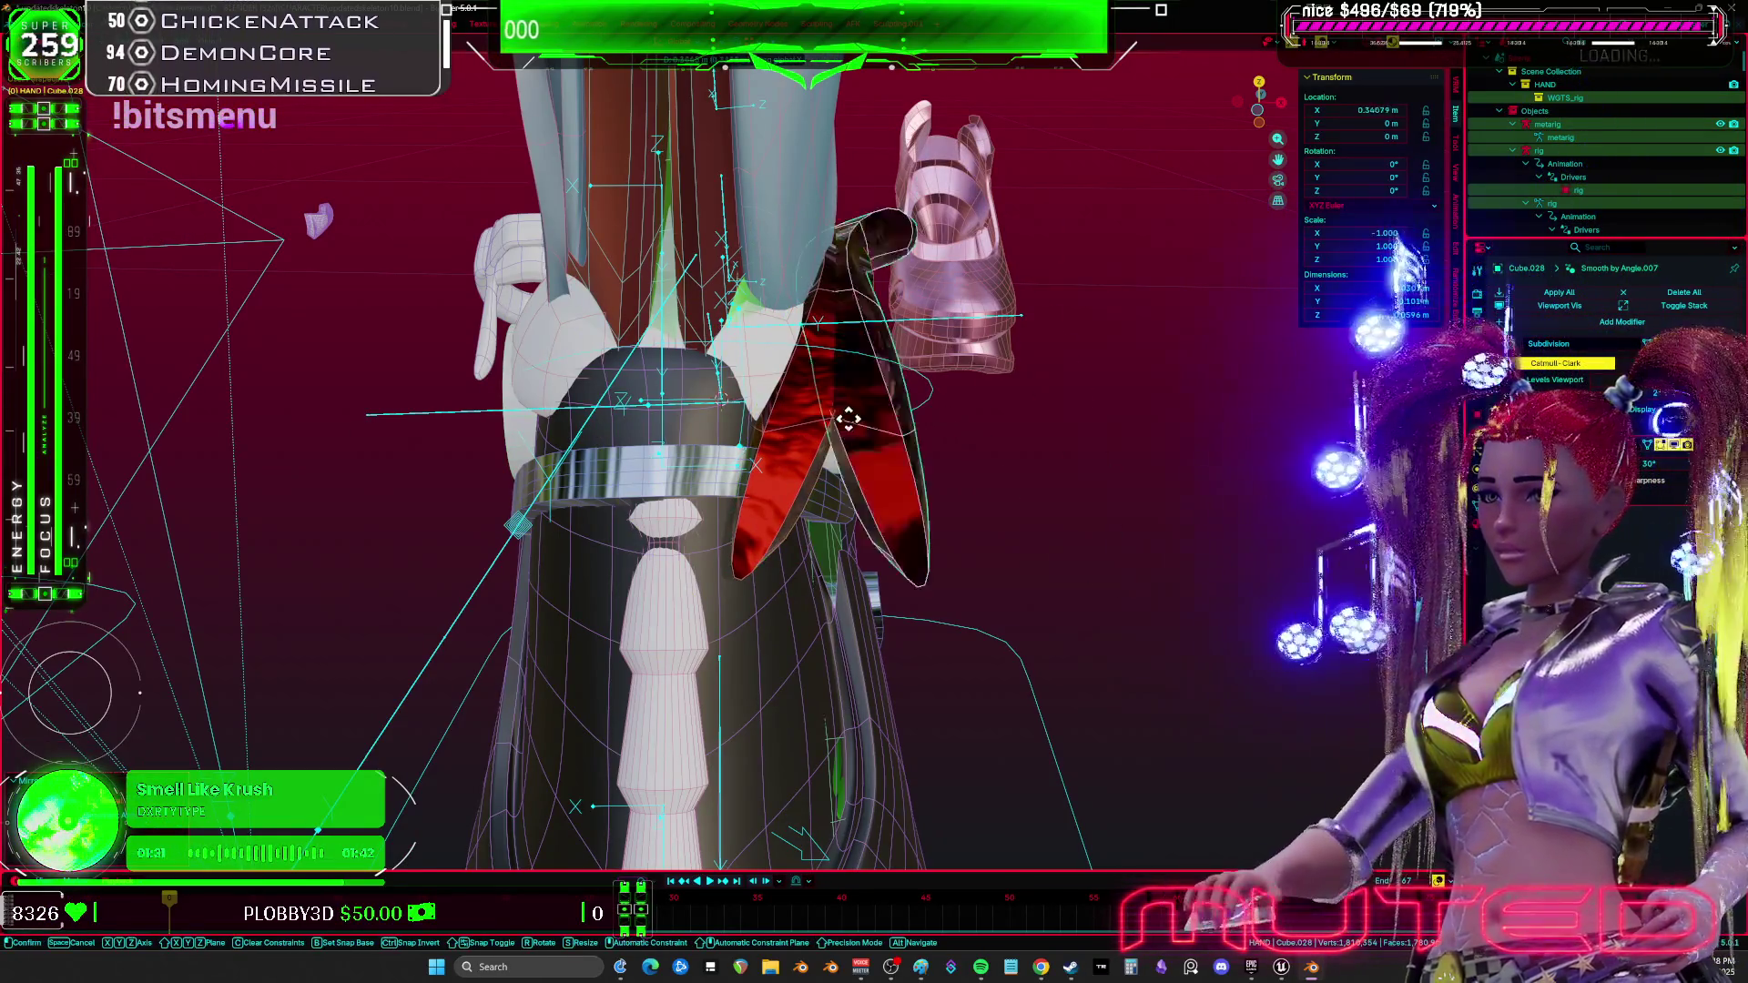
{"action": "left_click", "coordinate": [394, 440]}
Tilt the copied blade, shift it up and left, and turn it on its vertical axis to match.
{"action": "key", "text": "r"}
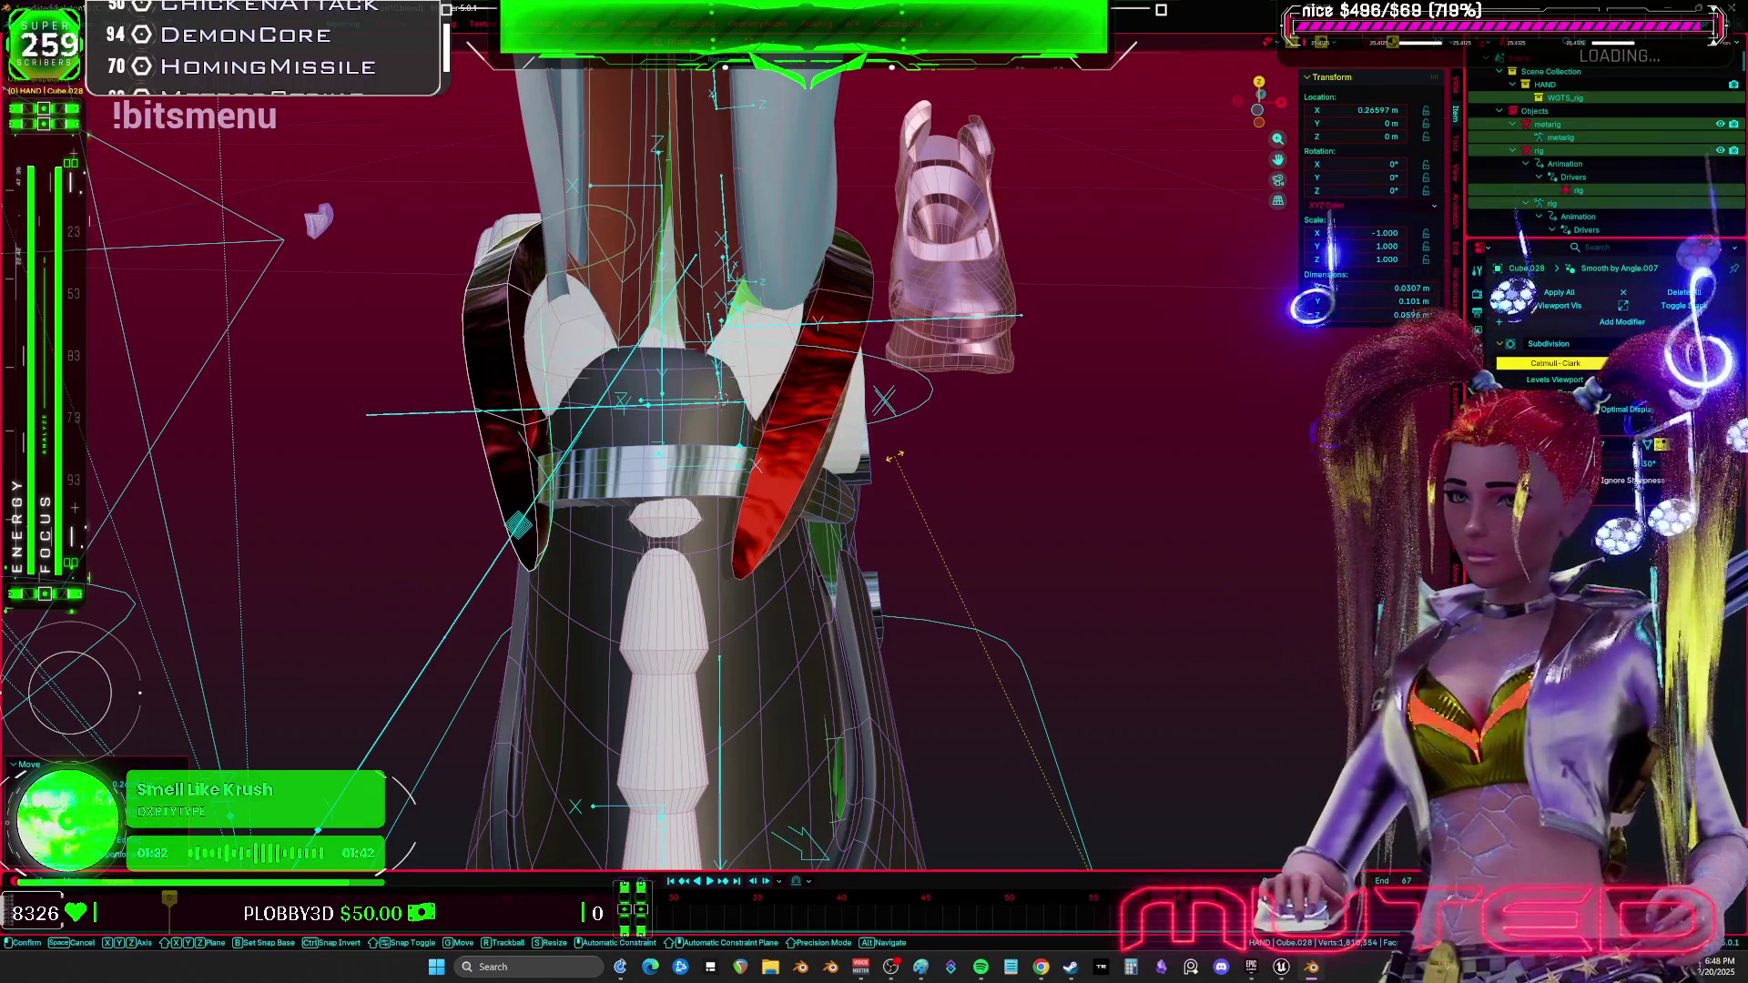
{"action": "left_click", "coordinate": [753, 407]}
{"action": "key", "text": "g"}
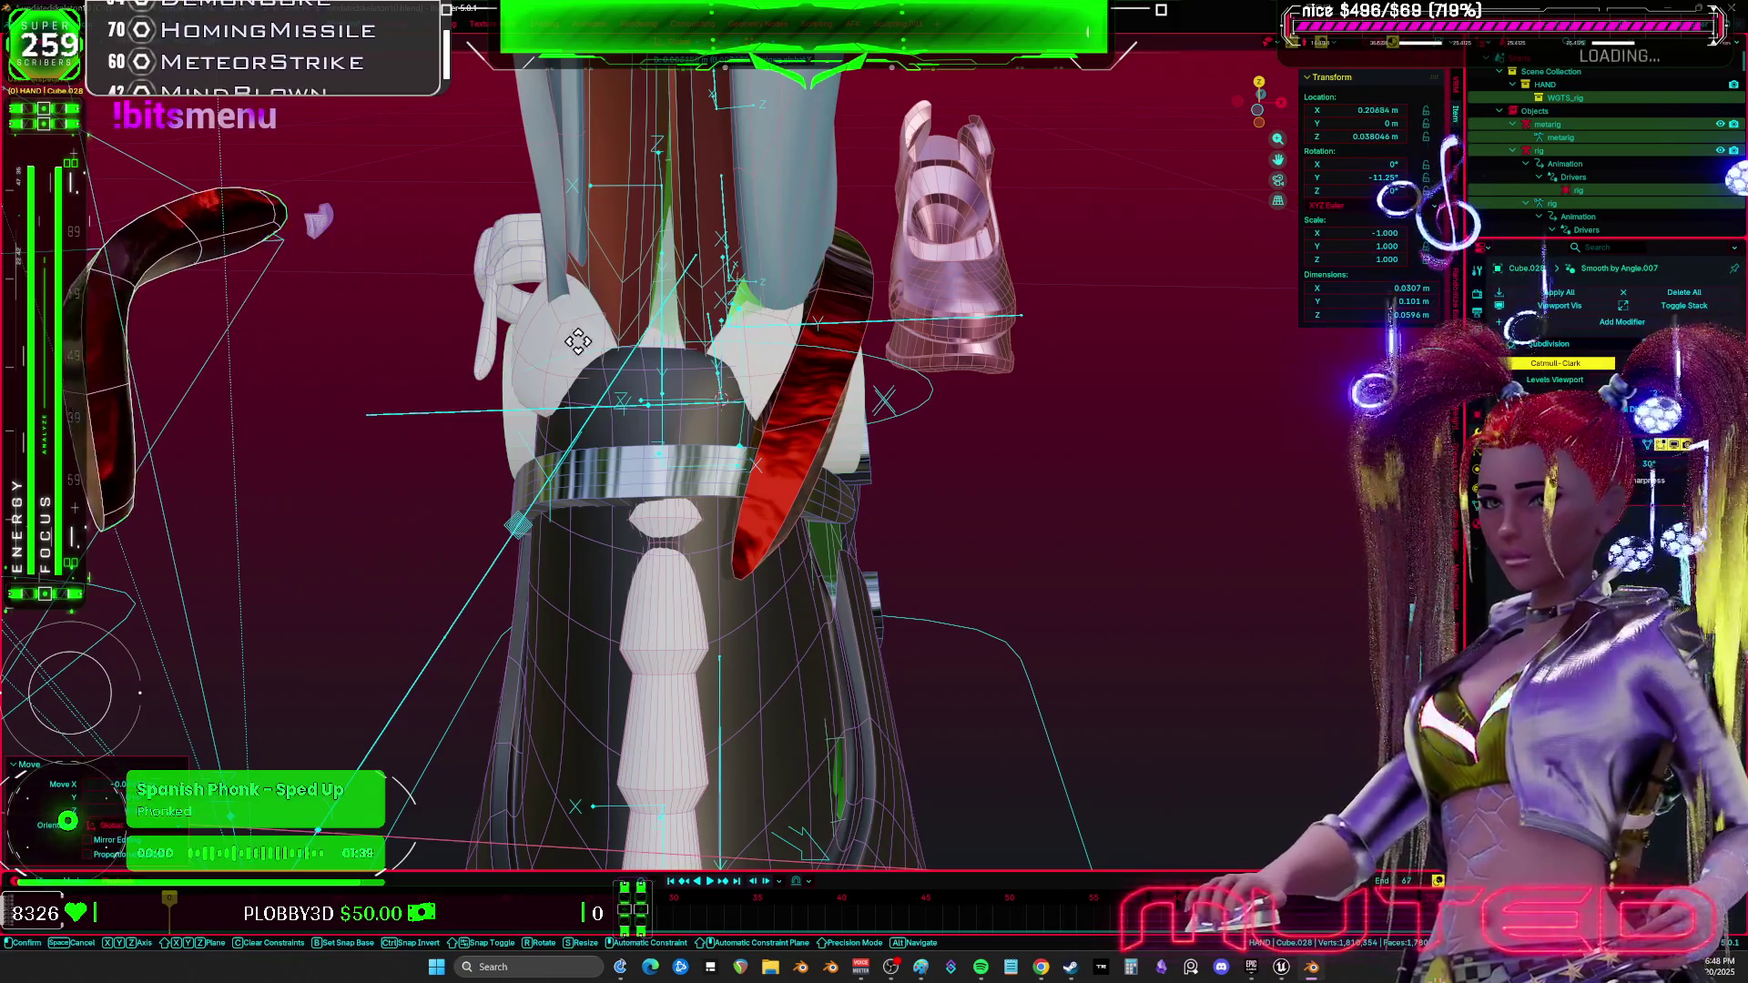
{"action": "left_click", "coordinate": [888, 394]}
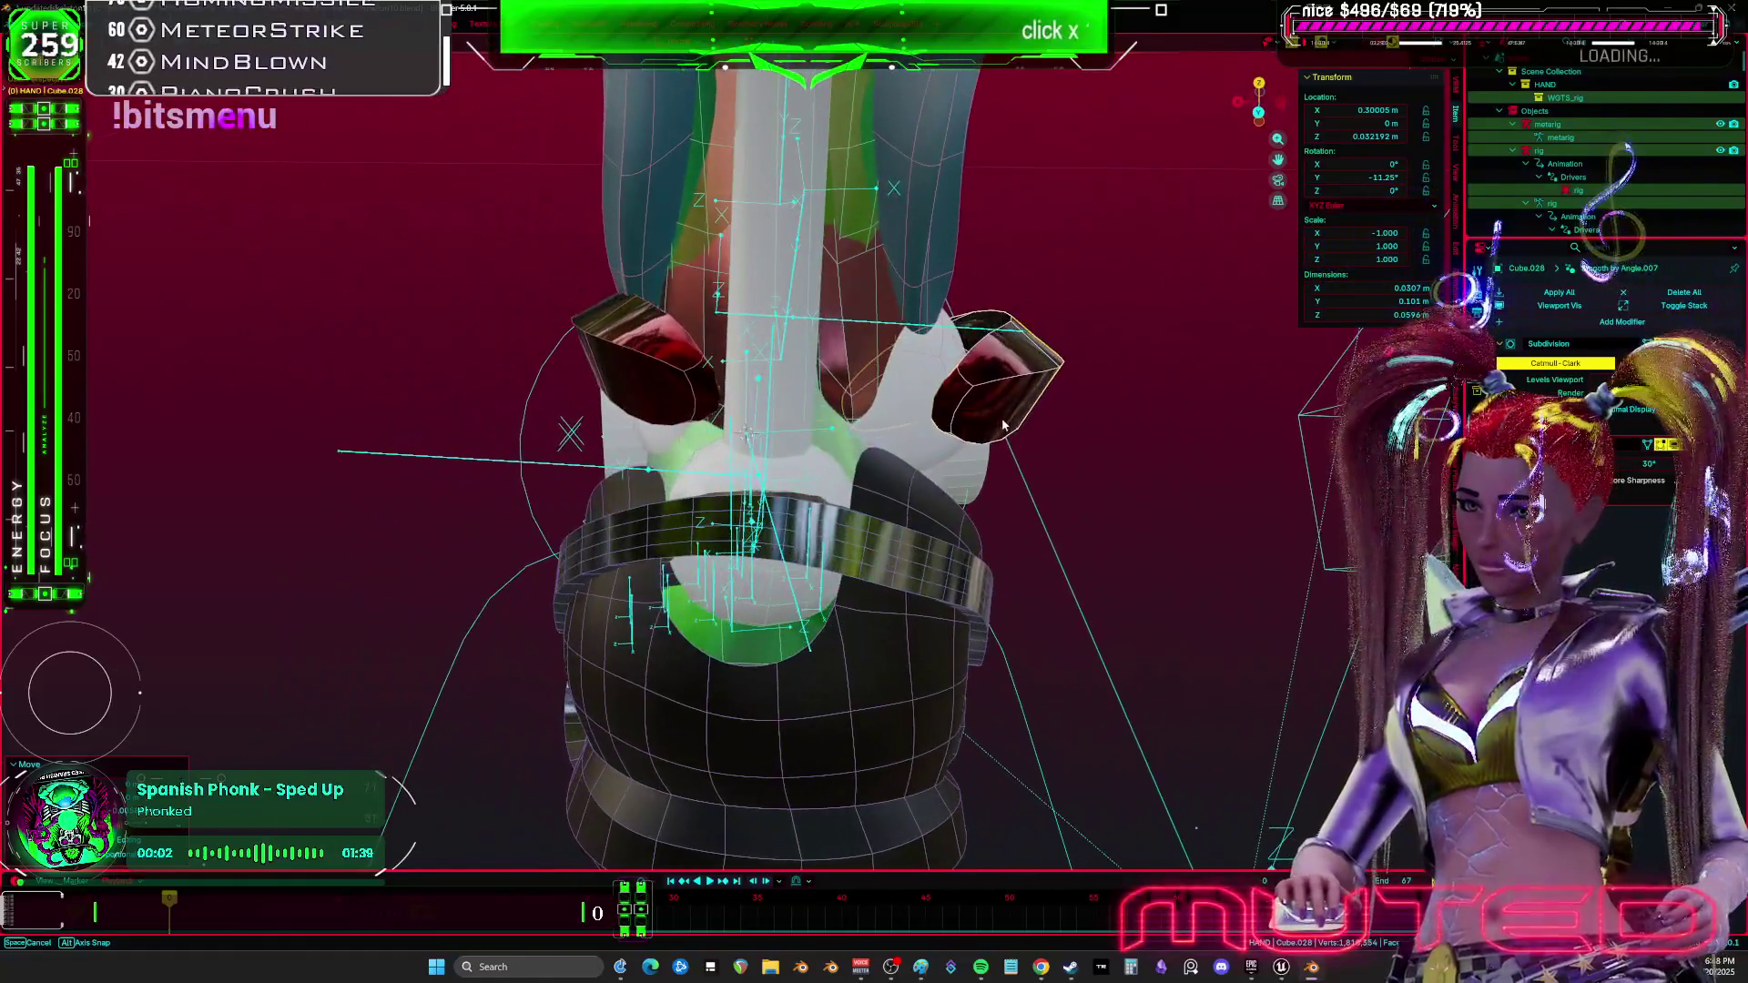
{"action": "left_click_drag", "start_coordinate": [1004, 425], "coordinate": [653, 428]}
{"action": "key", "text": "r"}
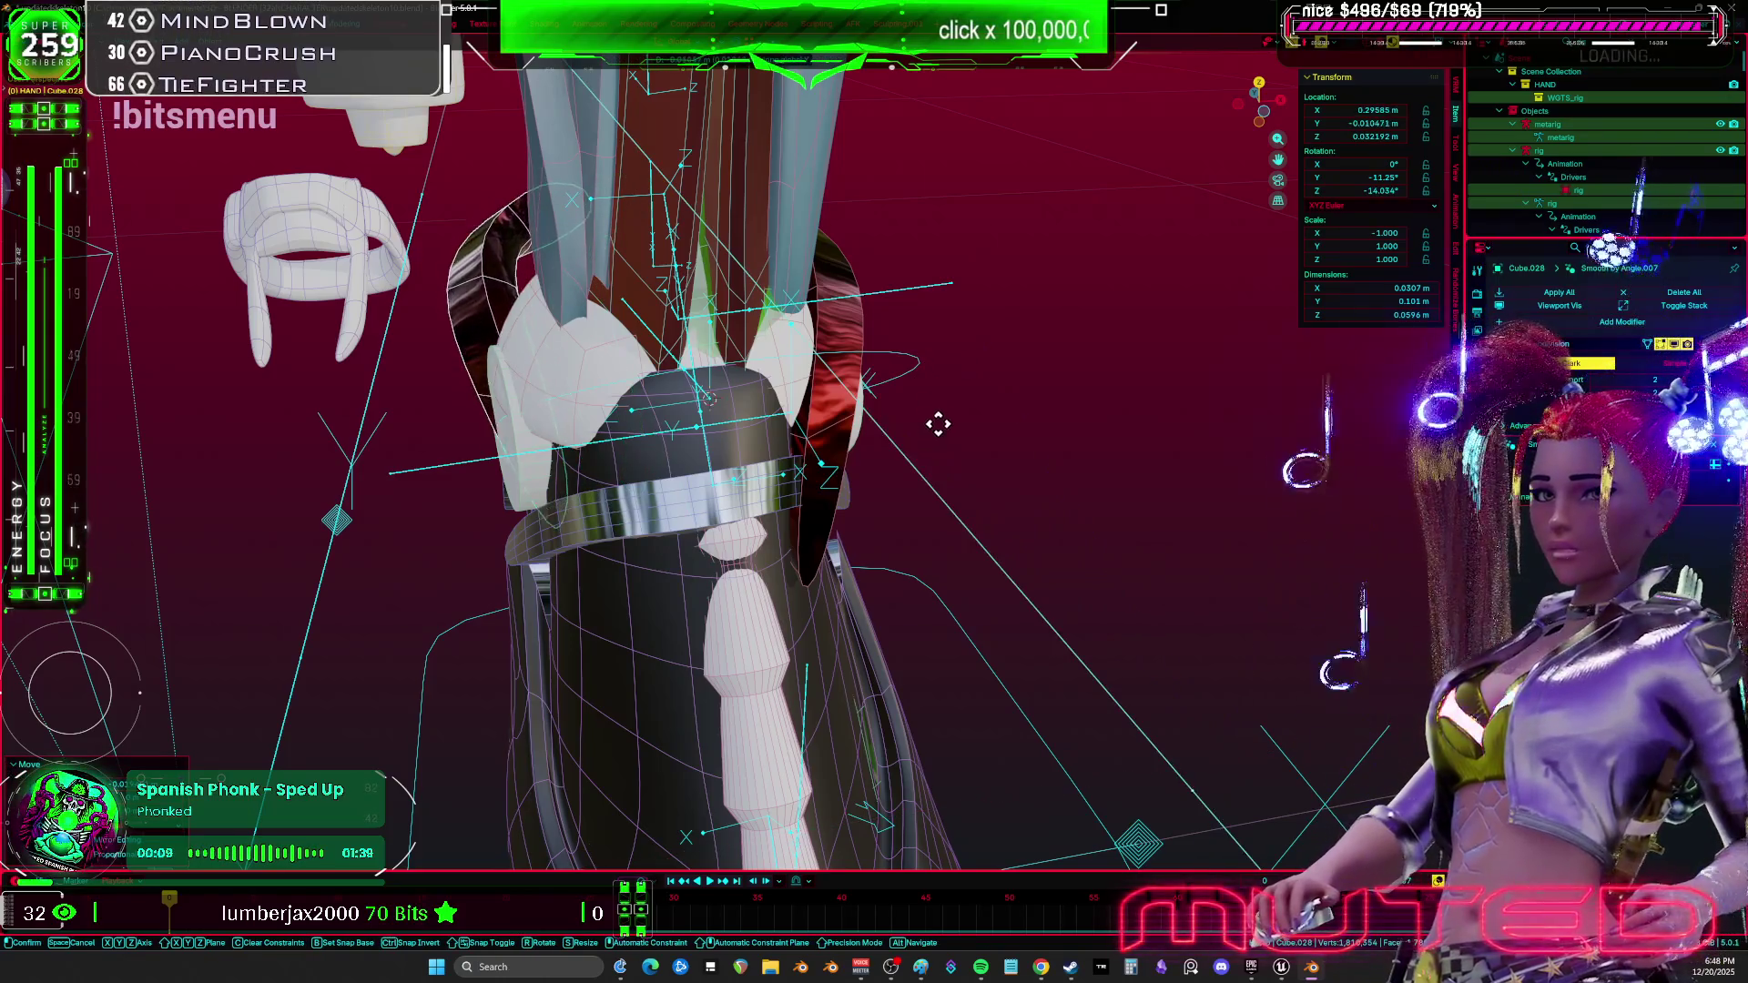
{"action": "left_click", "coordinate": [955, 546]}
{"action": "mouse_move", "coordinate": [955, 546]}
{"action": "left_mouse_down"}
{"action": "mouse_move", "coordinate": [679, 493]}
{"action": "mouse_move", "coordinate": [265, 475]}
{"action": "mouse_move", "coordinate": [637, 546]}
{"action": "mouse_move", "coordinate": [957, 635]}
{"action": "left_mouse_up"}
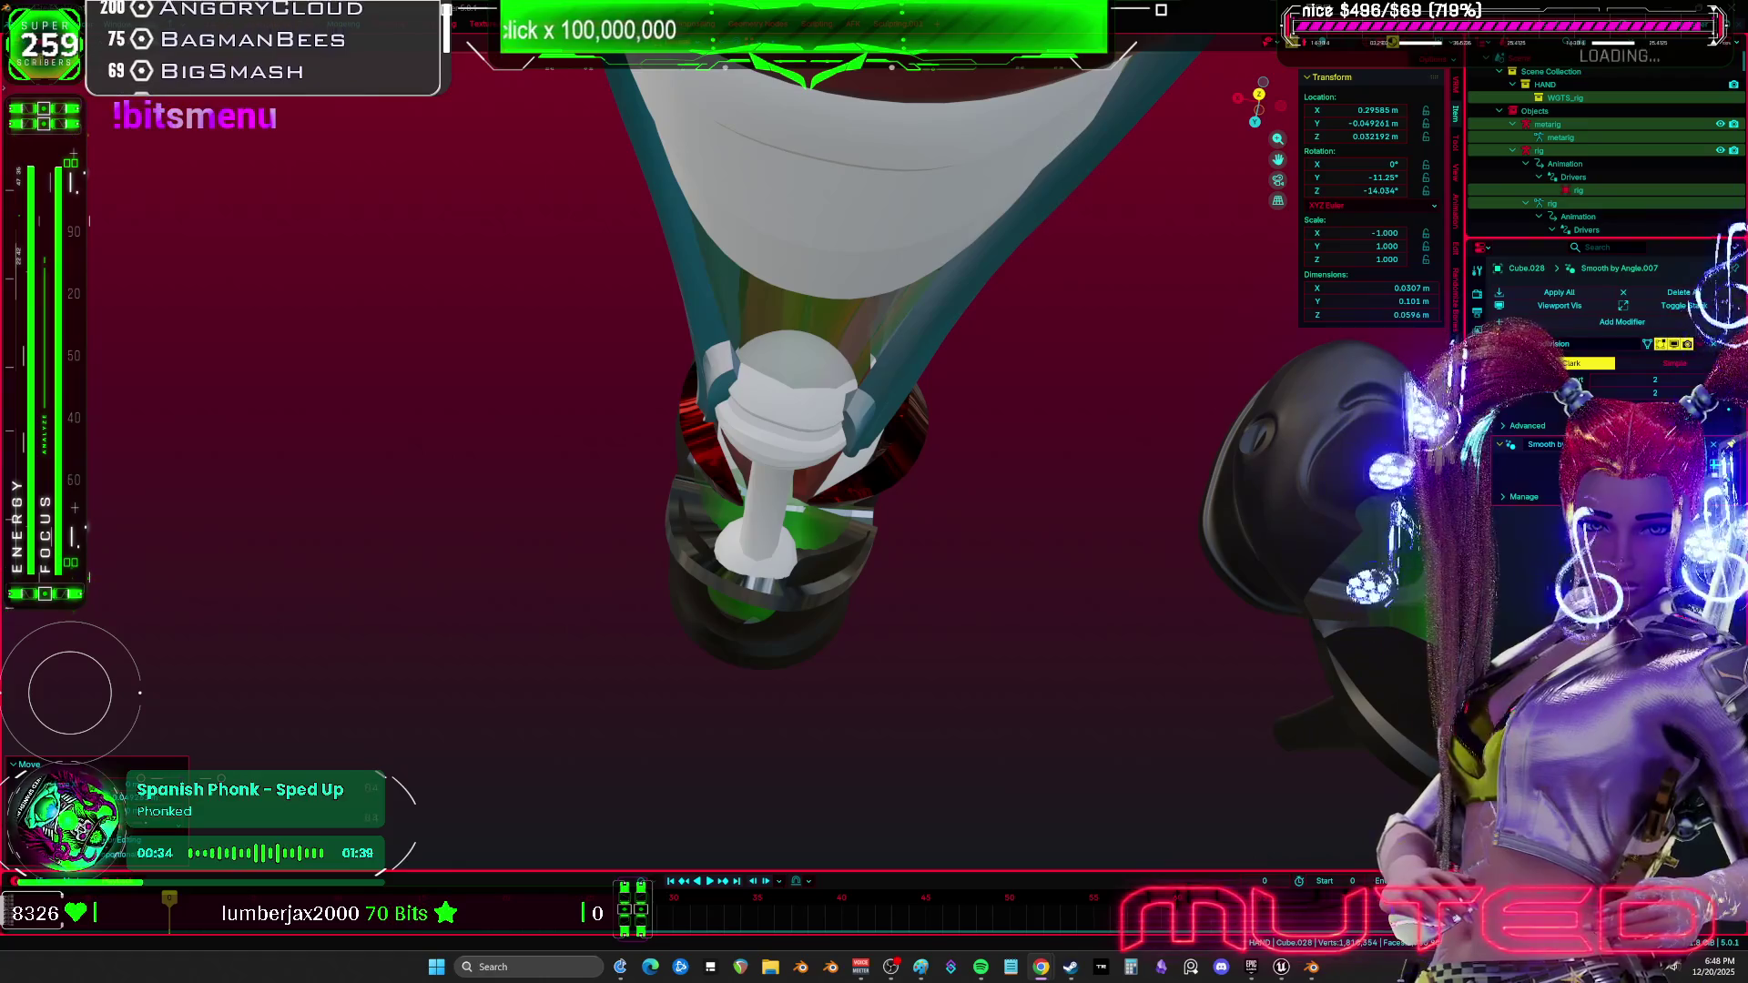
Maximize the Twitch Stream Manager and post 'I HAVE NO MORE VIP SLOTS' in chat.
{"action": "key", "text": "alt+Tab"}
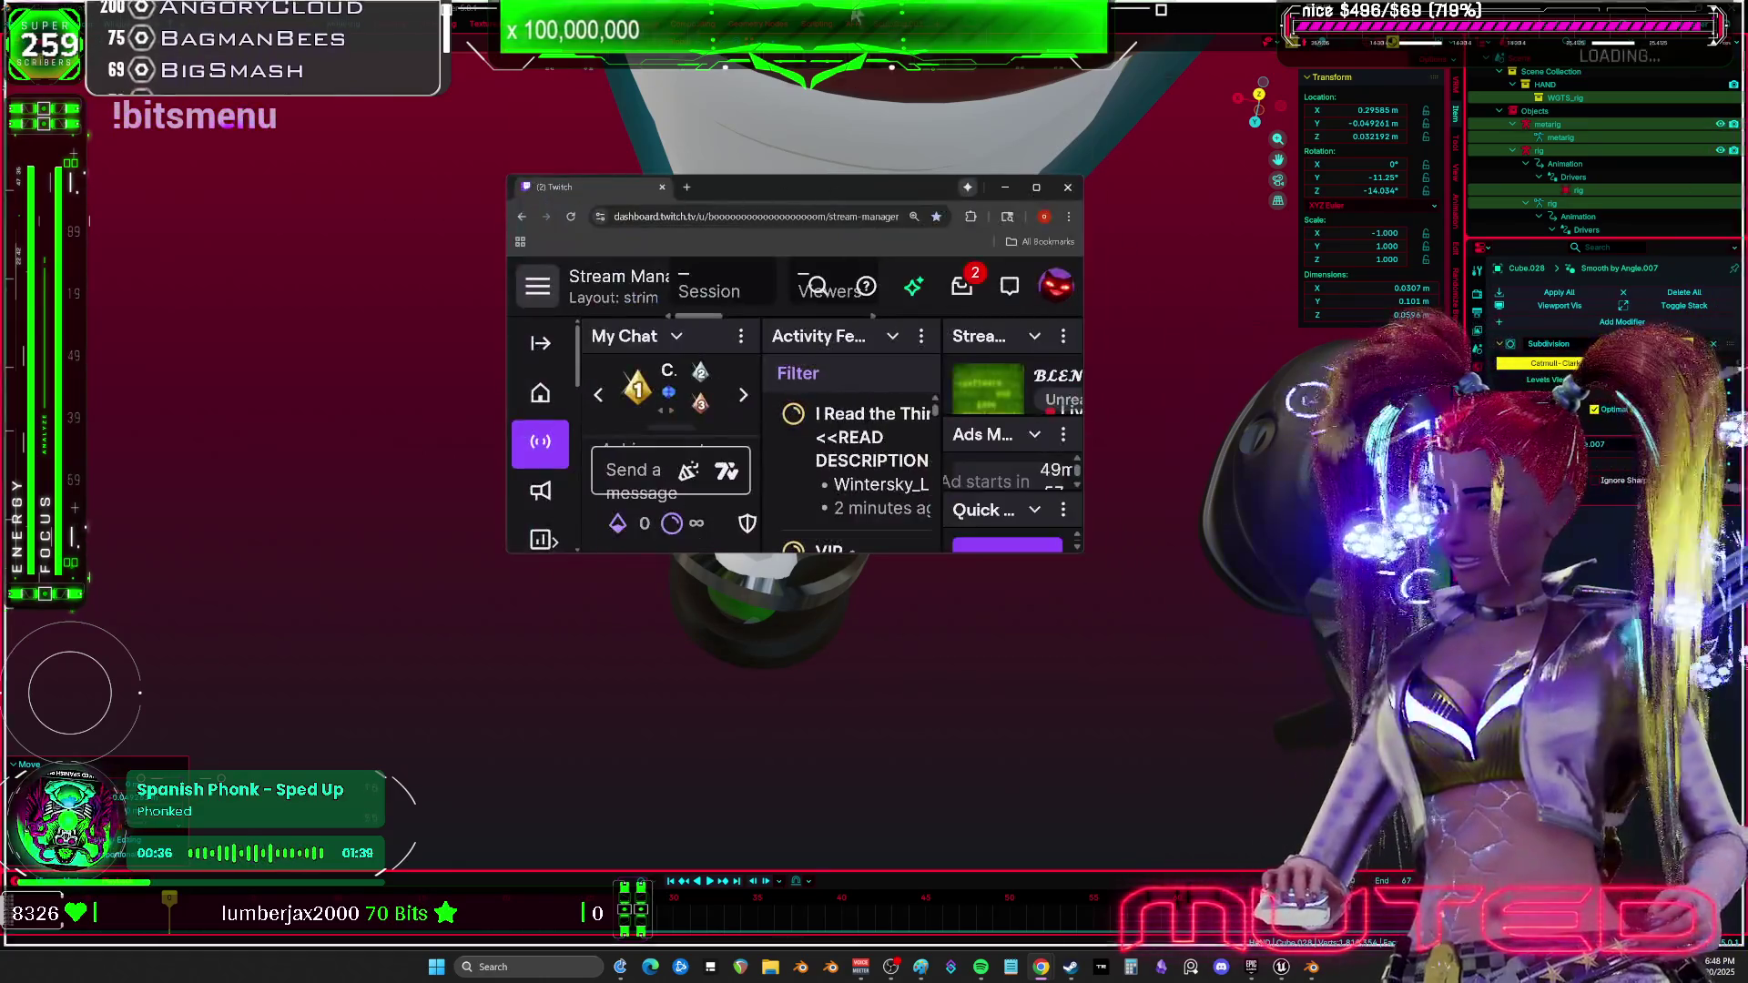
{"action": "left_click_drag", "start_coordinate": [851, 18], "coordinate": [851, 16]}
{"action": "mouse_move", "coordinate": [286, 752]}
{"action": "left_mouse_down"}
{"action": "mouse_move", "coordinate": [404, 777]}
{"action": "mouse_move", "coordinate": [481, 751]}
{"action": "mouse_move", "coordinate": [662, 756]}
{"action": "left_mouse_up"}
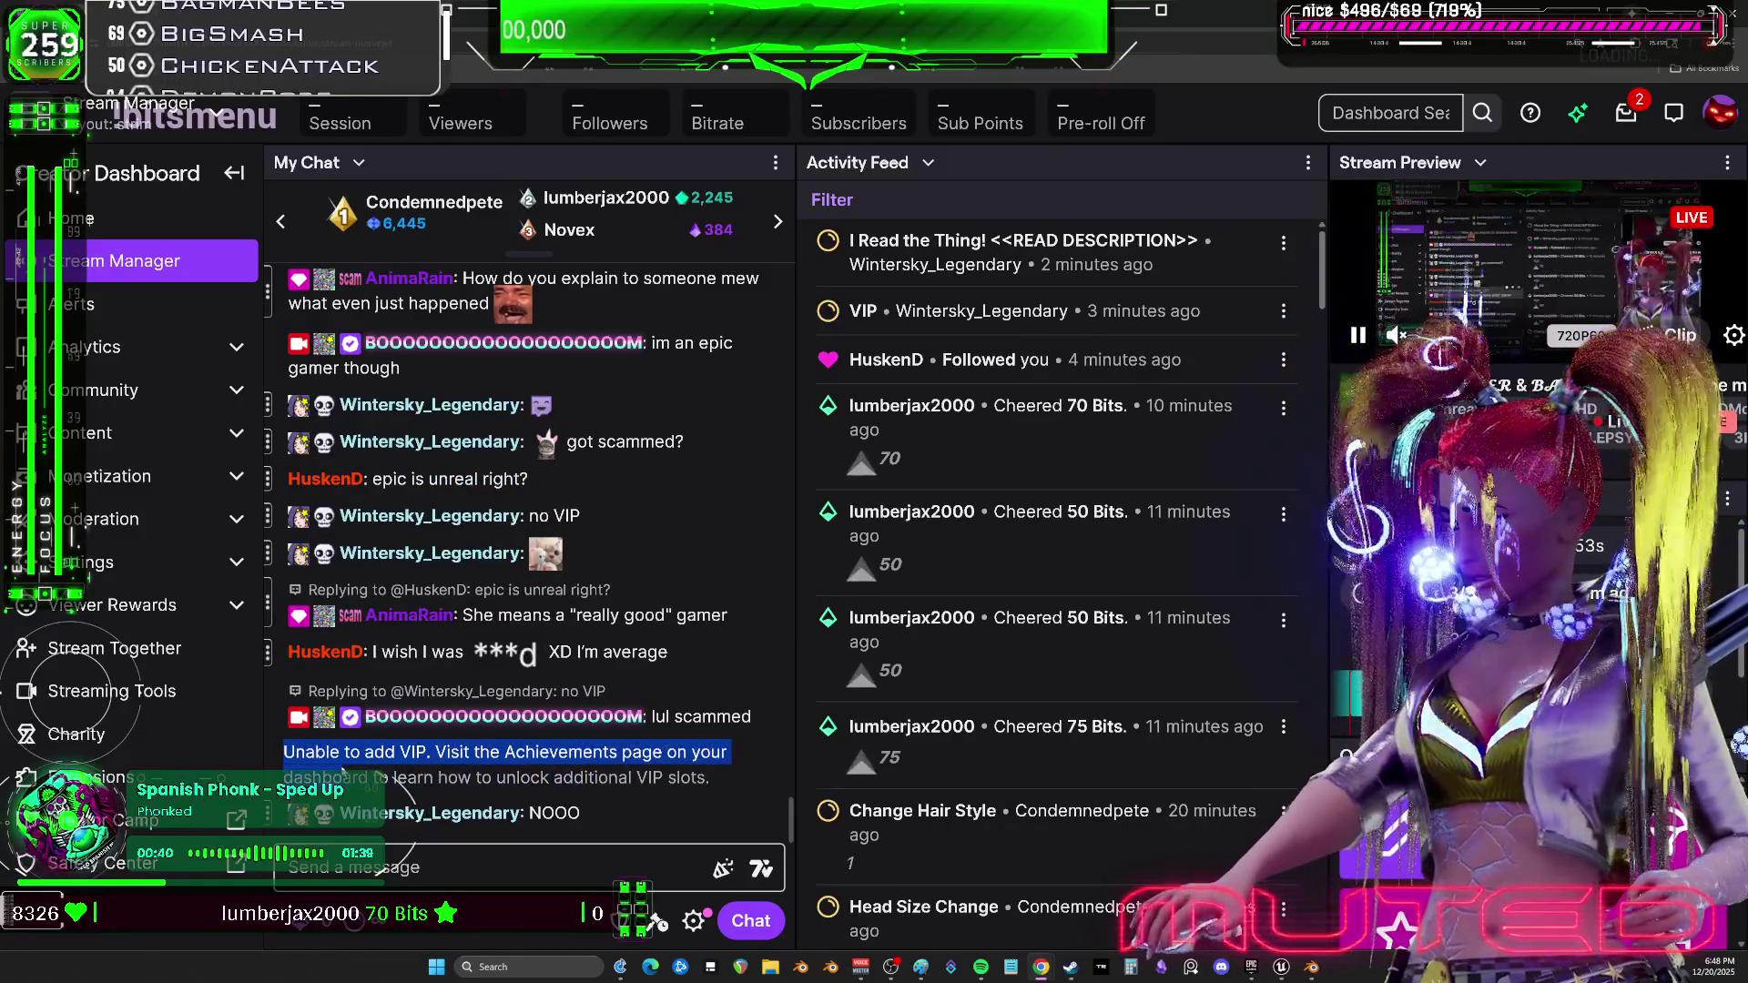
{"action": "left_click", "coordinate": [382, 868]}
{"action": "type", "text": "I HAVE NO MORE VIP"}
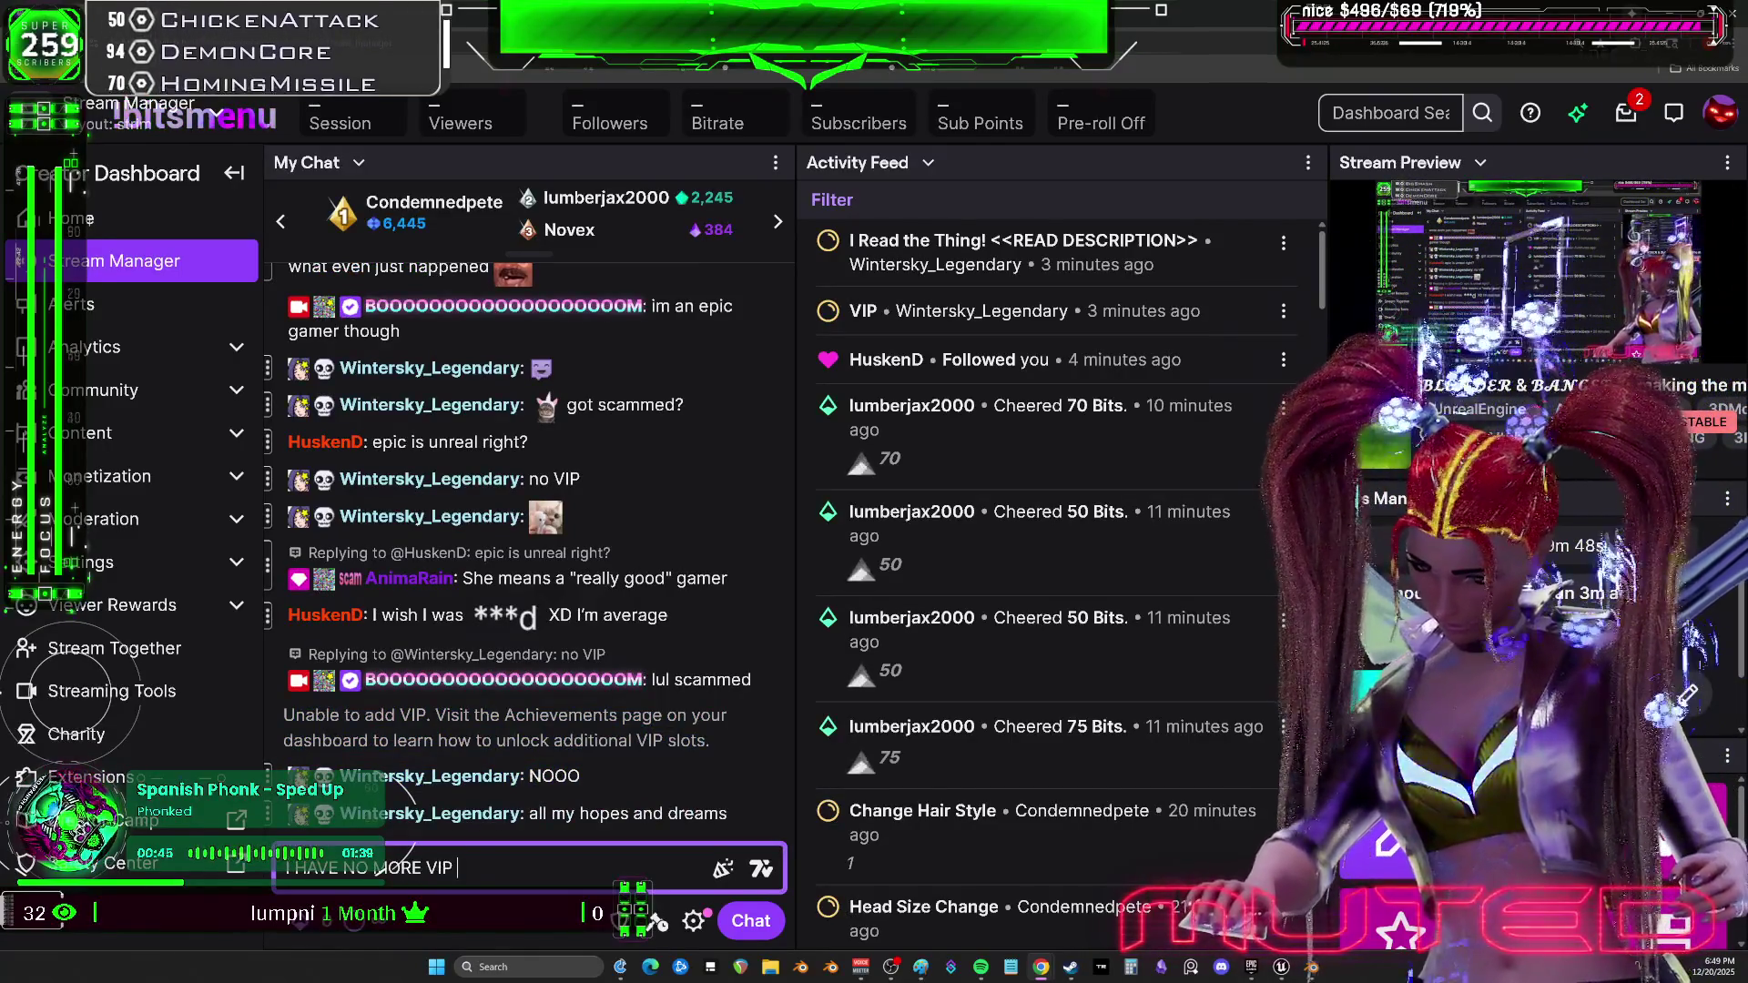
{"action": "type", "text": "SLOTS"}
{"action": "key", "text": "Return"}
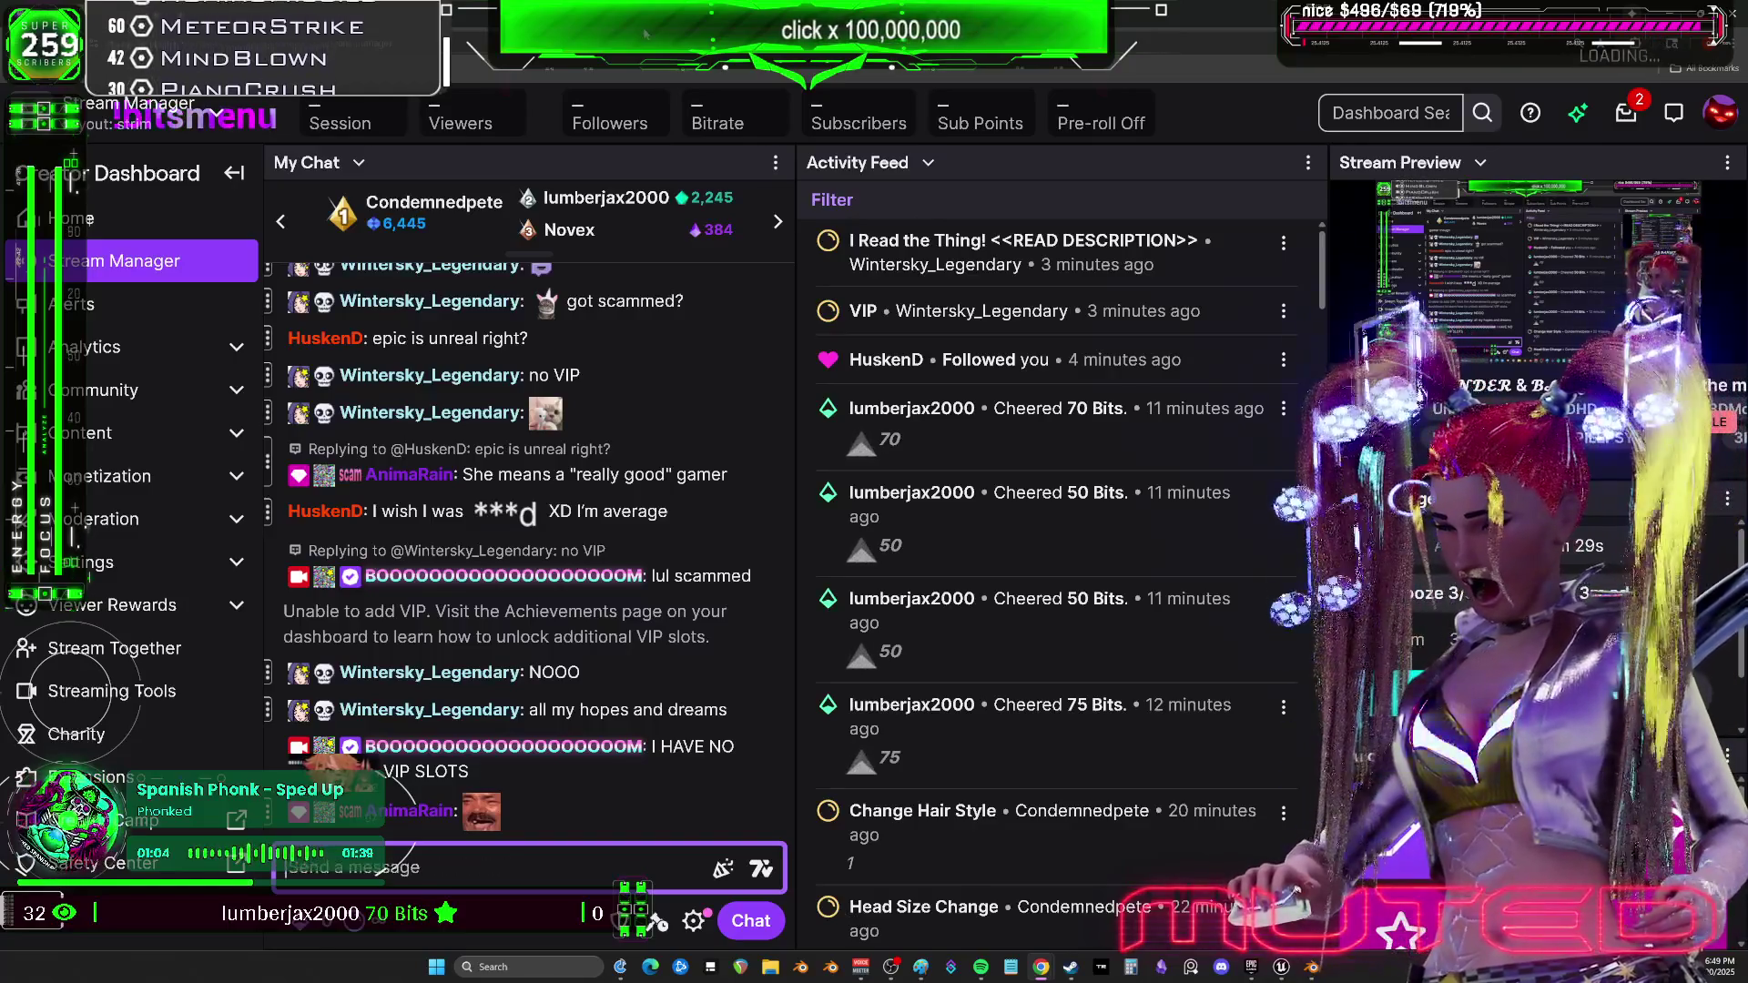
Grant a viewer VIP with a /vip command, then type an /UNVIP command for another viewer.
{"action": "type", "text": "/vip @Wintersky_Legendary"}
{"action": "key", "text": "Return"}
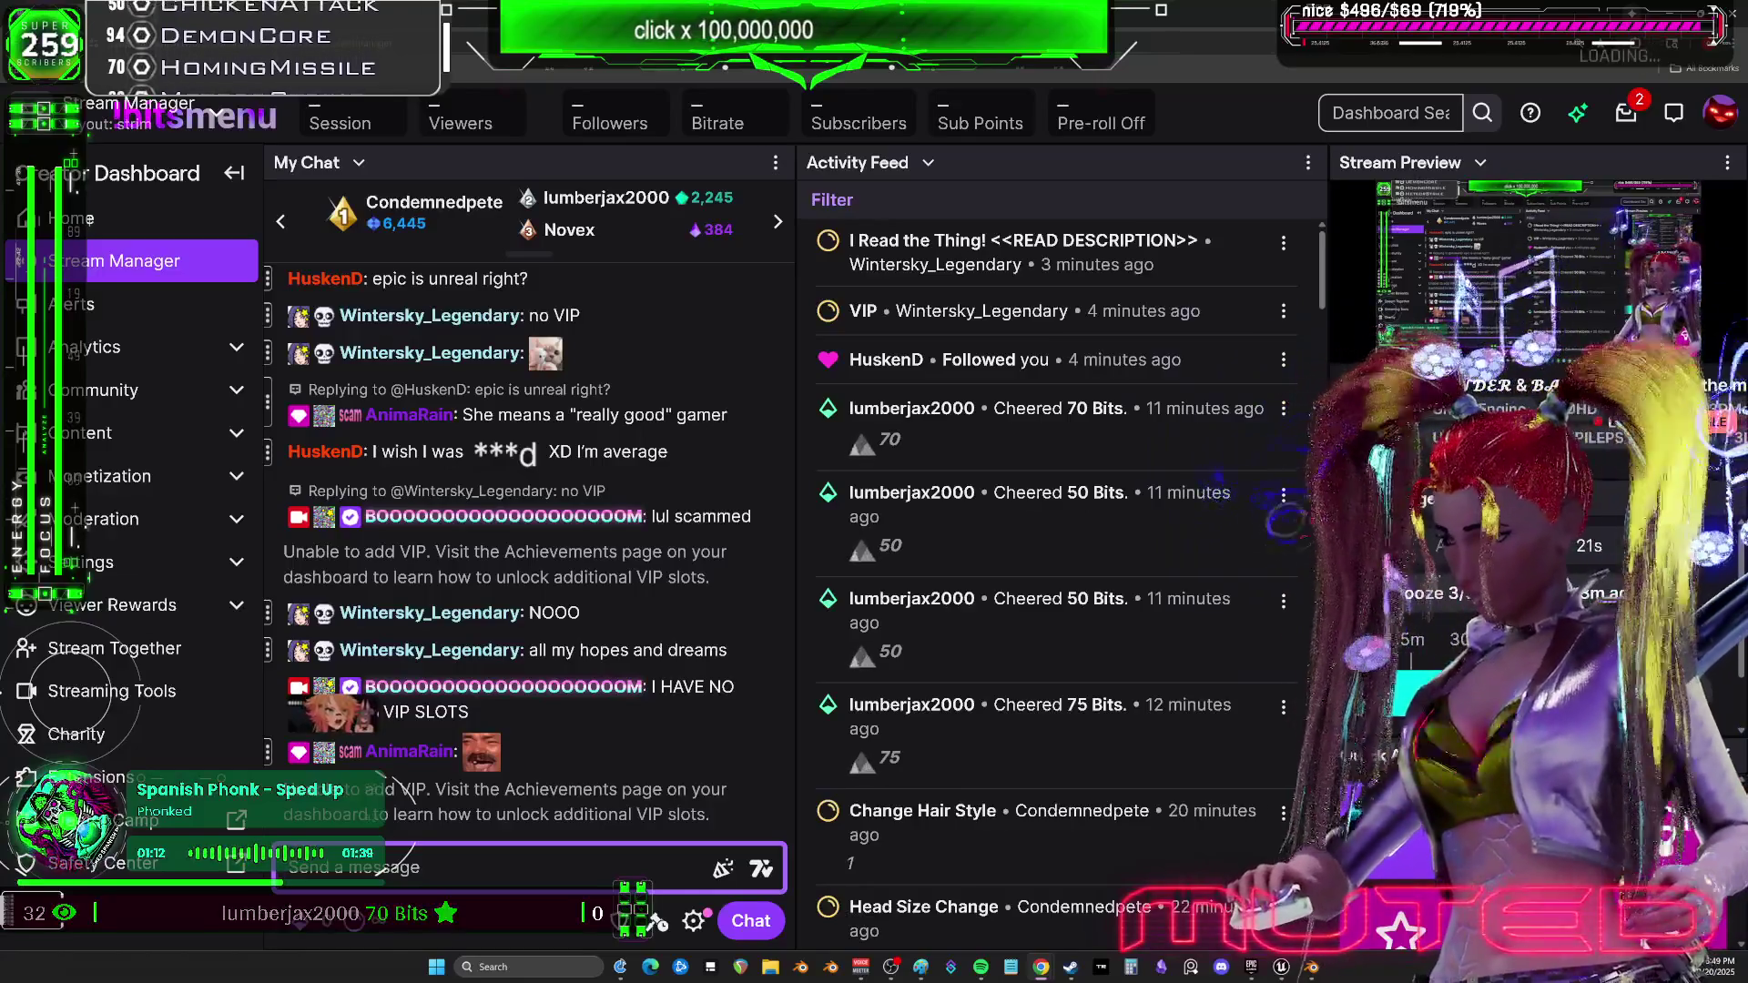
{"action": "type", "text": "/UNVIP @AnimaRain"}
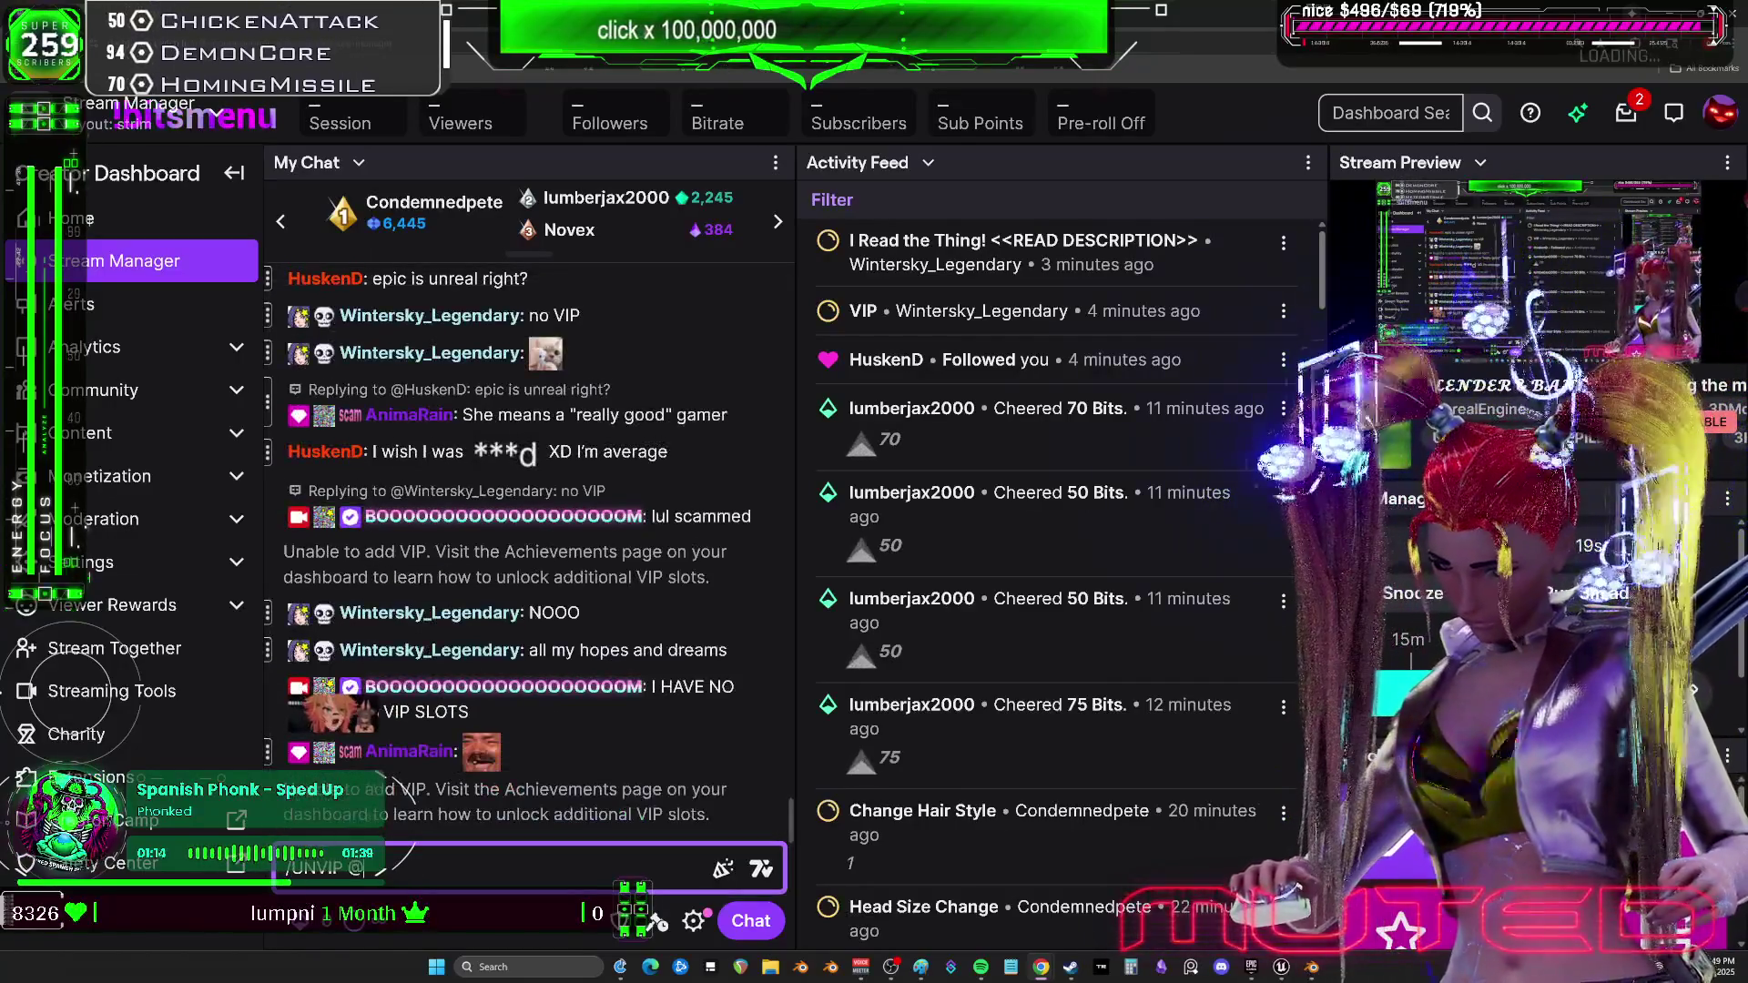
Send the /UNVIP command, resend it from chat history, then grant the other viewer VIP.
{"action": "key", "text": "Return"}
{"action": "type", "text": "/"}
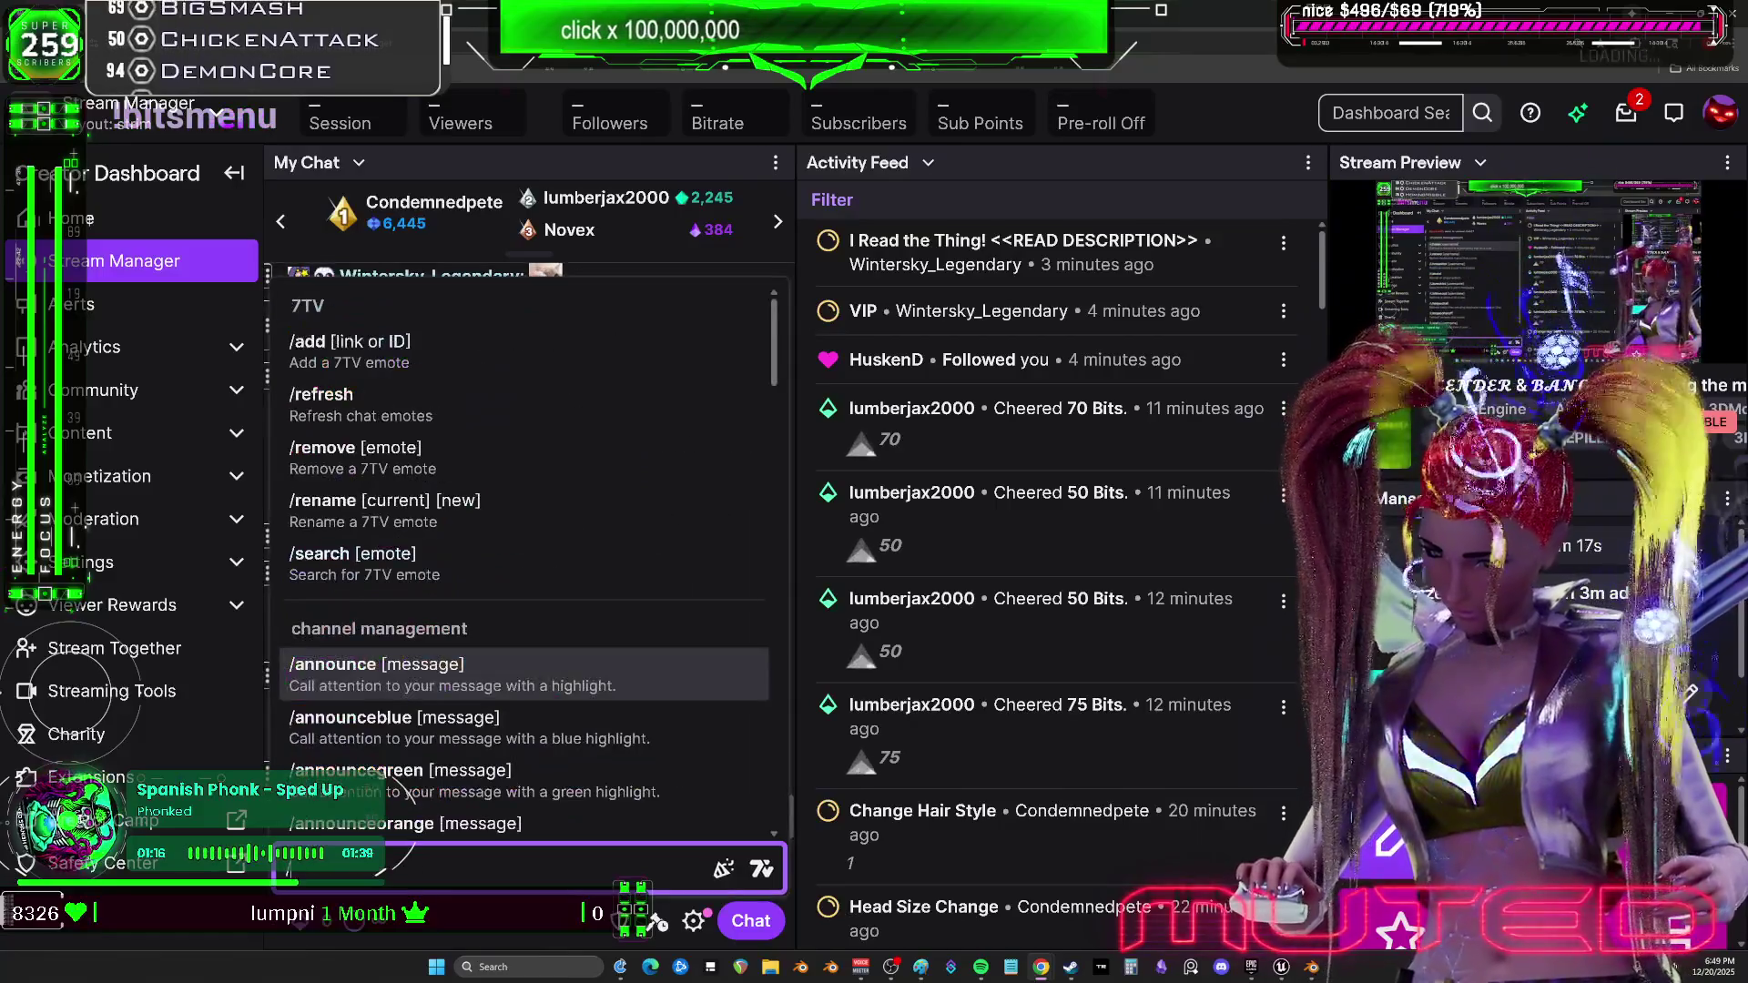
{"action": "key", "text": "Up"}
{"action": "key", "text": "Up"}
{"action": "key", "text": "Up"}
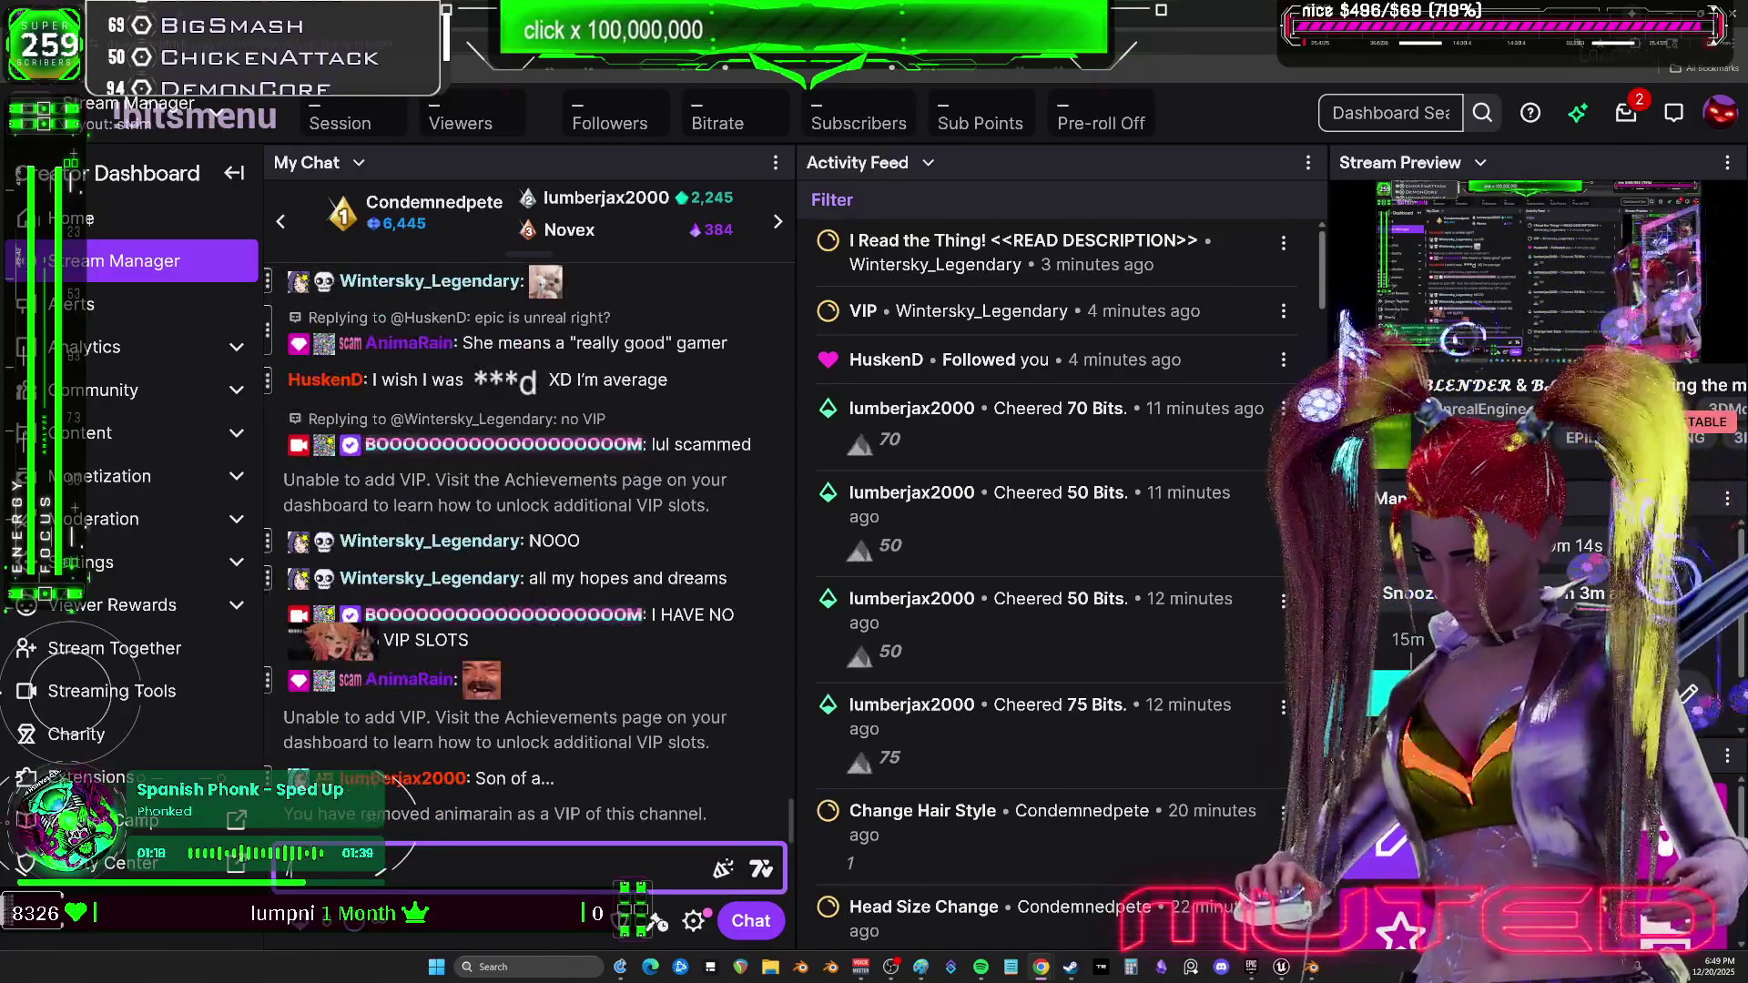
{"action": "key", "text": "Return"}
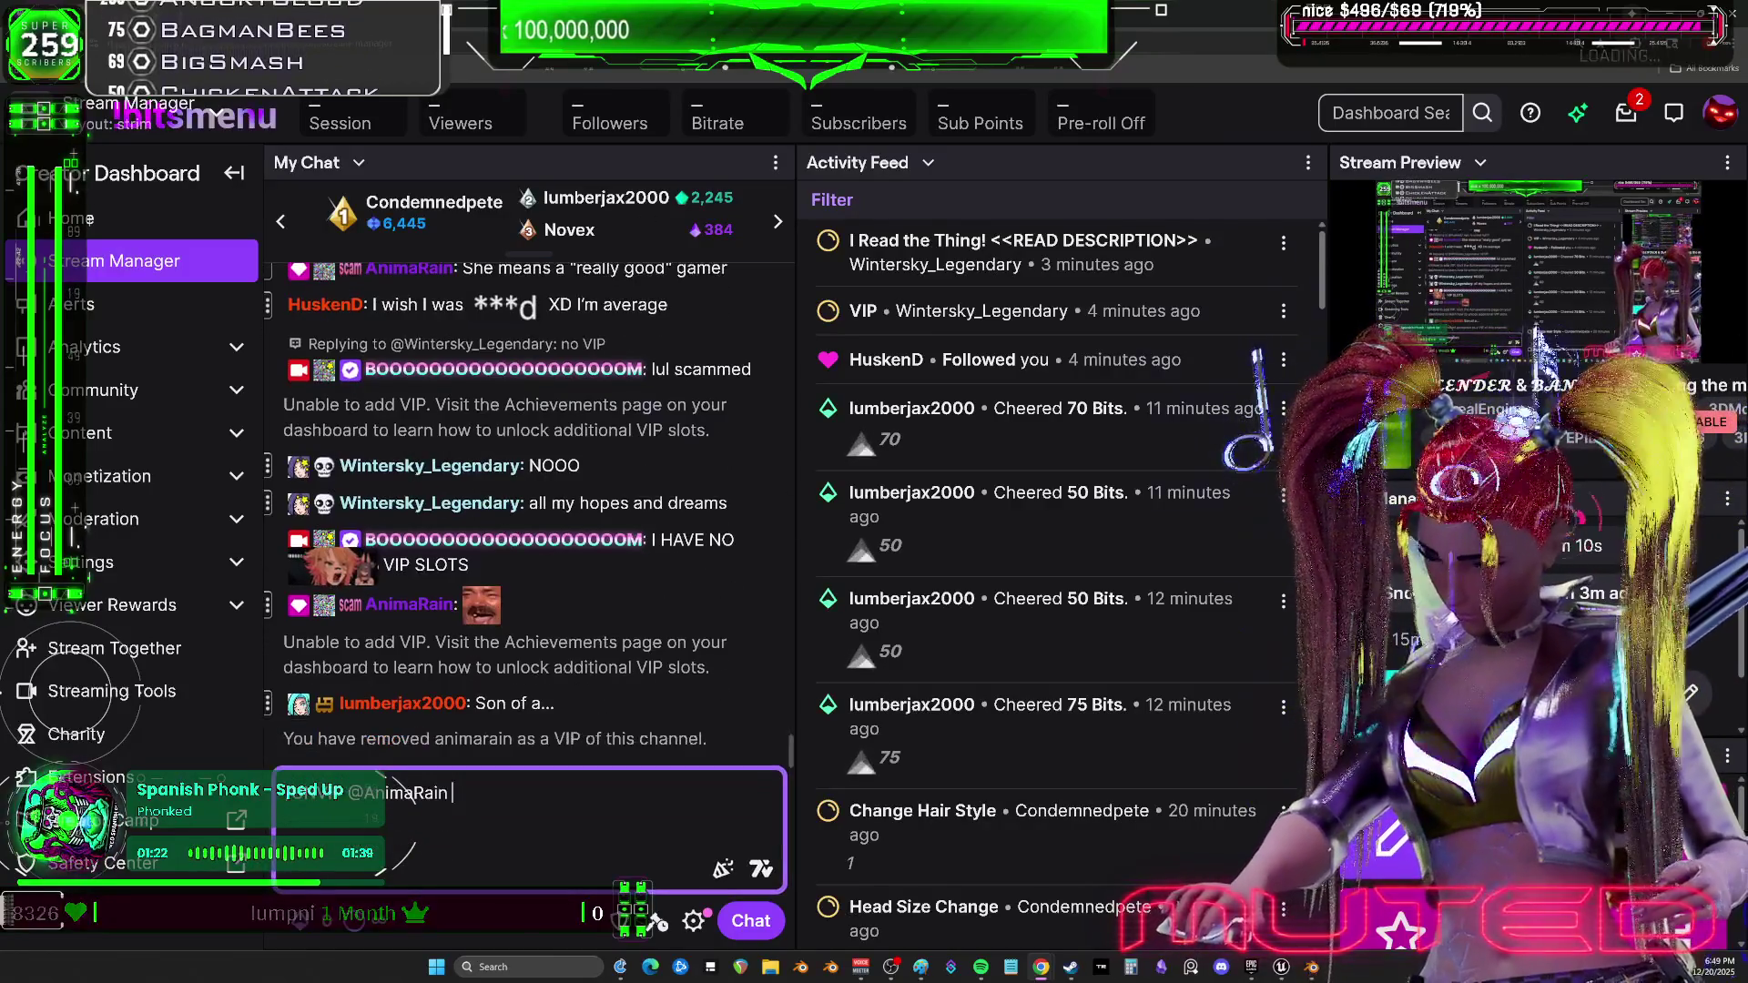
{"action": "key", "text": "Return"}
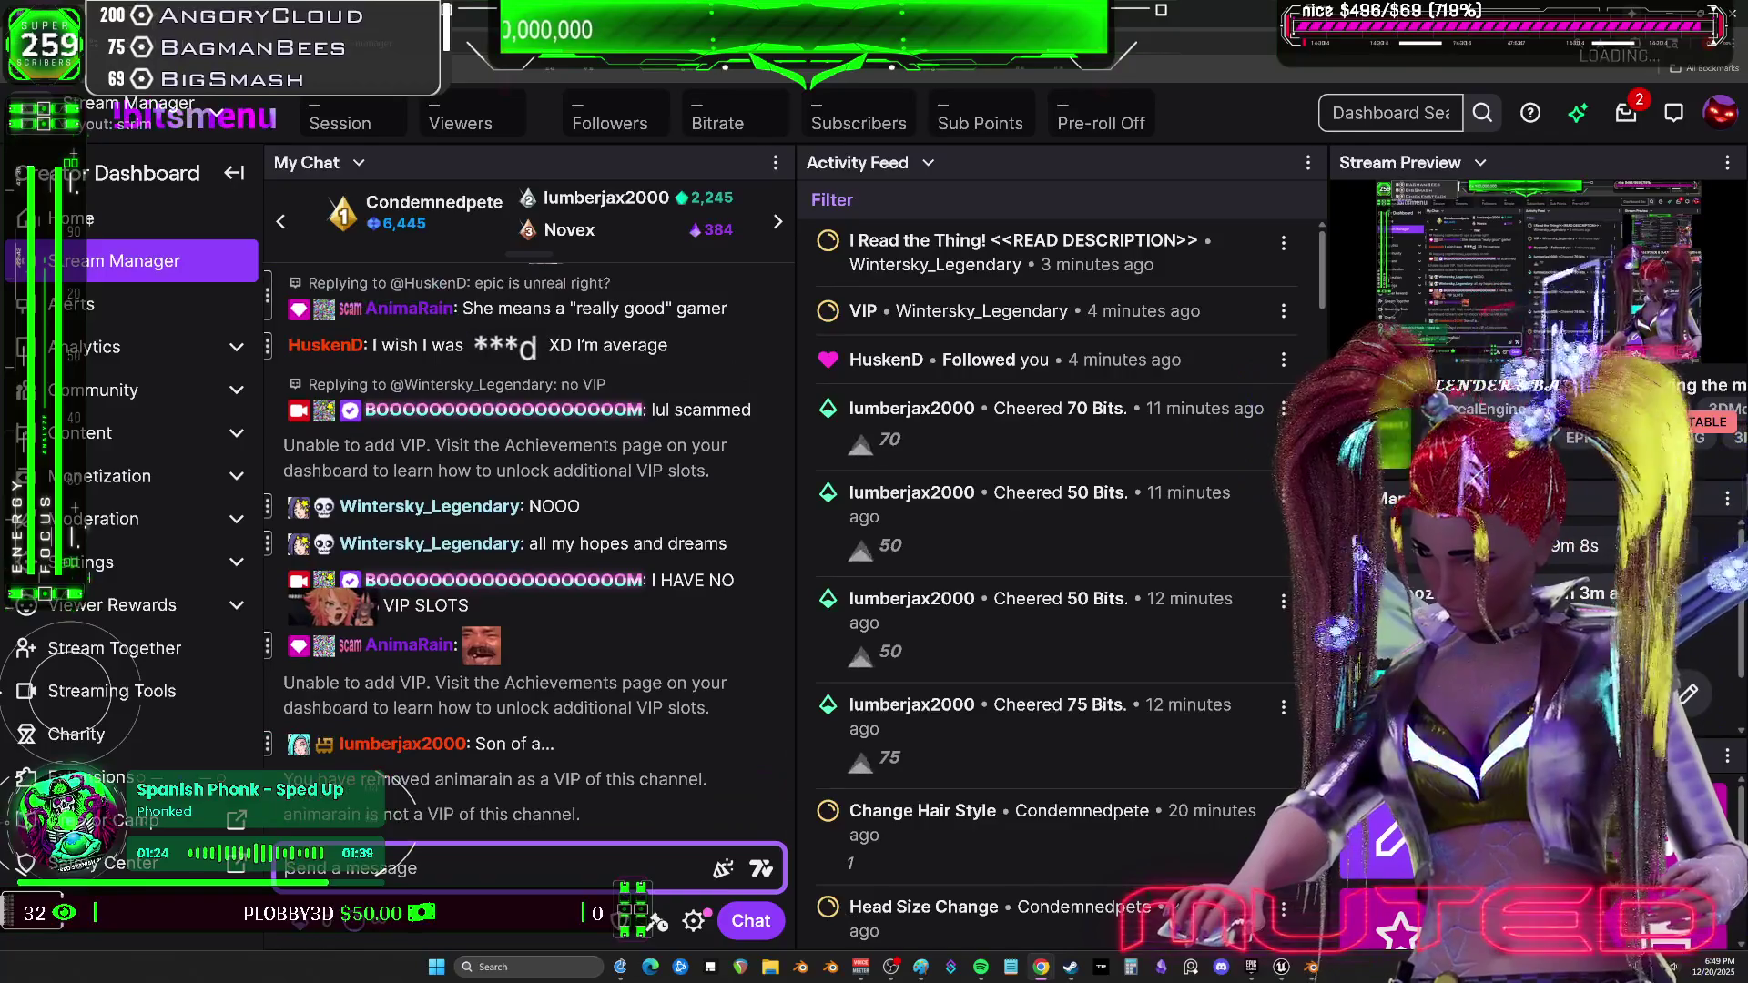
{"action": "type", "text": "/VIP @Wintersky_Legendary"}
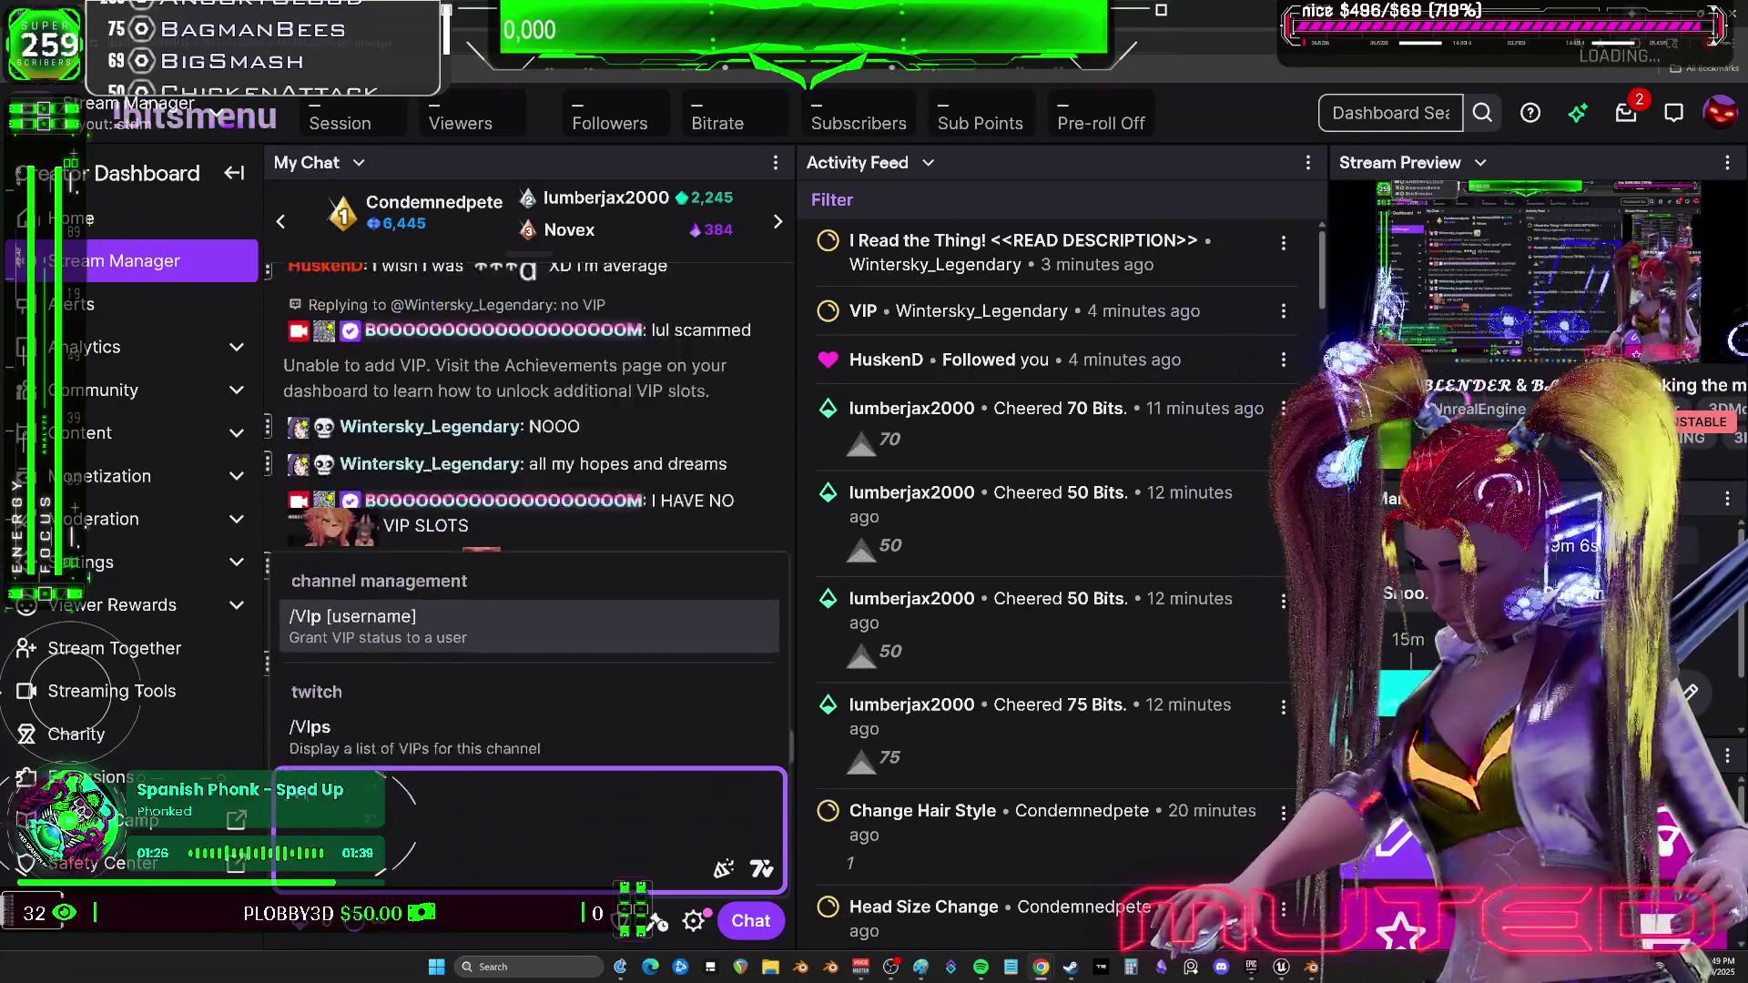
{"action": "key", "text": "Return"}
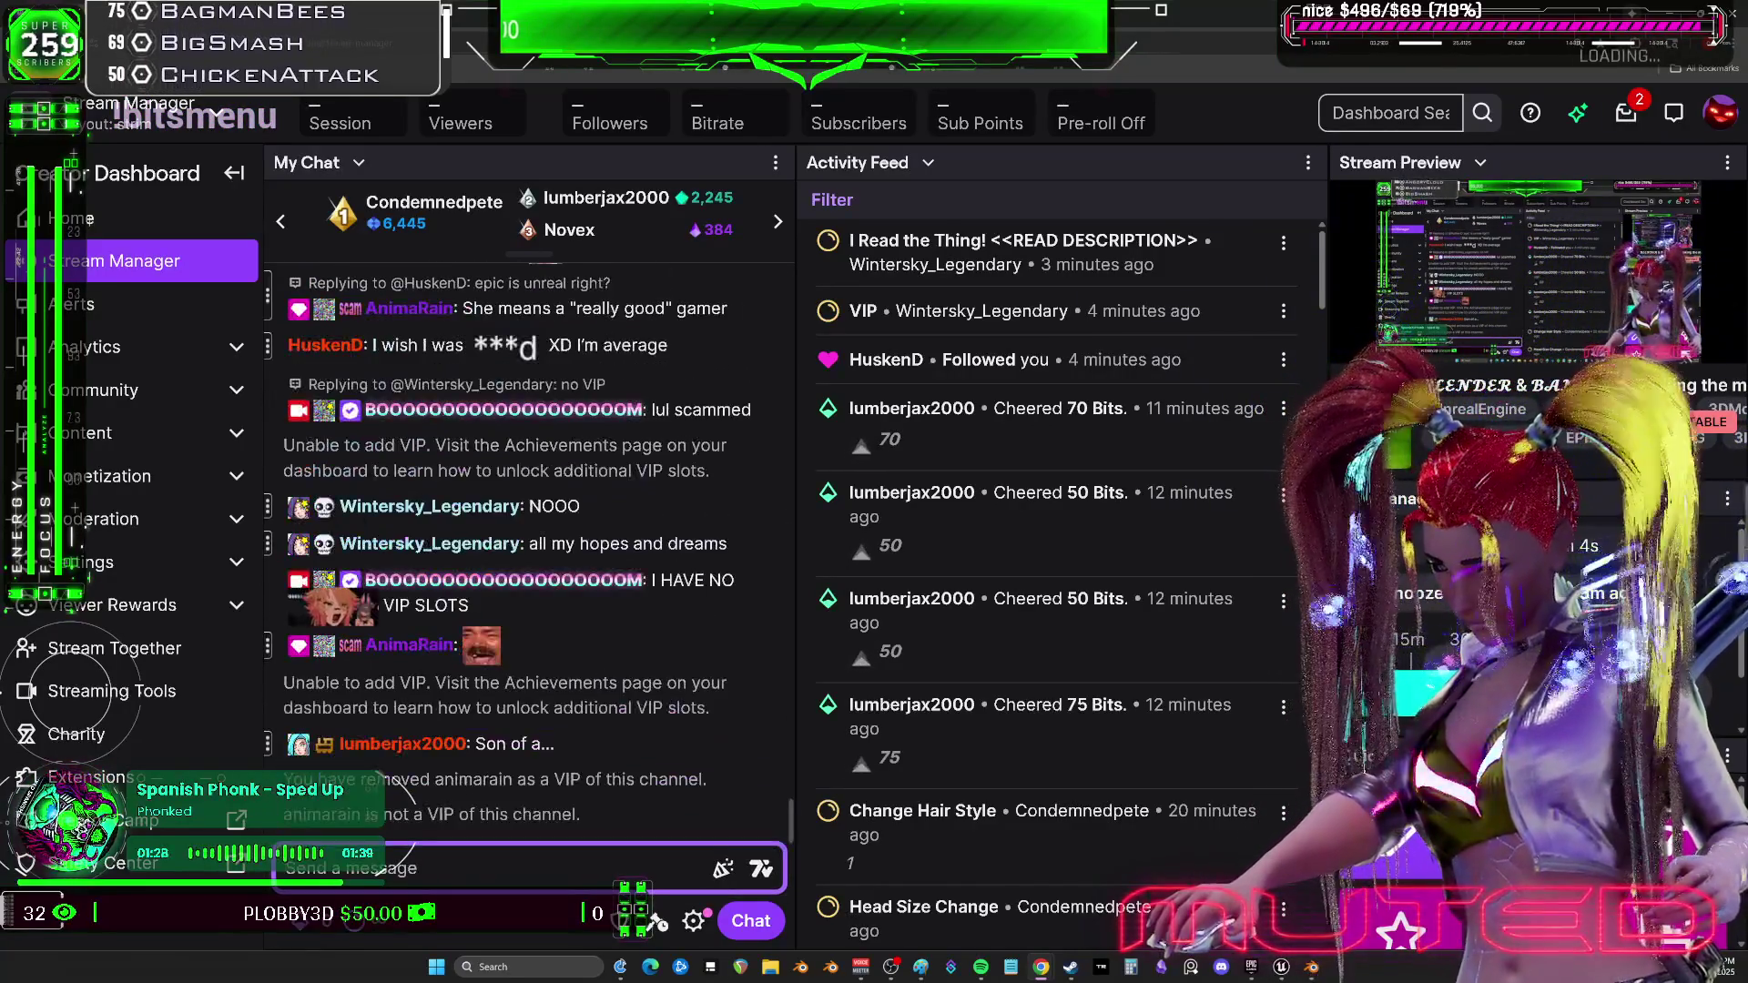
Post the bewmEggGremlinMode emote and a 'hahahha' reply in chat.
{"action": "type", "text": "bewmEggGremlinMode"}
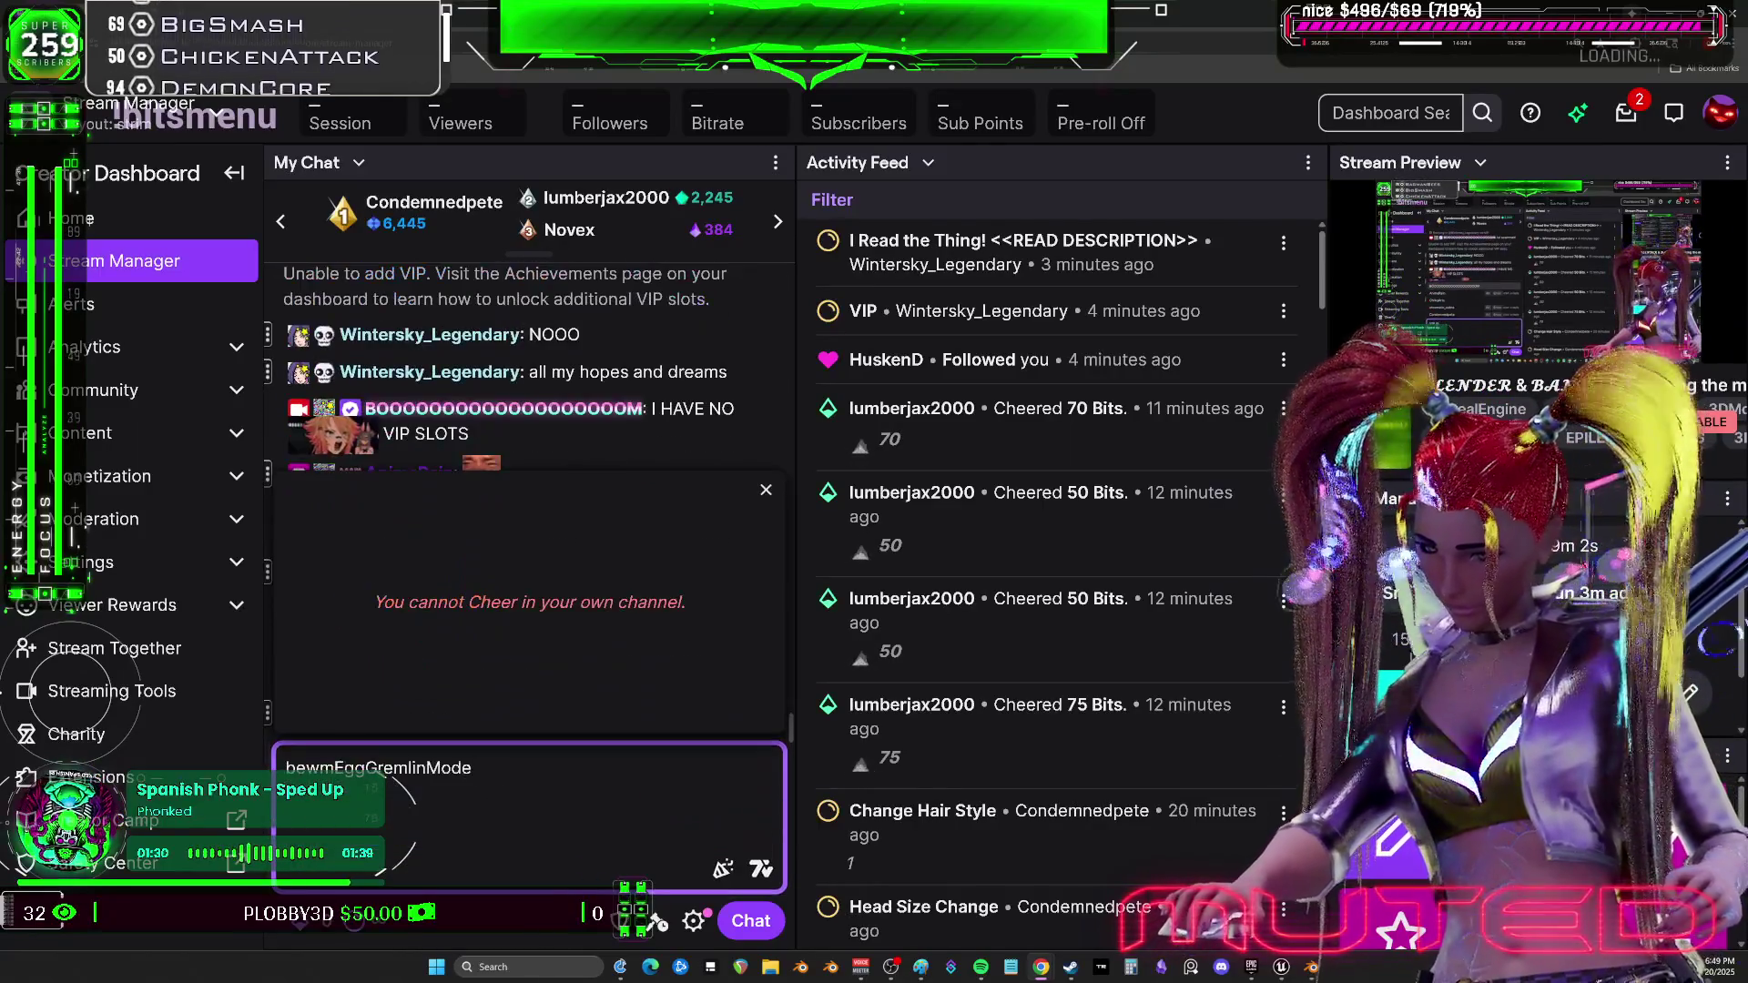
{"action": "key", "text": "Return"}
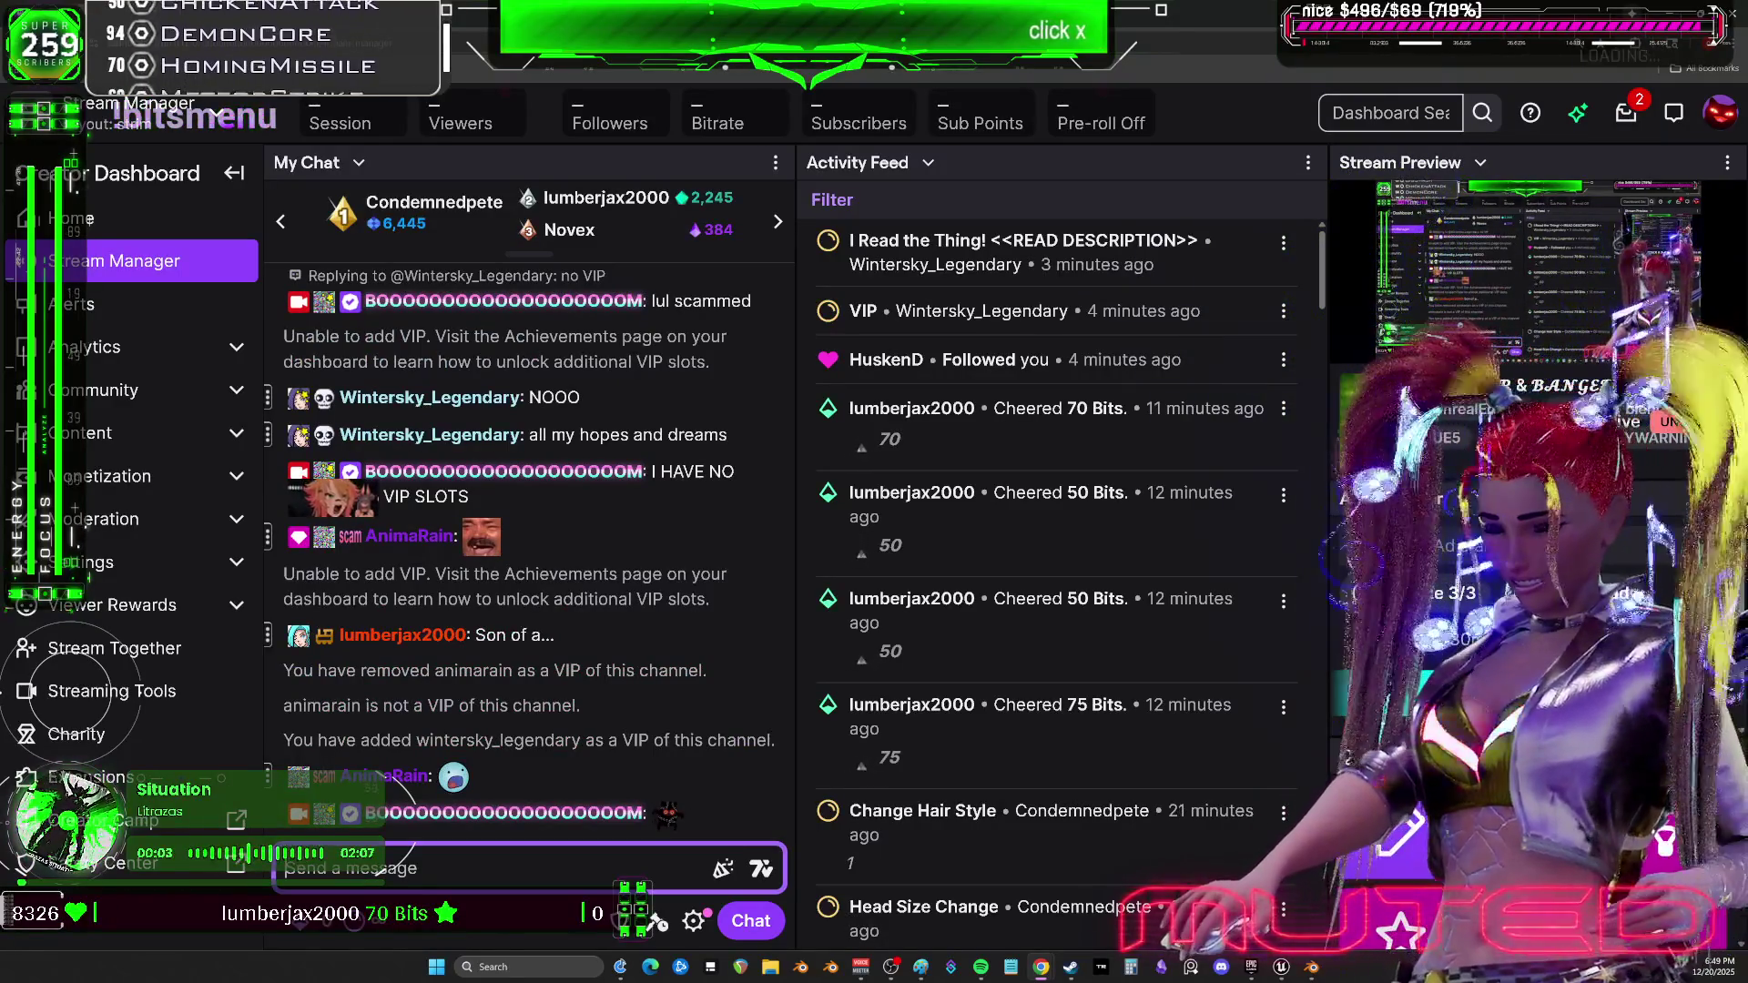
{"action": "type", "text": "hahahha"}
{"action": "key", "text": "Return"}
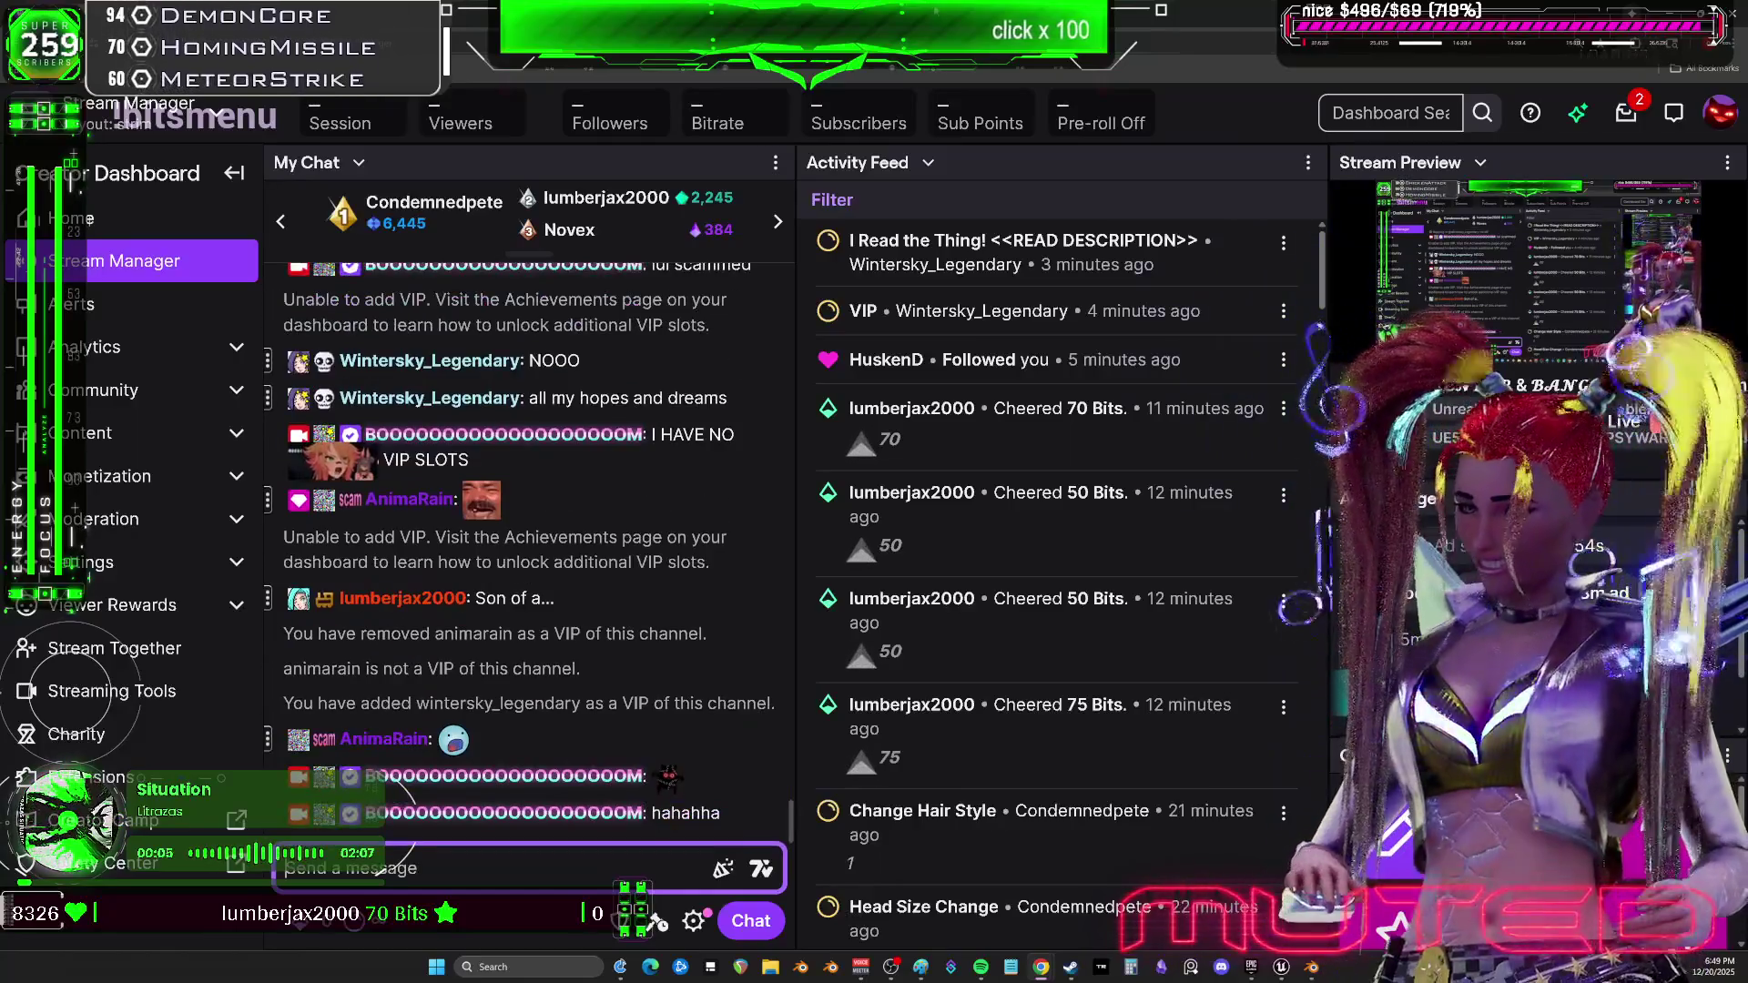
{"action": "key", "text": "alt+Tab"}
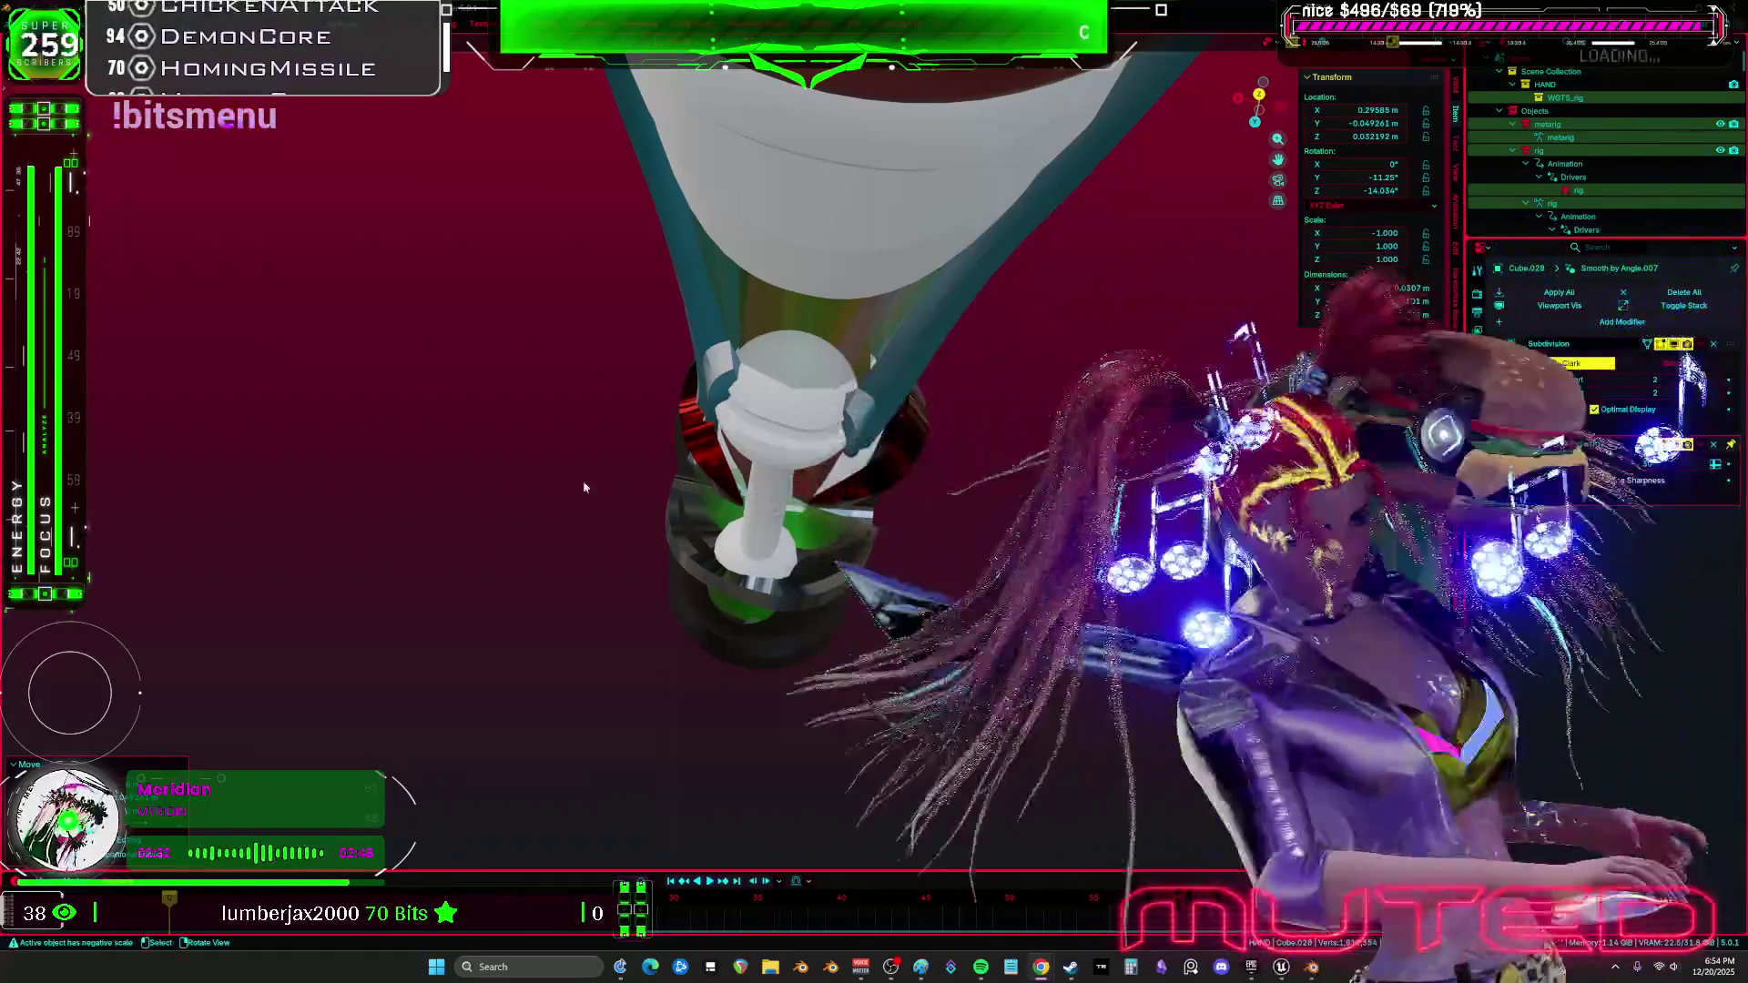
Orbit around the character's feet, then quit Blender with Ctrl+Q, choosing Don't Save.
{"action": "left_click_drag", "start_coordinate": [592, 477], "coordinate": [1254, 40]}
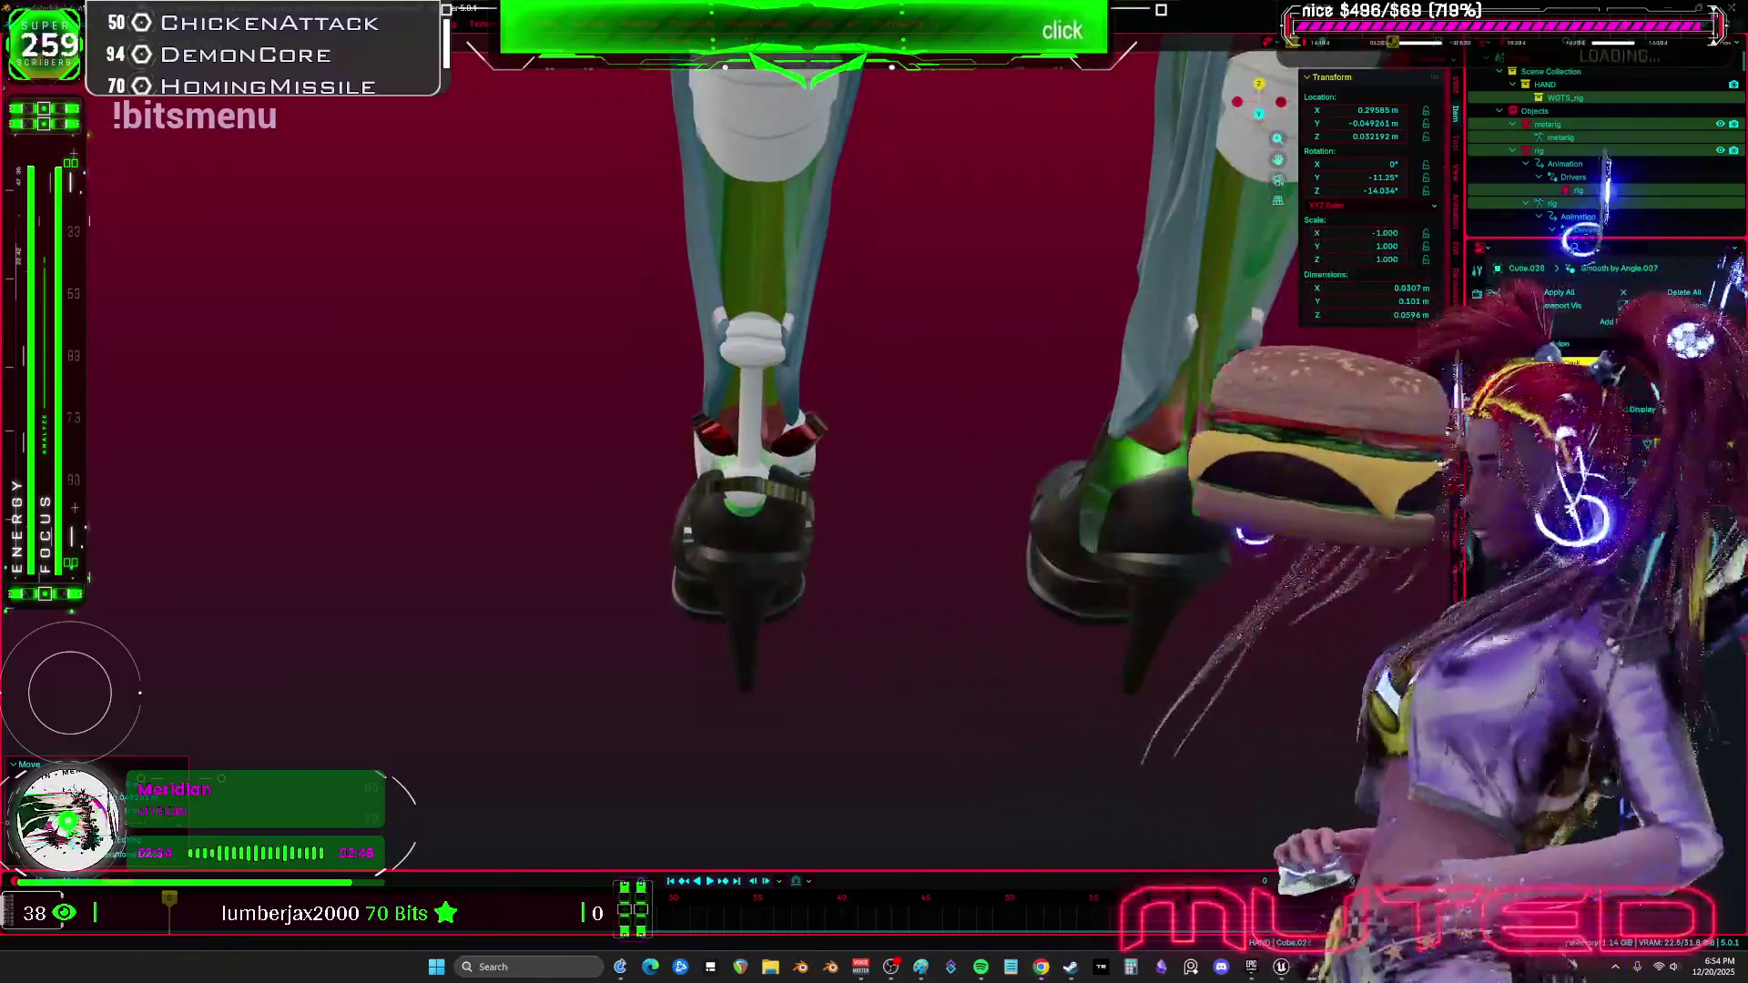
{"action": "key", "text": "ctrl+q"}
{"action": "left_click", "coordinate": [889, 503]}
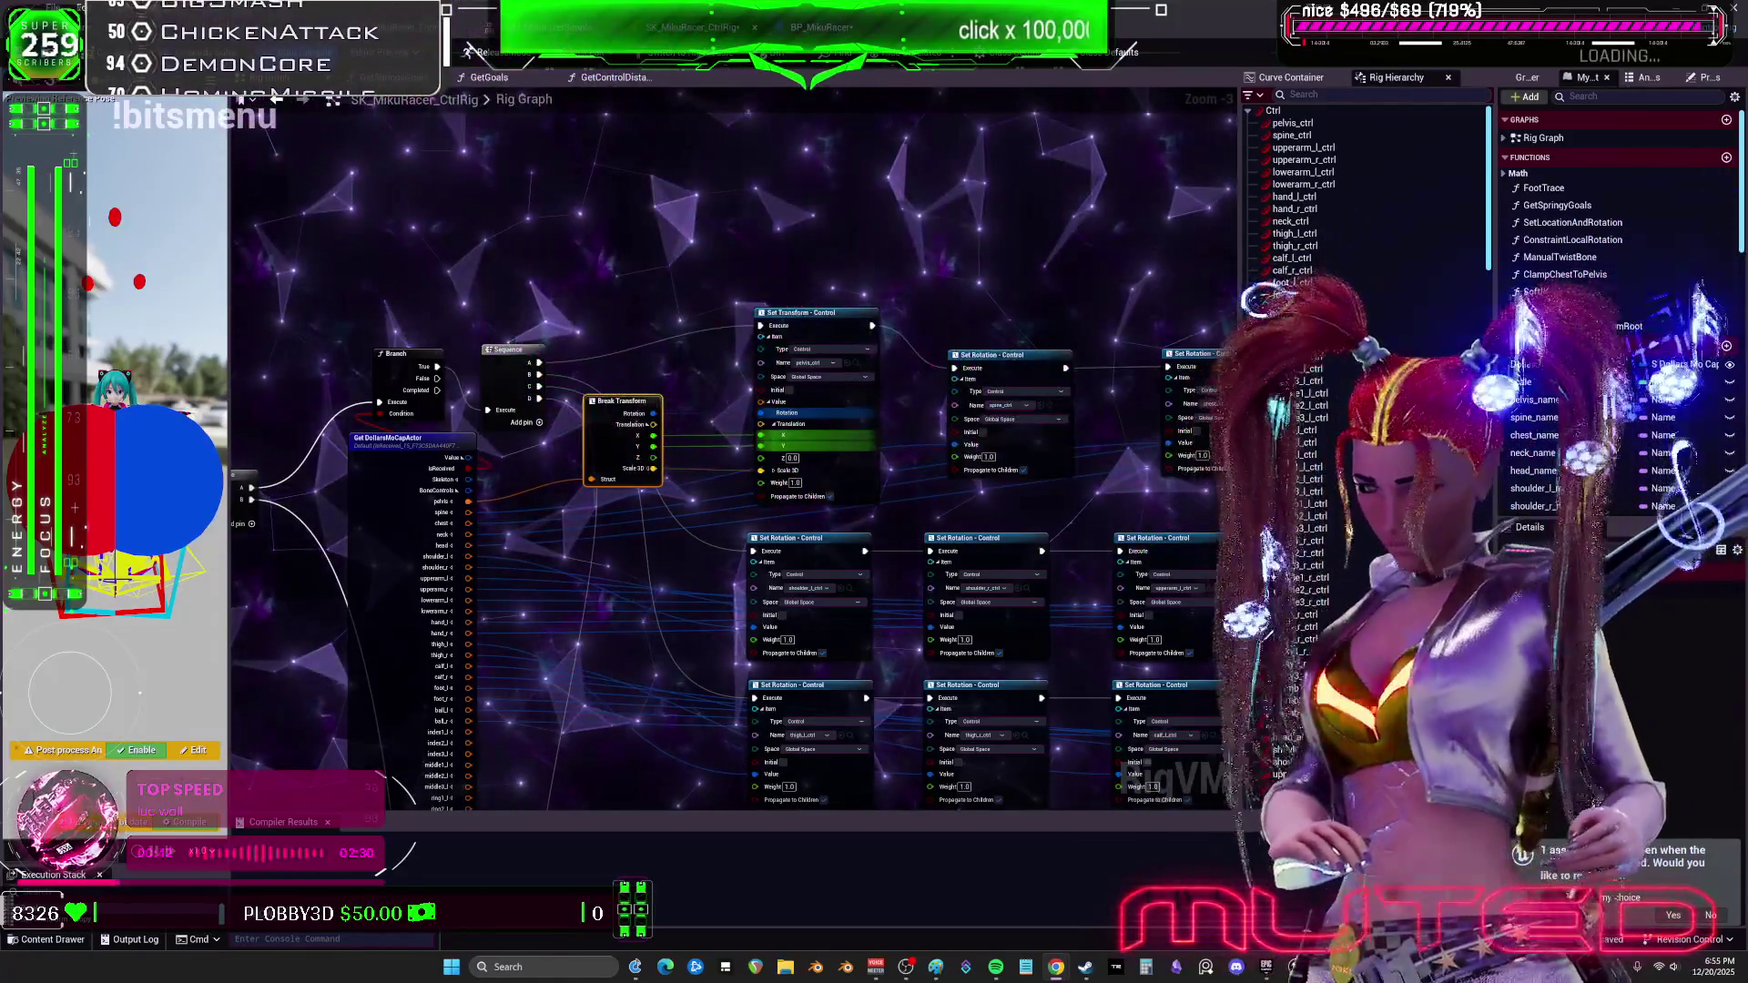
{"action": "scroll", "coordinate": [1620, 319], "scroll_direction": "down", "scroll_amount": 5}
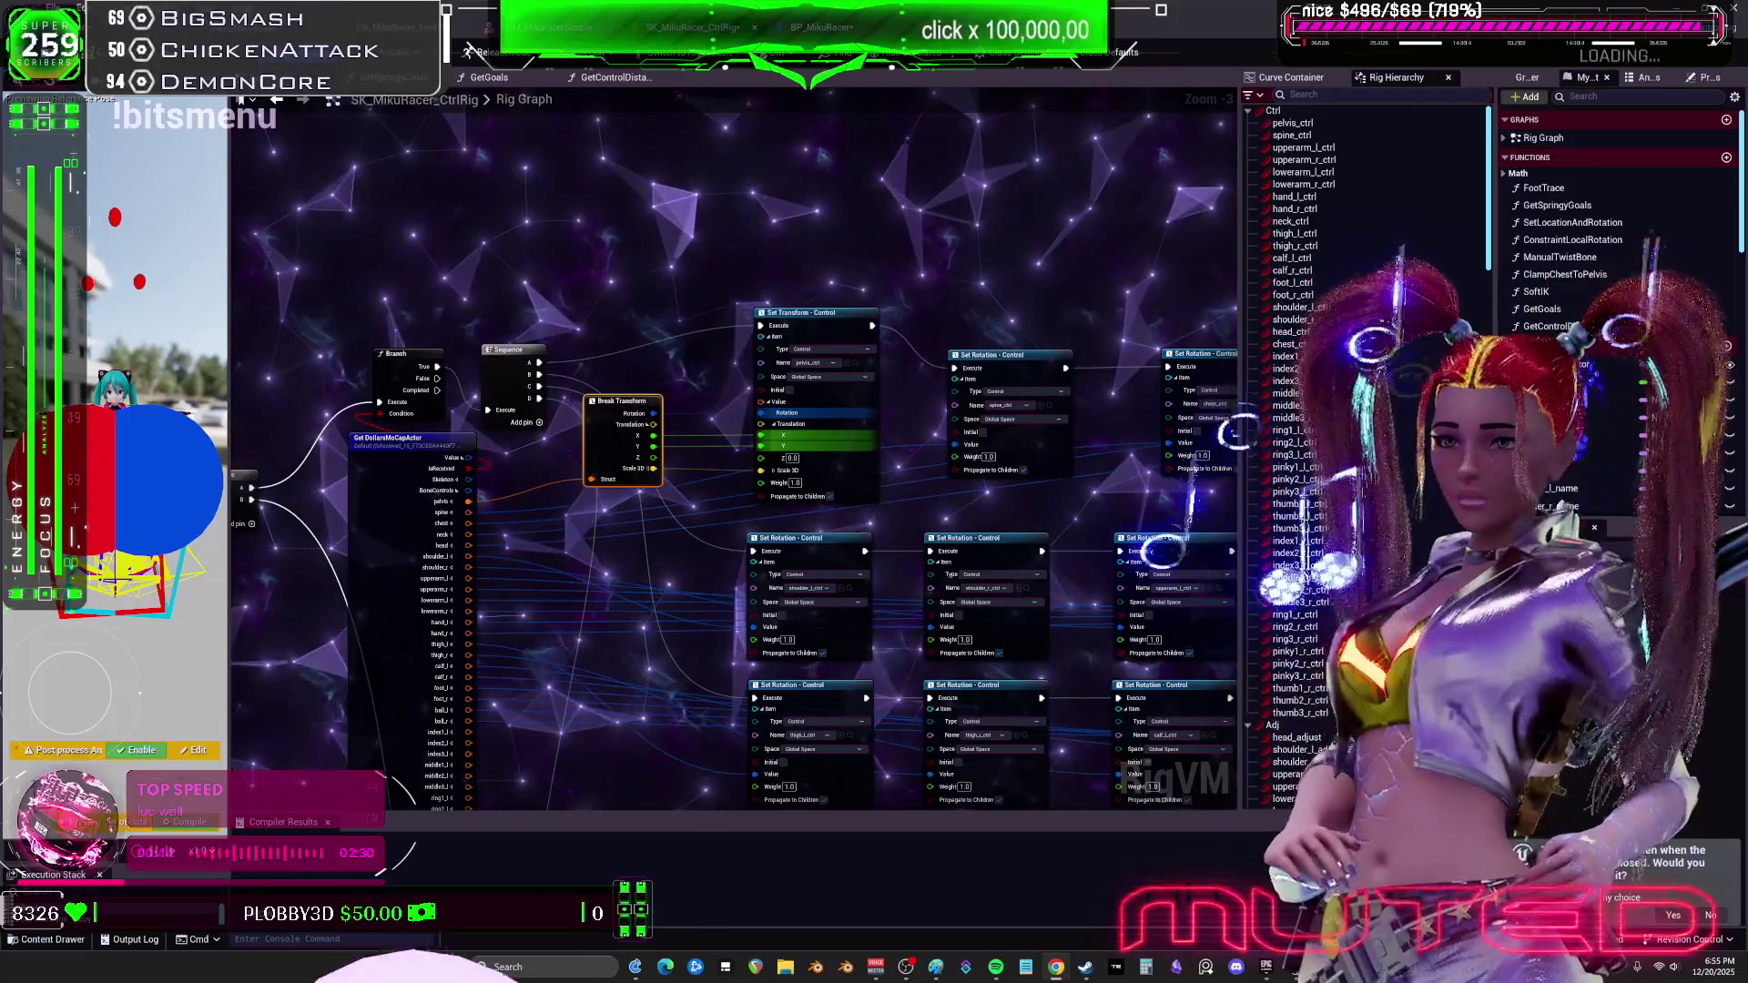
{"action": "scroll", "coordinate": [1654, 277], "scroll_direction": "down", "scroll_amount": 10}
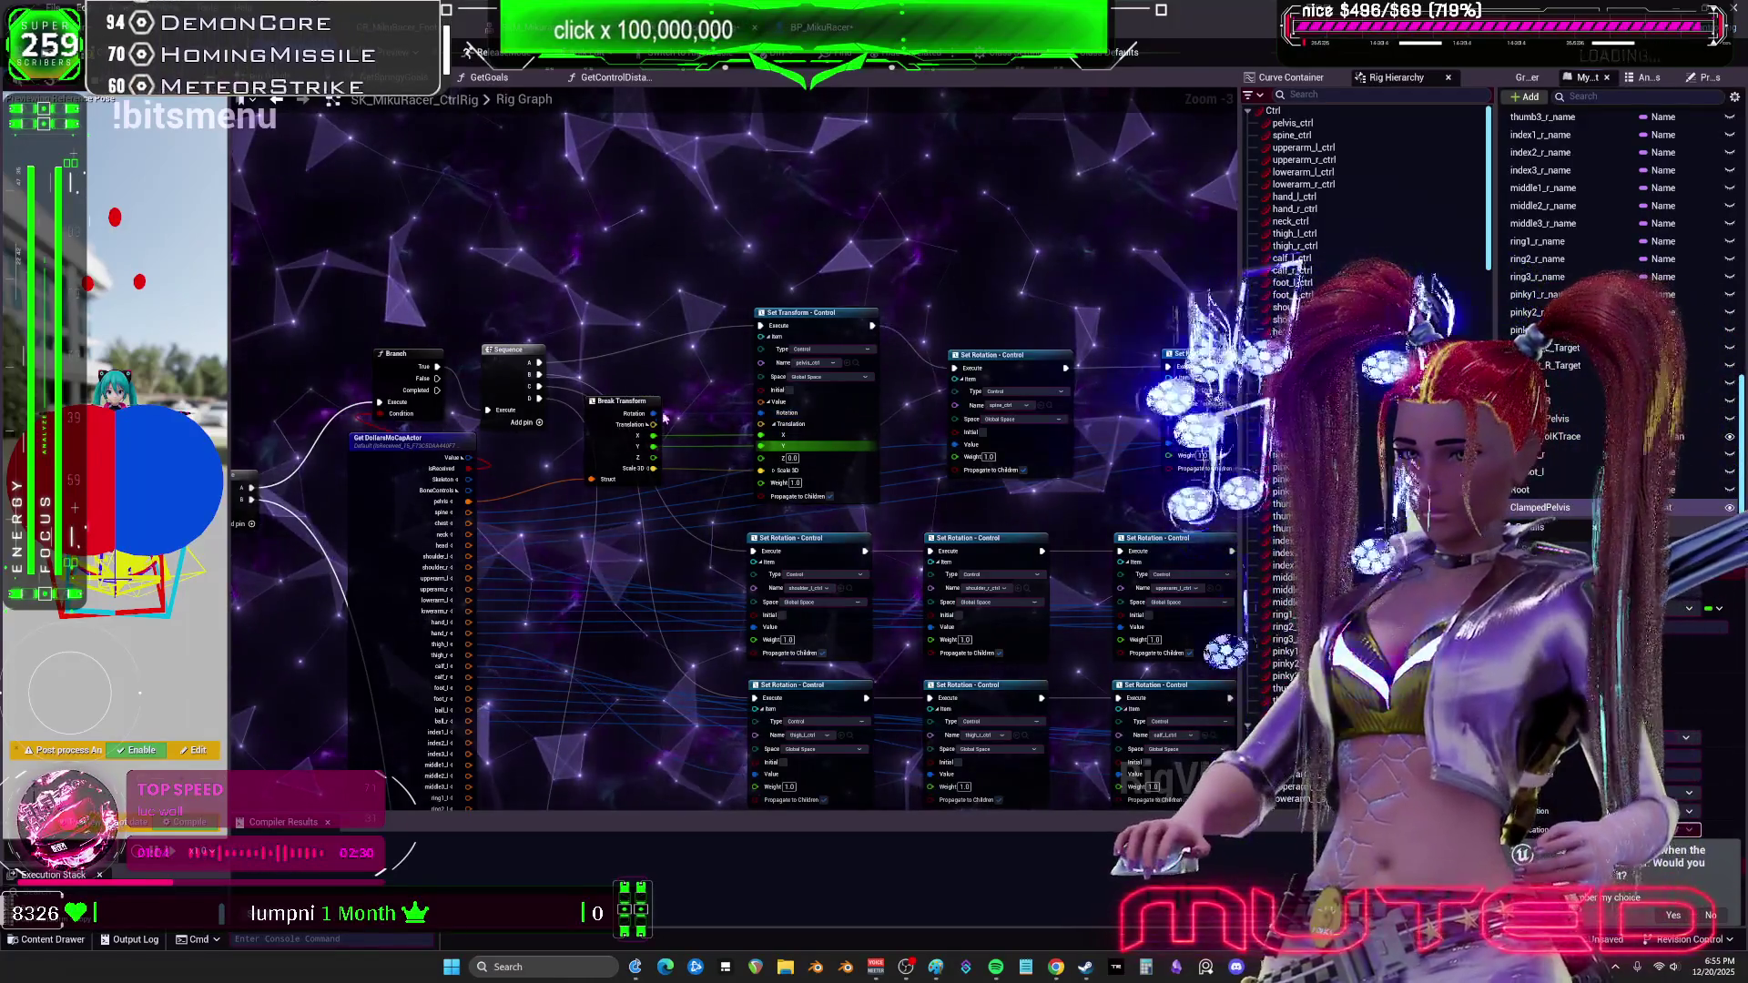
Wire a ClampedPelvis getter into the rig's pelvis translation Z, then go to the AnimGraph.
{"action": "scroll", "coordinate": [649, 421], "scroll_direction": "up", "scroll_amount": 2}
{"action": "mouse_move", "coordinate": [594, 658]}
{"action": "left_mouse_down"}
{"action": "mouse_move", "coordinate": [592, 300]}
{"action": "mouse_move", "coordinate": [719, 214]}
{"action": "mouse_move", "coordinate": [701, 323]}
{"action": "mouse_move", "coordinate": [640, 362]}
{"action": "mouse_move", "coordinate": [781, 510]}
{"action": "mouse_move", "coordinate": [813, 481]}
{"action": "left_mouse_up"}
{"action": "scroll", "coordinate": [662, 377], "scroll_direction": "up", "scroll_amount": 1}
{"action": "left_click_drag", "start_coordinate": [653, 348], "coordinate": [725, 349]}
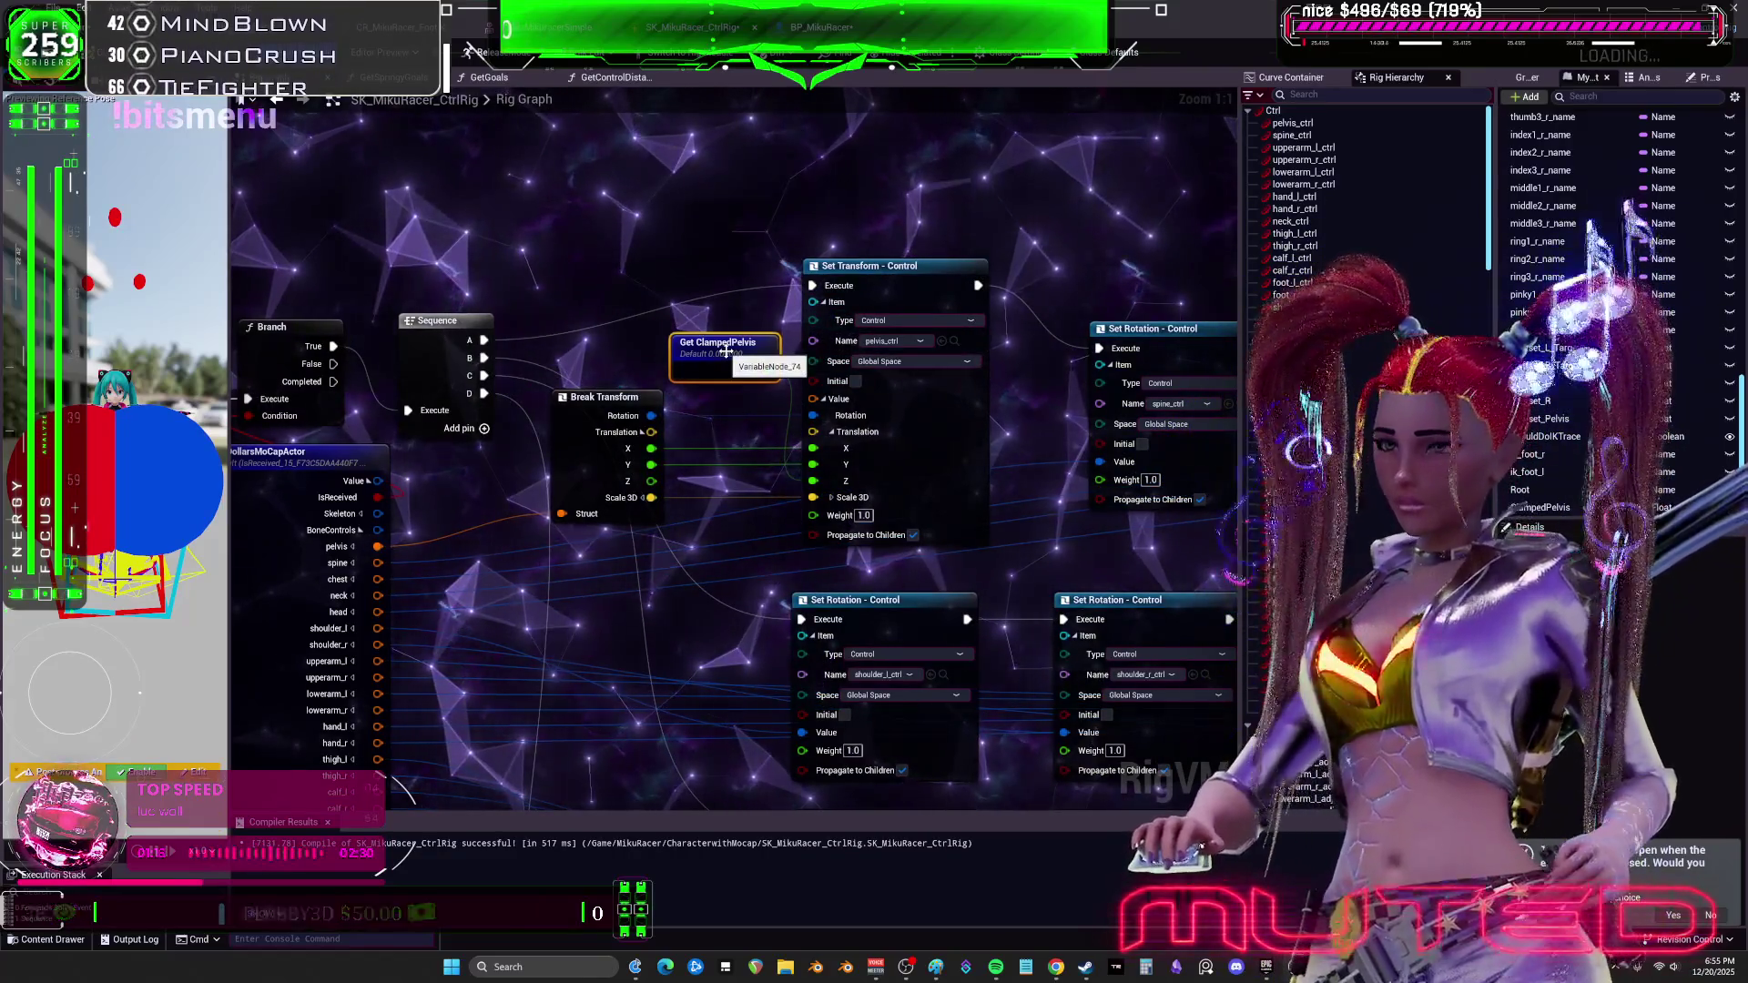
{"action": "scroll", "coordinate": [692, 259], "scroll_direction": "down", "scroll_amount": 2}
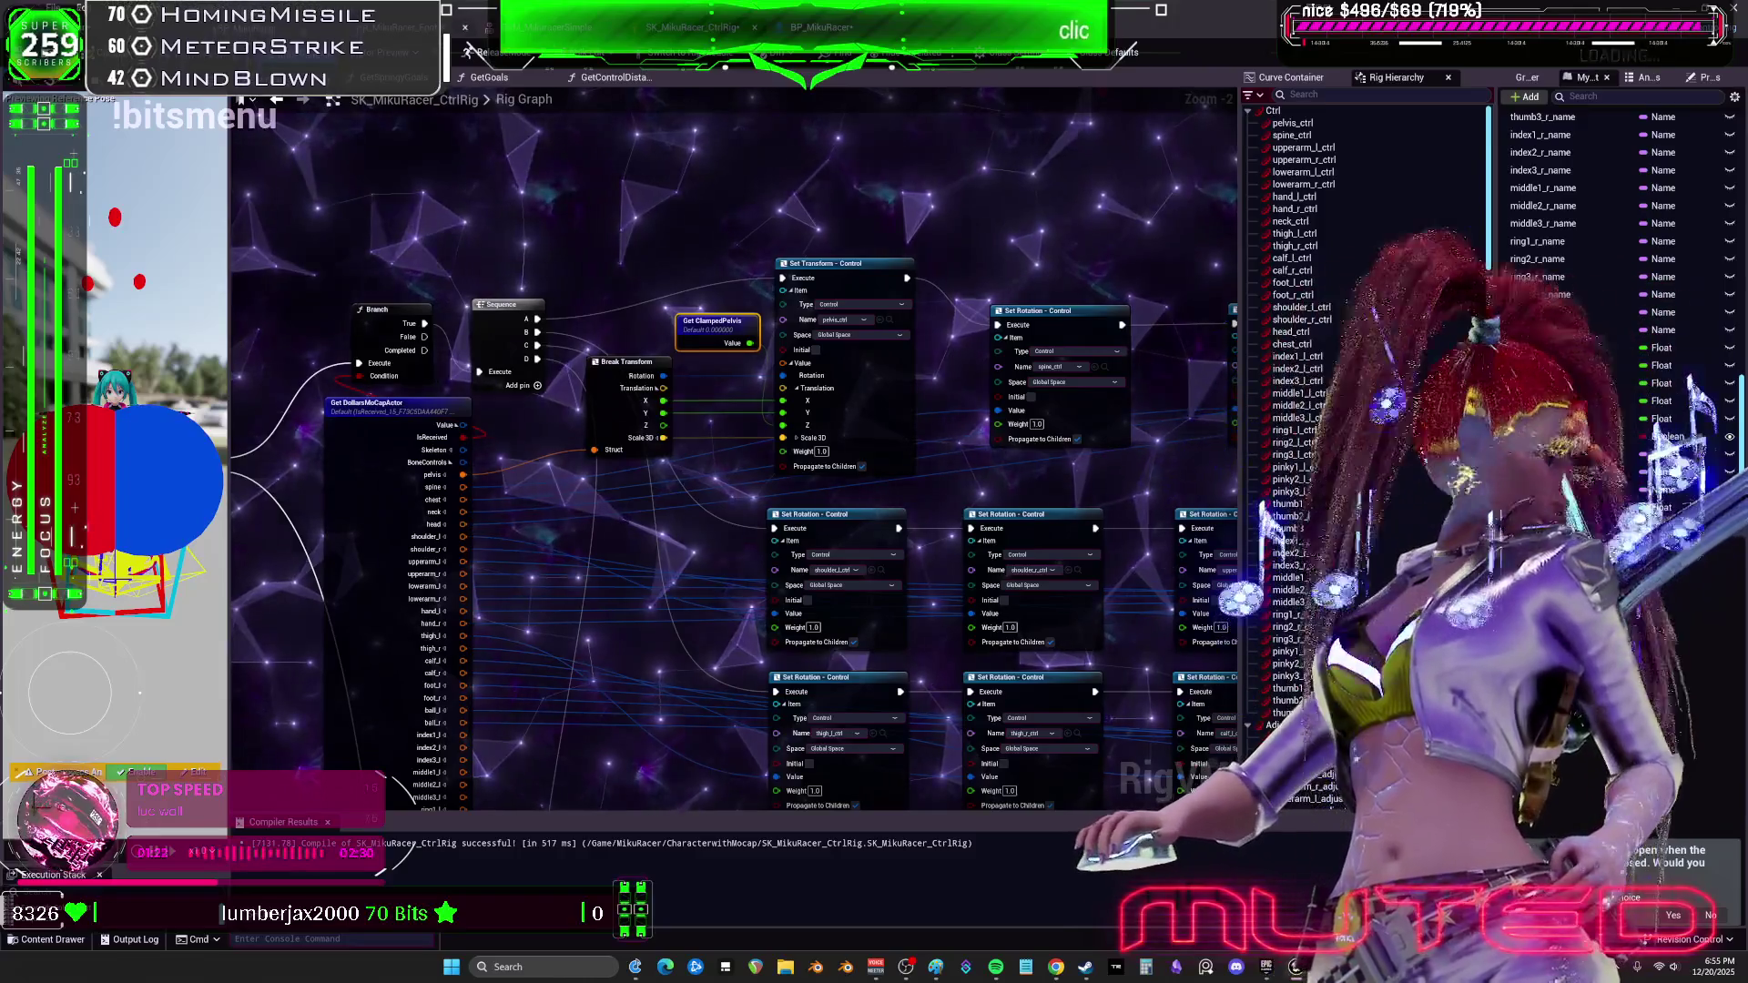
{"action": "key", "text": "alt+Tab"}
{"action": "left_click", "coordinate": [873, 455]}
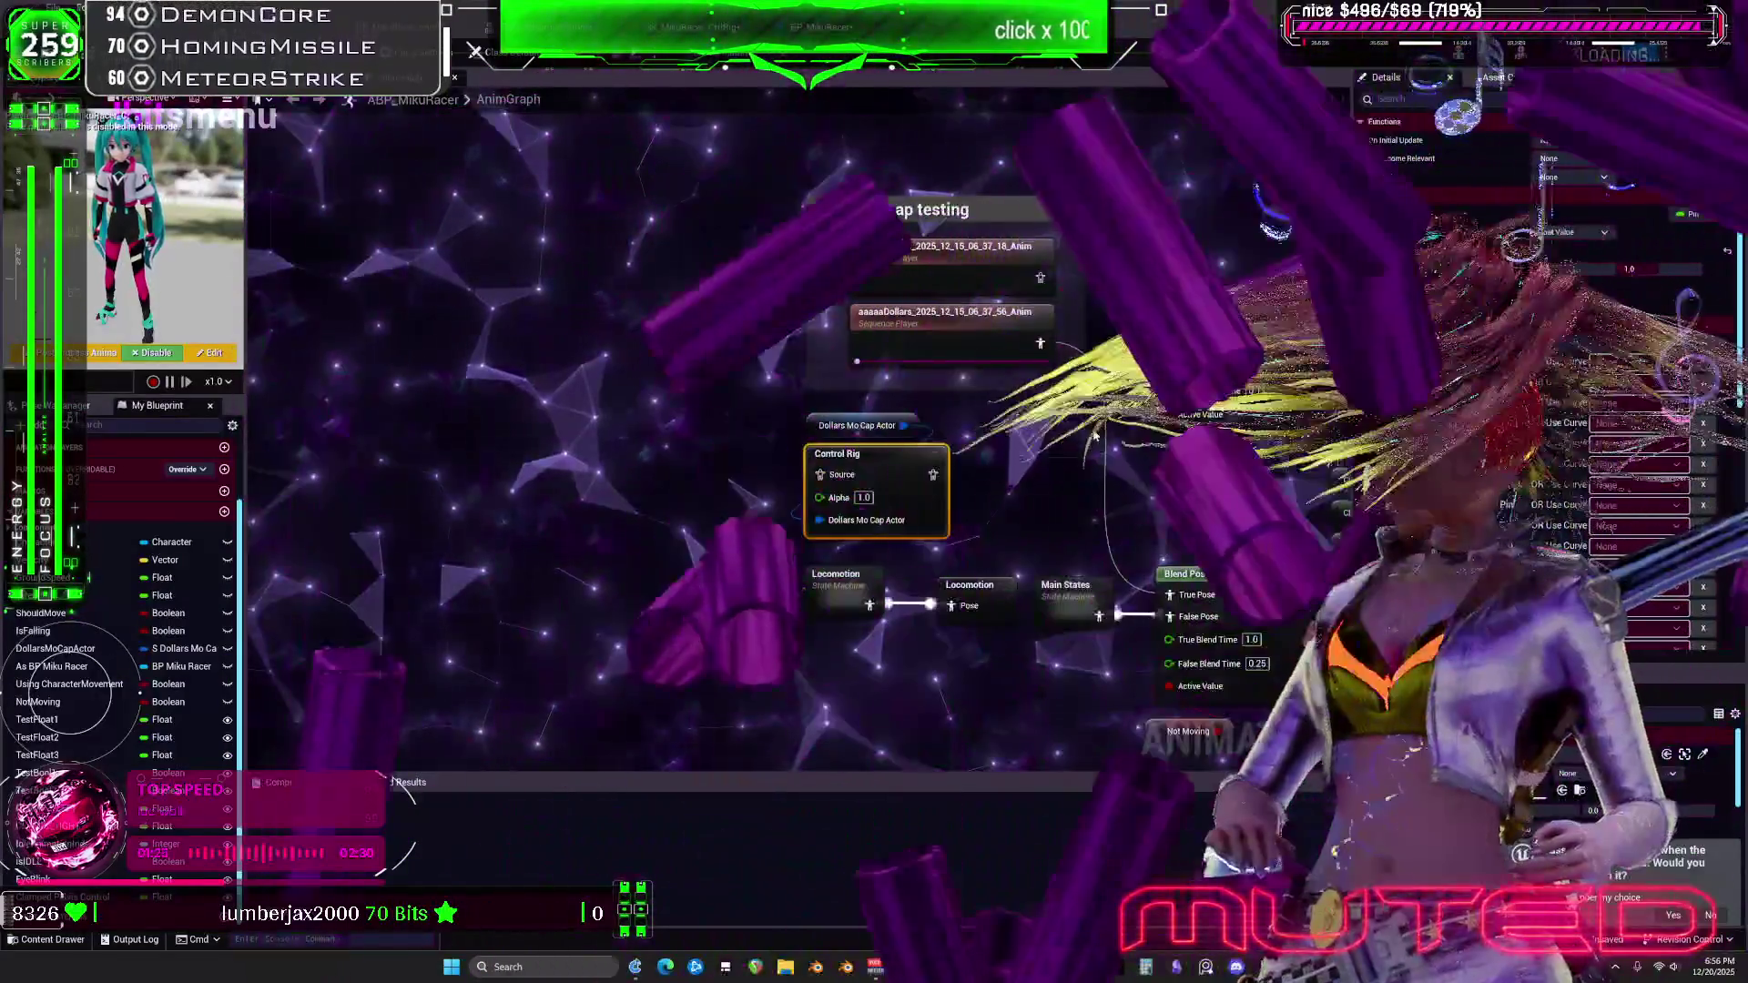
Search 'modify bon' with Context Sensitive off and add a Transform (Modify) Bone node.
{"action": "left_click_drag", "start_coordinate": [1095, 435], "coordinate": [875, 403]}
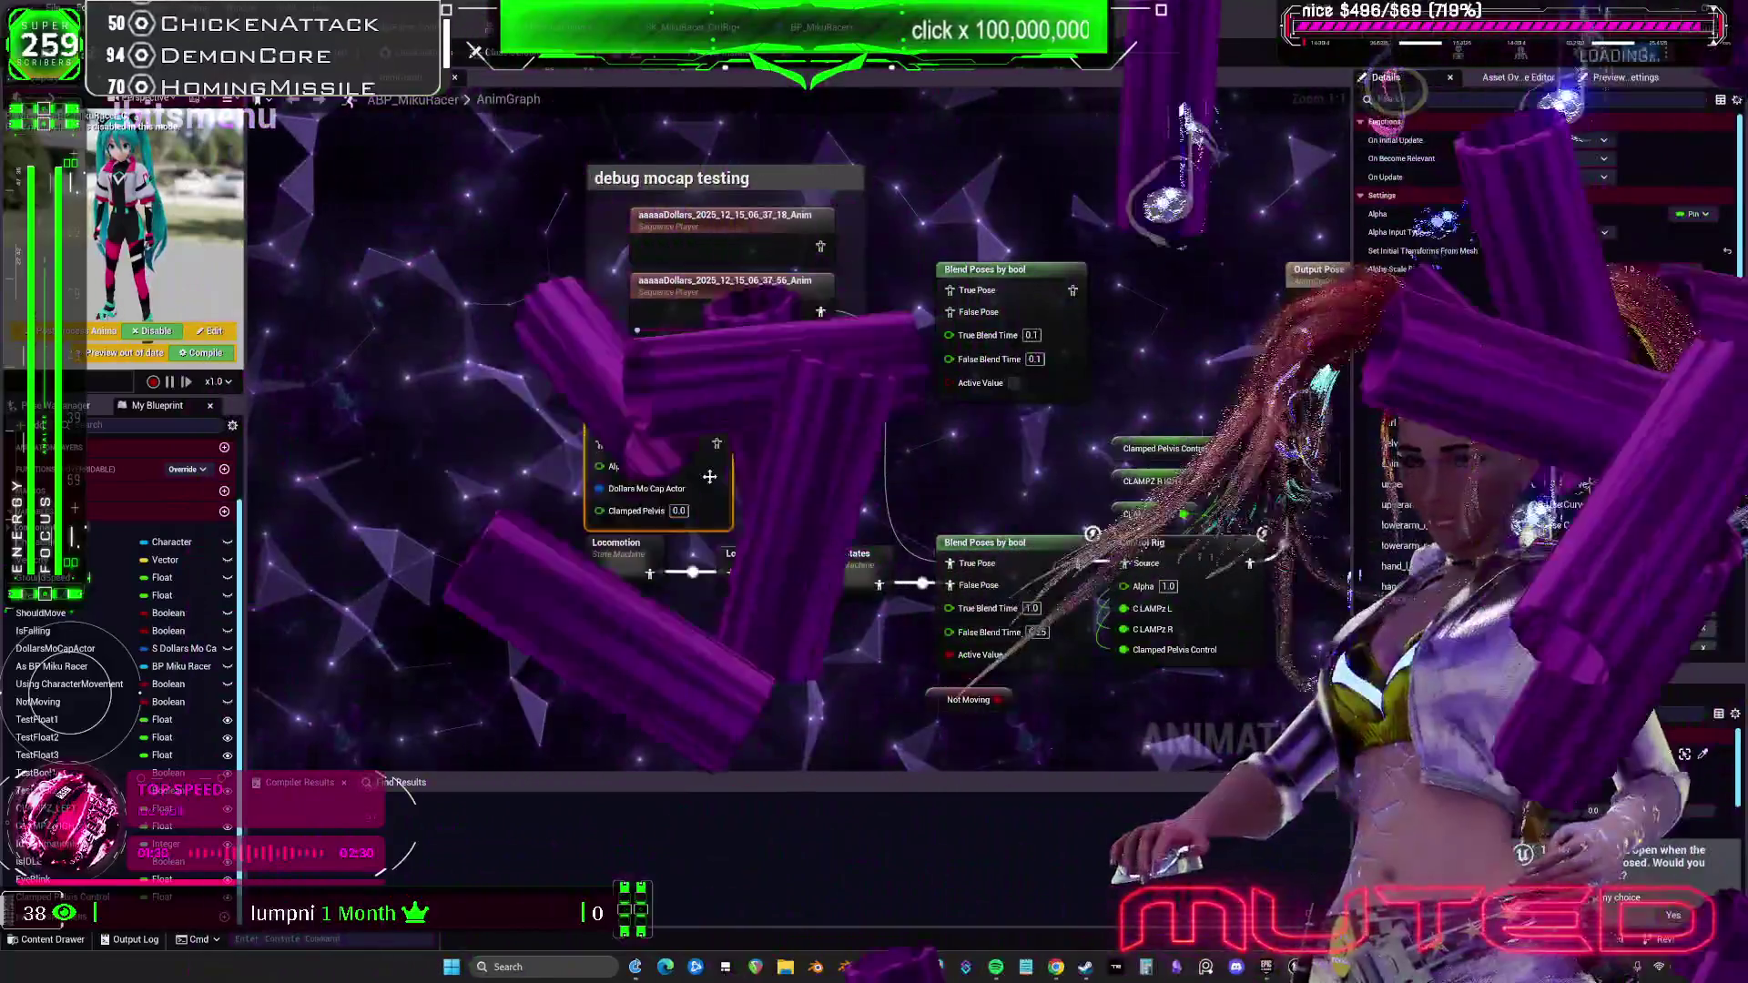
{"action": "mouse_move", "coordinate": [858, 273]}
{"action": "left_mouse_down"}
{"action": "mouse_move", "coordinate": [867, 365]}
{"action": "mouse_move", "coordinate": [953, 308]}
{"action": "left_mouse_up"}
{"action": "type", "text": "mod"}
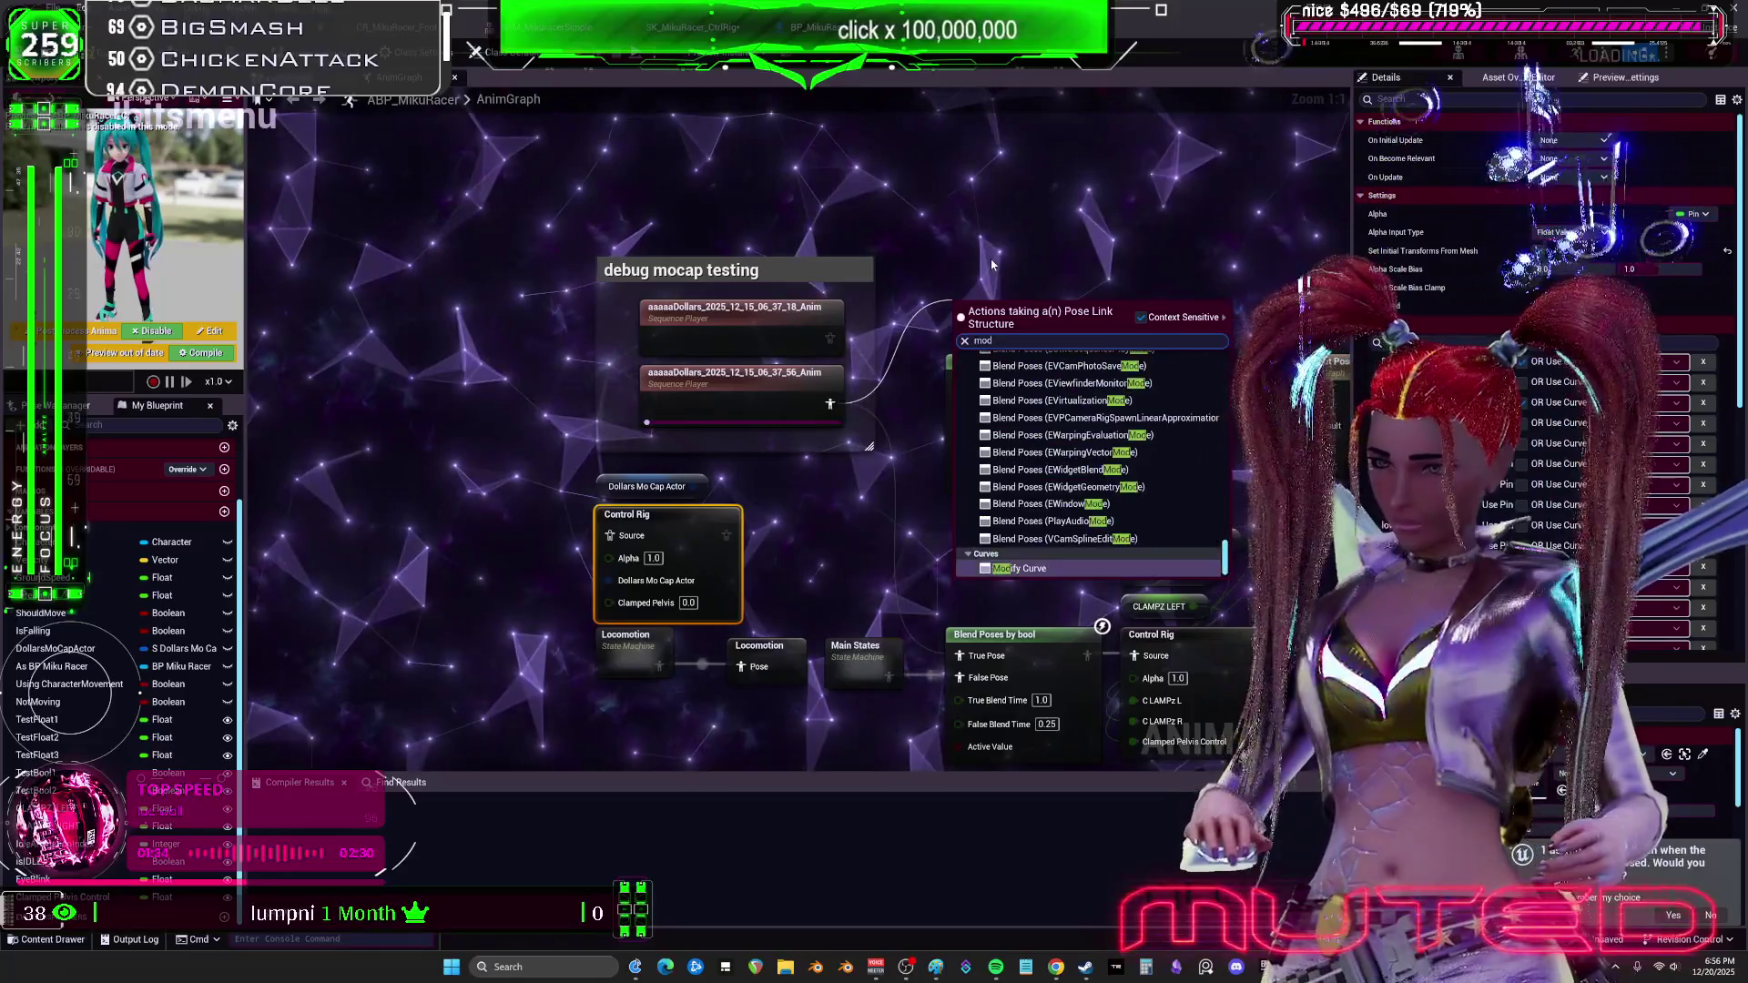
{"action": "type", "text": "if"}
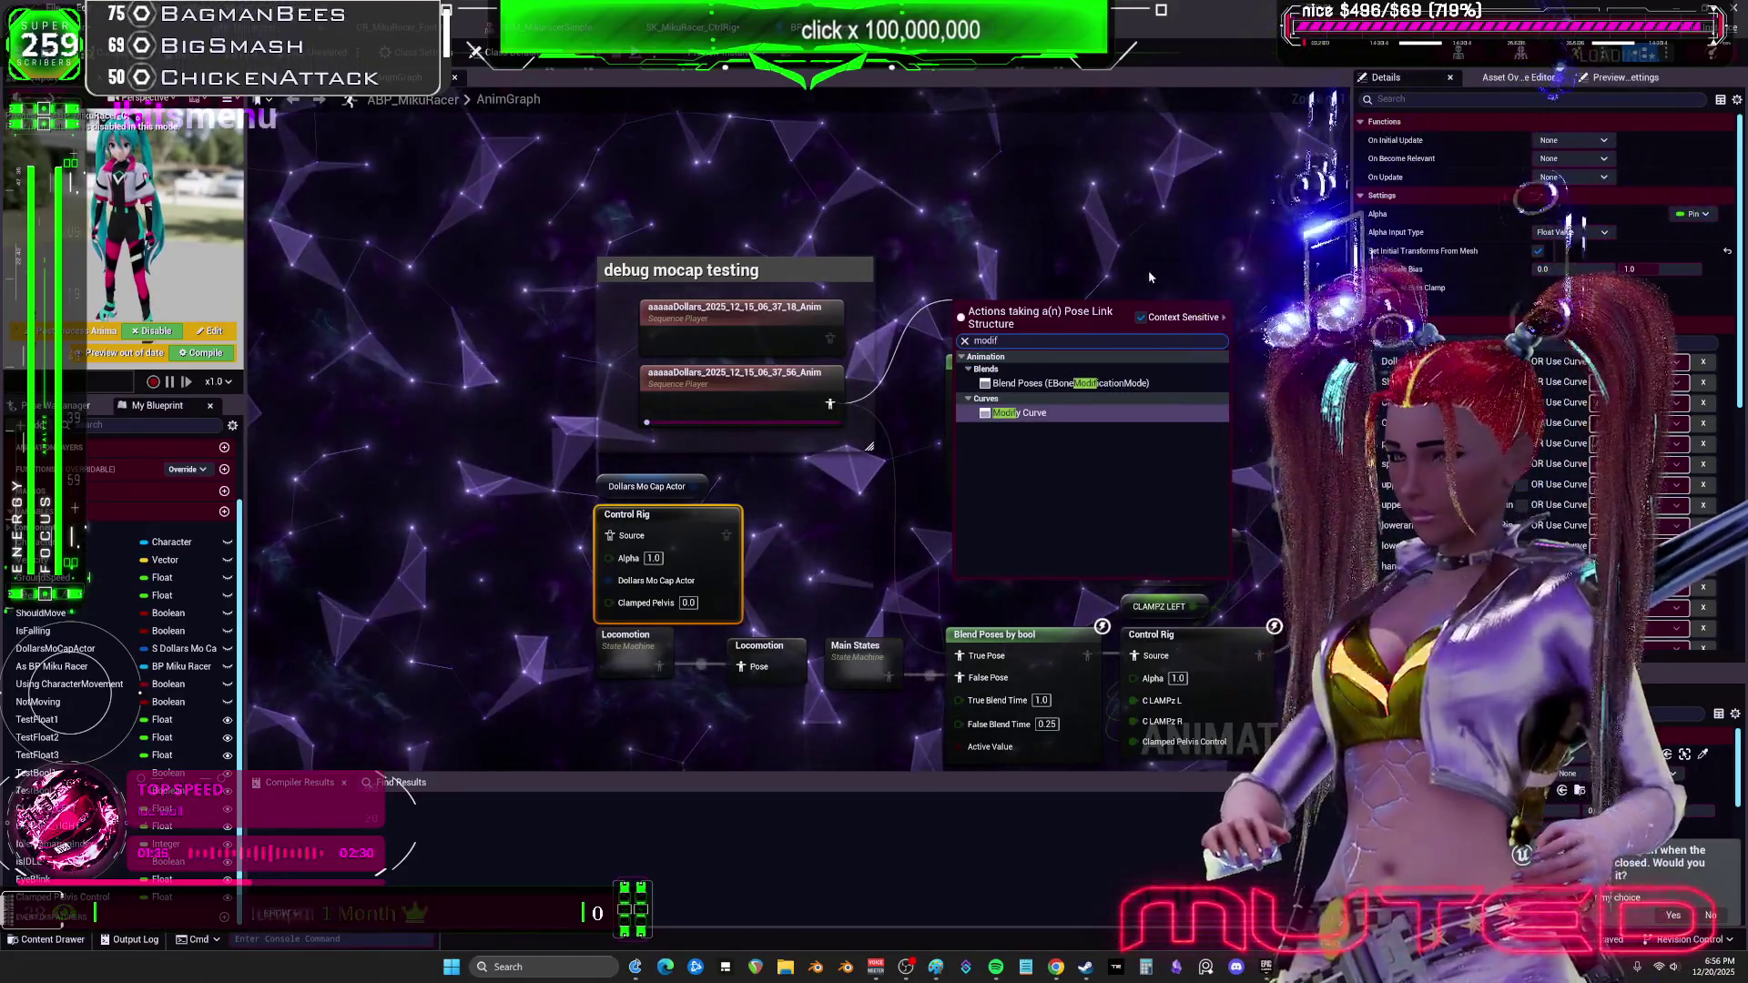
{"action": "type", "text": "y bon"}
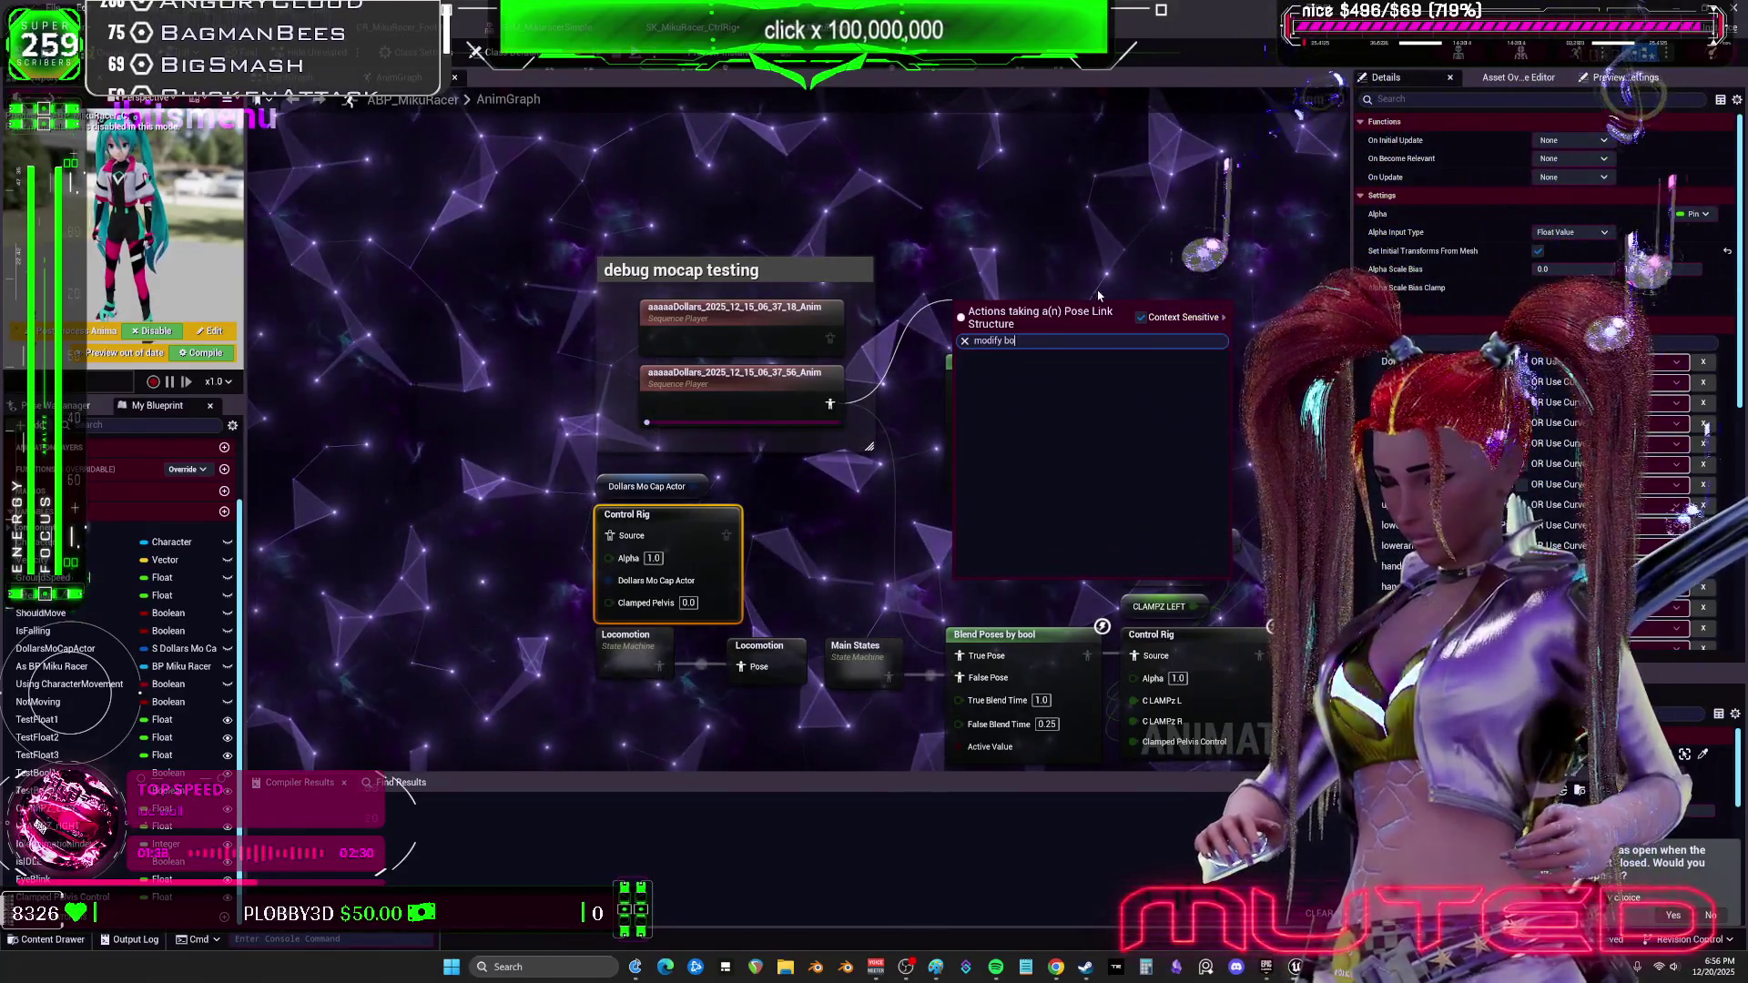
{"action": "left_click", "coordinate": [1140, 317]}
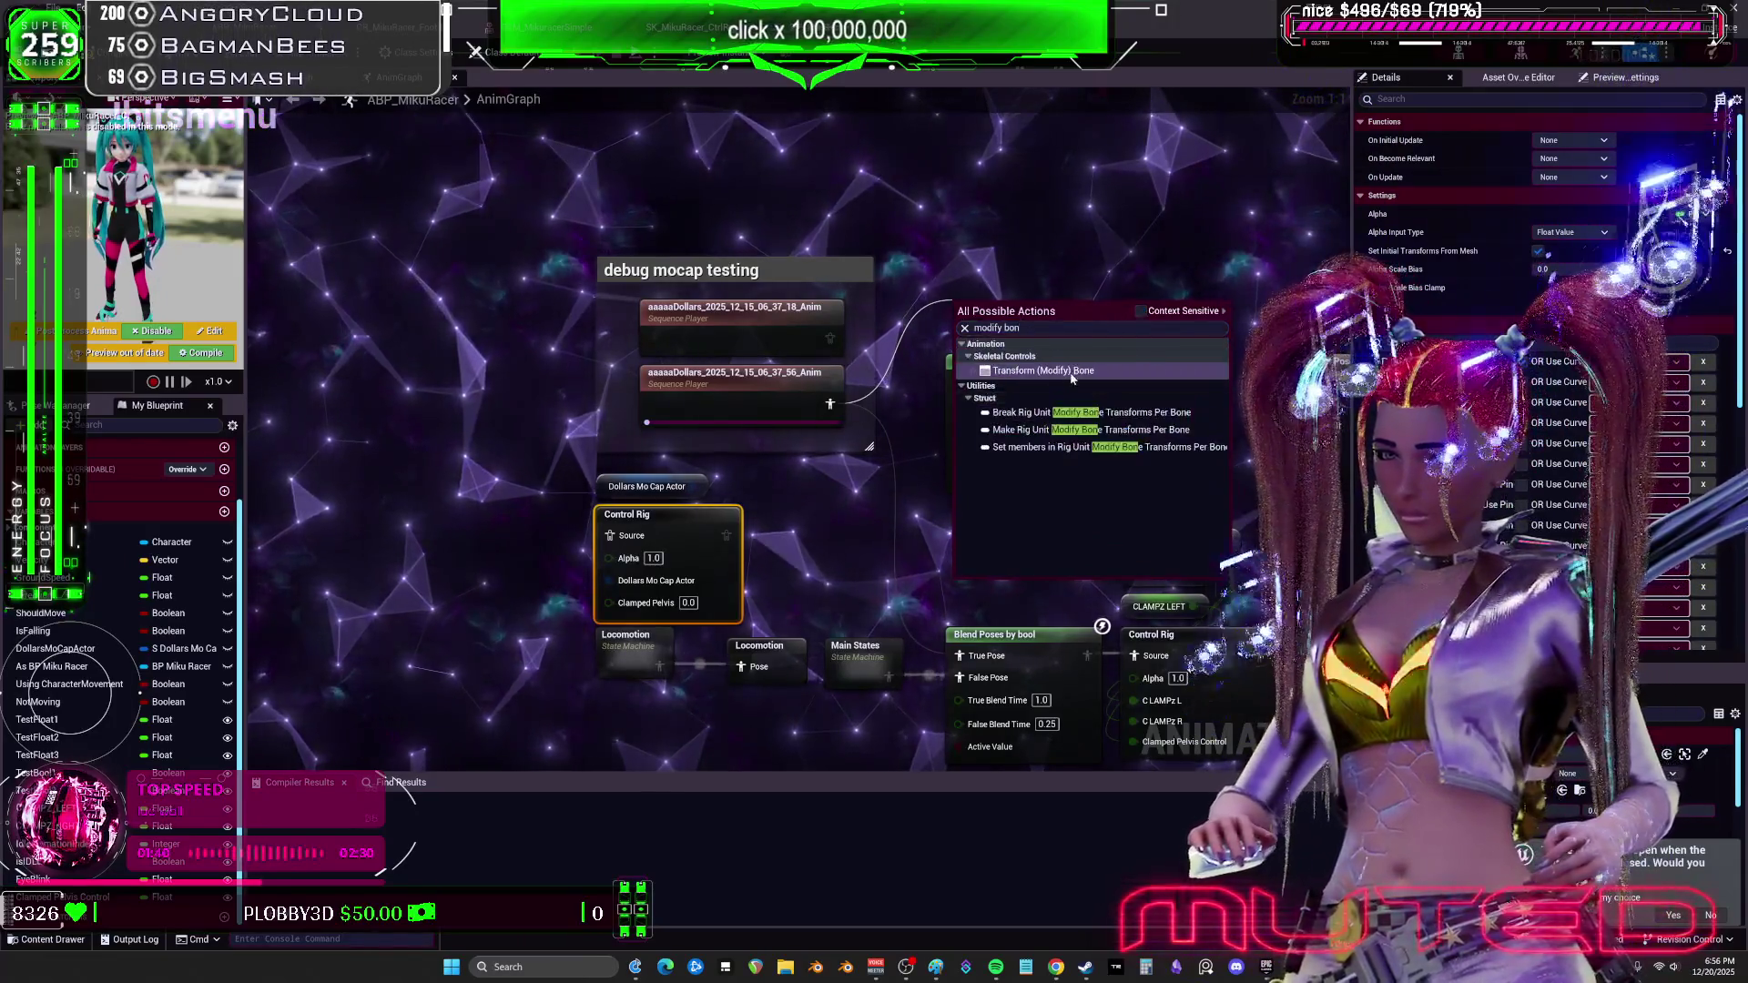
{"action": "left_click", "coordinate": [1043, 371]}
Shift the debug mocap group, Blend Poses by bool and Local To Component to fit the new node in the chain.
{"action": "mouse_move", "coordinate": [817, 197]}
{"action": "left_mouse_down"}
{"action": "mouse_move", "coordinate": [780, 432]}
{"action": "mouse_move", "coordinate": [520, 431]}
{"action": "left_mouse_up"}
{"action": "left_click_drag", "start_coordinate": [919, 346], "coordinate": [821, 313]}
{"action": "mouse_move", "coordinate": [1082, 313]}
{"action": "left_mouse_down"}
{"action": "mouse_move", "coordinate": [925, 242]}
{"action": "mouse_move", "coordinate": [918, 194]}
{"action": "left_mouse_up"}
{"action": "left_click_drag", "start_coordinate": [1109, 405], "coordinate": [1186, 372]}
{"action": "left_click_drag", "start_coordinate": [820, 314], "coordinate": [766, 292]}
{"action": "left_click_drag", "start_coordinate": [958, 207], "coordinate": [966, 292]}
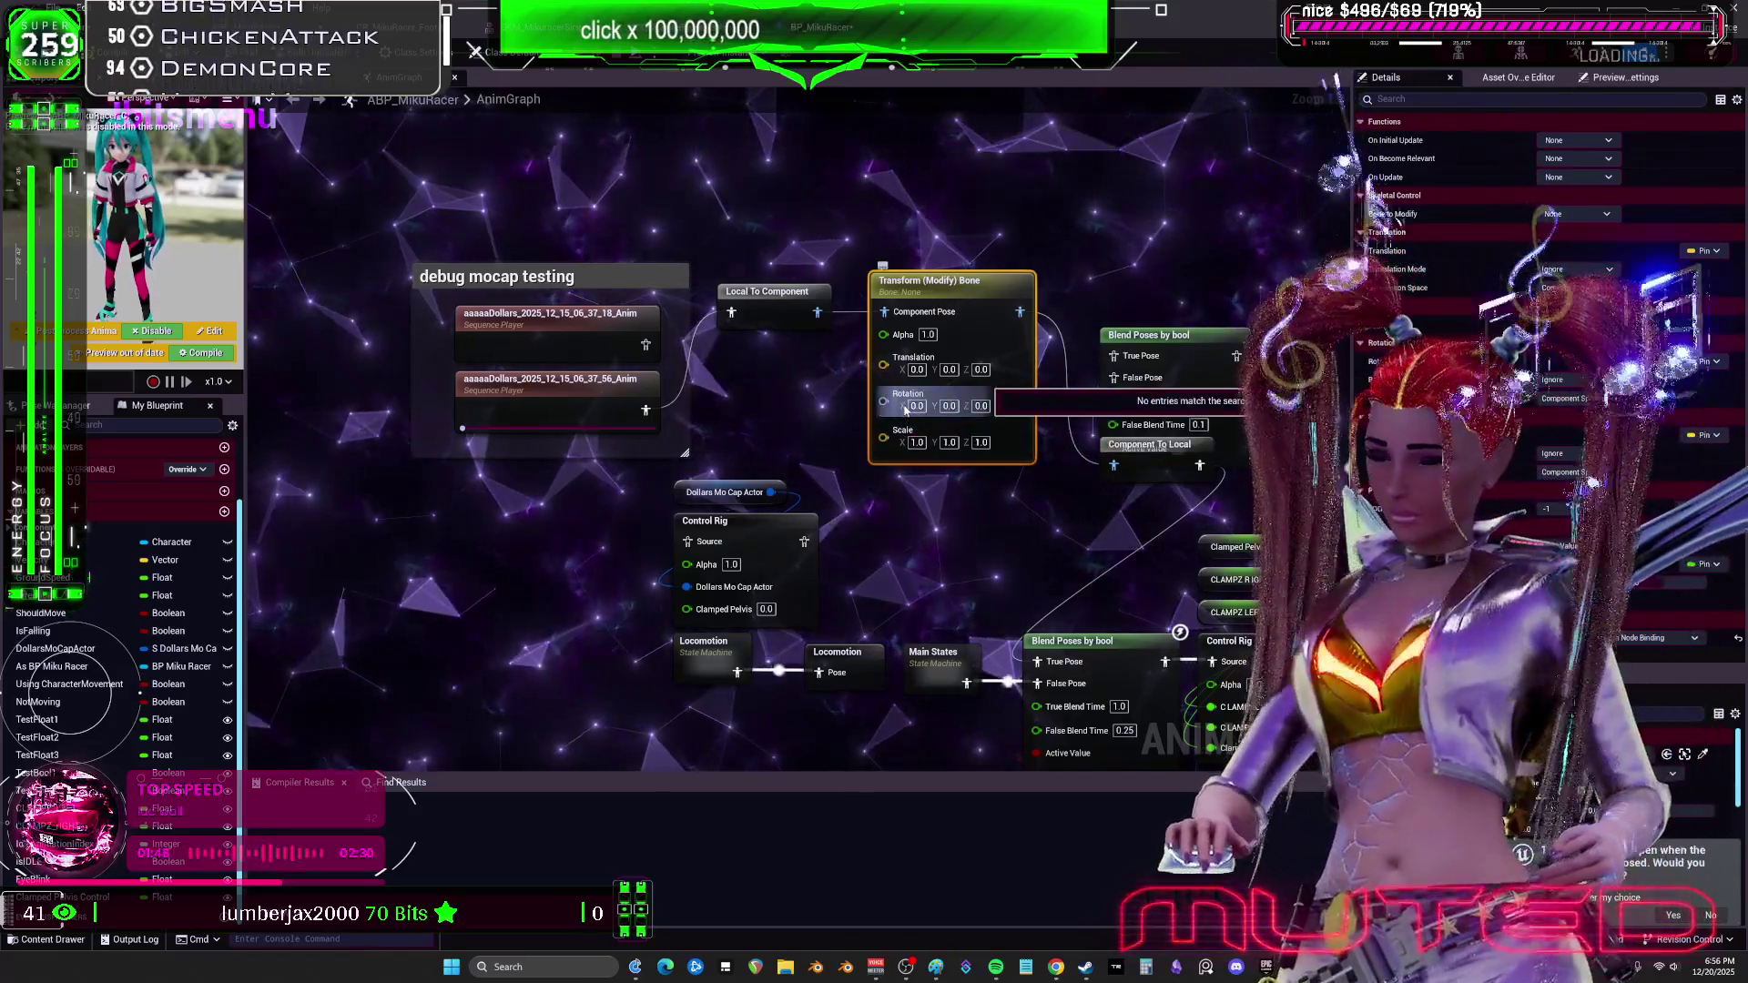
Split the Translation pin and connect a Clamped Pelvis Control getter to Translation Z.
{"action": "right_click", "coordinate": [923, 414]}
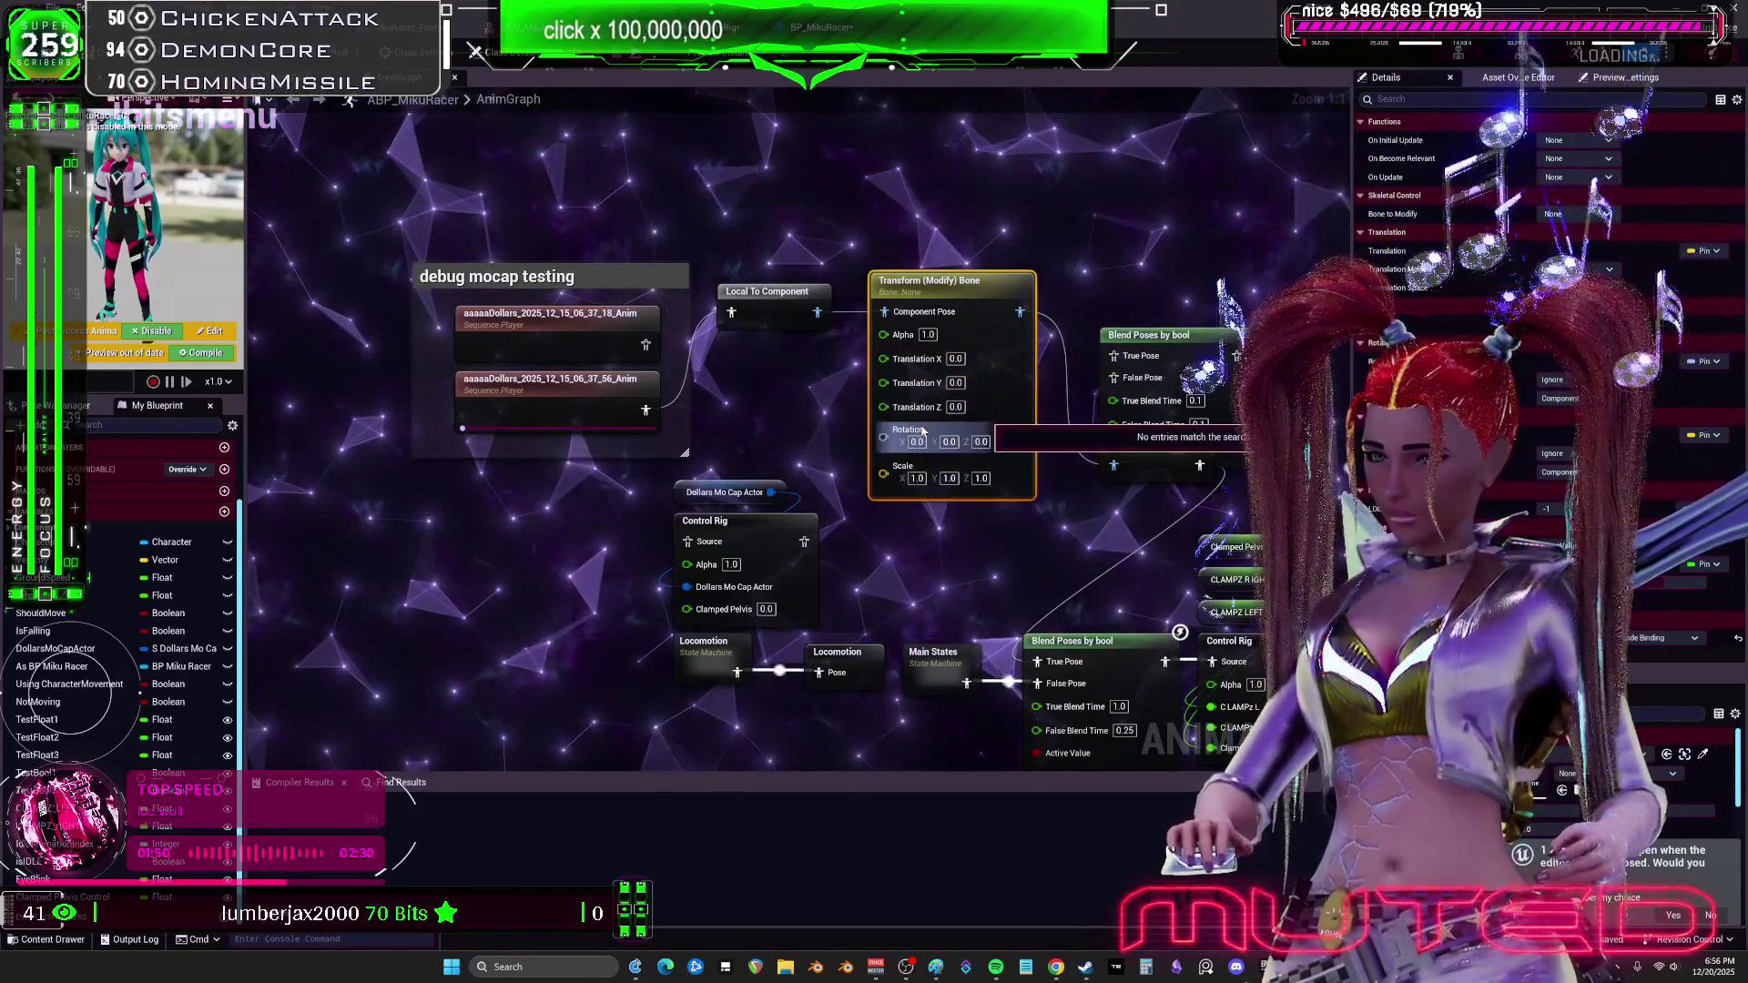
{"action": "left_click", "coordinate": [931, 426]}
{"action": "mouse_move", "coordinate": [55, 896]}
{"action": "left_mouse_down"}
{"action": "mouse_move", "coordinate": [273, 692]}
{"action": "mouse_move", "coordinate": [508, 546]}
{"action": "mouse_move", "coordinate": [692, 619]}
{"action": "mouse_move", "coordinate": [547, 520]}
{"action": "mouse_move", "coordinate": [687, 607]}
{"action": "left_mouse_up"}
{"action": "left_click", "coordinate": [508, 547]}
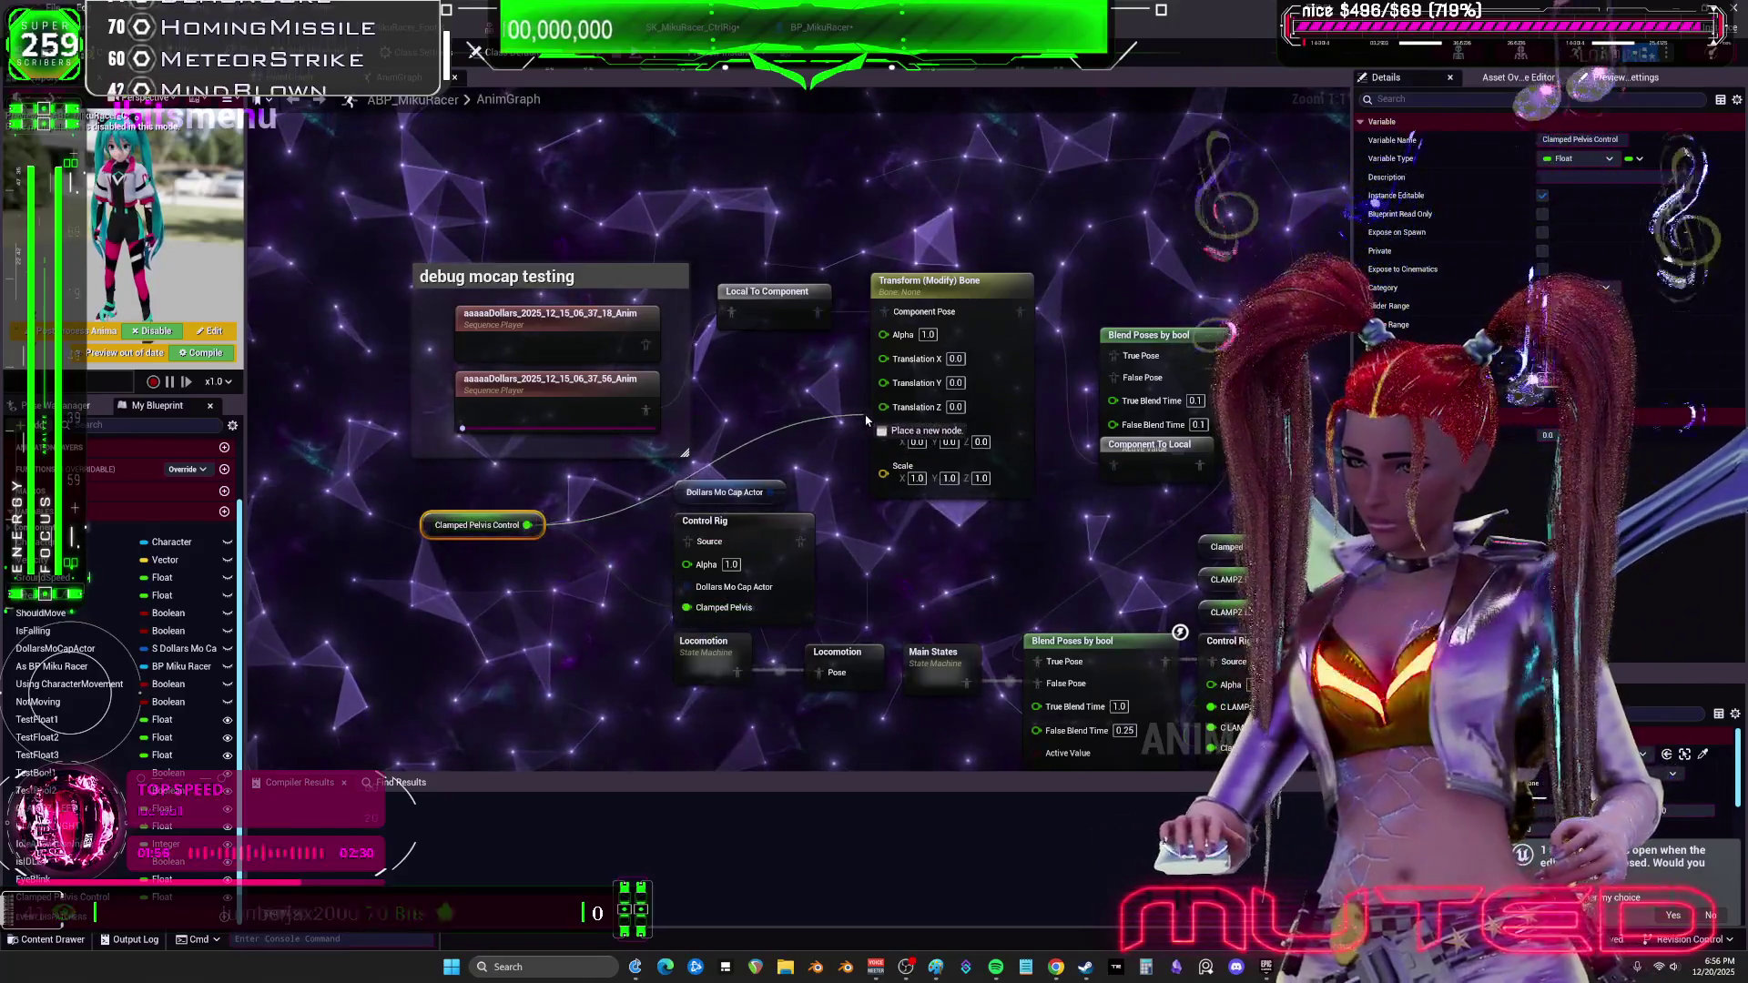
{"action": "left_click_drag", "start_coordinate": [527, 524], "coordinate": [883, 405]}
Set the bone node's Translation Mode to Add to Existing and Translation Space to World Space.
{"action": "left_click", "coordinate": [928, 280]}
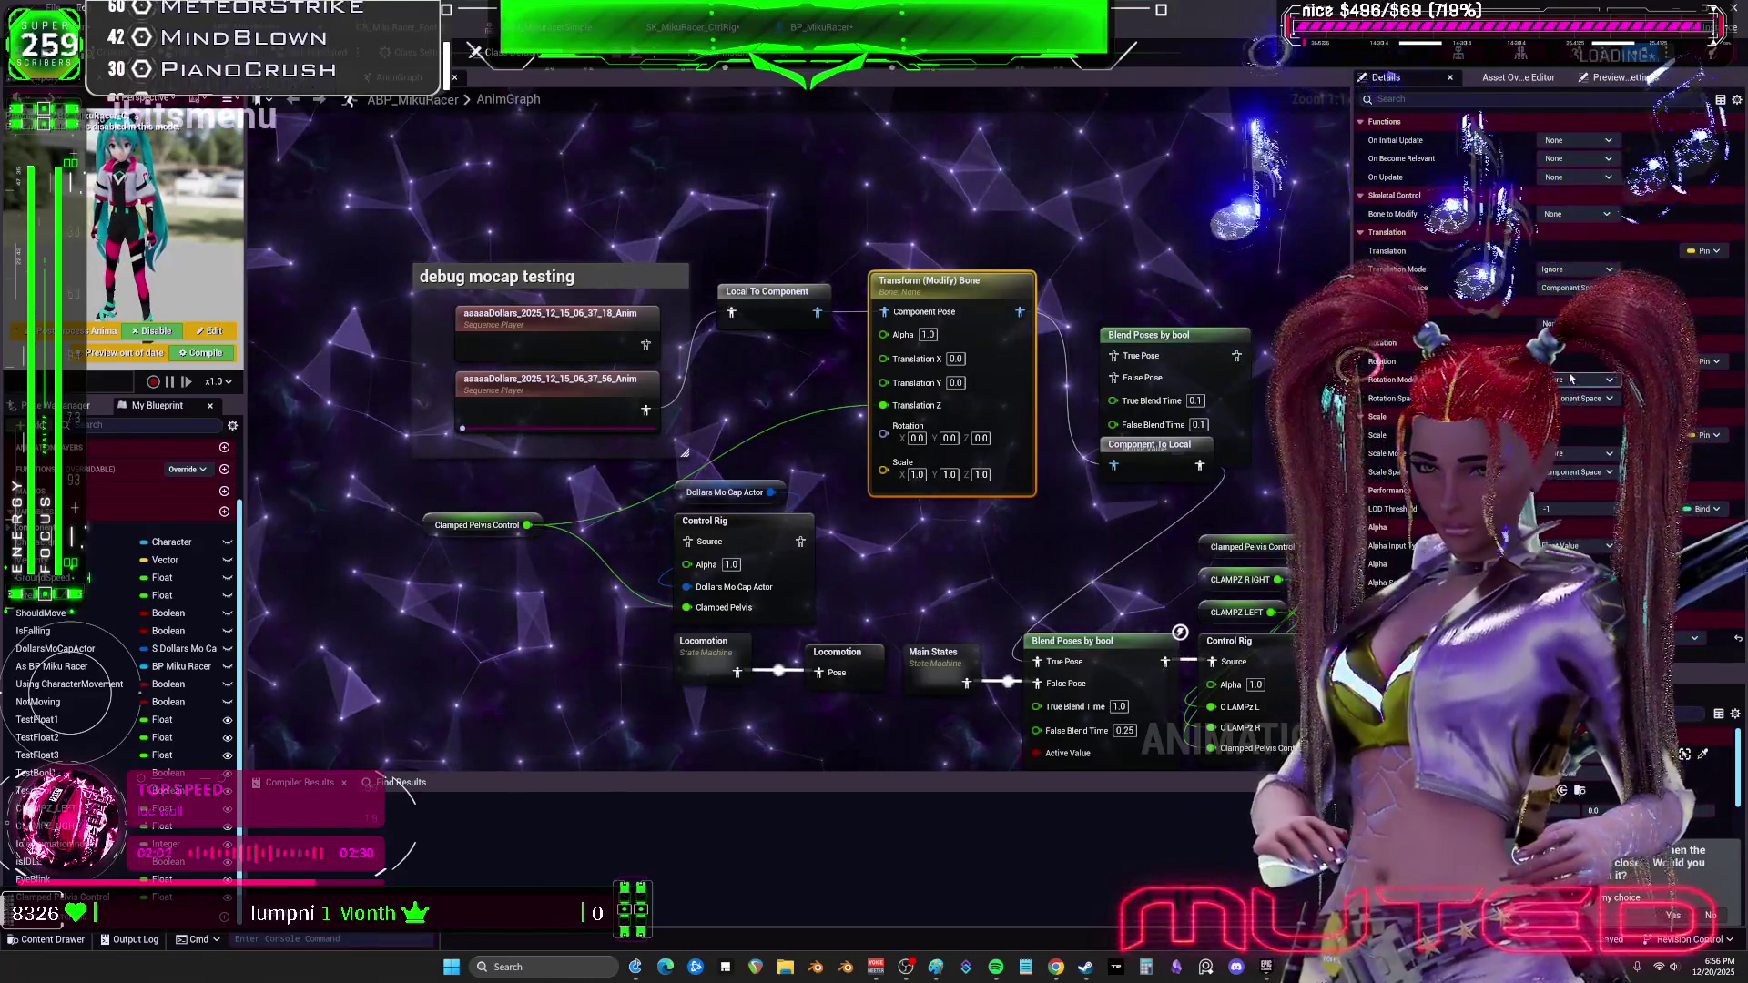
{"action": "left_click", "coordinate": [1576, 269]}
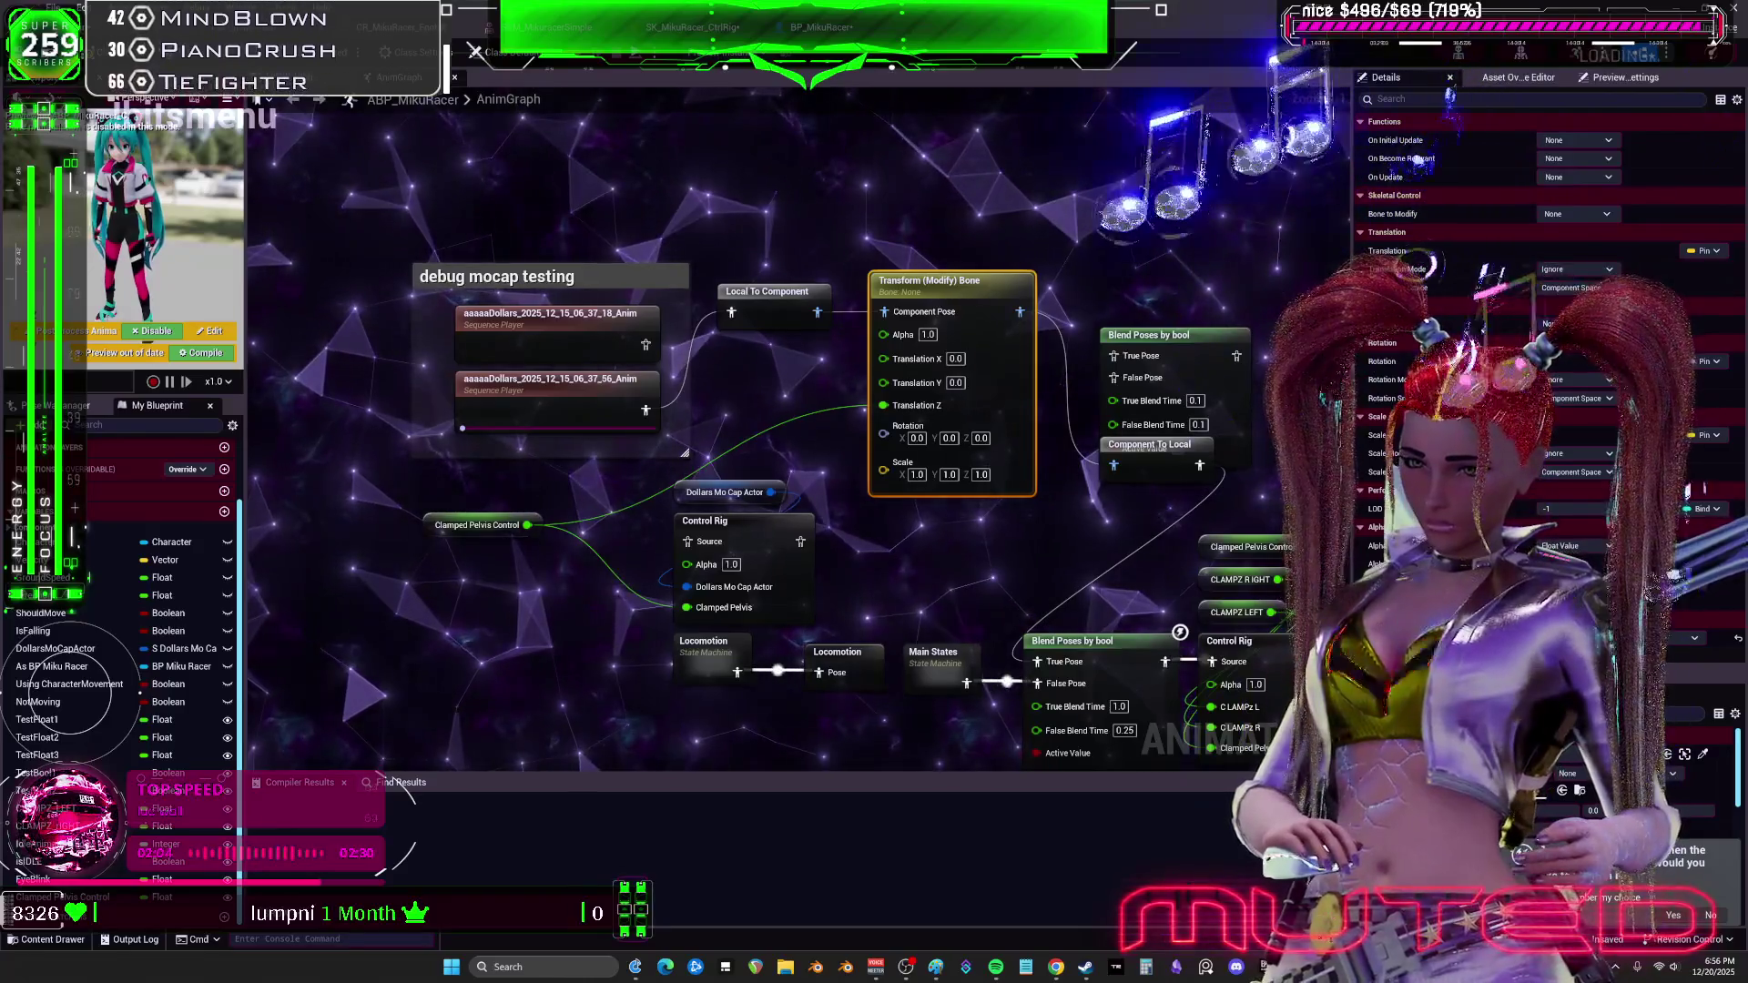
{"action": "left_click", "coordinate": [1561, 309]}
{"action": "left_click", "coordinate": [1576, 288]}
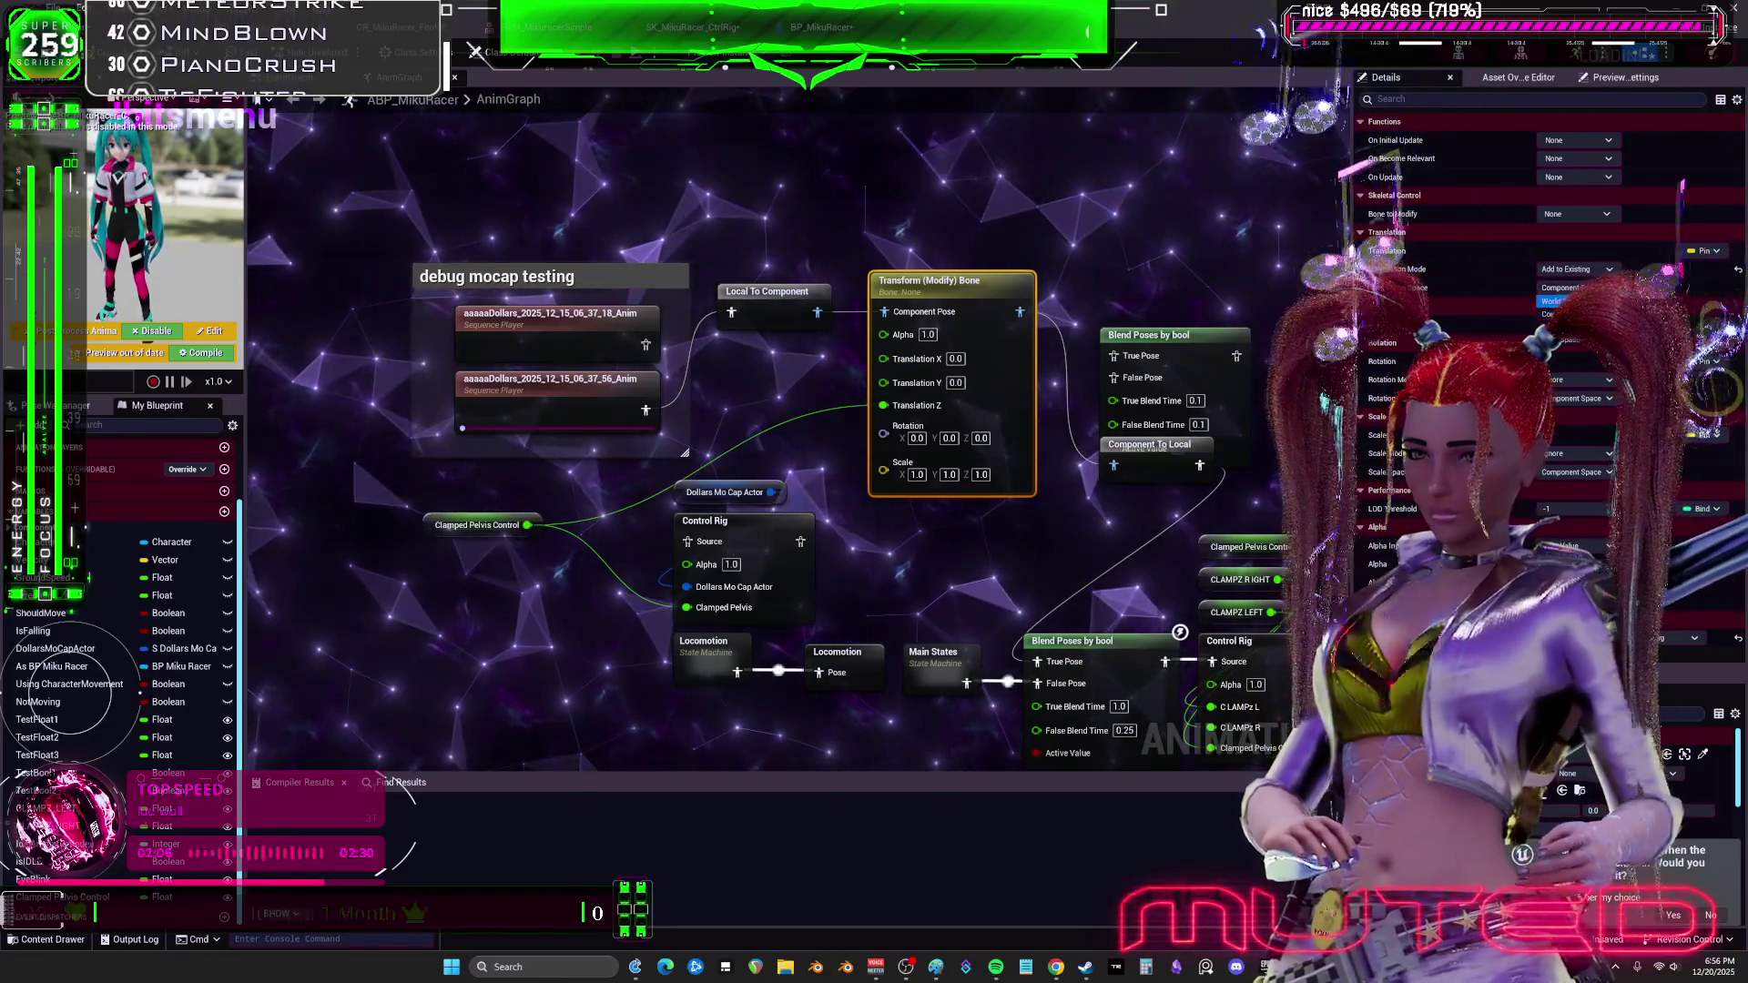
{"action": "left_click", "coordinate": [1558, 302]}
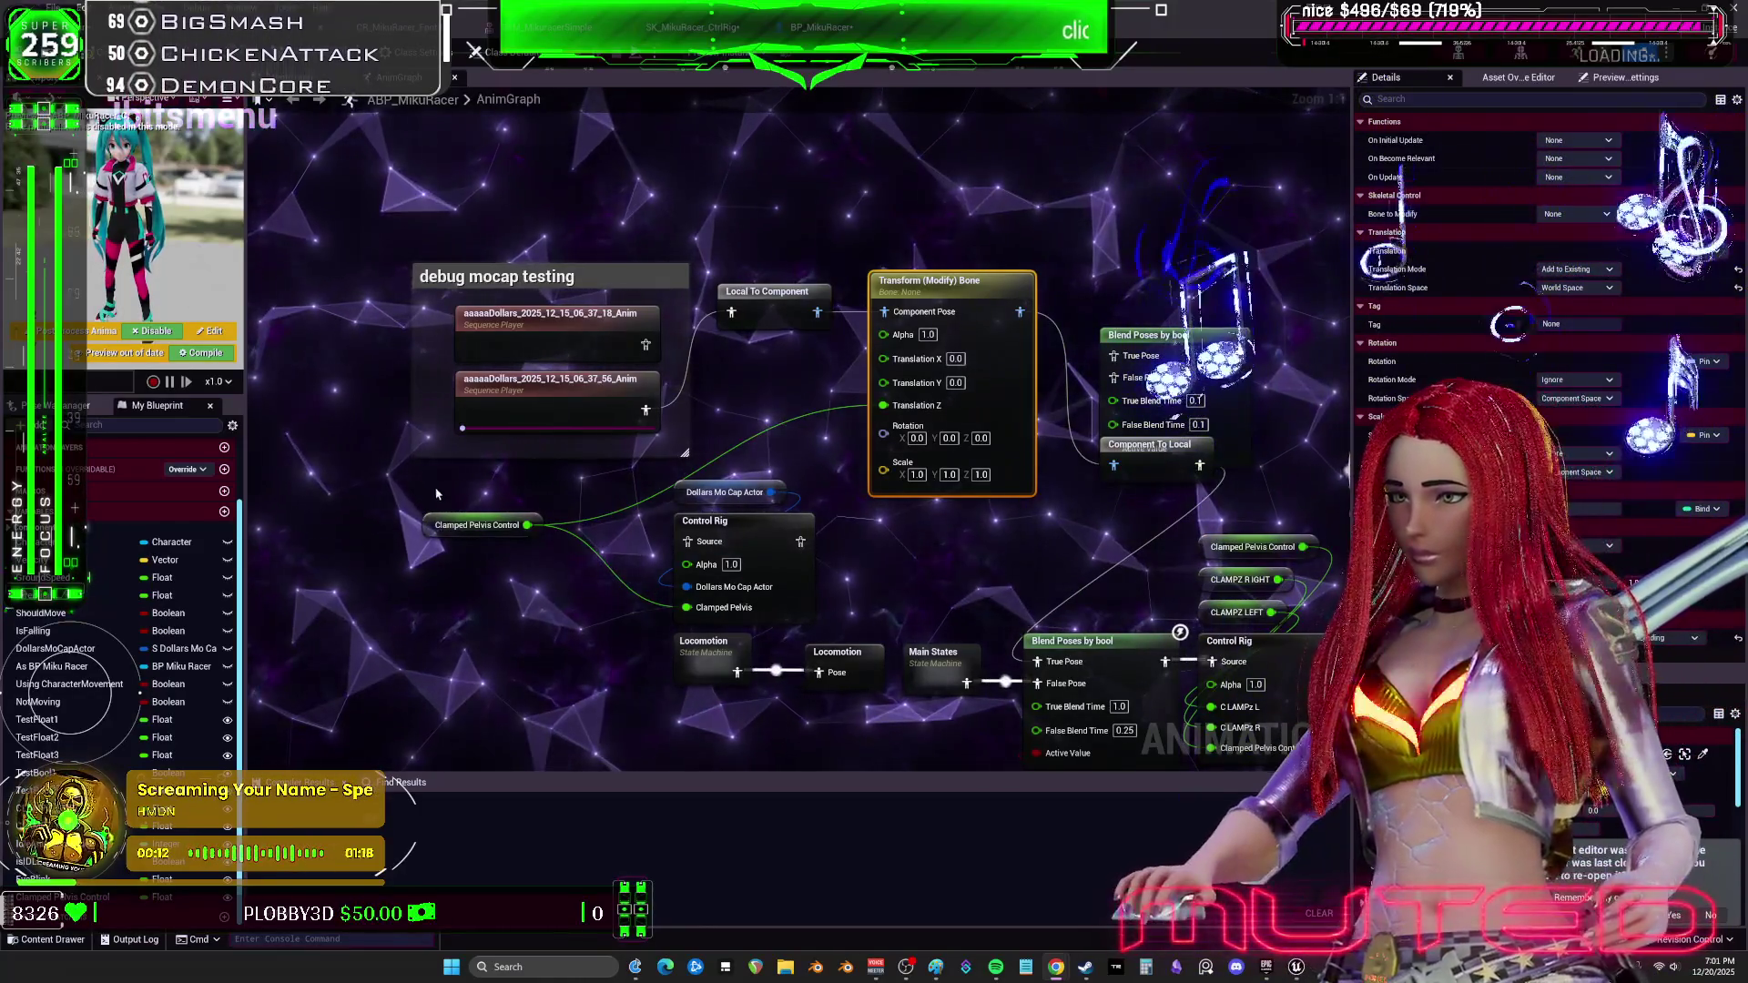
Move the Clamped Pelvis Control getter lower and review Transform (Modify) Bone's details.
{"action": "mouse_move", "coordinate": [431, 531]}
{"action": "left_mouse_down"}
{"action": "mouse_move", "coordinate": [481, 607]}
{"action": "mouse_move", "coordinate": [453, 507]}
{"action": "mouse_move", "coordinate": [486, 486]}
{"action": "left_mouse_up"}
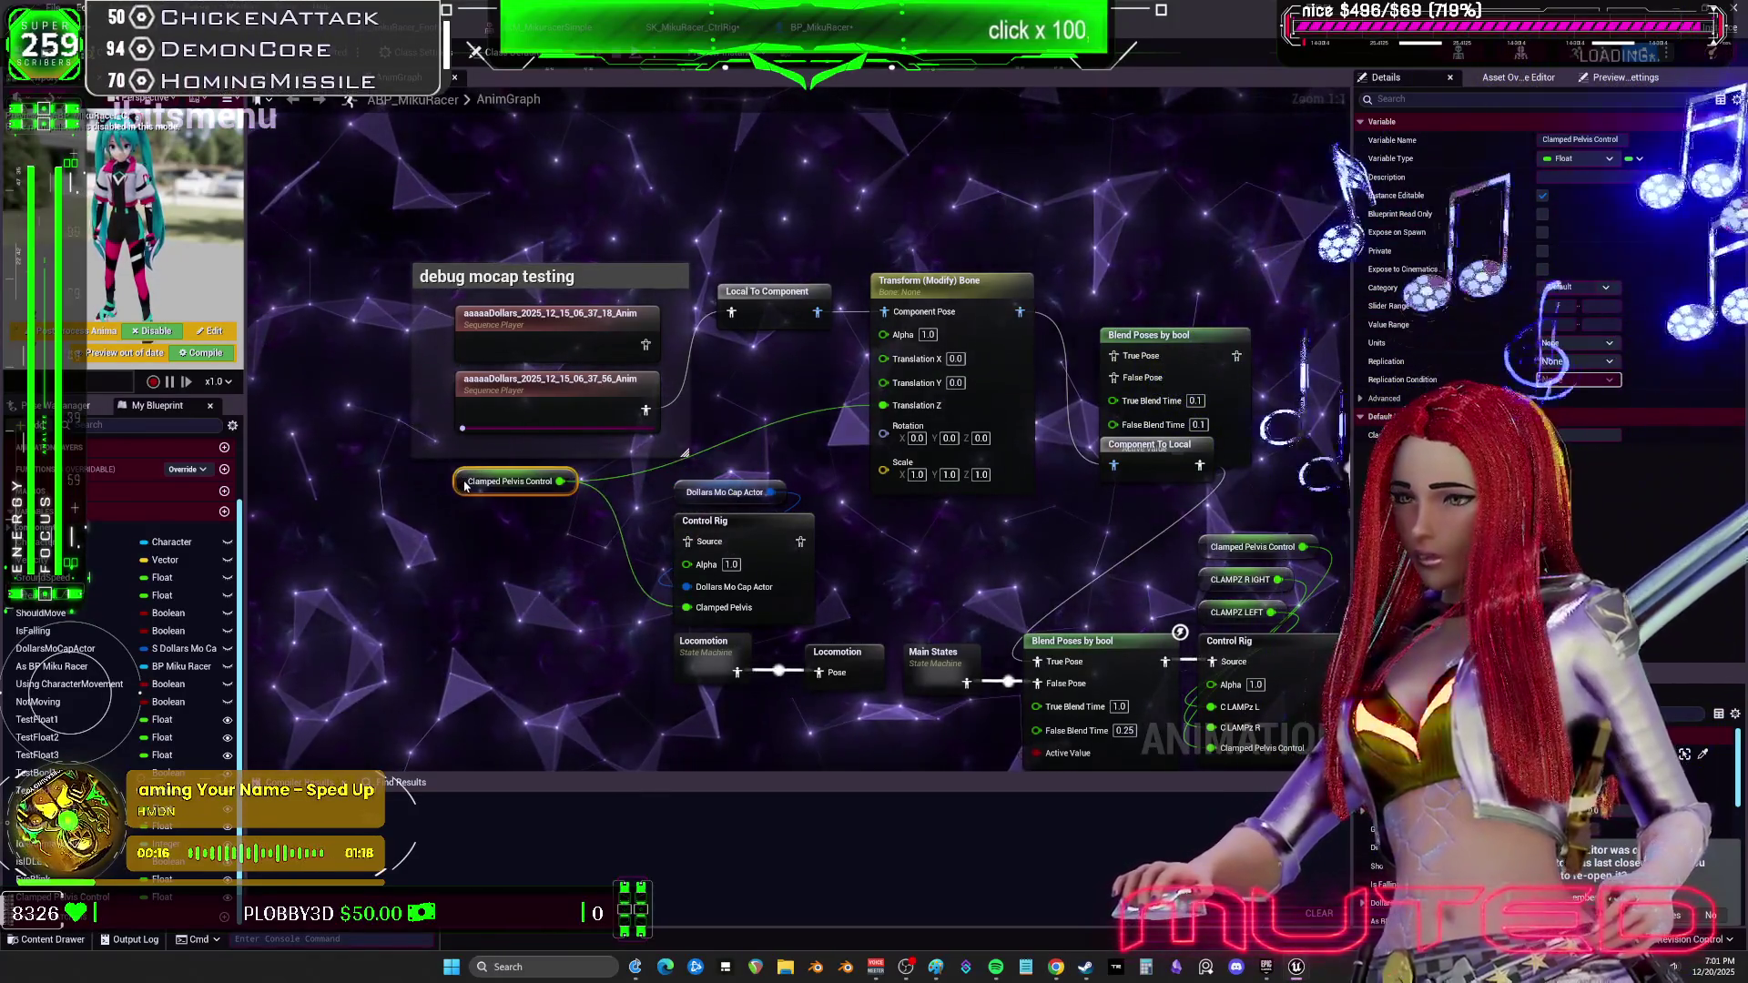
{"action": "left_click", "coordinate": [933, 291]}
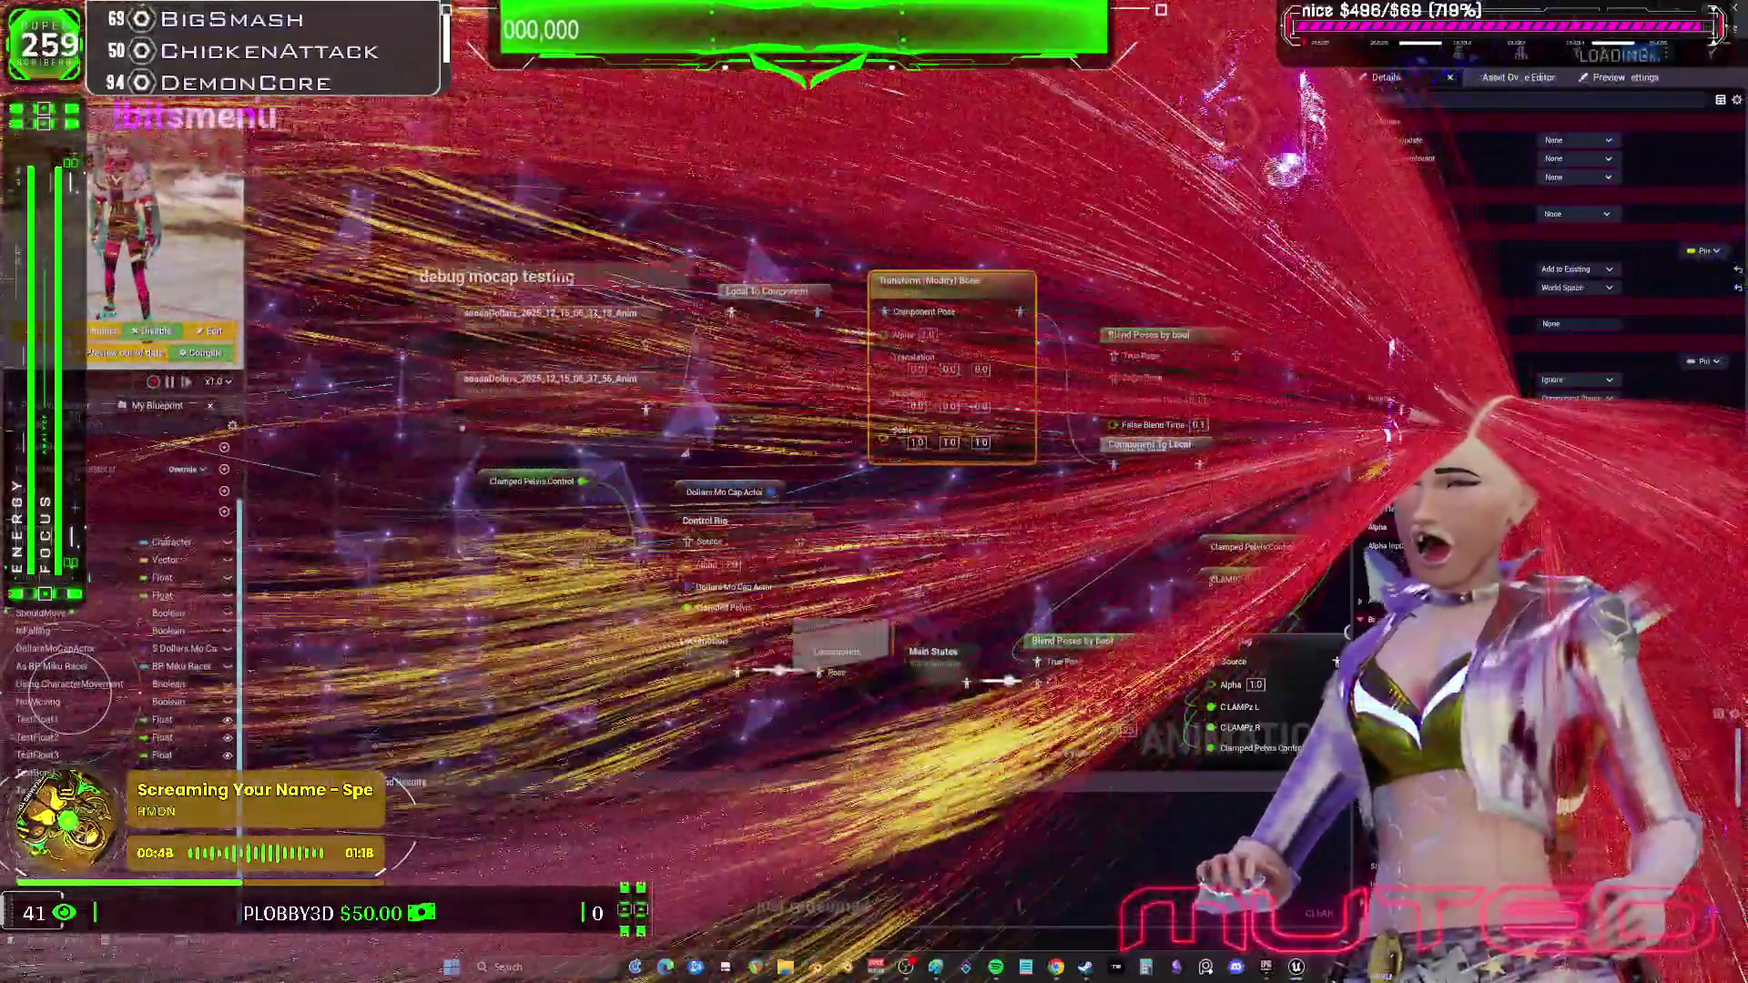
{"action": "scroll", "coordinate": [665, 301], "scroll_direction": "down", "scroll_amount": 3}
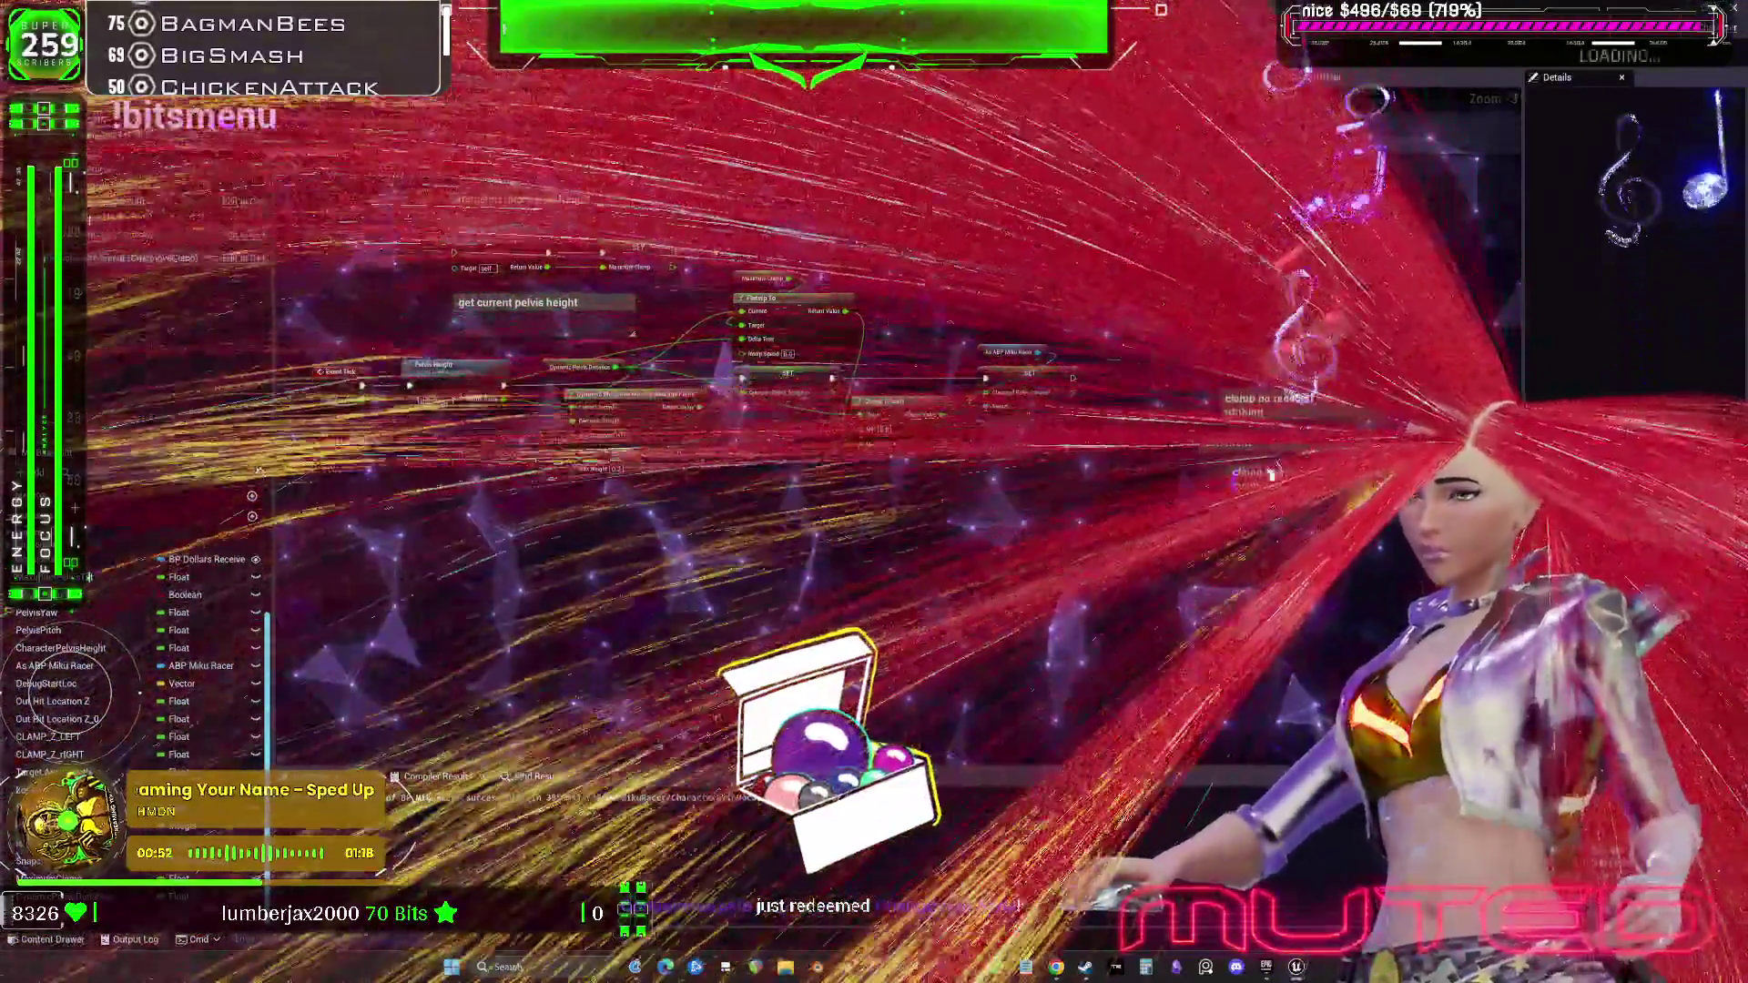
Add a Mesh getter, pull a Get Socket Transform node from it, then return to the AnimGraph.
{"action": "left_click", "coordinate": [105, 201]}
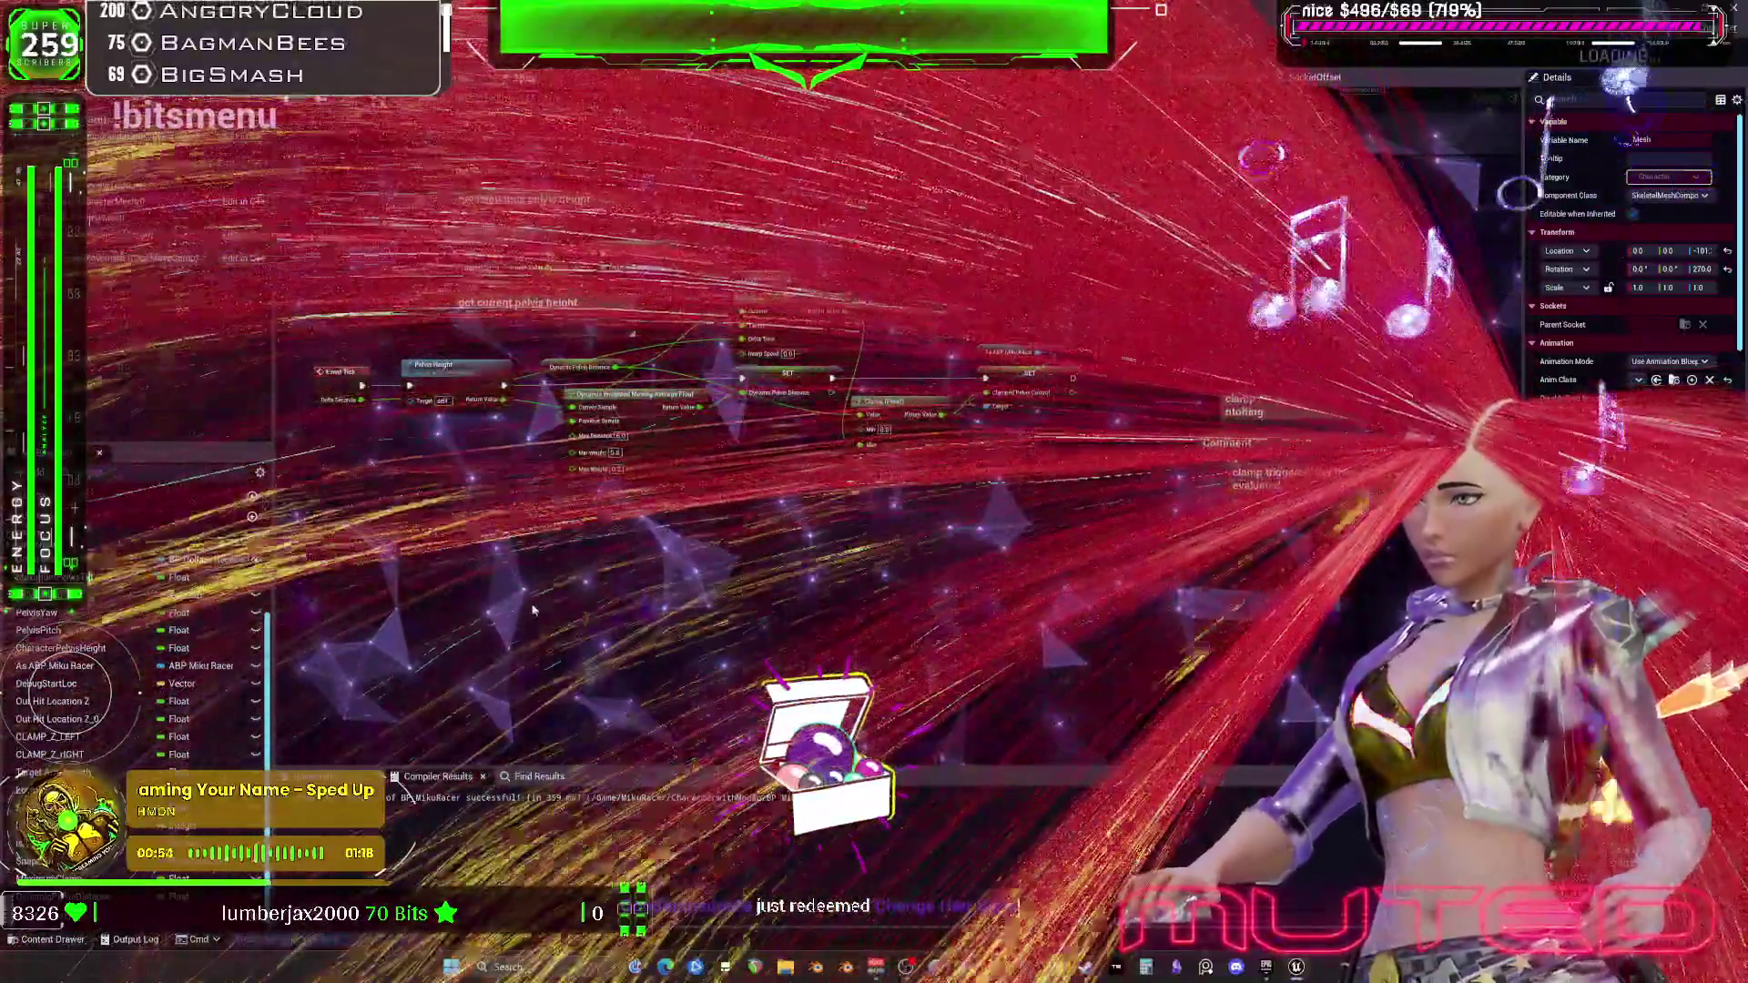
{"action": "left_click_drag", "start_coordinate": [105, 201], "coordinate": [535, 619]}
{"action": "scroll", "coordinate": [596, 618], "scroll_direction": "down", "scroll_amount": 1}
{"action": "scroll", "coordinate": [585, 690], "scroll_direction": "up", "scroll_amount": 2}
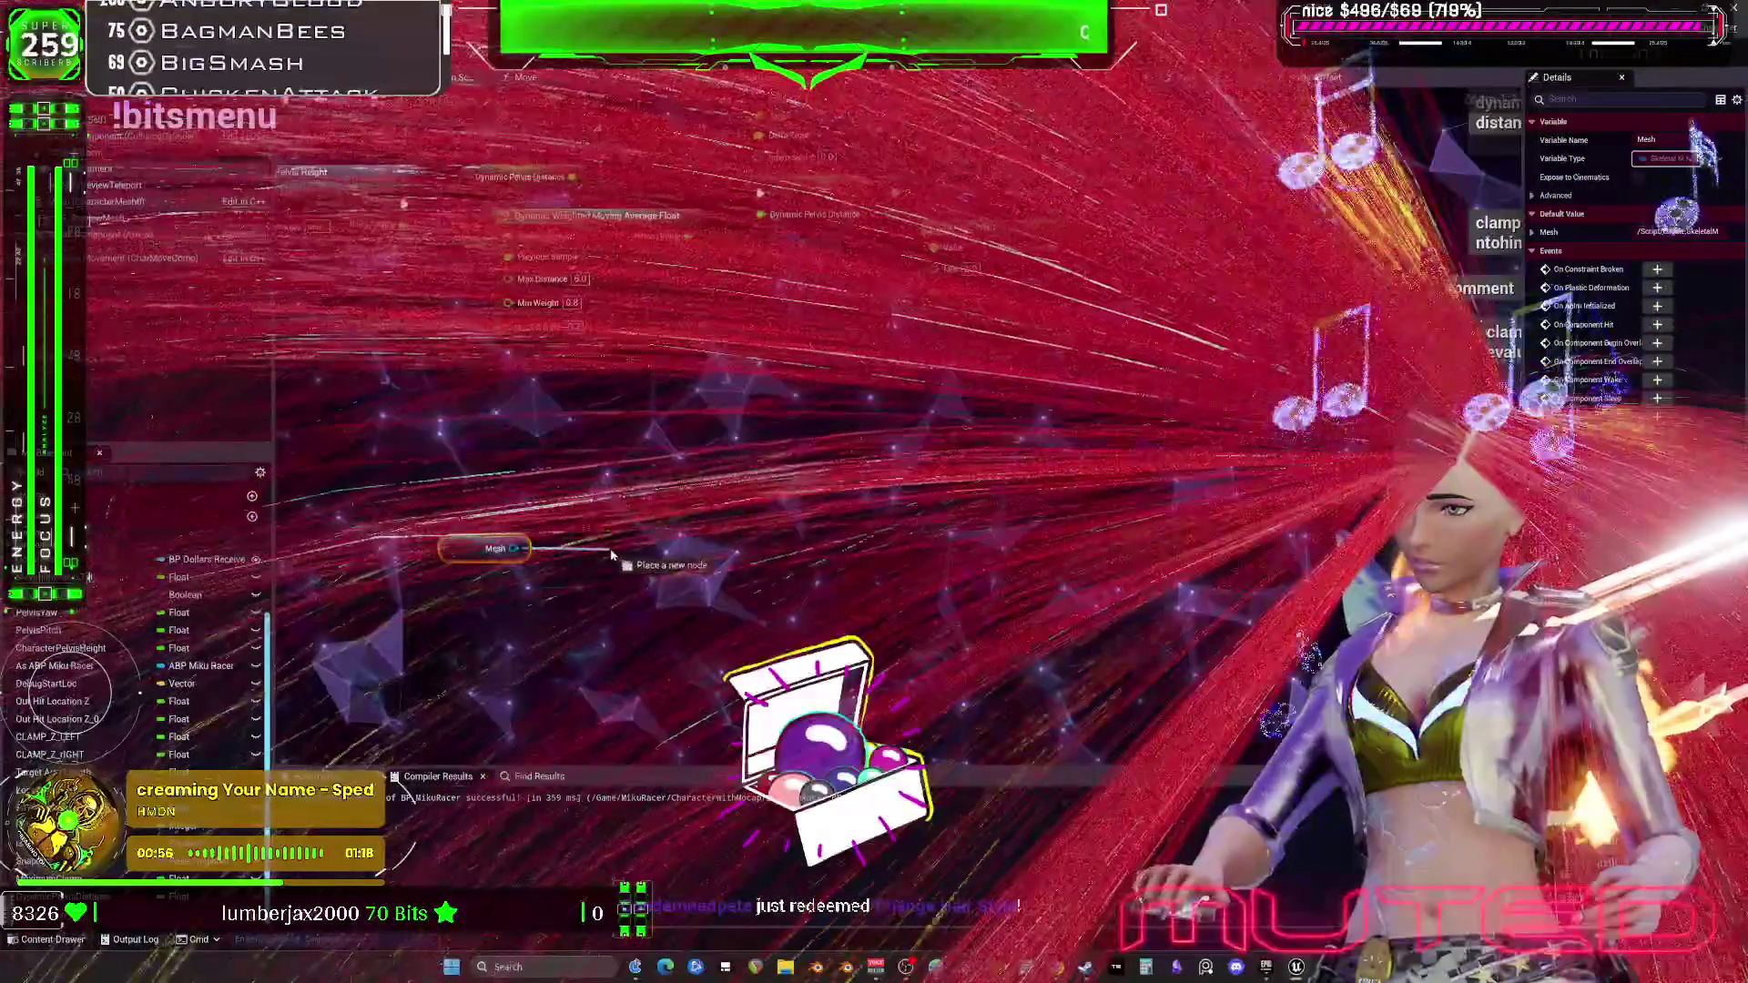
{"action": "left_click_drag", "start_coordinate": [526, 548], "coordinate": [615, 551]}
{"action": "type", "text": "get r"}
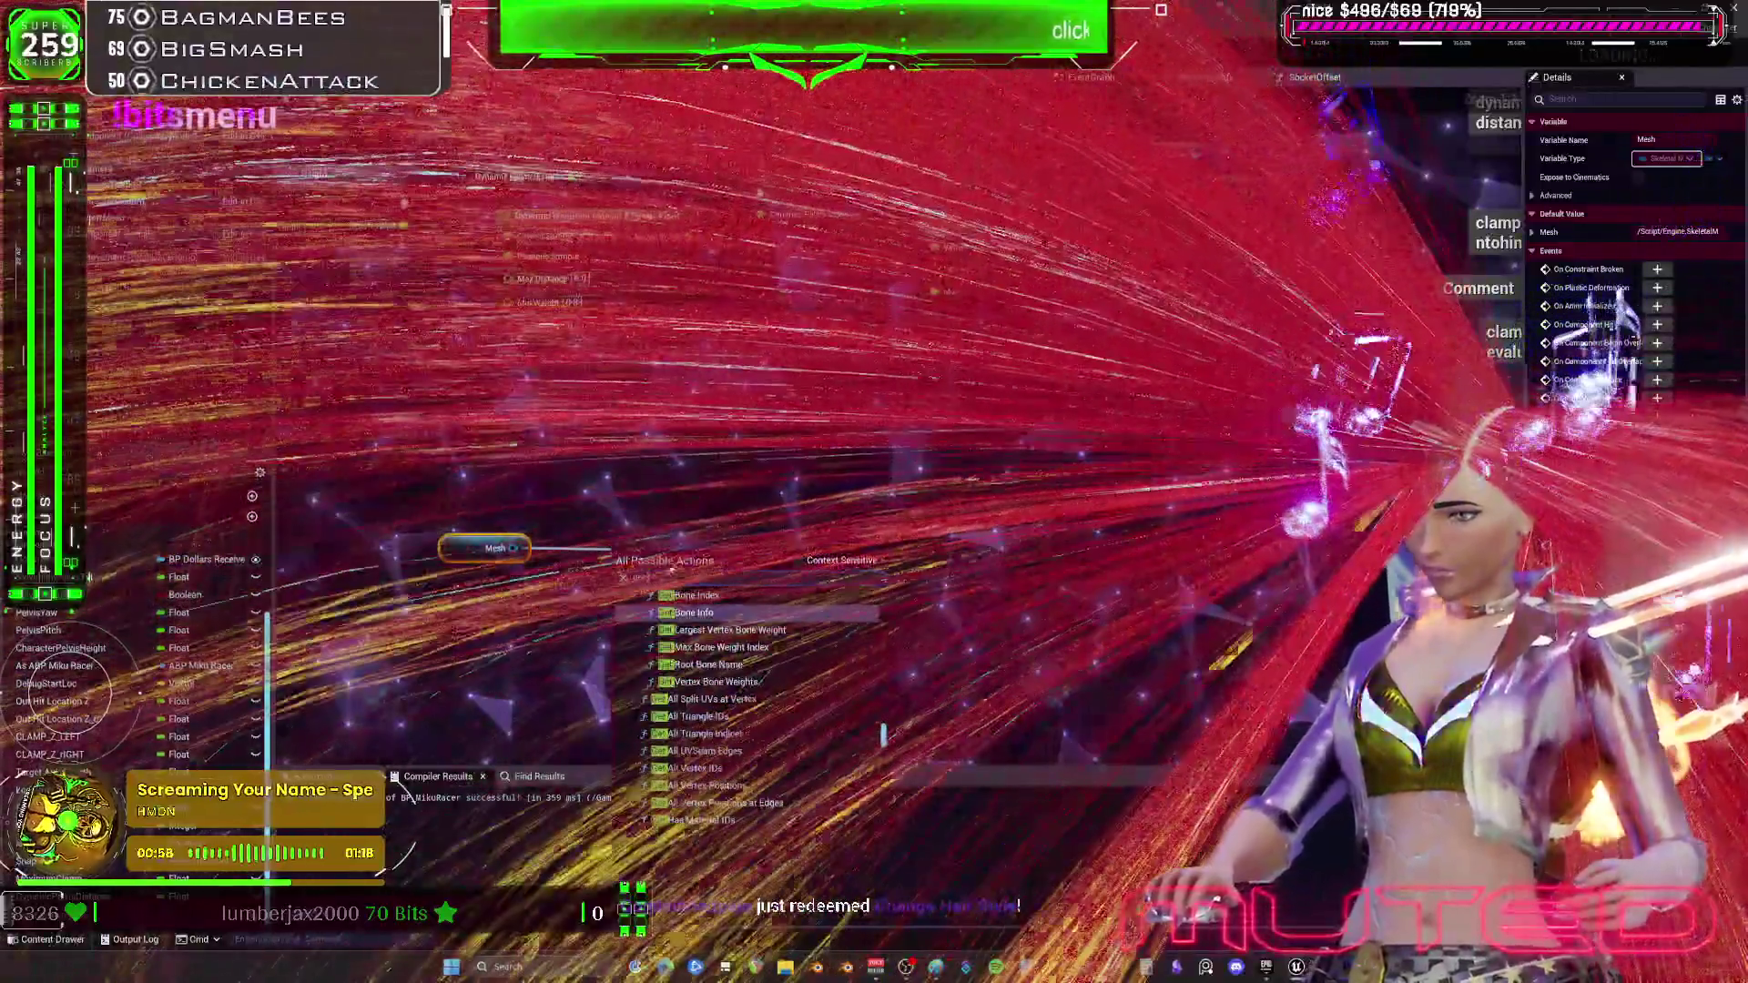
{"action": "key", "text": "BackSpace"}
{"action": "type", "text": "socket"}
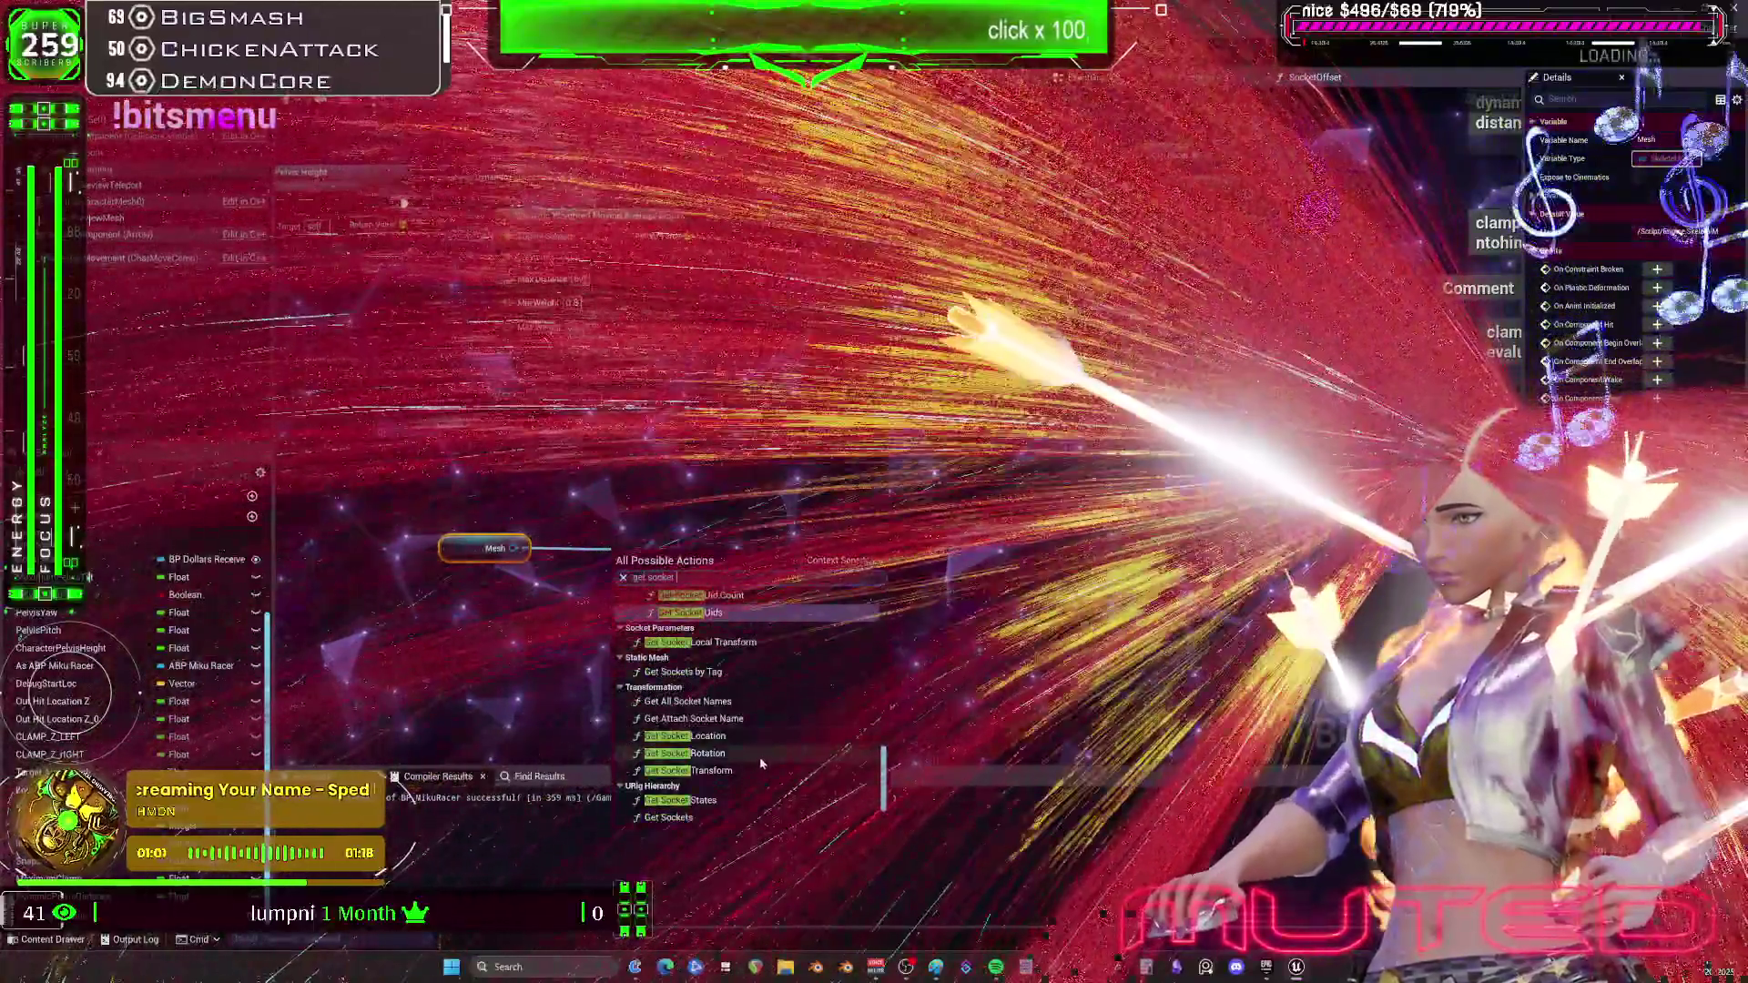
{"action": "left_click", "coordinate": [812, 617]}
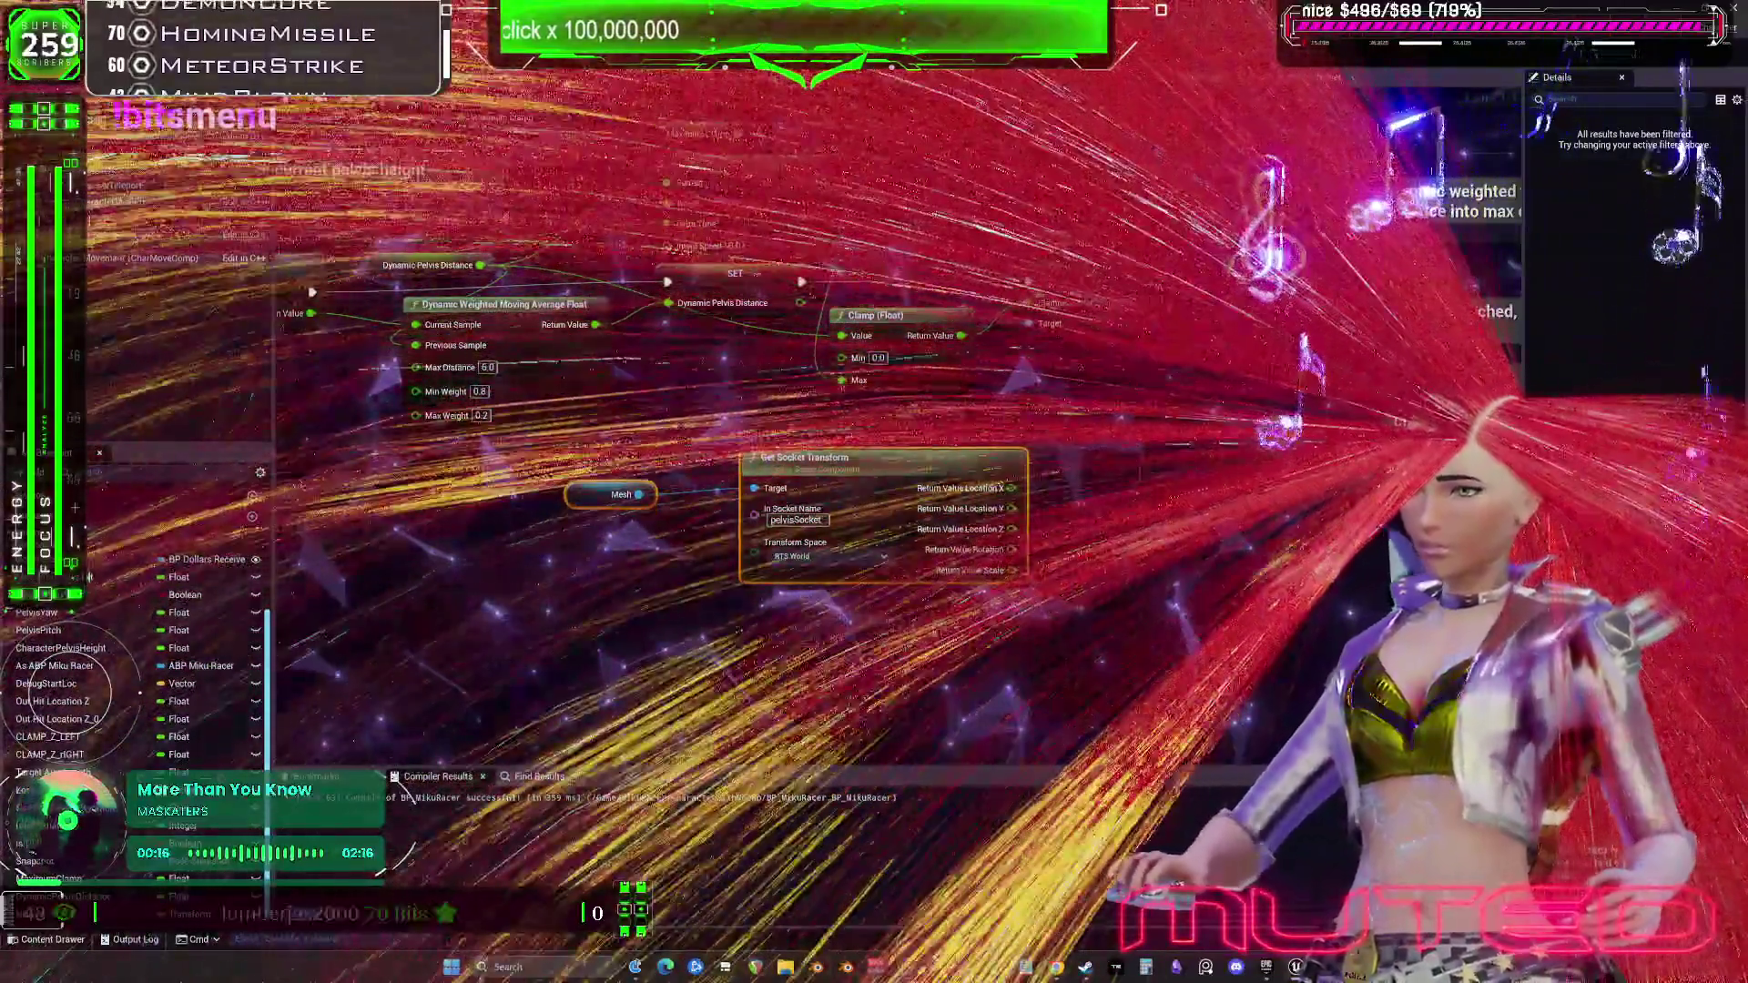
{"action": "key", "text": "ctrl+Tab"}
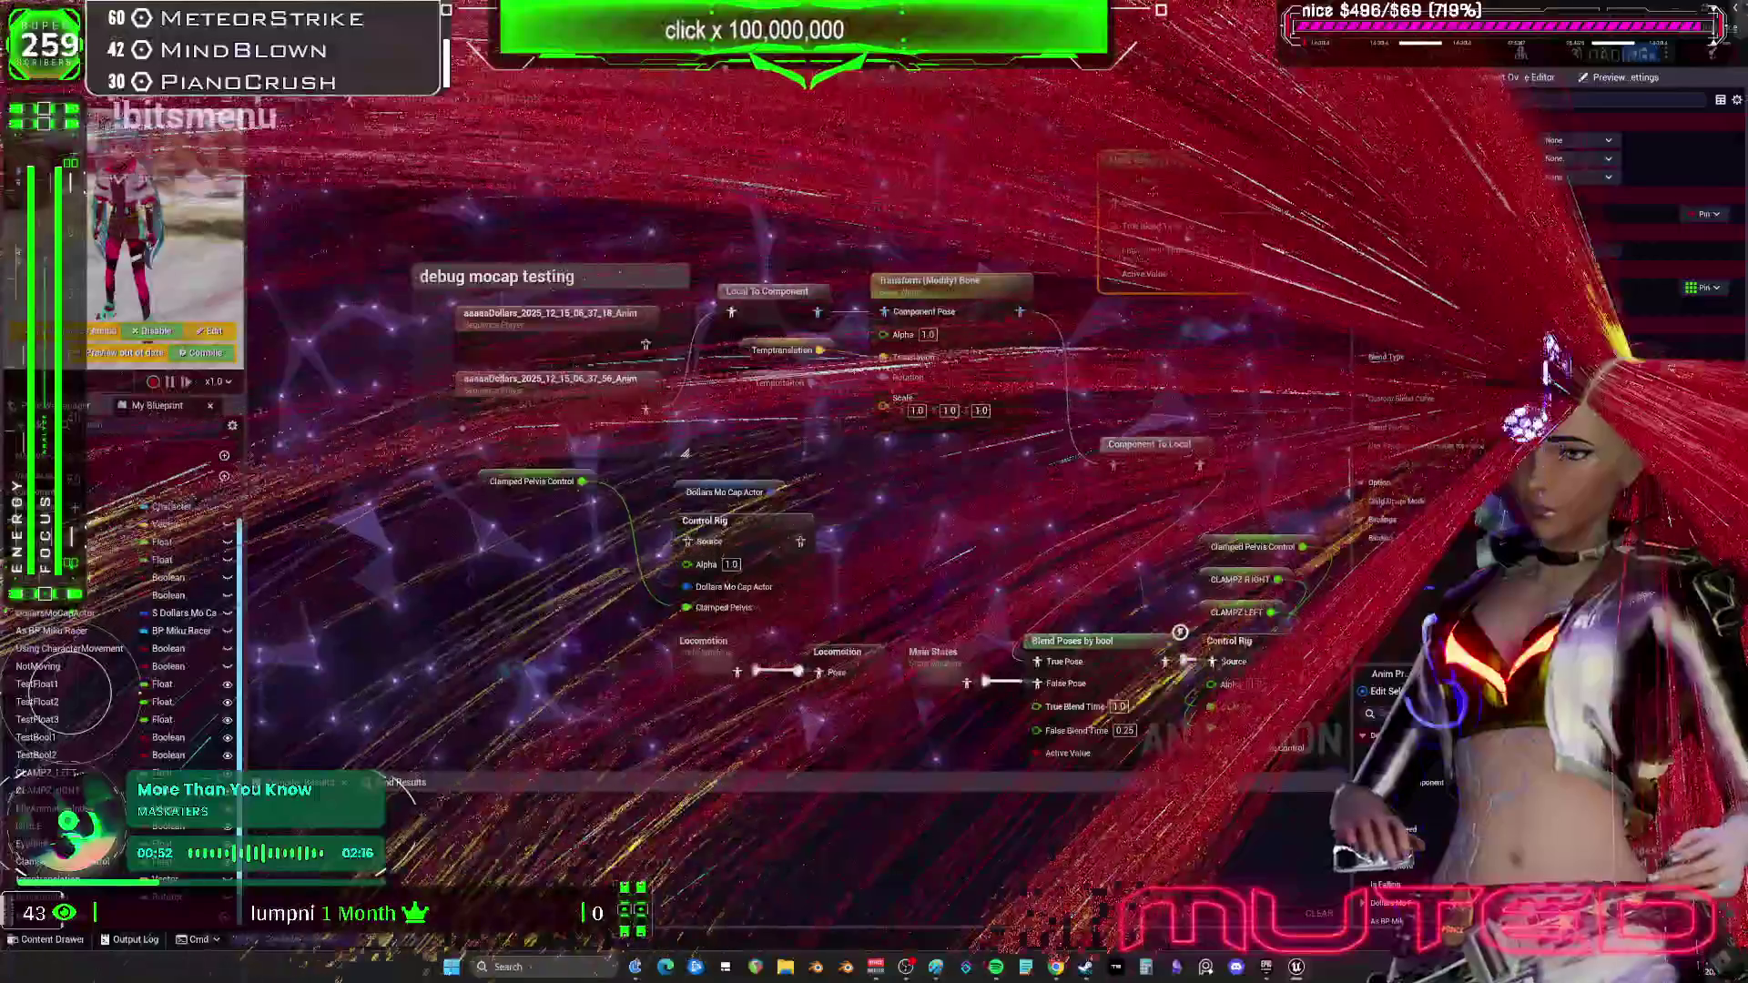
{"action": "left_click_drag", "start_coordinate": [1124, 388], "coordinate": [1033, 447]}
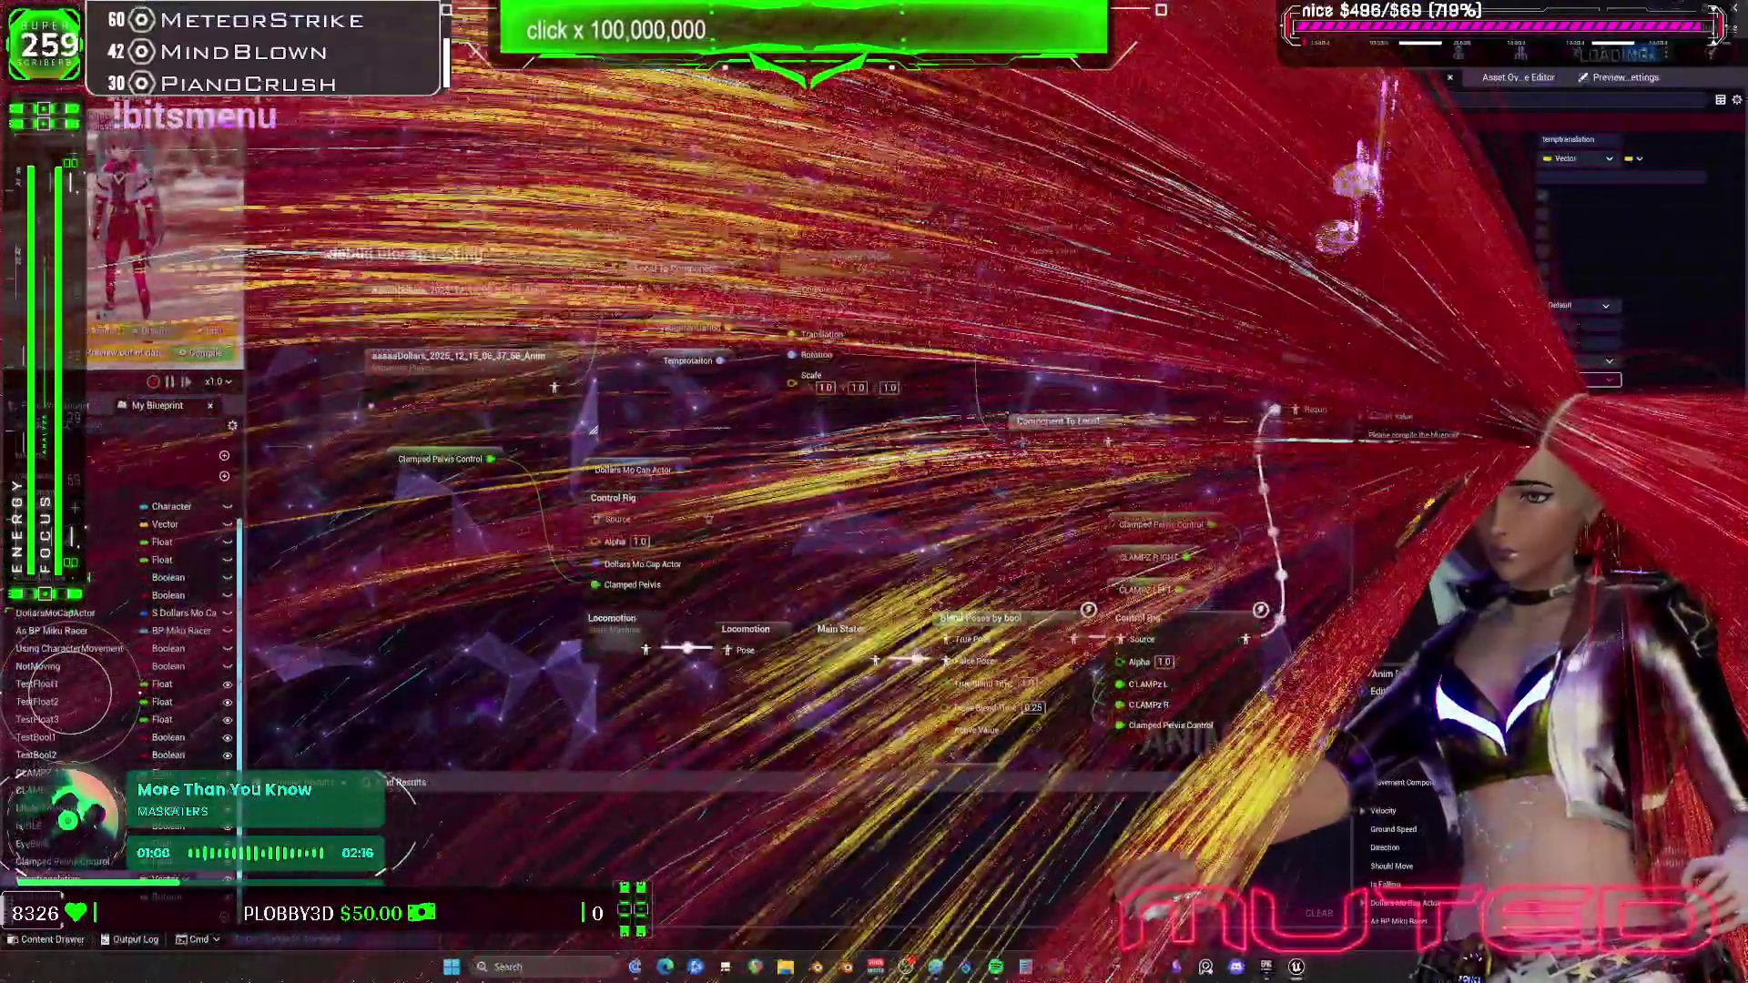
Compile the AnimBP and add SET TempTranslation and SET TempRotation nodes in the EventGraph.
{"action": "key", "text": "F7"}
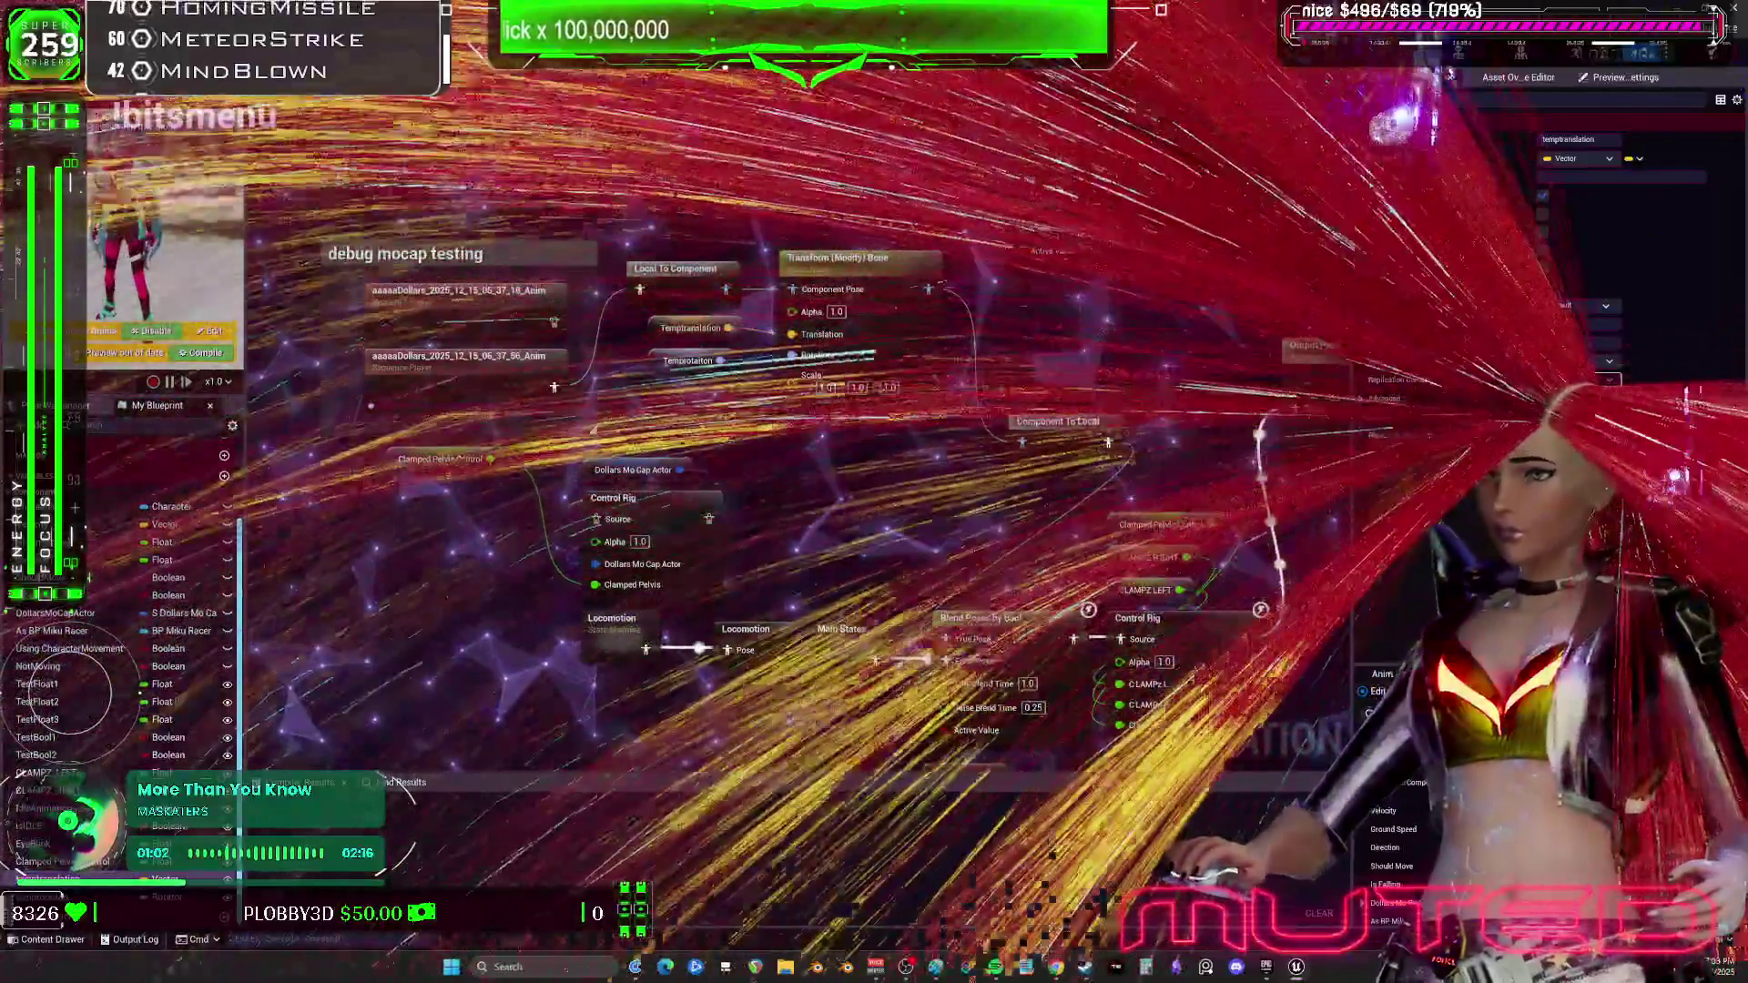
{"action": "key", "text": "ctrl+Tab"}
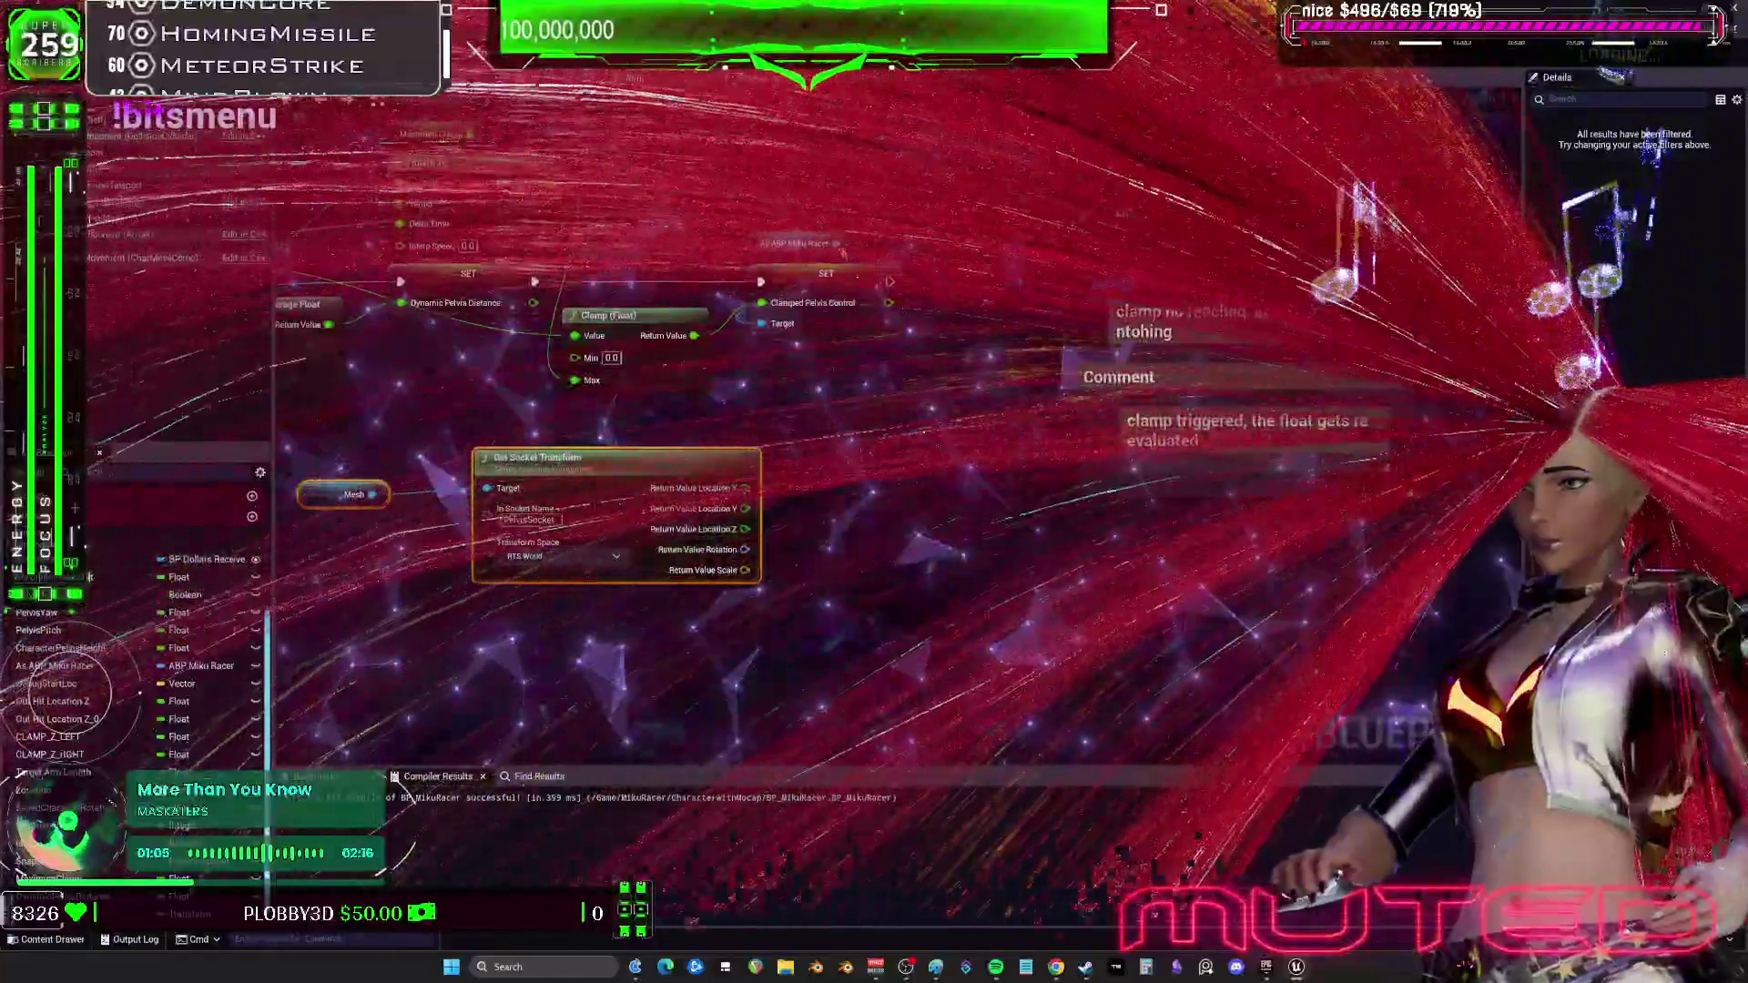
{"action": "right_click", "coordinate": [860, 414]}
{"action": "left_click", "coordinate": [899, 489]}
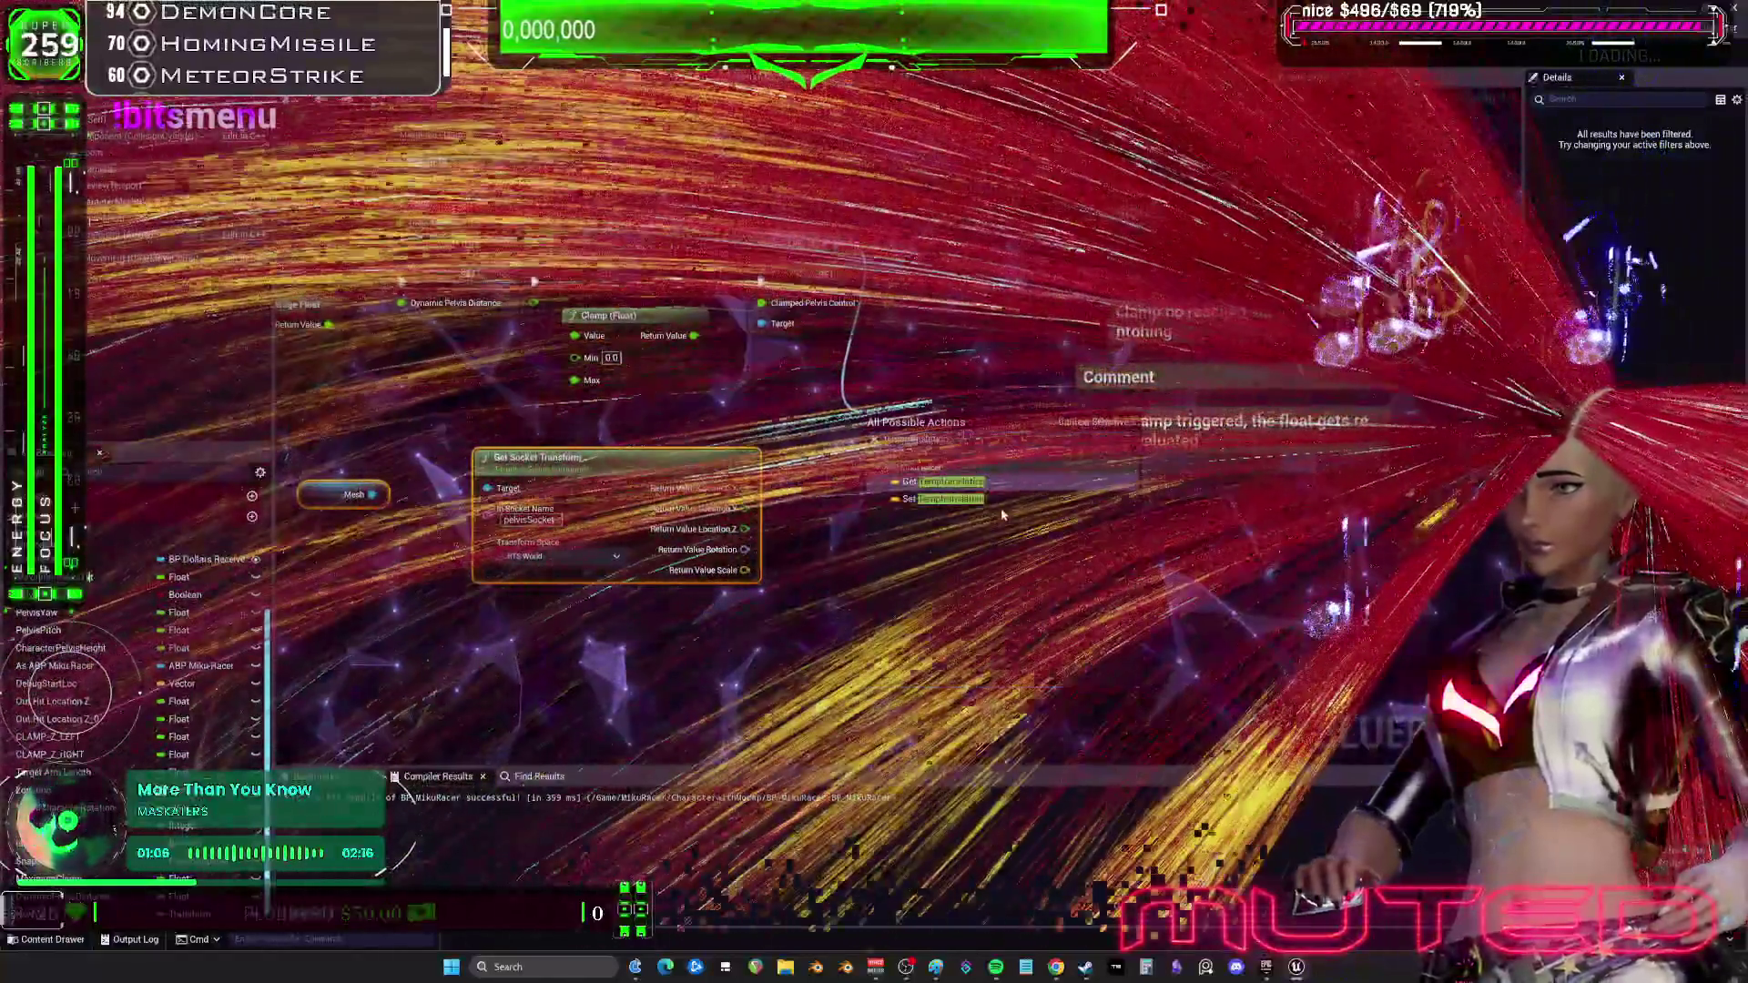
{"action": "left_click_drag", "start_coordinate": [859, 557], "coordinate": [861, 566]}
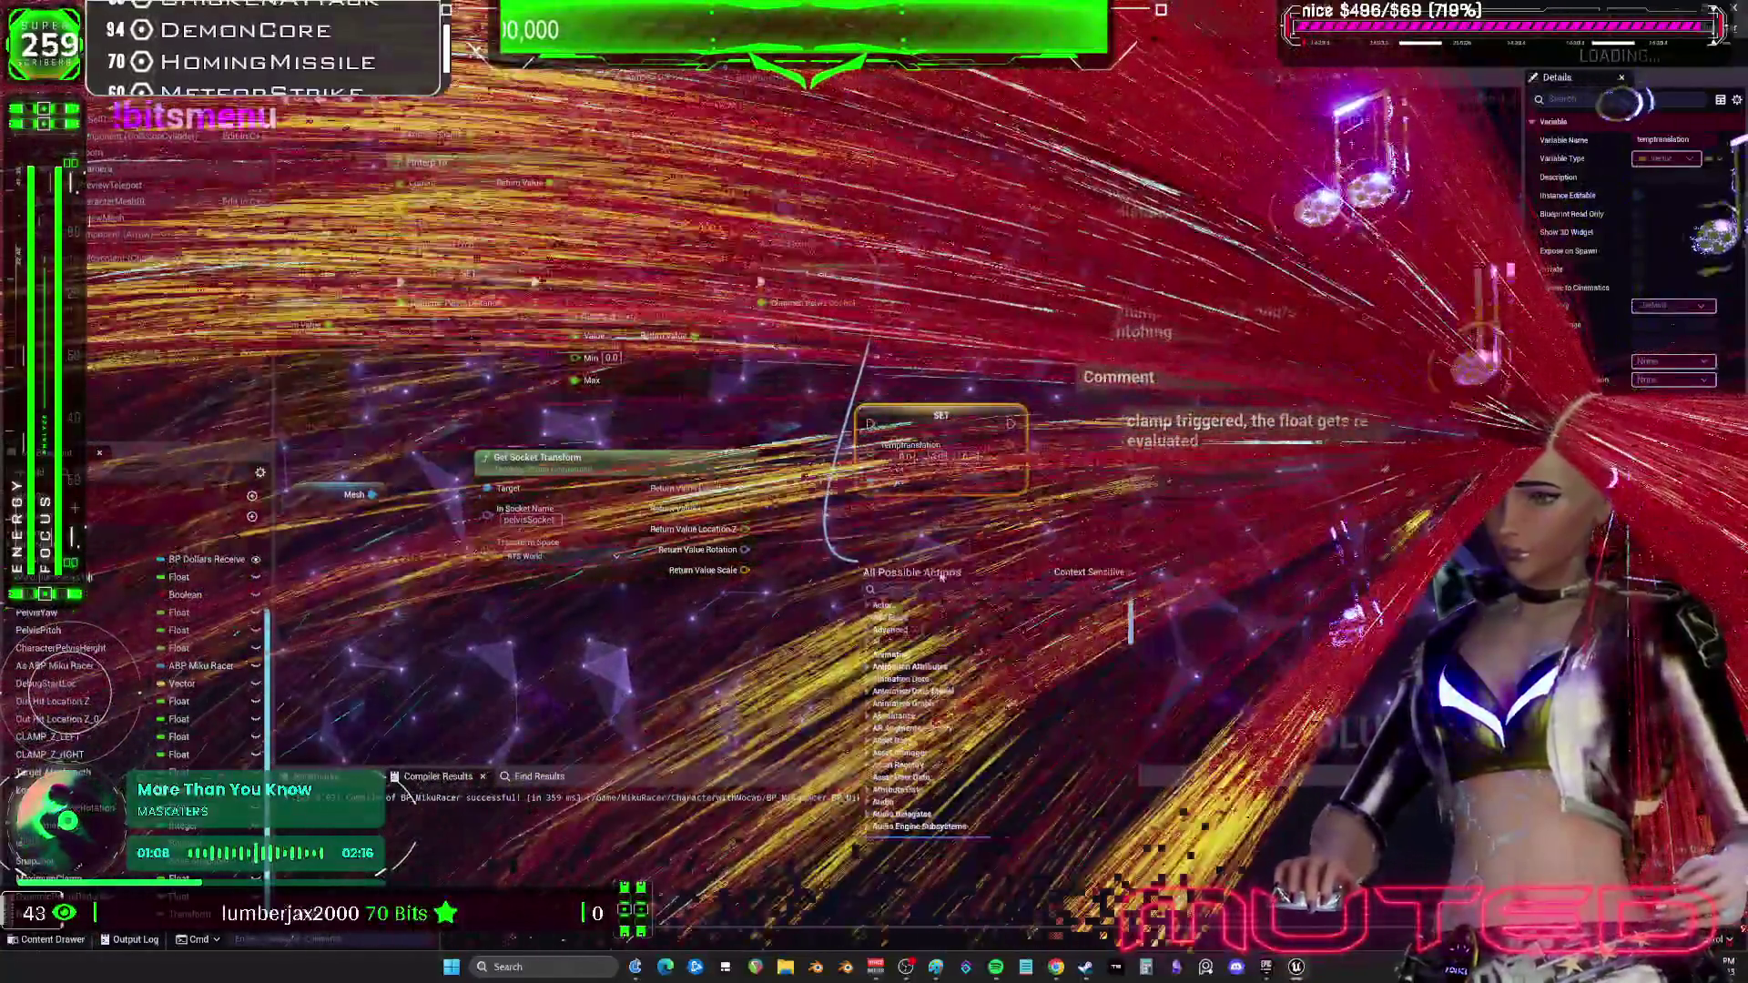
{"action": "type", "text": "temptranslatio"}
{"action": "key", "text": "BackSpace"}
{"action": "key", "text": "BackSpace"}
{"action": "type", "text": "r"}
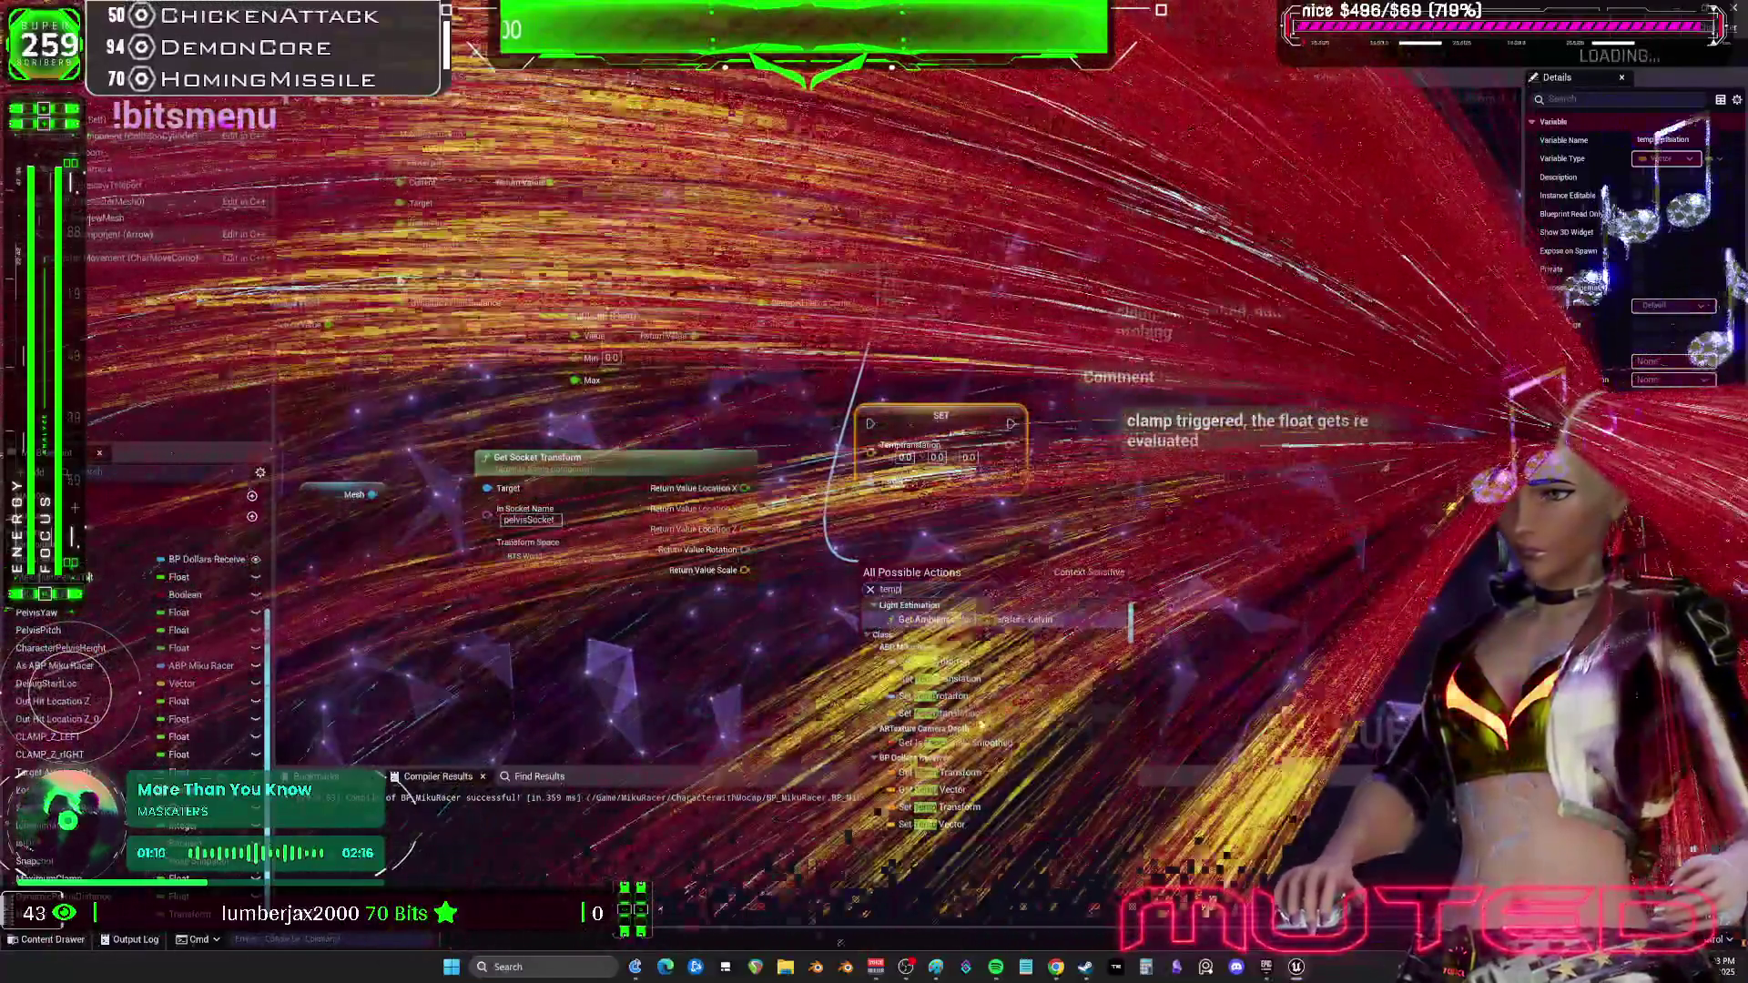
{"action": "left_click", "coordinate": [933, 649]}
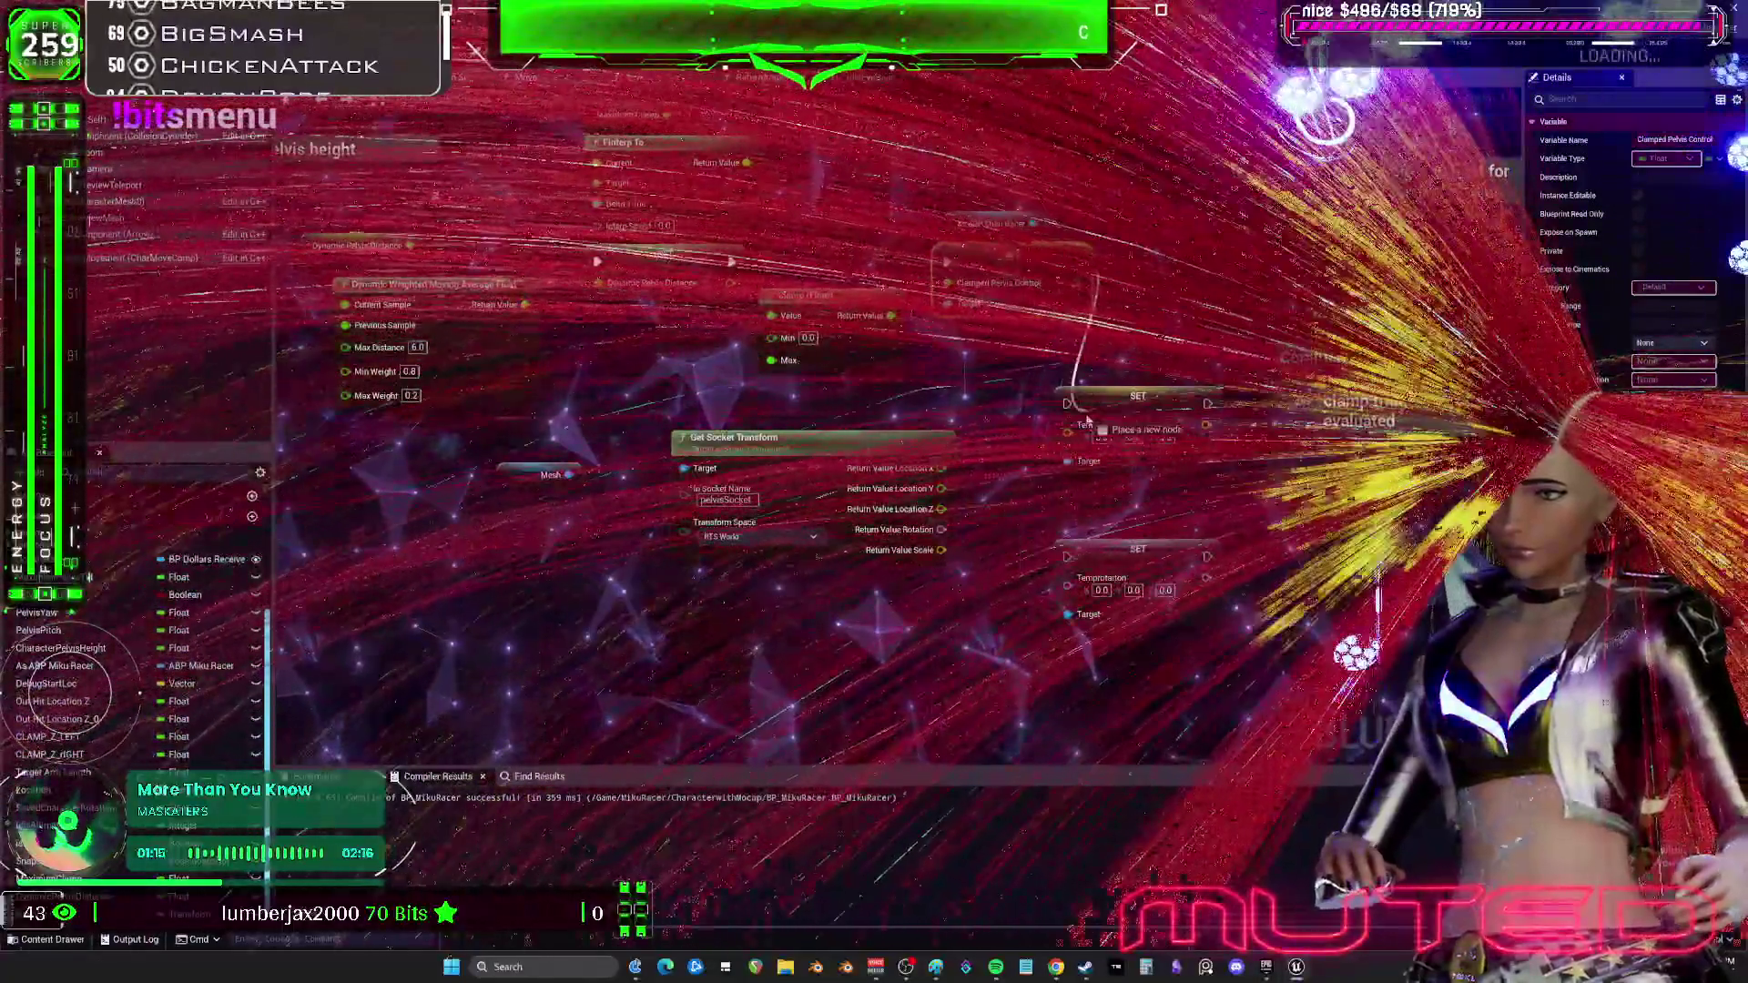
Chain execution through the TempTranslation and TempRotation setters and rearrange the socket nodes.
{"action": "left_click_drag", "start_coordinate": [1086, 417], "coordinate": [1066, 403]}
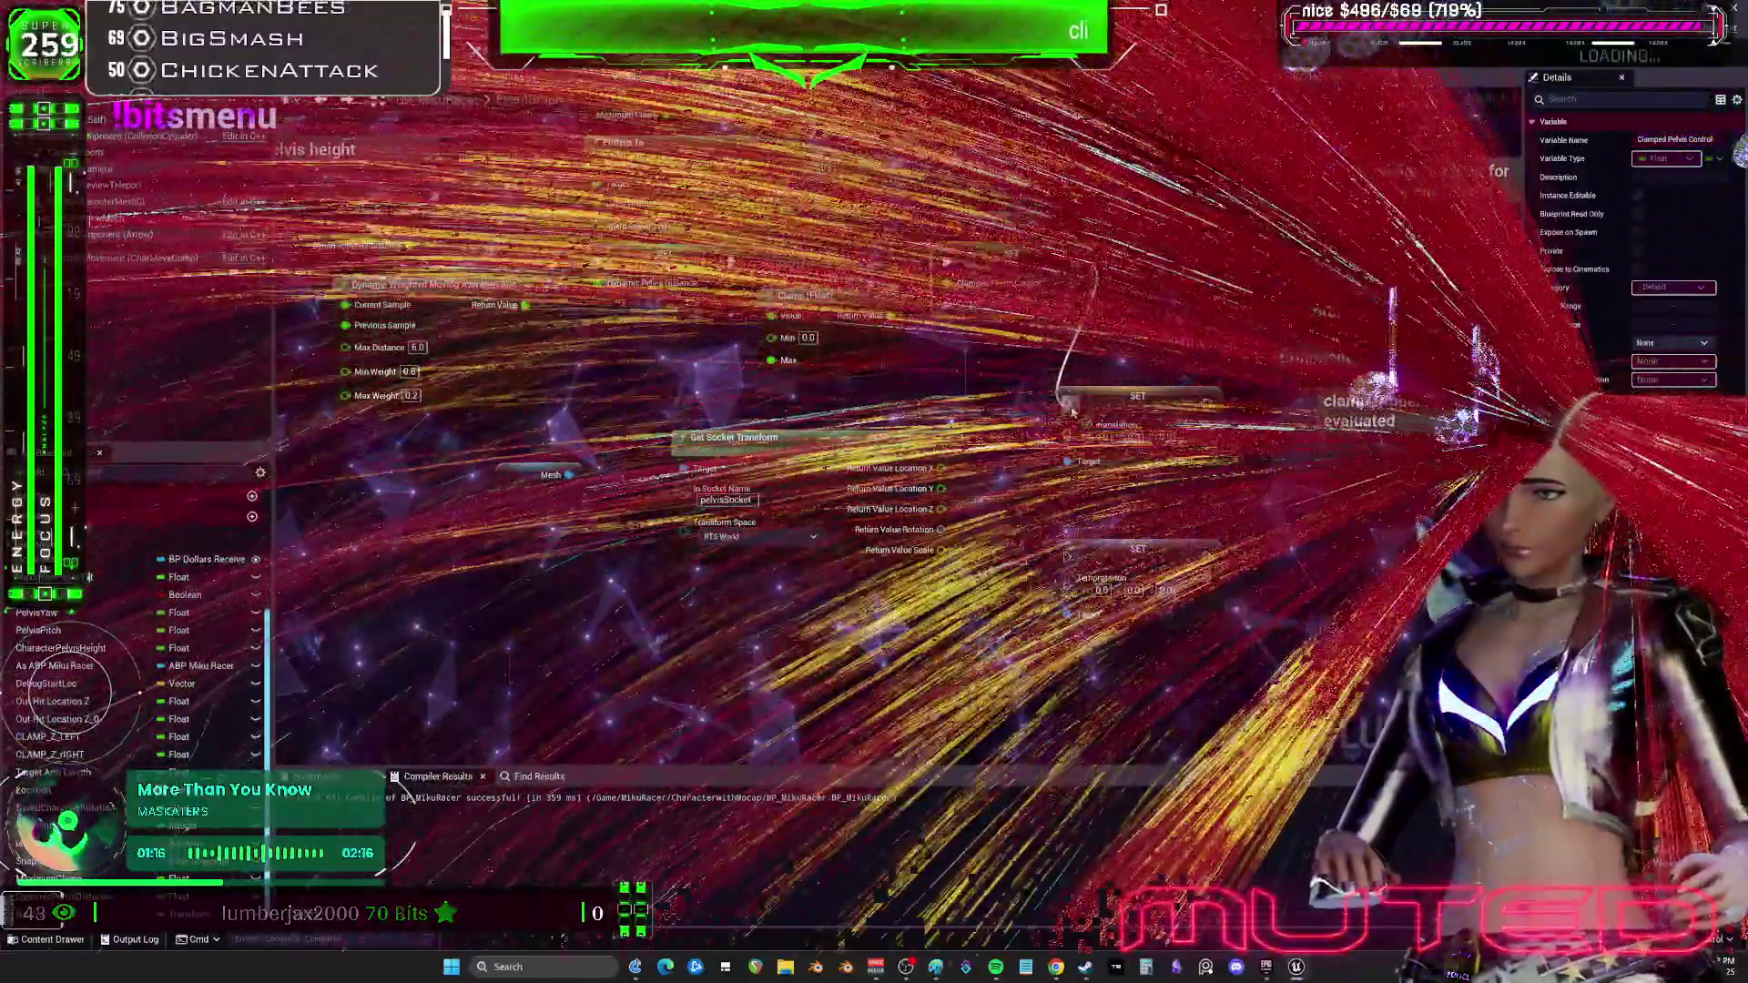
{"action": "left_click_drag", "start_coordinate": [1207, 403], "coordinate": [1067, 556]}
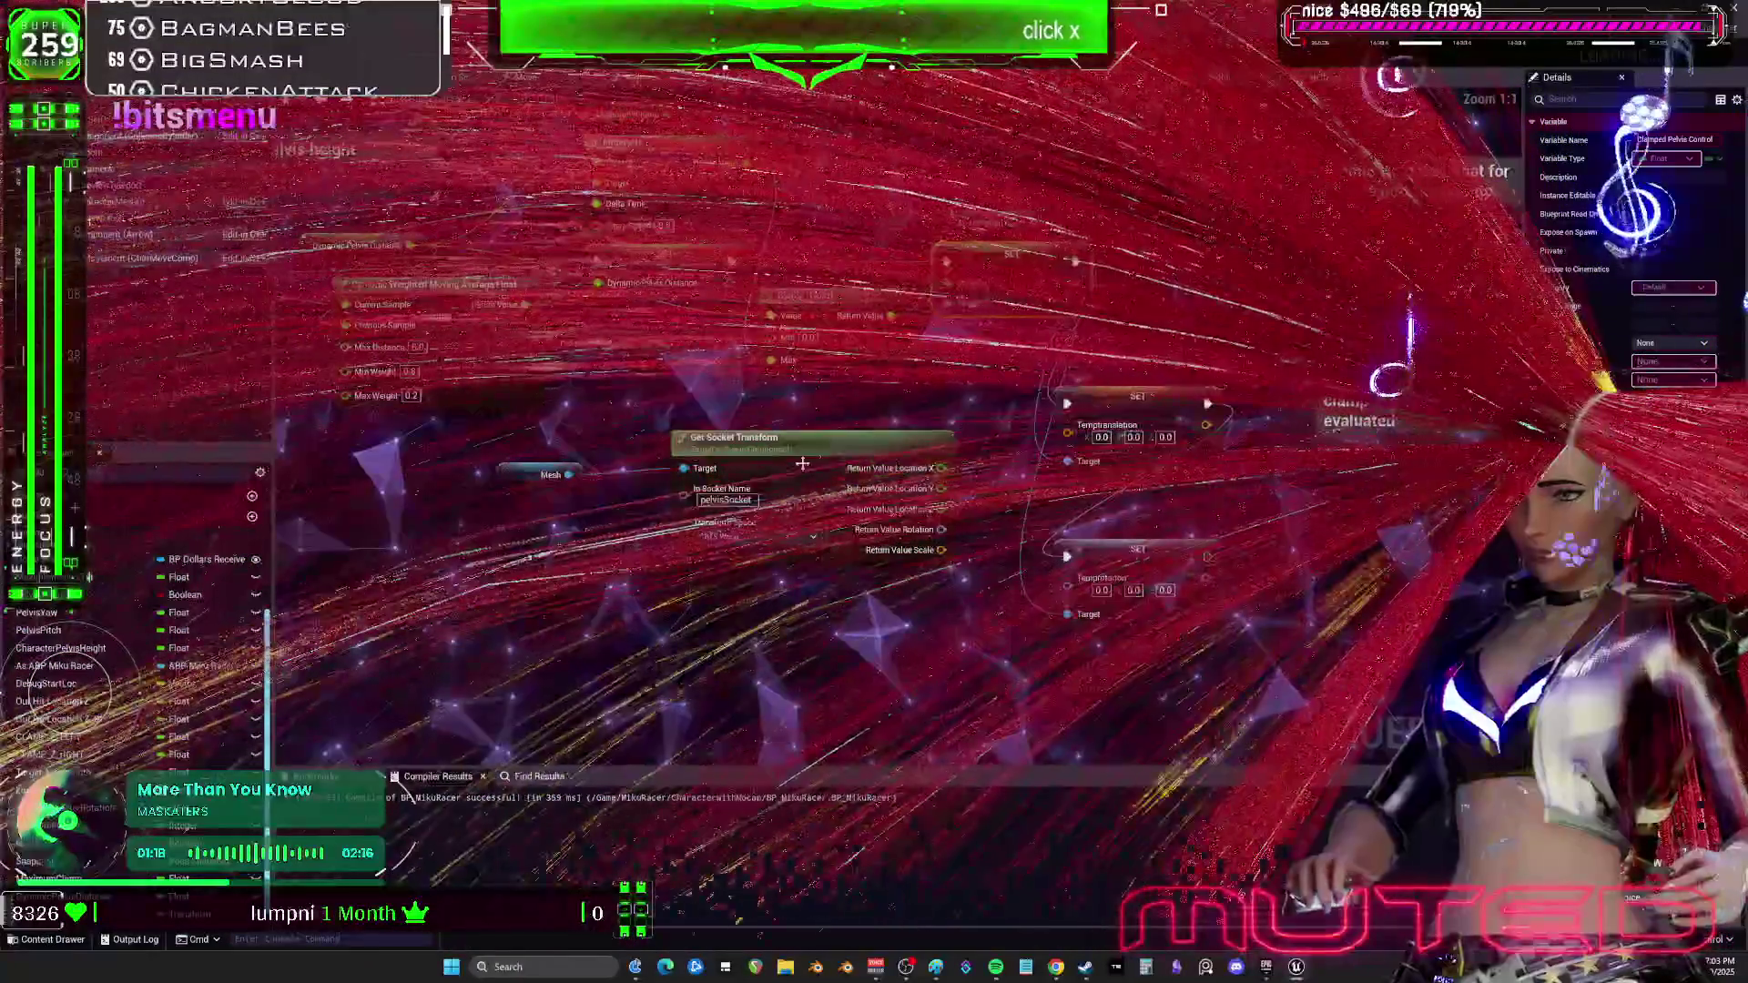
{"action": "left_click_drag", "start_coordinate": [689, 520], "coordinate": [804, 464]}
{"action": "mouse_move", "coordinate": [932, 390]}
{"action": "left_mouse_down"}
{"action": "mouse_move", "coordinate": [725, 448]}
{"action": "mouse_move", "coordinate": [694, 539]}
{"action": "left_mouse_up"}
Split TempTranslation and wire socket location X, Y and the clamped value into X, Y, Z.
{"action": "right_click", "coordinate": [1167, 465]}
{"action": "left_click", "coordinate": [1252, 636]}
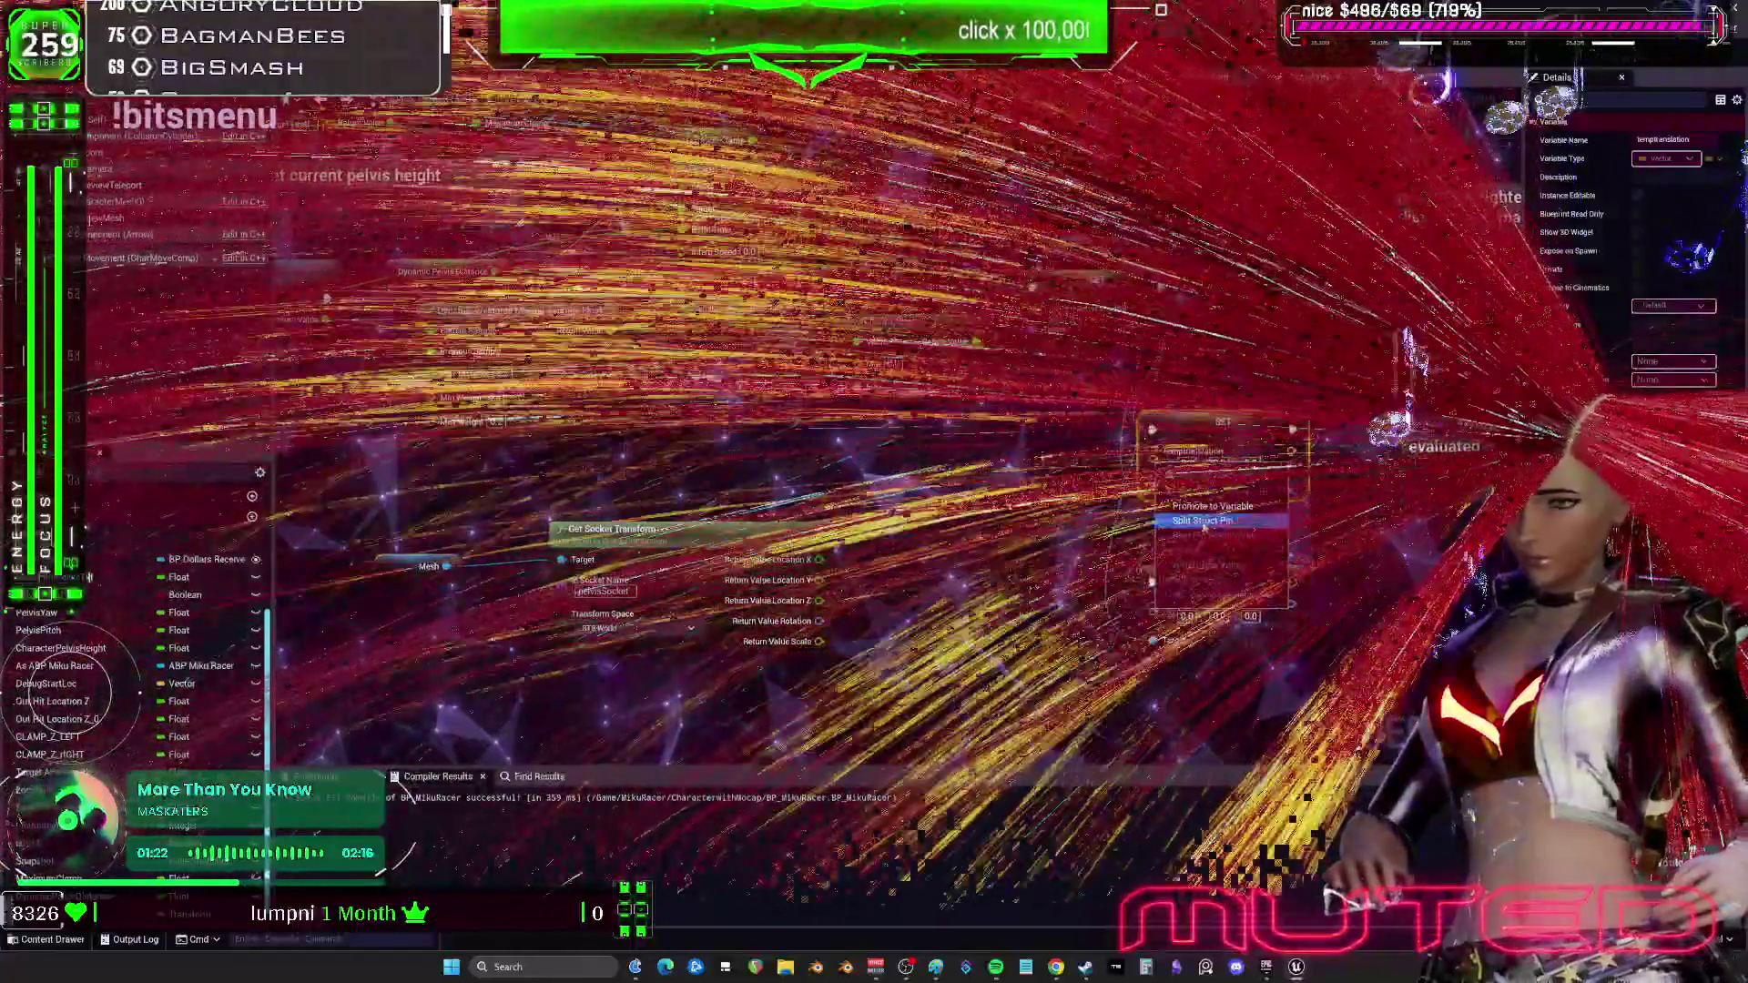
{"action": "mouse_move", "coordinate": [1047, 618]}
{"action": "left_mouse_down"}
{"action": "mouse_move", "coordinate": [819, 620]}
{"action": "mouse_move", "coordinate": [1001, 546]}
{"action": "mouse_move", "coordinate": [1145, 517]}
{"action": "left_mouse_up"}
{"action": "mouse_move", "coordinate": [827, 622]}
{"action": "left_mouse_down"}
{"action": "mouse_move", "coordinate": [1001, 528]}
{"action": "mouse_move", "coordinate": [1160, 514]}
{"action": "left_mouse_up"}
{"action": "left_click_drag", "start_coordinate": [976, 391], "coordinate": [1161, 543]}
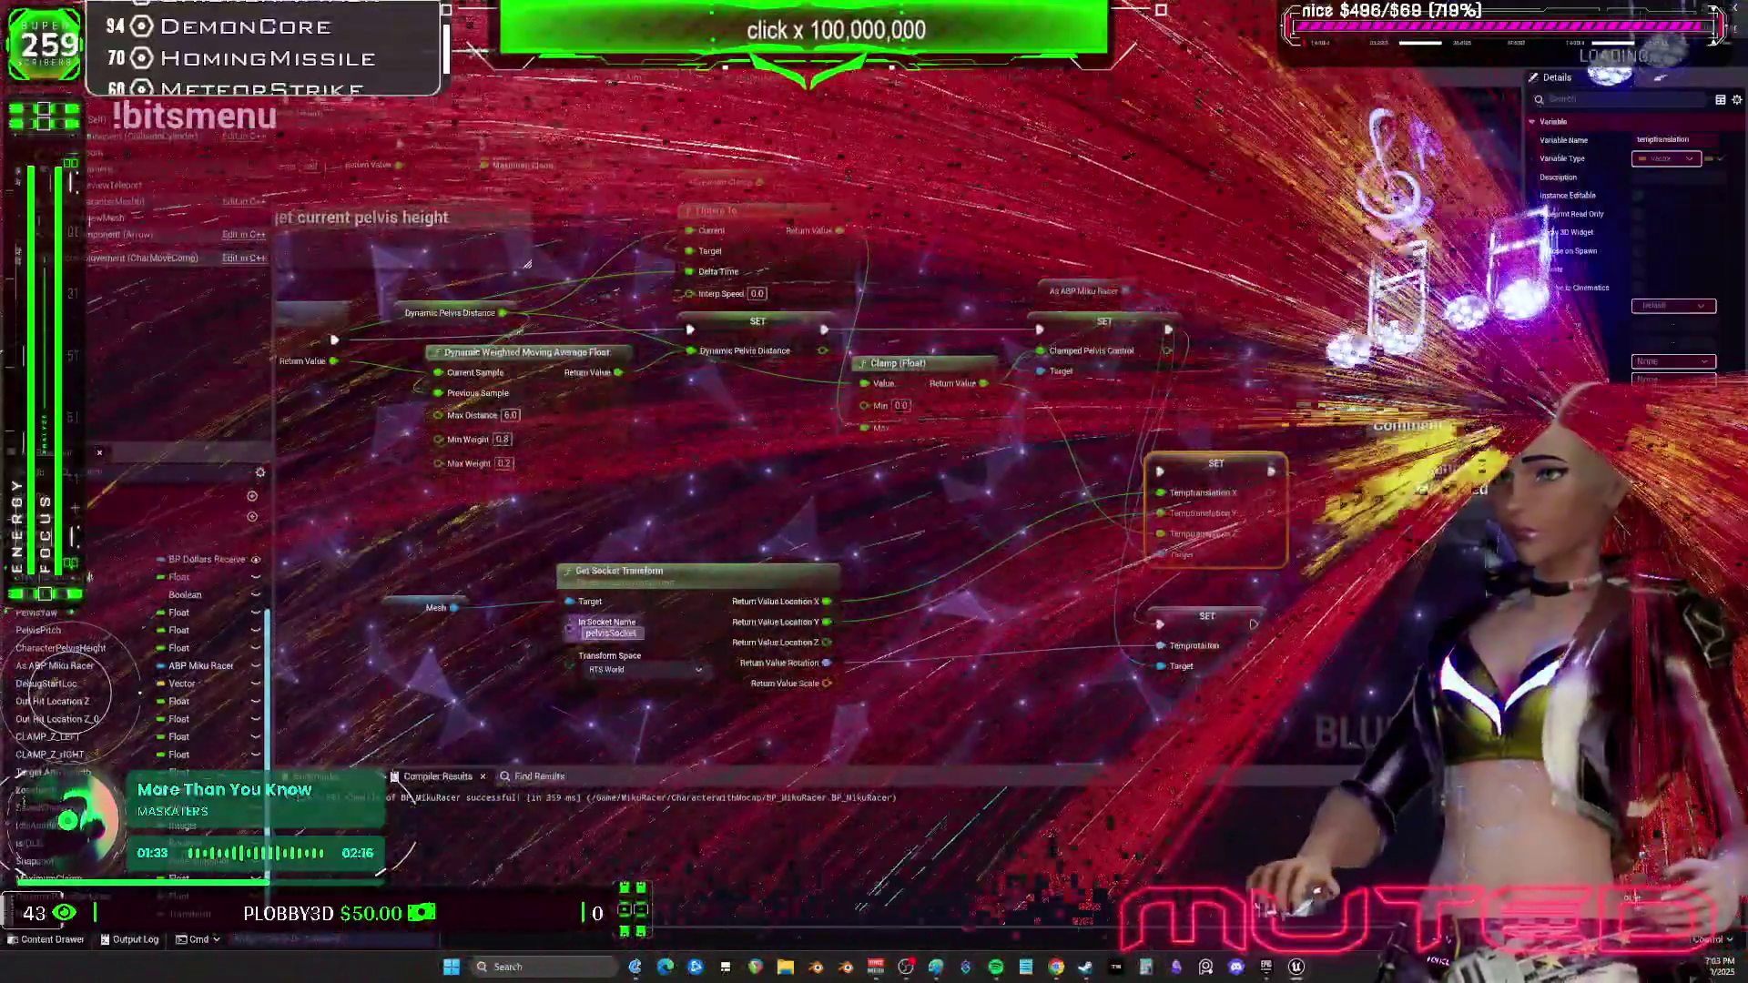
{"action": "left_click", "coordinate": [588, 671]}
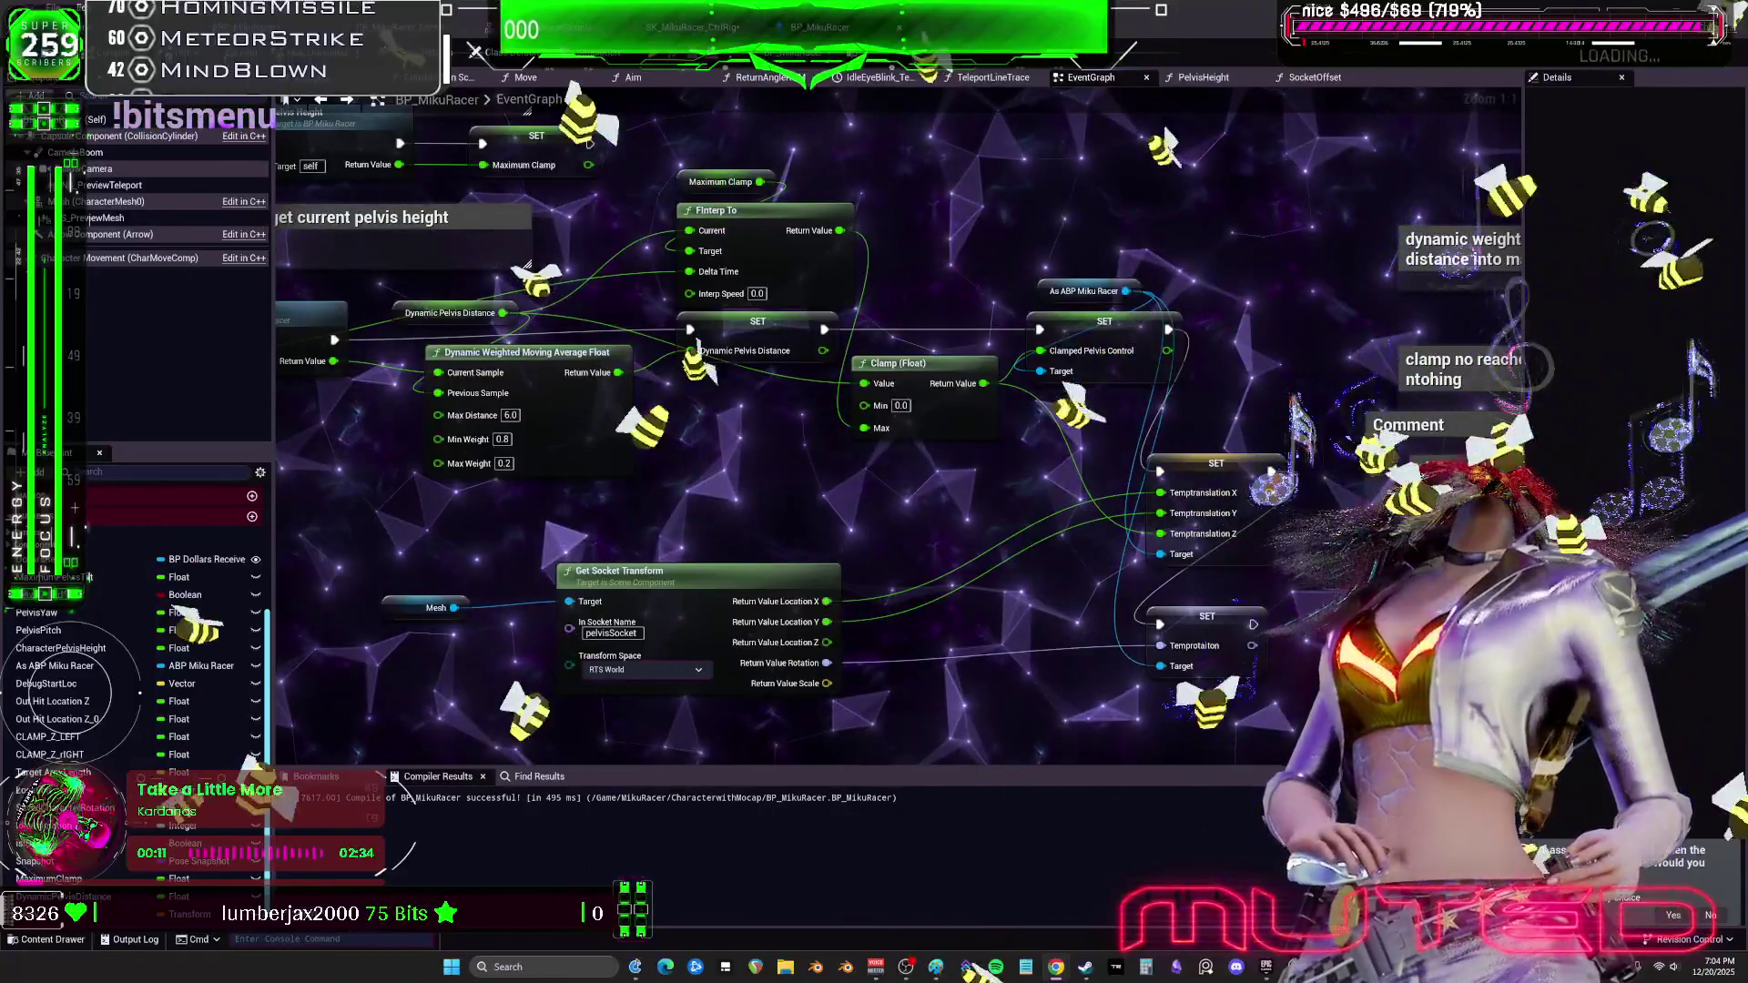
Compile BP_MikuRacer, review the trace and setter nodes, then select the Transform (Modify) Bone node.
{"action": "scroll", "coordinate": [801, 511], "scroll_direction": "down", "scroll_amount": 2}
{"action": "left_click_drag", "start_coordinate": [803, 511], "coordinate": [902, 485]}
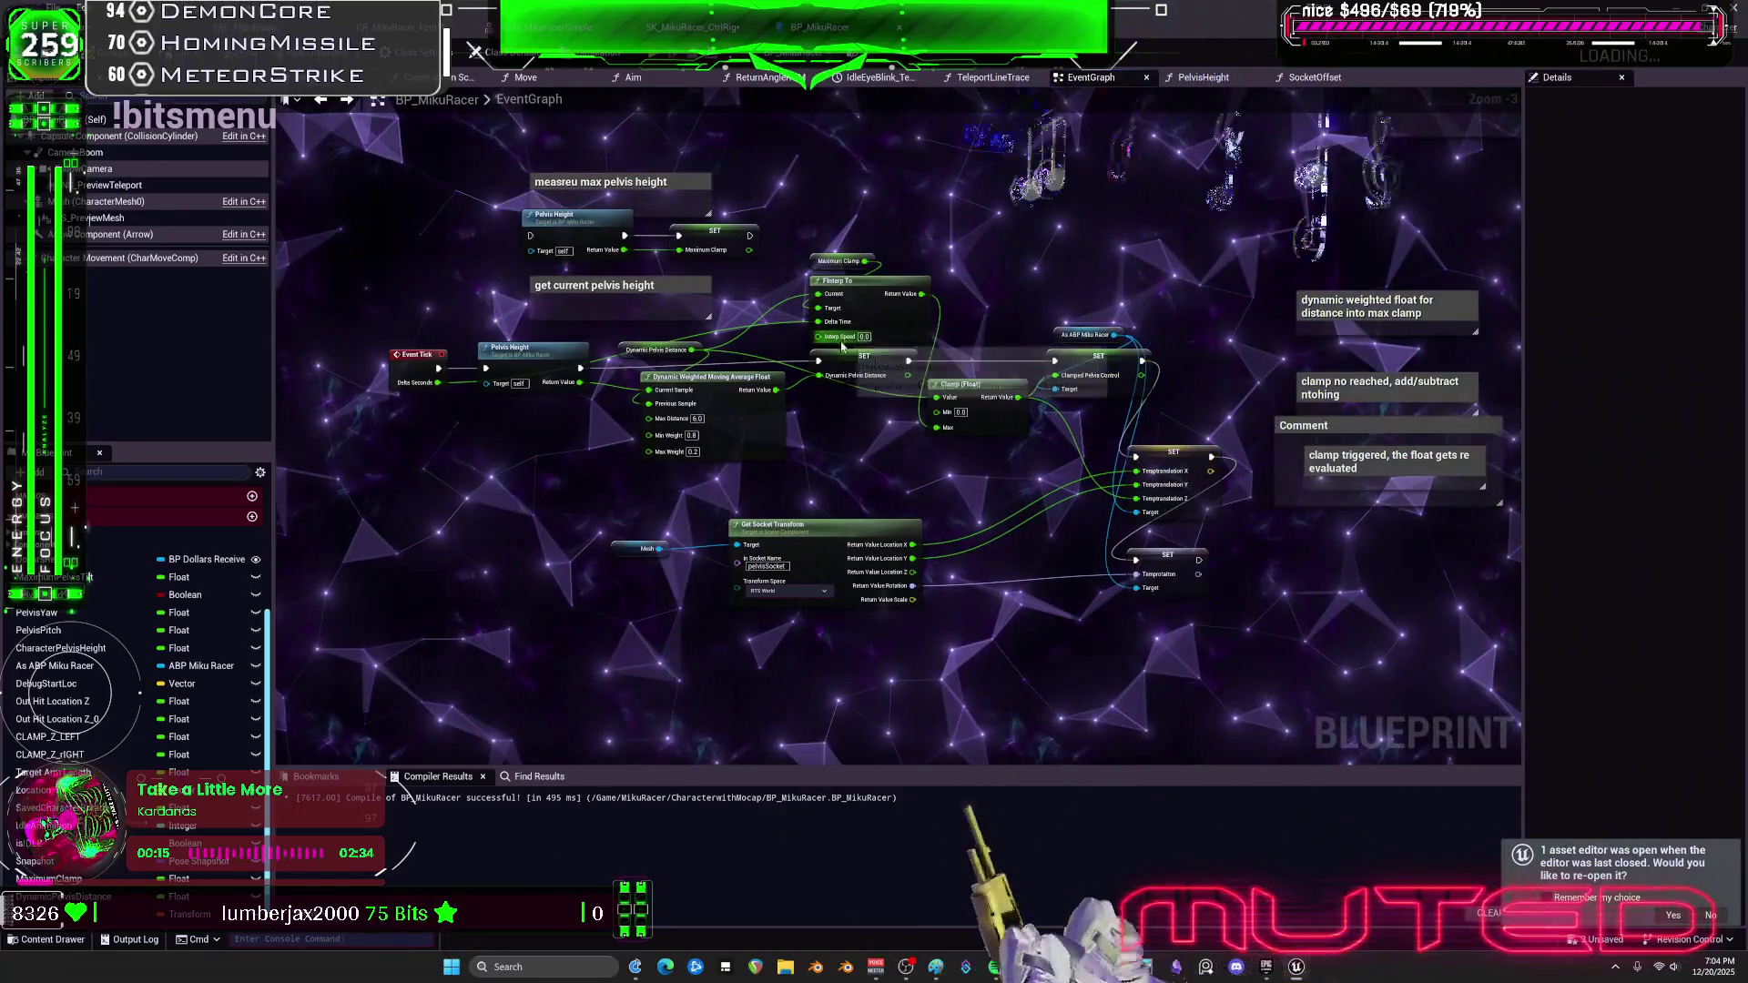
{"action": "key", "text": "F7"}
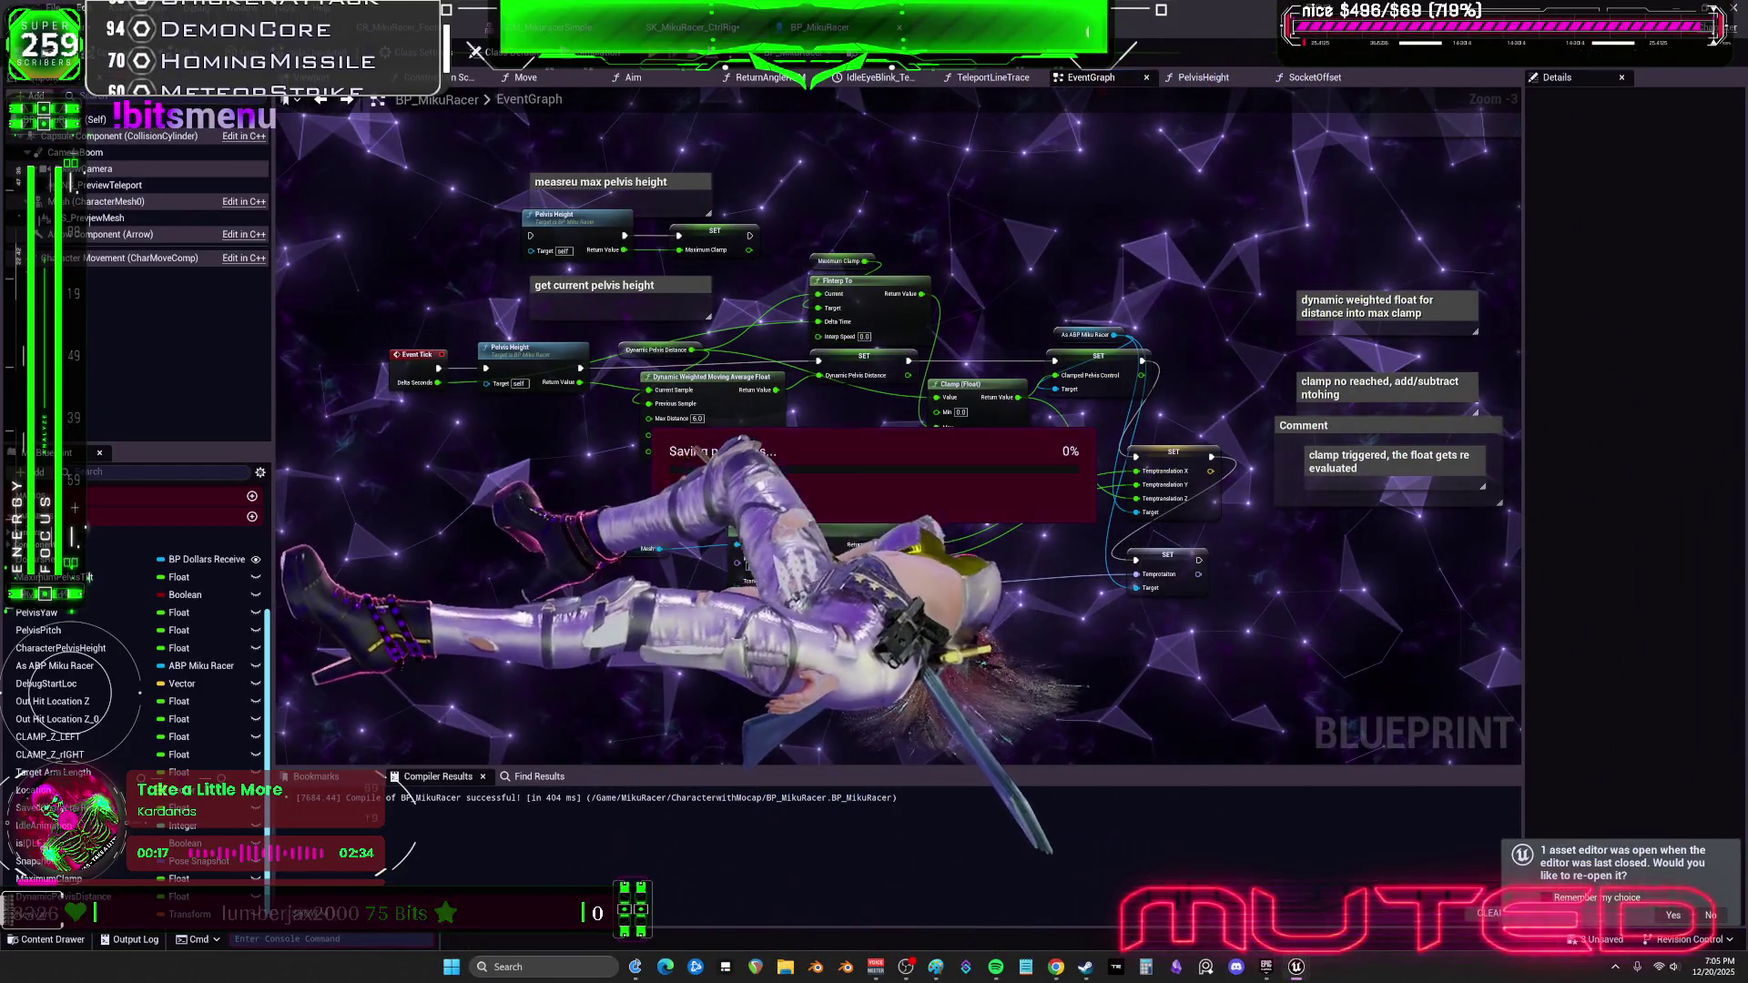
{"action": "mouse_move", "coordinate": [902, 485]}
{"action": "left_mouse_down"}
{"action": "mouse_move", "coordinate": [746, 325]}
{"action": "mouse_move", "coordinate": [387, 157]}
{"action": "left_mouse_up"}
{"action": "left_click_drag", "start_coordinate": [927, 394], "coordinate": [1089, 344]}
{"action": "scroll", "coordinate": [1089, 344], "scroll_direction": "up", "scroll_amount": 2}
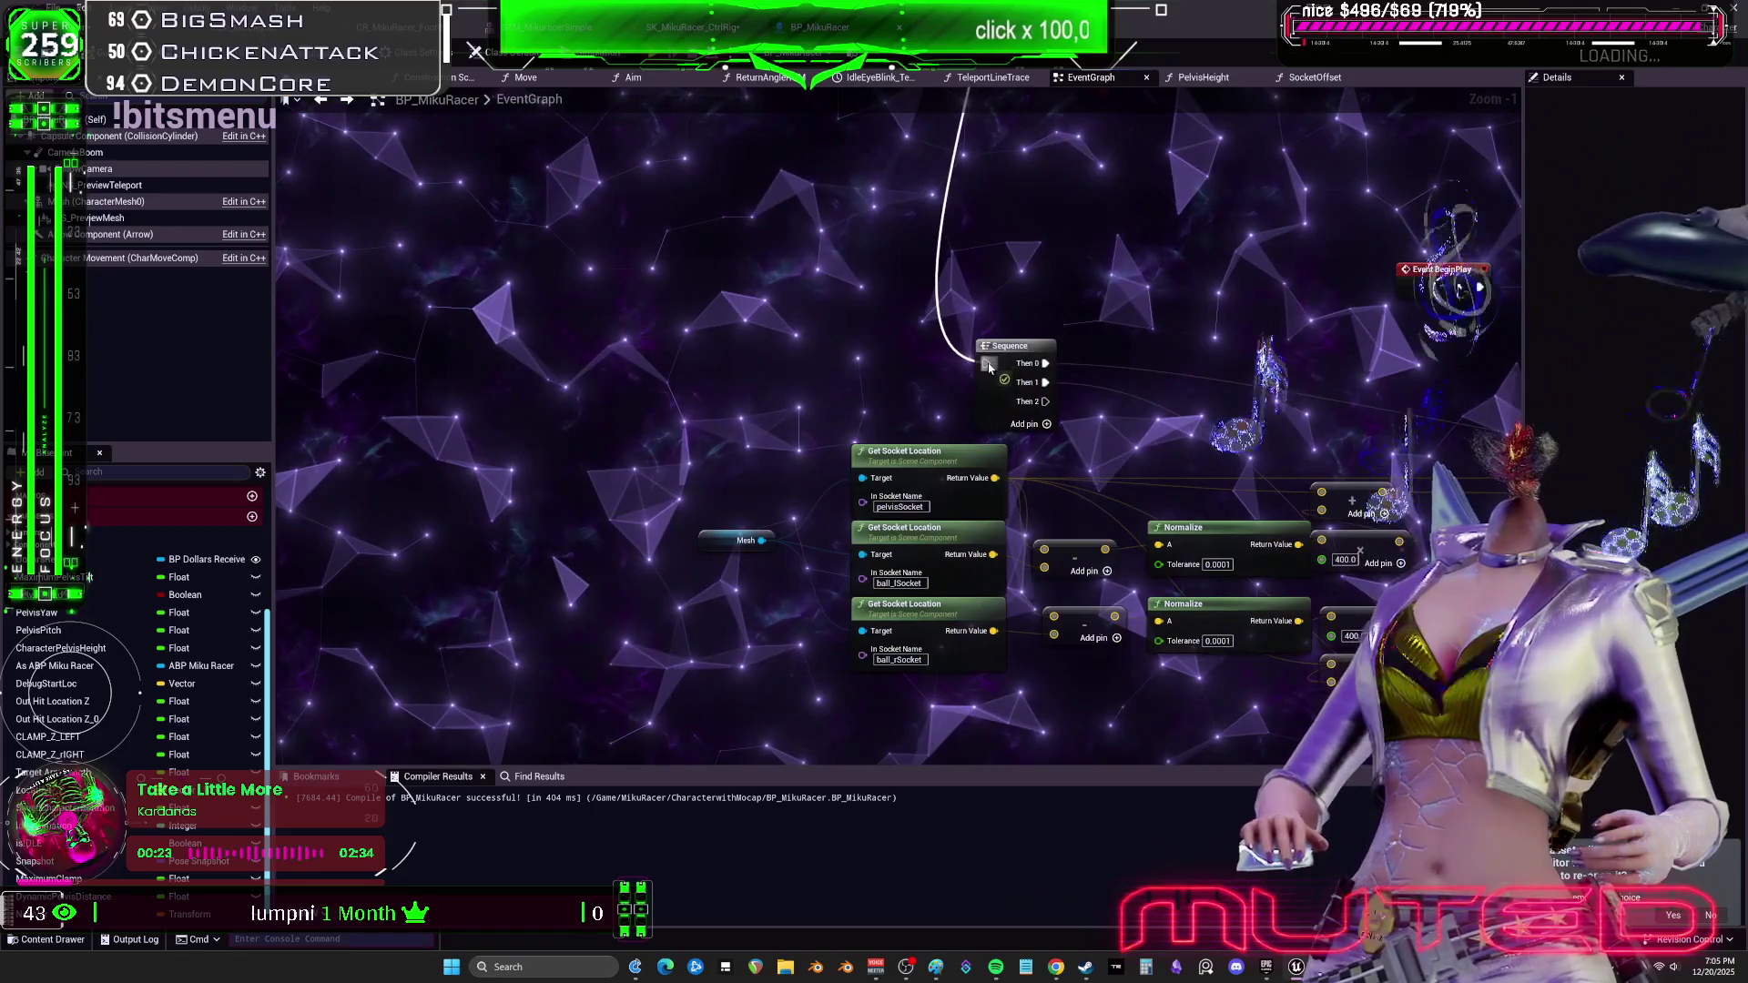
{"action": "scroll", "coordinate": [974, 446], "scroll_direction": "down", "scroll_amount": 3}
{"action": "scroll", "coordinate": [985, 418], "scroll_direction": "up", "scroll_amount": 3}
{"action": "mouse_move", "coordinate": [952, 902]}
{"action": "left_mouse_down"}
{"action": "mouse_move", "coordinate": [963, 519]}
{"action": "mouse_move", "coordinate": [965, 502]}
{"action": "mouse_move", "coordinate": [986, 506]}
{"action": "mouse_move", "coordinate": [910, 497]}
{"action": "mouse_move", "coordinate": [938, 565]}
{"action": "mouse_move", "coordinate": [1003, 616]}
{"action": "mouse_move", "coordinate": [676, 467]}
{"action": "left_mouse_up"}
{"action": "left_click_drag", "start_coordinate": [650, 320], "coordinate": [665, 692]}
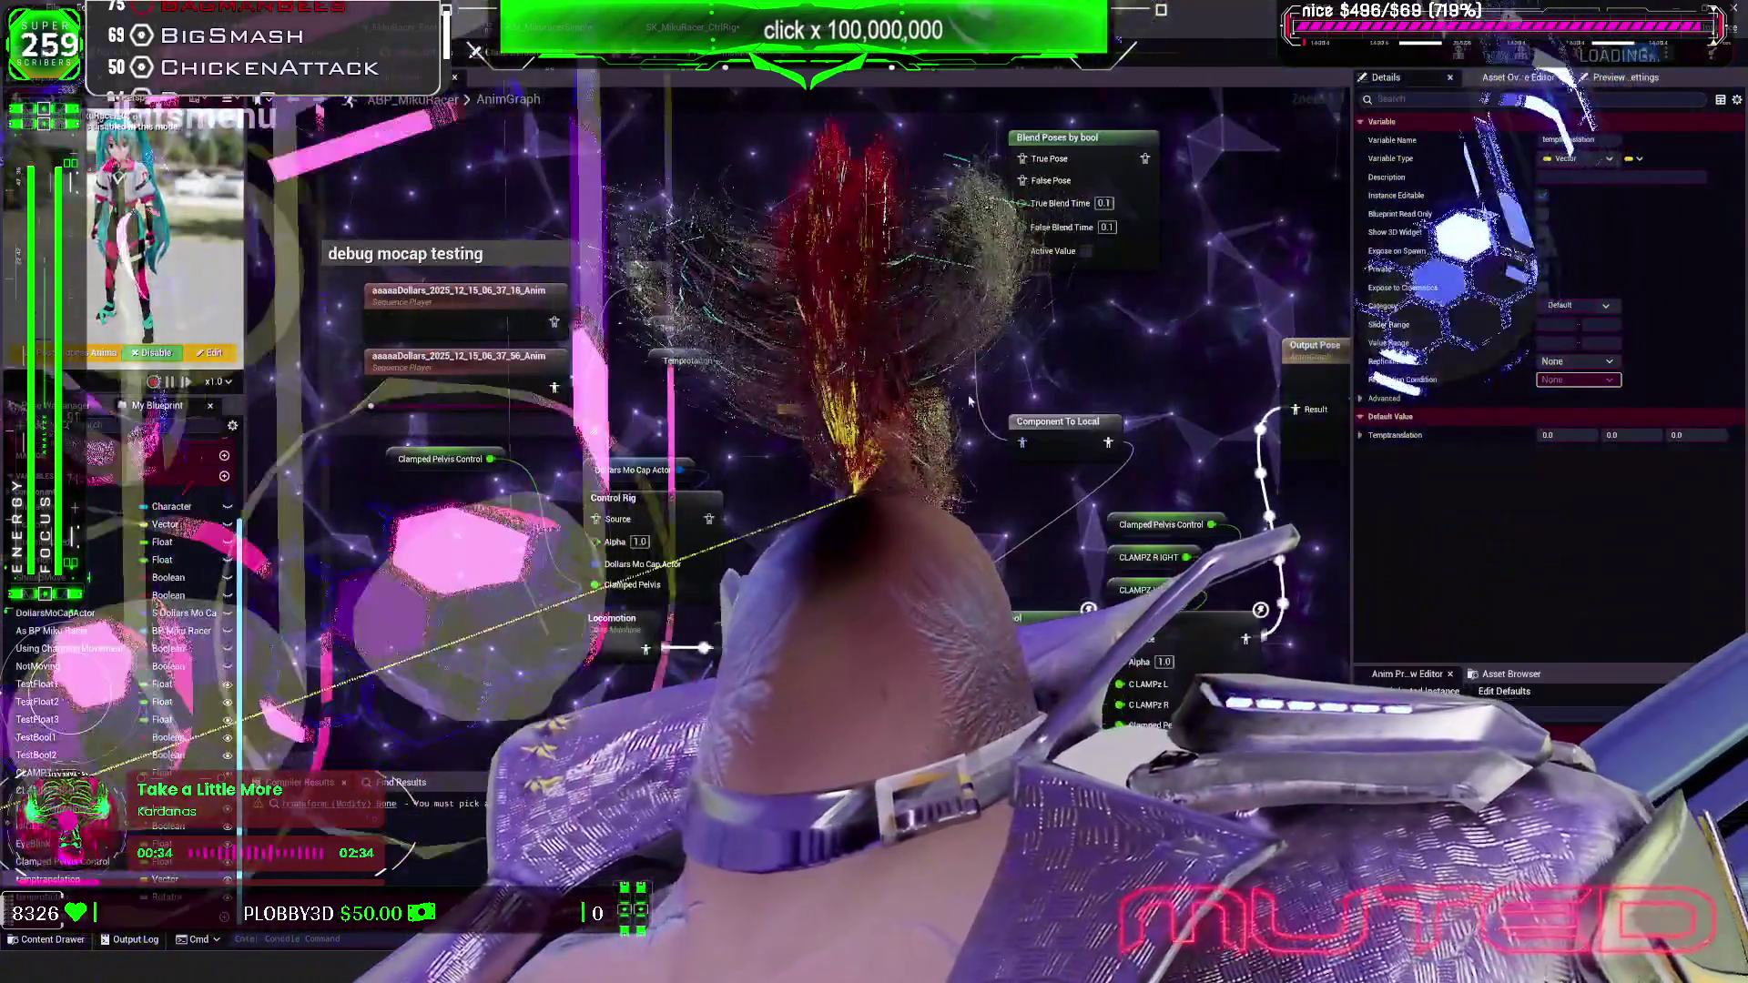
{"action": "left_click", "coordinate": [898, 315]}
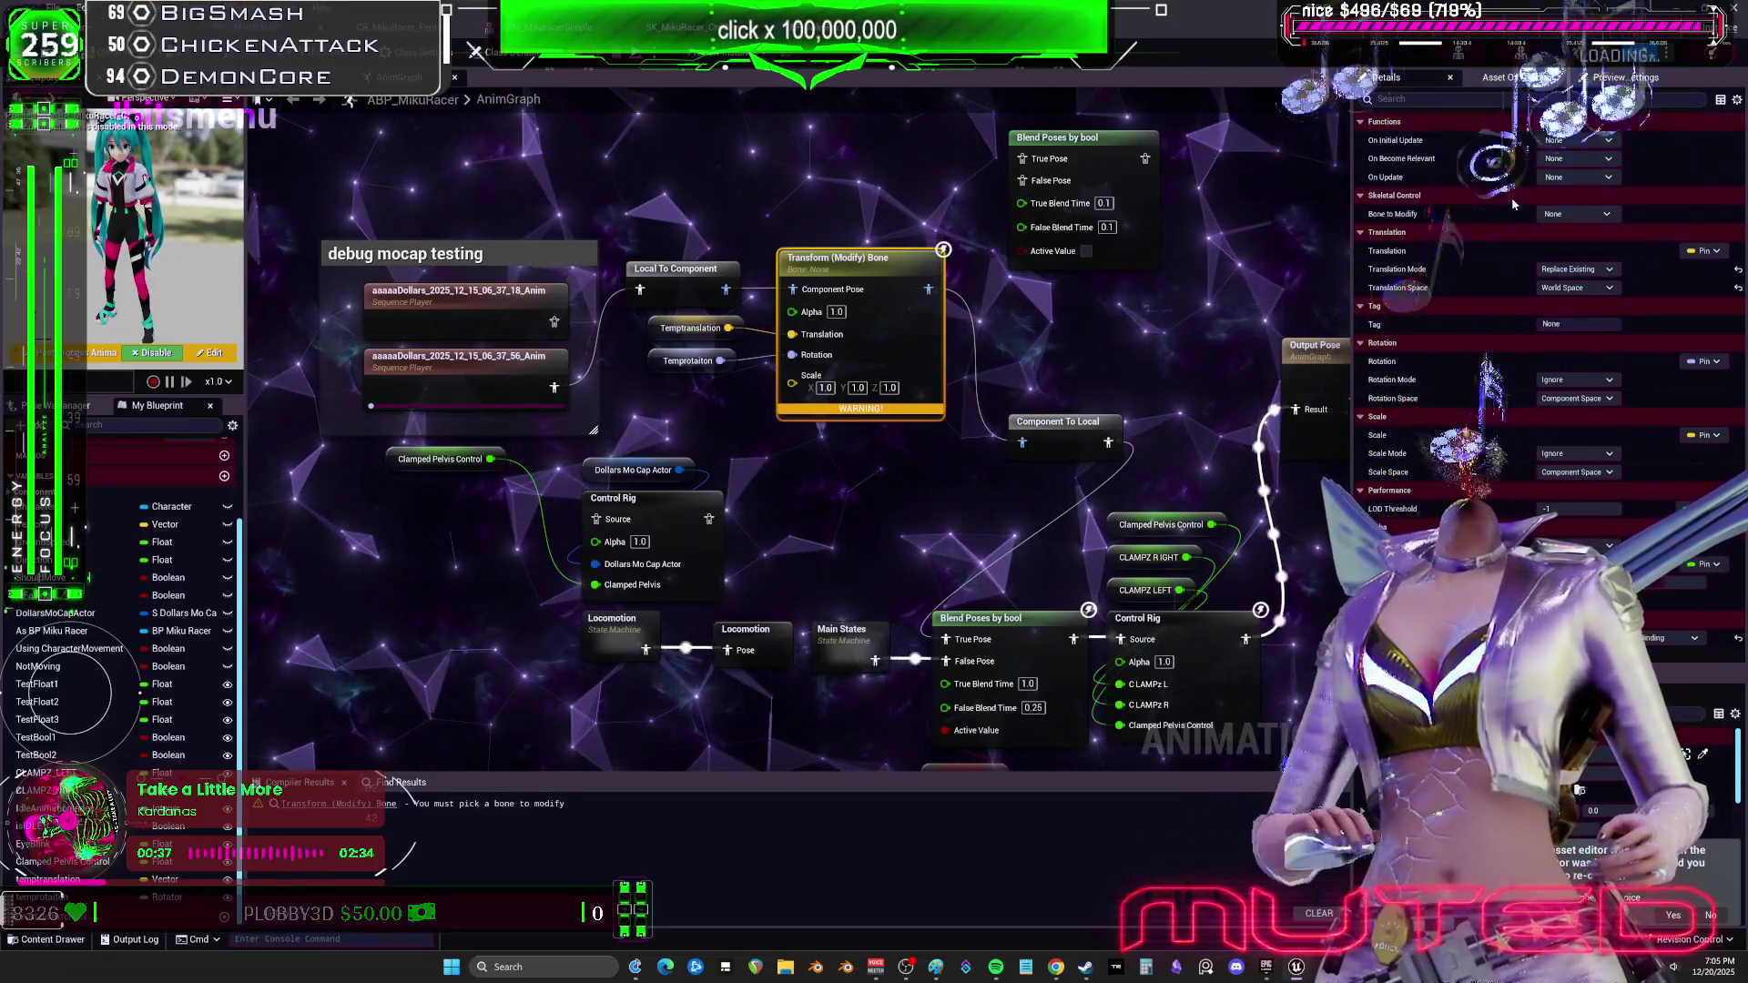
Set Bone to Modify to pelvis, recompile the animation blueprint, and play-test the level.
{"action": "left_click", "coordinate": [1591, 215]}
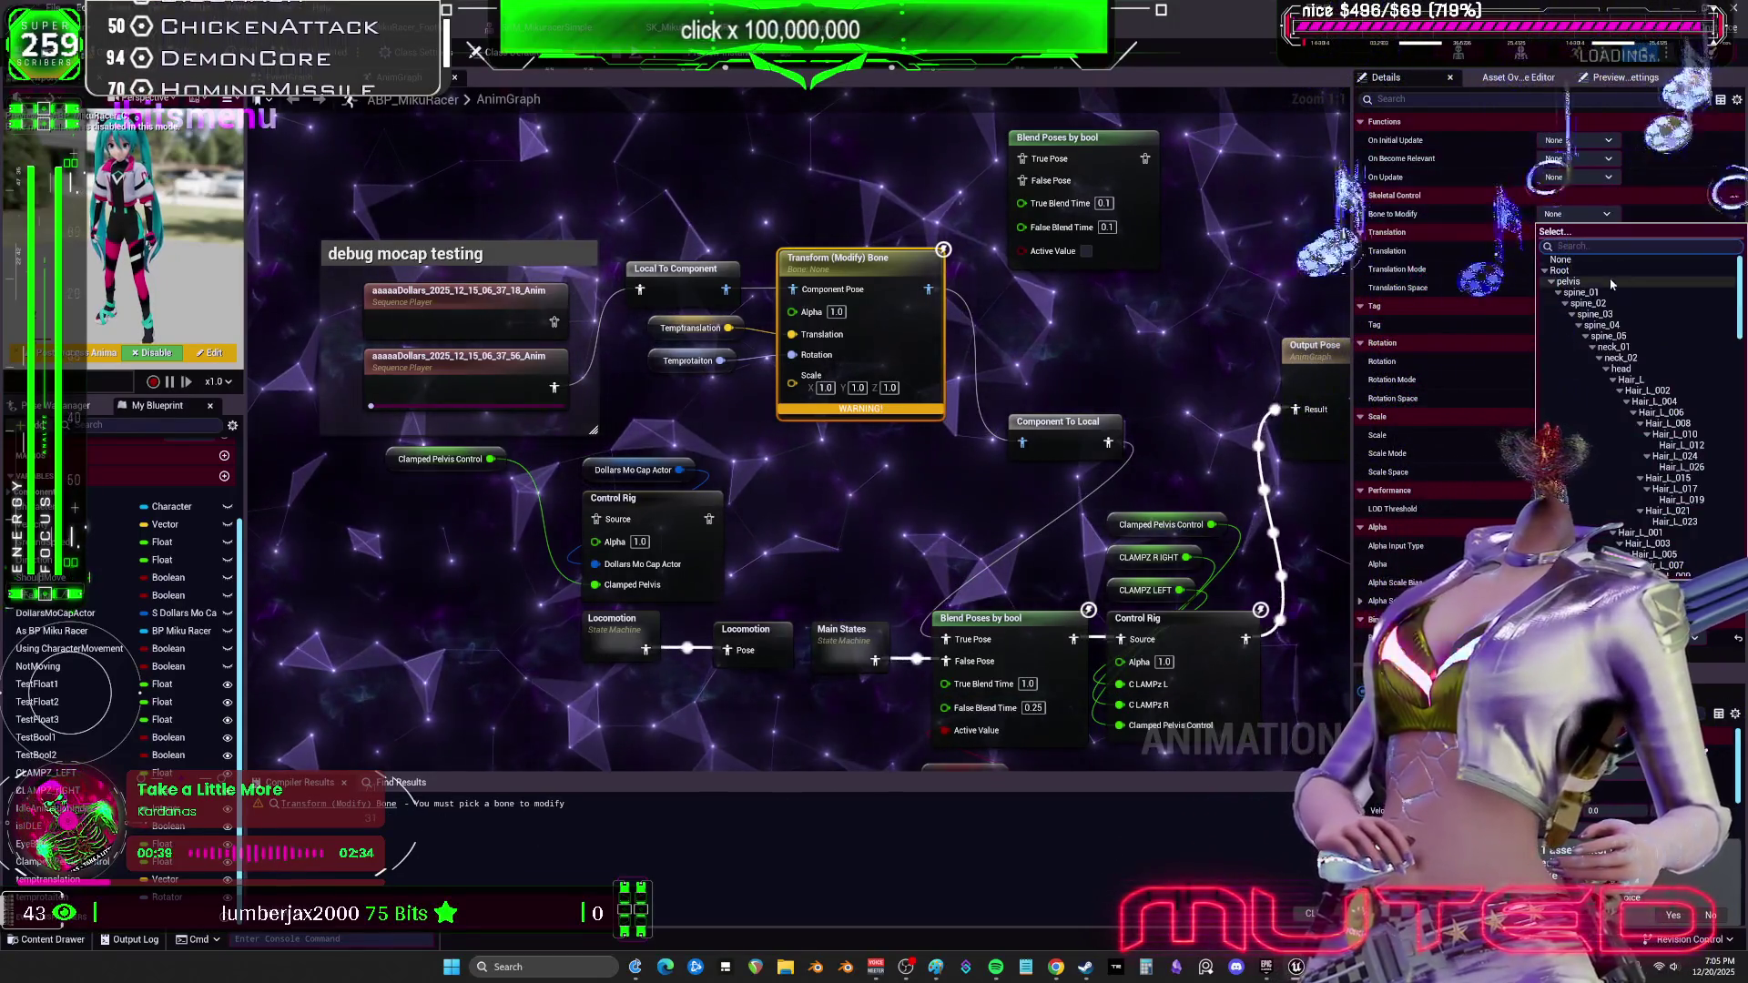
{"action": "left_click", "coordinate": [1567, 282]}
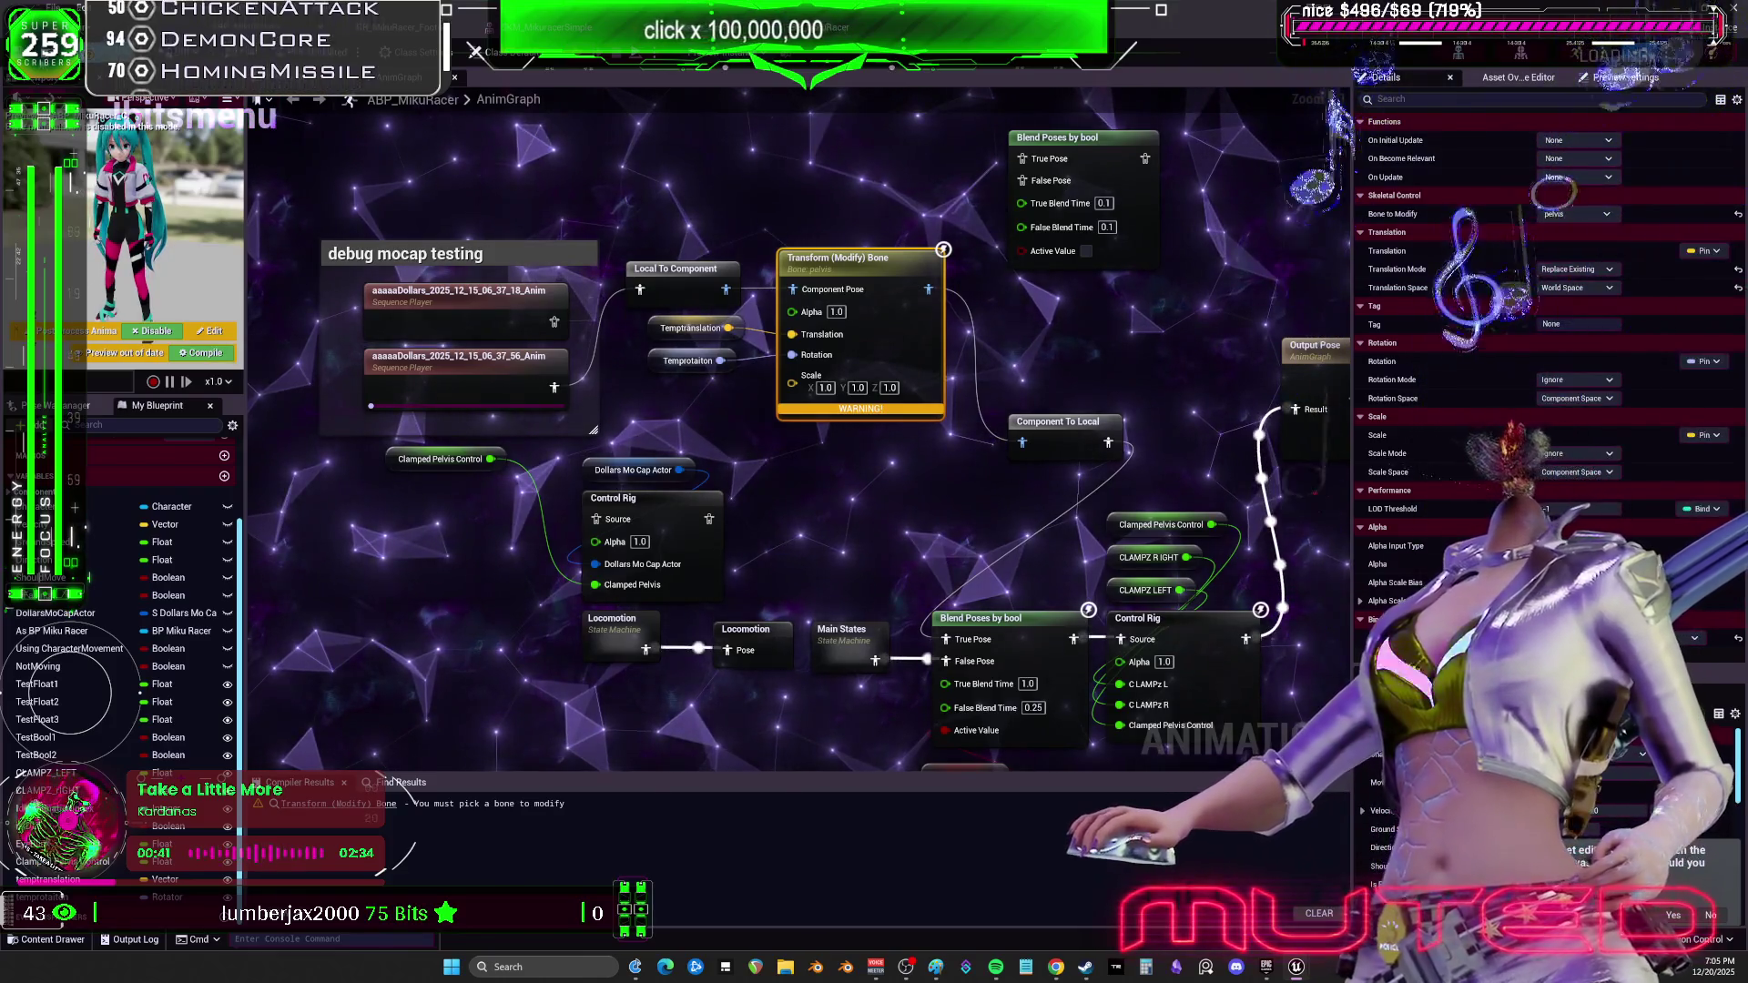
{"action": "key", "text": "F7"}
{"action": "key", "text": "alt+p"}
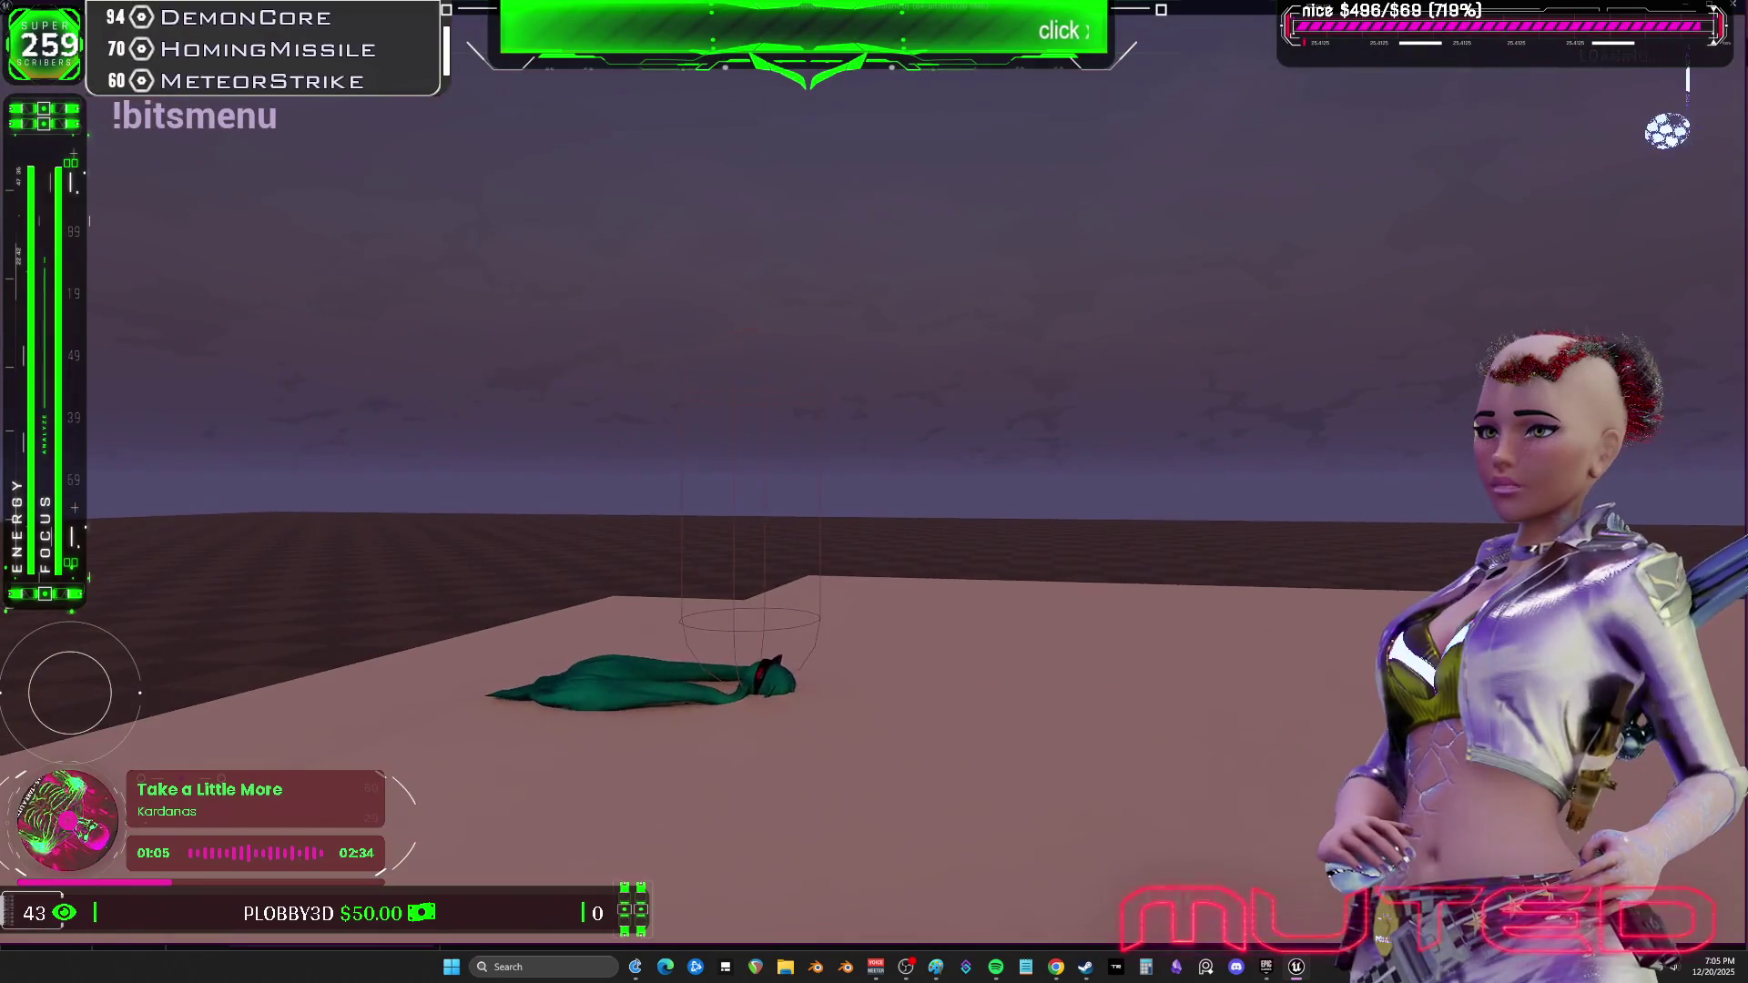
{"action": "key", "text": "Escape"}
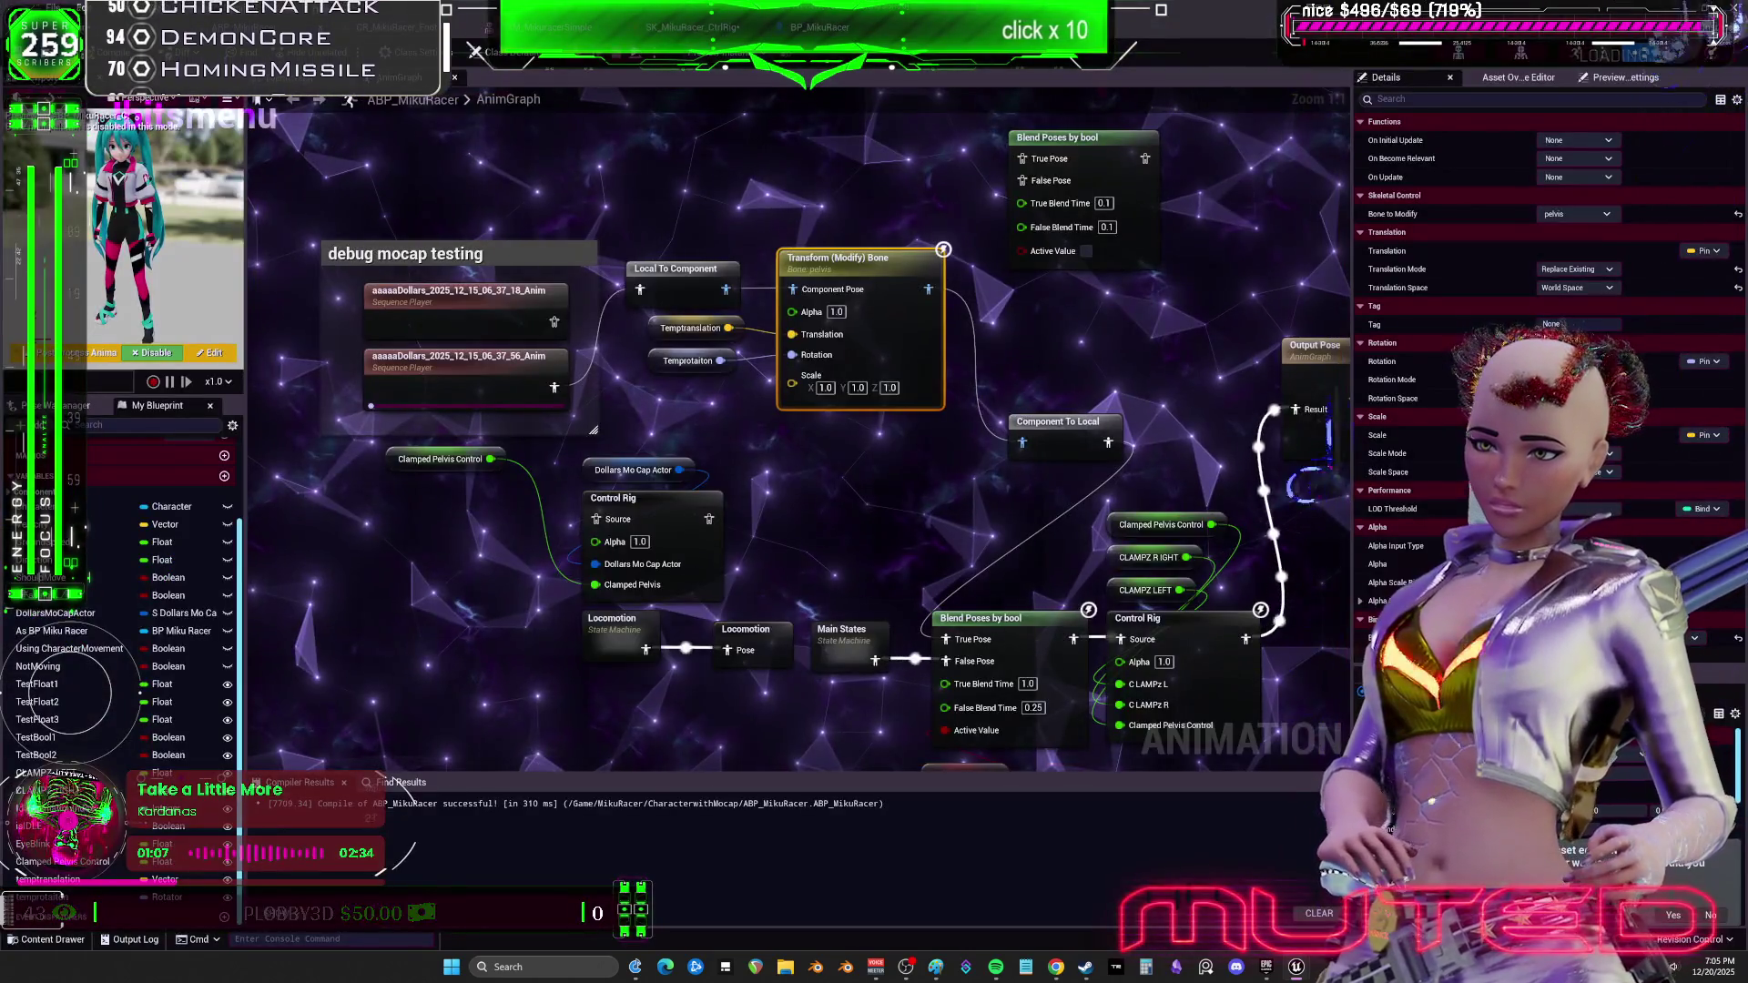
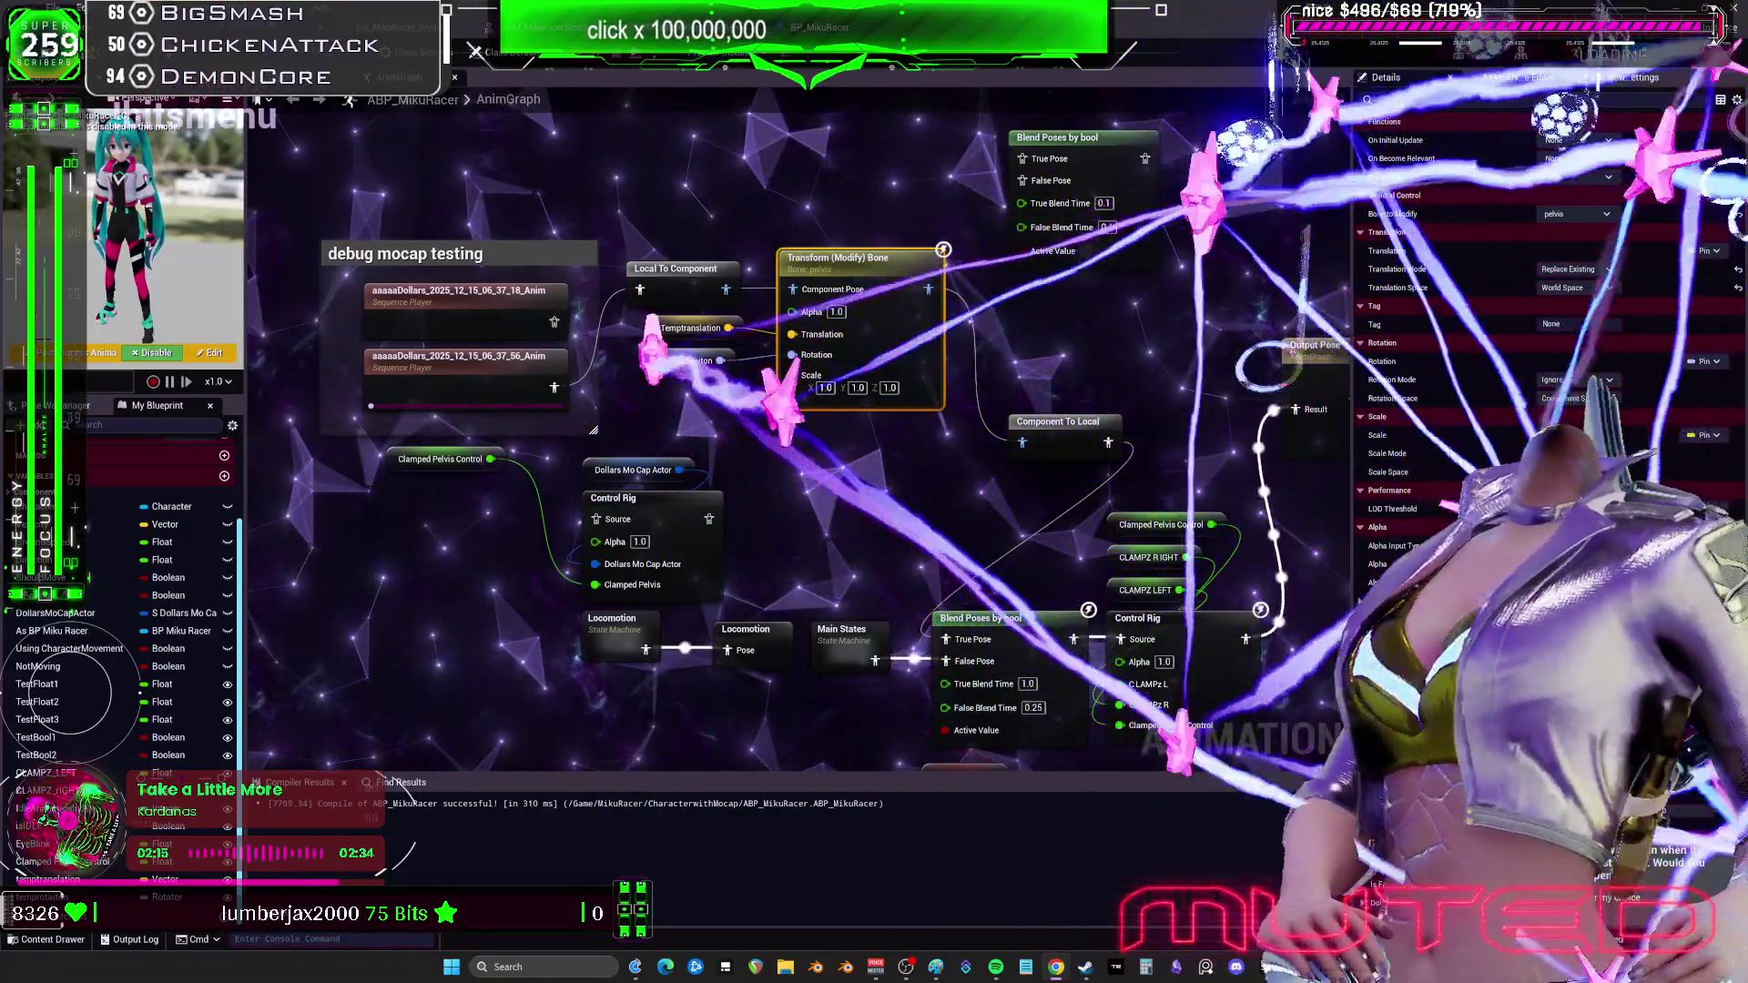
Pan the ABP_MikuRacer AnimGraph, then switch to BP_MikuRacer's EventGraph with Ctrl+Tab.
{"action": "mouse_move", "coordinate": [899, 387]}
{"action": "left_mouse_down"}
{"action": "mouse_move", "coordinate": [735, 394]}
{"action": "mouse_move", "coordinate": [803, 398]}
{"action": "left_mouse_up"}
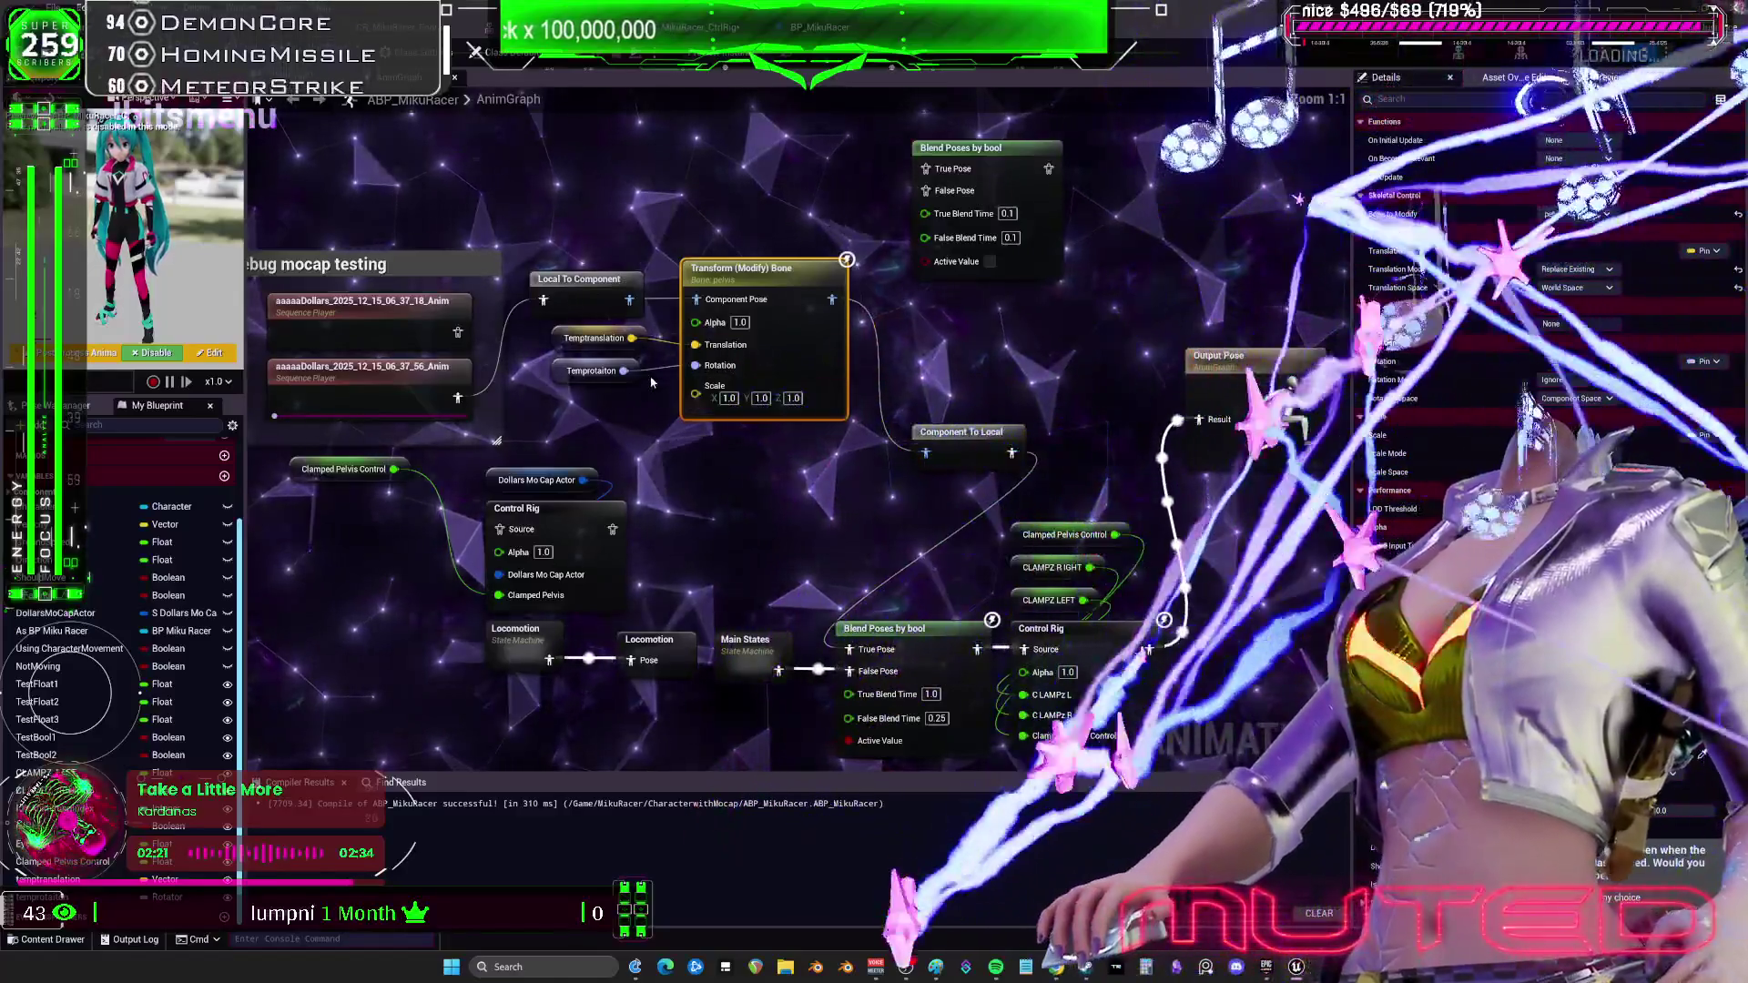
{"action": "mouse_move", "coordinate": [565, 338]}
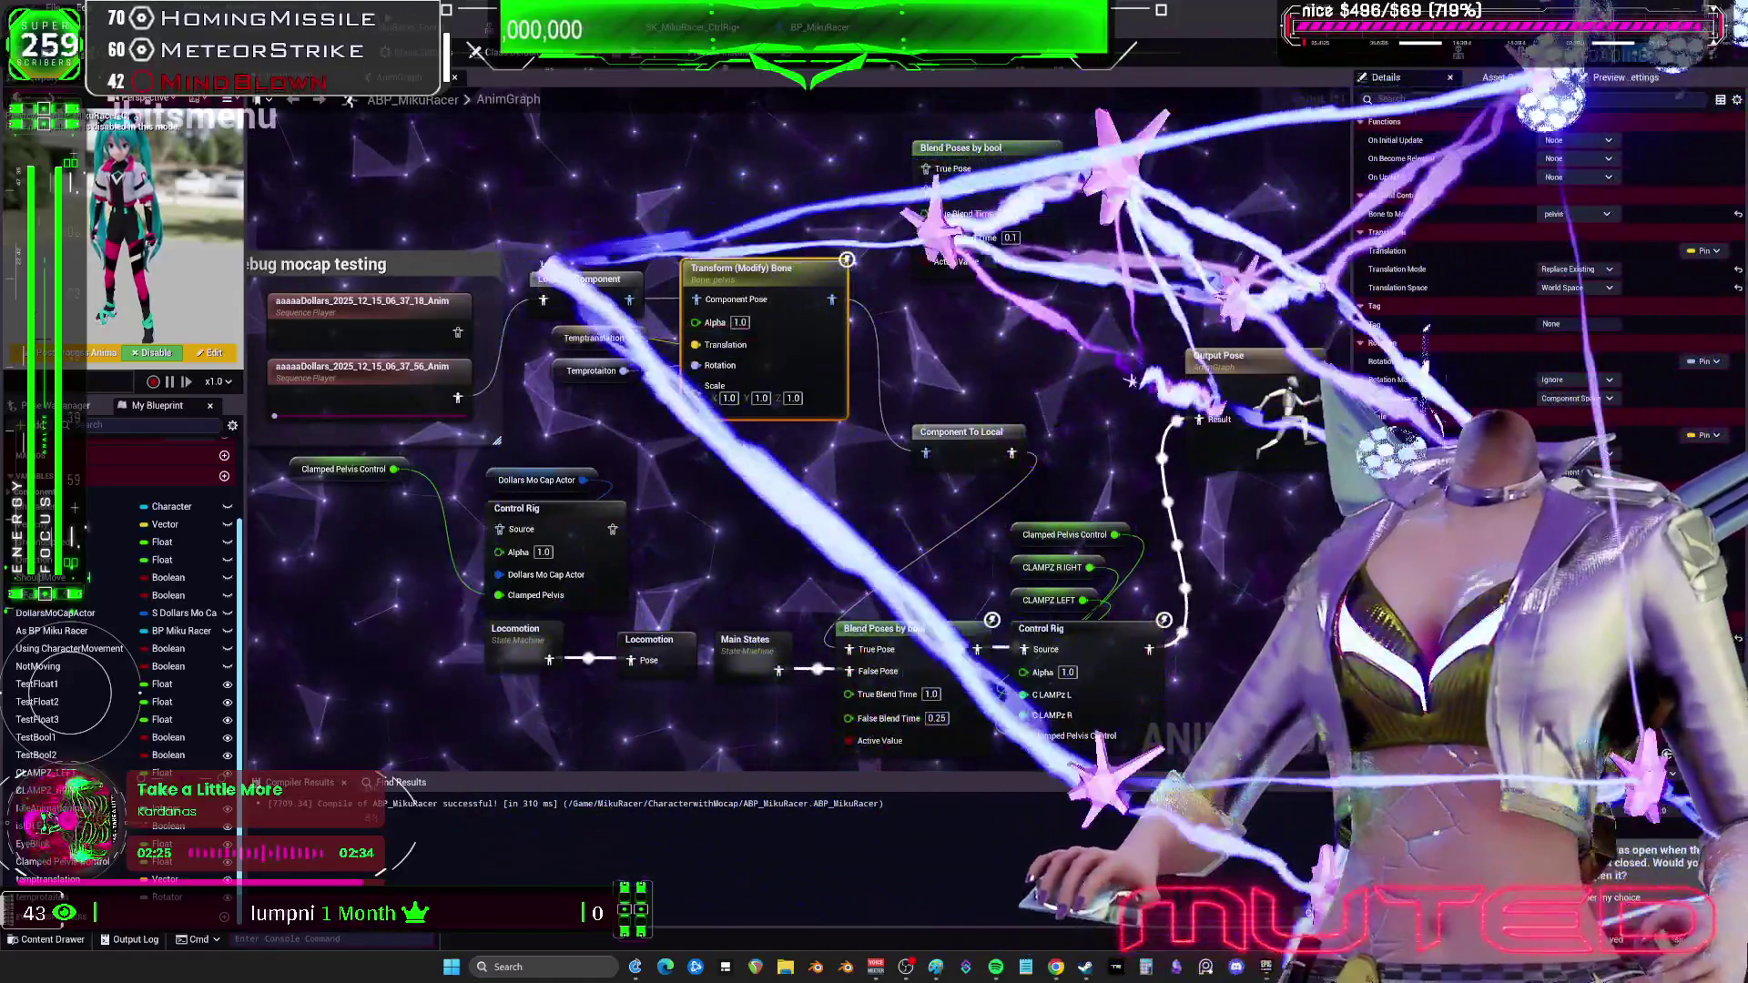
{"action": "key", "text": "ctrl+Tab"}
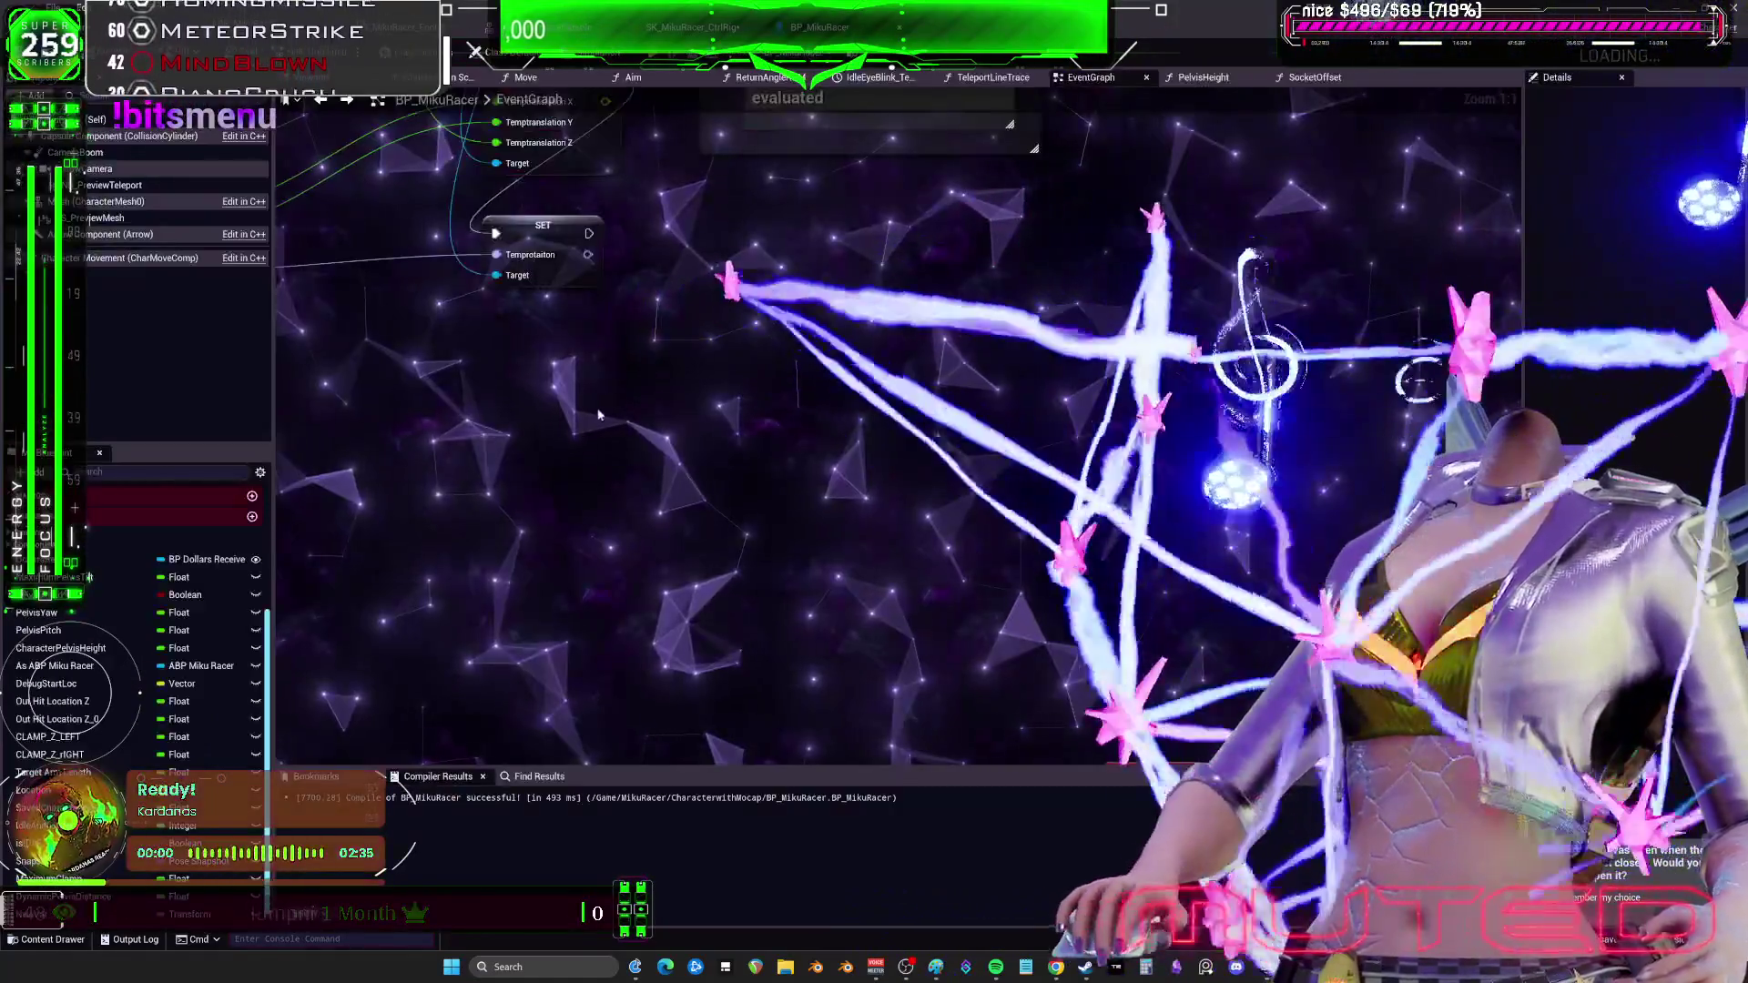
Move the Get Socket Transform and Mesh nodes aside, then cut the Pelvis Height and SET nodes from Event Tick.
{"action": "scroll", "coordinate": [594, 440], "scroll_direction": "up", "scroll_amount": 2}
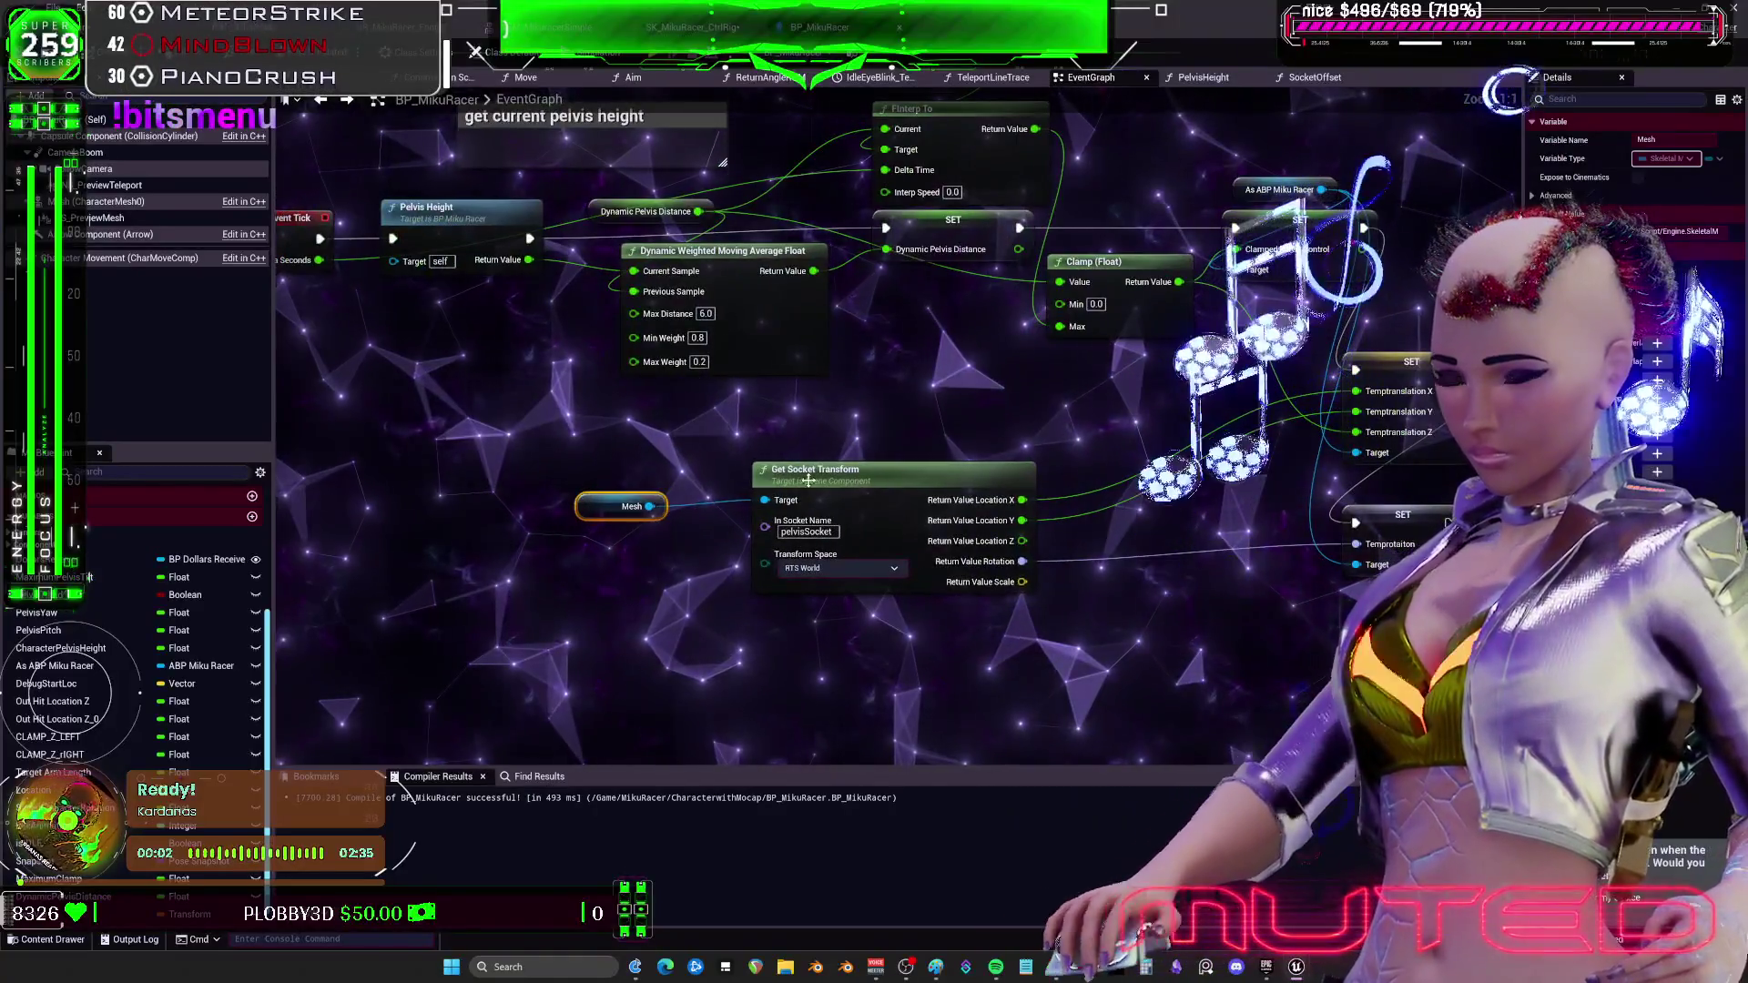
{"action": "mouse_move", "coordinate": [806, 483]}
{"action": "left_mouse_down"}
{"action": "mouse_move", "coordinate": [1086, 413]}
{"action": "mouse_move", "coordinate": [1043, 415]}
{"action": "left_mouse_up"}
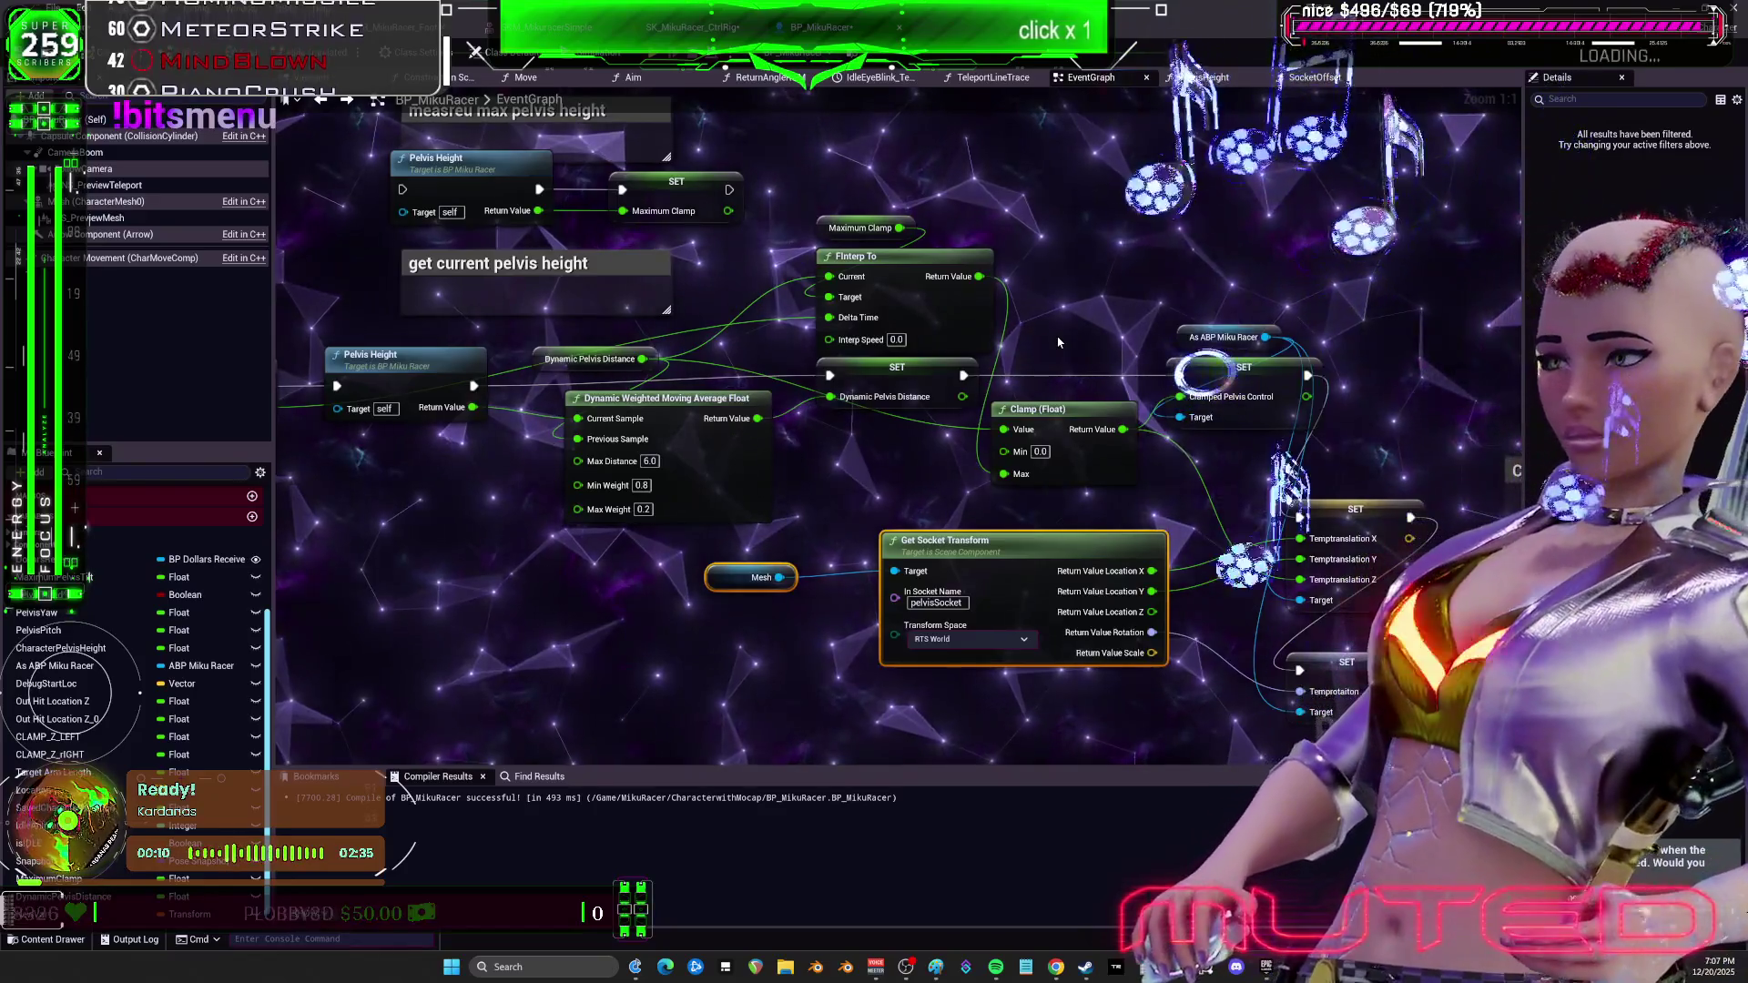
{"action": "mouse_move", "coordinate": [1059, 342]}
{"action": "left_mouse_down"}
{"action": "mouse_move", "coordinate": [865, 394]}
{"action": "mouse_move", "coordinate": [491, 314]}
{"action": "left_mouse_up"}
{"action": "key", "text": "Delete"}
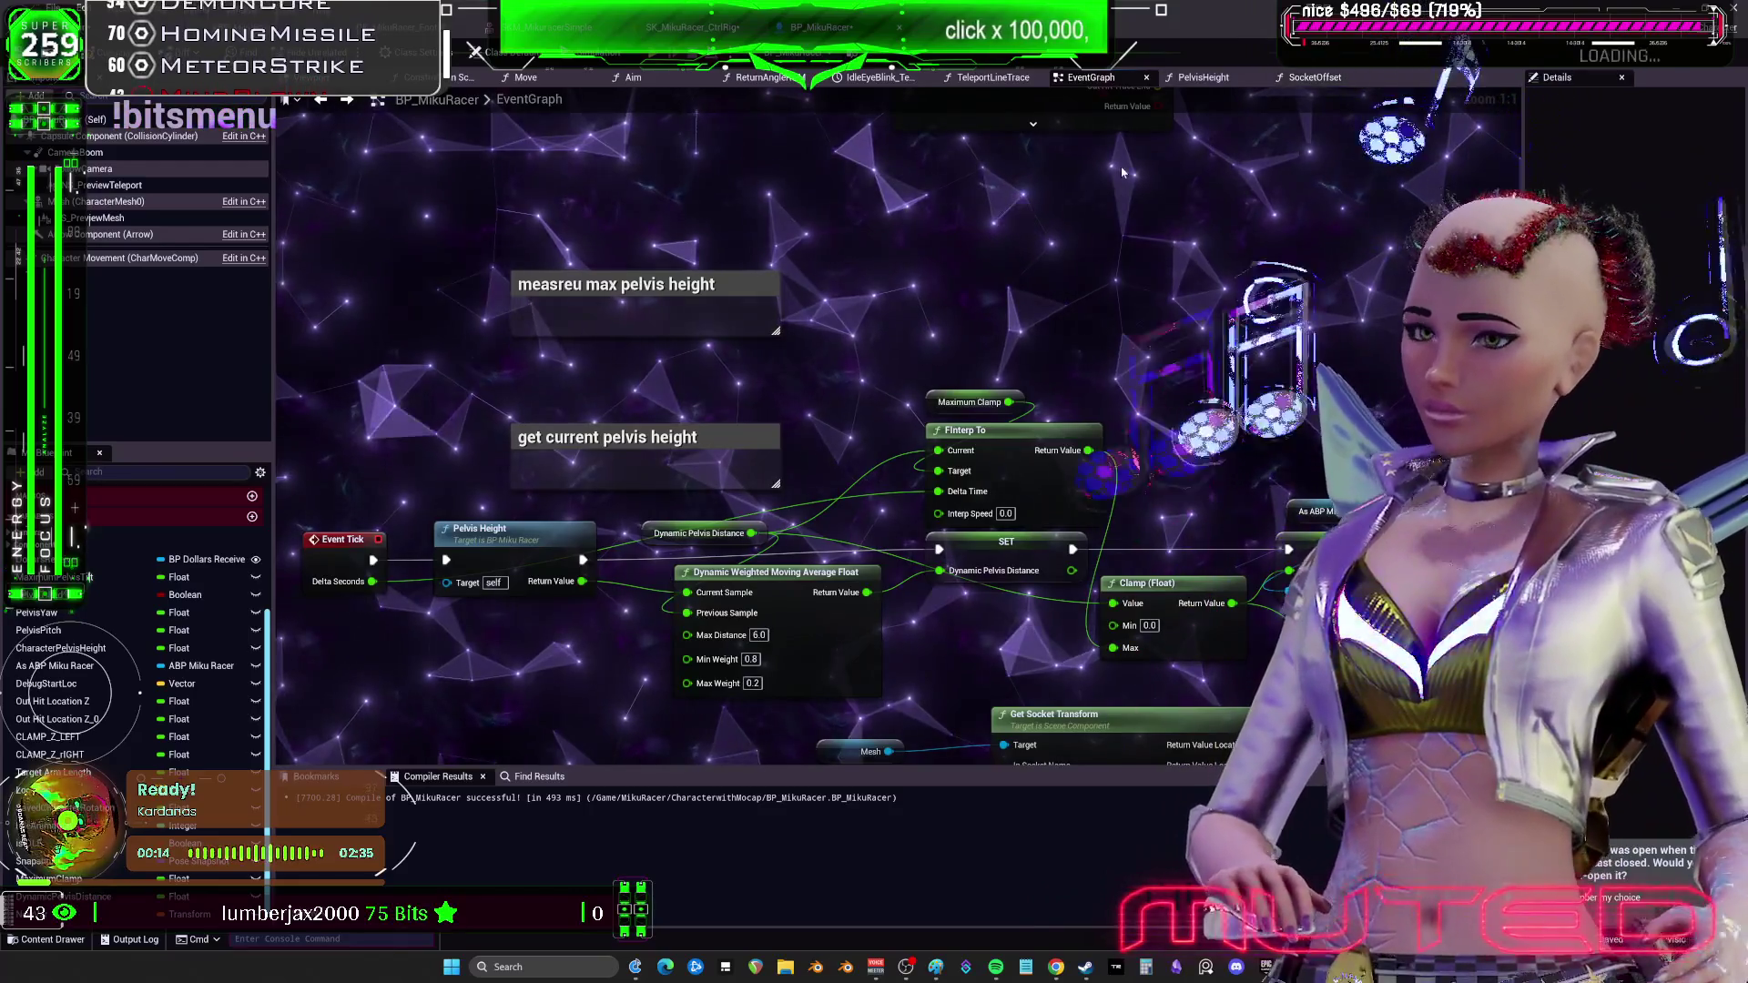
Paste Pelvis Height and SET Maximum Clamp under the Event BeginPlay cast, recompile, and start a test play.
{"action": "scroll", "coordinate": [892, 318], "scroll_direction": "down", "scroll_amount": 1}
{"action": "mouse_move", "coordinate": [892, 317]}
{"action": "left_mouse_down"}
{"action": "mouse_move", "coordinate": [881, 357]}
{"action": "mouse_move", "coordinate": [755, 491]}
{"action": "mouse_move", "coordinate": [573, 589]}
{"action": "left_mouse_up"}
{"action": "scroll", "coordinate": [574, 590], "scroll_direction": "down", "scroll_amount": 4}
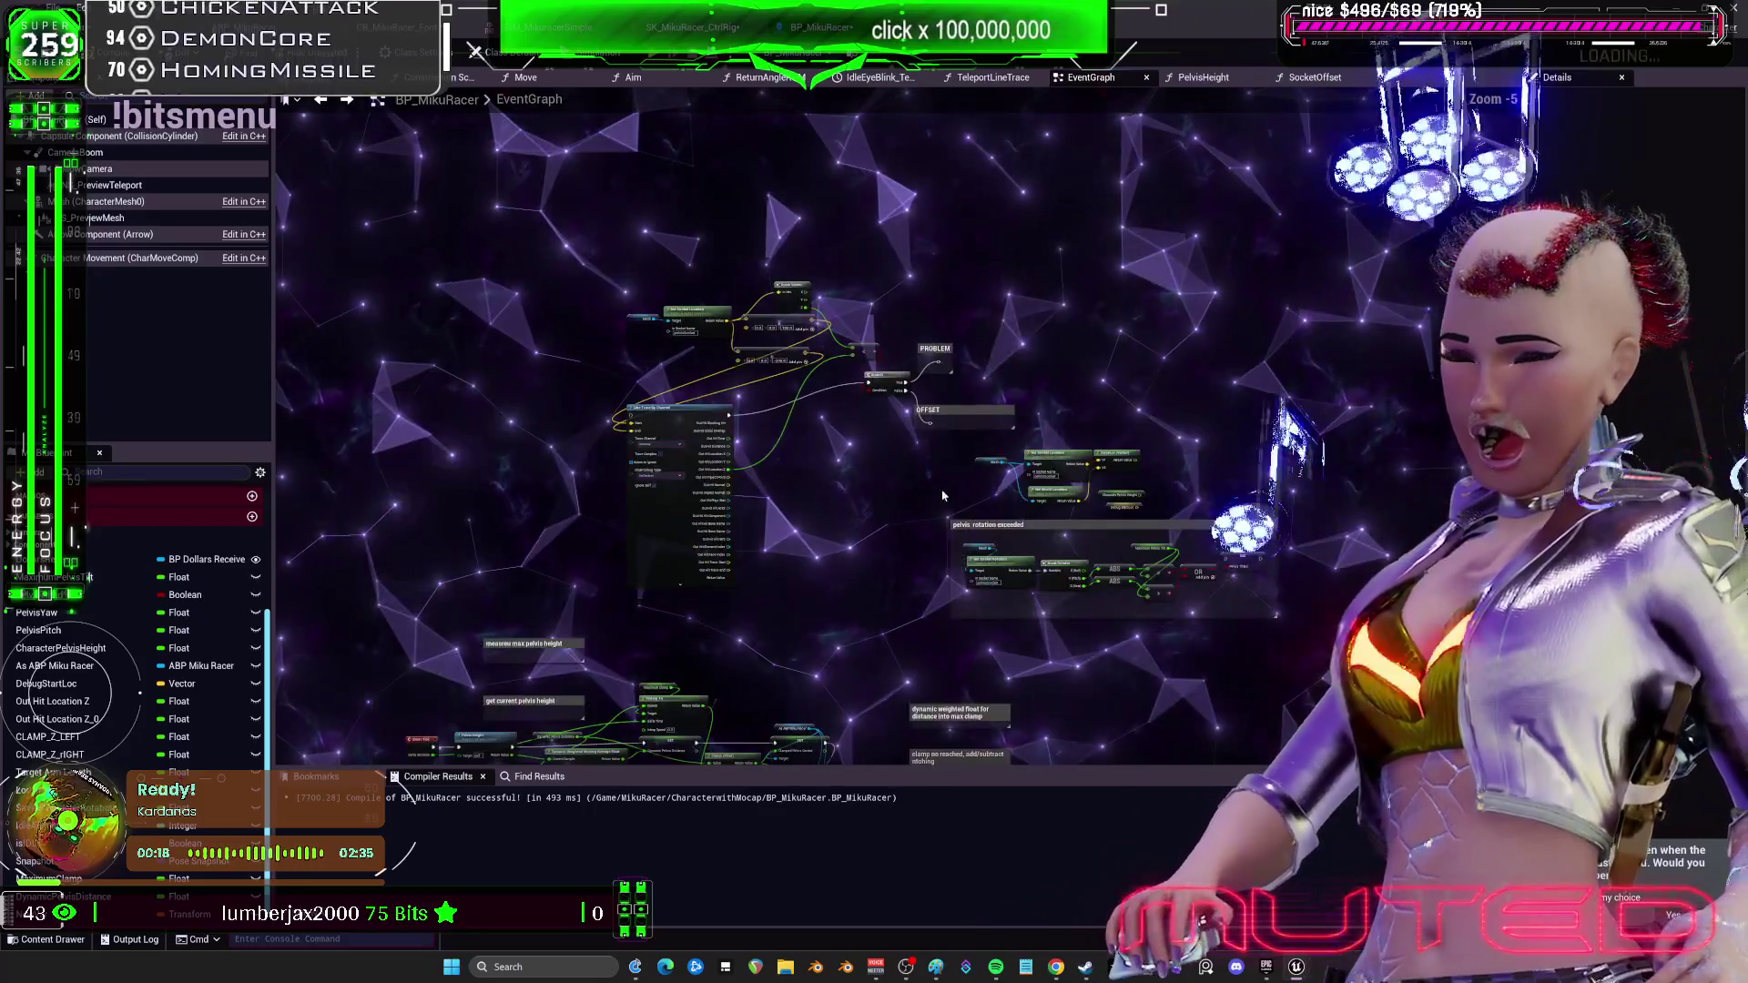
{"action": "scroll", "coordinate": [617, 485], "scroll_direction": "up", "scroll_amount": 3}
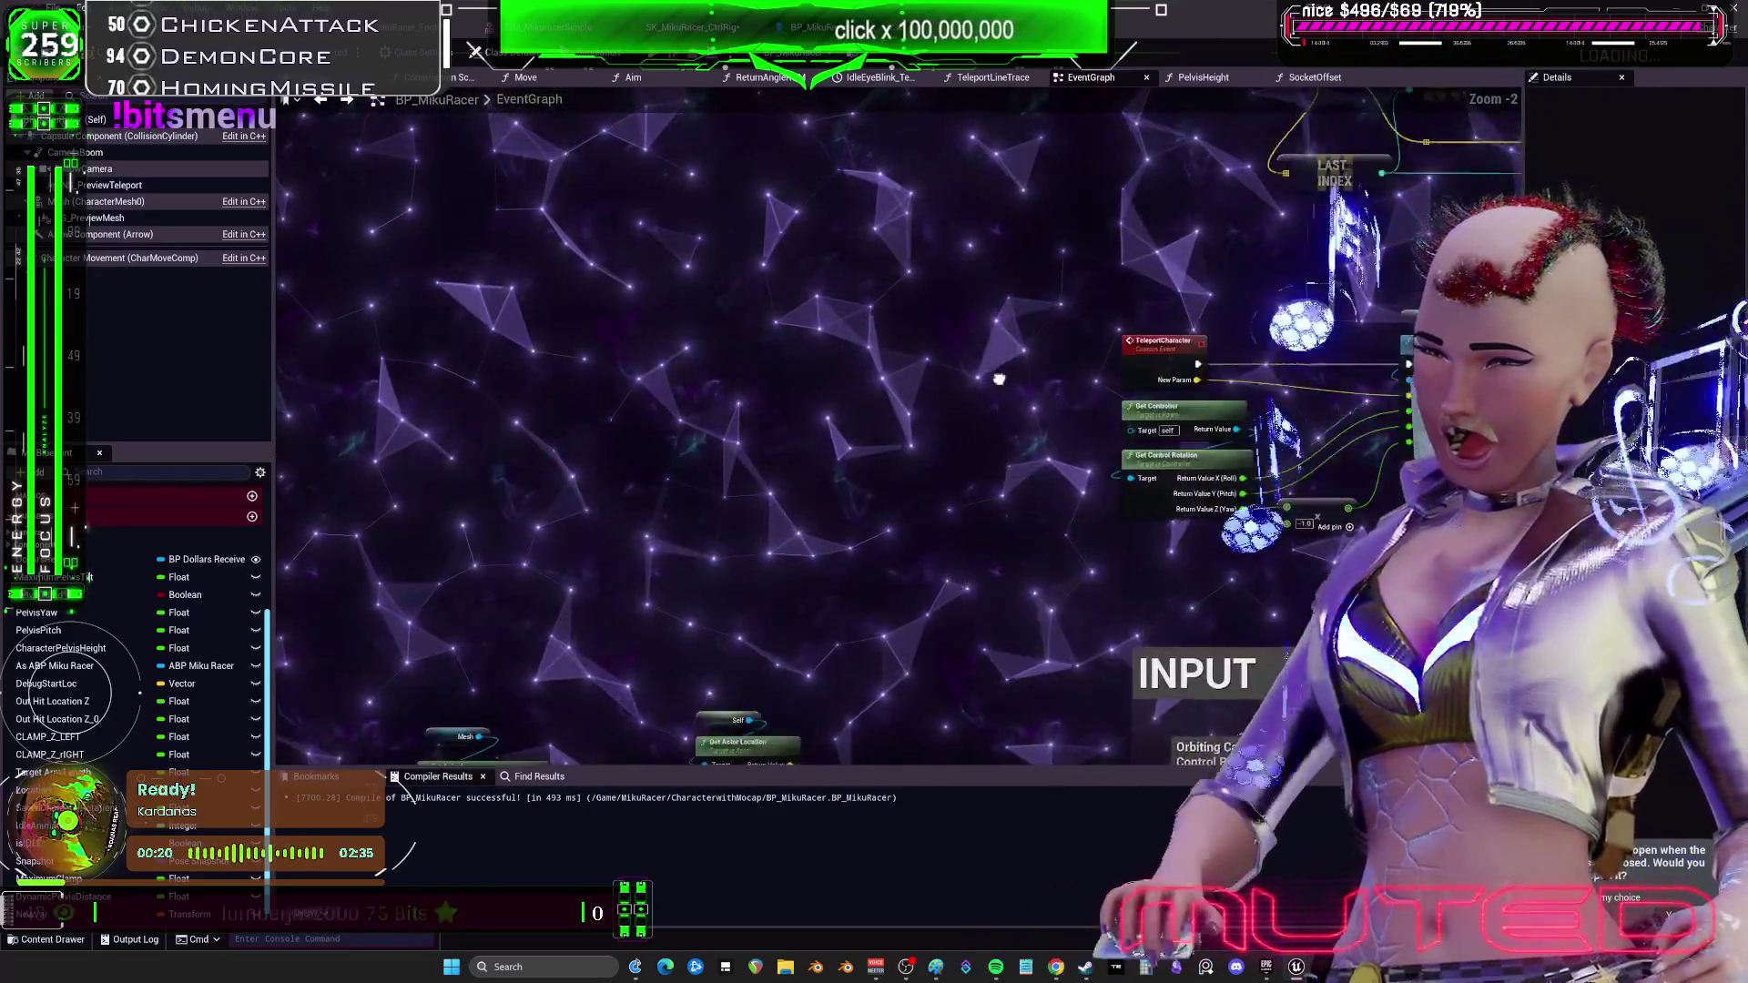
{"action": "scroll", "coordinate": [797, 367], "scroll_direction": "up", "scroll_amount": 2}
{"action": "mouse_move", "coordinate": [796, 368]}
{"action": "left_mouse_down"}
{"action": "mouse_move", "coordinate": [729, 265]}
{"action": "mouse_move", "coordinate": [653, 209]}
{"action": "left_mouse_up"}
{"action": "key", "text": "ctrl+v"}
{"action": "left_click_drag", "start_coordinate": [712, 428], "coordinate": [1041, 437]}
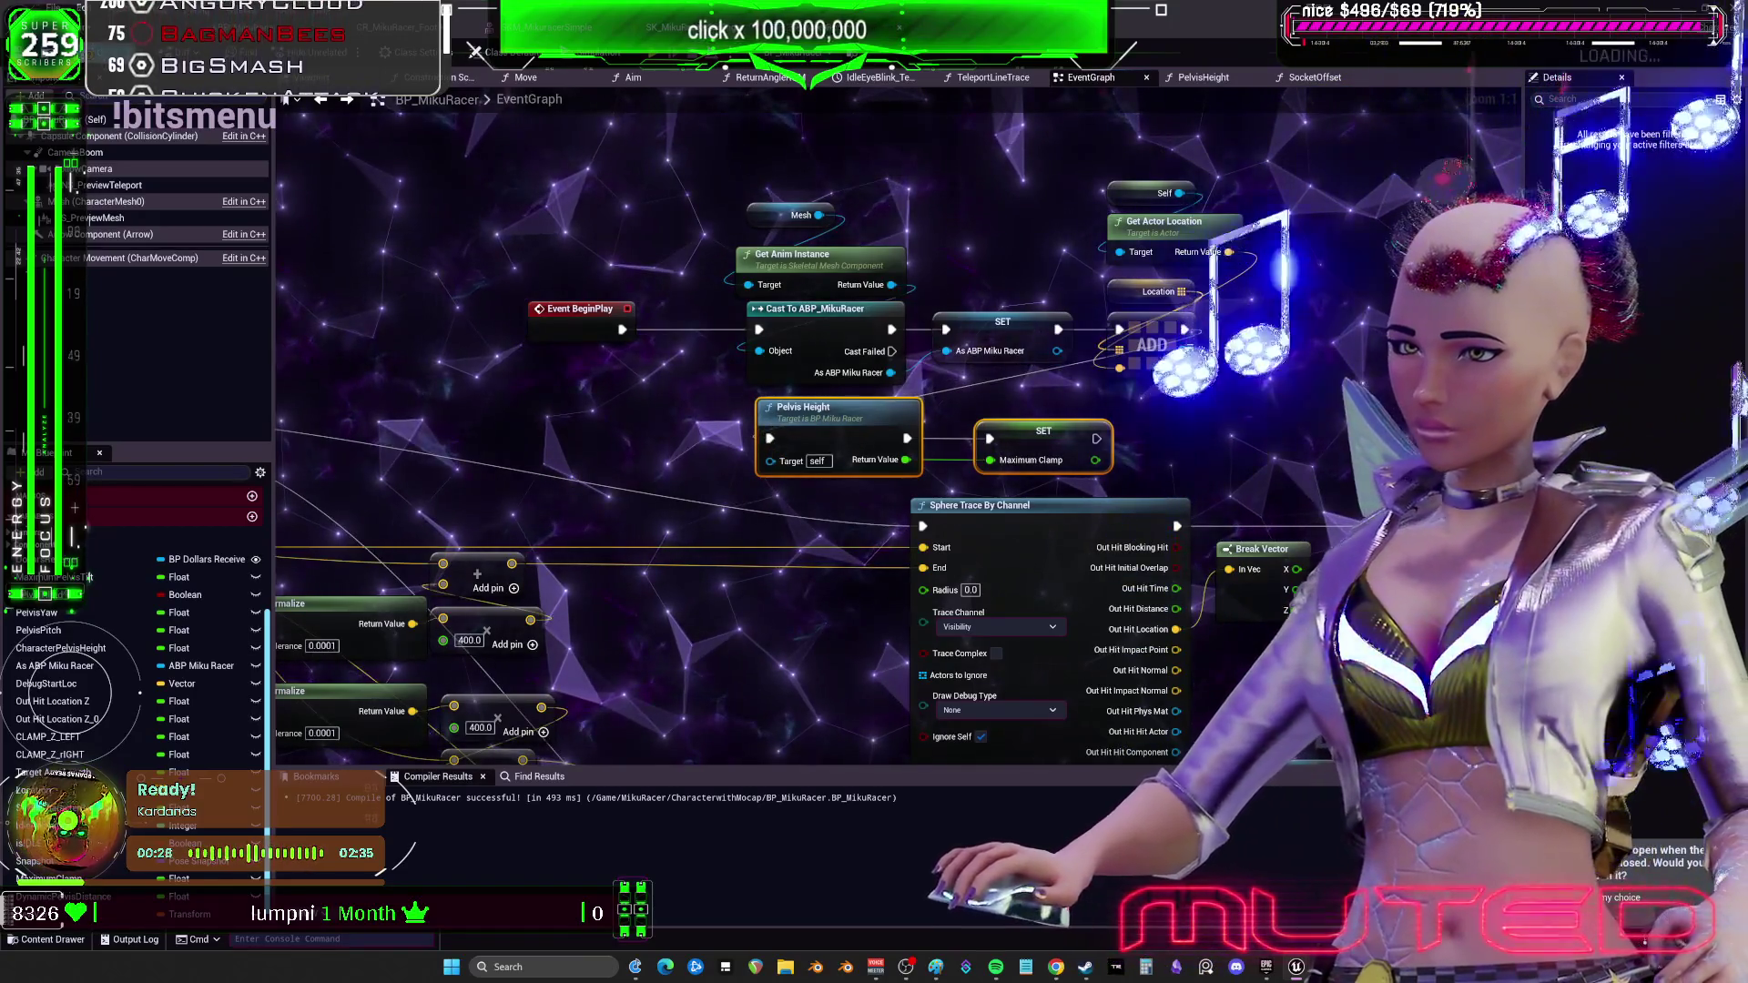
{"action": "key", "text": "F7"}
{"action": "key", "text": "alt+p"}
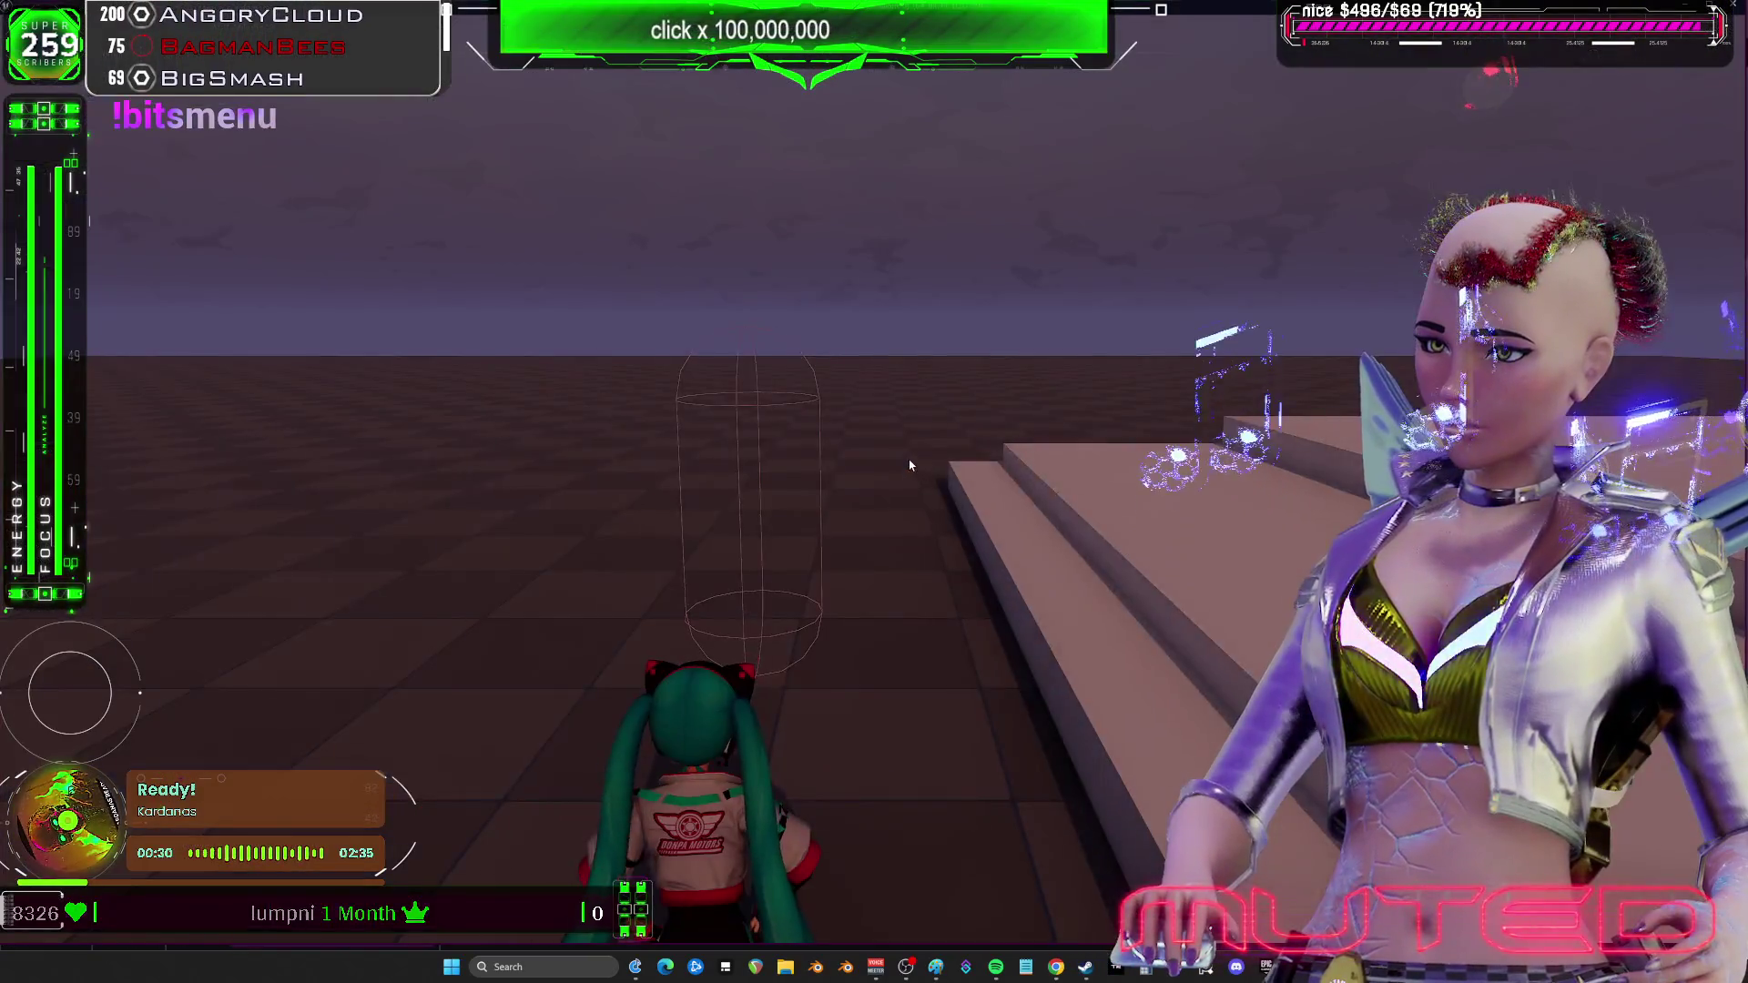
Walk the character toward the steps in Play-In-Editor, then stop the session.
{"action": "key", "text": "w"}
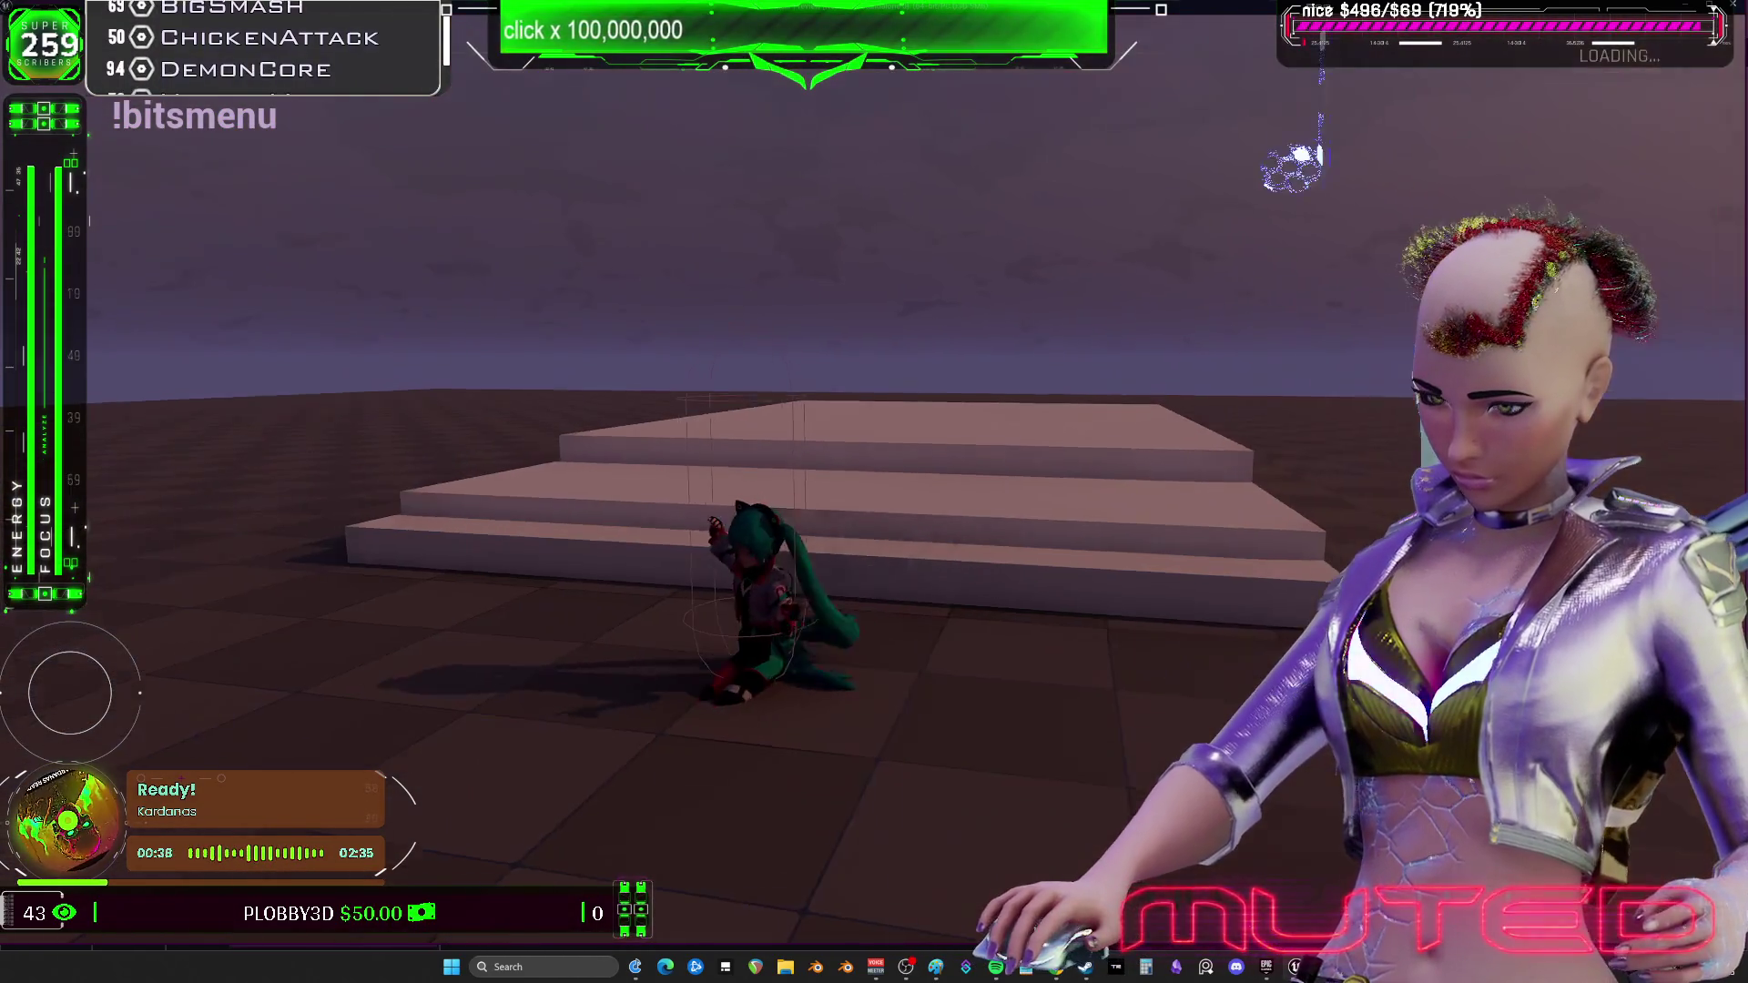
{"action": "key", "text": "Escape"}
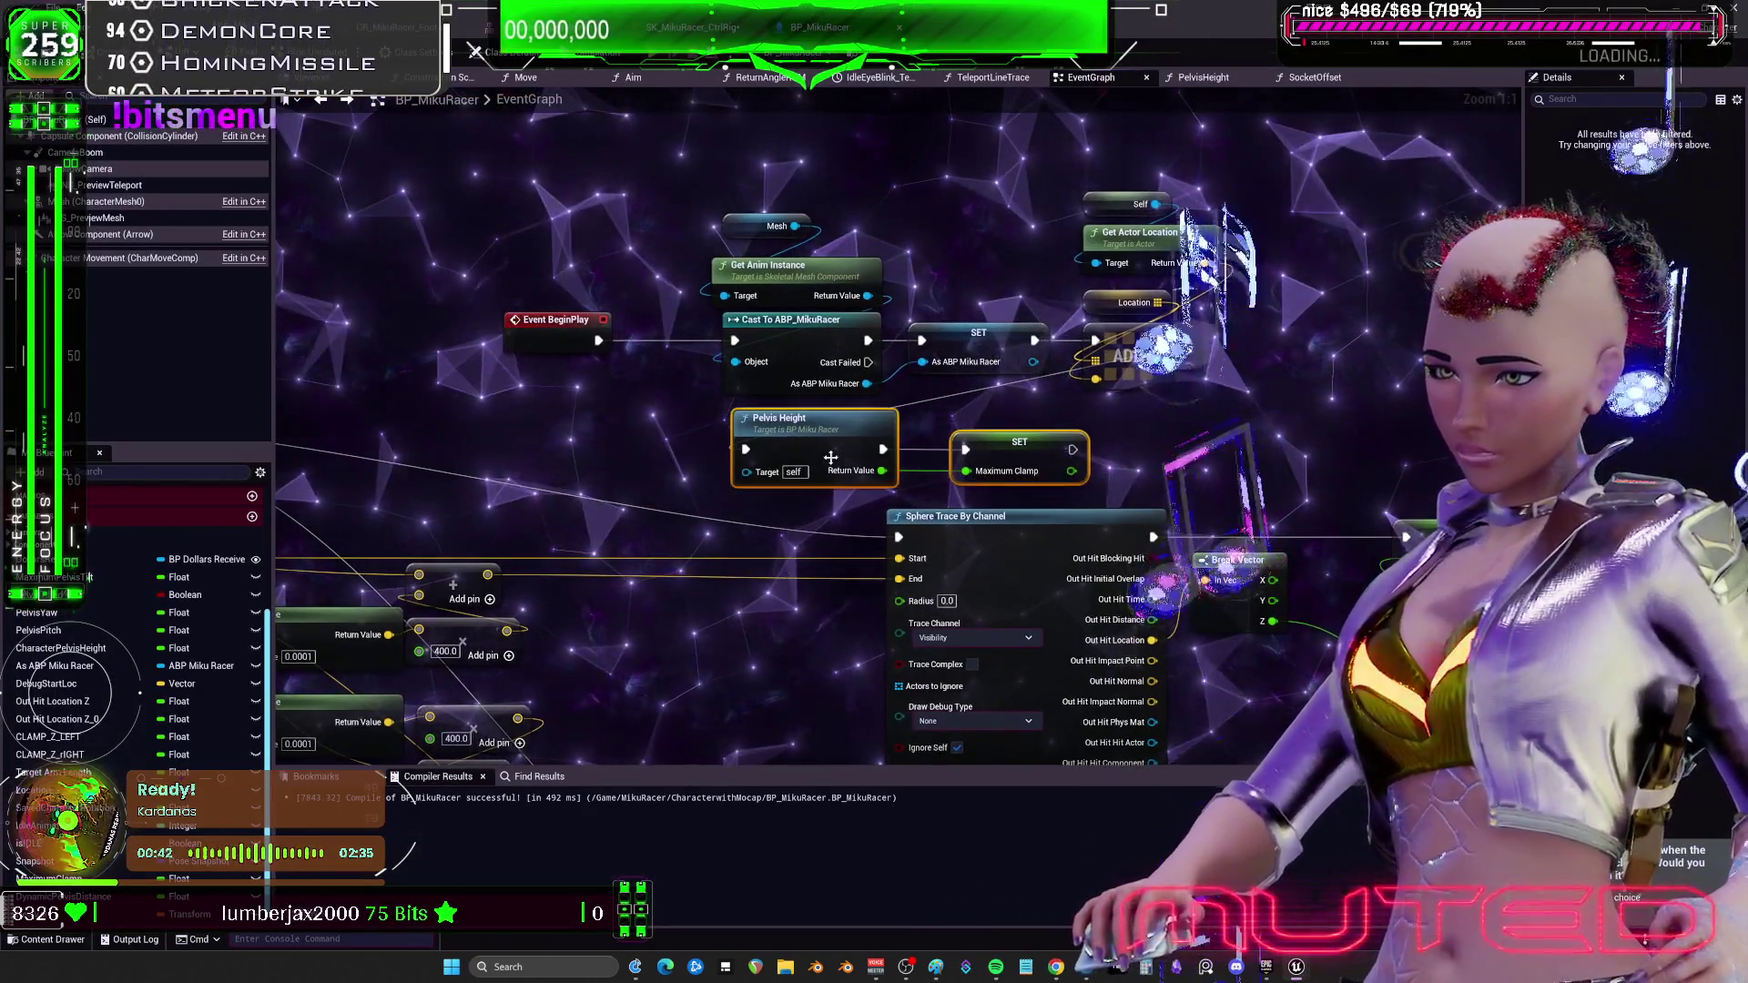
Survey the EventGraph's Sequence, teleport and Event Tick pelvis nodes.
{"action": "left_click_drag", "start_coordinate": [1111, 467], "coordinate": [1092, 91]}
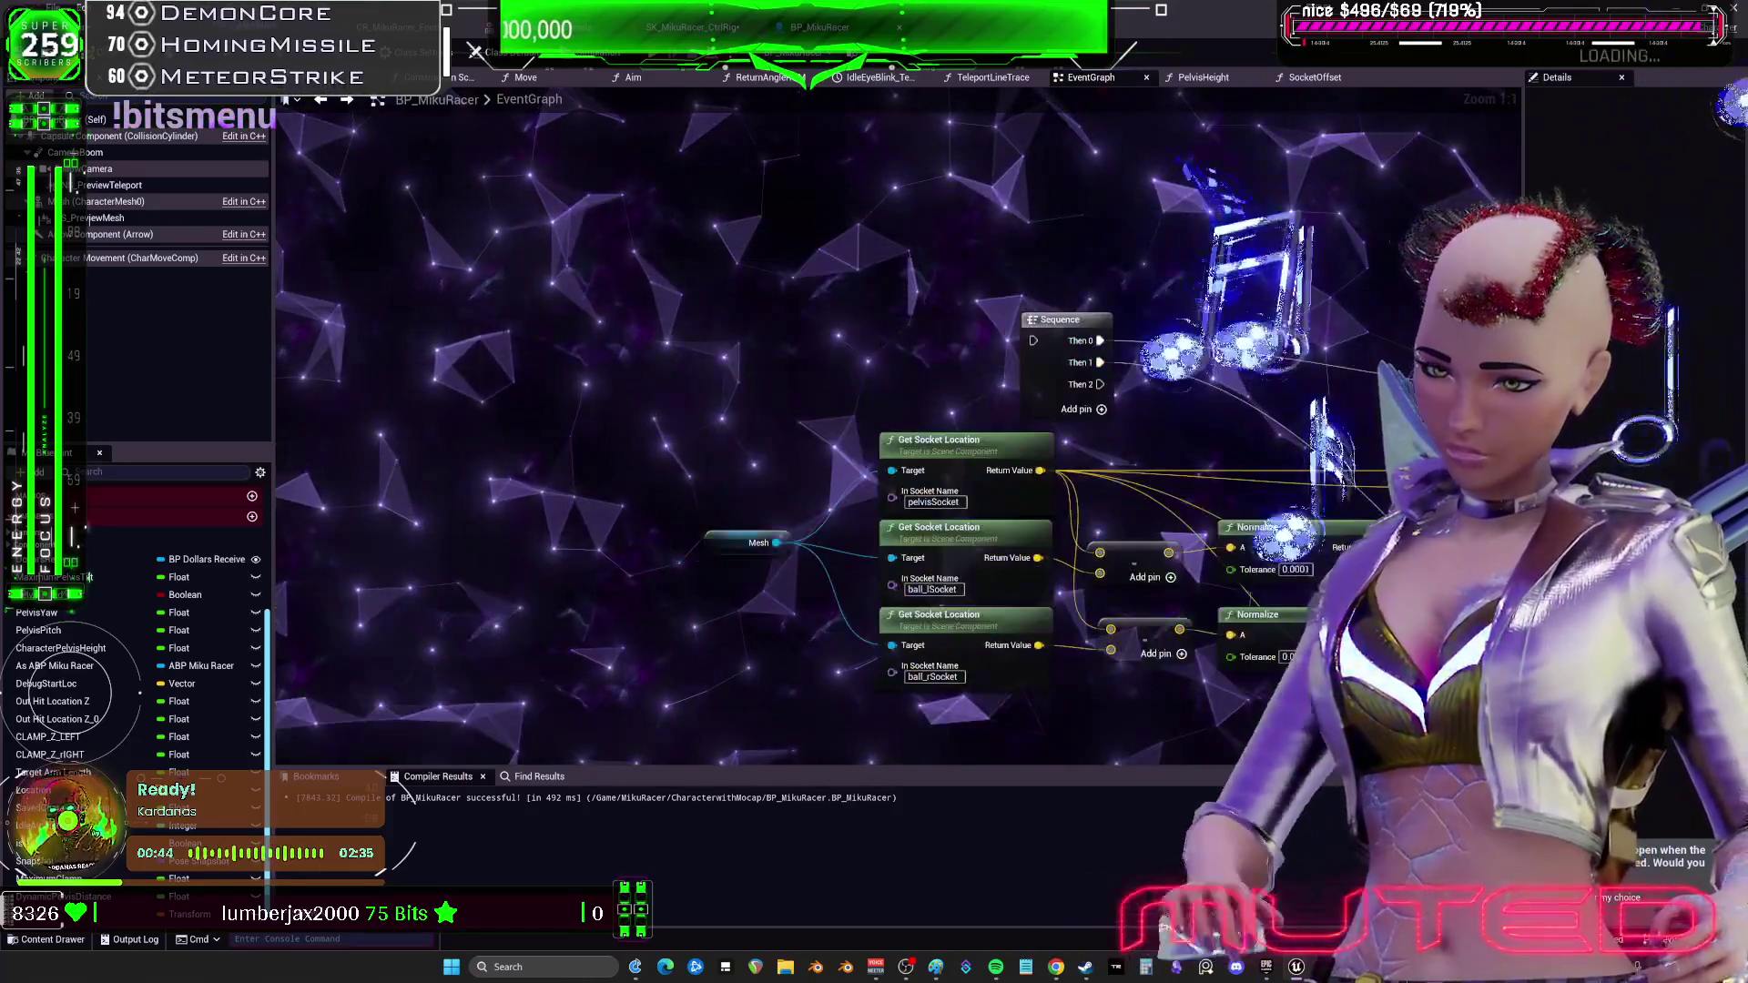
{"action": "scroll", "coordinate": [465, 439], "scroll_direction": "up", "scroll_amount": 3}
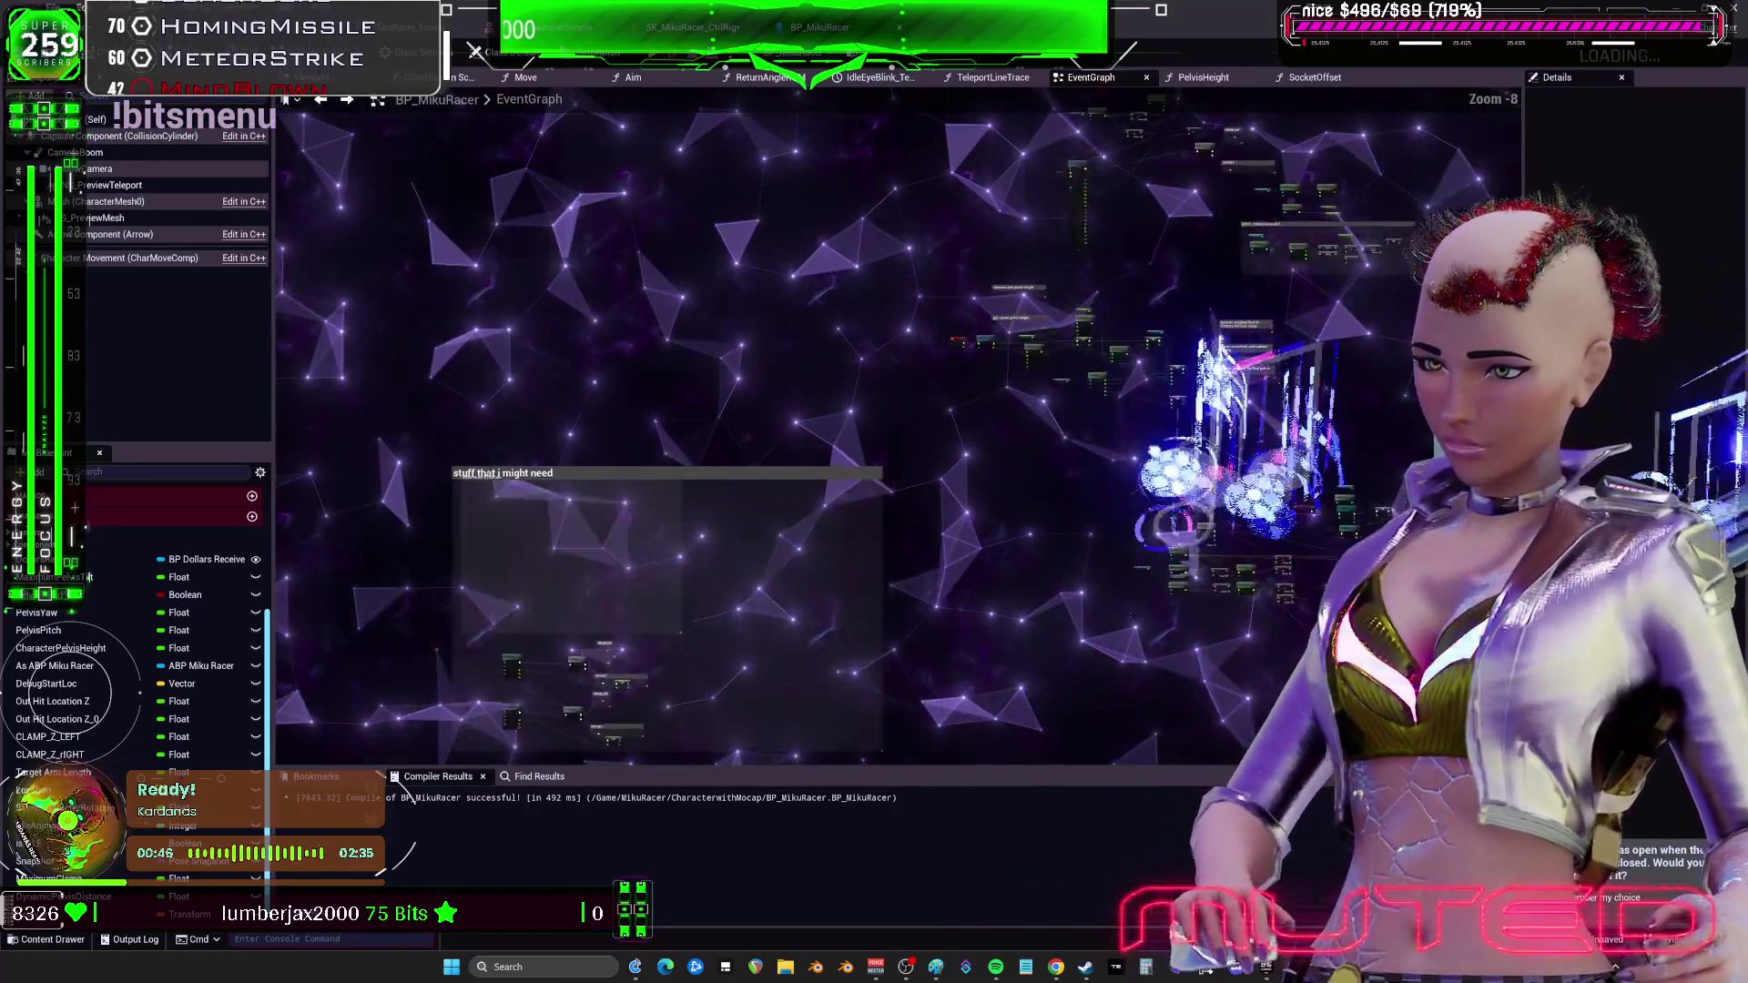
{"action": "mouse_move", "coordinate": [640, 389]}
{"action": "left_mouse_down"}
{"action": "mouse_move", "coordinate": [952, 442]}
{"action": "mouse_move", "coordinate": [1128, 449]}
{"action": "left_mouse_up"}
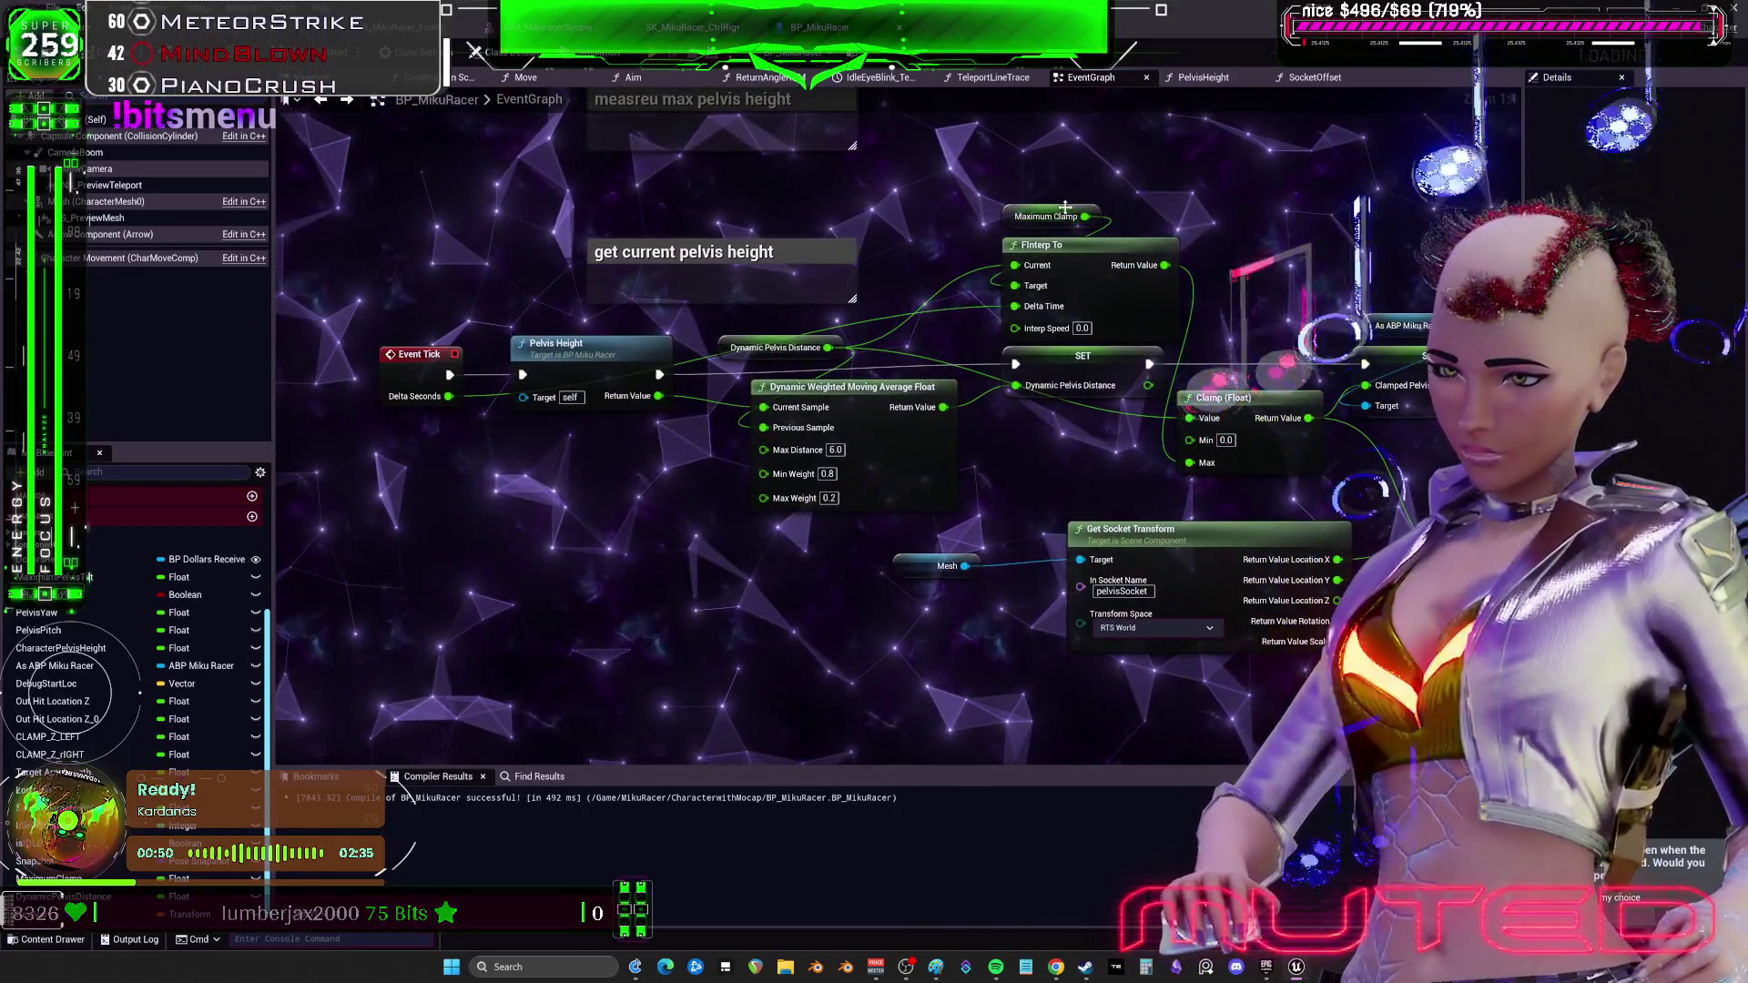
{"action": "mouse_move", "coordinate": [1061, 223]}
{"action": "left_mouse_down"}
{"action": "mouse_move", "coordinate": [1051, 251]}
{"action": "mouse_move", "coordinate": [1024, 193]}
{"action": "mouse_move", "coordinate": [1005, 203]}
{"action": "mouse_move", "coordinate": [1042, 319]}
{"action": "mouse_move", "coordinate": [1034, 265]}
{"action": "mouse_move", "coordinate": [1078, 286]}
{"action": "left_mouse_up"}
{"action": "scroll", "coordinate": [1079, 286], "scroll_direction": "down", "scroll_amount": 3}
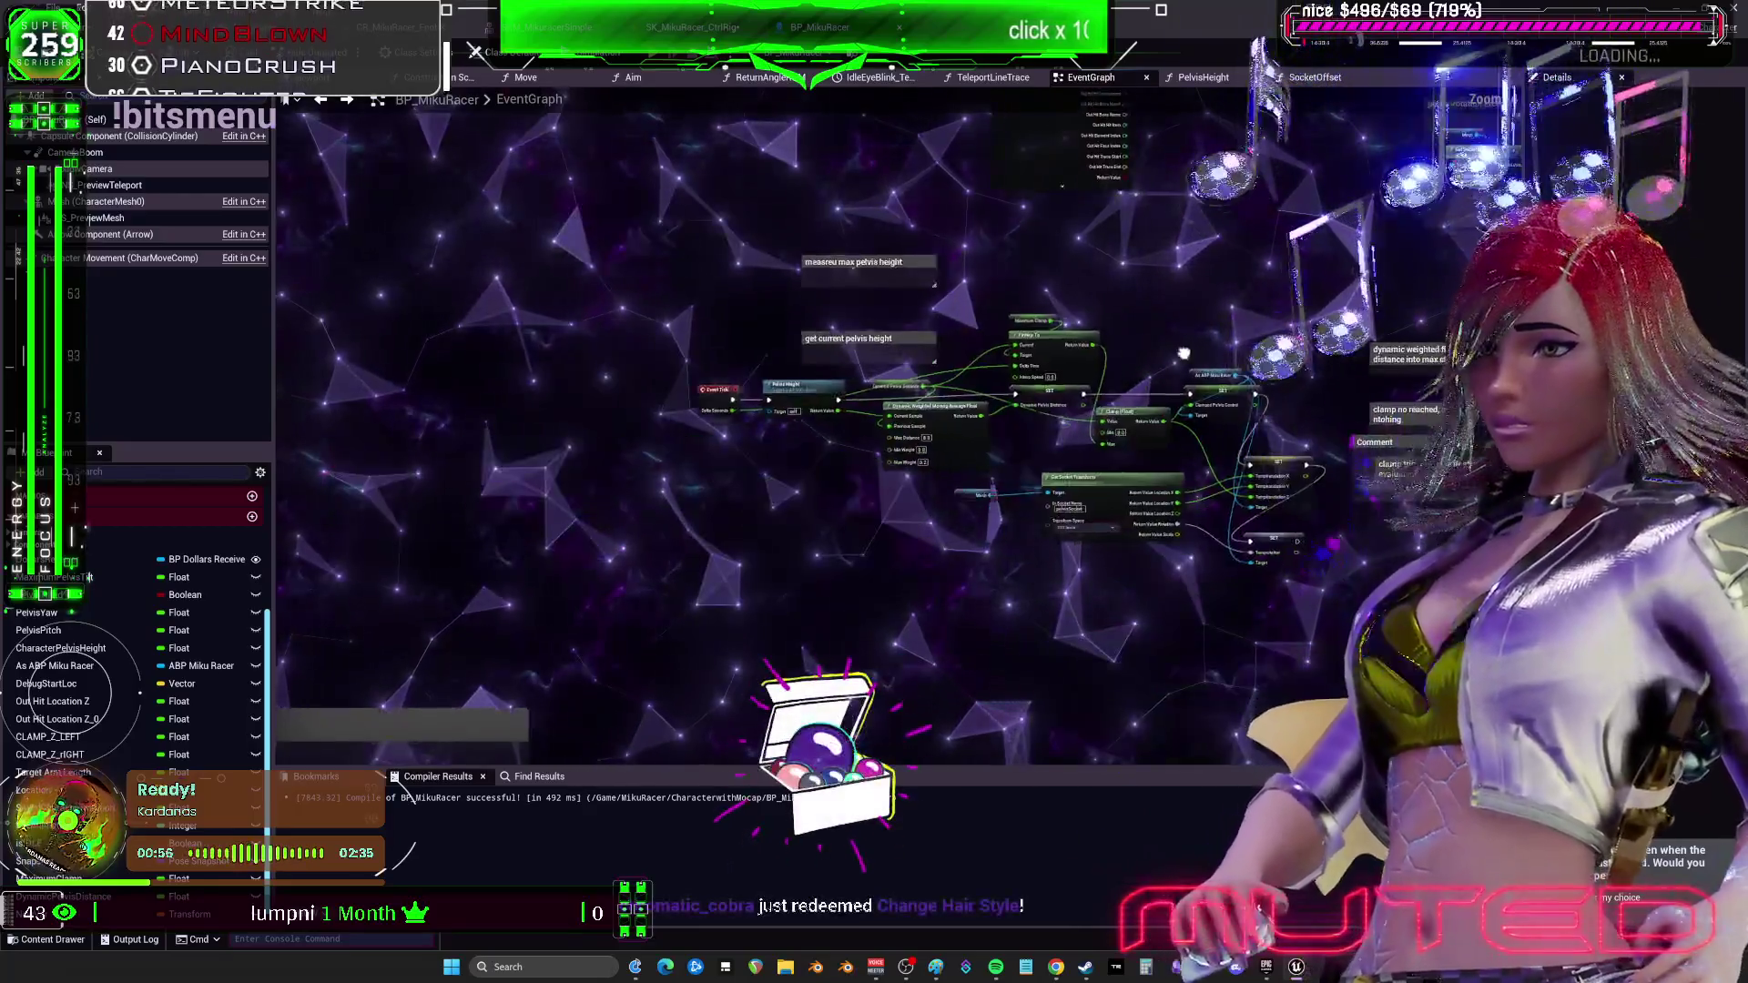
{"action": "scroll", "coordinate": [920, 336], "scroll_direction": "up", "scroll_amount": 2}
{"action": "mouse_move", "coordinate": [920, 336]}
{"action": "left_mouse_down"}
{"action": "mouse_move", "coordinate": [940, 311]}
{"action": "mouse_move", "coordinate": [499, 664]}
{"action": "mouse_move", "coordinate": [676, 544]}
{"action": "left_mouse_up"}
{"action": "scroll", "coordinate": [500, 665], "scroll_direction": "down", "scroll_amount": 3}
{"action": "scroll", "coordinate": [783, 487], "scroll_direction": "up", "scroll_amount": 3}
{"action": "scroll", "coordinate": [783, 487], "scroll_direction": "up", "scroll_amount": 4}
{"action": "left_click_drag", "start_coordinate": [783, 487], "coordinate": [834, 338]}
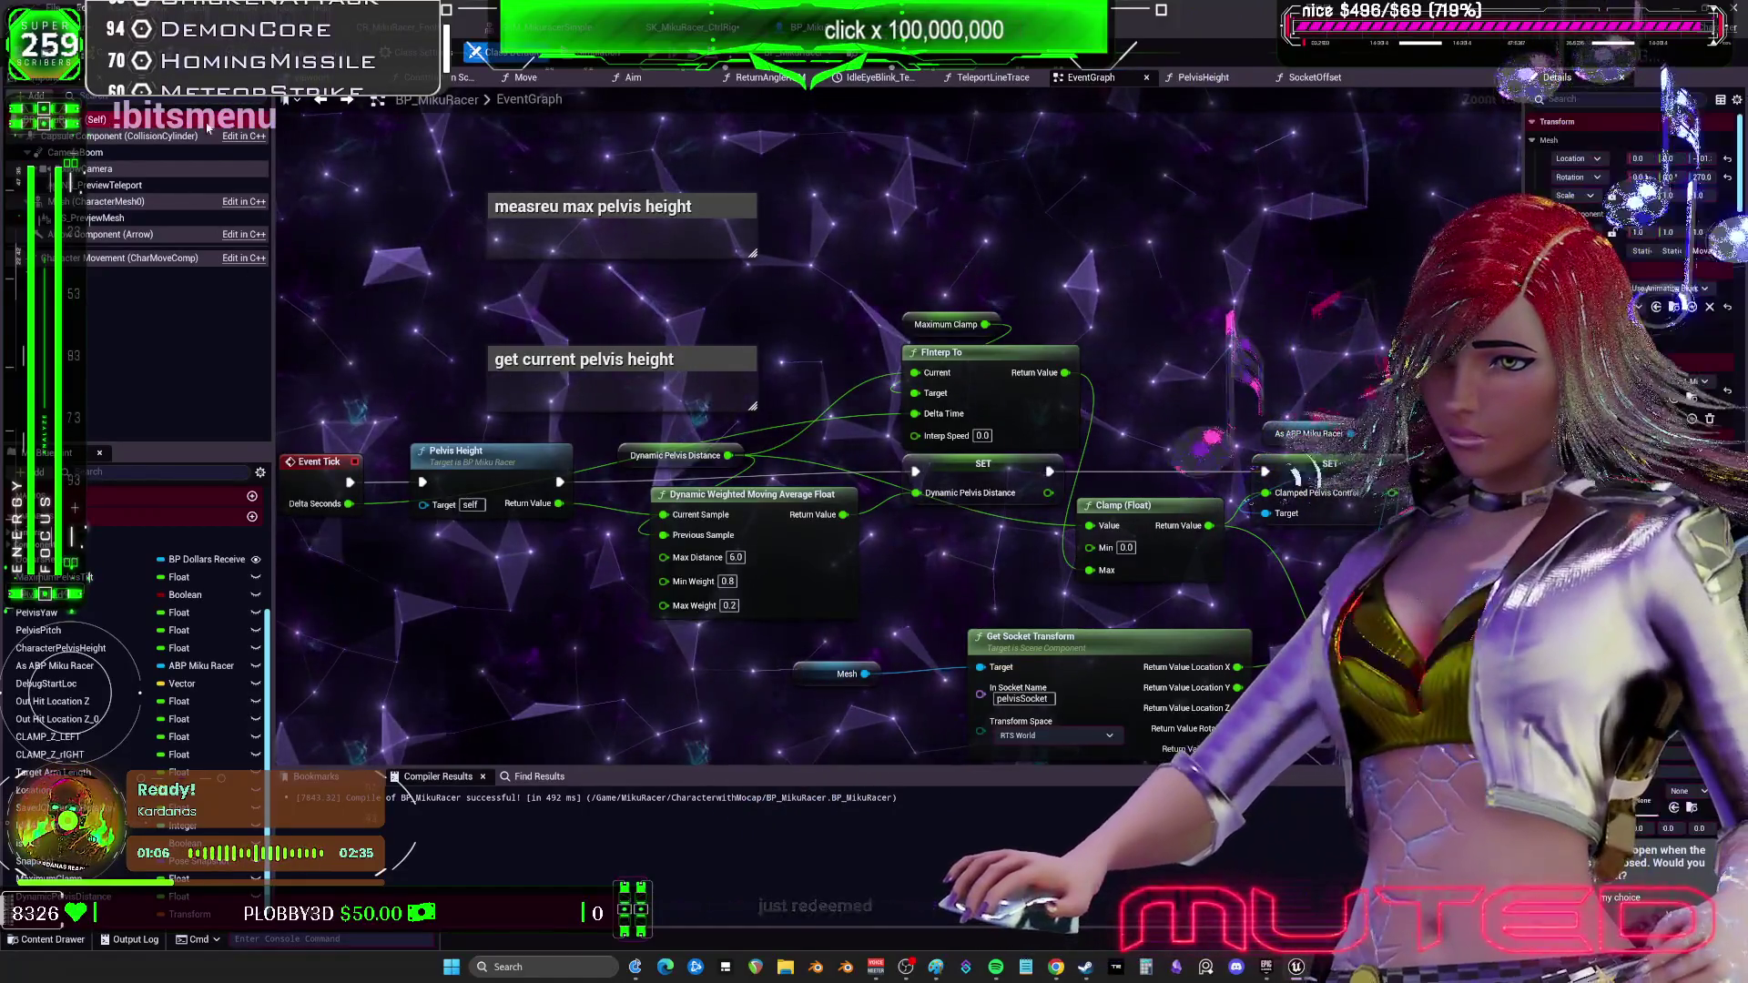
Filter the Details panel to 'tick' and open the action menu from SET Maximum Clamp's exec pin.
{"action": "type", "text": "tick"}
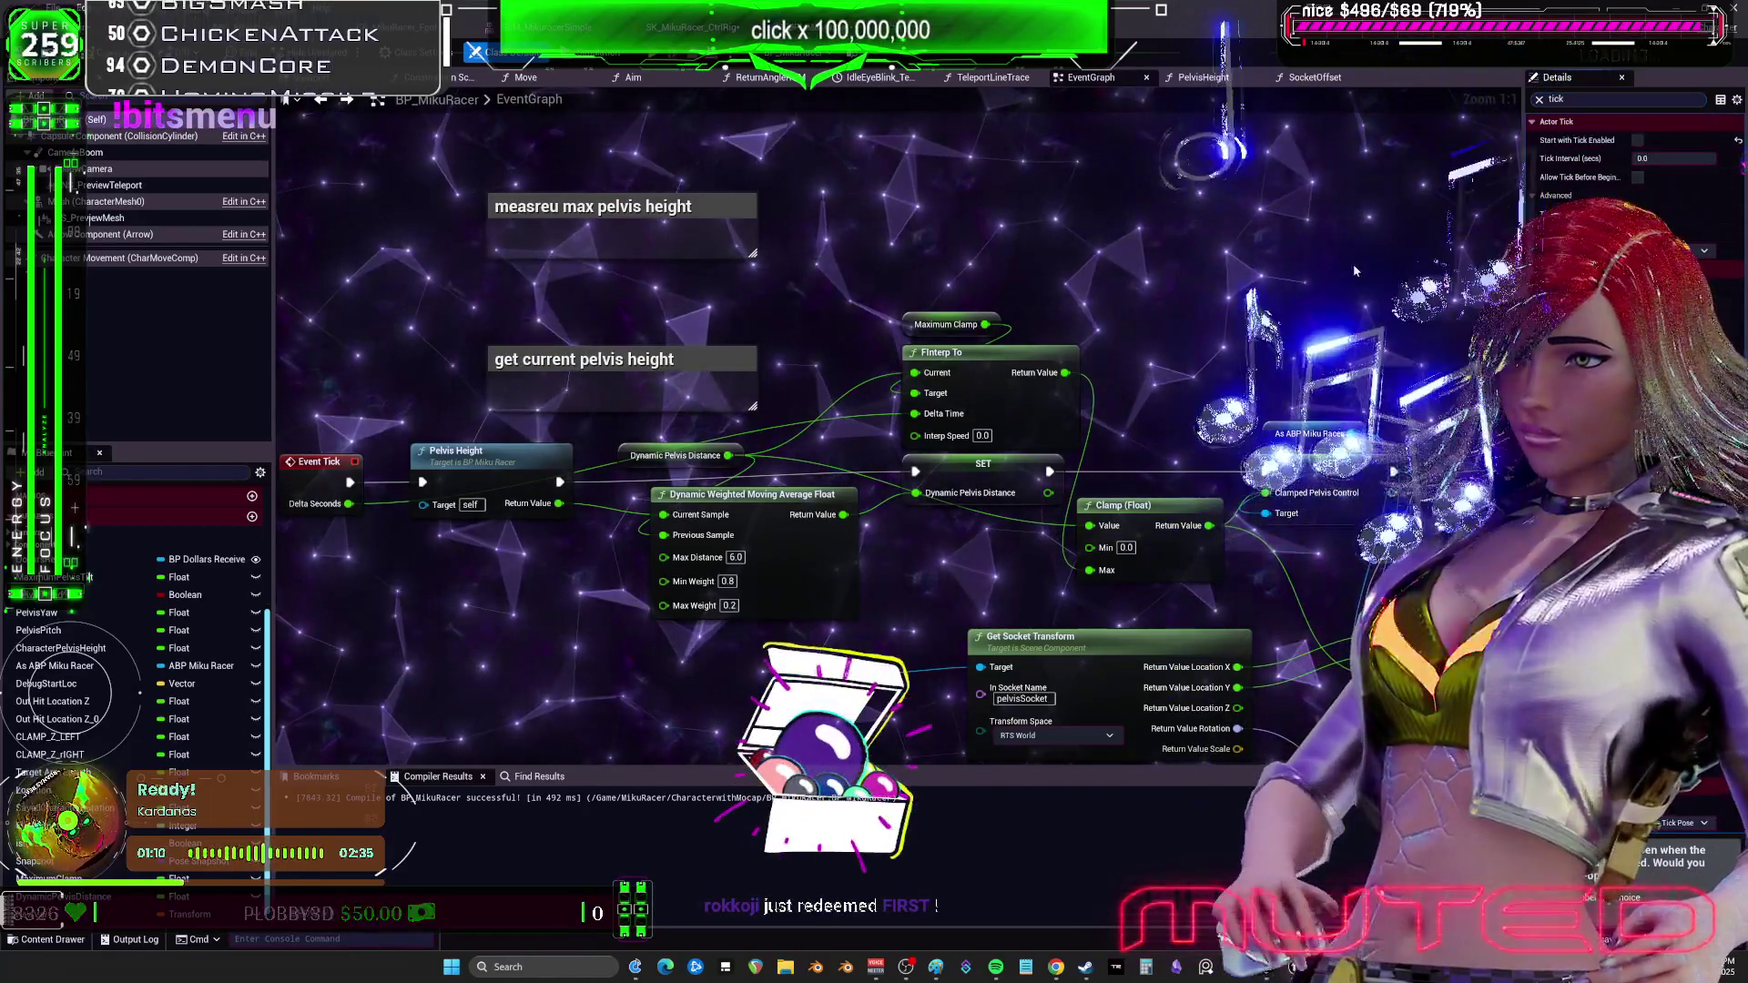
{"action": "scroll", "coordinate": [1353, 260], "scroll_direction": "down", "scroll_amount": 3}
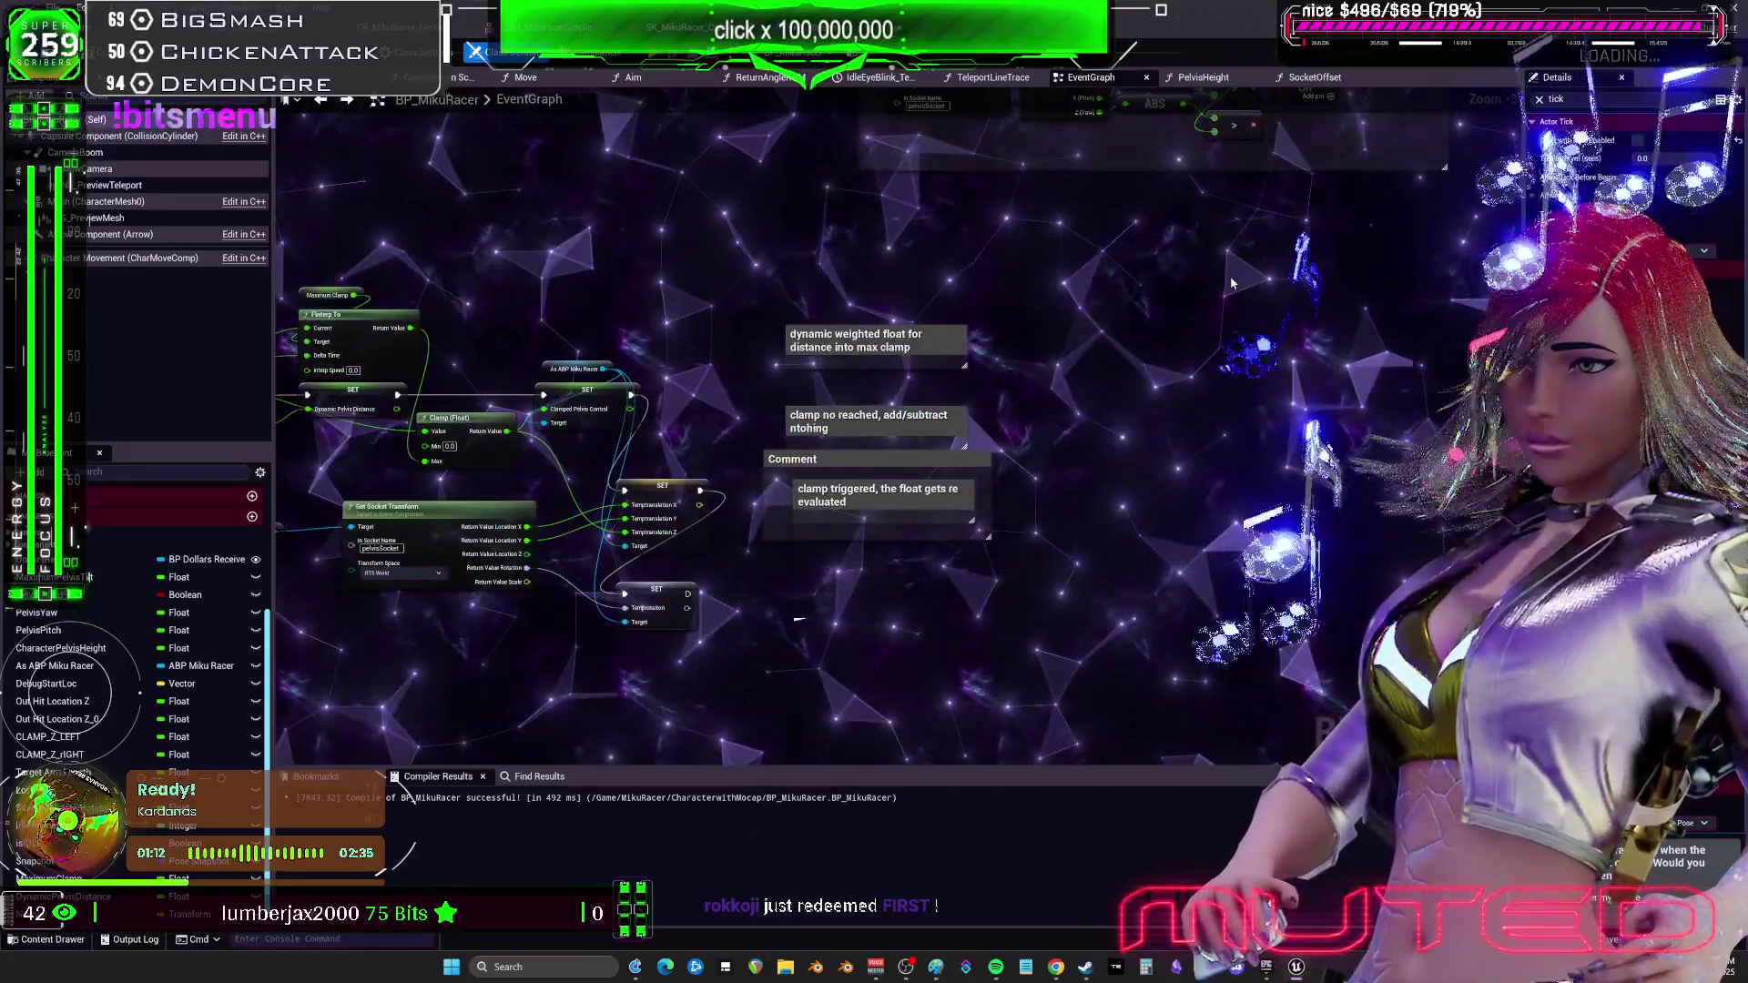
{"action": "scroll", "coordinate": [1001, 364], "scroll_direction": "down", "scroll_amount": 4}
{"action": "scroll", "coordinate": [1052, 304], "scroll_direction": "up", "scroll_amount": 6}
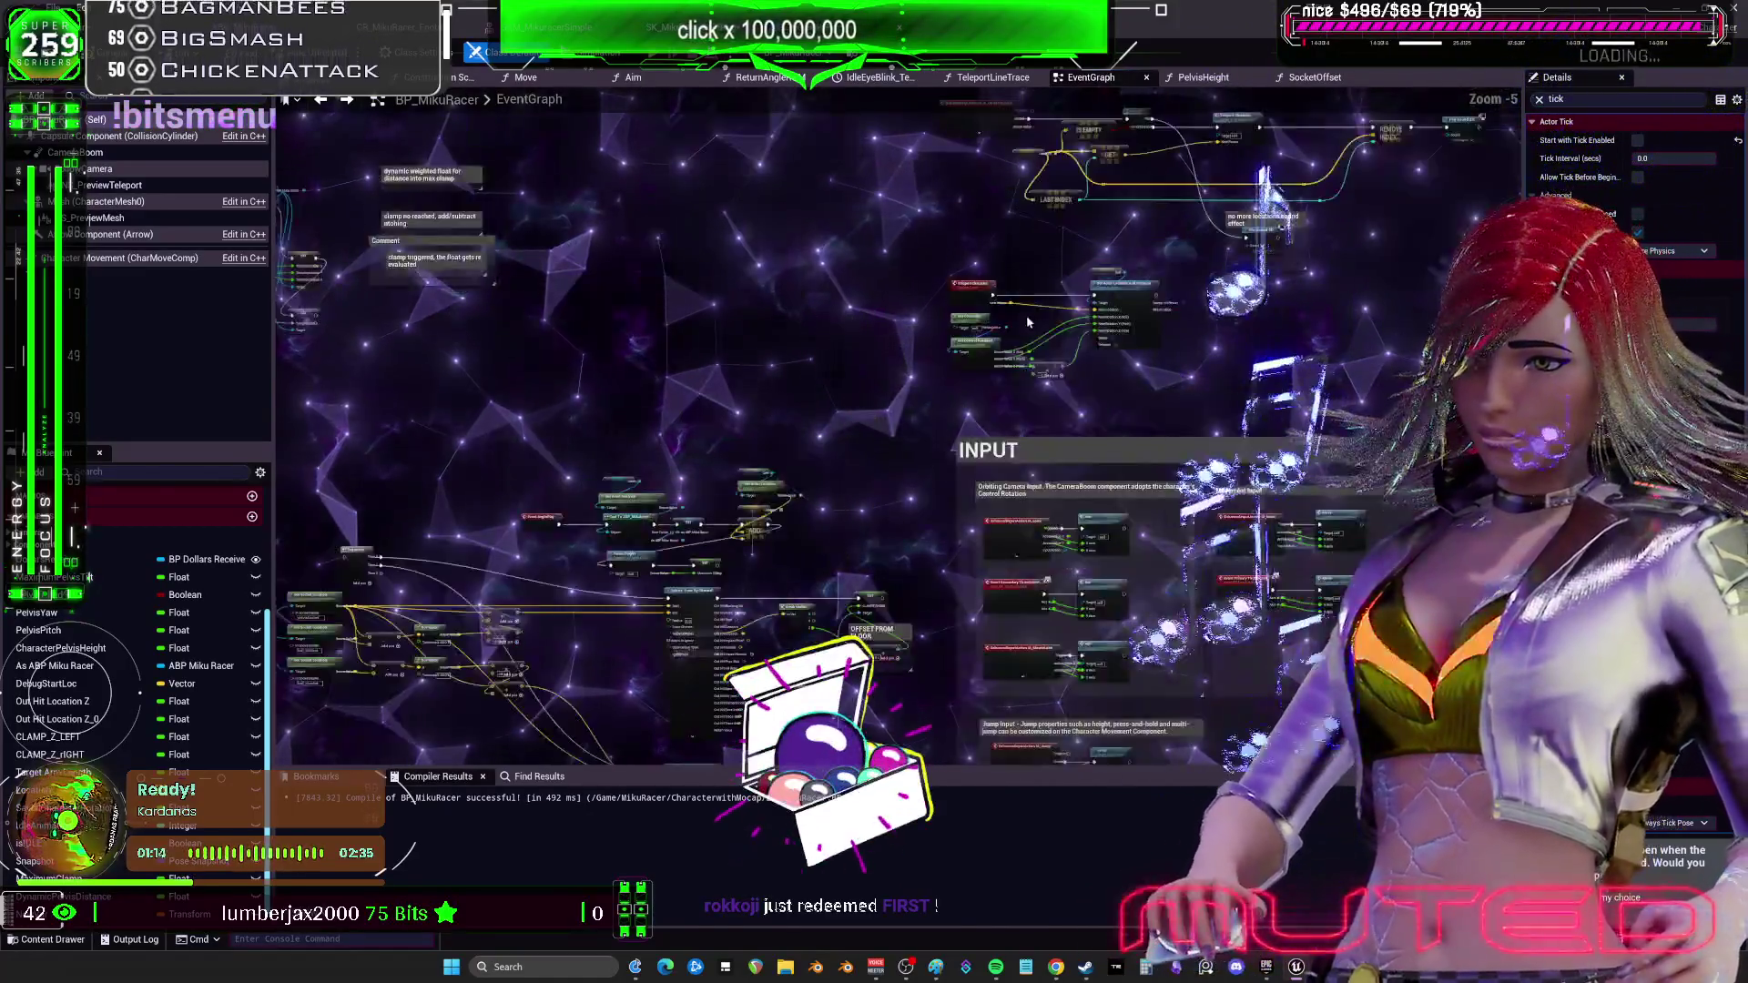
{"action": "scroll", "coordinate": [1054, 311], "scroll_direction": "down", "scroll_amount": 3}
{"action": "scroll", "coordinate": [880, 404], "scroll_direction": "up", "scroll_amount": 3}
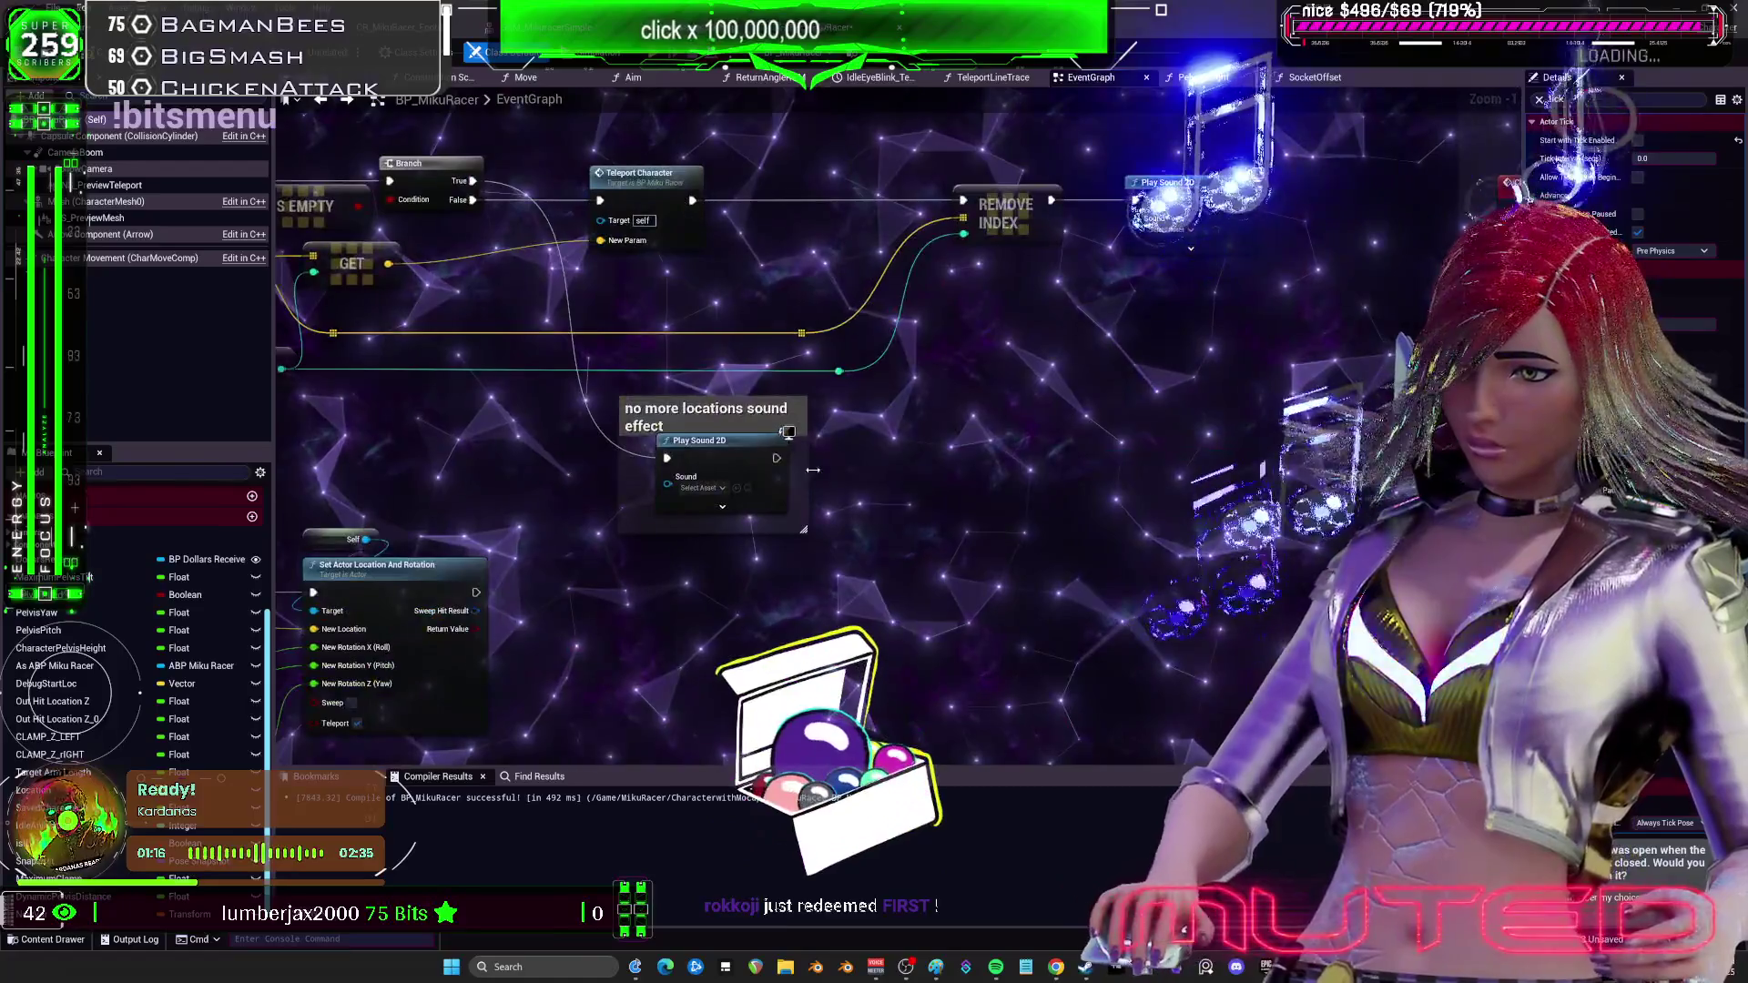
{"action": "scroll", "coordinate": [880, 404], "scroll_direction": "down", "scroll_amount": 5}
{"action": "scroll", "coordinate": [819, 391], "scroll_direction": "up", "scroll_amount": 3}
{"action": "scroll", "coordinate": [762, 381], "scroll_direction": "down", "scroll_amount": 3}
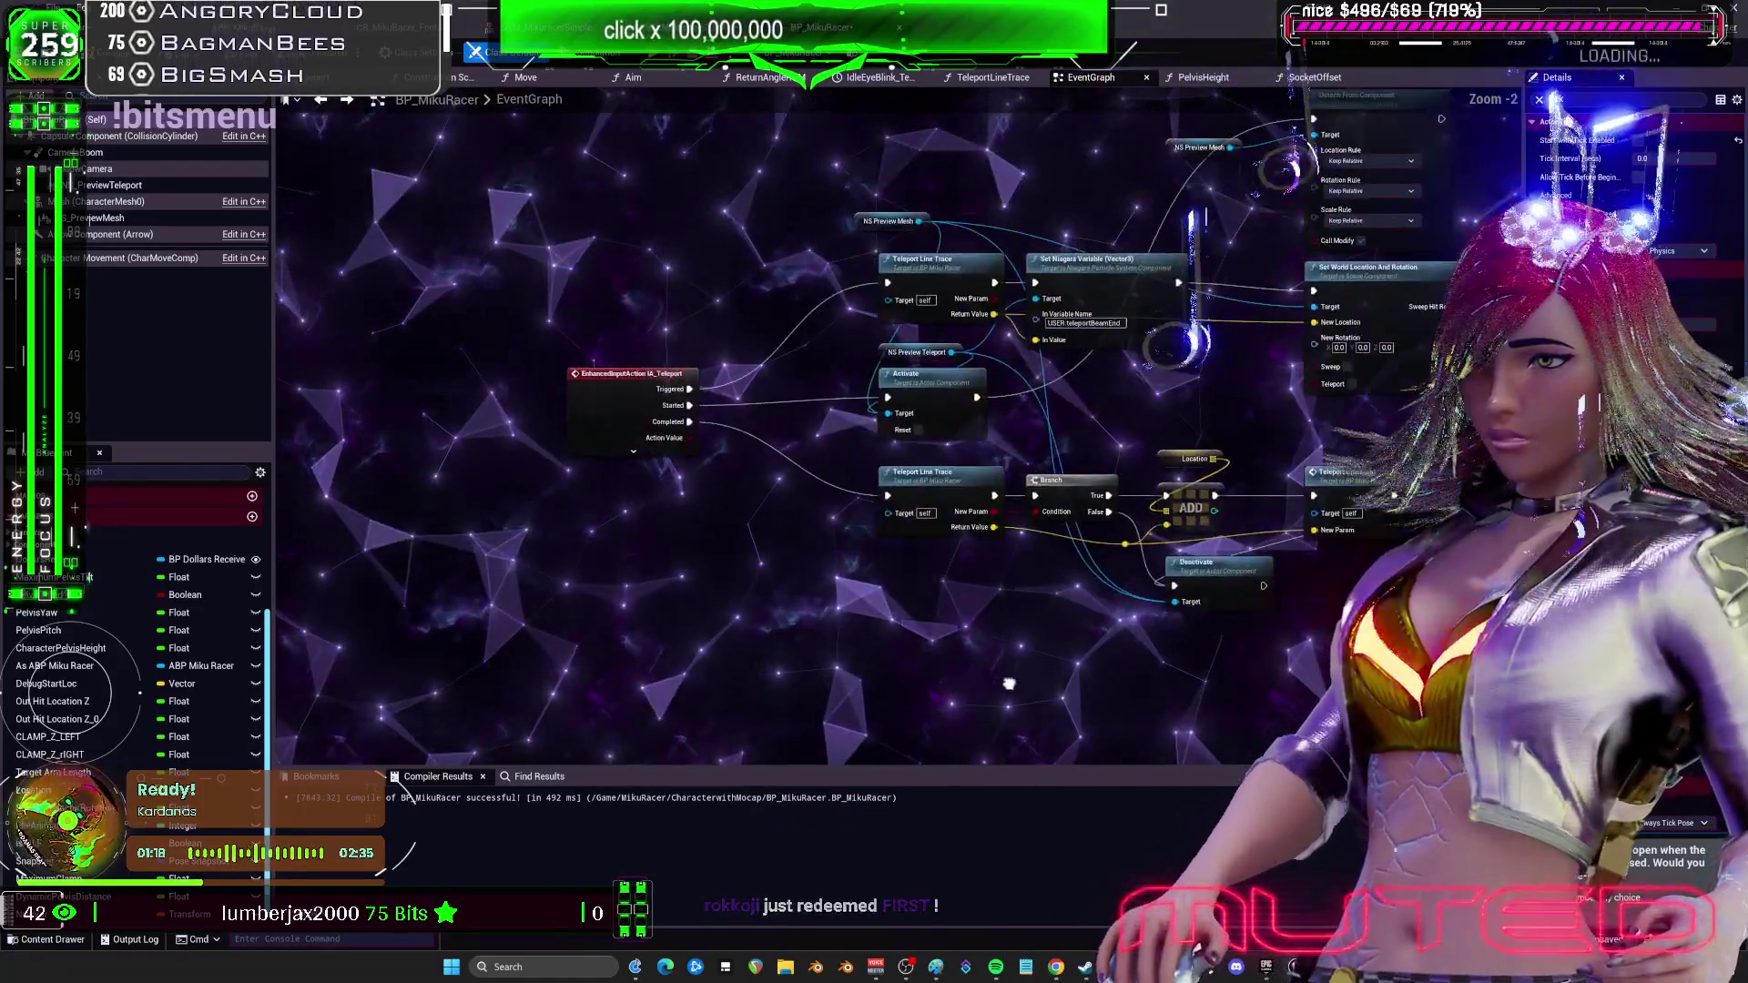
{"action": "scroll", "coordinate": [762, 381], "scroll_direction": "up", "scroll_amount": 2}
{"action": "scroll", "coordinate": [919, 302], "scroll_direction": "down", "scroll_amount": 1}
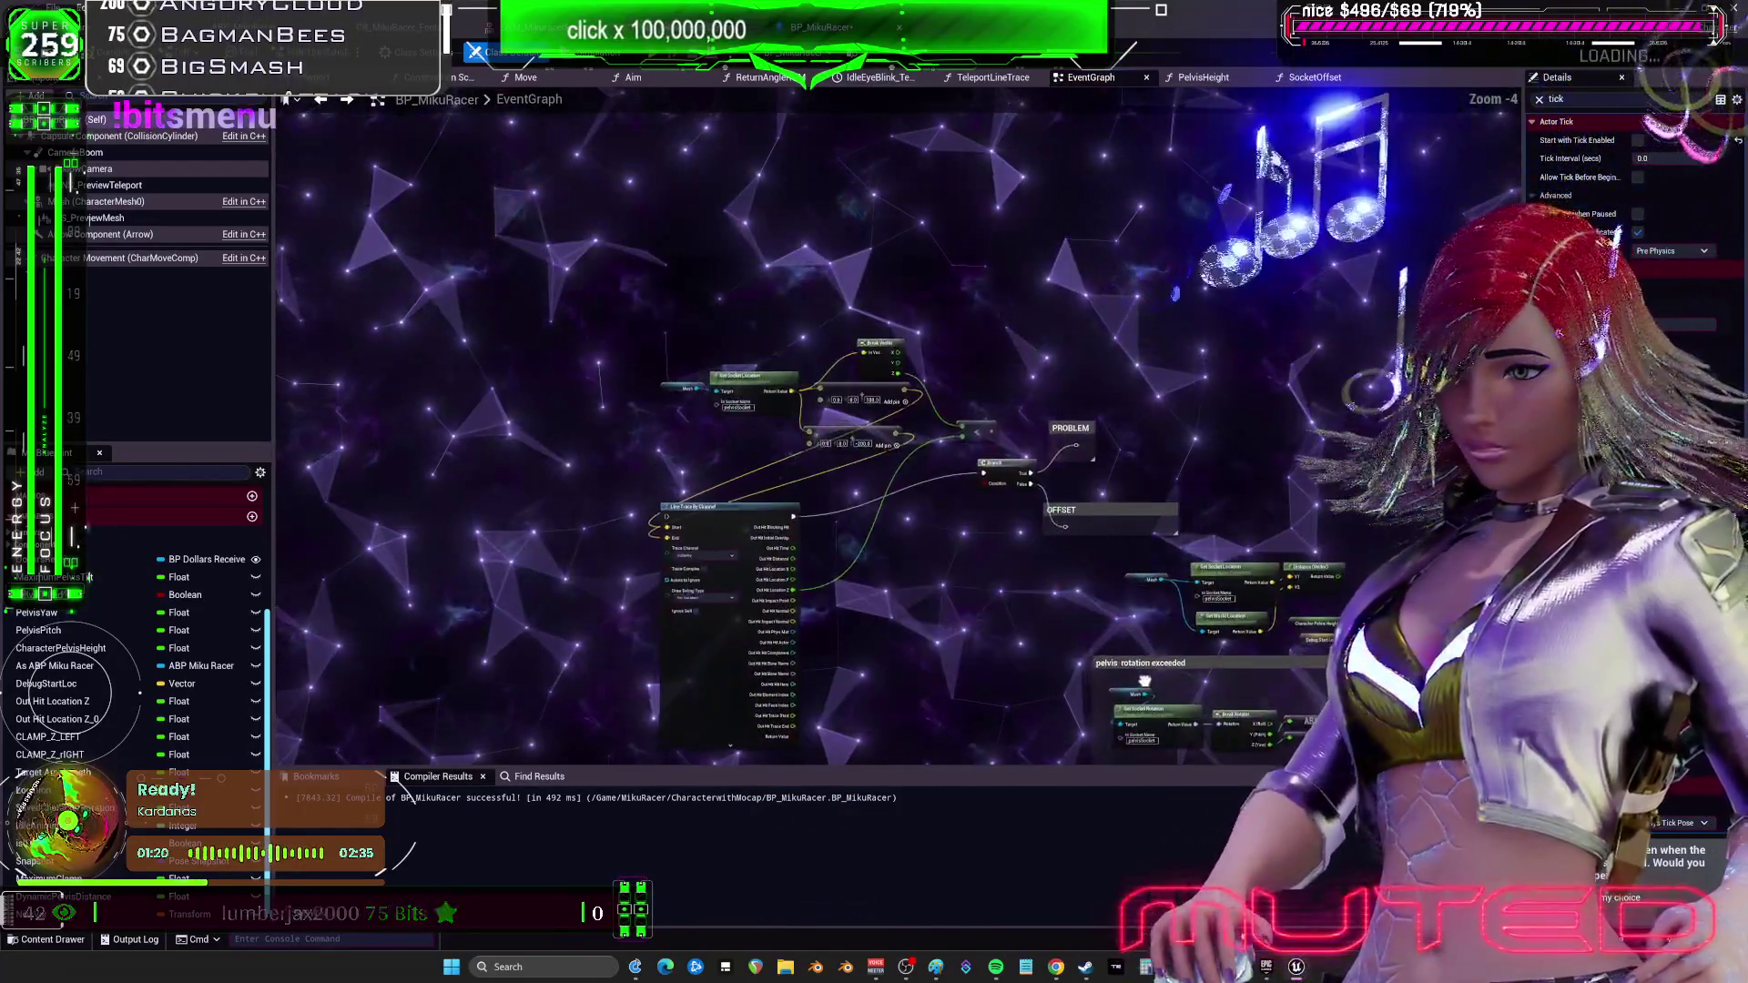
{"action": "scroll", "coordinate": [967, 222], "scroll_direction": "up", "scroll_amount": 5}
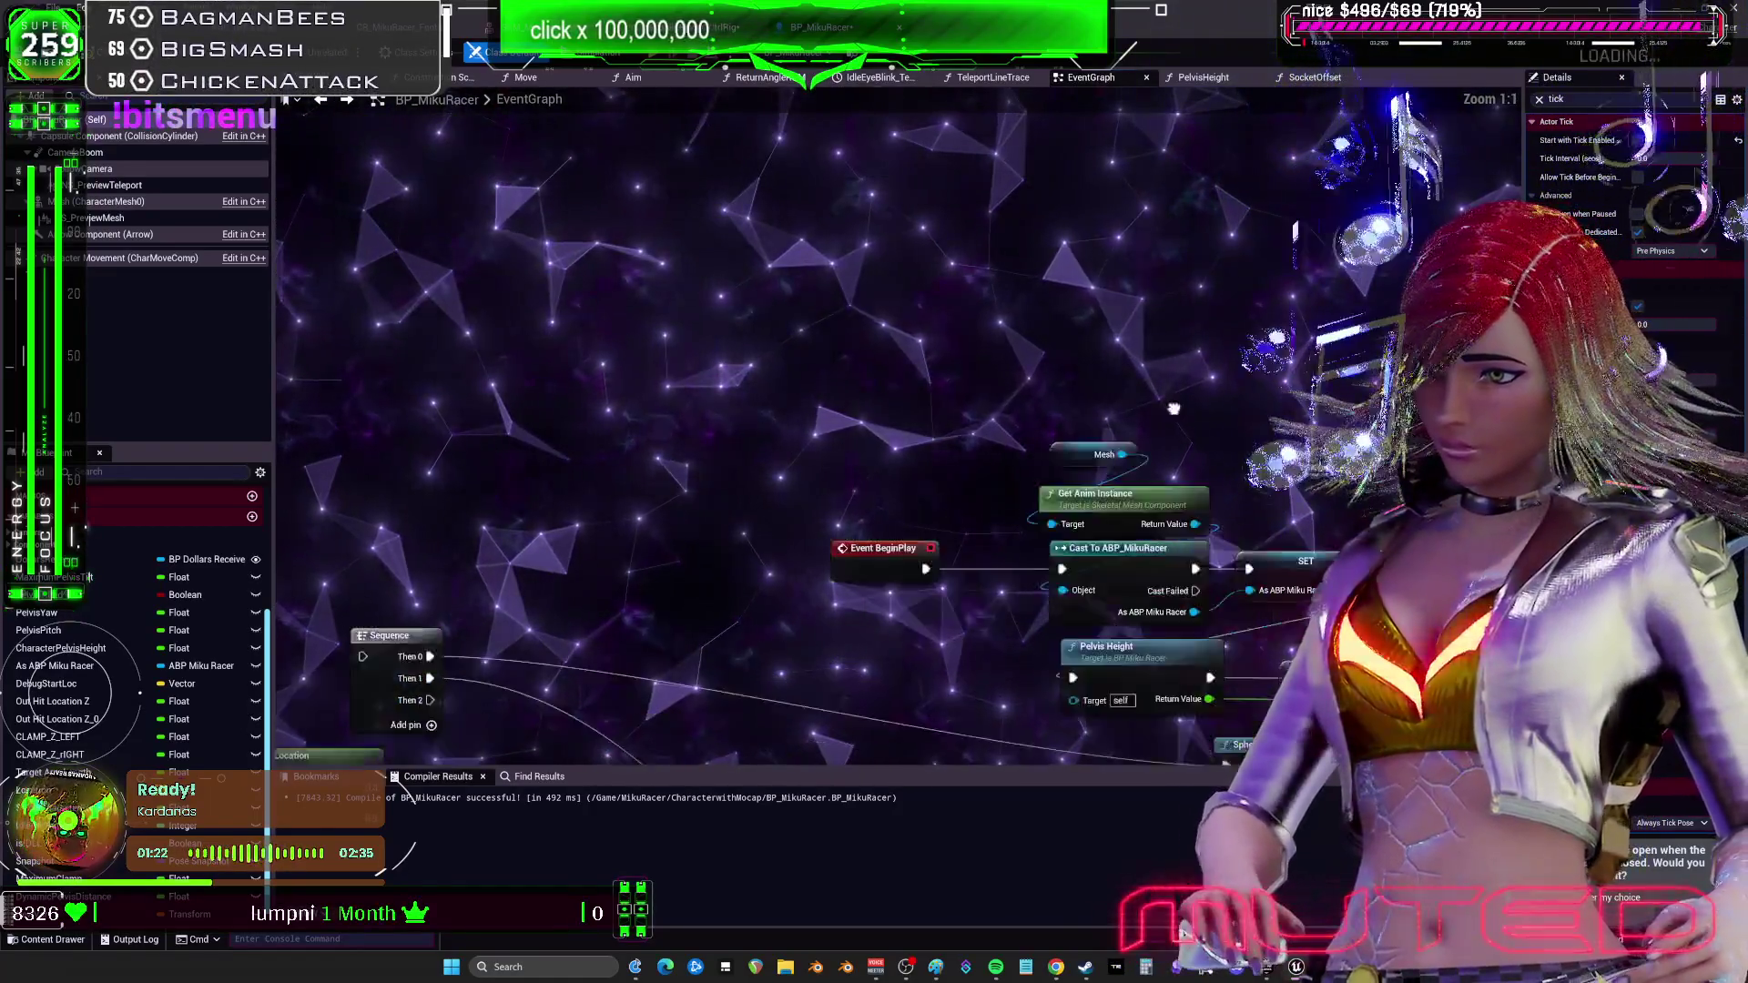
{"action": "left_click_drag", "start_coordinate": [882, 442], "coordinate": [960, 435]}
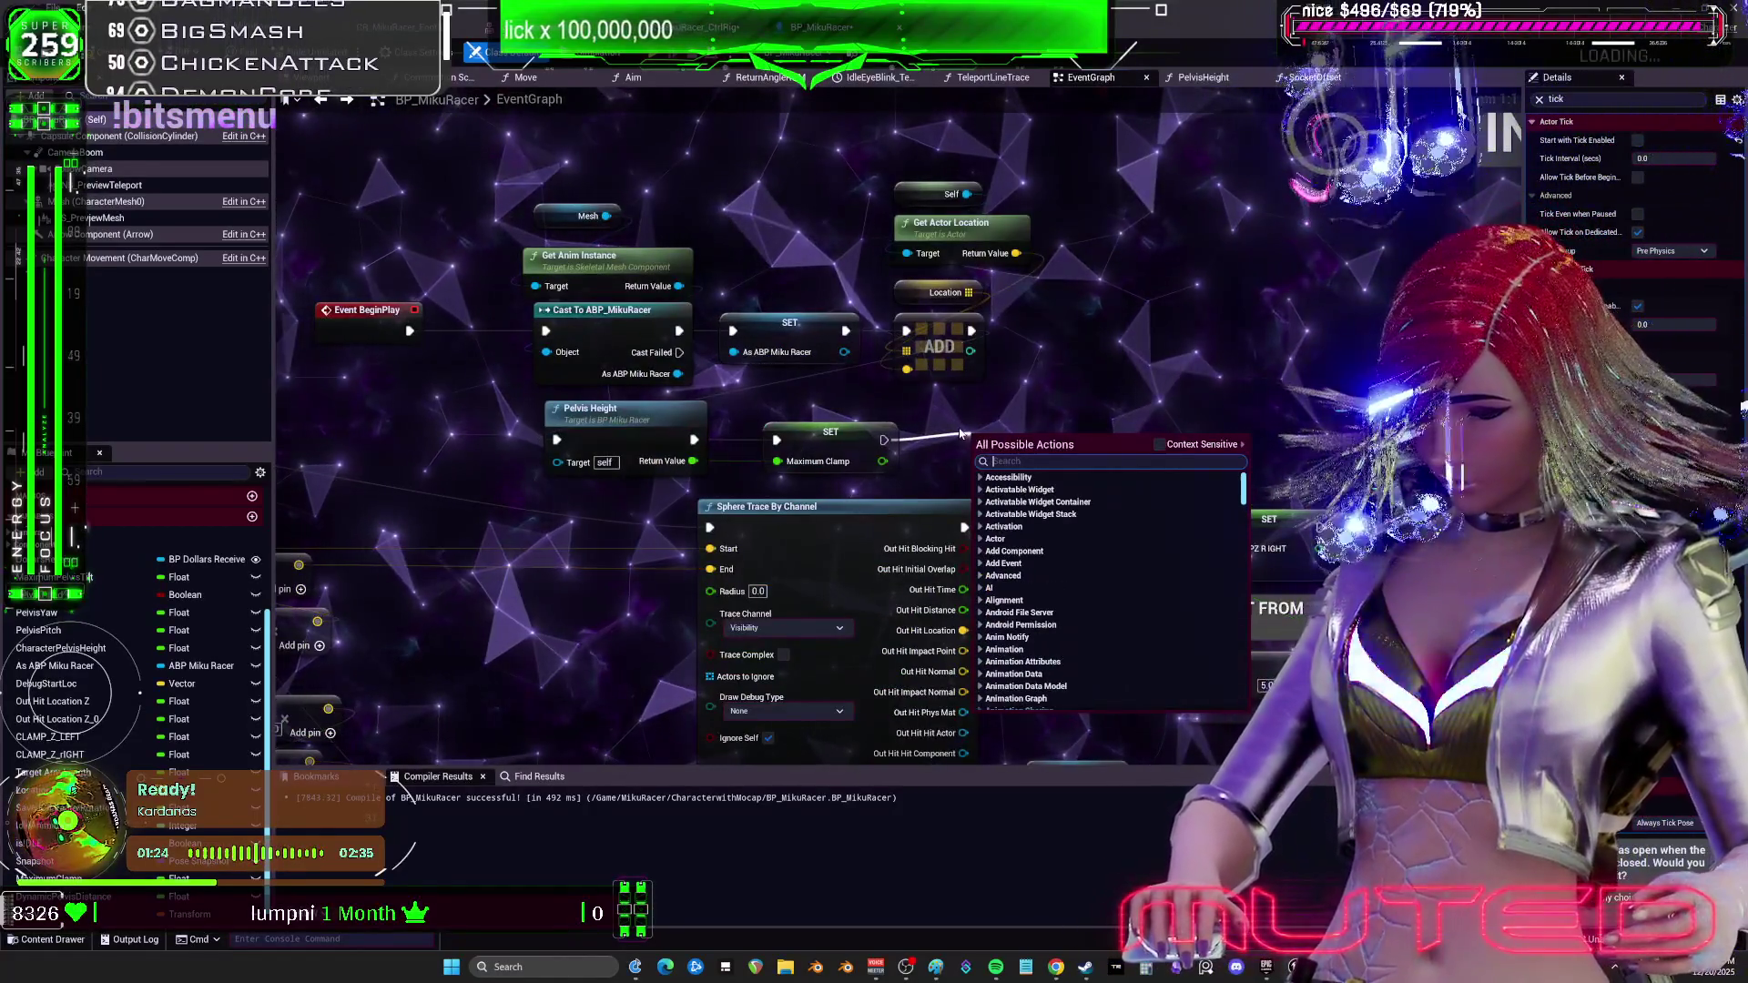
Add a Set Actor Tick Enabled node after SET Maximum Clamp via 'enable tic', then start a test play.
{"action": "type", "text": "enable"}
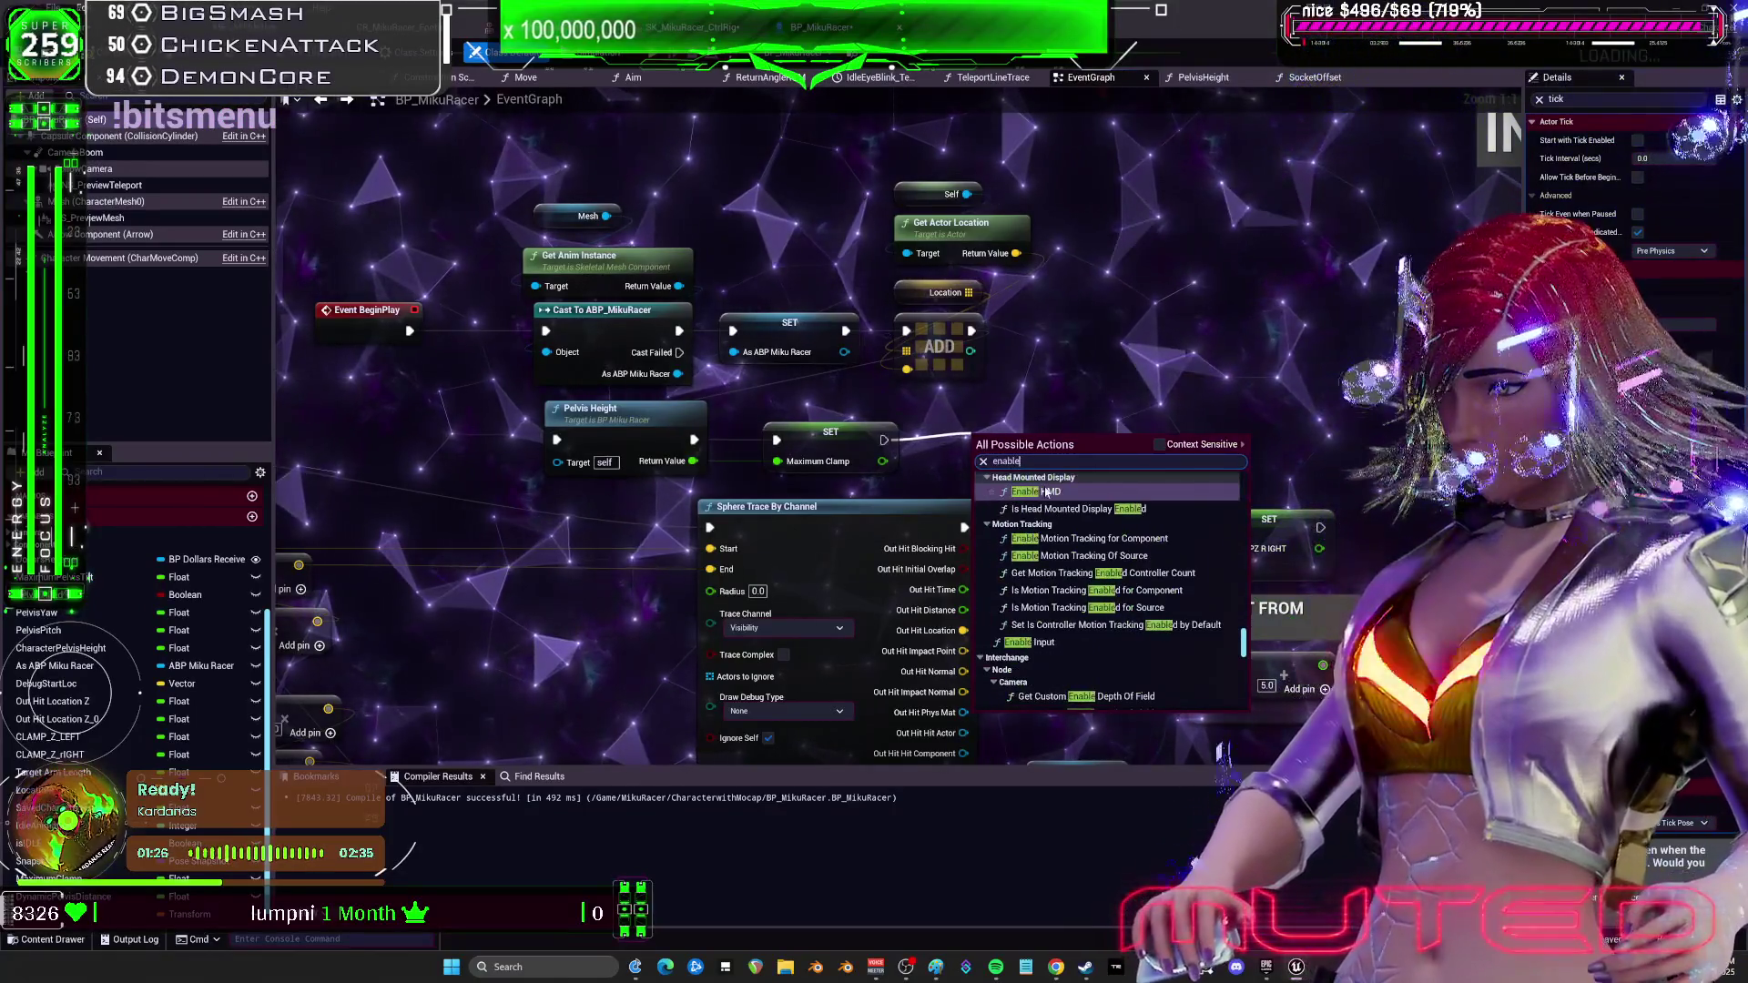
{"action": "type", "text": " tic"}
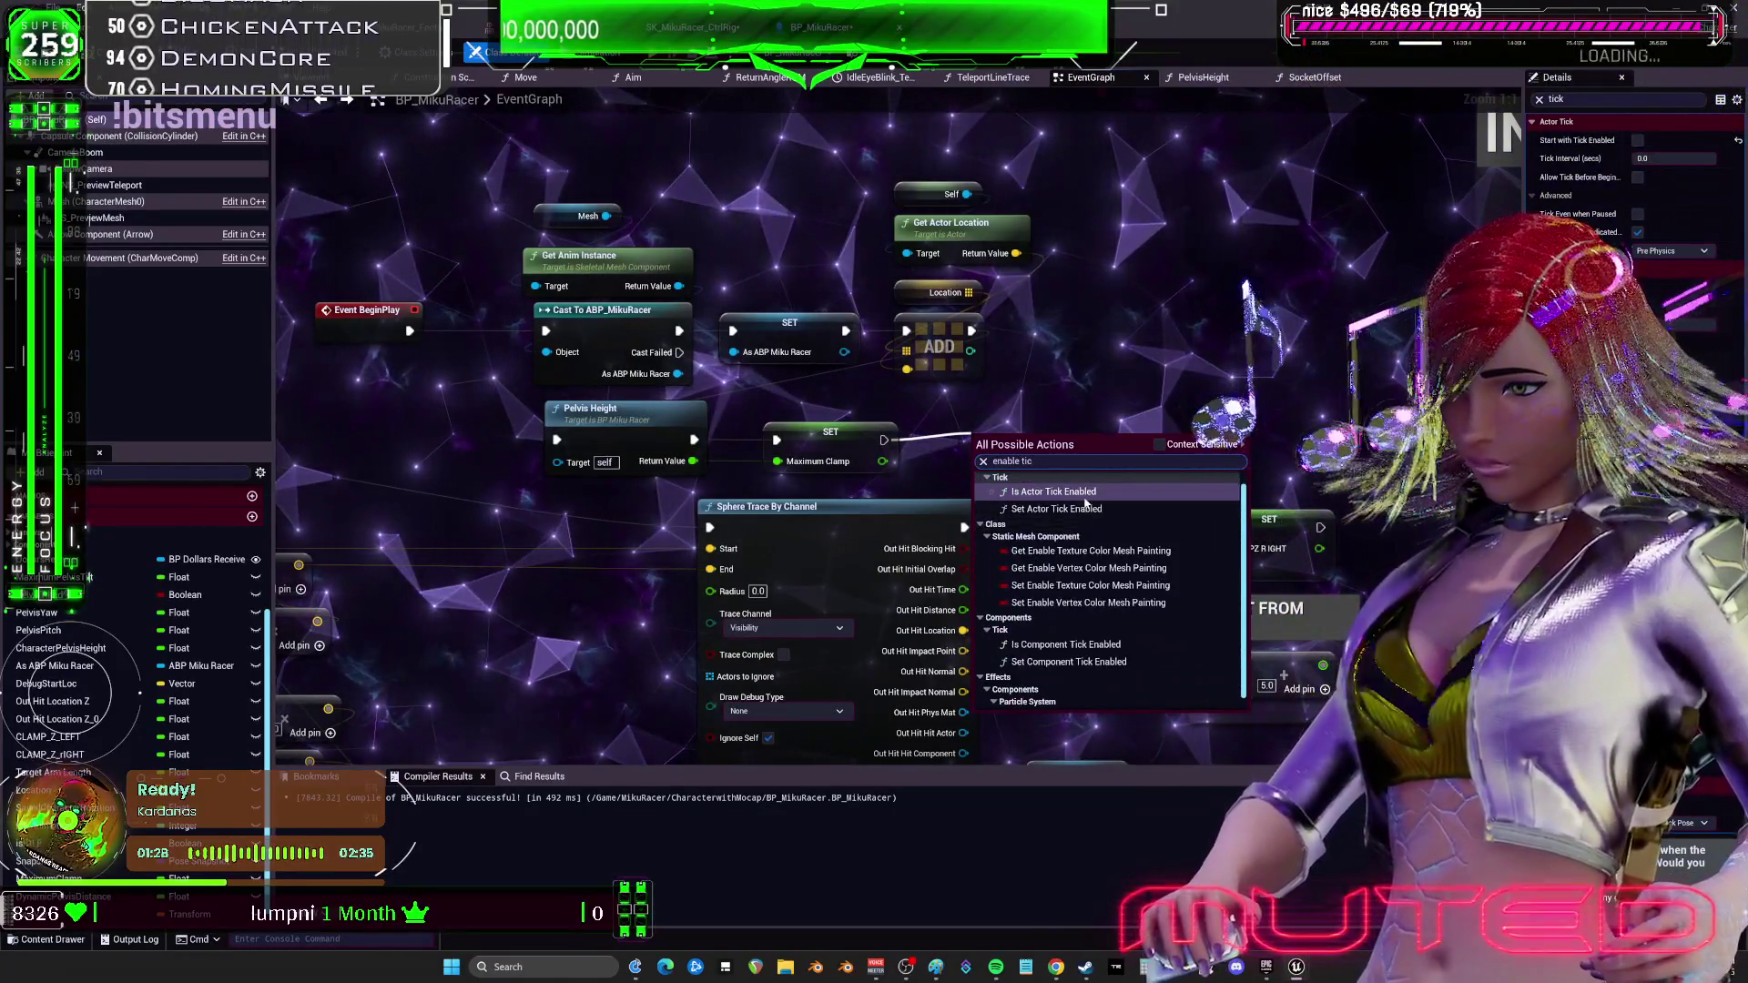
{"action": "left_click", "coordinate": [1099, 510]}
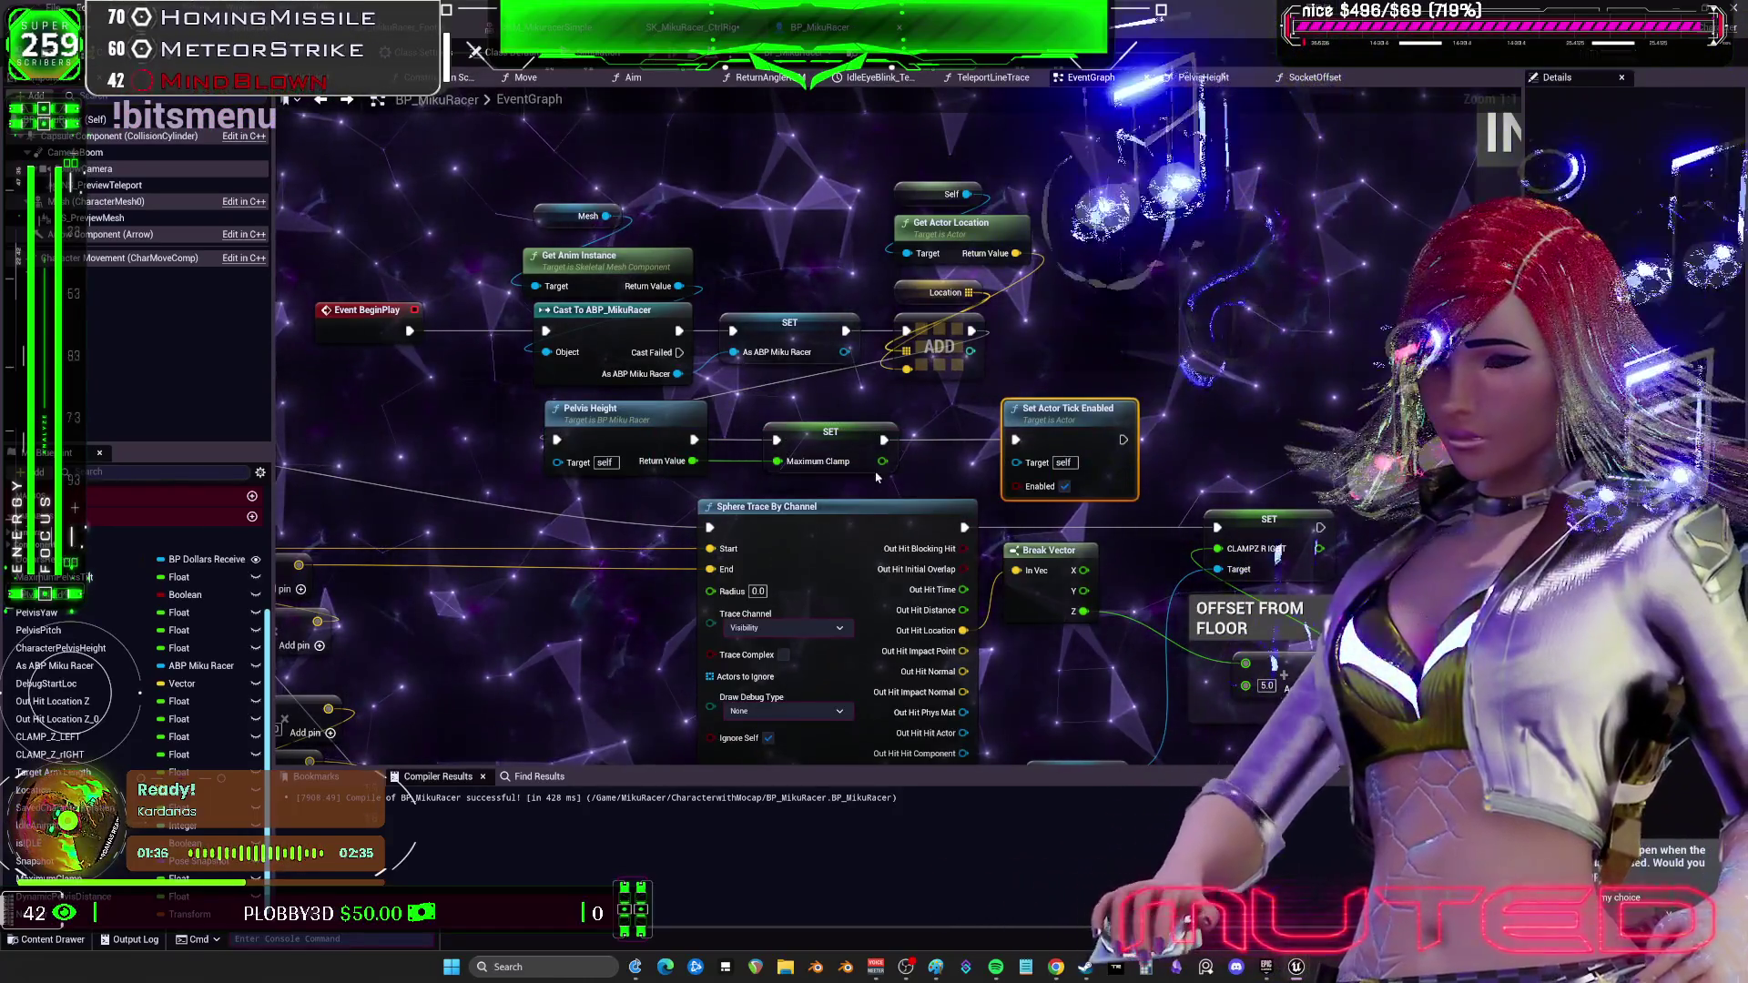
{"action": "key", "text": "alt+p"}
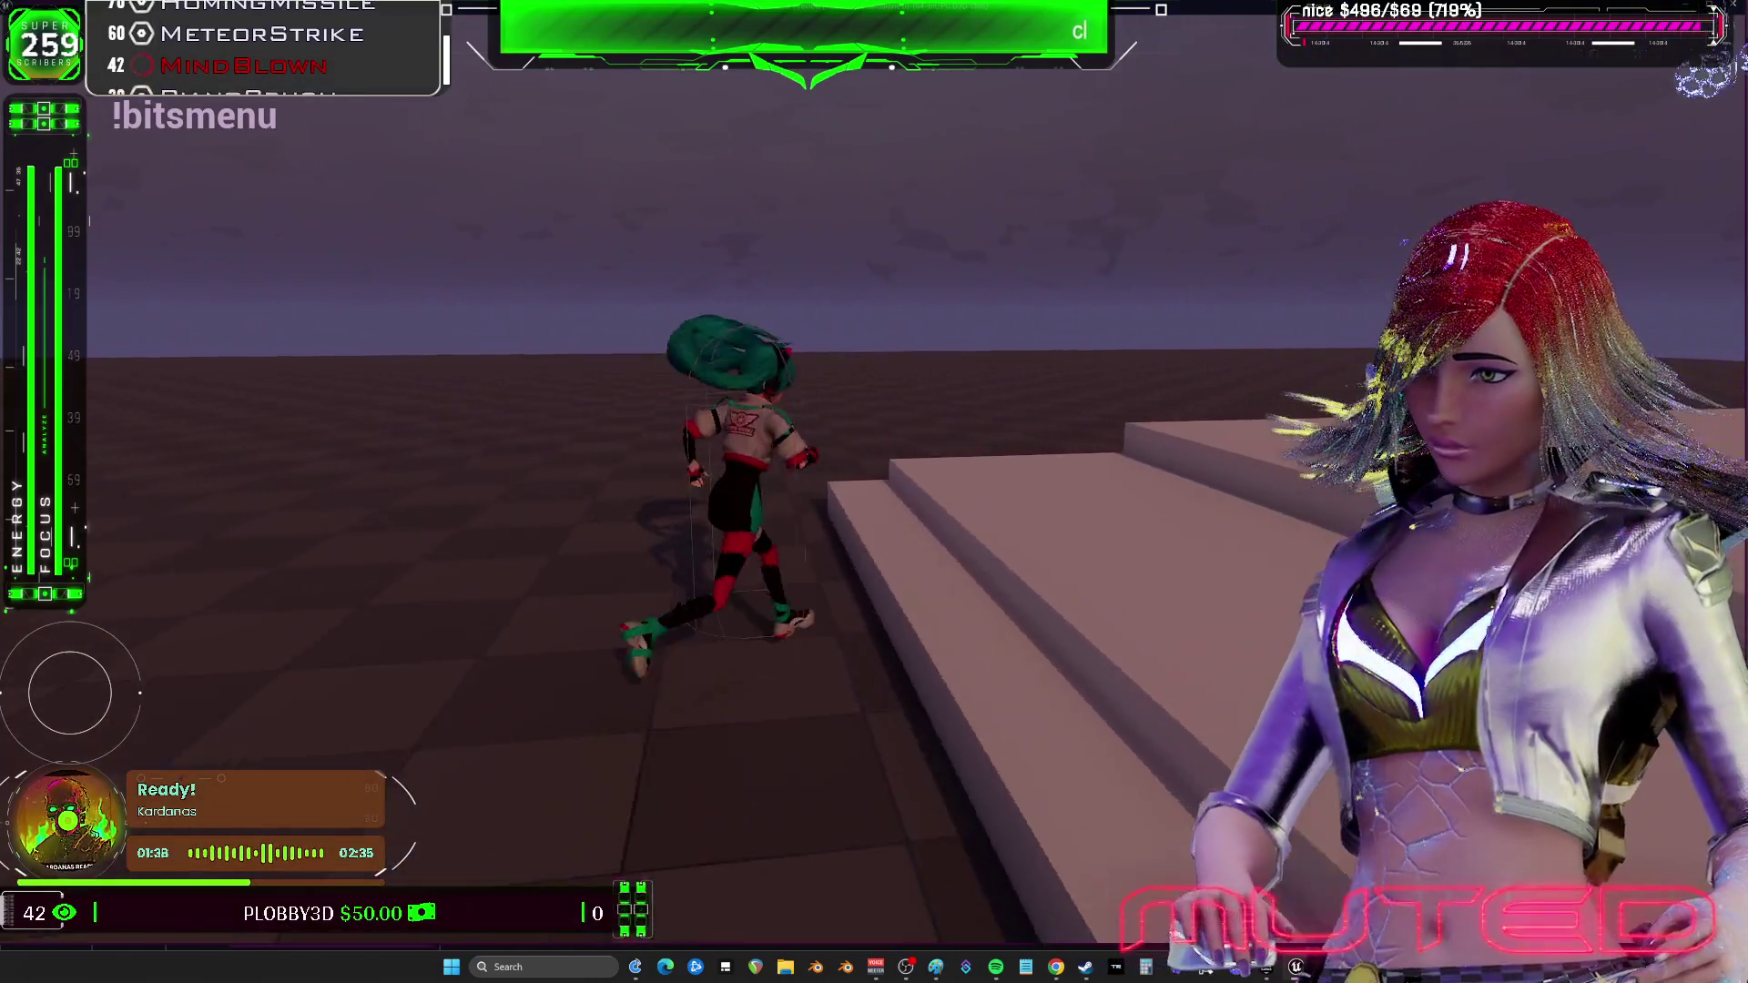
Run the character up the stairs in the test play, then end the session.
{"action": "key", "text": "w"}
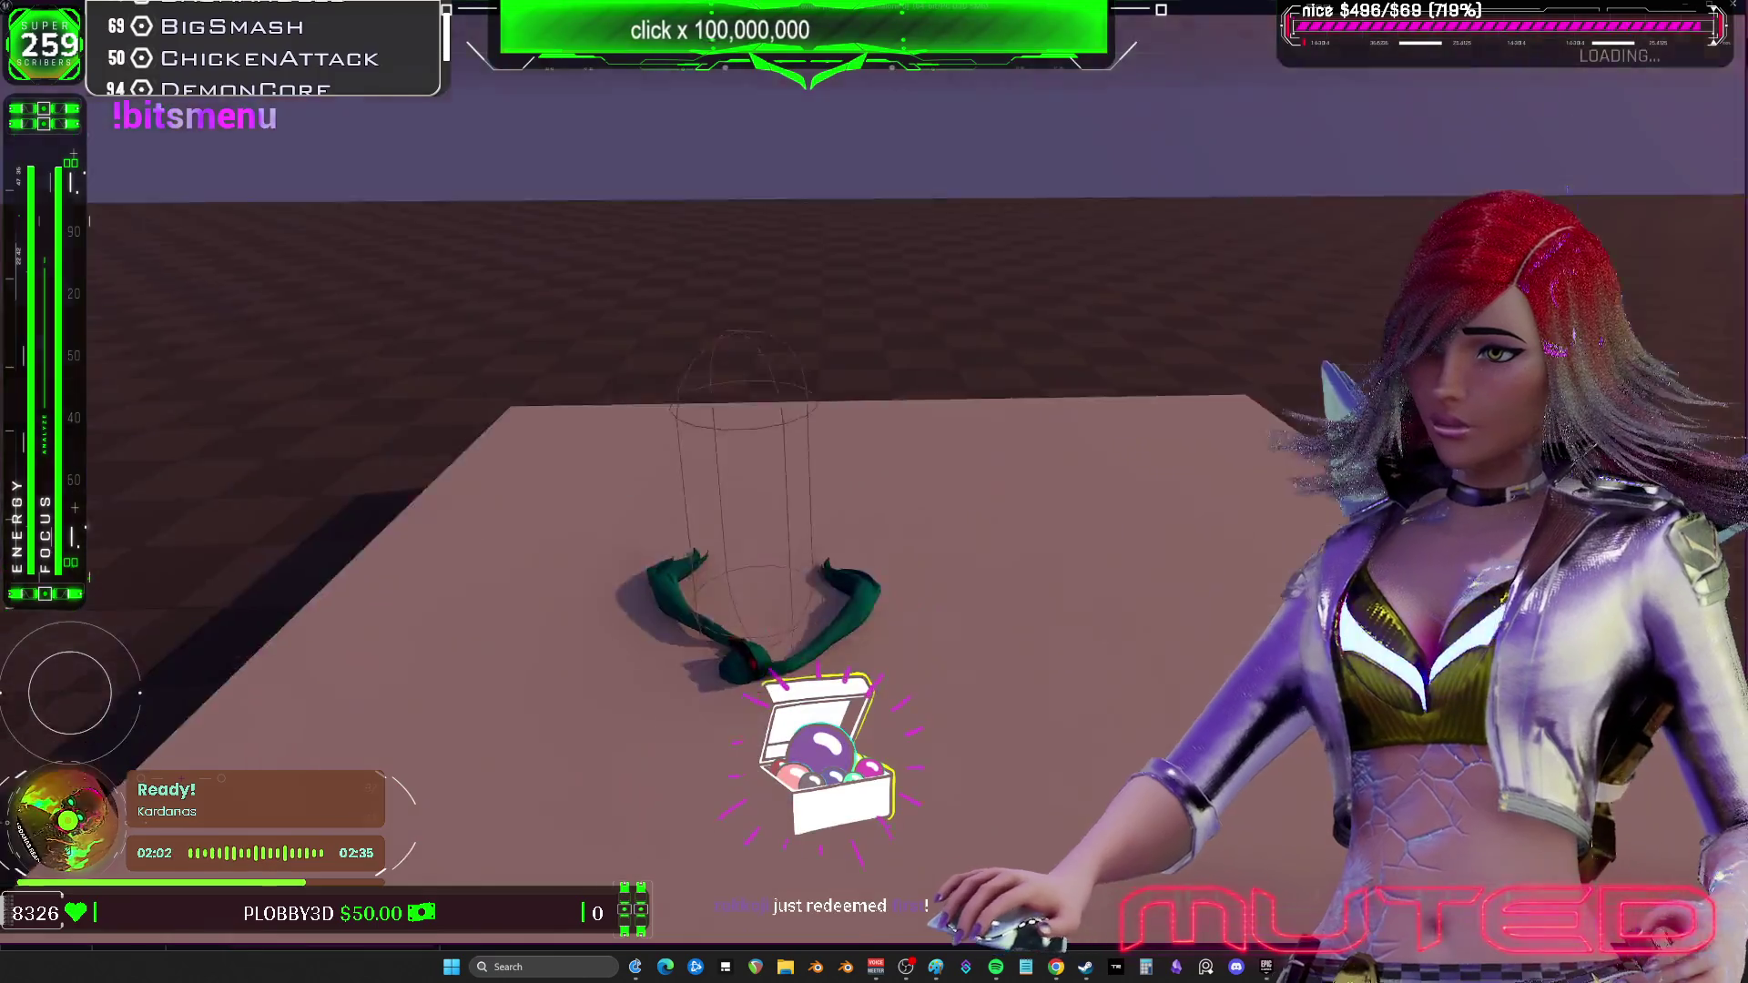
{"action": "key", "text": "Escape"}
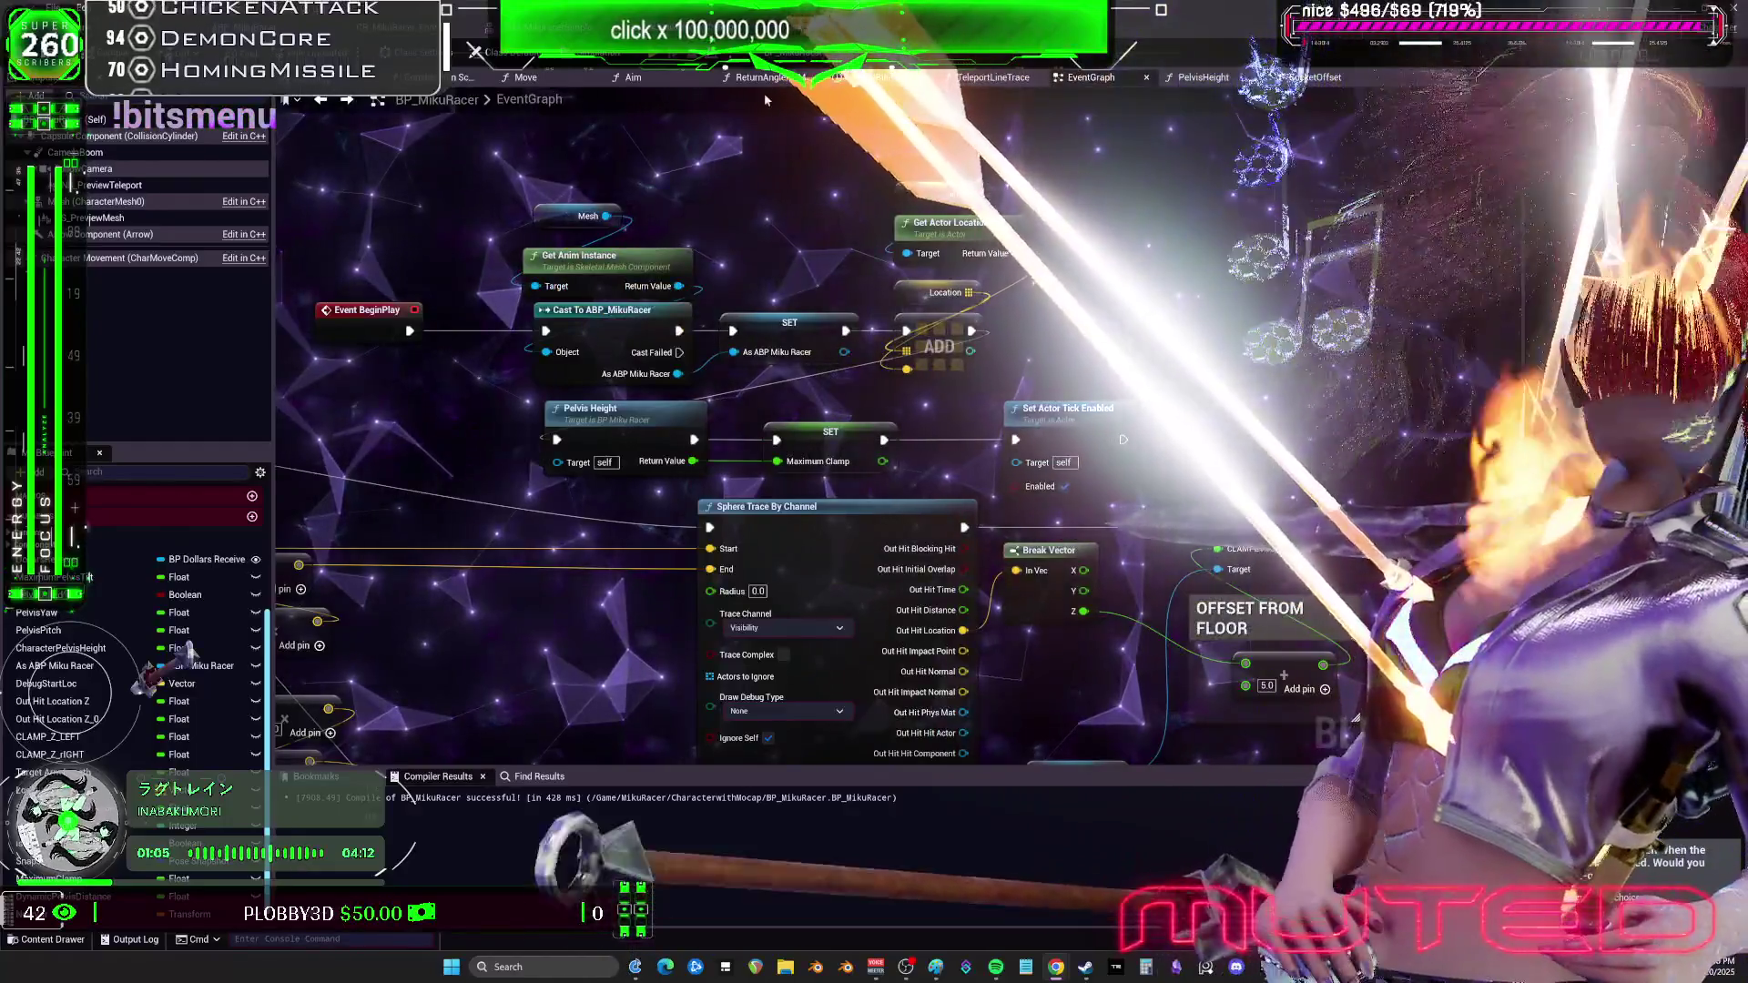
Open the PelvisHeight function graph from the Pelvis Height call node and bring up the add-node list.
{"action": "scroll", "coordinate": [788, 506], "scroll_direction": "down", "scroll_amount": 2}
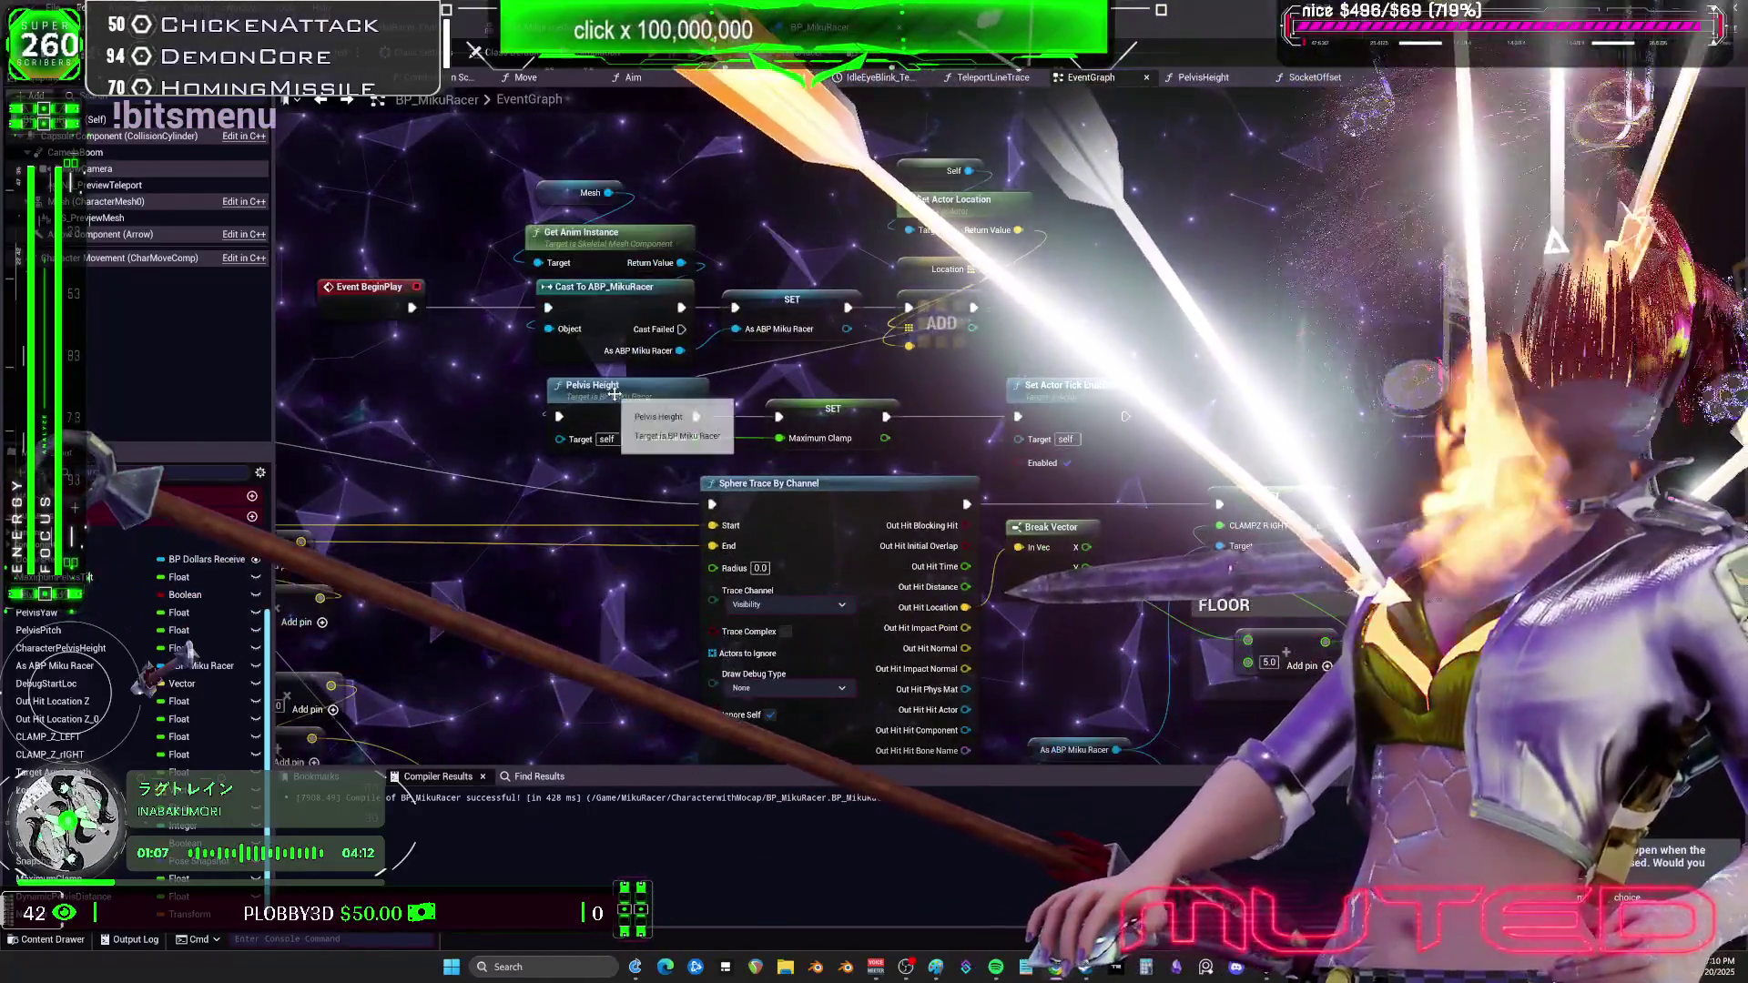
{"action": "double_click", "coordinate": [644, 420]}
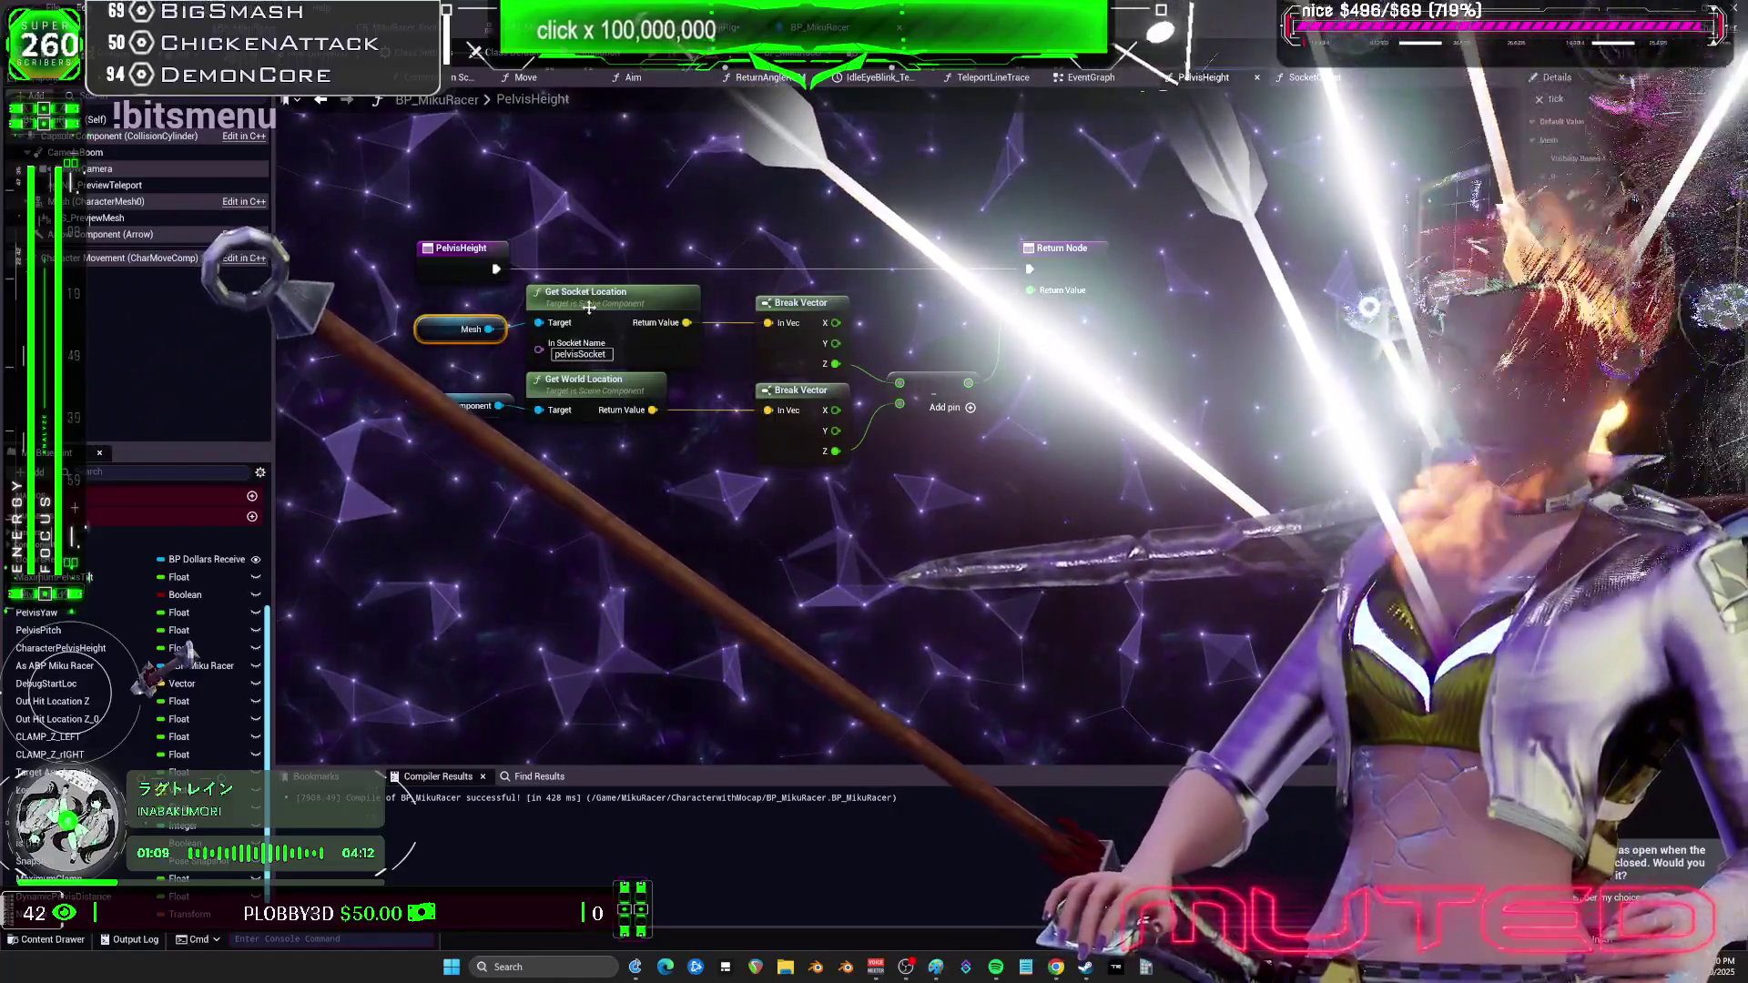
{"action": "left_click", "coordinate": [455, 406]}
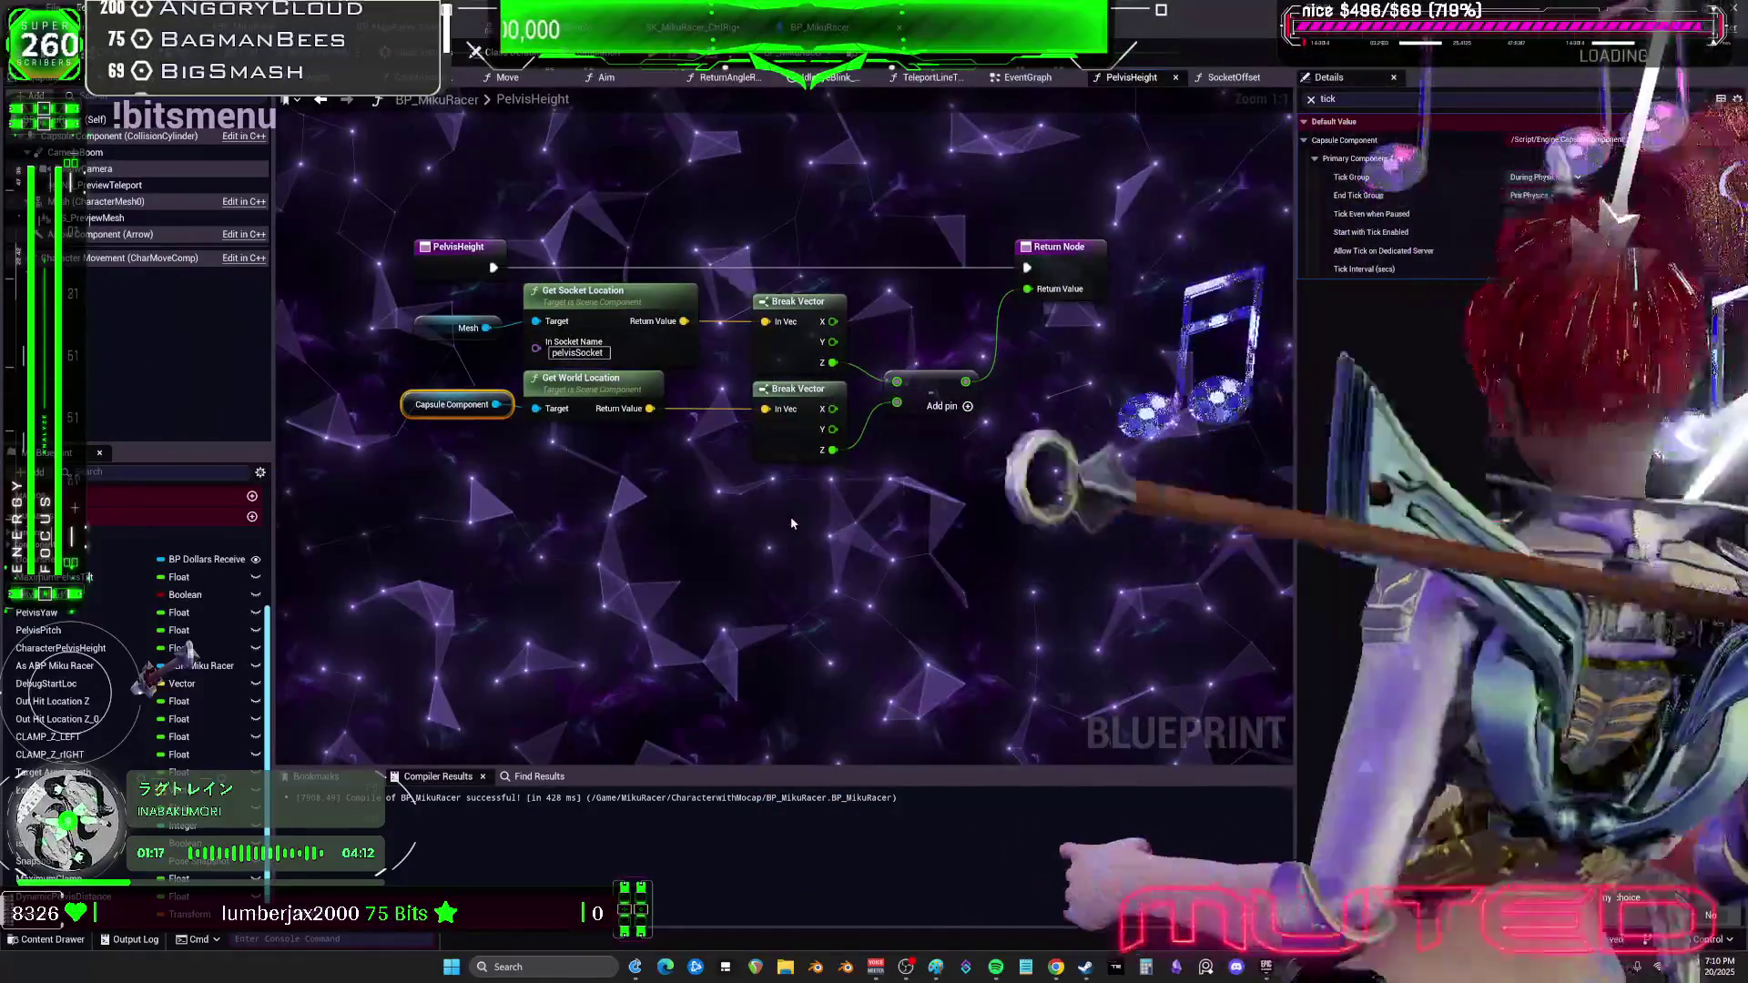
{"action": "right_click", "coordinate": [792, 521]}
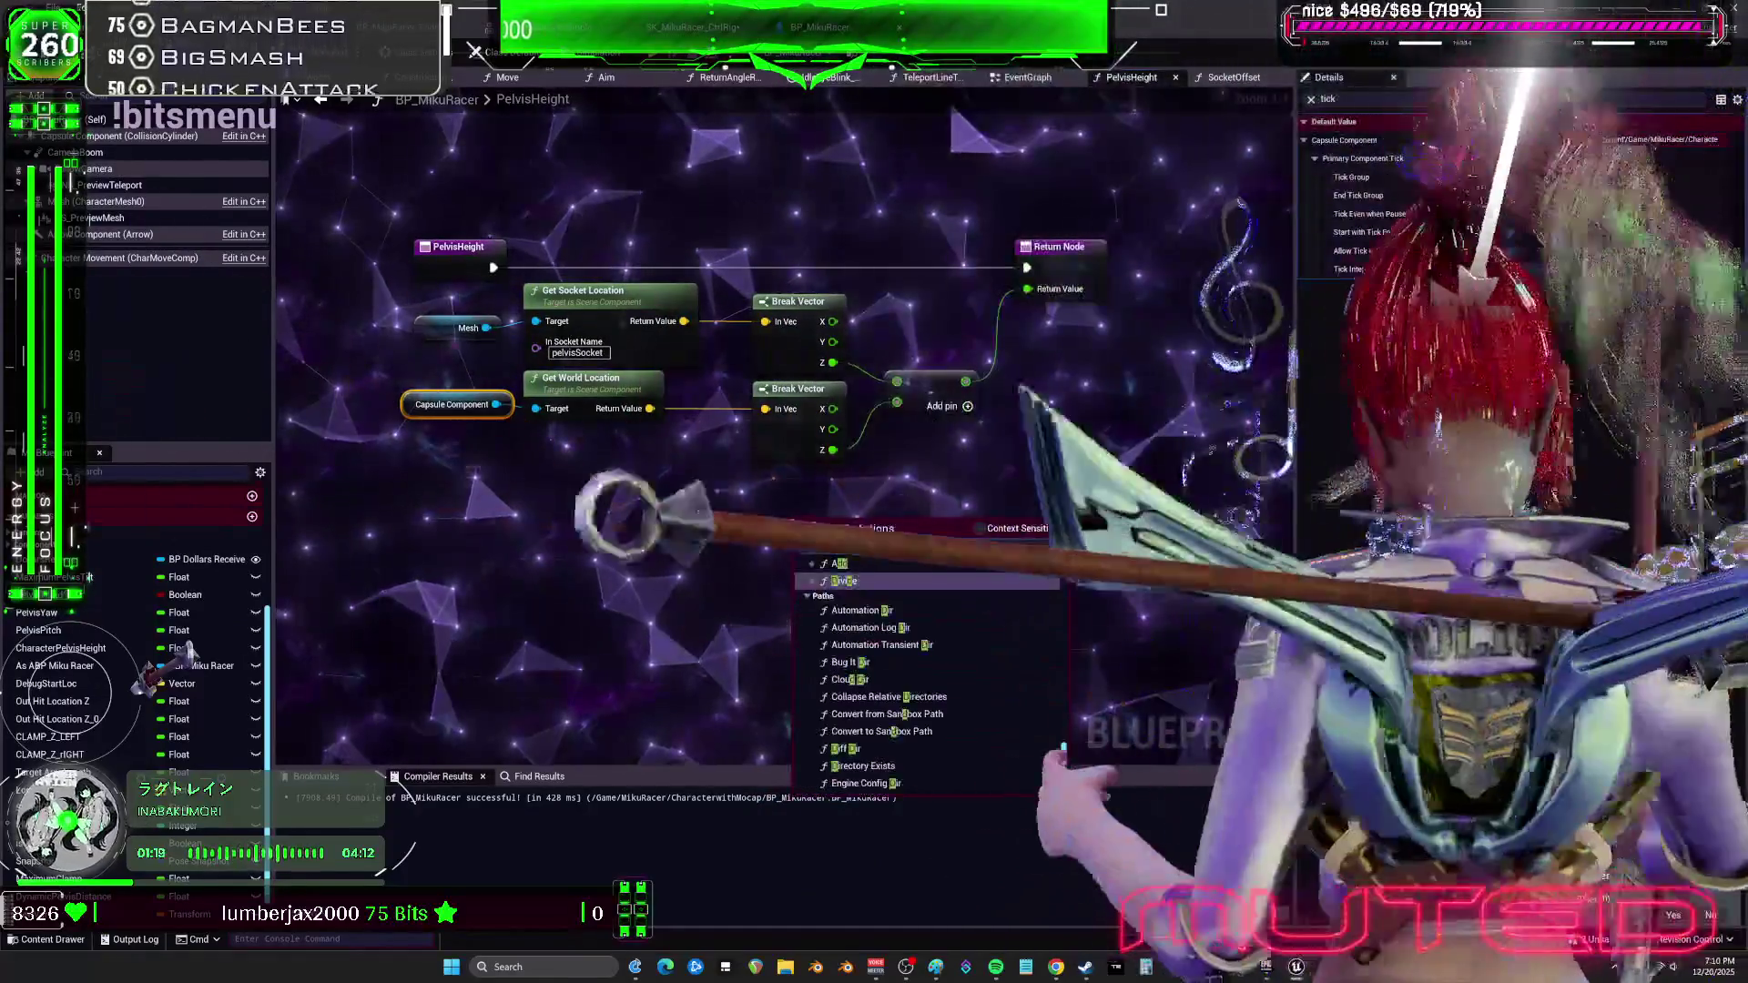
Place a Draw Debug Sphere node from a 'debug spher' search and duplicate it.
{"action": "type", "text": "debug sphere"}
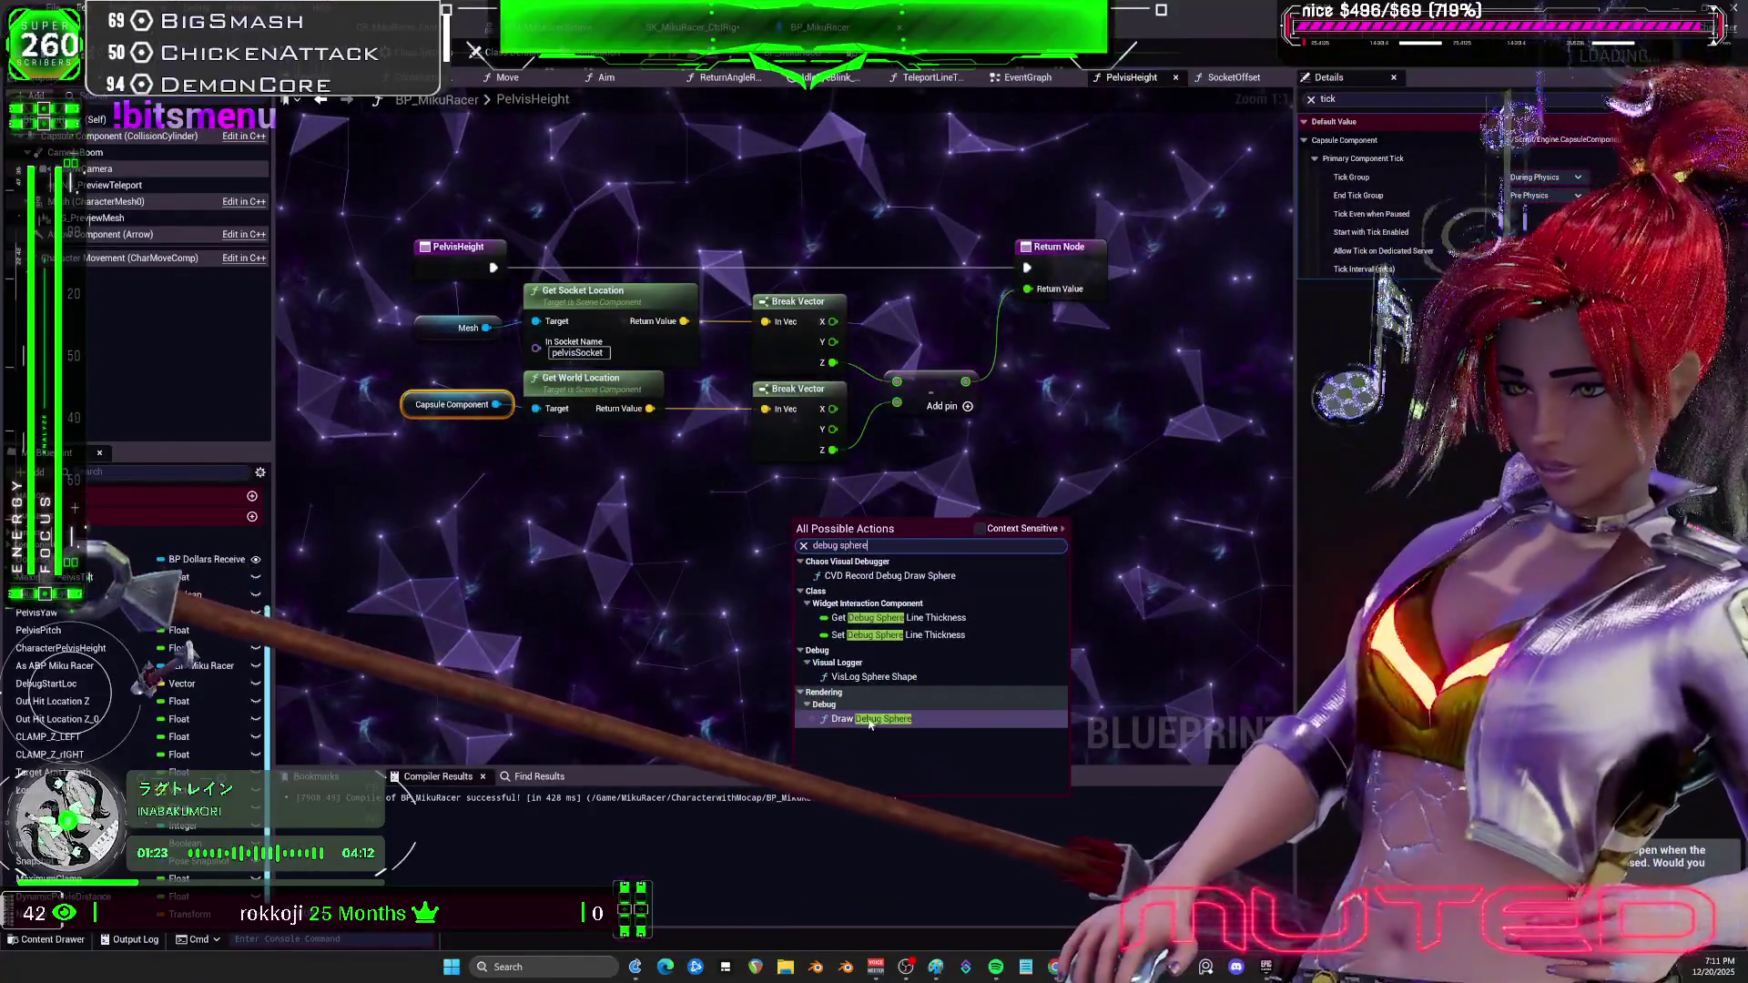
{"action": "key", "text": "Return"}
{"action": "left_click_drag", "start_coordinate": [905, 578], "coordinate": [1081, 513]}
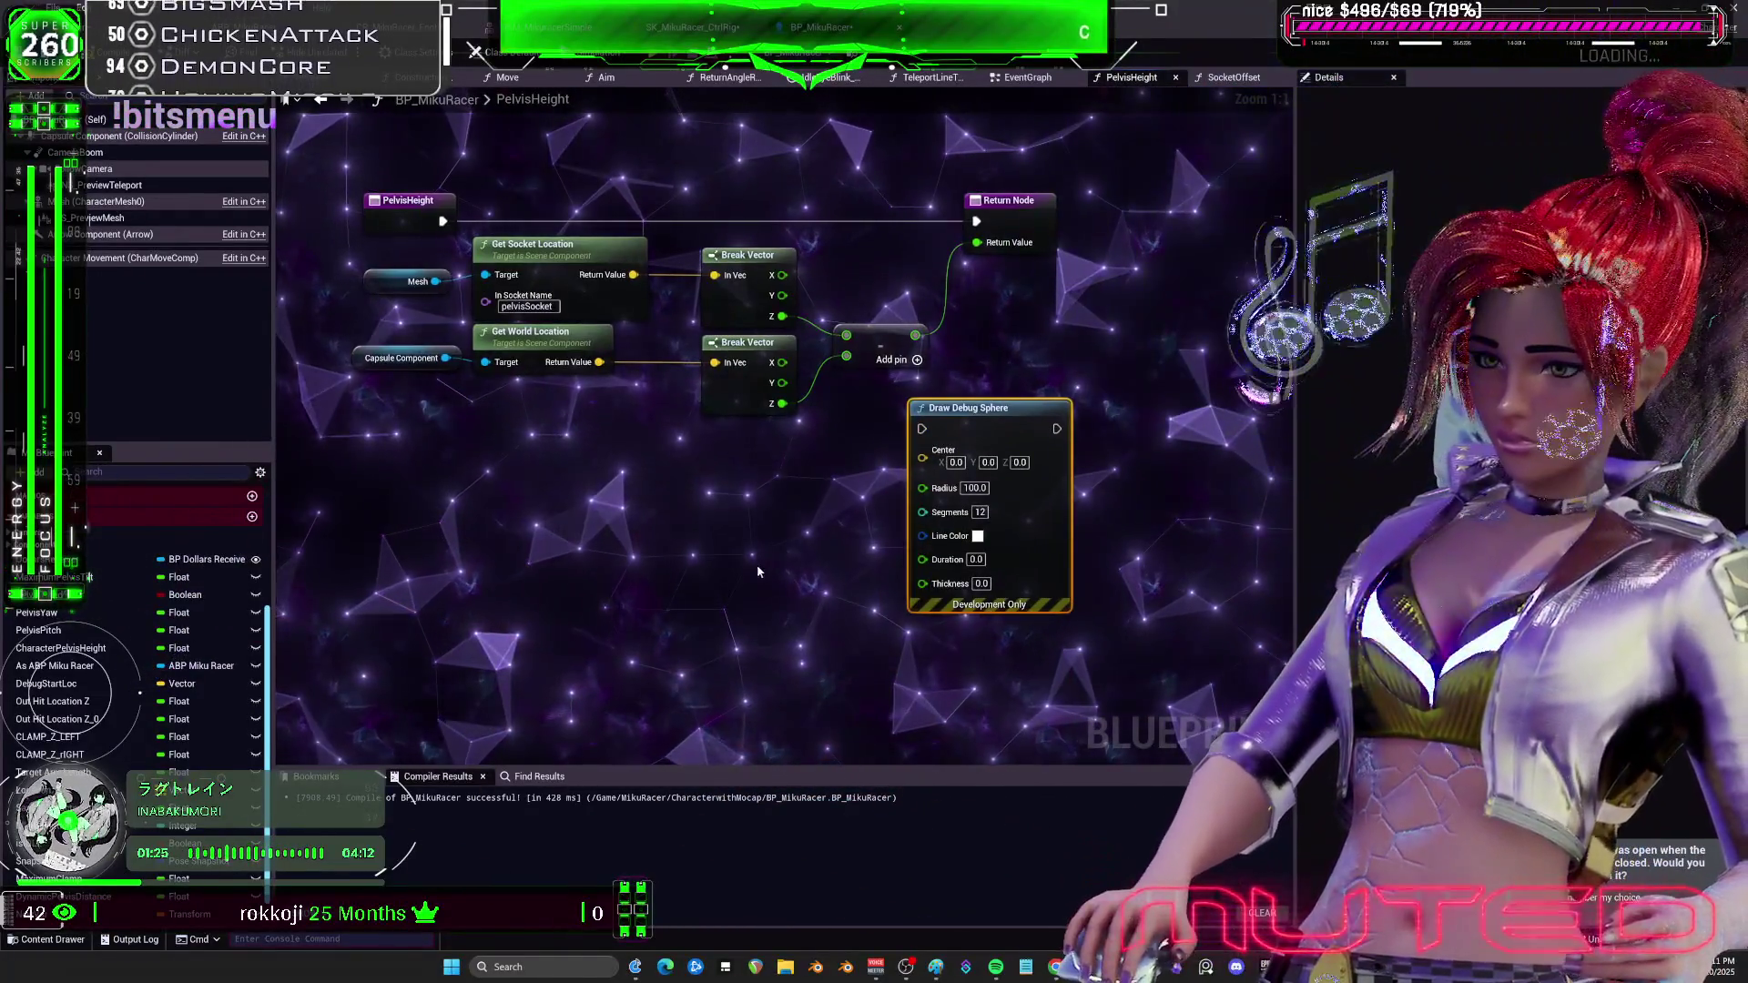
{"action": "key", "text": "ctrl+c"}
{"action": "key", "text": "ctrl+v"}
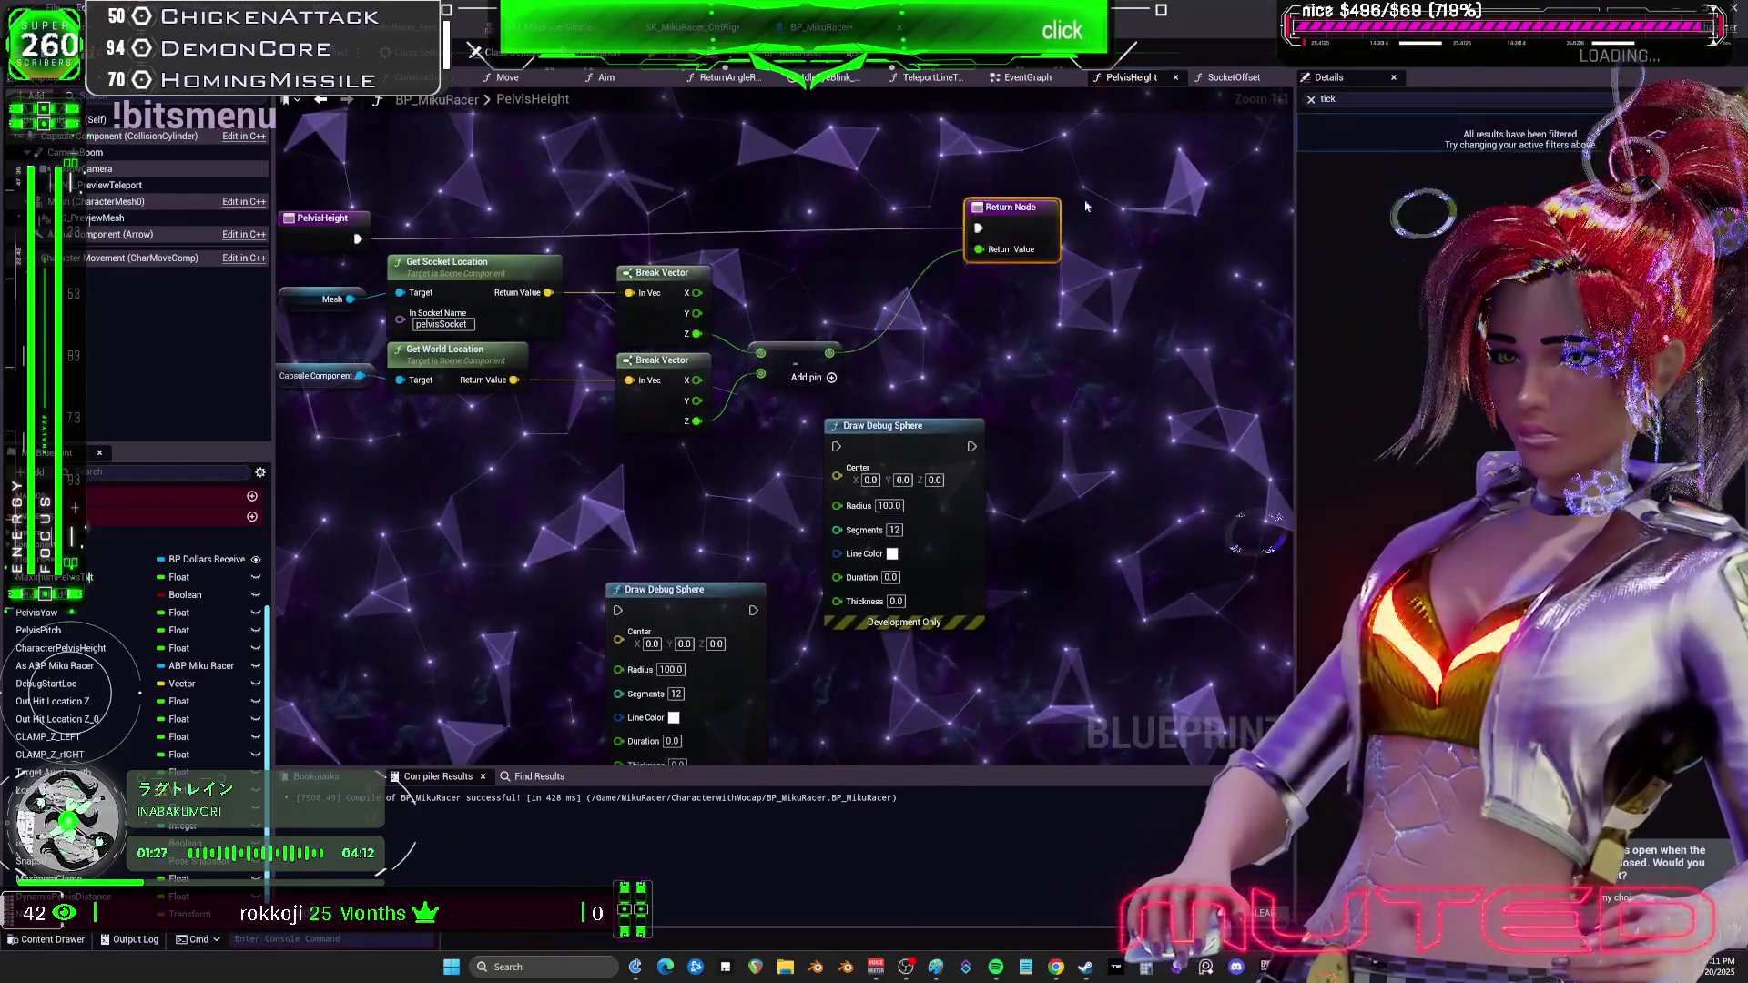
Chain execution from the function entry through both debug spheres into the Return Node.
{"action": "left_click_drag", "start_coordinate": [965, 202], "coordinate": [1203, 199]}
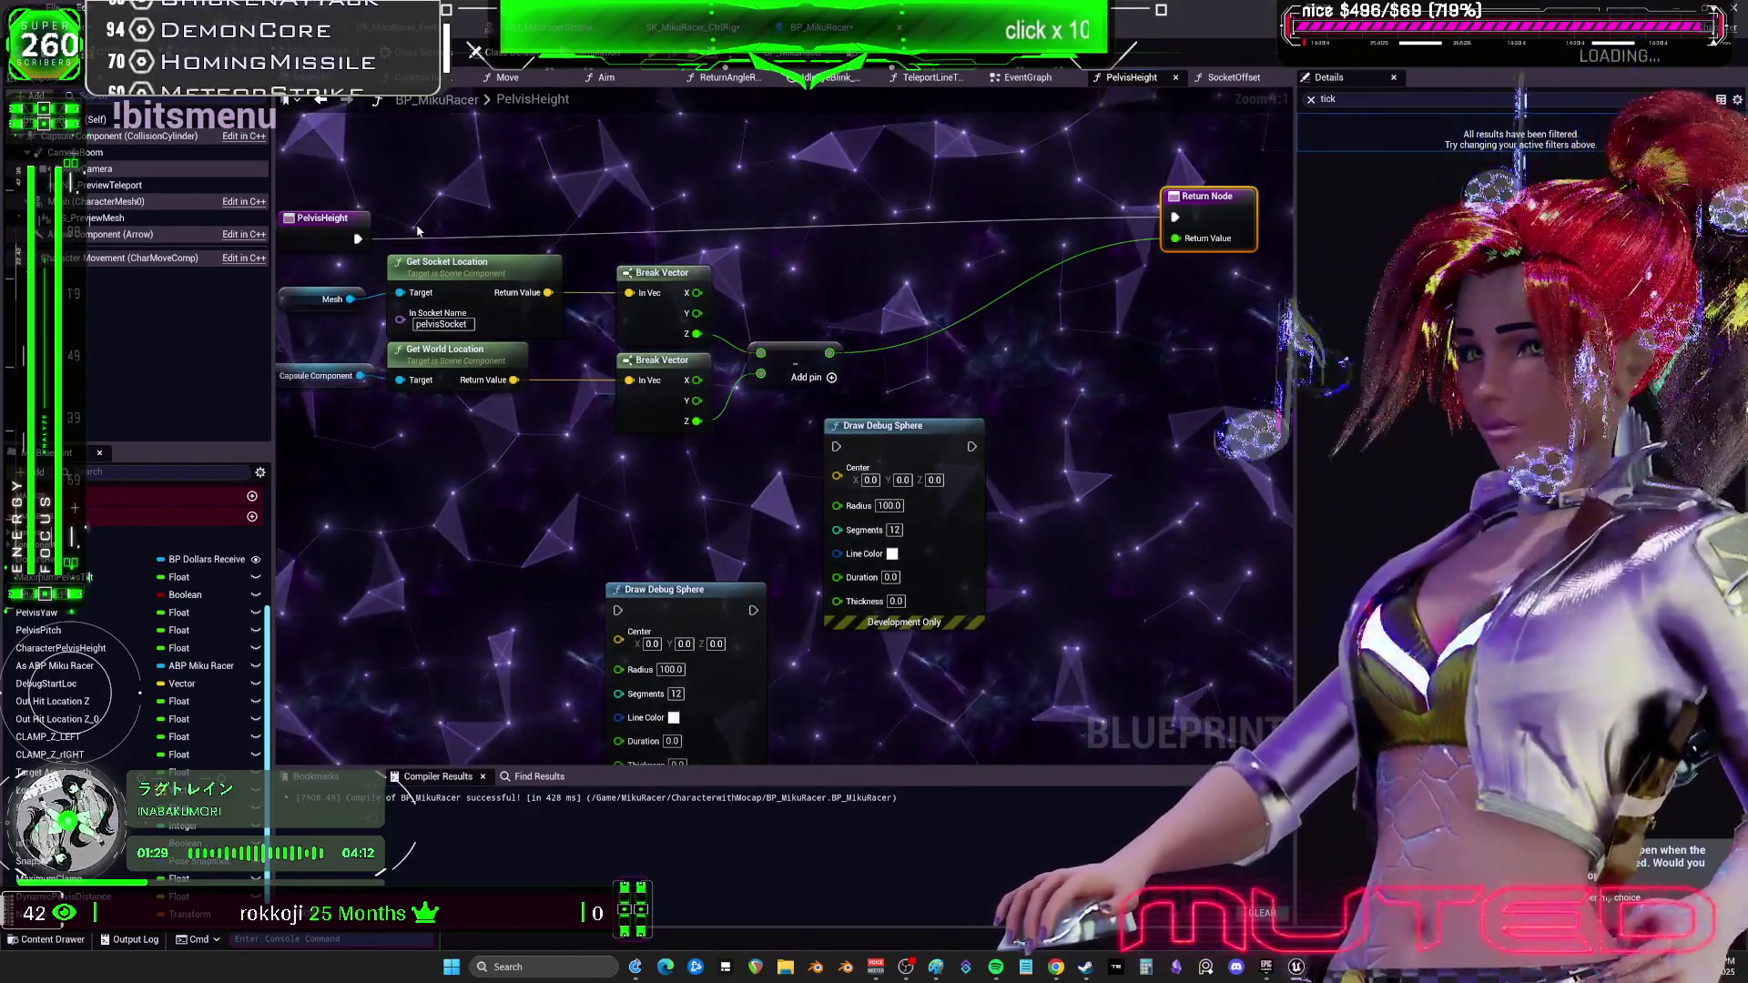
{"action": "left_click_drag", "start_coordinate": [357, 240], "coordinate": [836, 446]}
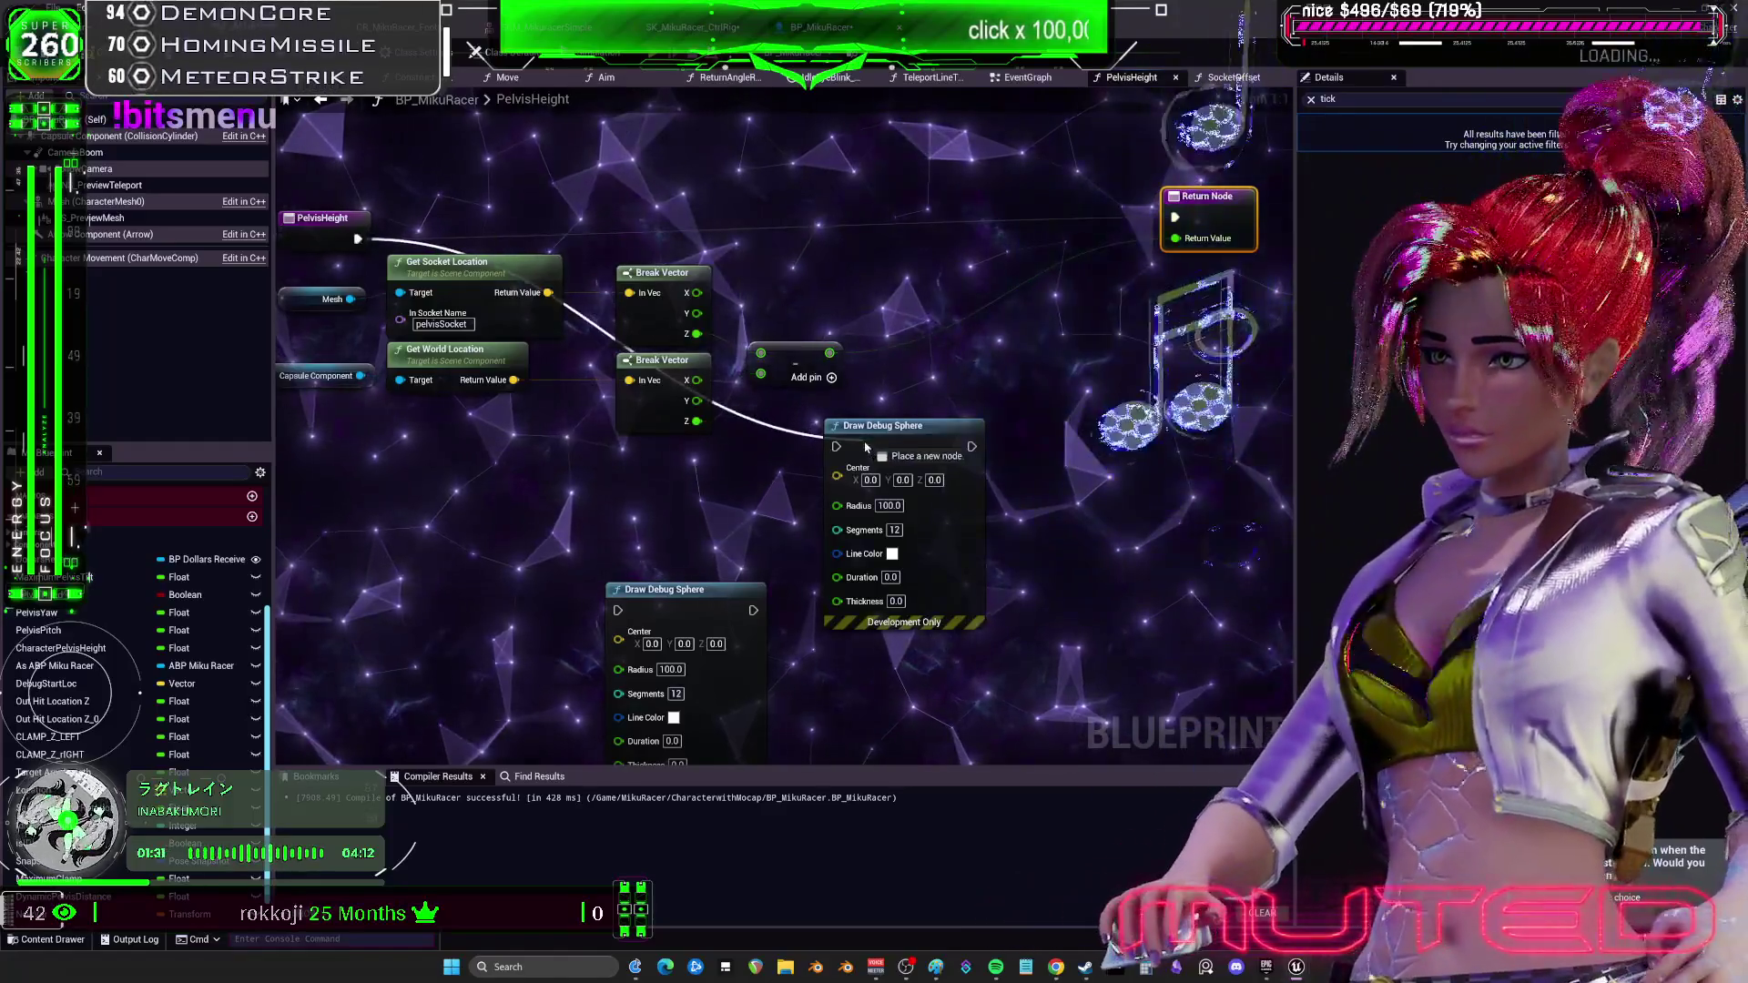
{"action": "mouse_move", "coordinate": [971, 446]}
{"action": "left_mouse_down"}
{"action": "mouse_move", "coordinate": [955, 492]}
{"action": "mouse_move", "coordinate": [618, 610]}
{"action": "left_mouse_up"}
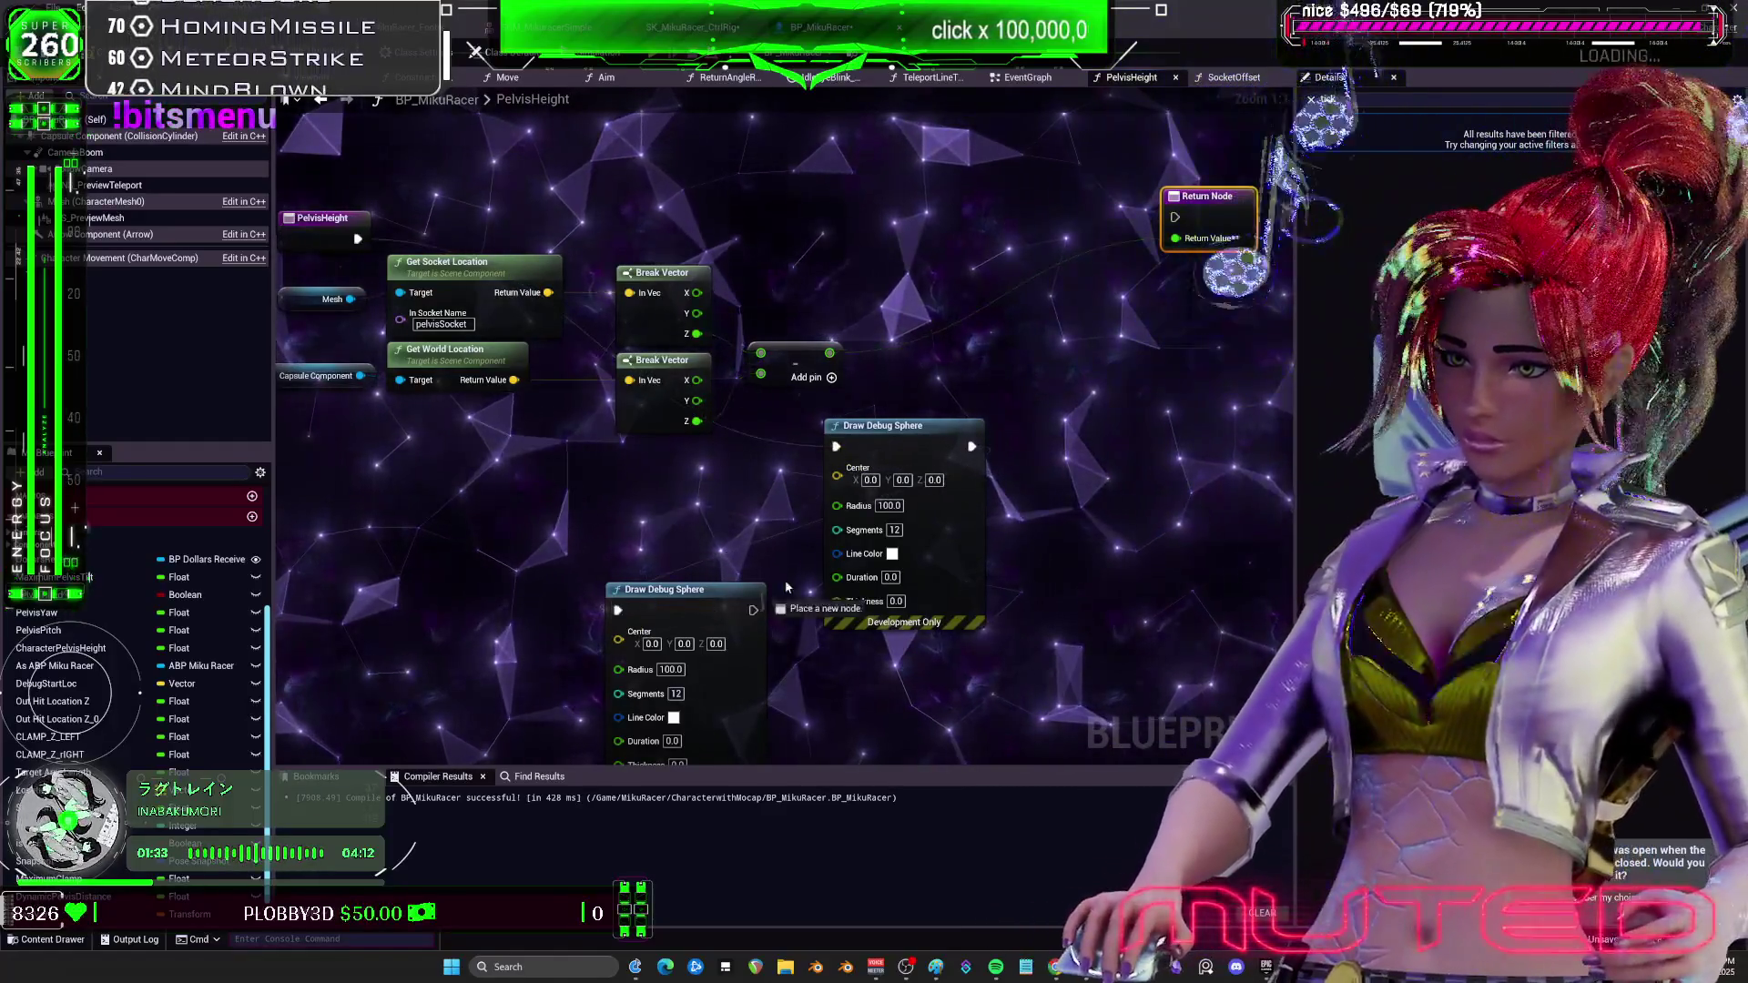
{"action": "left_click_drag", "start_coordinate": [752, 610], "coordinate": [1175, 217]}
{"action": "left_click_drag", "start_coordinate": [874, 425], "coordinate": [874, 403]}
{"action": "mouse_move", "coordinate": [707, 600]}
{"action": "left_mouse_down"}
{"action": "mouse_move", "coordinate": [1086, 626]}
{"action": "mouse_move", "coordinate": [1254, 577]}
{"action": "left_mouse_up"}
Wire the two location outputs into the first and second debug spheres' Center pins.
{"action": "left_click_drag", "start_coordinate": [926, 429], "coordinate": [871, 545]}
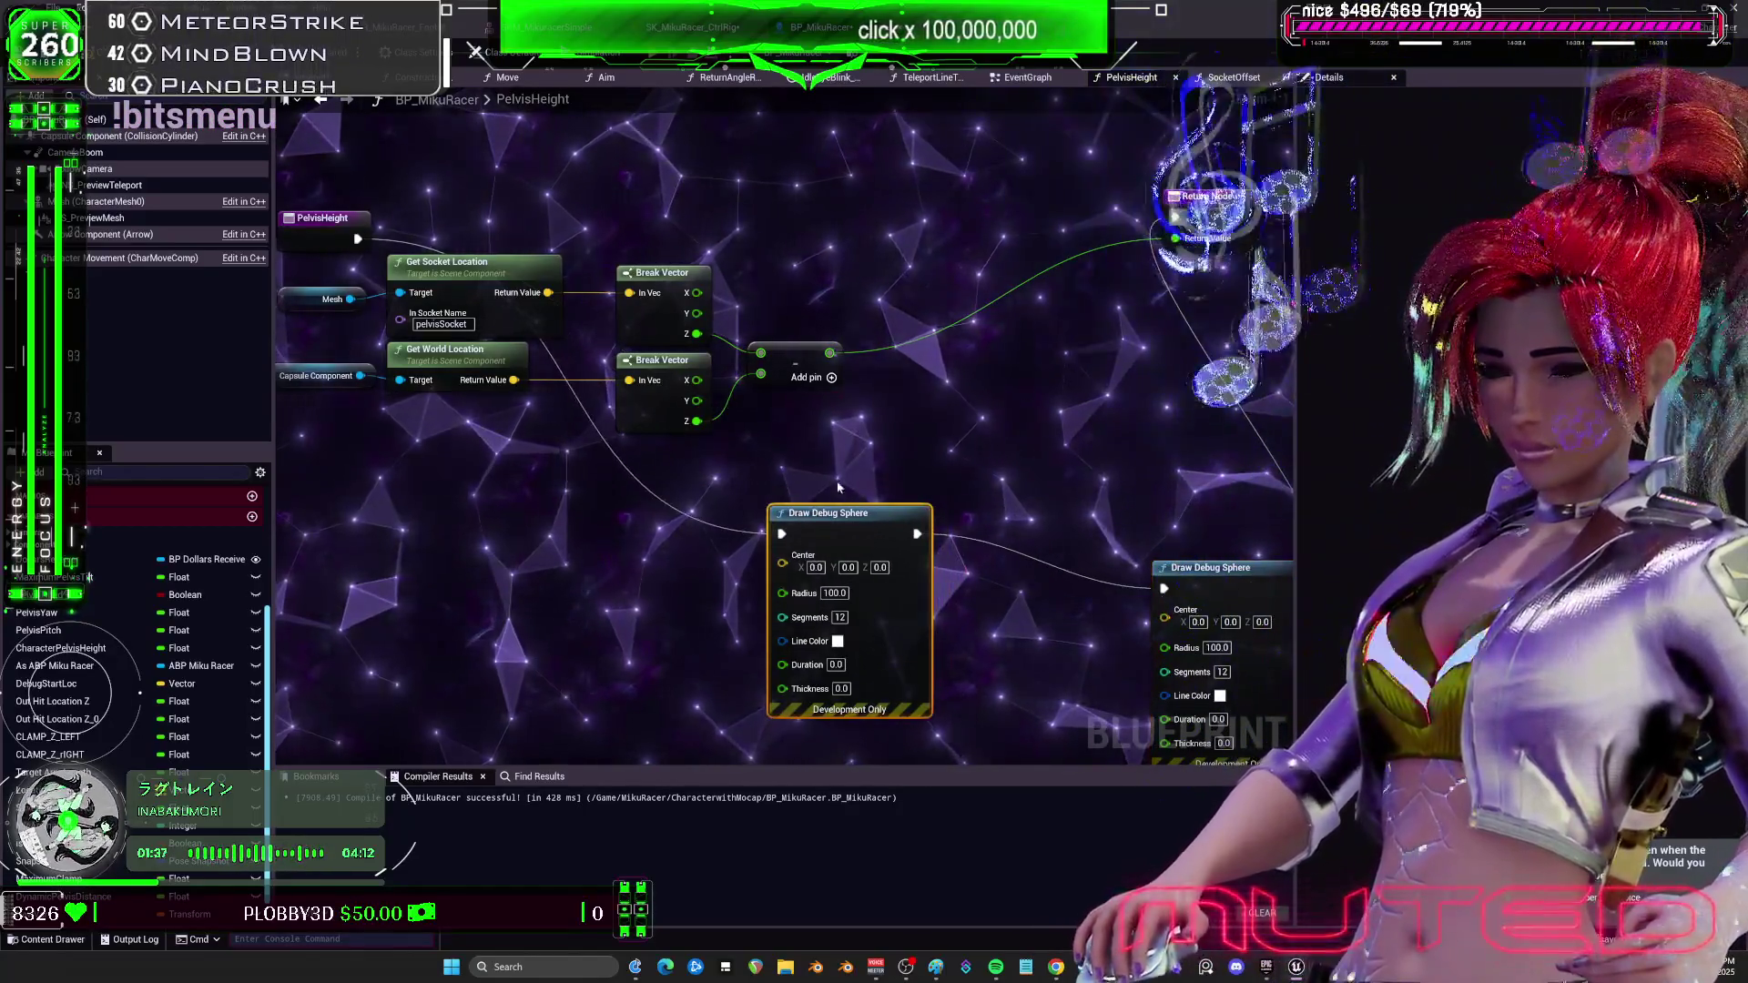
{"action": "left_click_drag", "start_coordinate": [837, 433], "coordinate": [918, 395]}
{"action": "left_click_drag", "start_coordinate": [628, 254], "coordinate": [862, 516]}
{"action": "mouse_move", "coordinate": [594, 341]}
{"action": "left_mouse_down"}
{"action": "mouse_move", "coordinate": [635, 371]}
{"action": "mouse_move", "coordinate": [1244, 579]}
{"action": "left_mouse_up"}
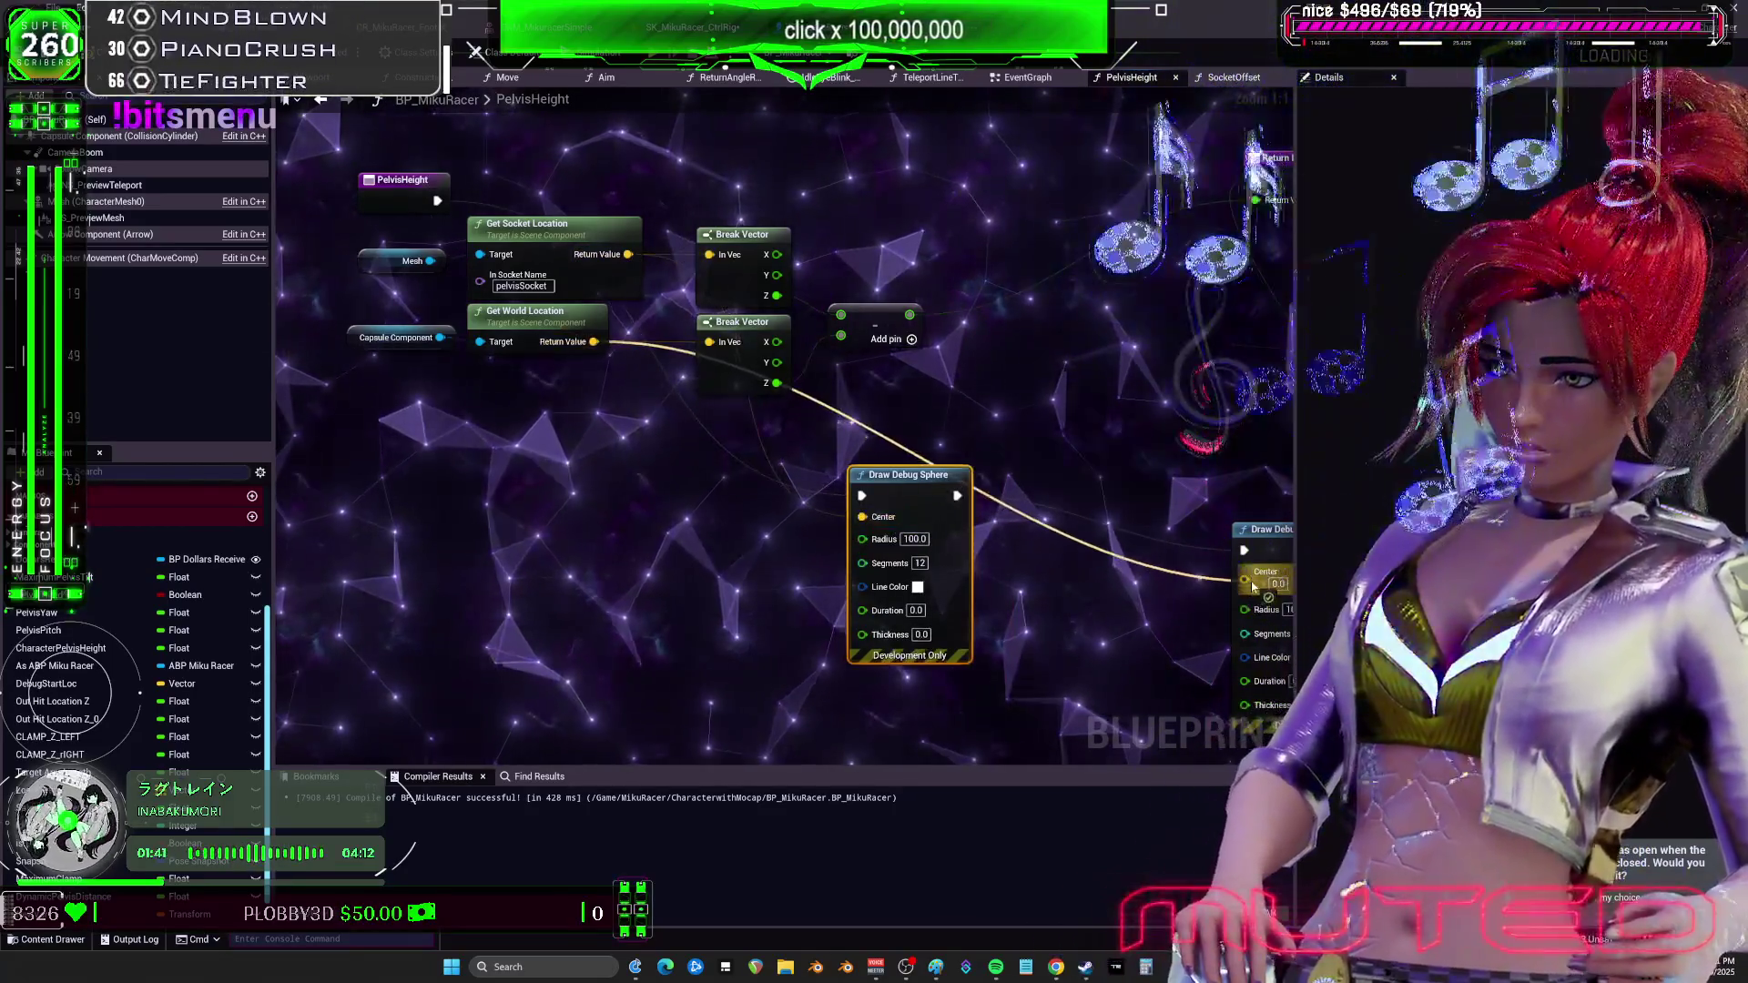
{"action": "left_click_drag", "start_coordinate": [922, 589], "coordinate": [658, 485]}
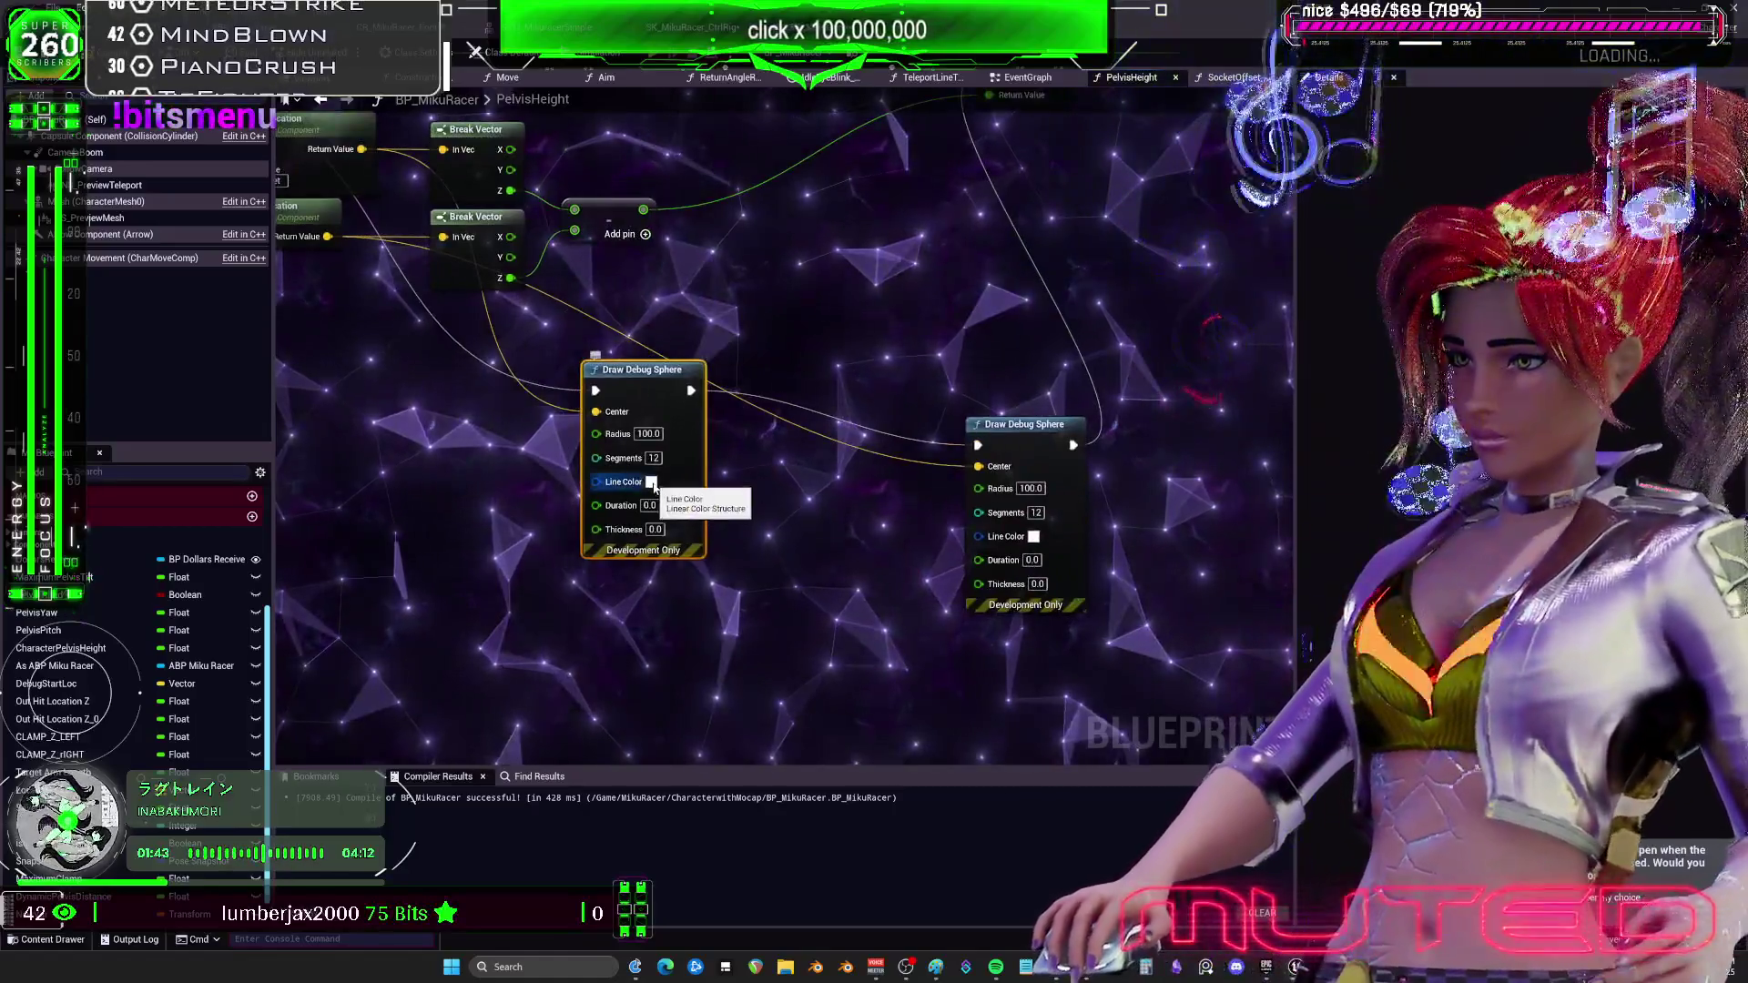
Set the first sphere's line colour to green and the second's to red.
{"action": "left_click", "coordinate": [651, 481]}
{"action": "left_click_drag", "start_coordinate": [750, 544], "coordinate": [706, 653]}
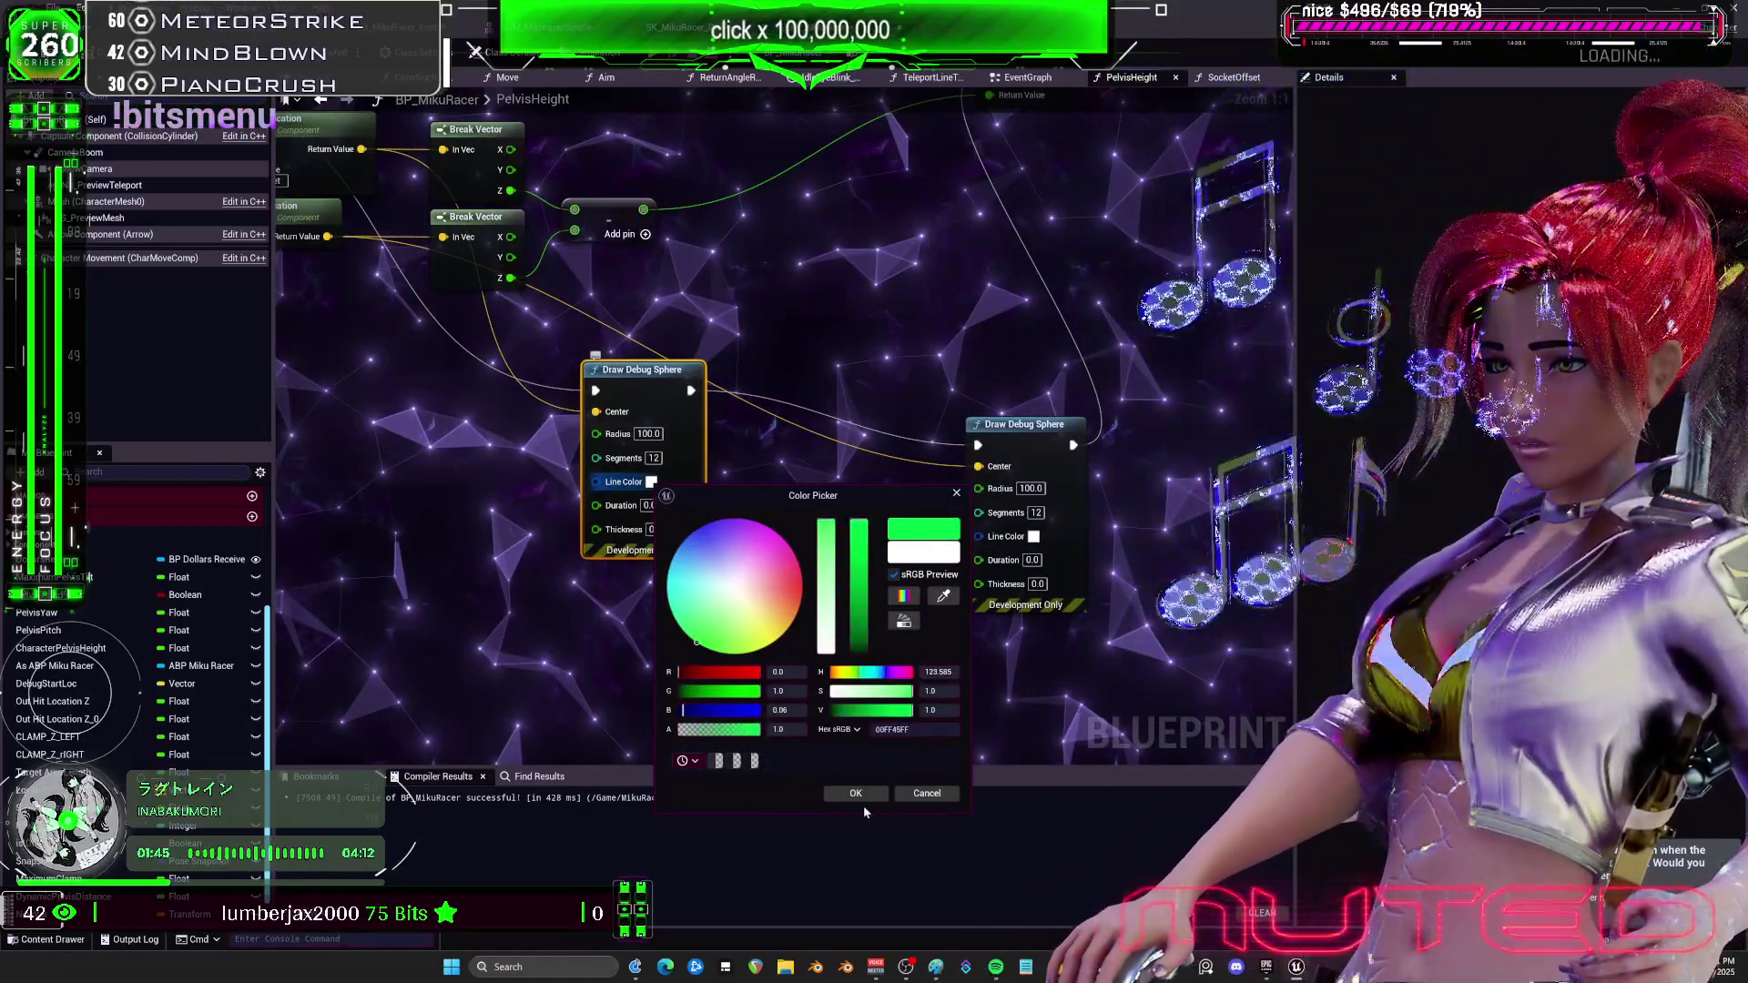
{"action": "left_click", "coordinate": [858, 795]}
{"action": "left_click", "coordinate": [1033, 536]}
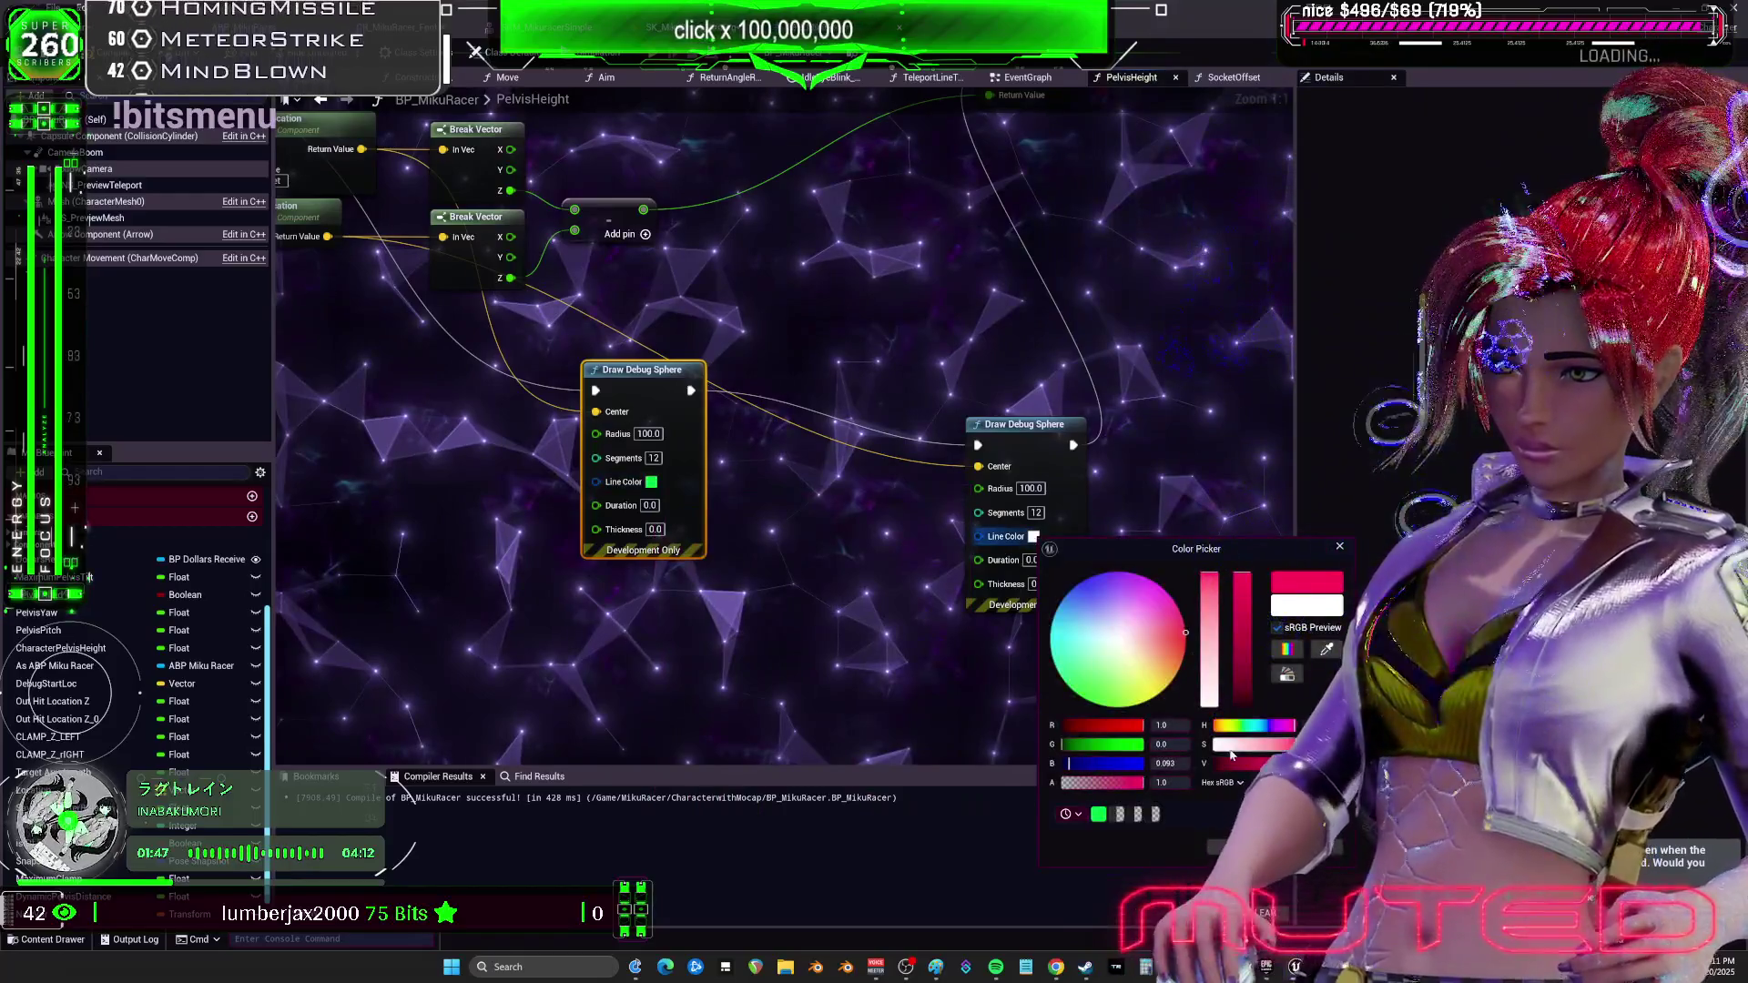
{"action": "left_click", "coordinate": [1270, 846]}
Give both debug spheres Duration 3.0 and Thickness 1.0.
{"action": "left_click", "coordinate": [646, 505]}
{"action": "type", "text": "1"}
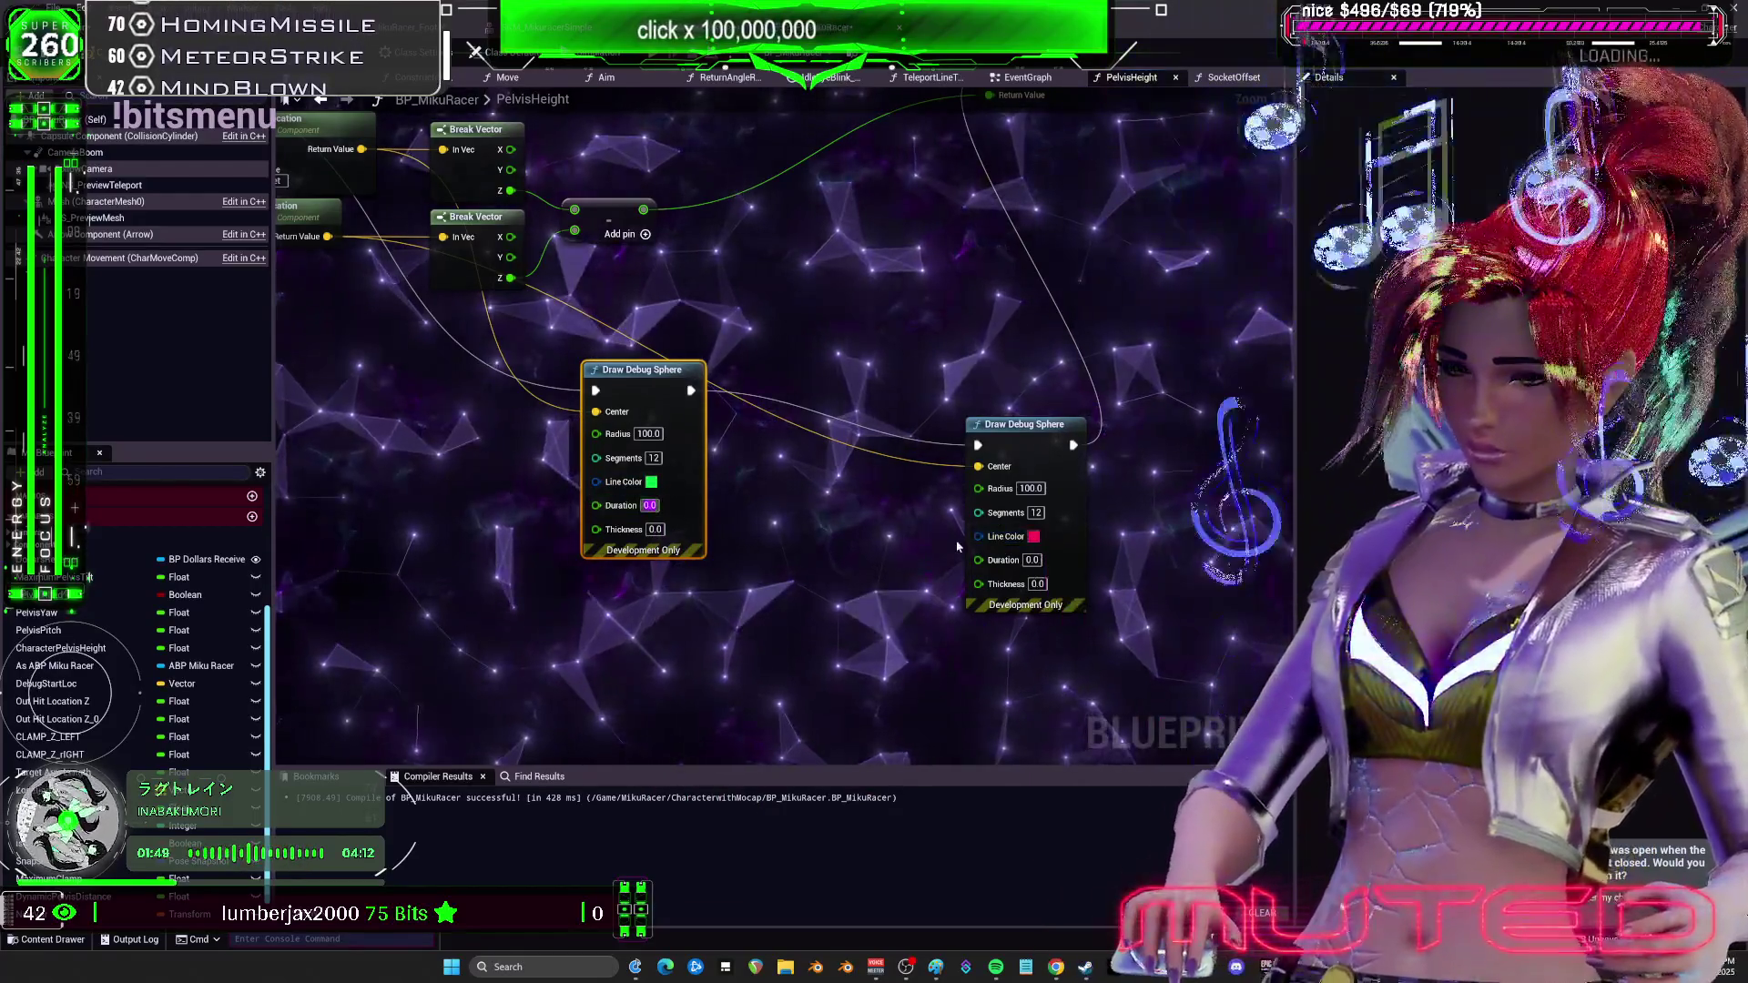
{"action": "type", "text": "3"}
{"action": "key", "text": "Return"}
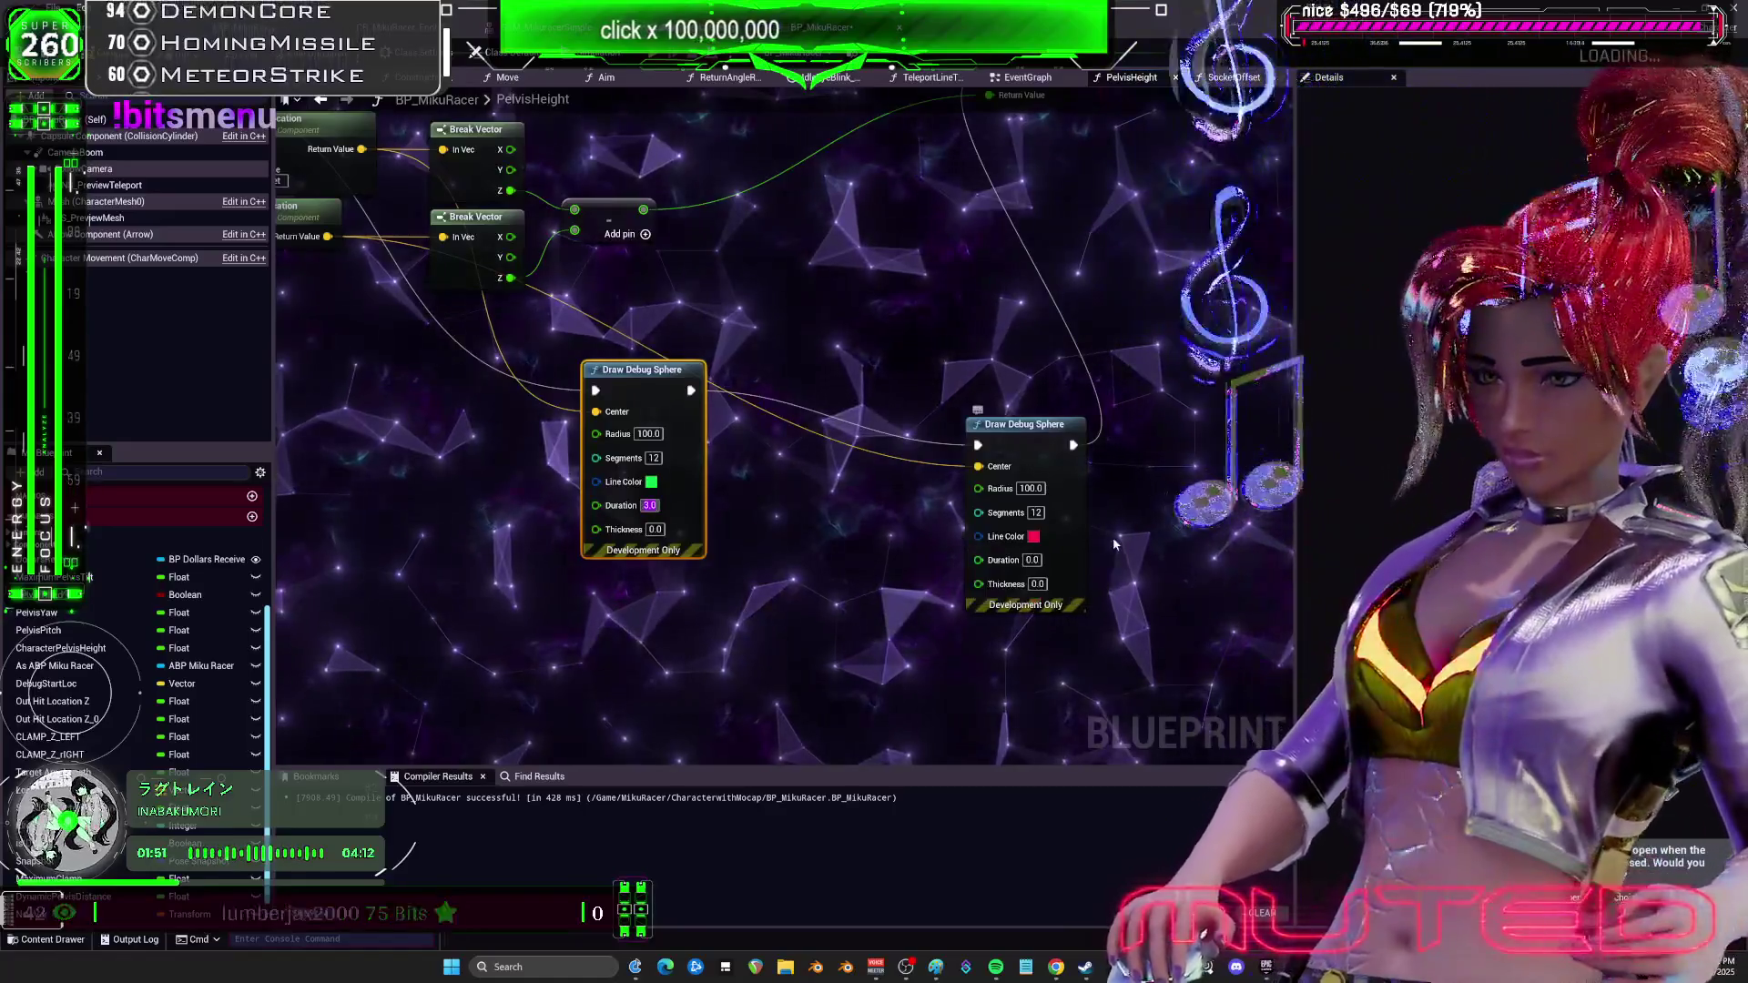
{"action": "left_click", "coordinate": [1033, 558]}
{"action": "type", "text": "3"}
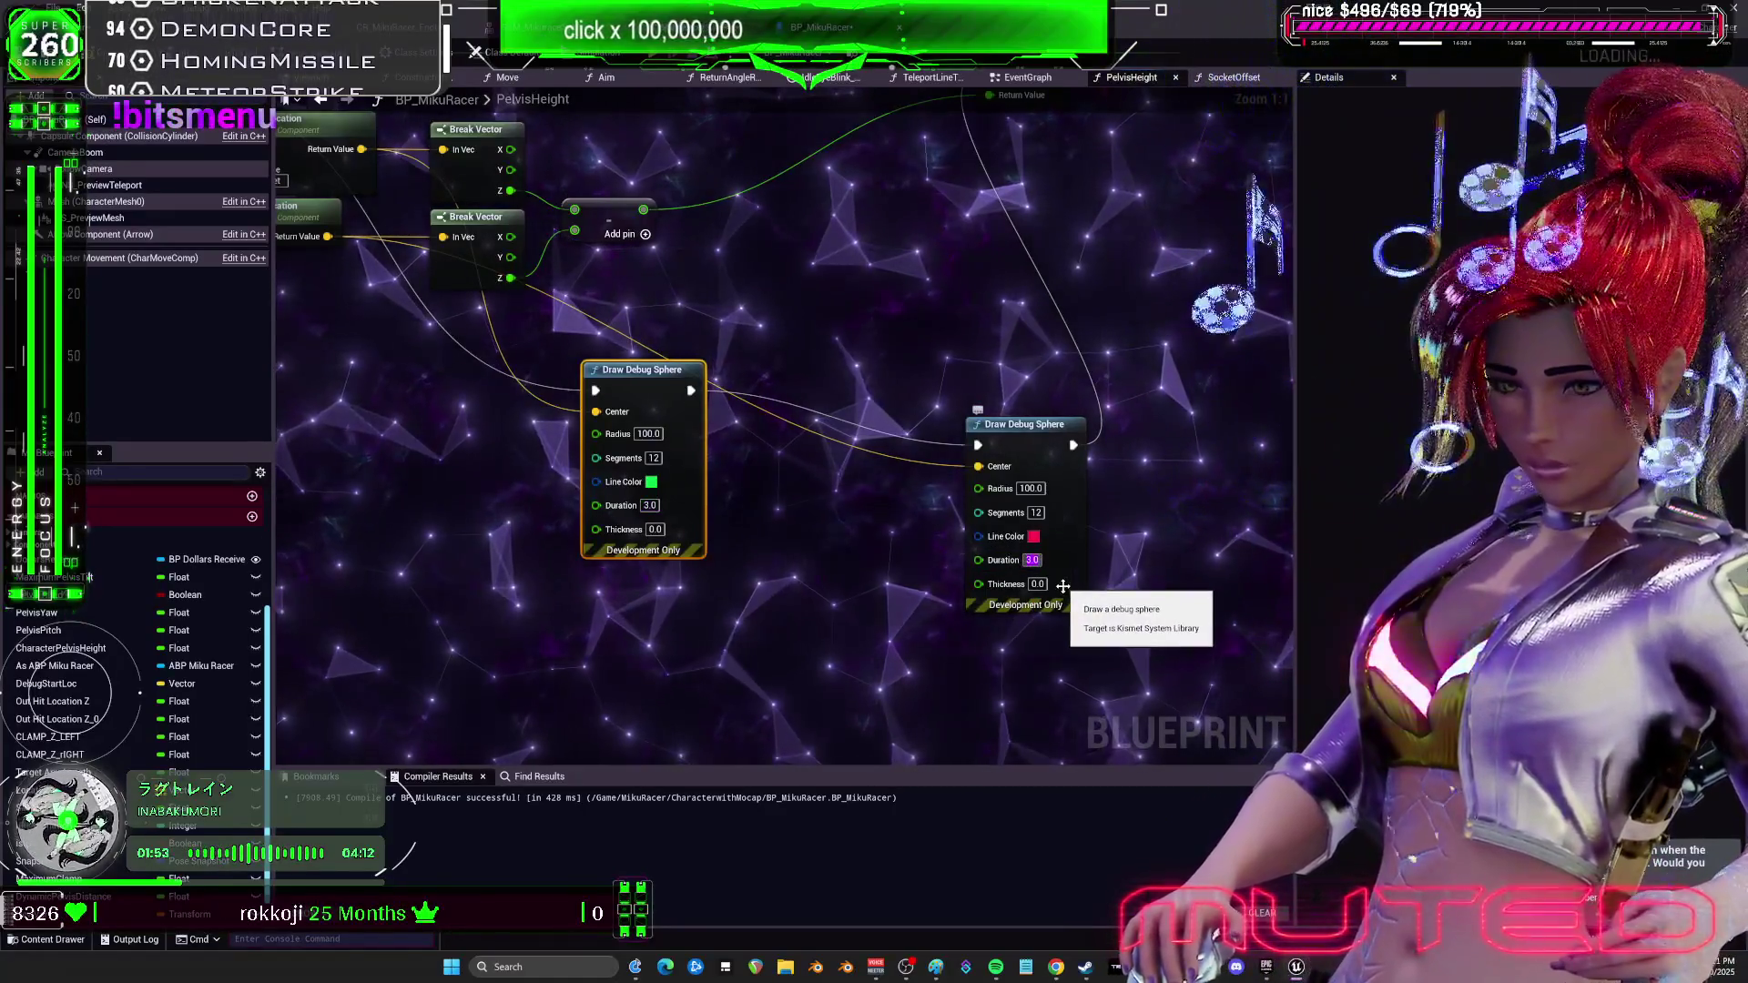
{"action": "key", "text": "Tab"}
{"action": "type", "text": "1"}
{"action": "left_click", "coordinate": [655, 529]}
{"action": "type", "text": "1"}
{"action": "key", "text": "Tab"}
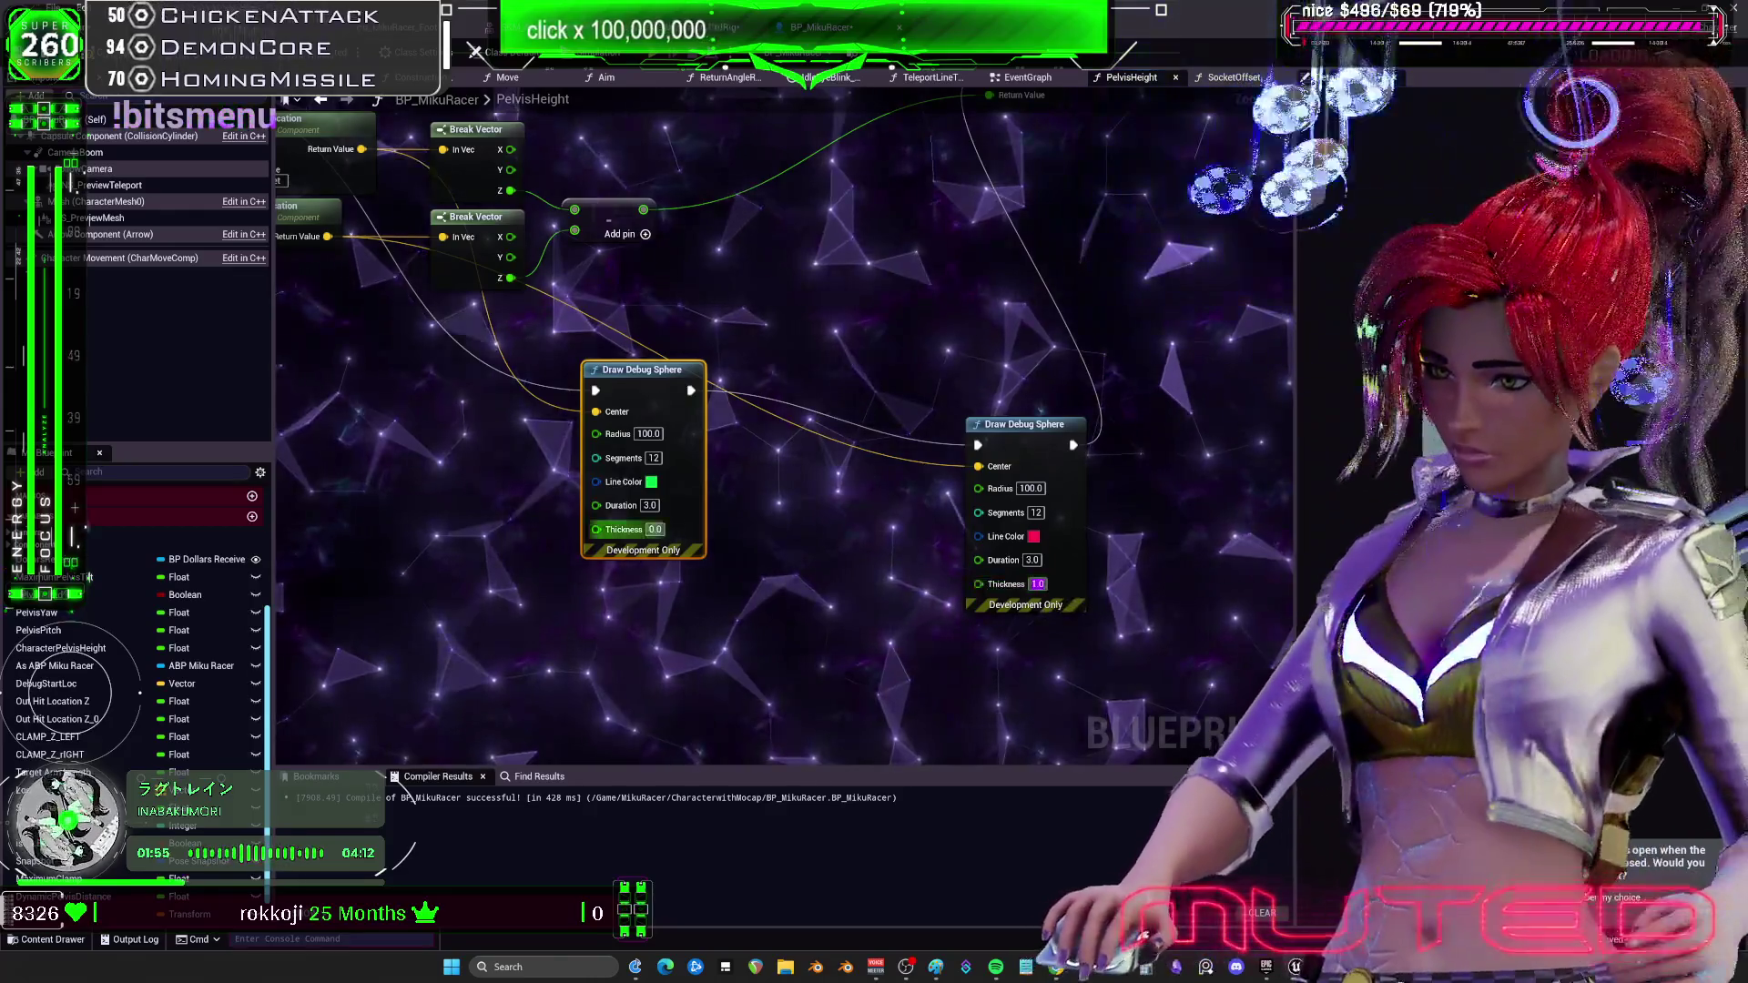
{"action": "left_click_drag", "start_coordinate": [845, 365], "coordinate": [865, 469]}
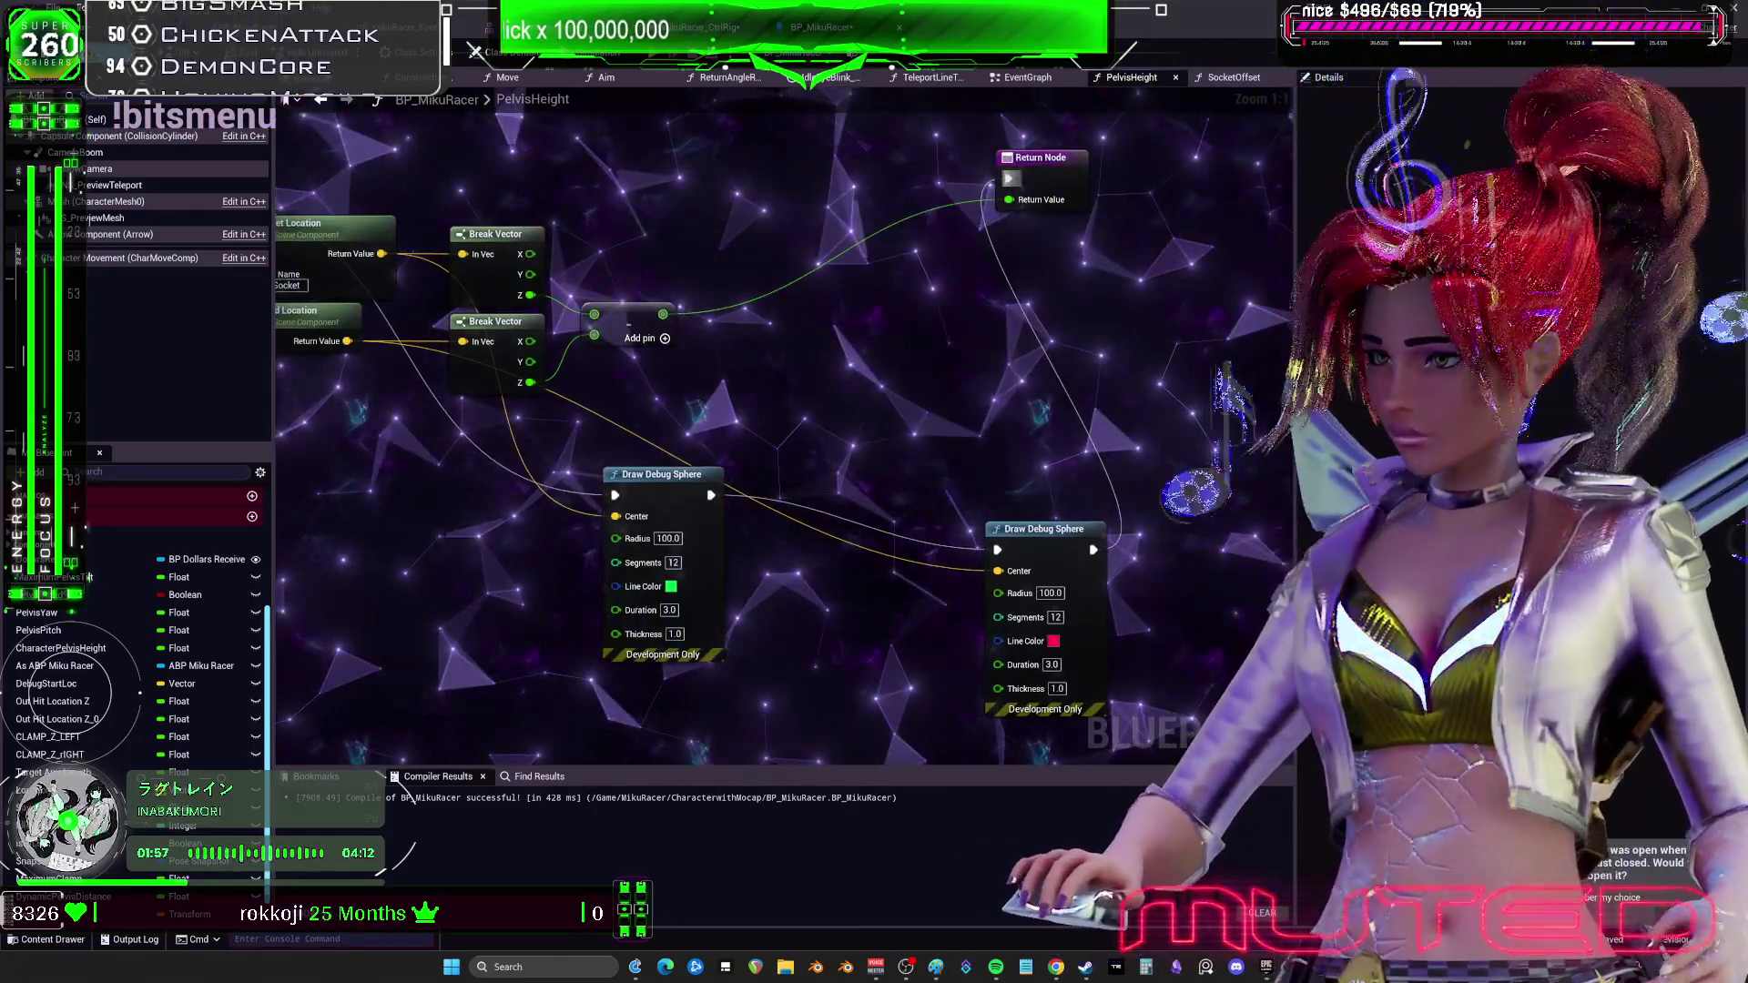
Add a Print String node to the PelvisHeight function.
{"action": "left_click_drag", "start_coordinate": [1028, 330], "coordinate": [898, 332]}
{"action": "right_click", "coordinate": [898, 332]}
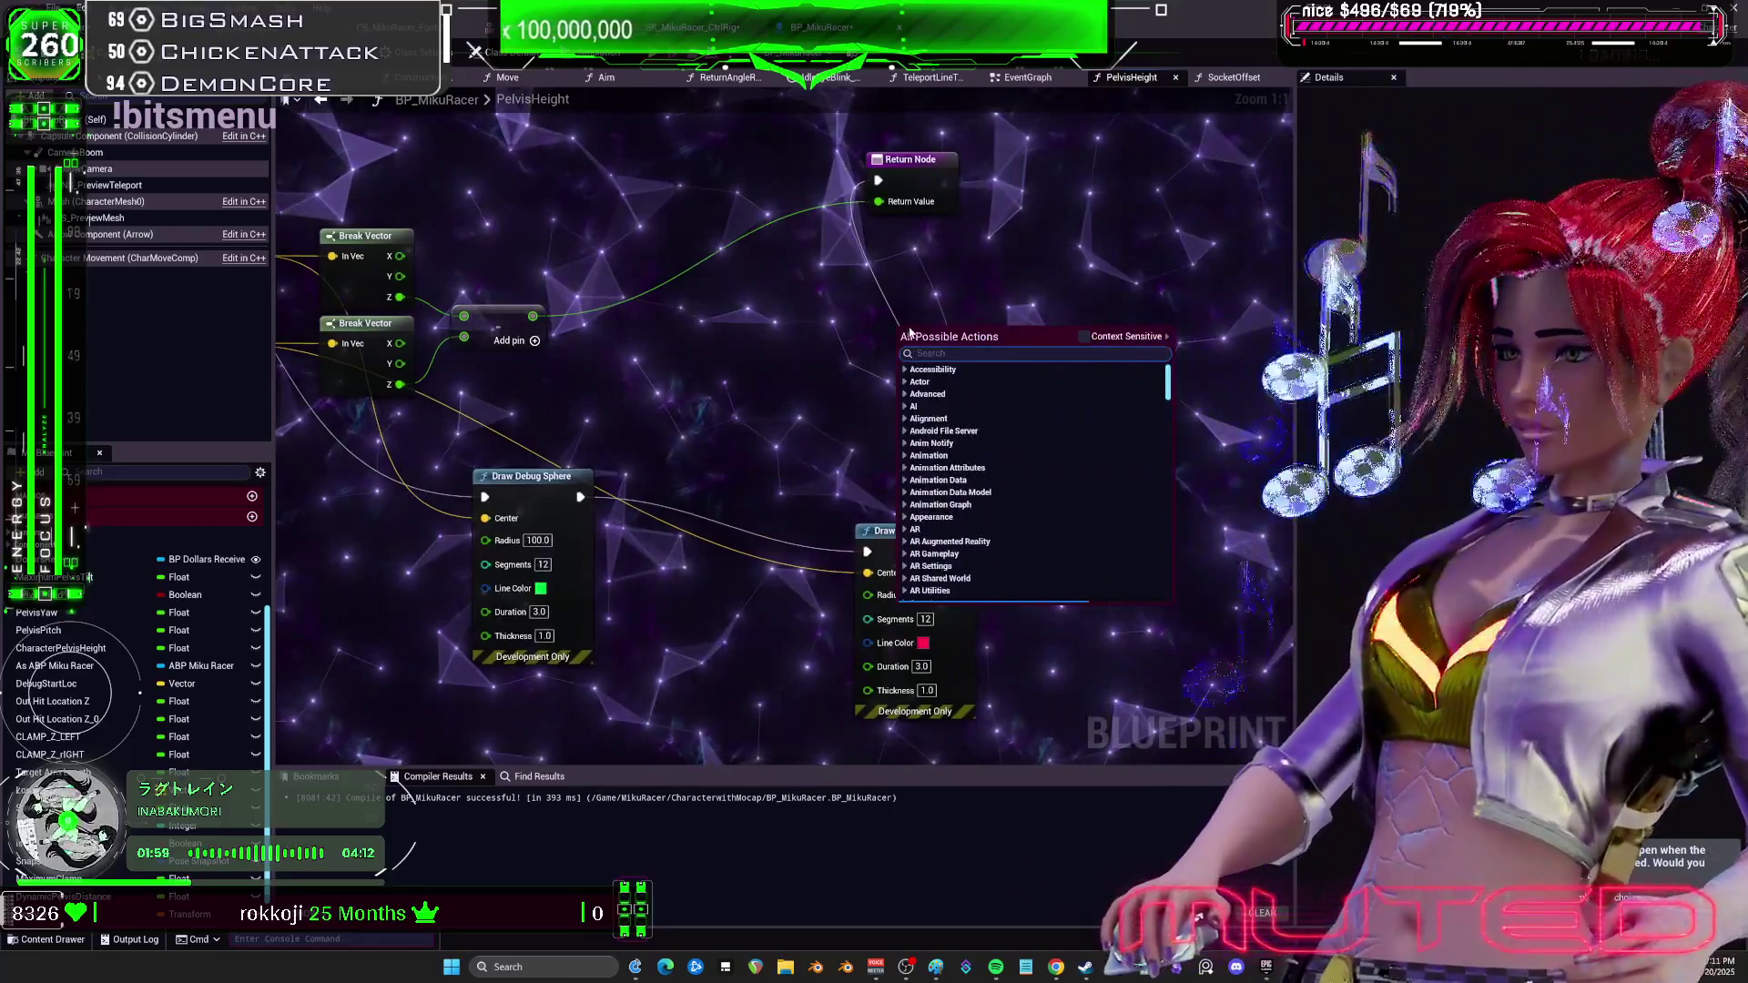
{"action": "type", "text": "aaa"}
{"action": "left_click", "coordinate": [947, 302]}
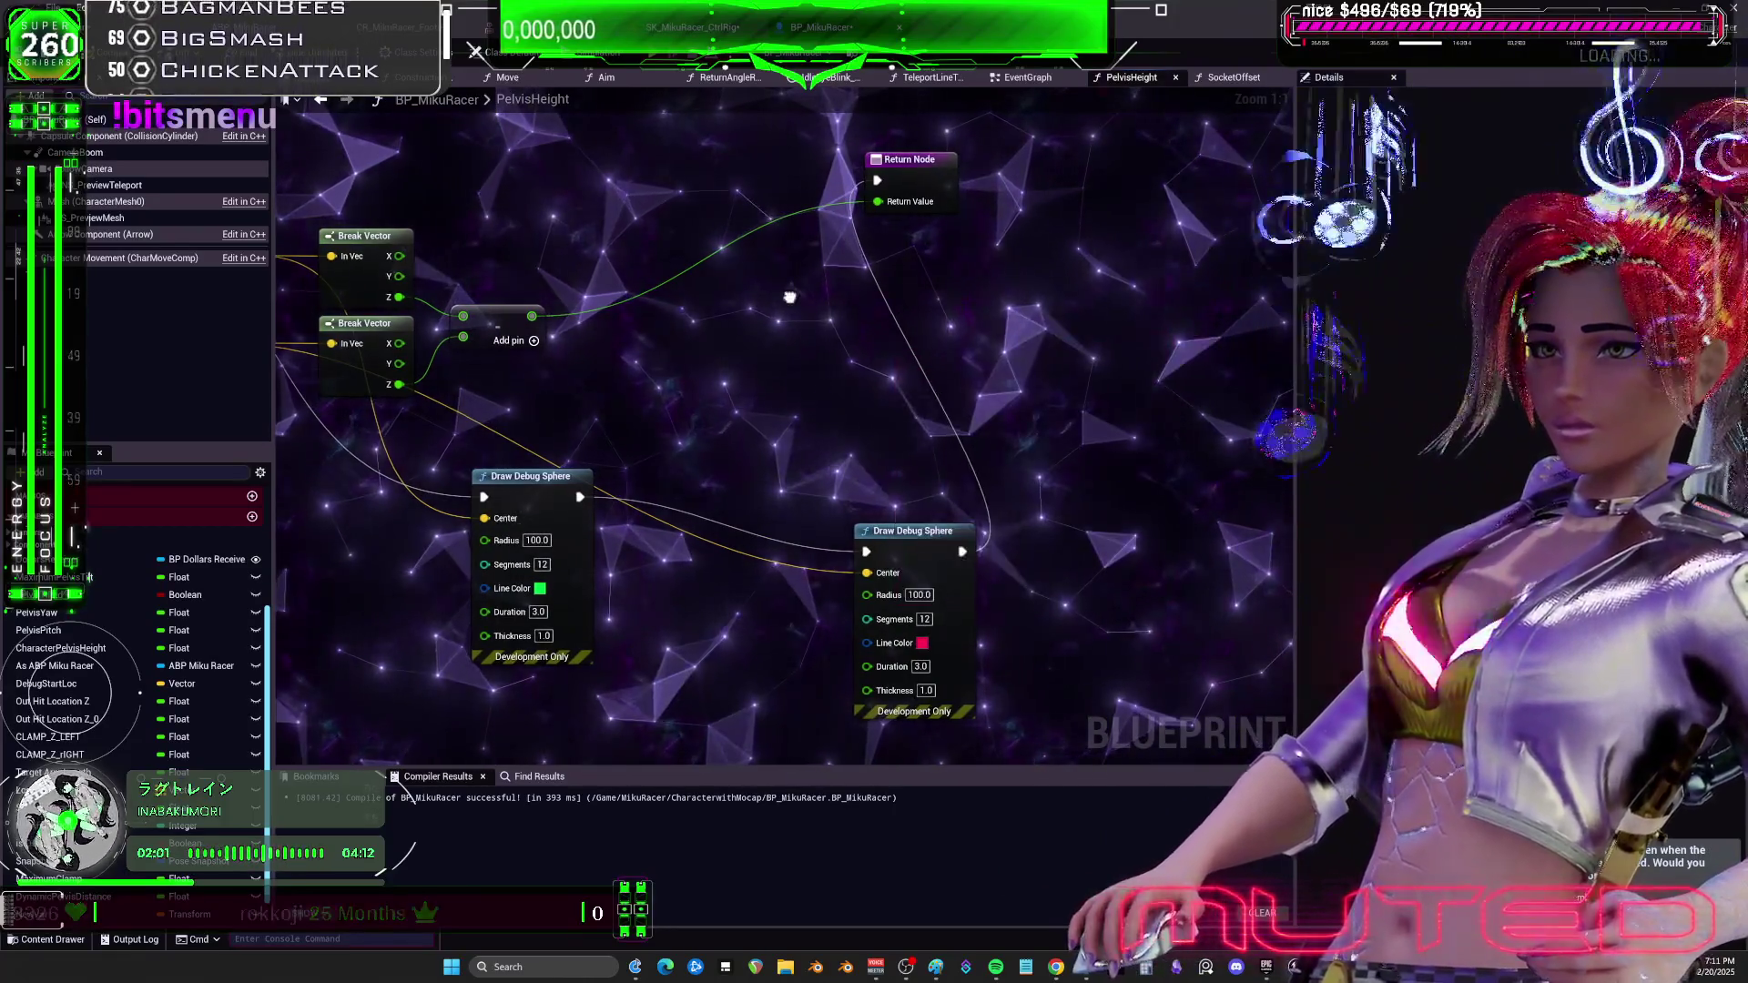
{"action": "right_click", "coordinate": [792, 304]}
{"action": "type", "text": "aaaa"}
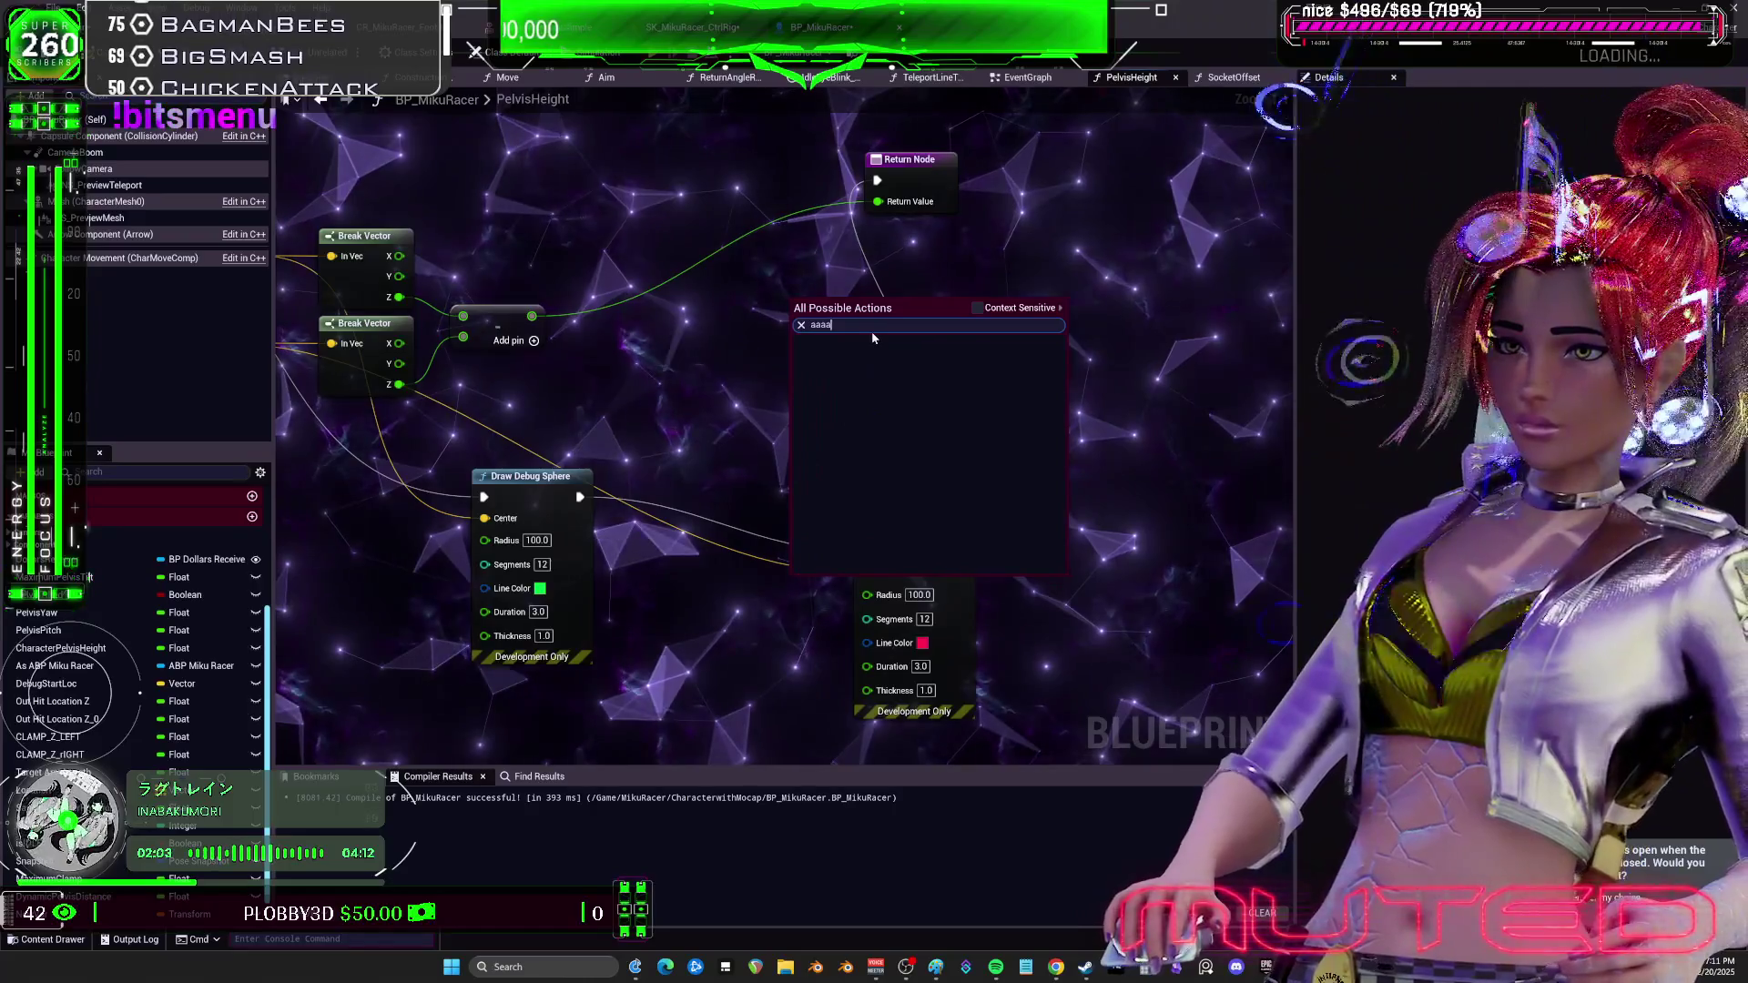
{"action": "right_click", "coordinate": [761, 315]}
{"action": "type", "text": "print stre"}
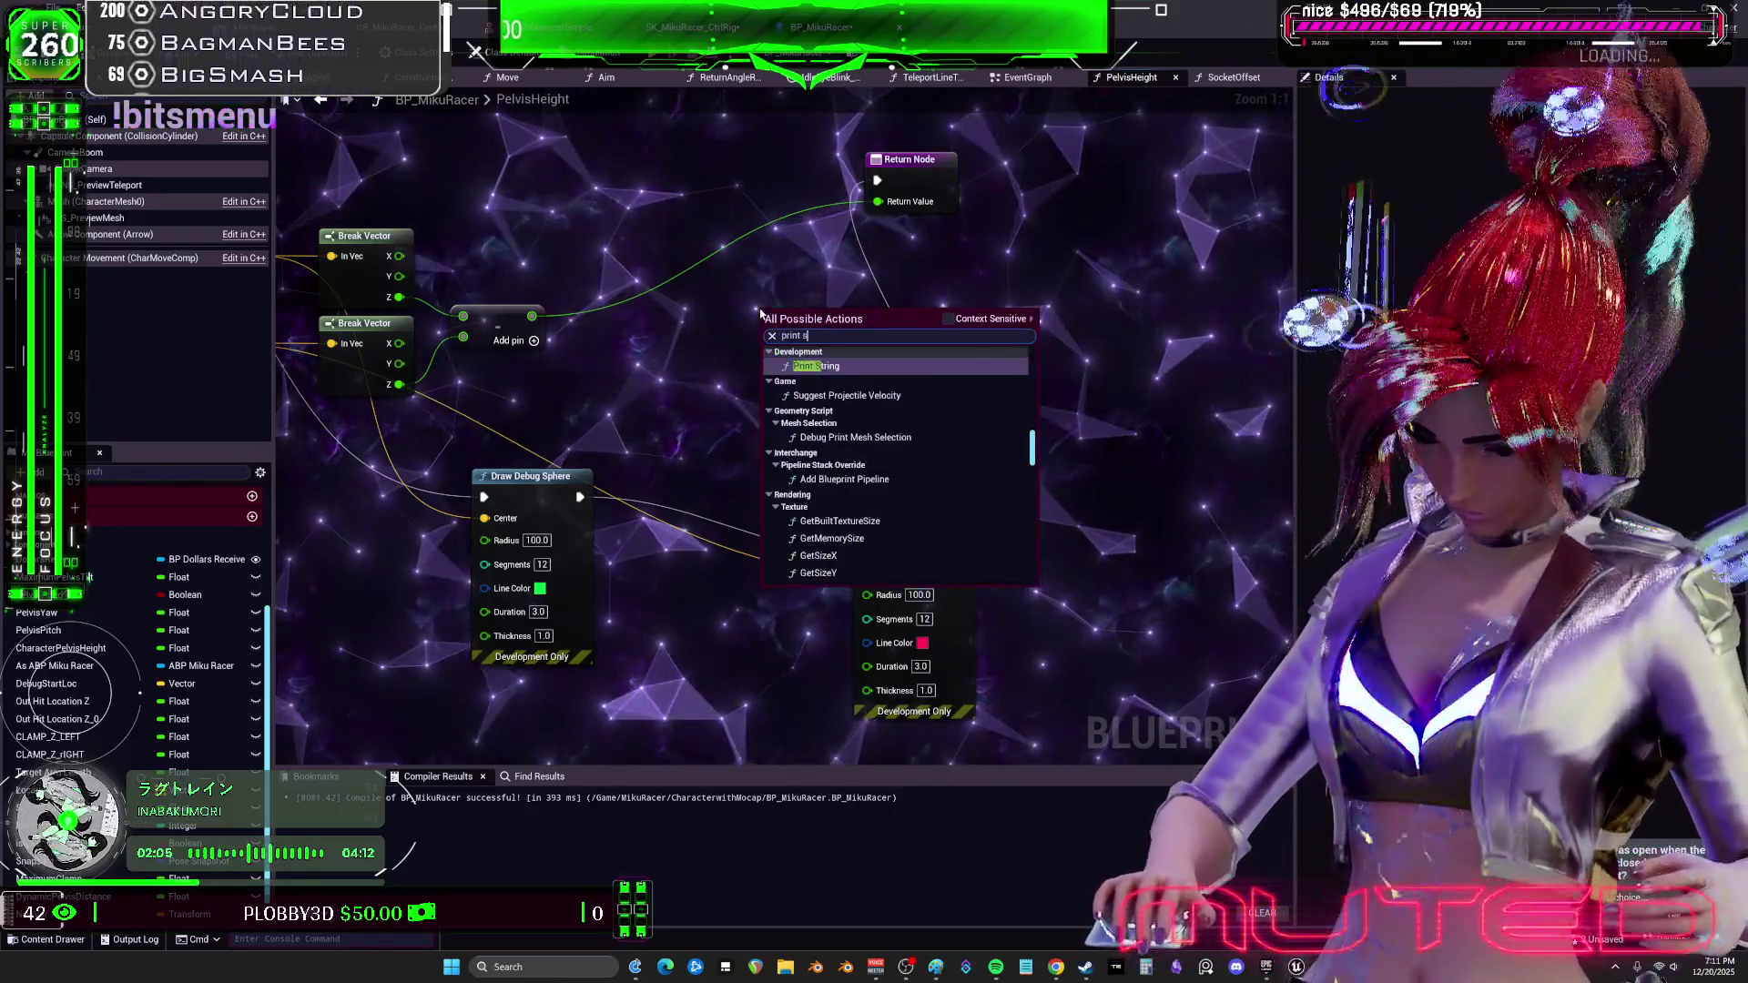
{"action": "key", "text": "Return"}
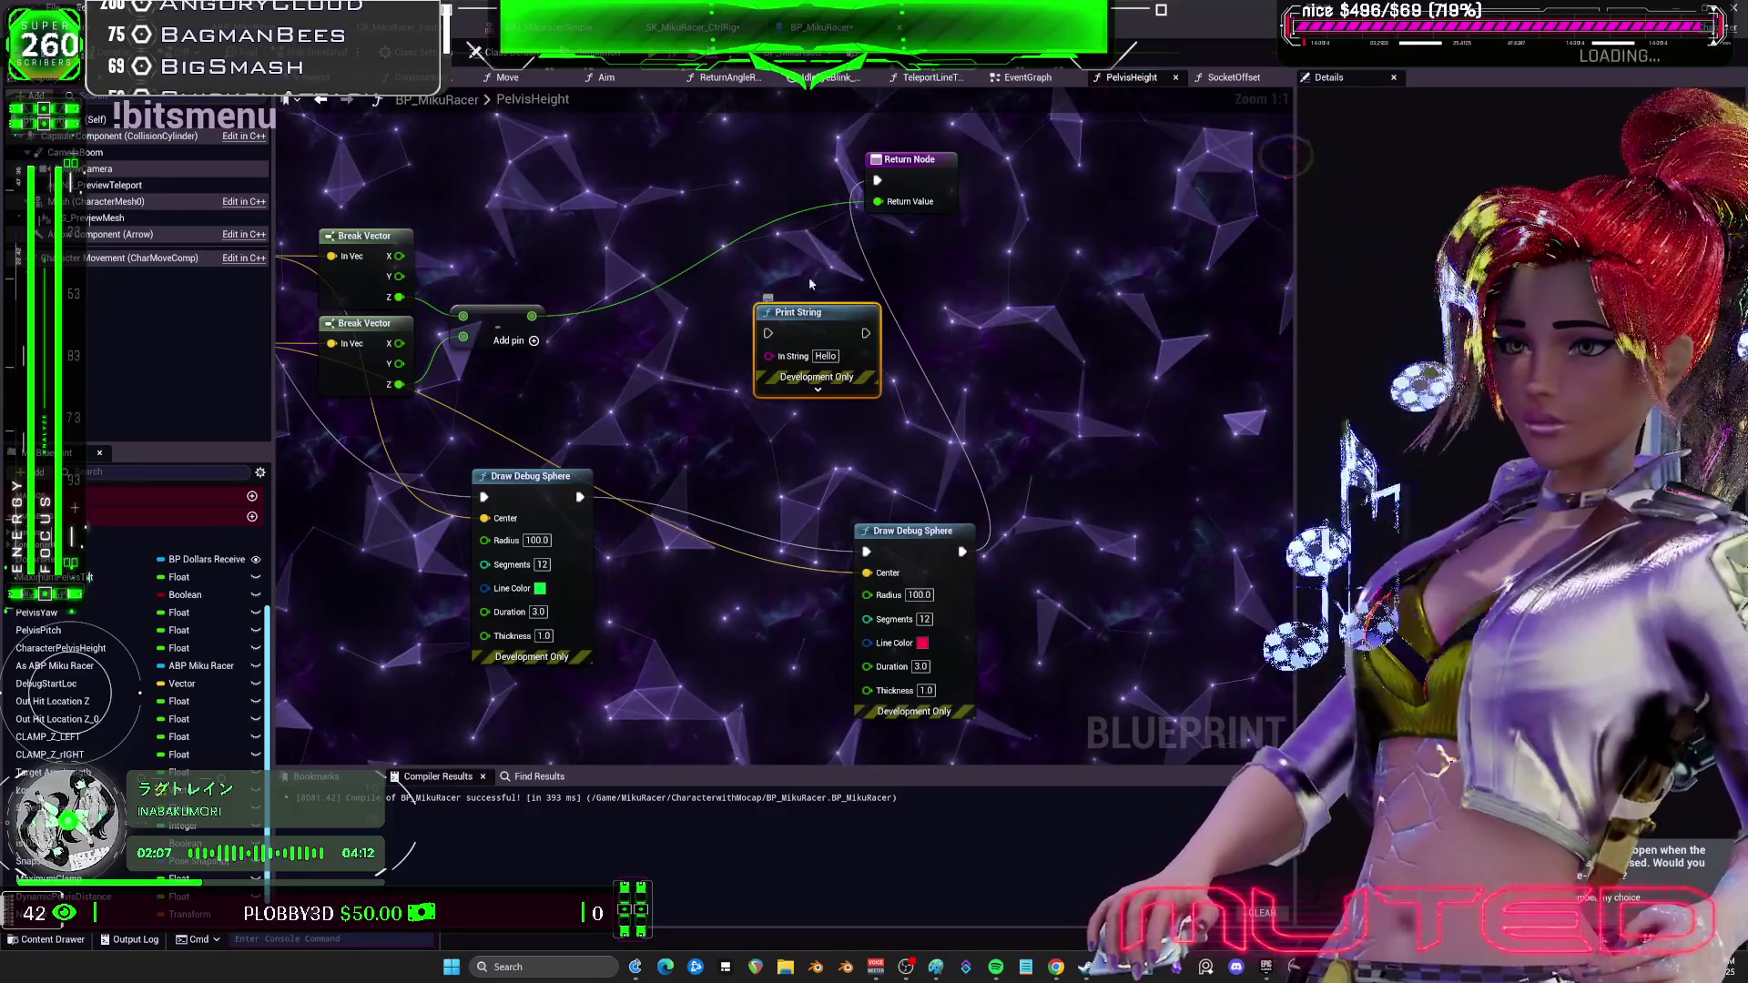
Feed the summed Z value into Print String and route execution through it to the Return Node.
{"action": "left_click_drag", "start_coordinate": [975, 531], "coordinate": [810, 476]}
{"action": "left_click_drag", "start_coordinate": [845, 329], "coordinate": [954, 362]}
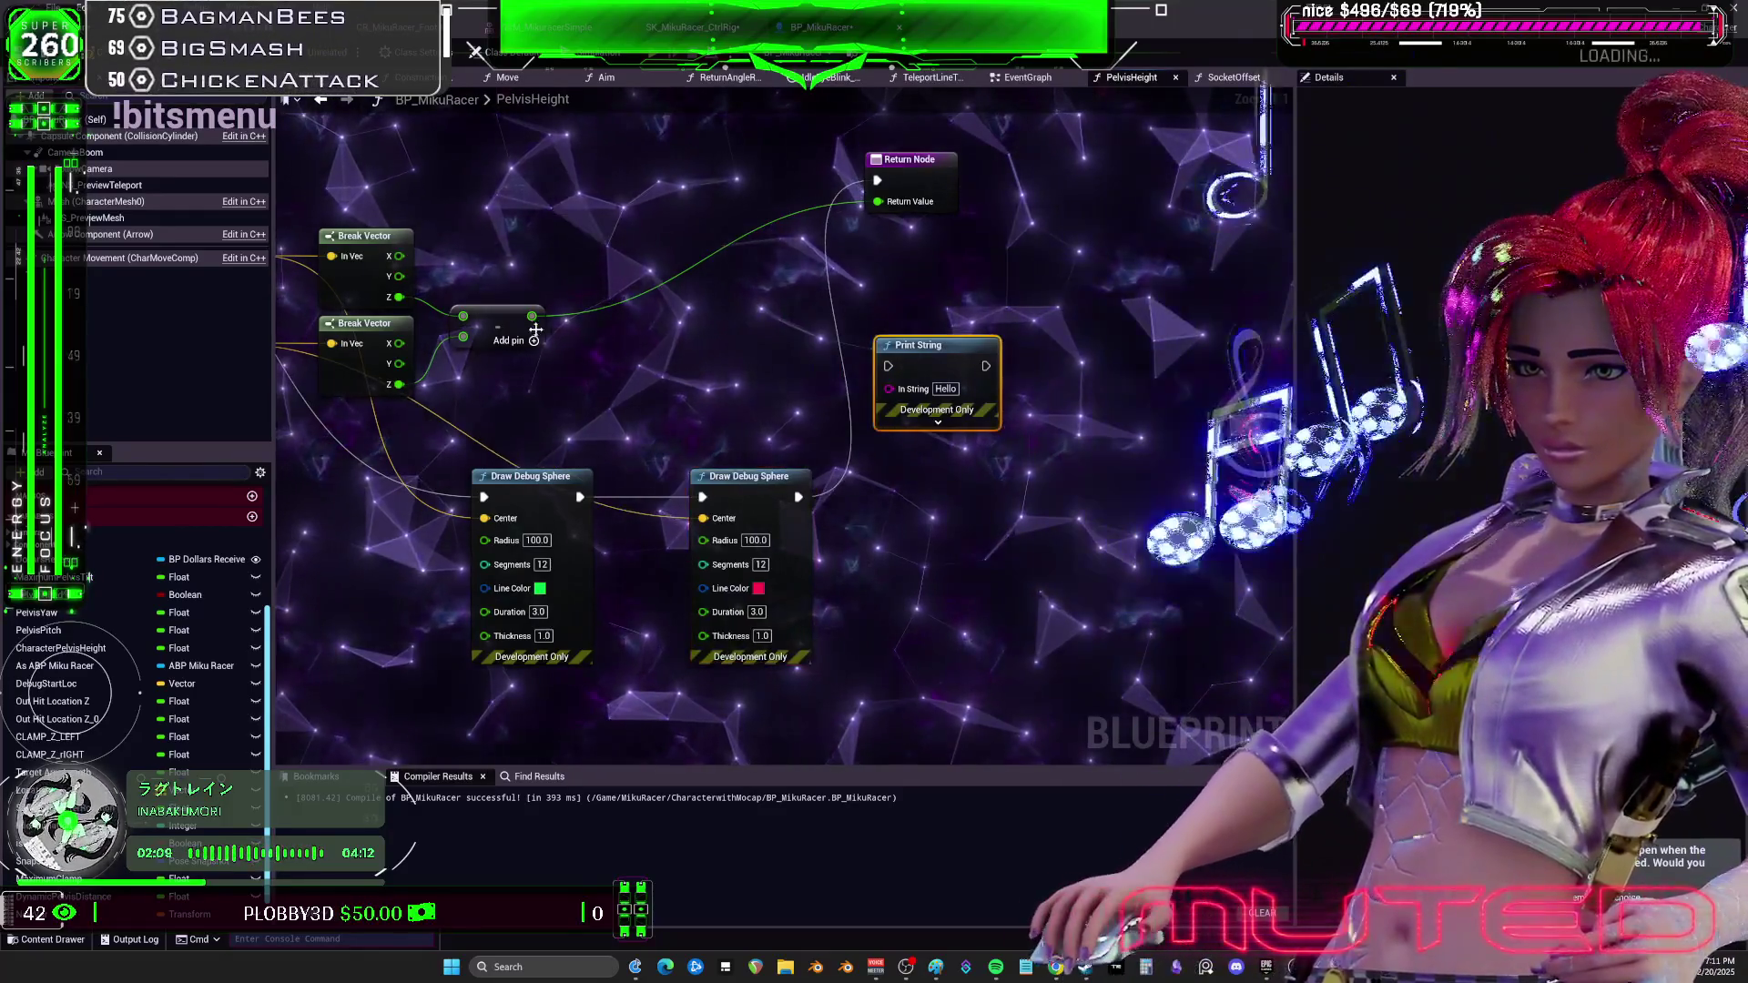
{"action": "left_click_drag", "start_coordinate": [579, 335], "coordinate": [888, 388]}
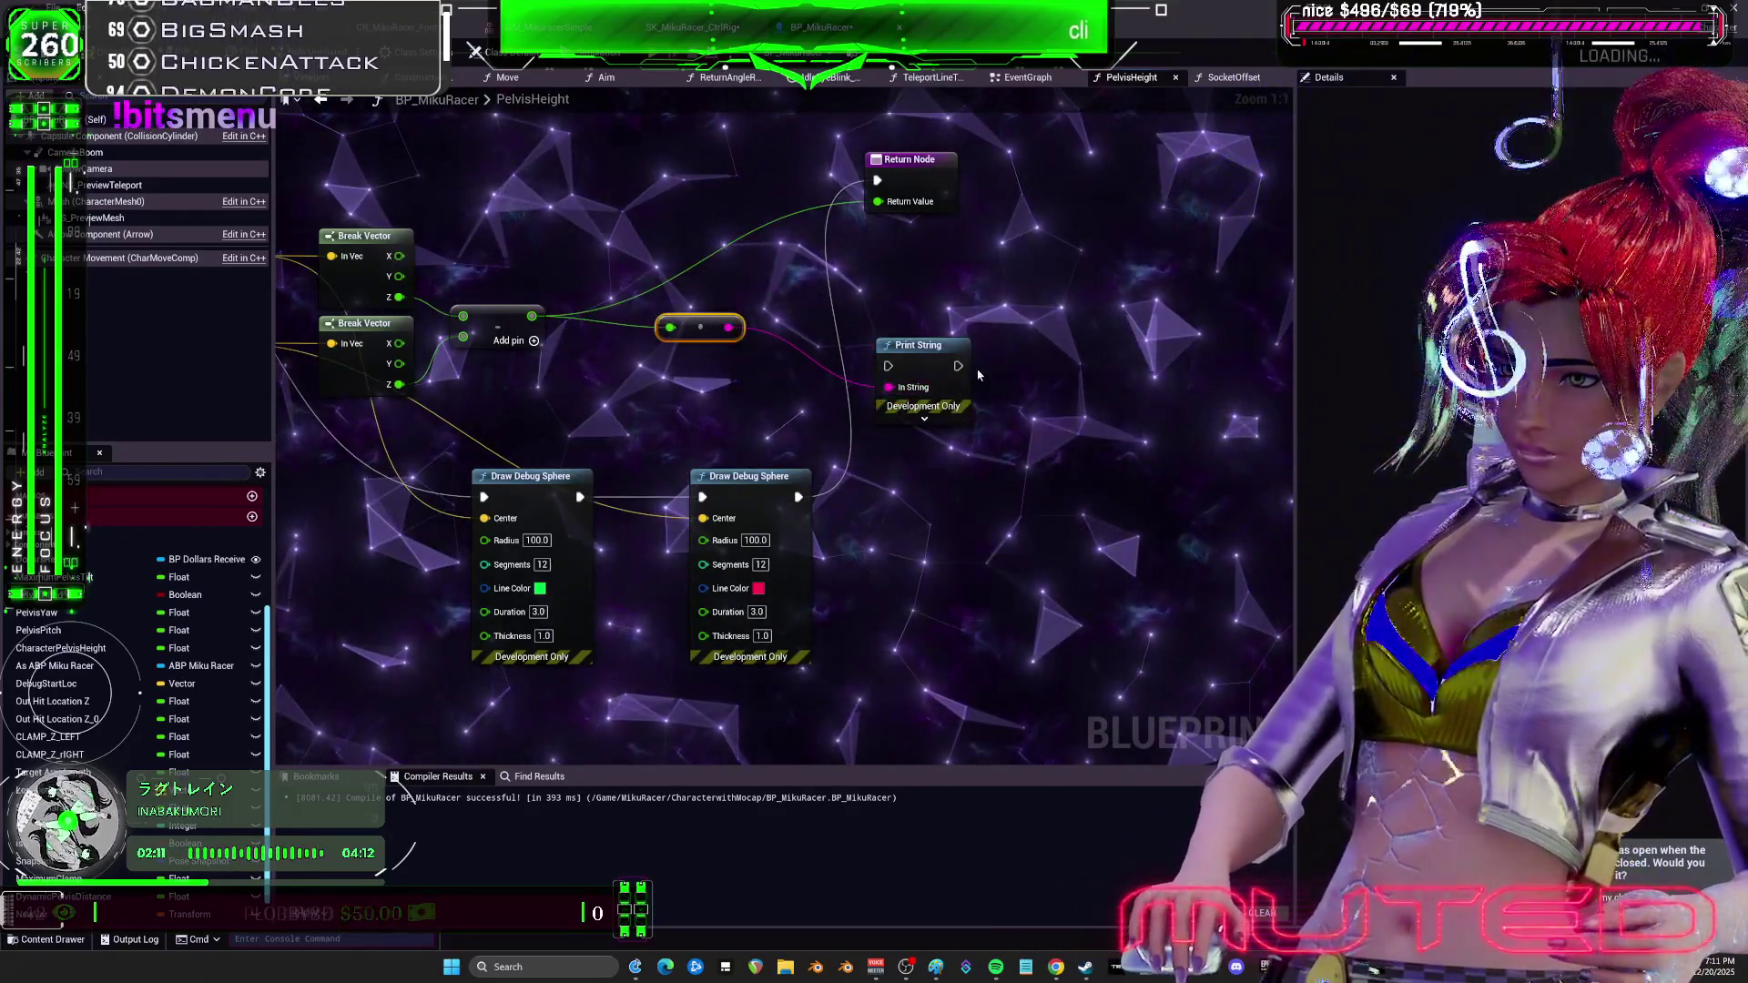
{"action": "mouse_move", "coordinate": [796, 496]}
{"action": "left_mouse_down"}
{"action": "mouse_move", "coordinate": [888, 366]}
{"action": "mouse_move", "coordinate": [877, 179]}
{"action": "left_mouse_up"}
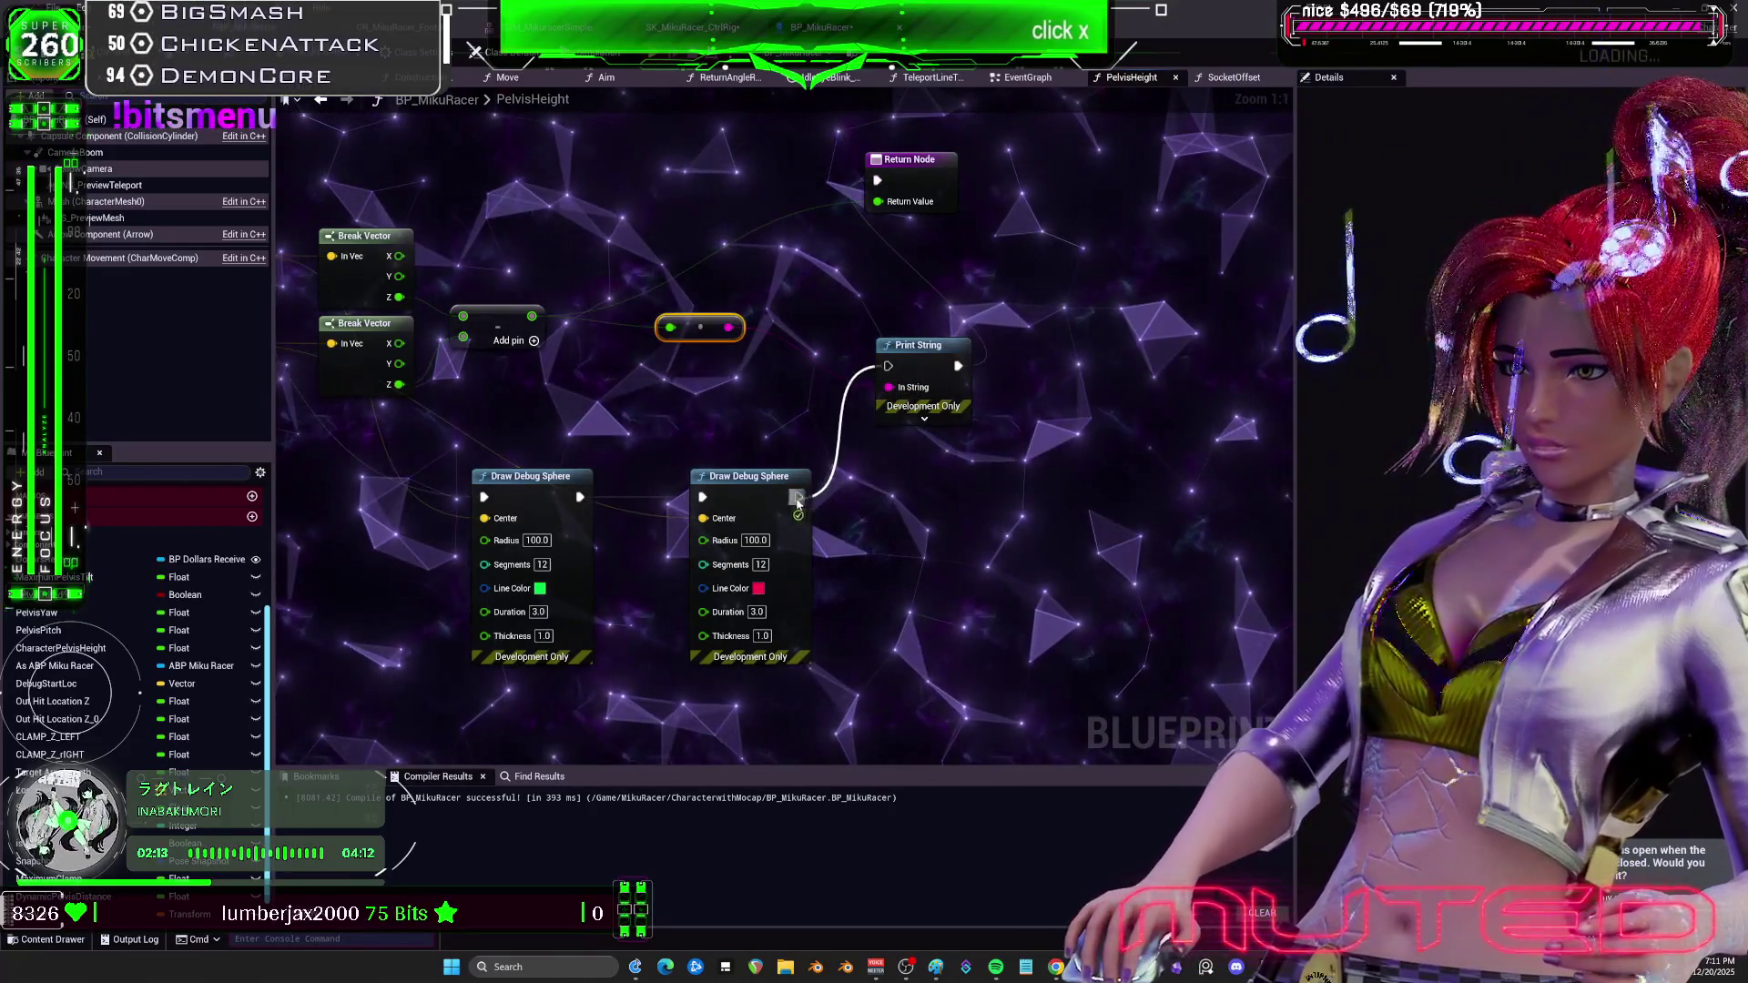
Set Print String's duration to 6, recompile BP_MikuRacer, and bring the EventGraph forward.
{"action": "left_click", "coordinate": [924, 418]}
{"action": "type", "text": "6"}
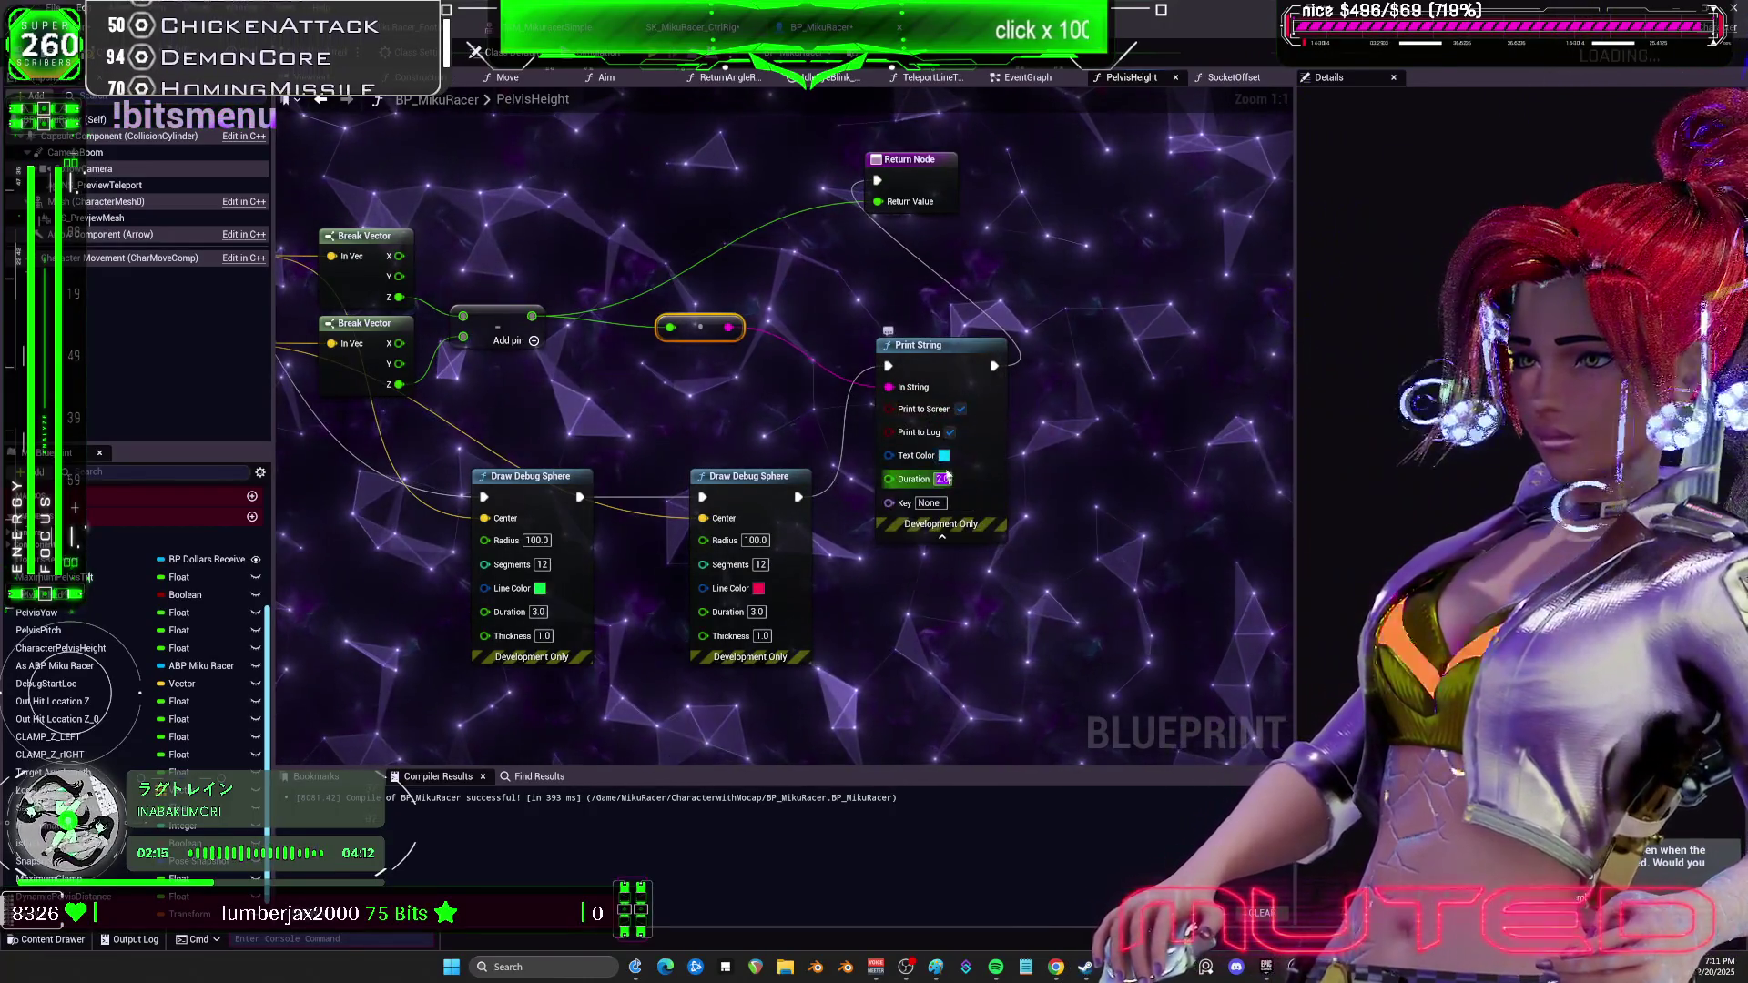
{"action": "key", "text": "Return"}
{"action": "key", "text": "F7"}
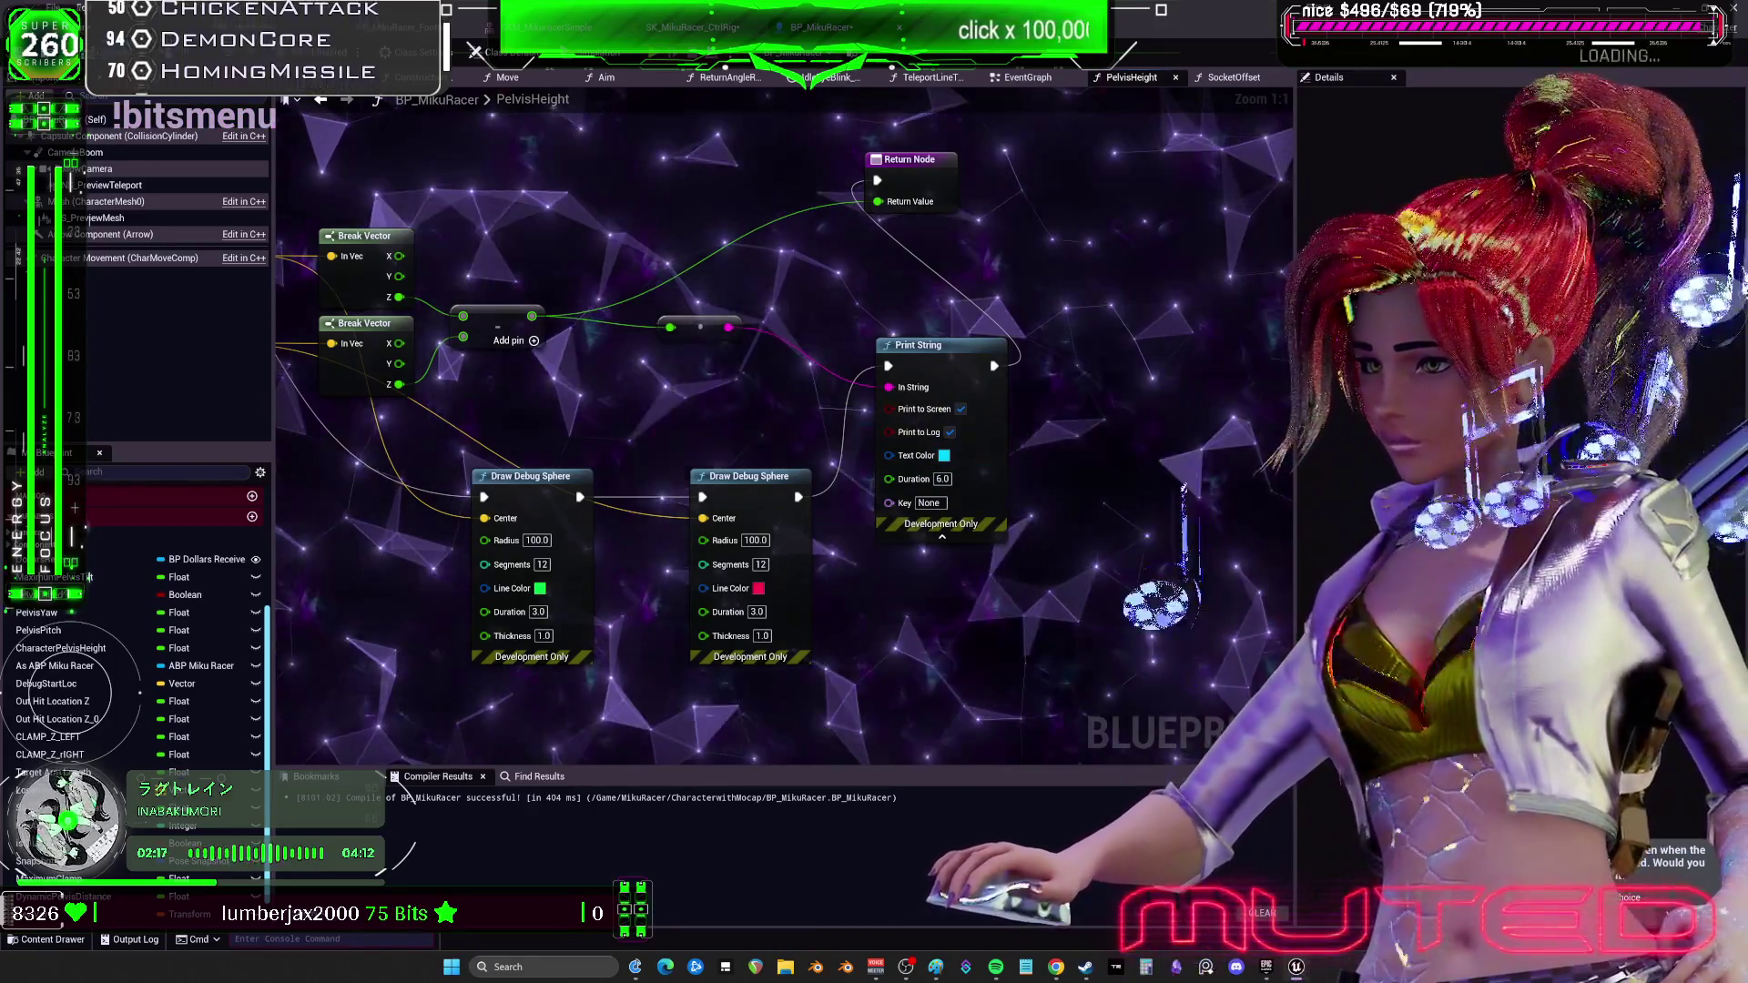
{"action": "left_click_drag", "start_coordinate": [1030, 80], "coordinate": [1128, 80]}
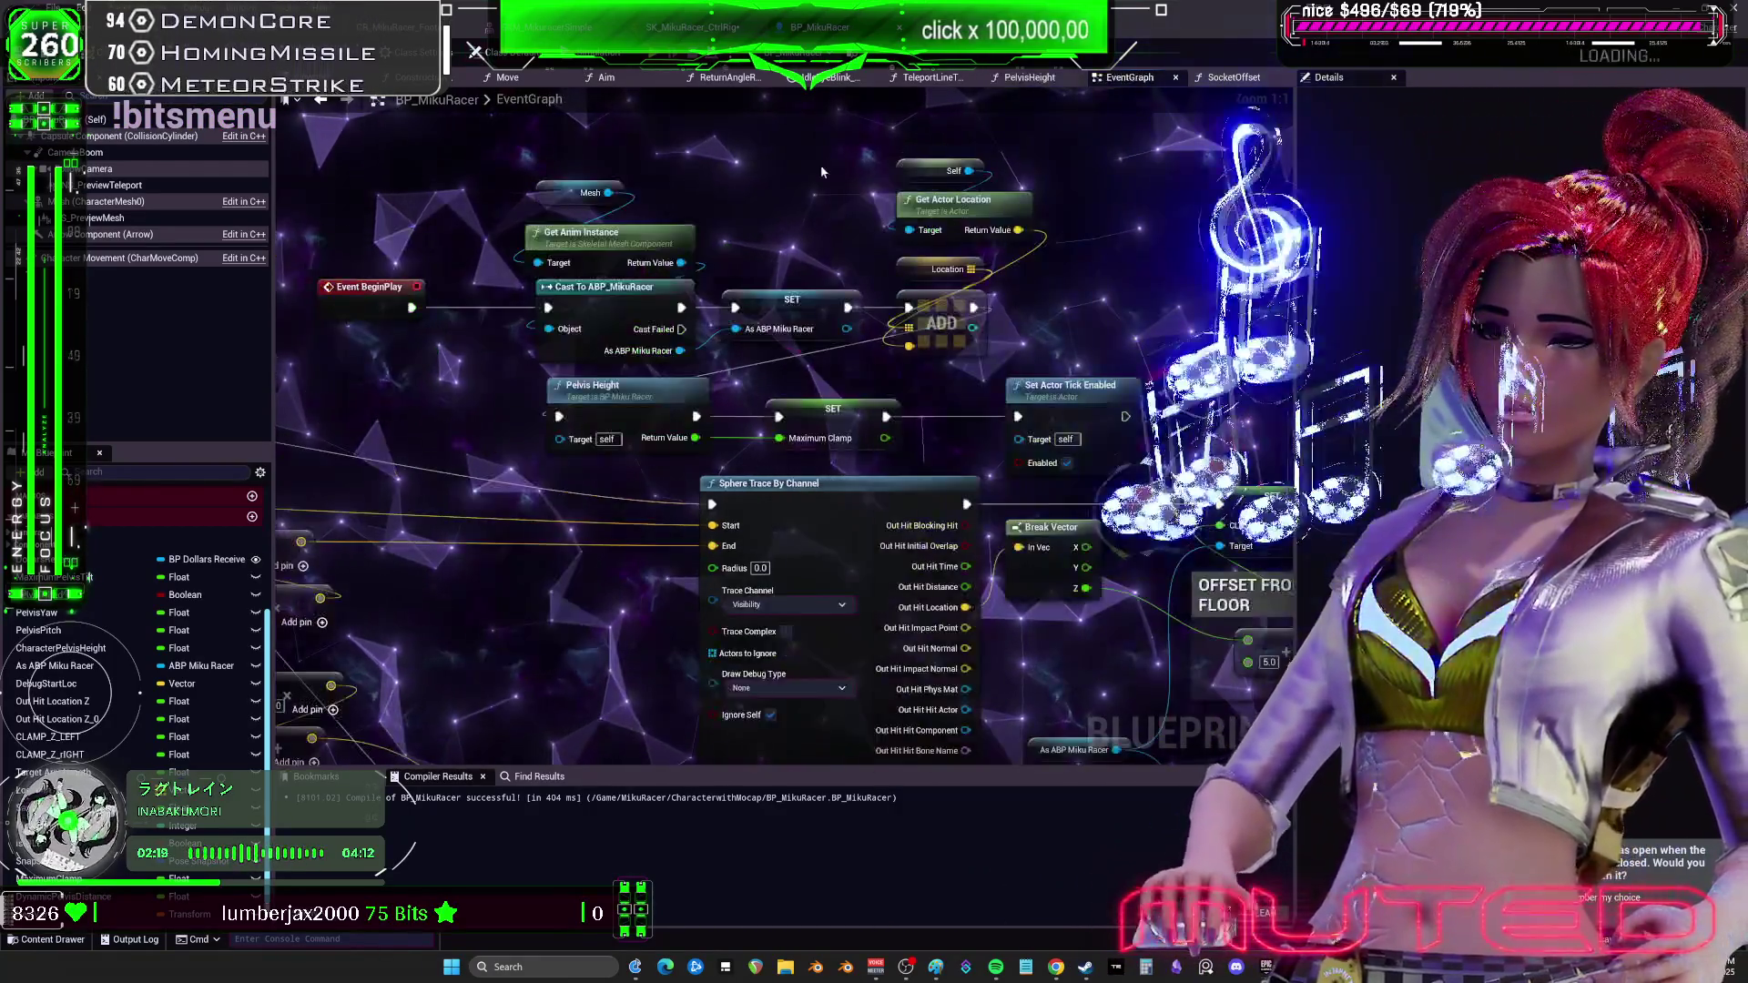
{"action": "scroll", "coordinate": [718, 358], "scroll_direction": "down", "scroll_amount": 5}
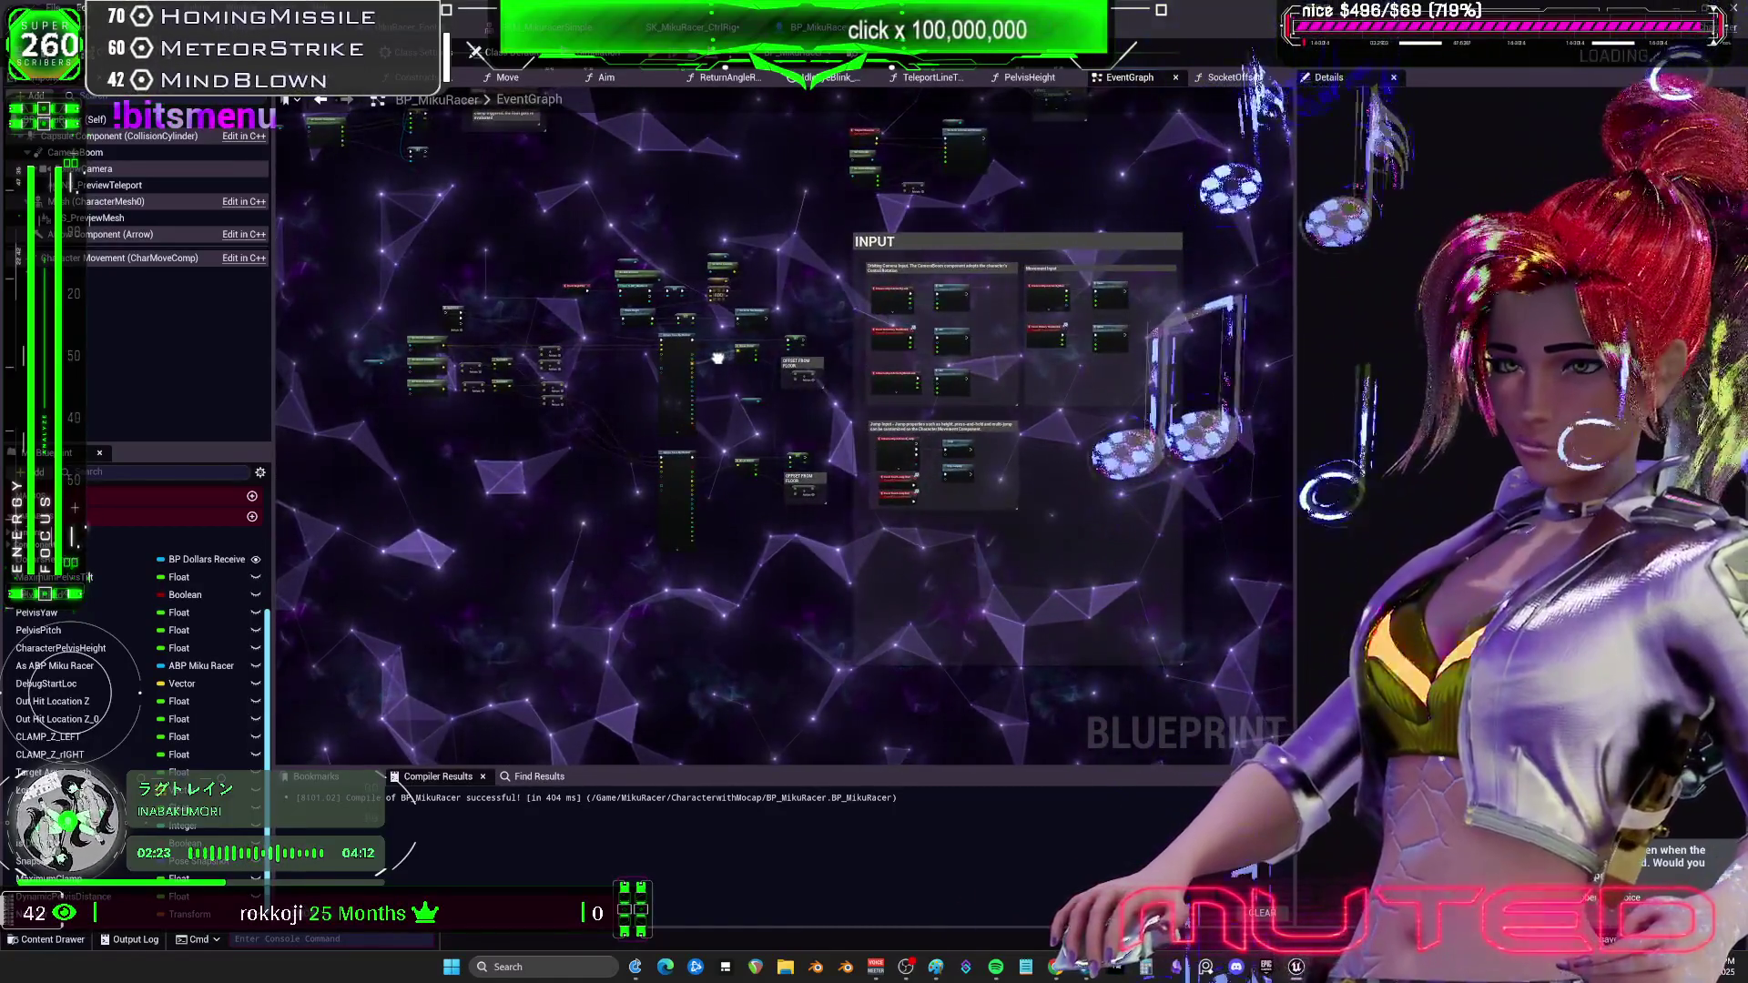
{"action": "scroll", "coordinate": [719, 357], "scroll_direction": "up", "scroll_amount": 8}
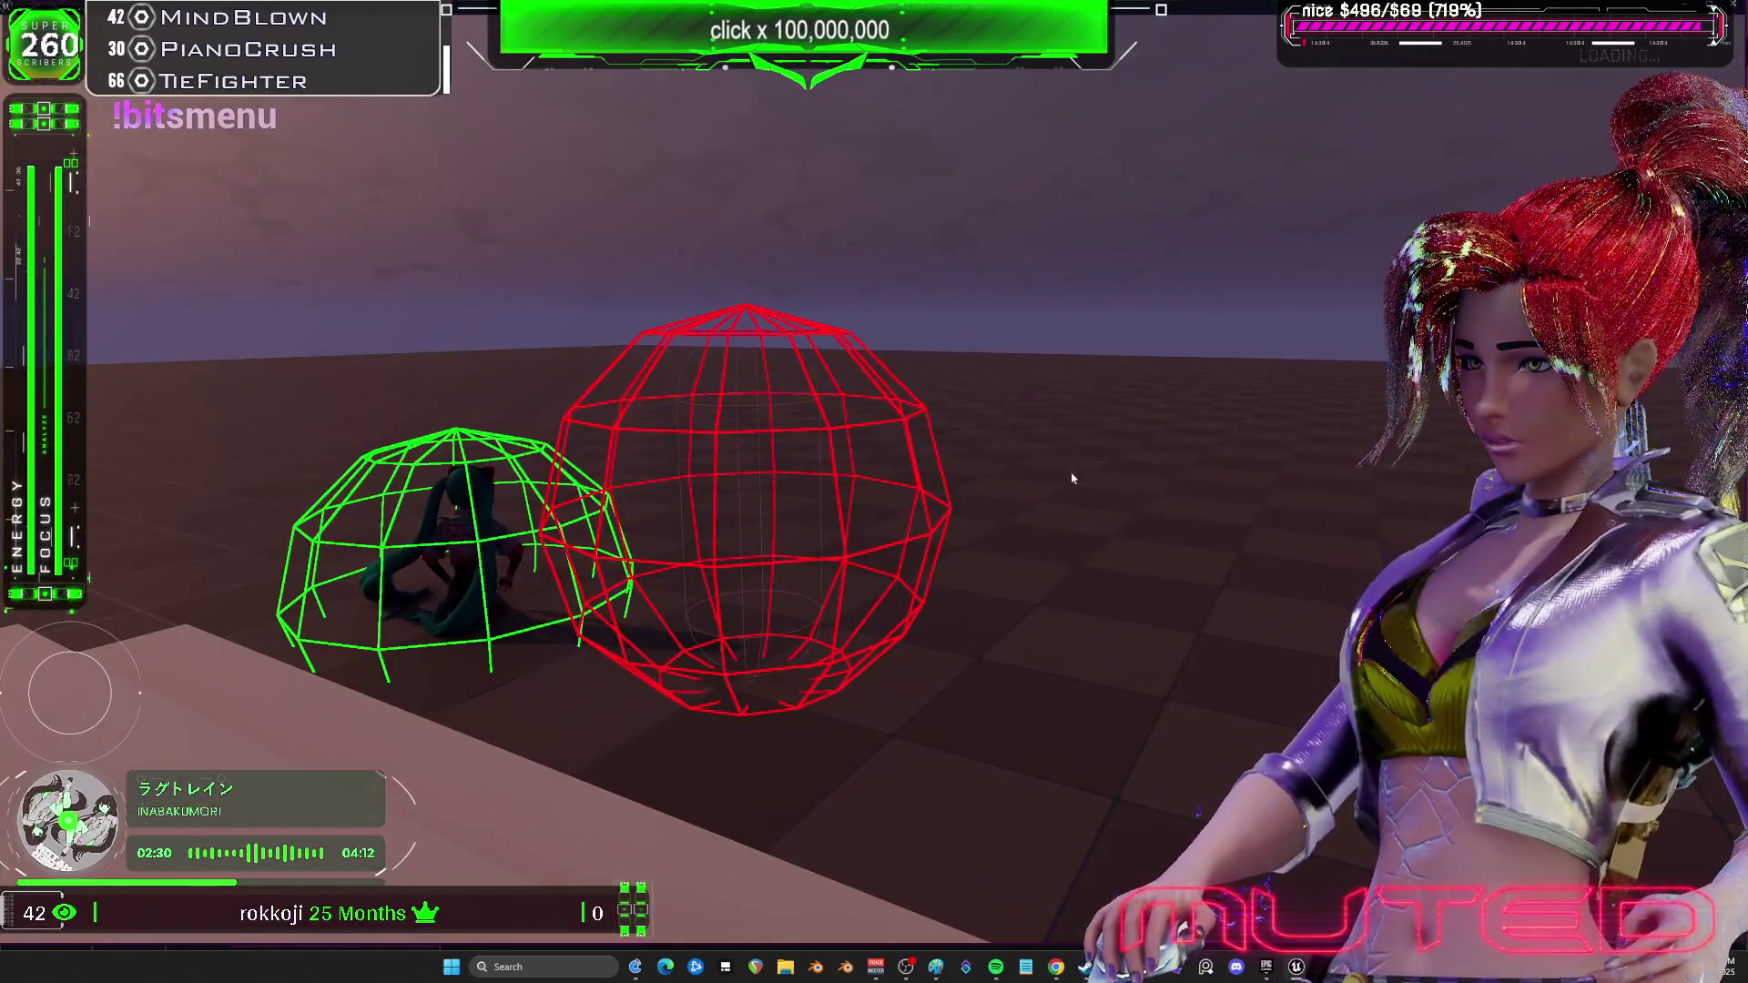
{"action": "left_click", "coordinate": [1071, 478]}
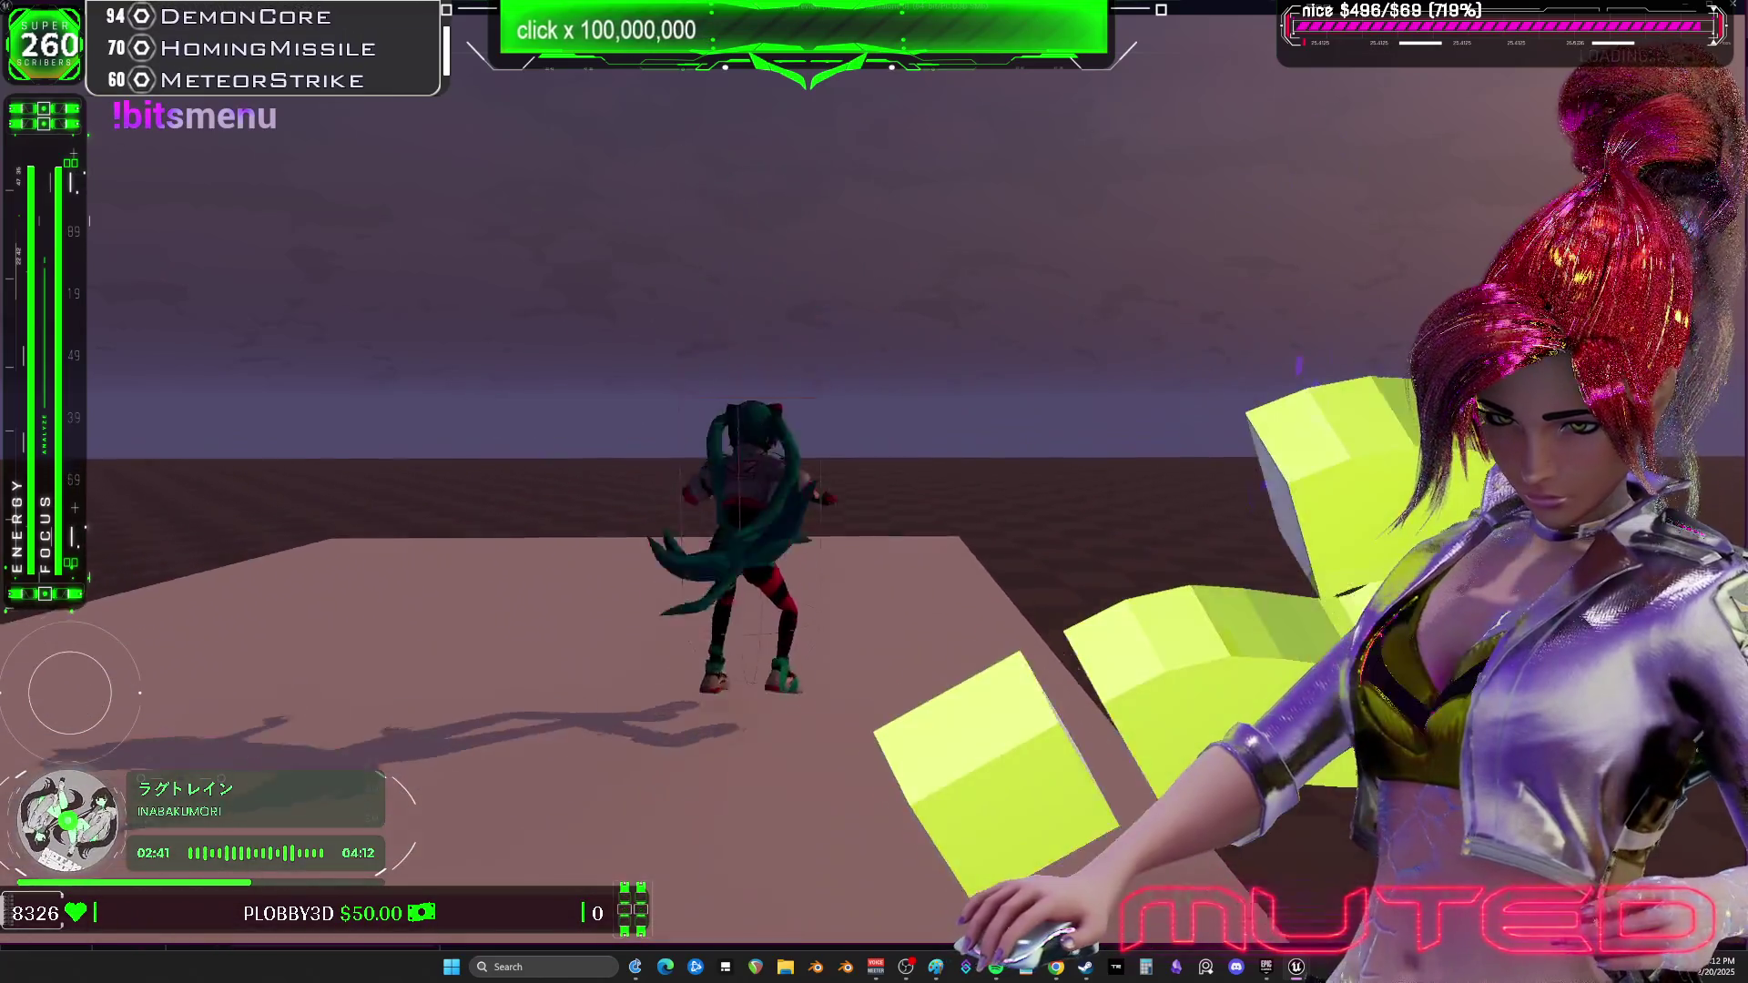
{"action": "key", "text": "Escape"}
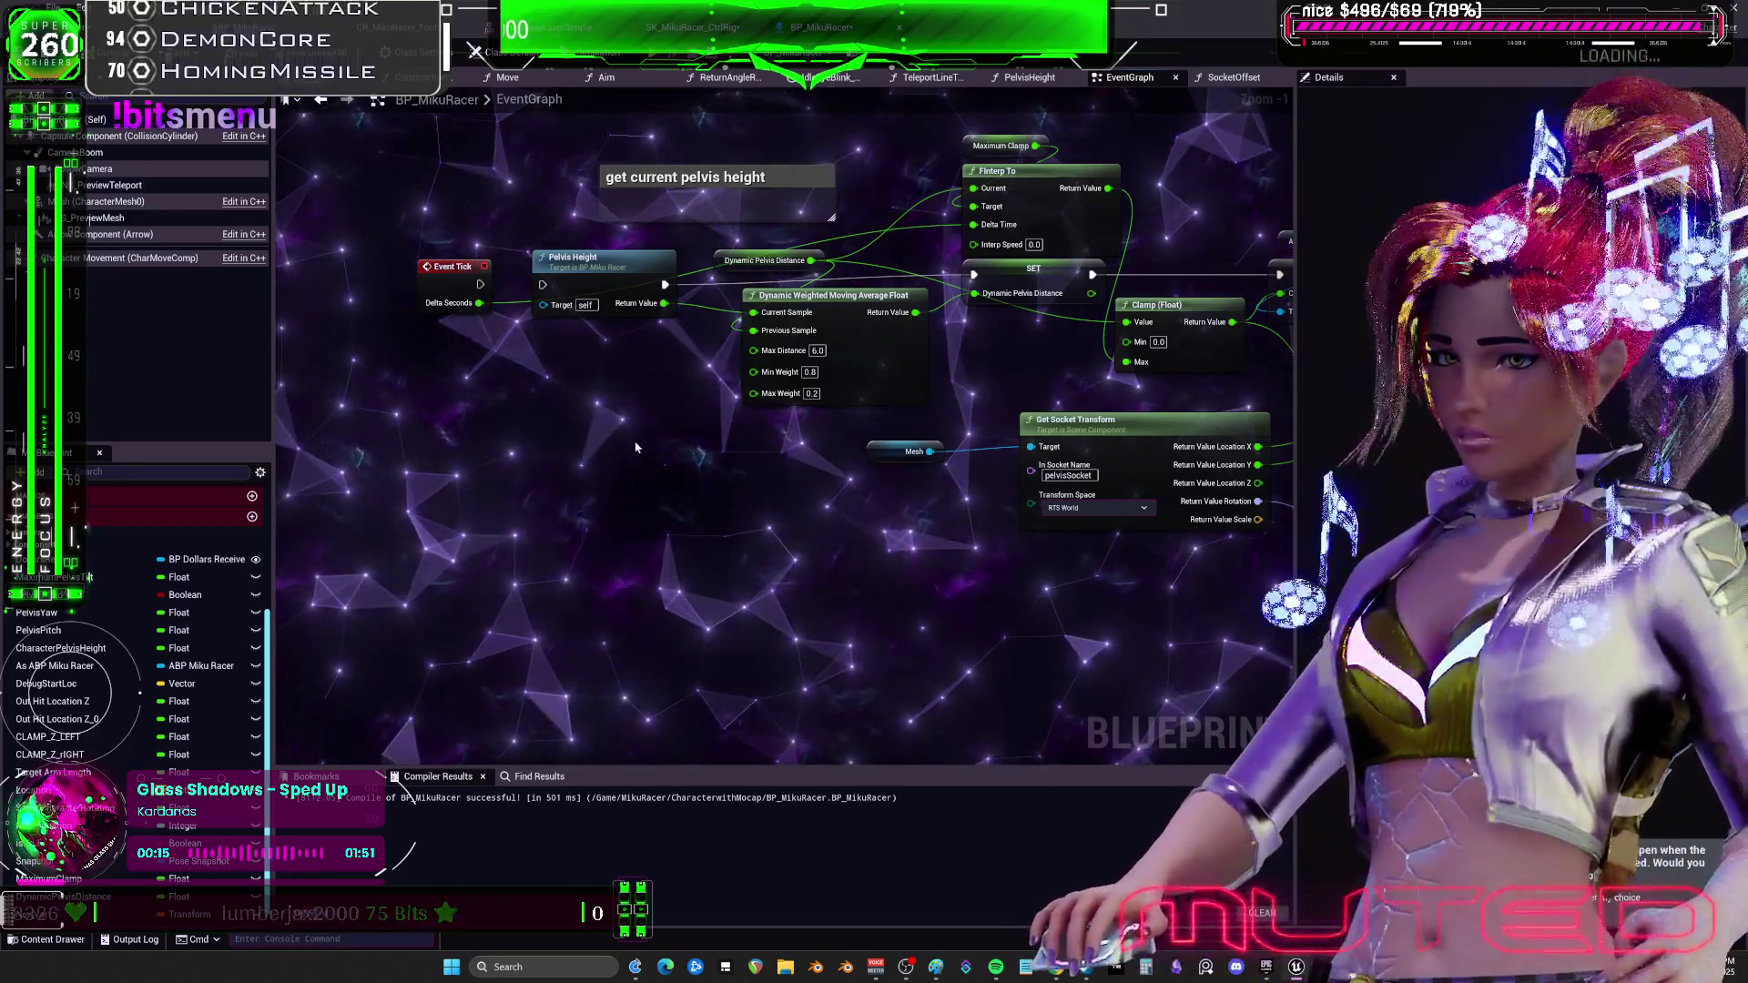
Clear the 'tick' Details filter to list all Mesh properties again, then start a test run.
{"action": "scroll", "coordinate": [922, 338], "scroll_direction": "down", "scroll_amount": 3}
{"action": "mouse_move", "coordinate": [923, 339]}
{"action": "left_mouse_down"}
{"action": "mouse_move", "coordinate": [736, 295]}
{"action": "mouse_move", "coordinate": [800, 423]}
{"action": "left_mouse_up"}
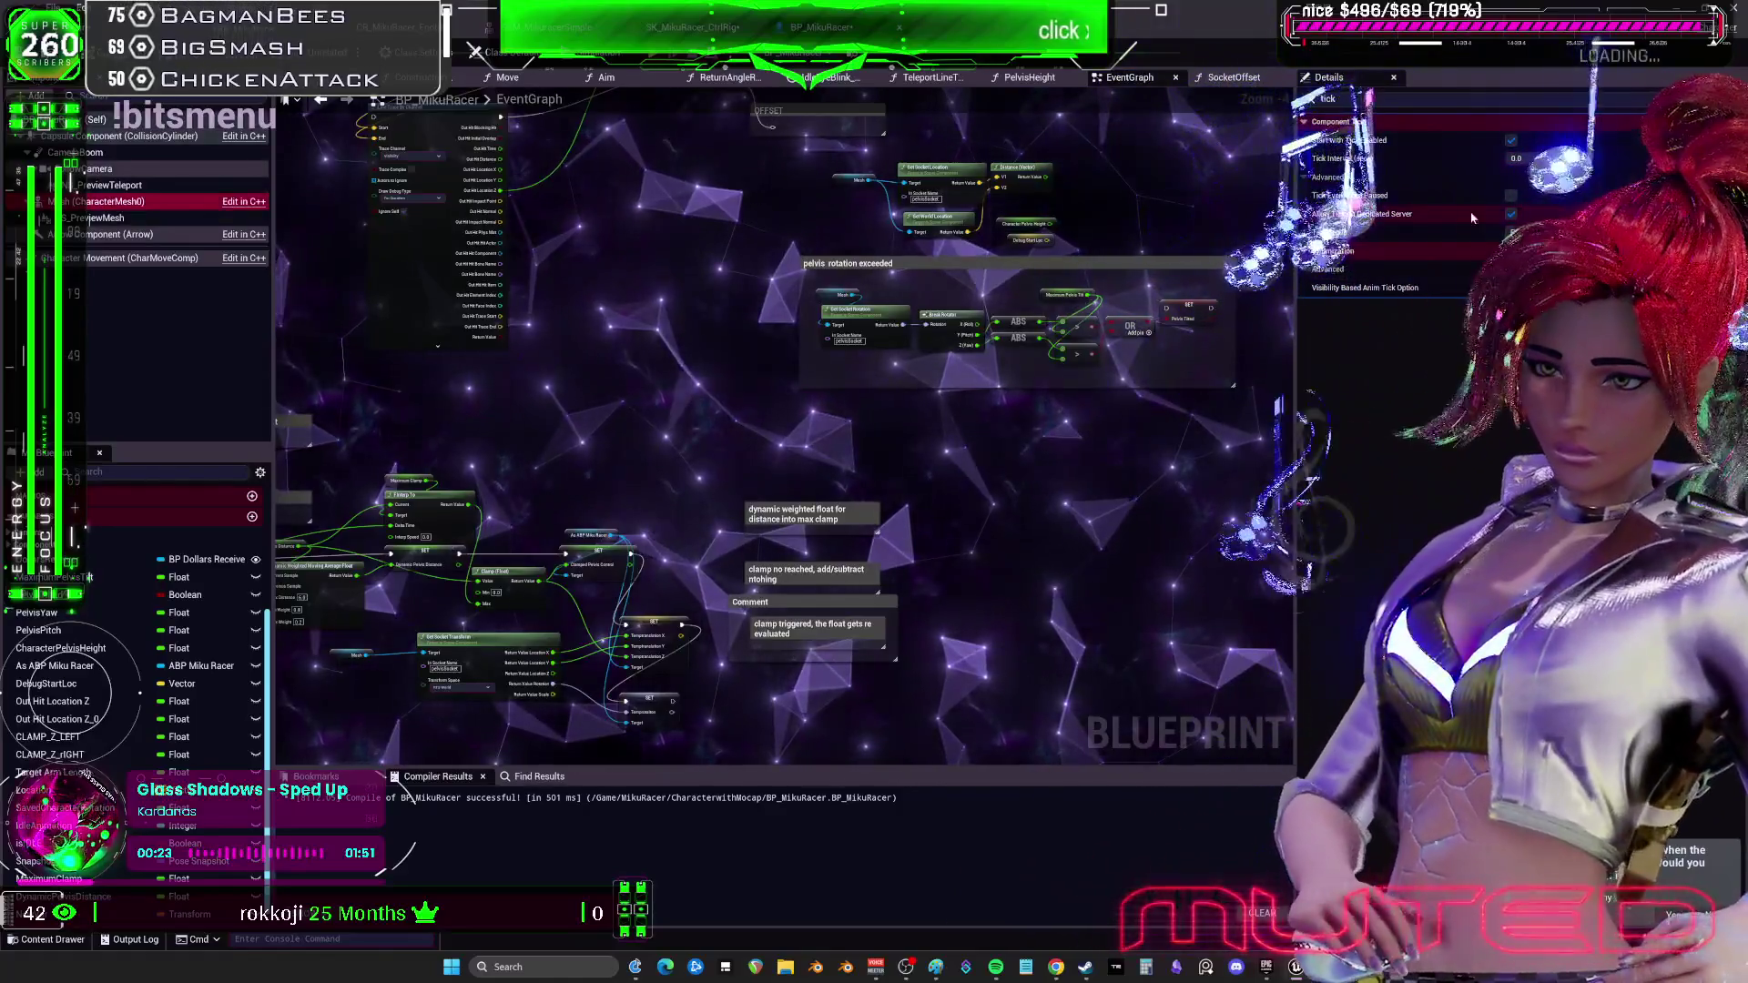
{"action": "left_click", "coordinate": [1310, 98]}
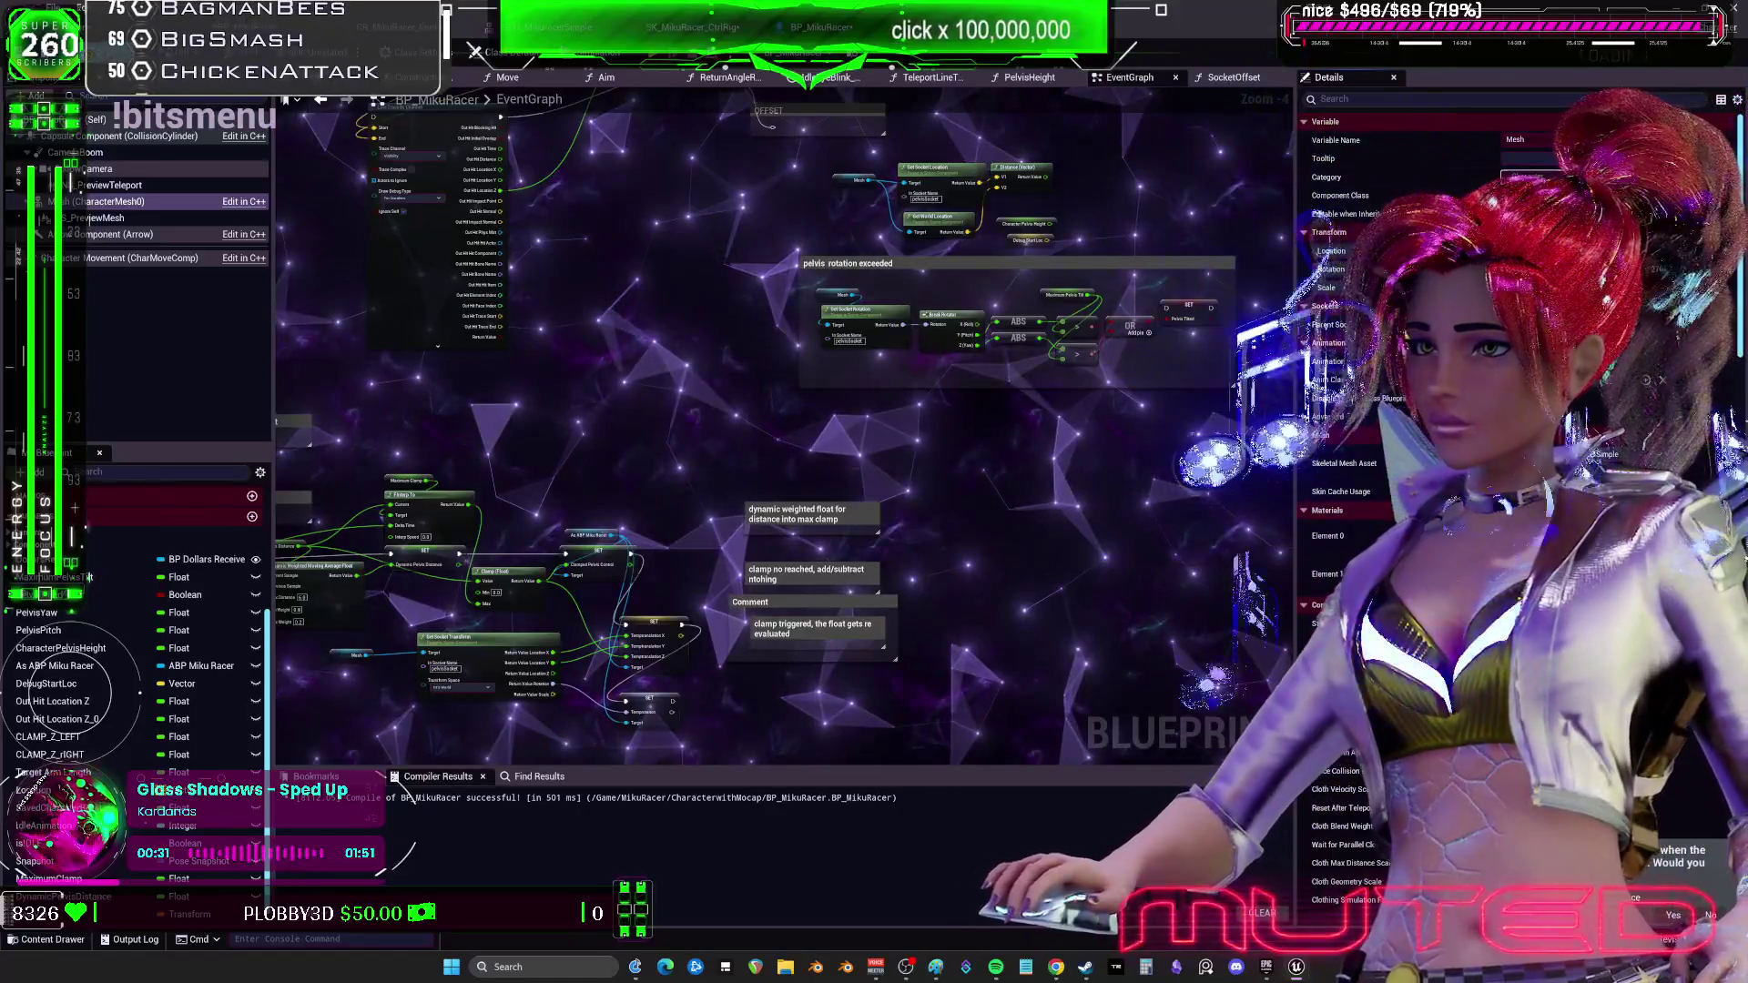
{"action": "key", "text": "alt+p"}
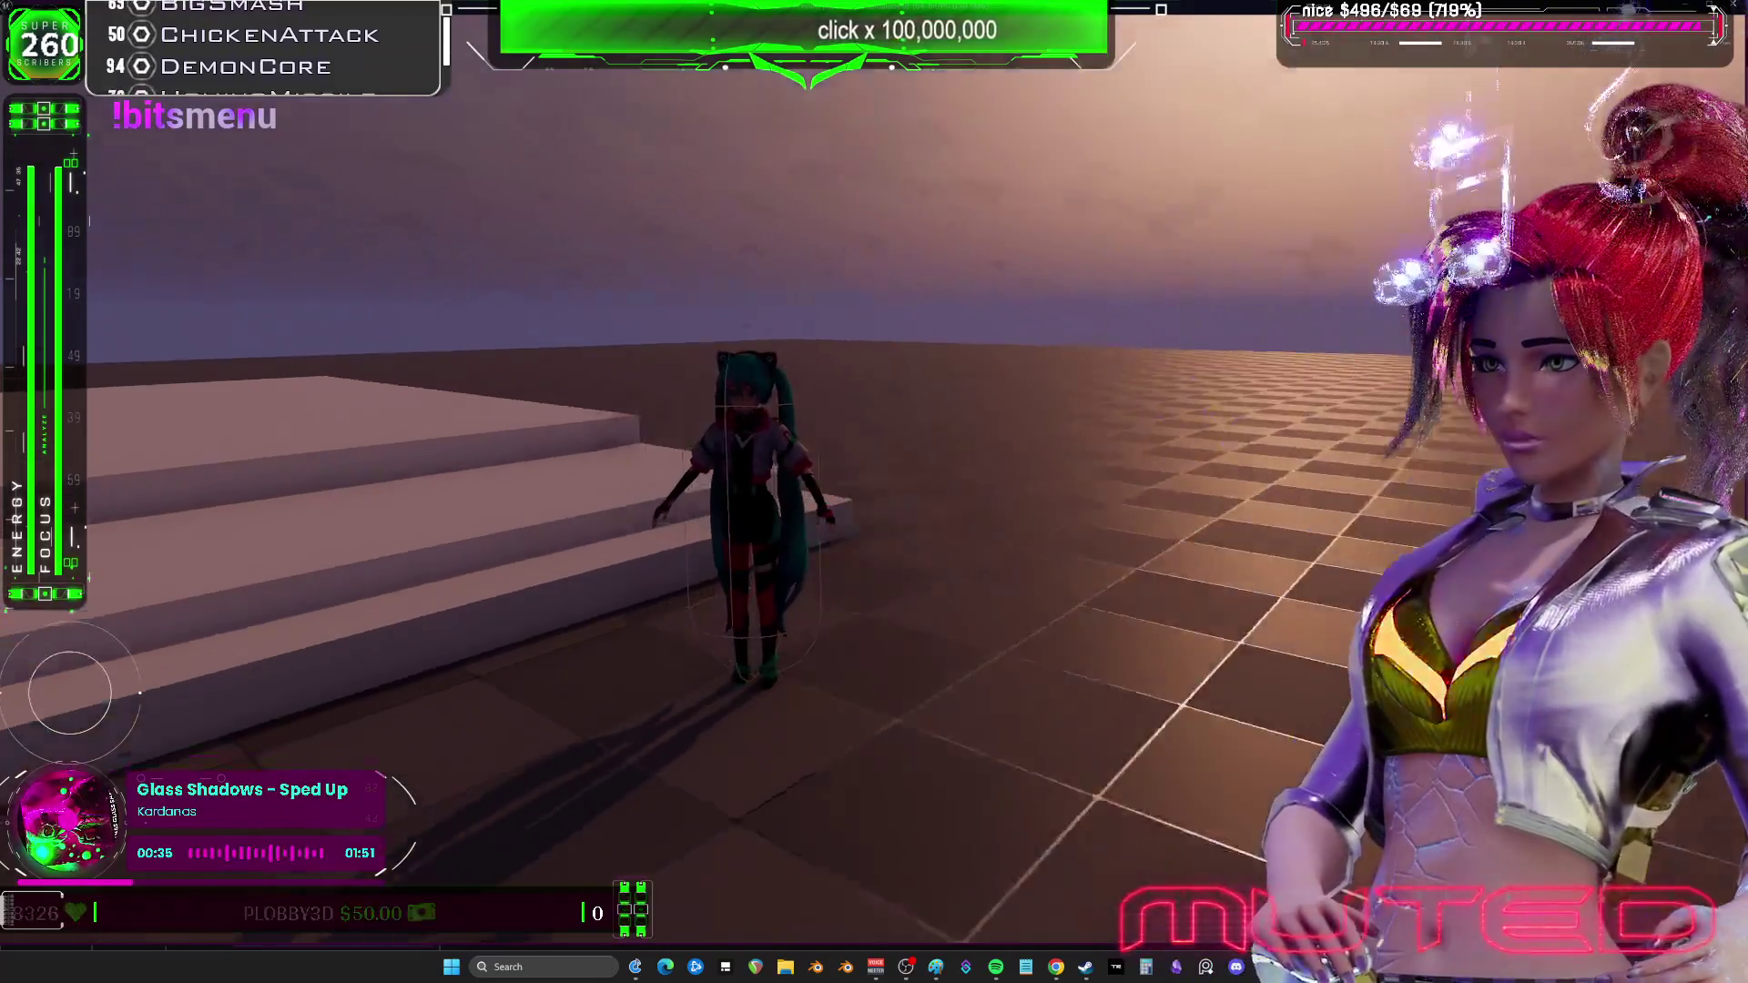
{"action": "key", "text": "Escape"}
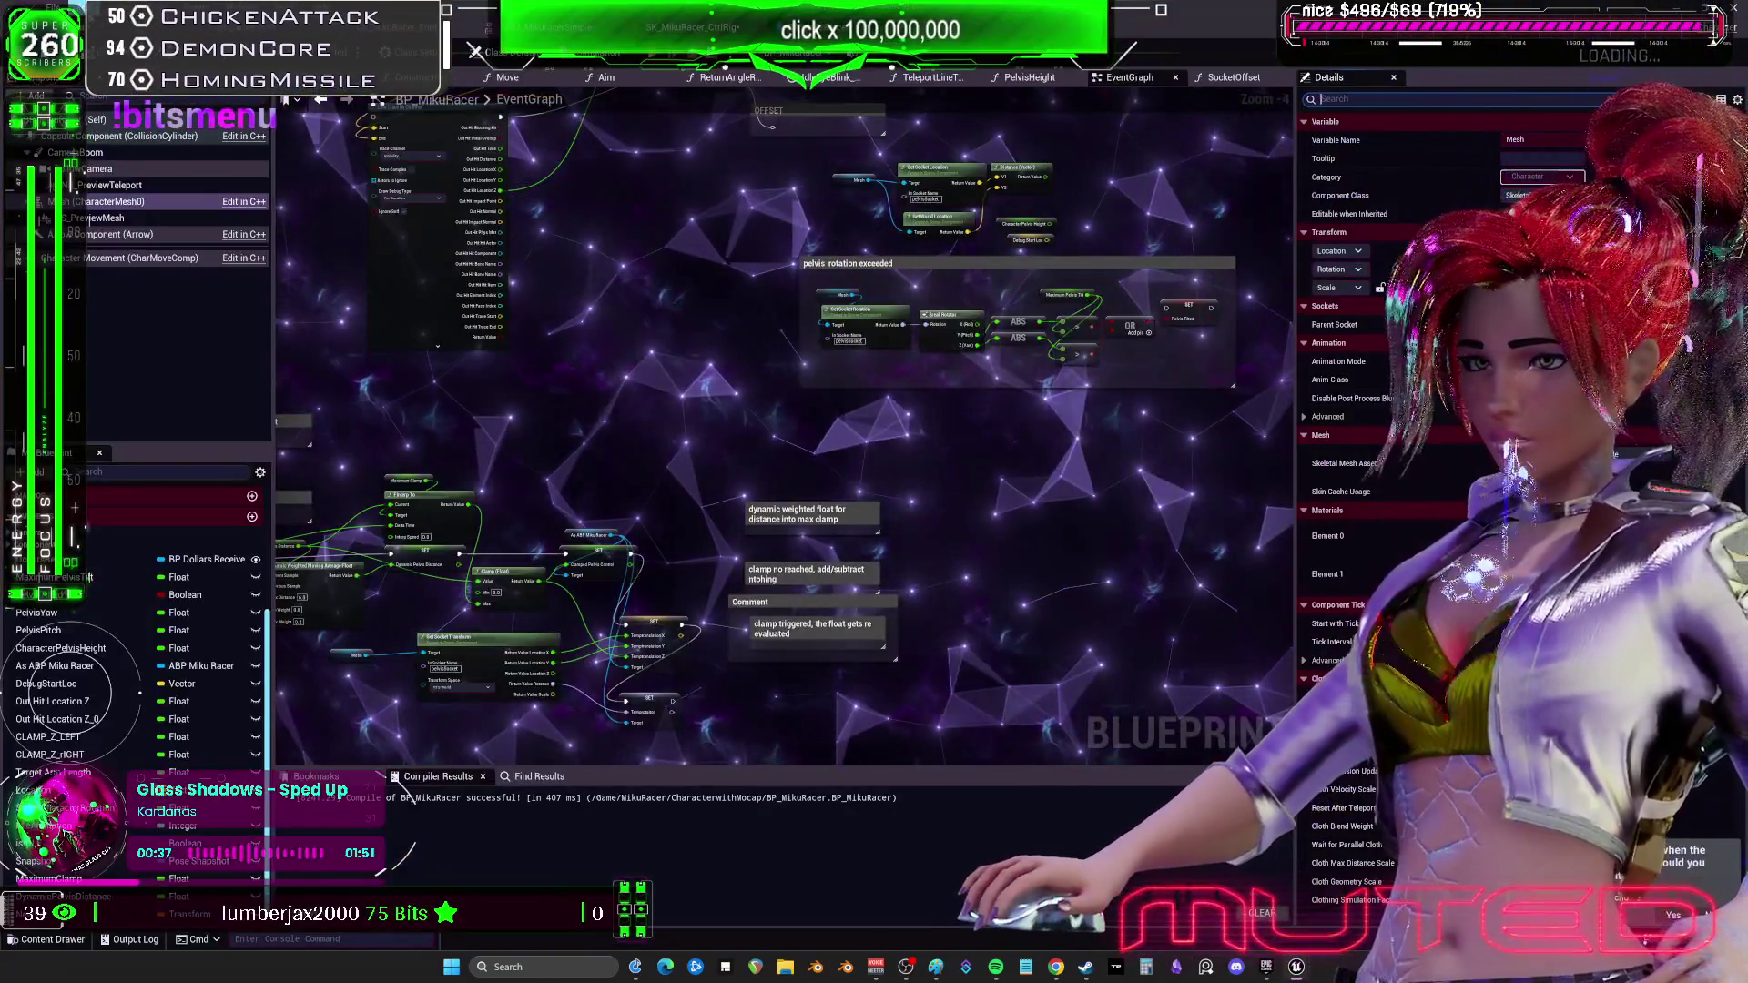
{"action": "left_click", "coordinate": [238, 27]}
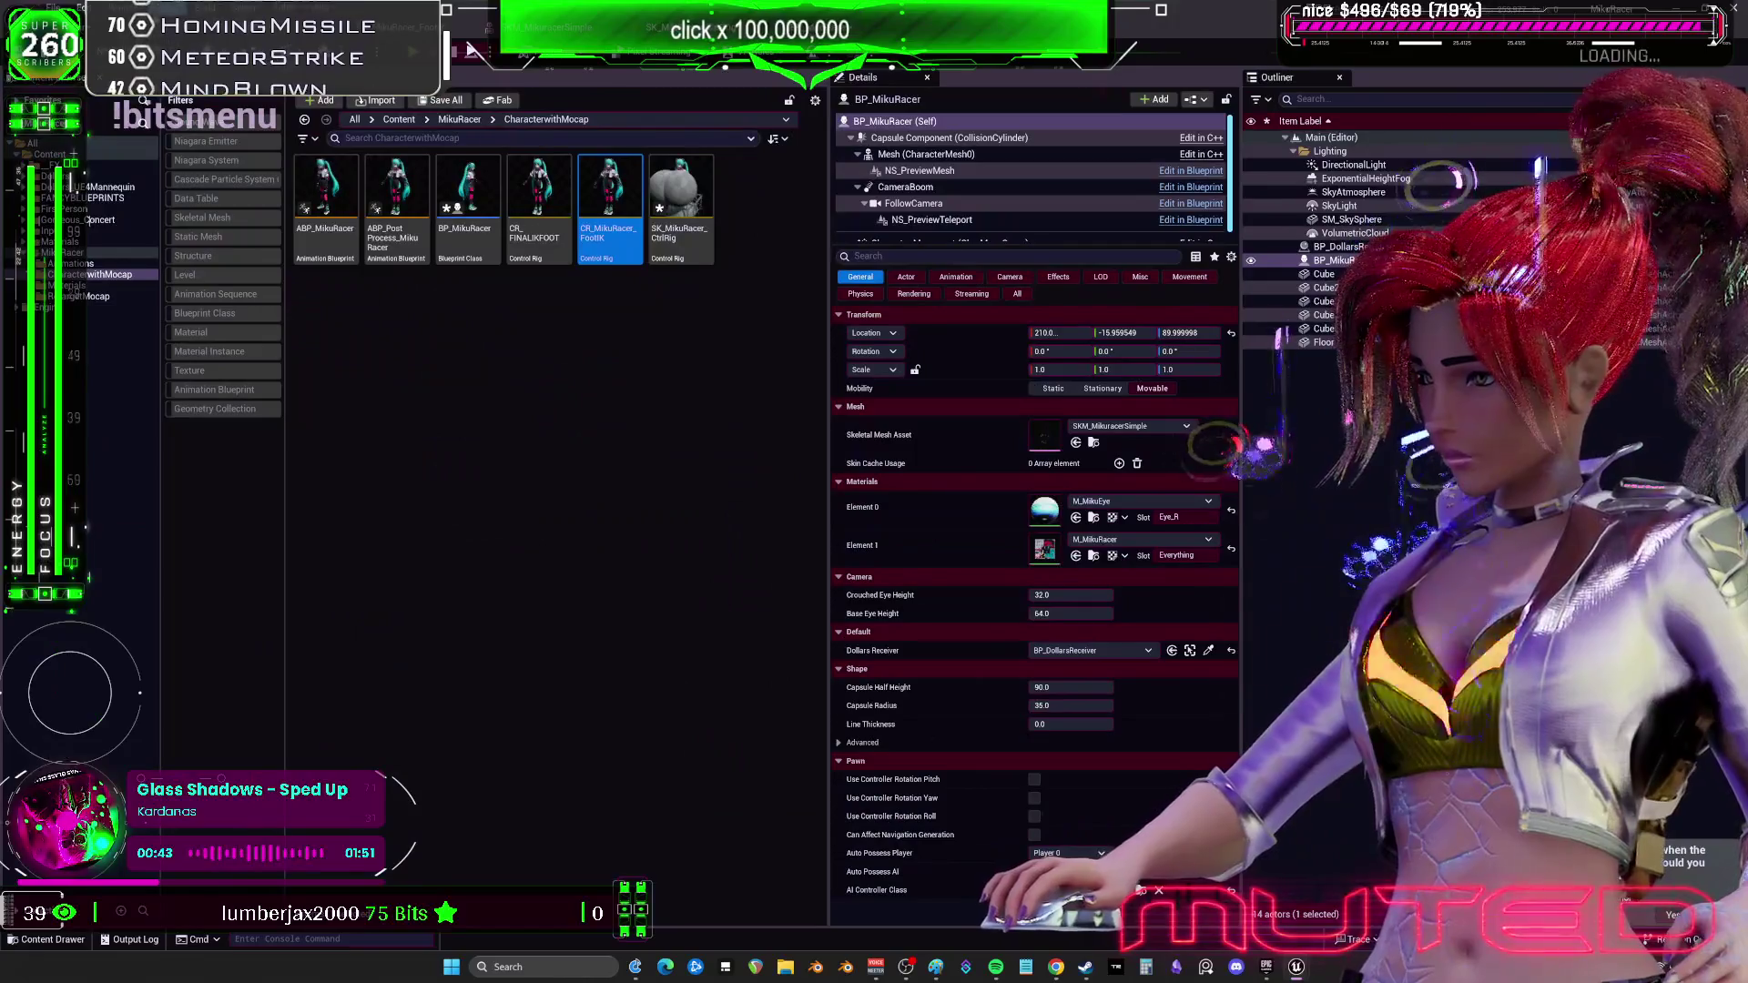
{"action": "left_click", "coordinate": [120, 28]}
{"action": "mouse_move", "coordinate": [196, 147]}
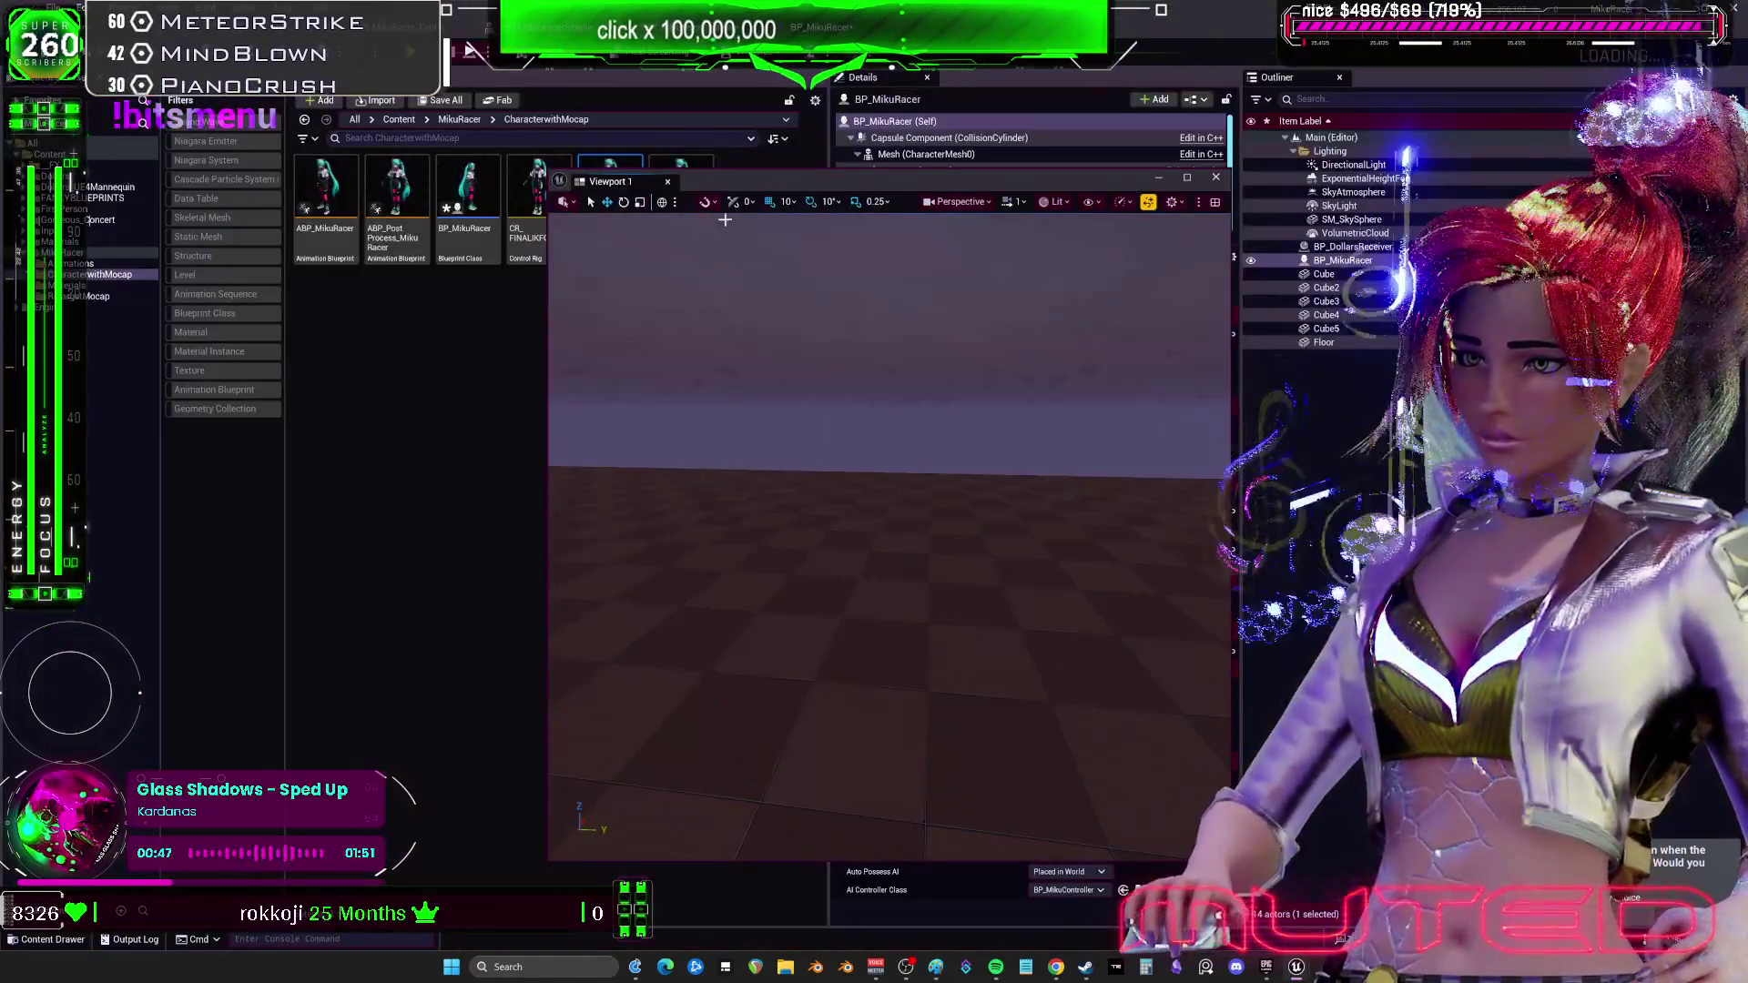
{"action": "key", "text": "alt+p"}
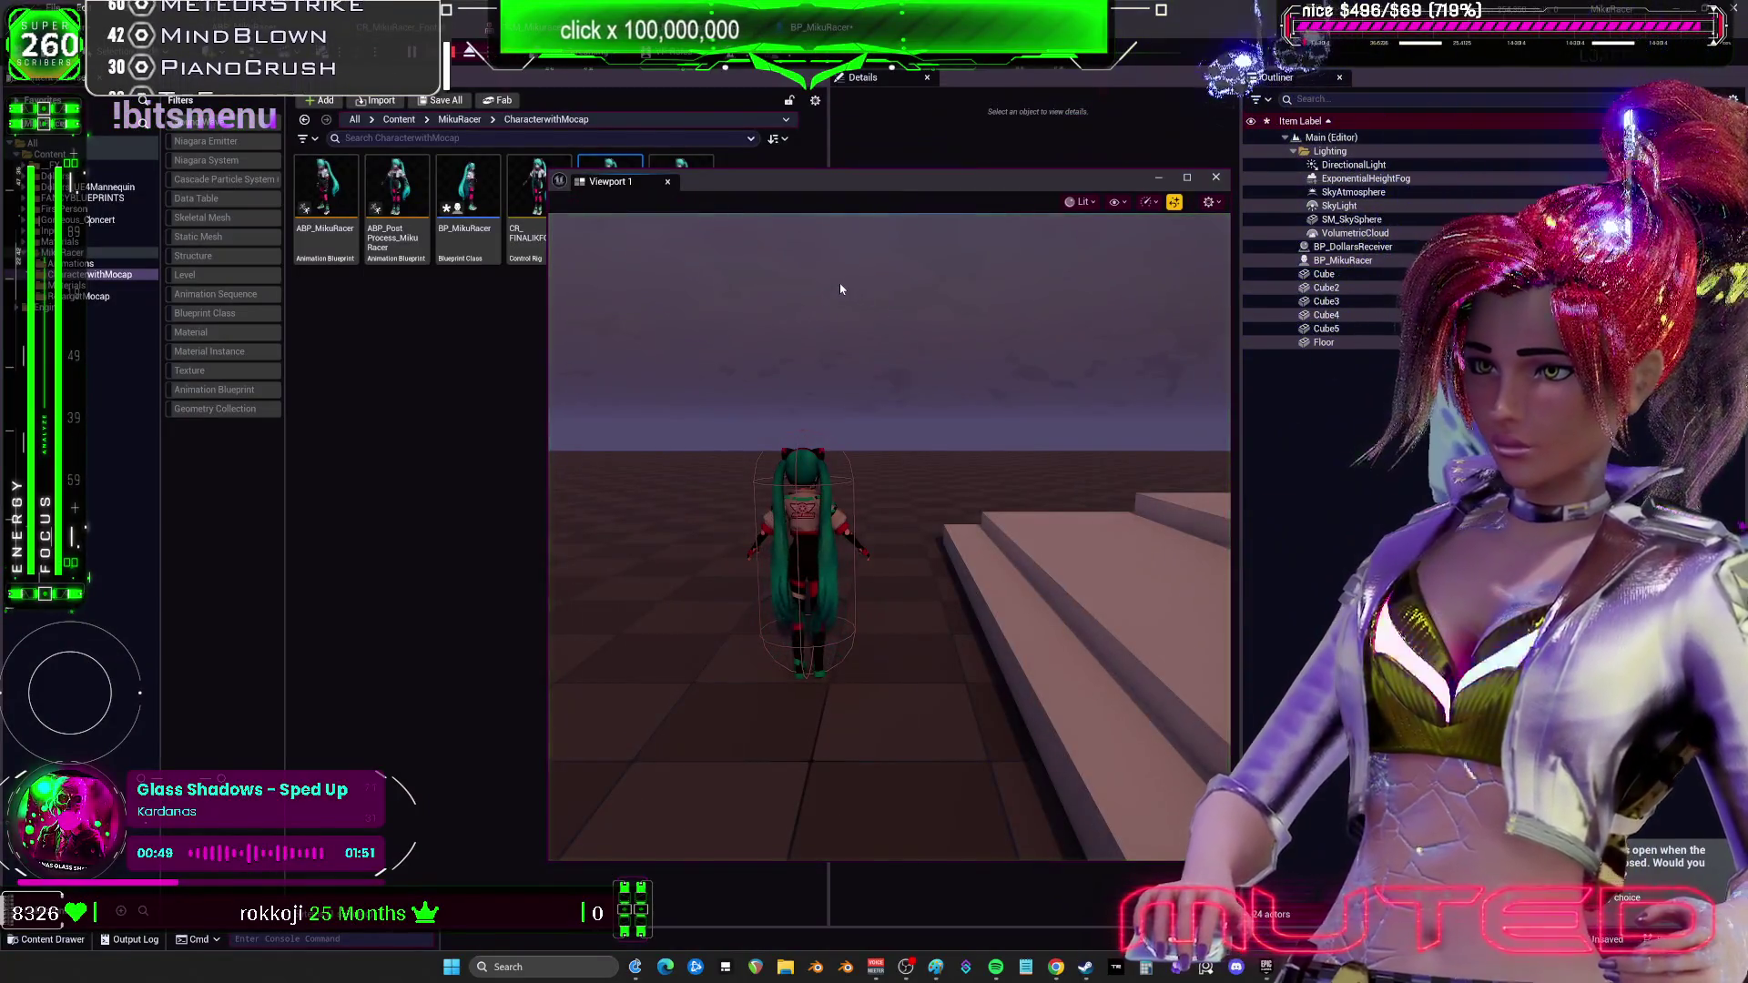
{"action": "left_click", "coordinate": [1215, 177]}
{"action": "key", "text": "Escape"}
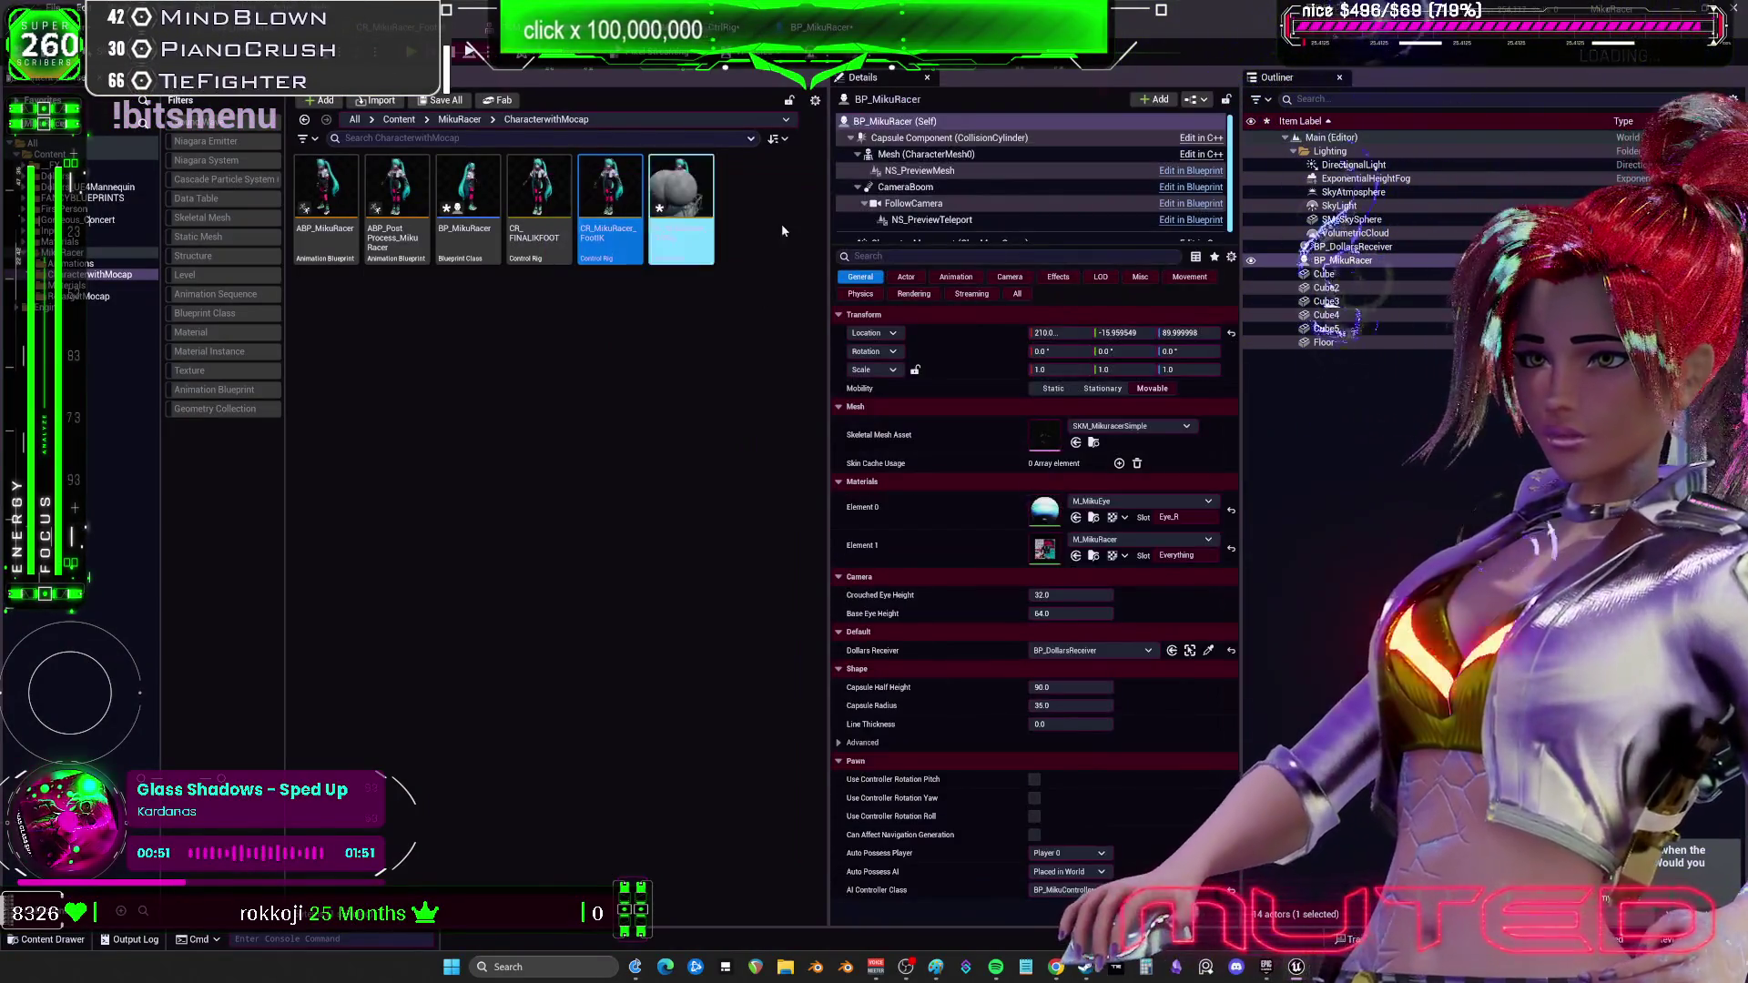
{"action": "double_click", "coordinate": [466, 186]}
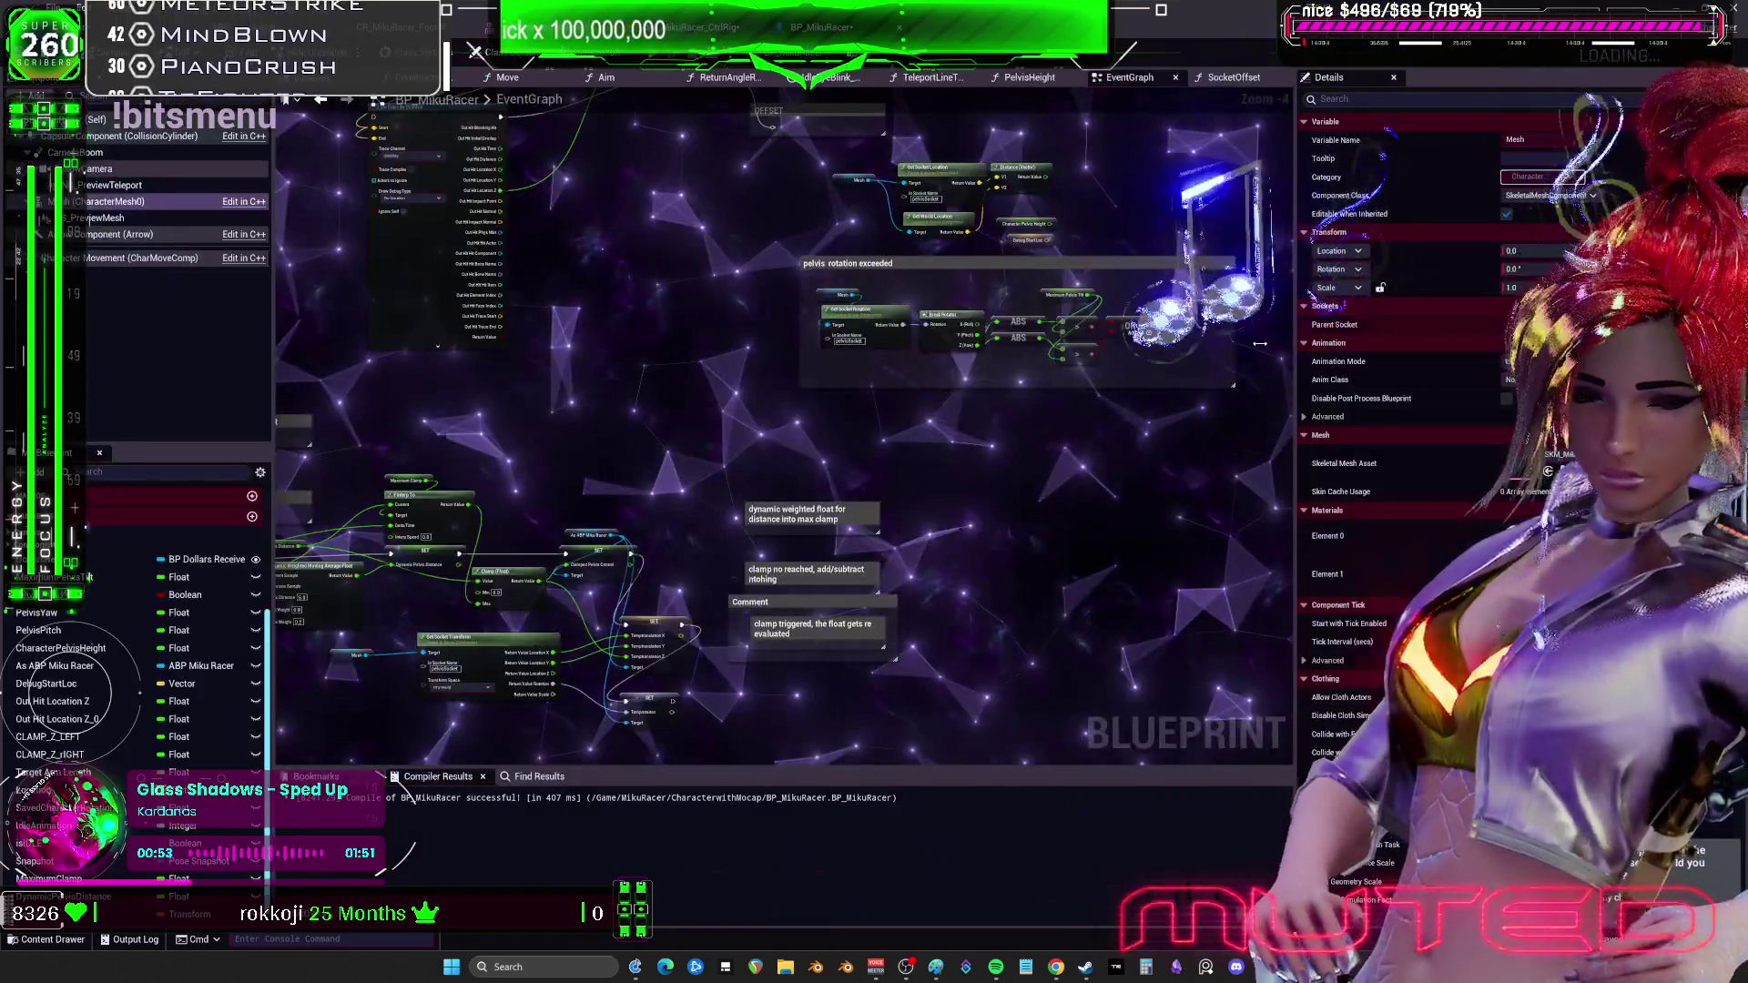
Open the PelvisHeight function graph from its Pelvis Height call in the EventGraph.
{"action": "left_click_drag", "start_coordinate": [739, 341], "coordinate": [1025, 142]}
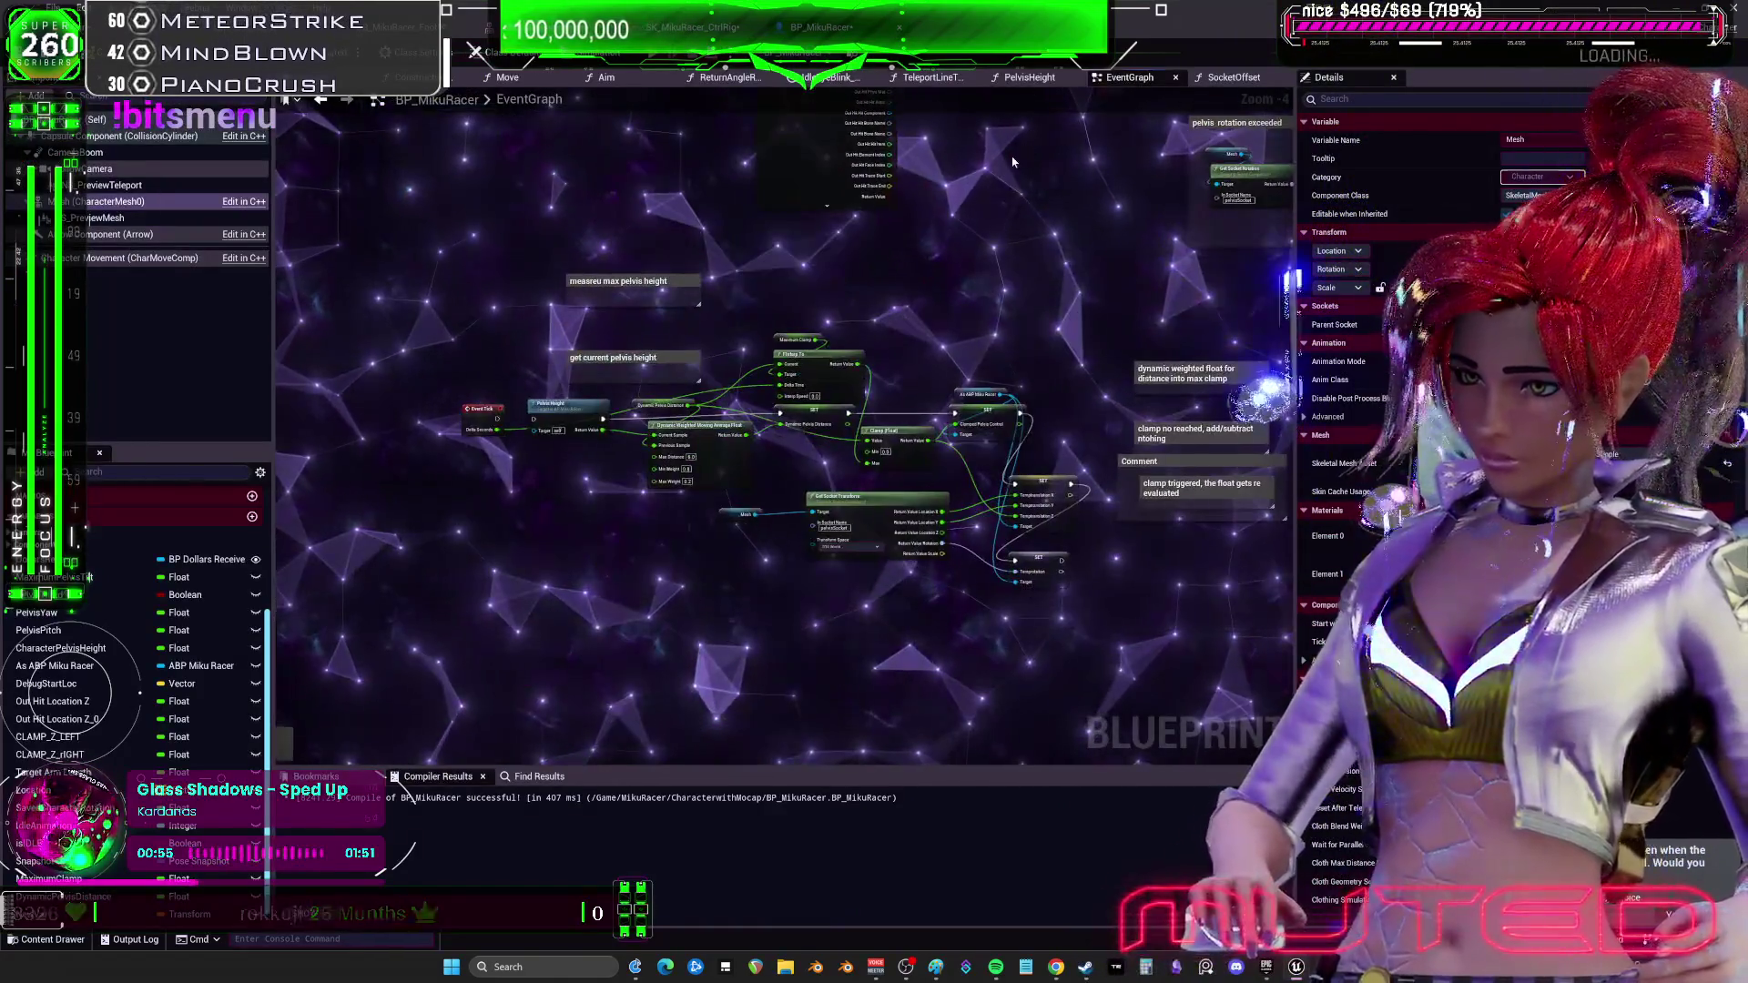
{"action": "scroll", "coordinate": [604, 496], "scroll_direction": "down", "scroll_amount": 2}
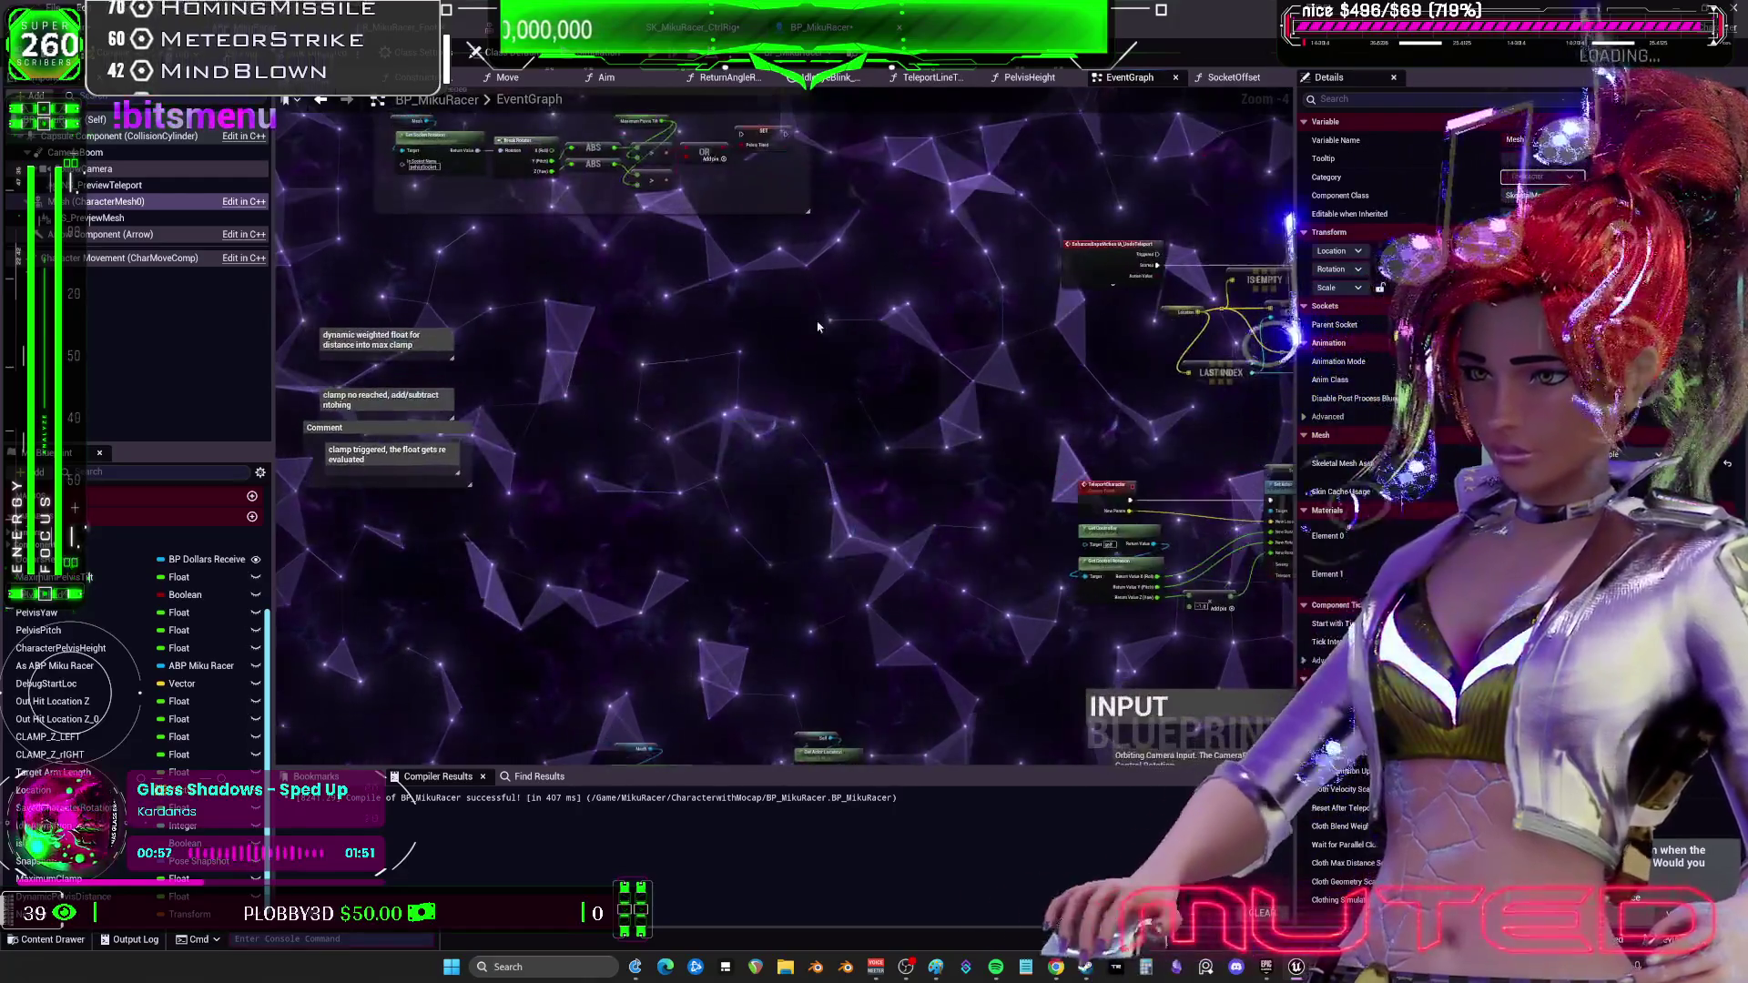
{"action": "scroll", "coordinate": [684, 408], "scroll_direction": "up", "scroll_amount": 6}
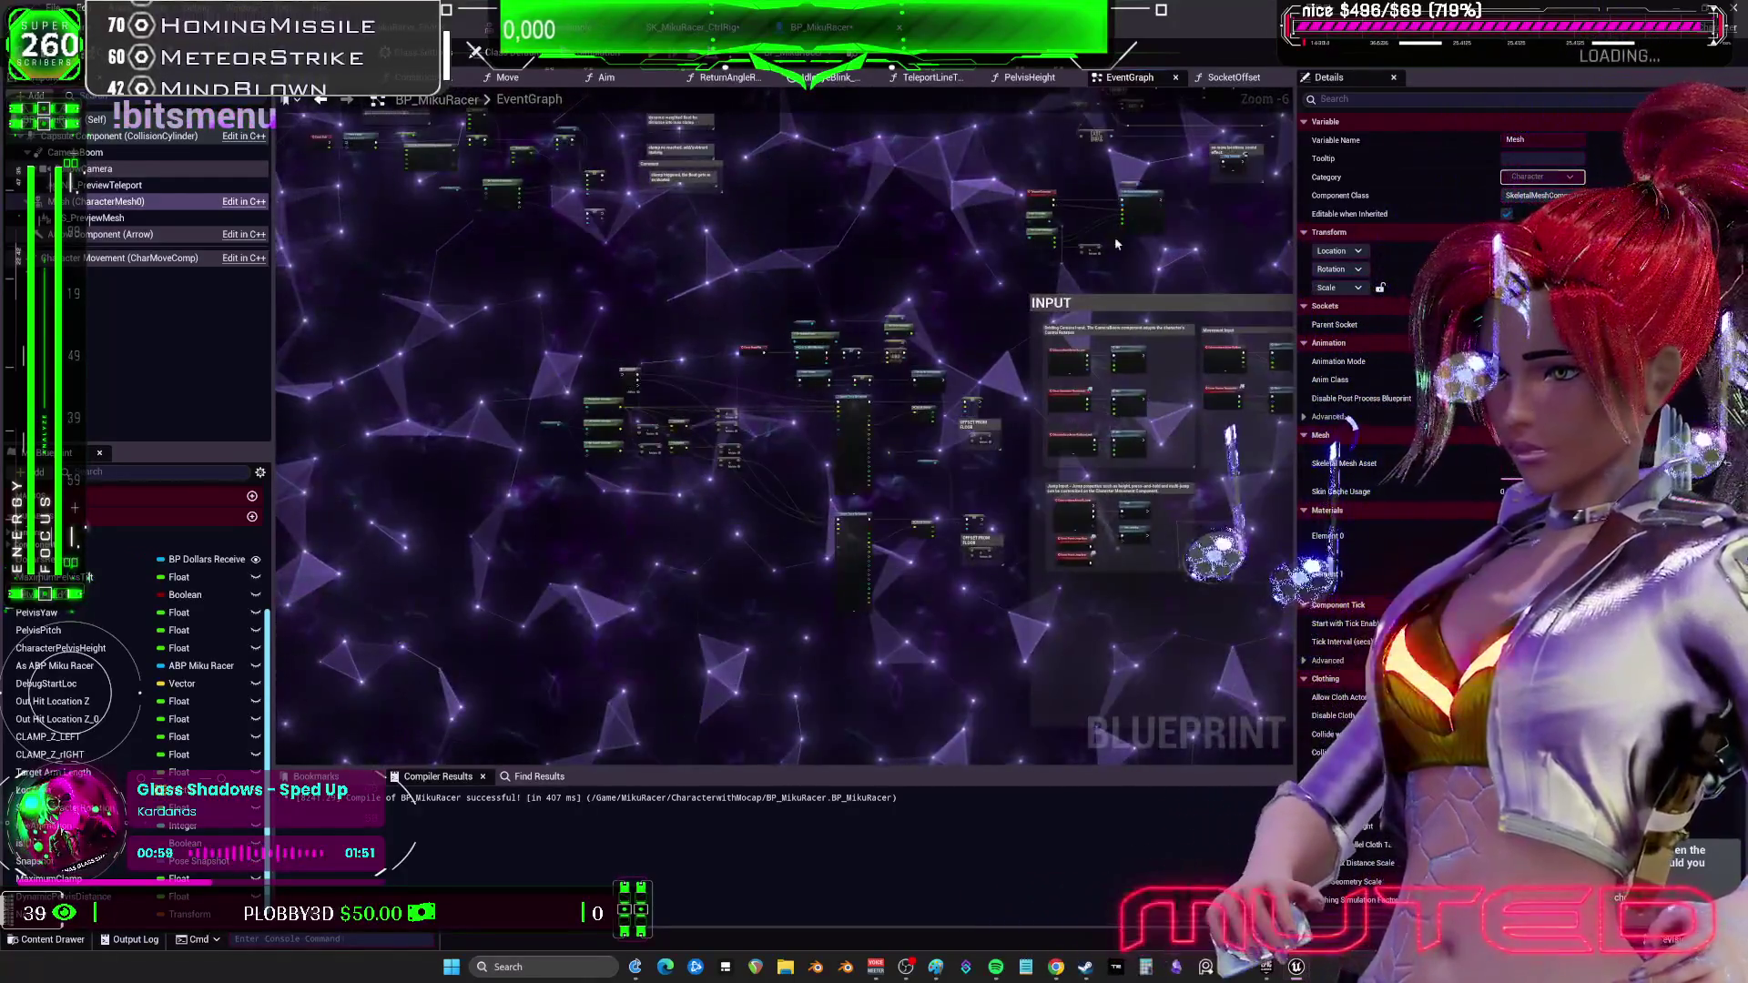
{"action": "left_click", "coordinate": [915, 444]}
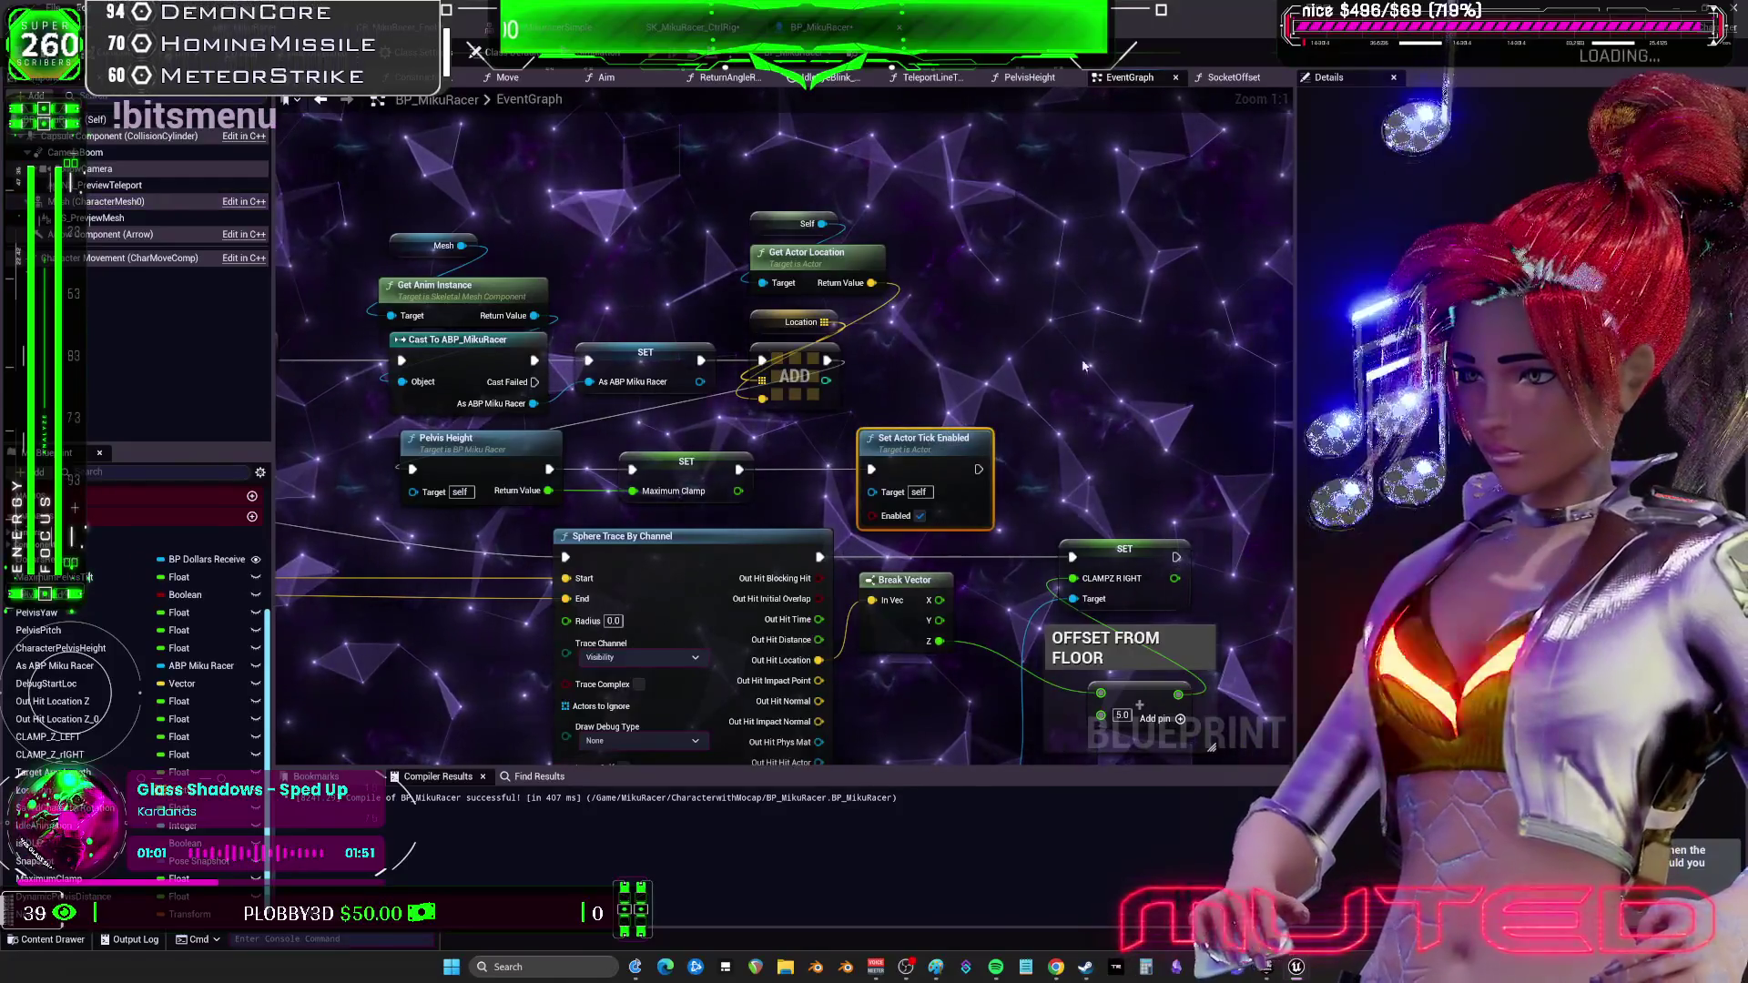
{"action": "left_click_drag", "start_coordinate": [701, 426], "coordinate": [857, 440]}
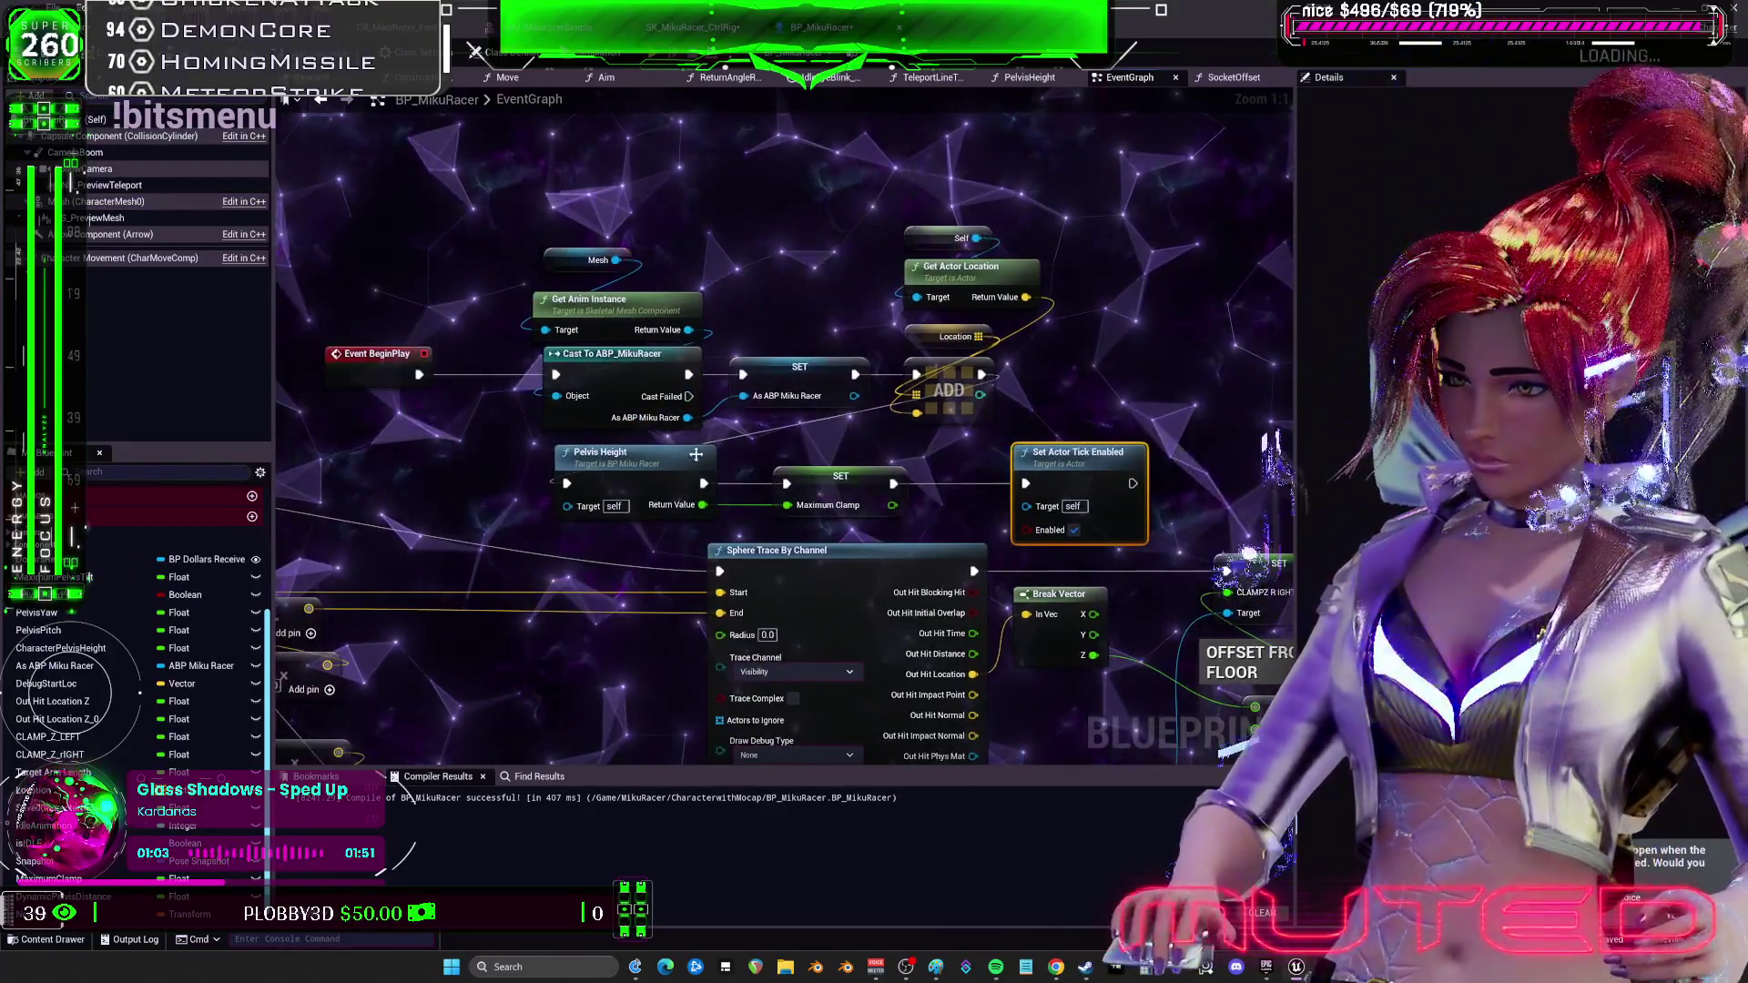
{"action": "left_click", "coordinate": [628, 455]}
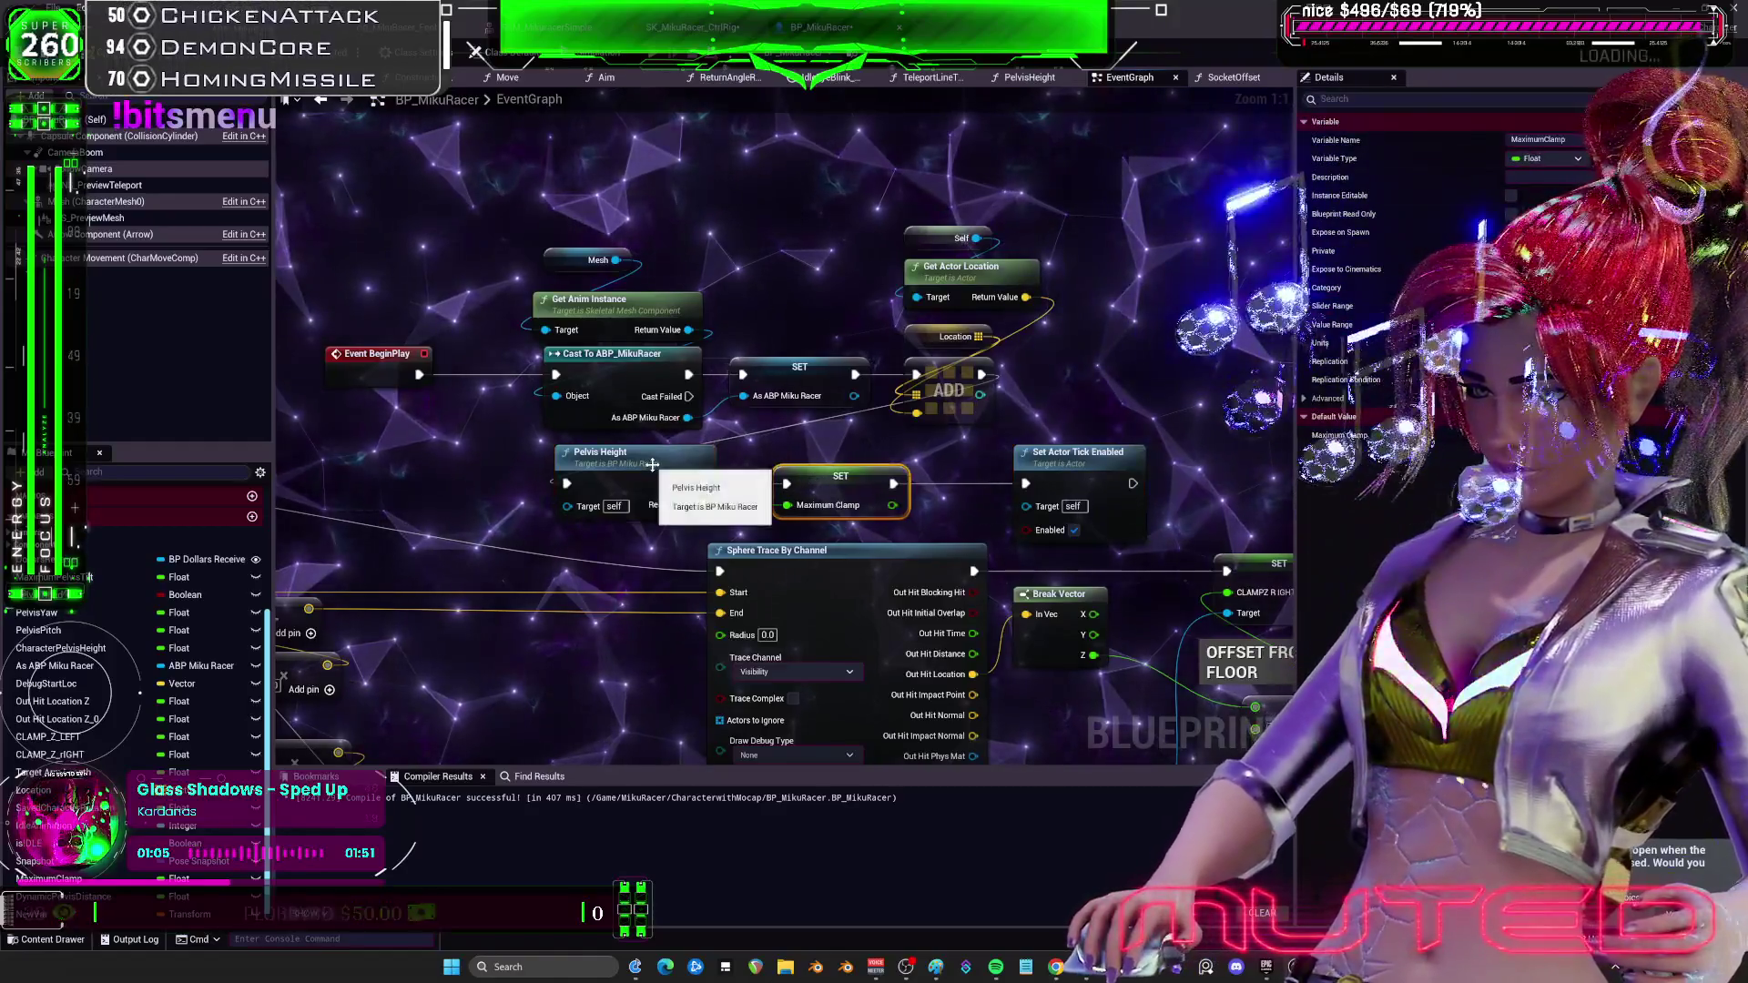
{"action": "double_click", "coordinate": [648, 460]}
Move the Print String node lower and to the right near the Return Node.
{"action": "mouse_move", "coordinate": [864, 315]}
{"action": "left_mouse_down"}
{"action": "mouse_move", "coordinate": [1092, 355]}
{"action": "mouse_move", "coordinate": [1184, 346]}
{"action": "mouse_move", "coordinate": [871, 357]}
{"action": "left_mouse_up"}
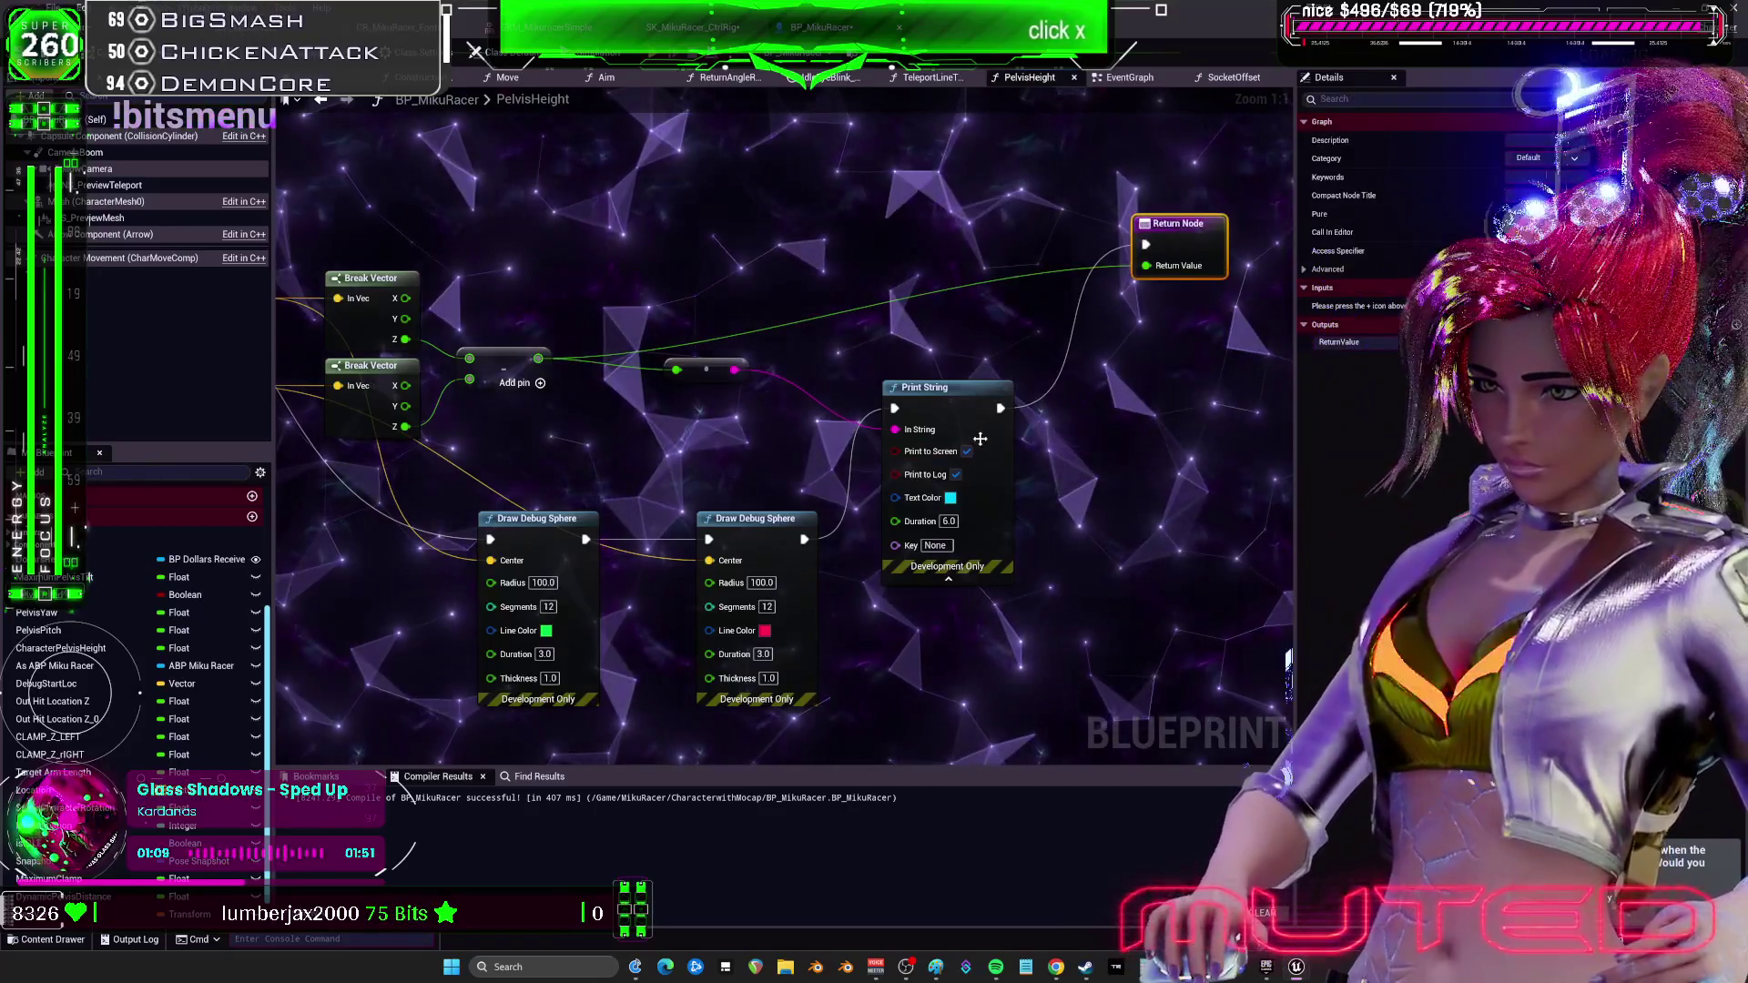
{"action": "left_click_drag", "start_coordinate": [962, 396], "coordinate": [984, 505]}
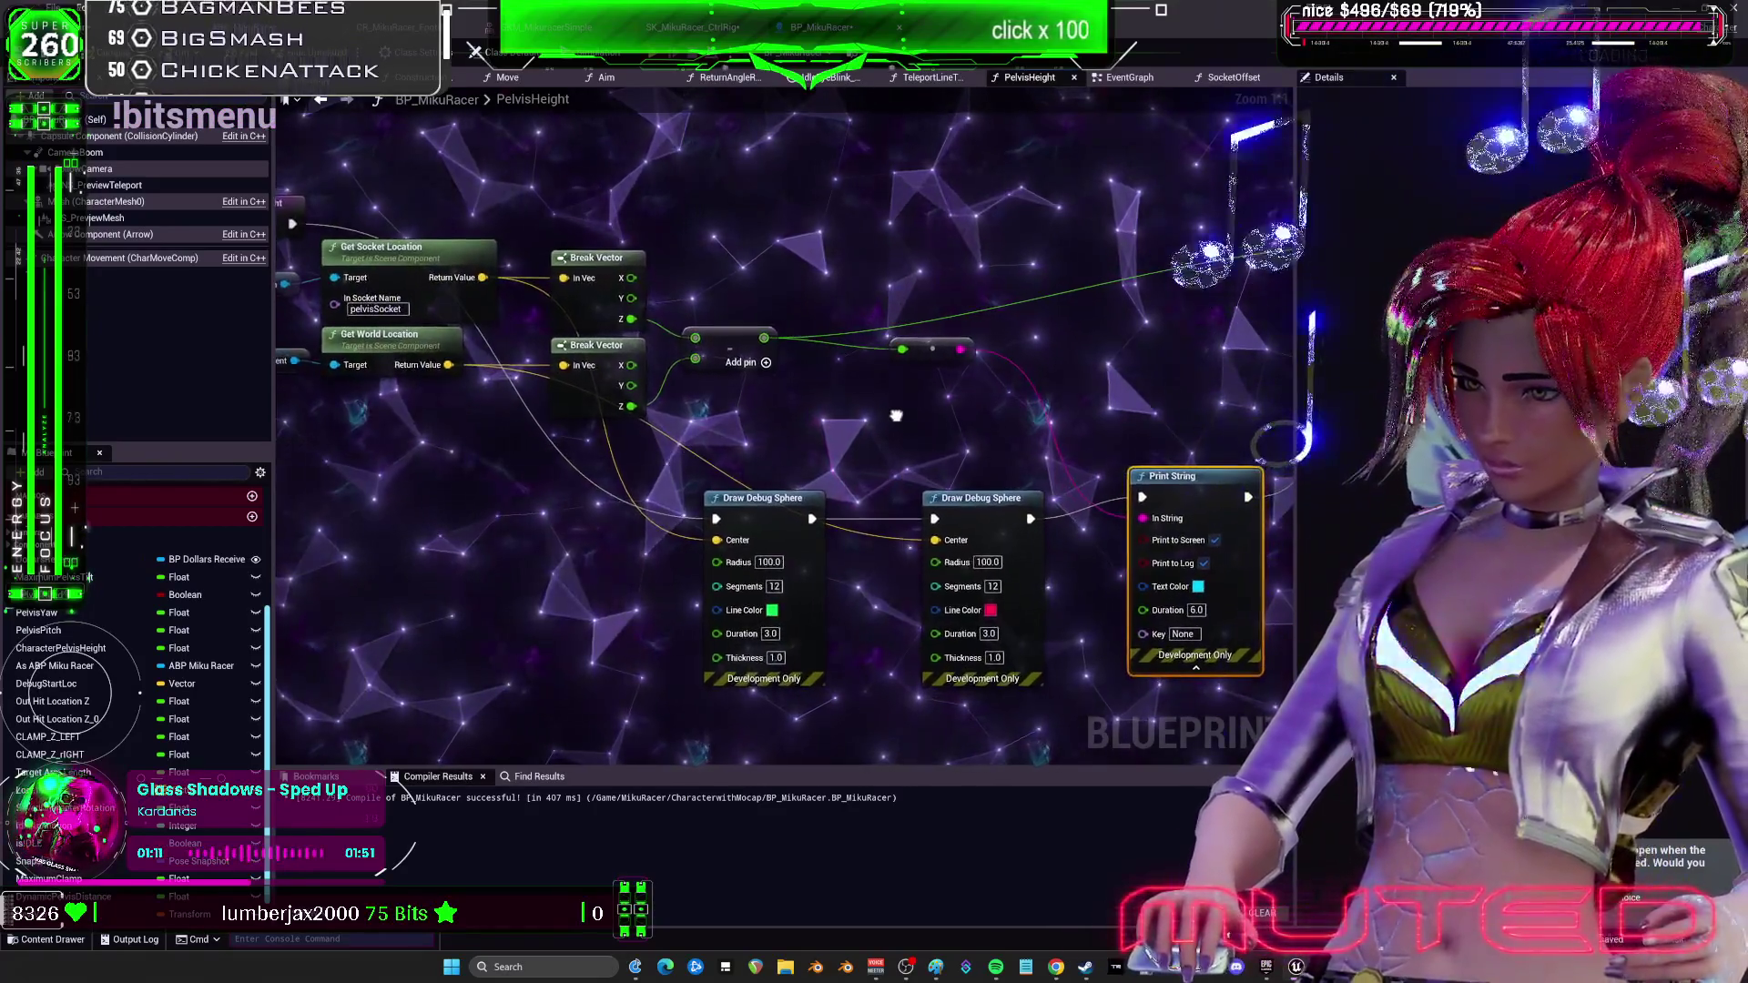
{"action": "mouse_move", "coordinate": [672, 442]}
{"action": "left_mouse_down"}
{"action": "mouse_move", "coordinate": [510, 408]}
{"action": "mouse_move", "coordinate": [789, 391]}
{"action": "left_mouse_up"}
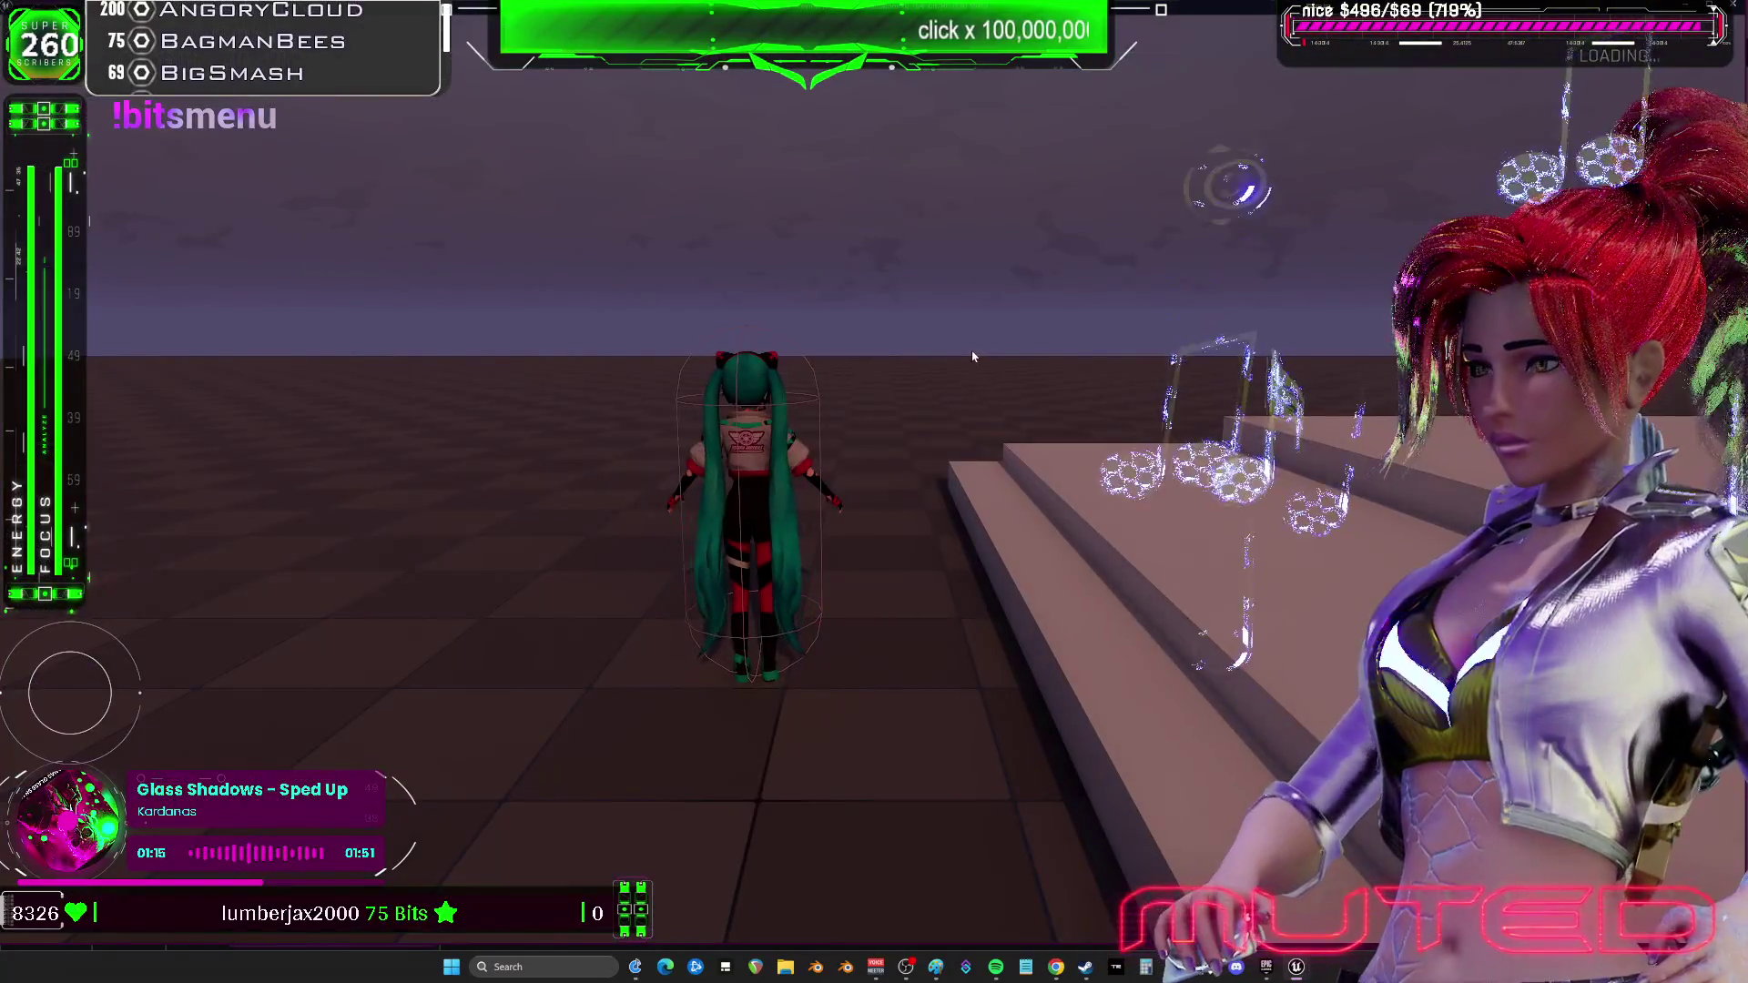
Stop the test run, move the Return Node down-right, and bring the EventGraph debug nodes into view.
{"action": "key", "text": "Escape"}
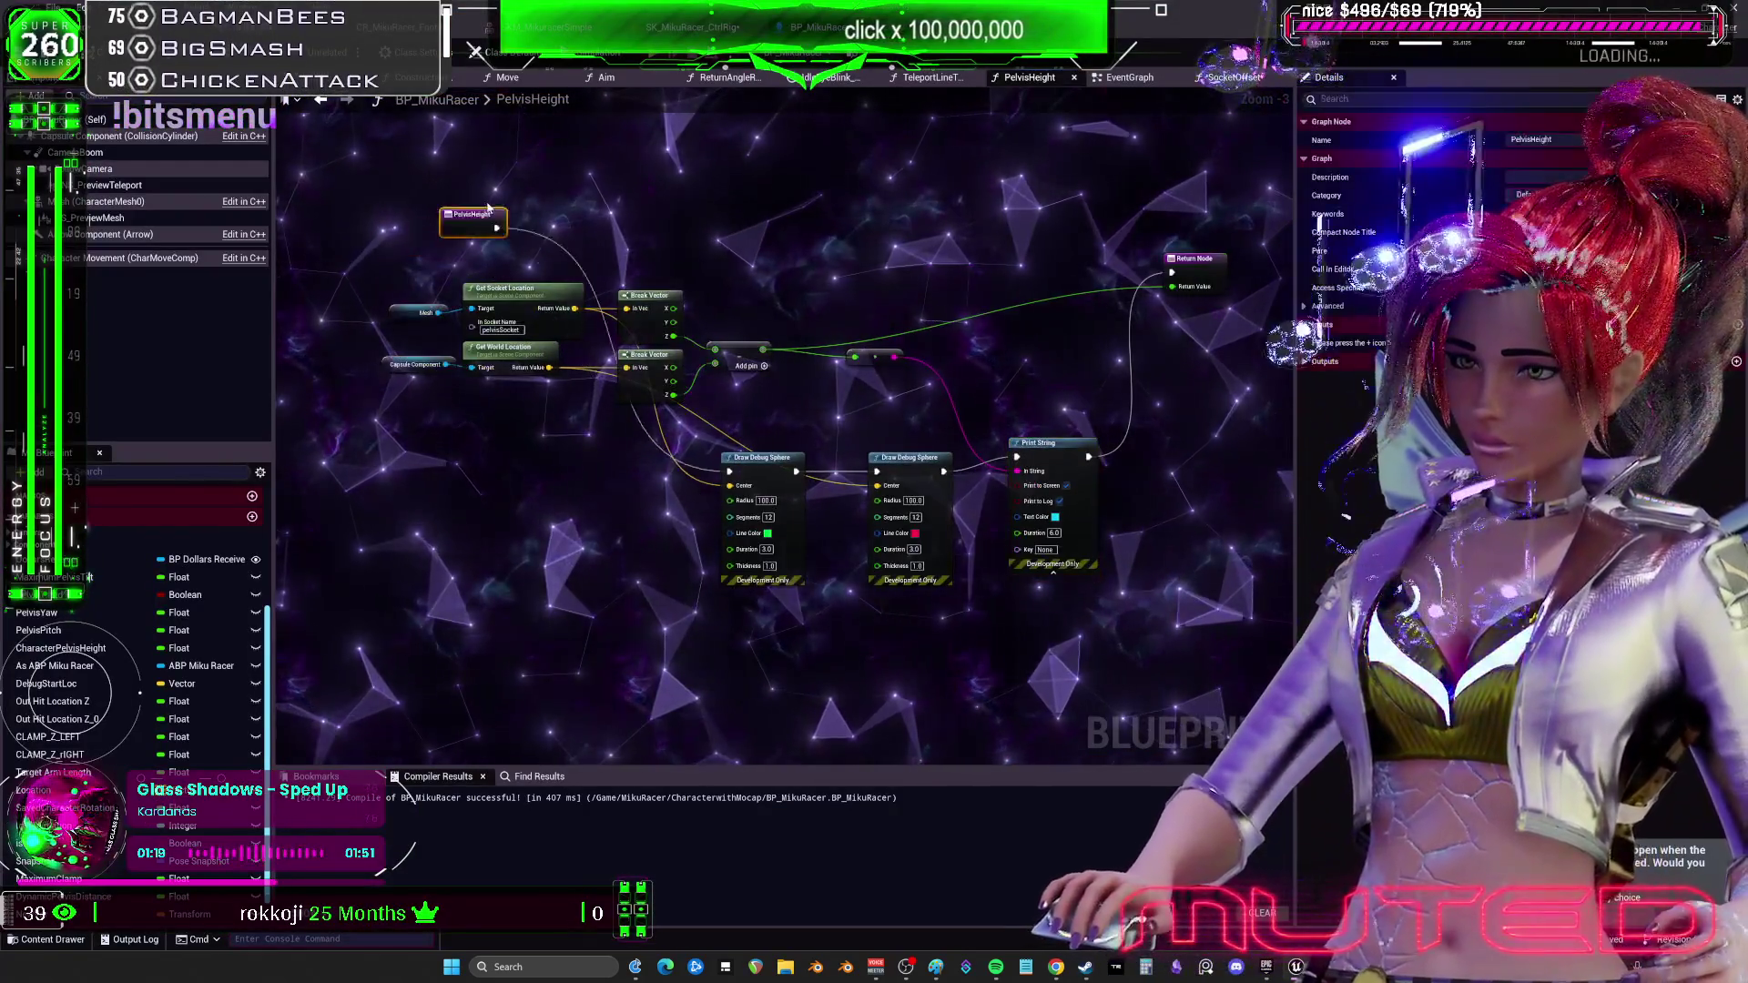
{"action": "left_click_drag", "start_coordinate": [1224, 316], "coordinate": [1253, 375]}
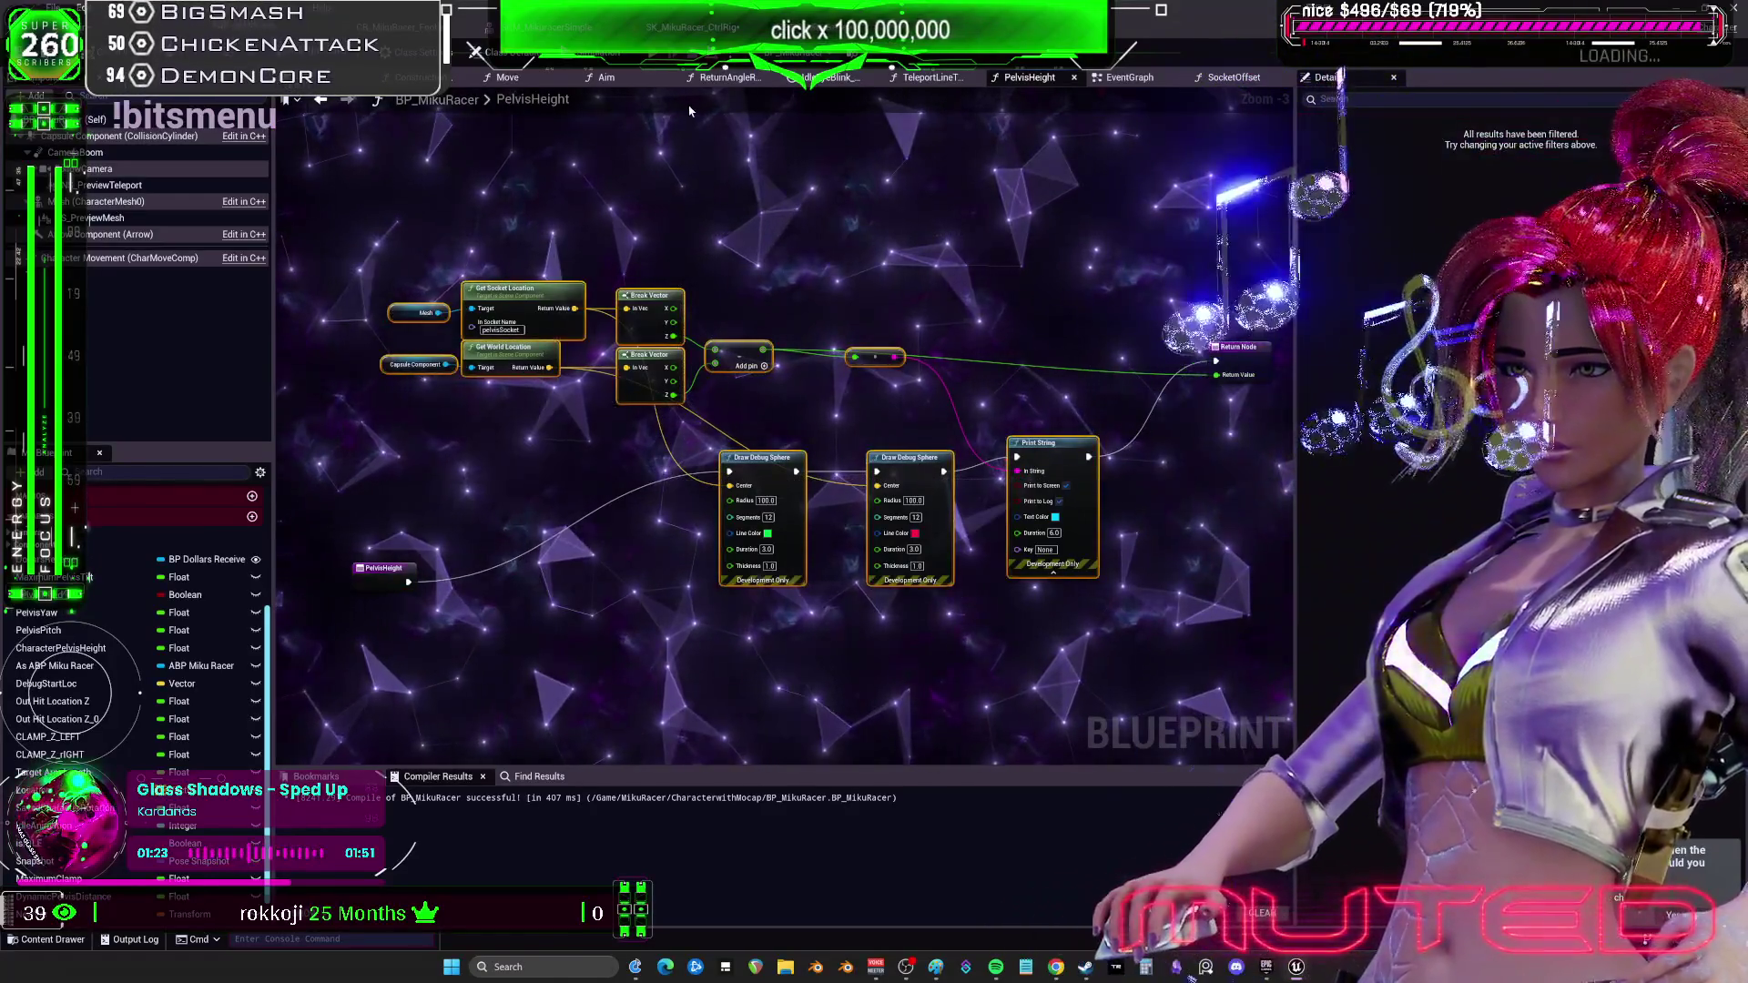
{"action": "left_click", "coordinate": [1129, 77]}
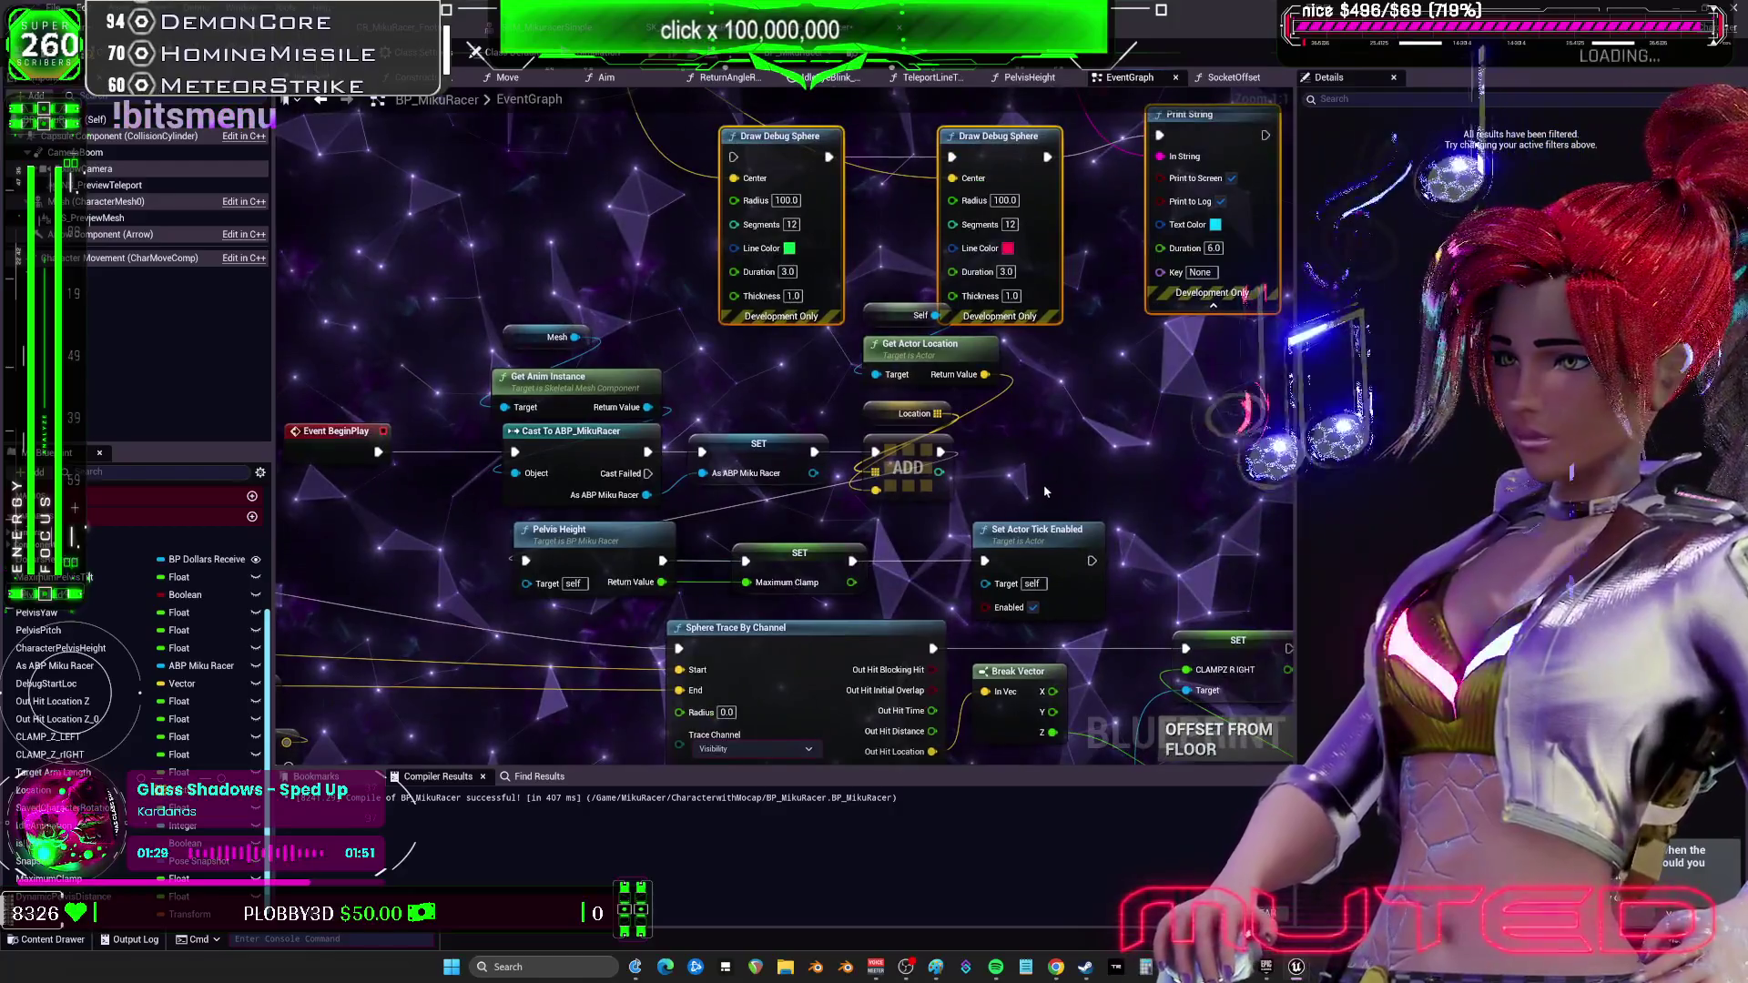
{"action": "mouse_move", "coordinate": [938, 471]}
{"action": "left_mouse_down"}
{"action": "mouse_move", "coordinate": [765, 353]}
{"action": "mouse_move", "coordinate": [952, 442]}
{"action": "left_mouse_up"}
{"action": "mouse_move", "coordinate": [891, 514]}
{"action": "left_mouse_down"}
{"action": "mouse_move", "coordinate": [1001, 410]}
{"action": "mouse_move", "coordinate": [1139, 396]}
{"action": "mouse_move", "coordinate": [887, 539]}
{"action": "left_mouse_up"}
{"action": "left_click_drag", "start_coordinate": [759, 102], "coordinate": [759, 321]}
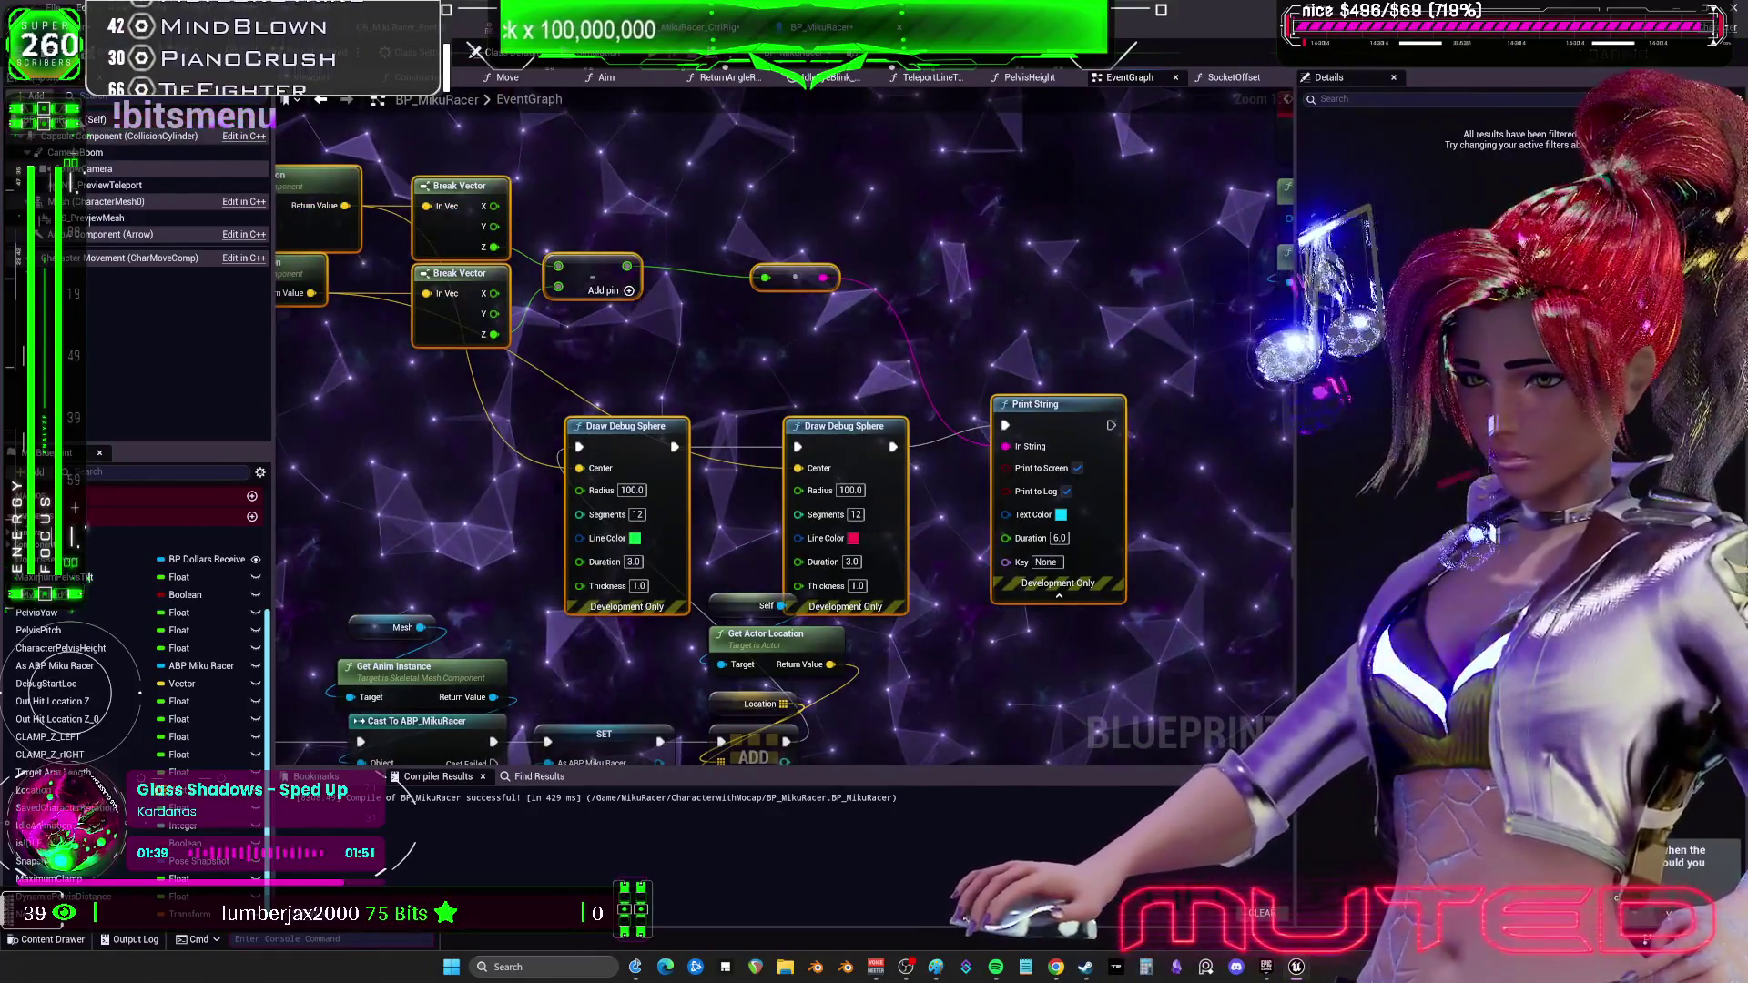
Enable actor ticking at start via the 'tick' Details search and start a play test.
{"action": "type", "text": "tick"}
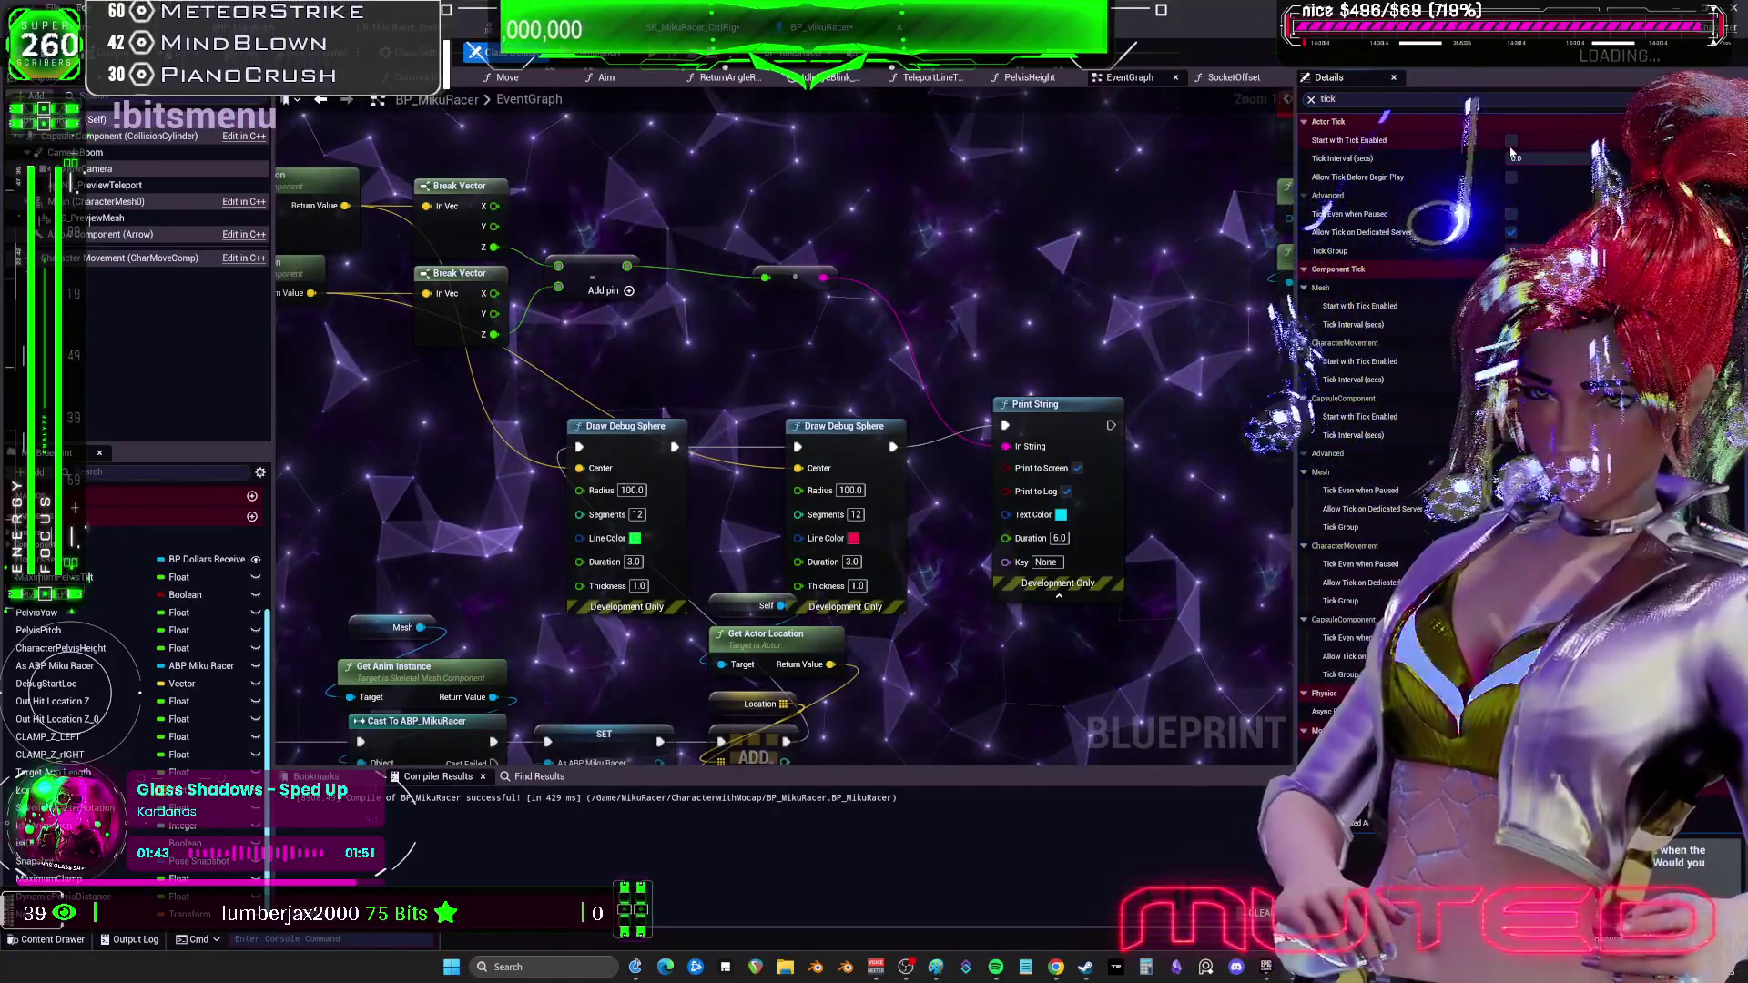
{"action": "left_click", "coordinate": [1511, 140]}
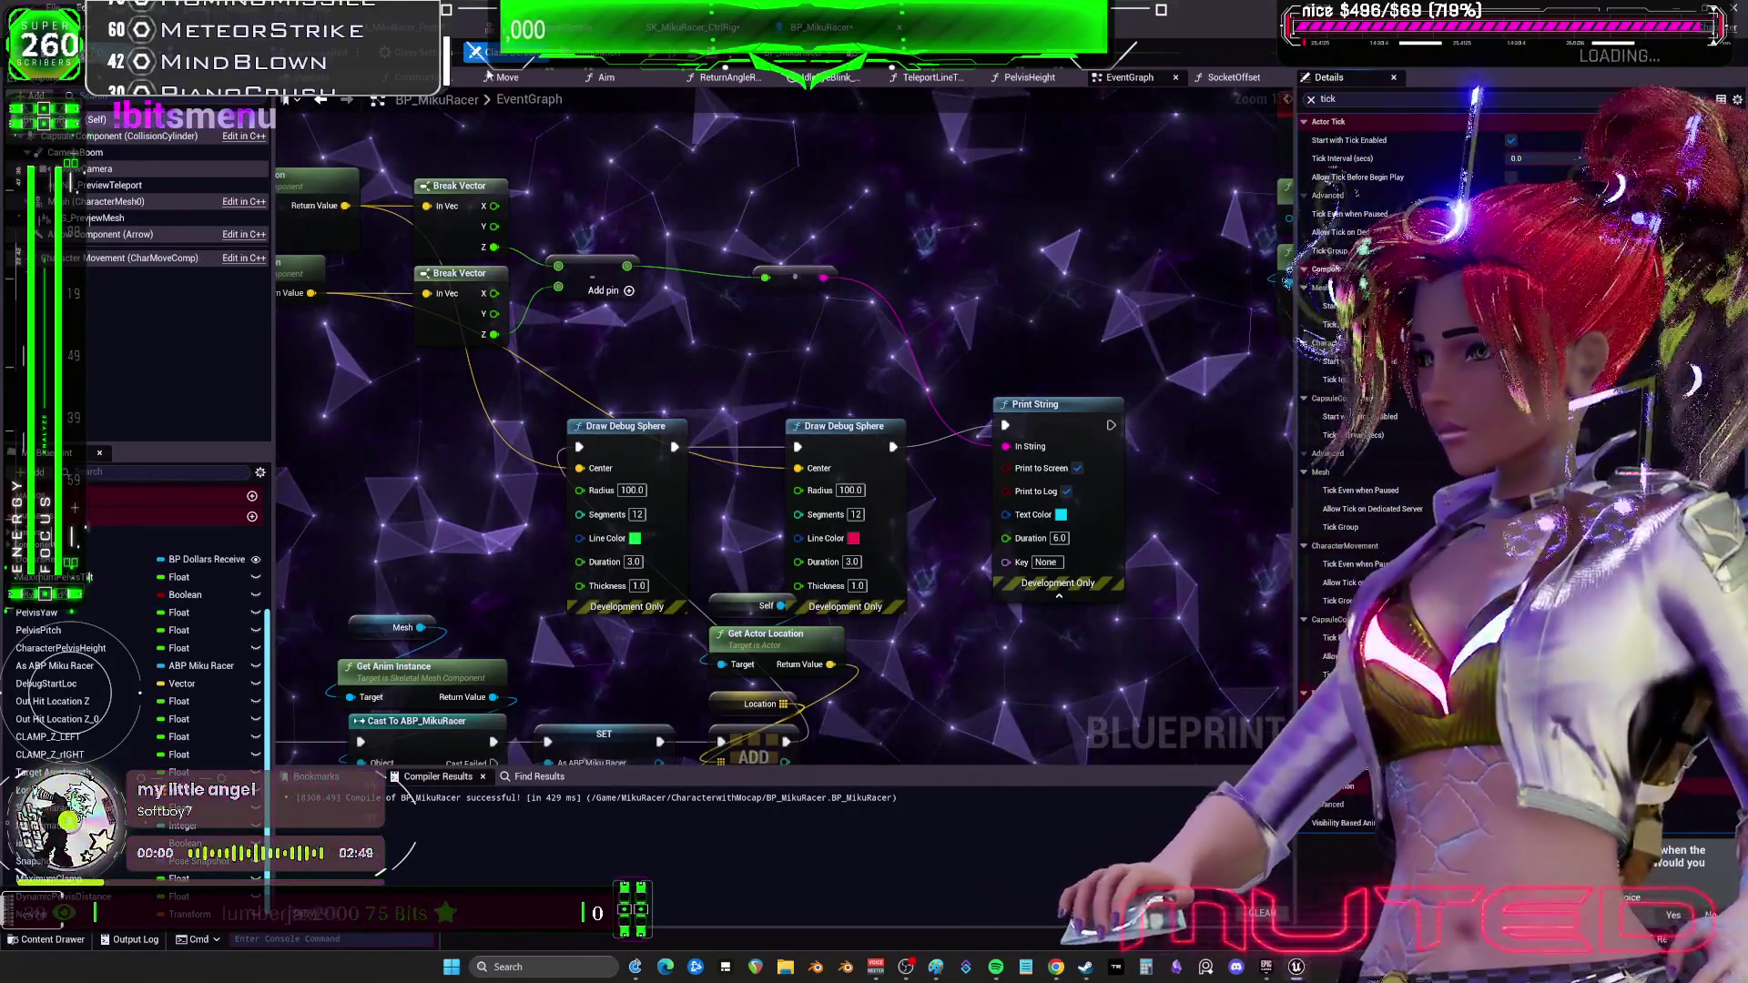
{"action": "key", "text": "alt+p"}
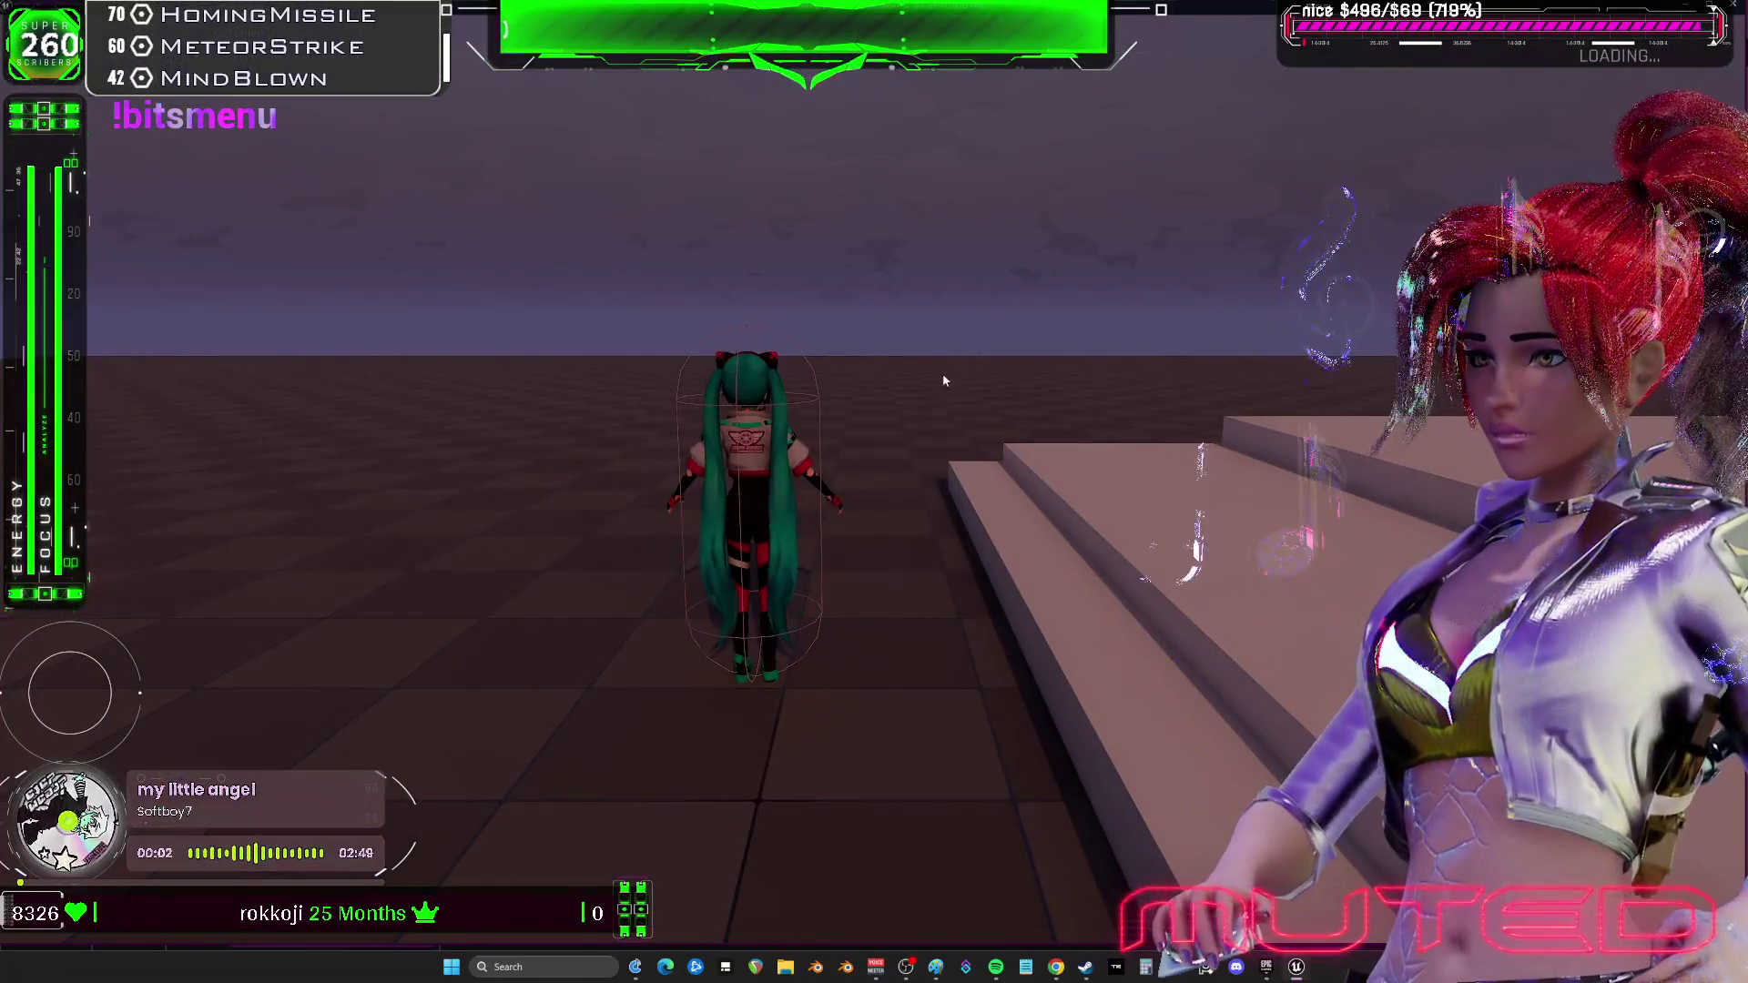
Walk the character forward onto the stairs, then stop the game.
{"action": "left_click", "coordinate": [944, 380]}
{"action": "key", "text": "w"}
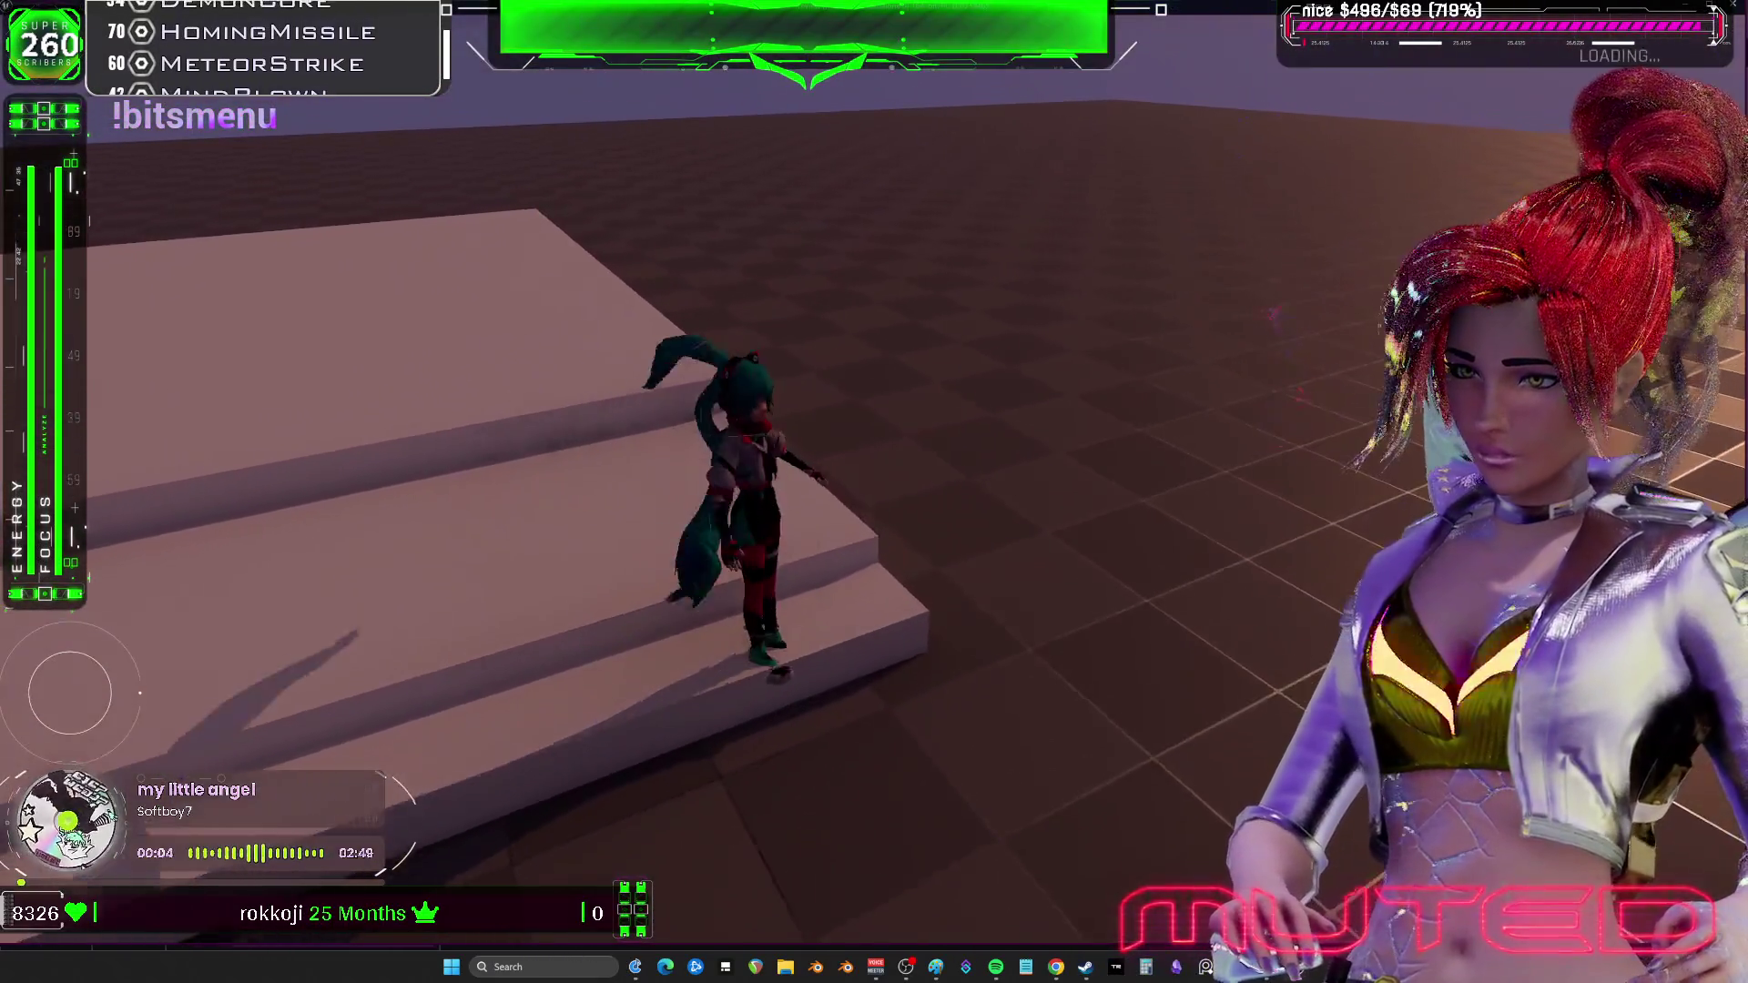
{"action": "key", "text": "Escape"}
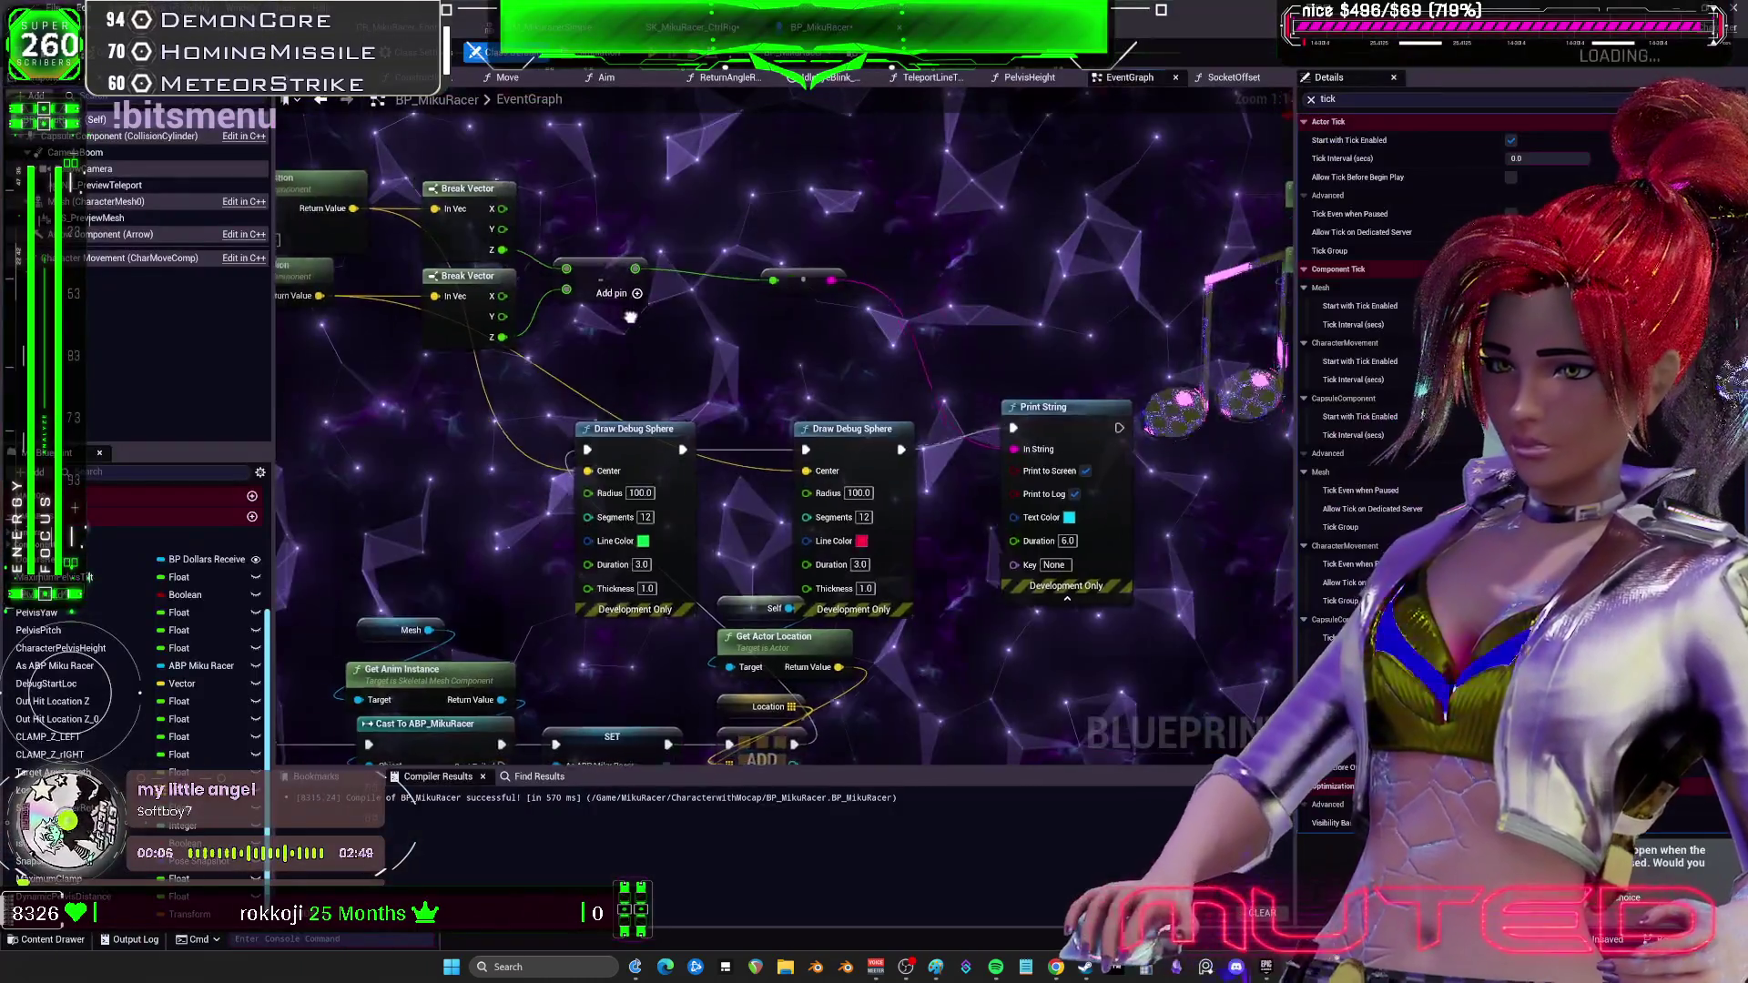
Reposition the Print String and both Draw Debug Sphere nodes near Event BeginPlay.
{"action": "mouse_move", "coordinate": [1038, 422]}
{"action": "left_mouse_down"}
{"action": "mouse_move", "coordinate": [1044, 363]}
{"action": "mouse_move", "coordinate": [1130, 264]}
{"action": "left_mouse_up"}
{"action": "left_click_drag", "start_coordinate": [849, 367], "coordinate": [945, 269]}
{"action": "left_click_drag", "start_coordinate": [631, 367], "coordinate": [791, 269]}
{"action": "mouse_move", "coordinate": [717, 416]}
{"action": "left_mouse_down"}
{"action": "mouse_move", "coordinate": [910, 282]}
{"action": "mouse_move", "coordinate": [1054, 263]}
{"action": "left_mouse_up"}
{"action": "left_click_drag", "start_coordinate": [457, 387], "coordinate": [566, 536]}
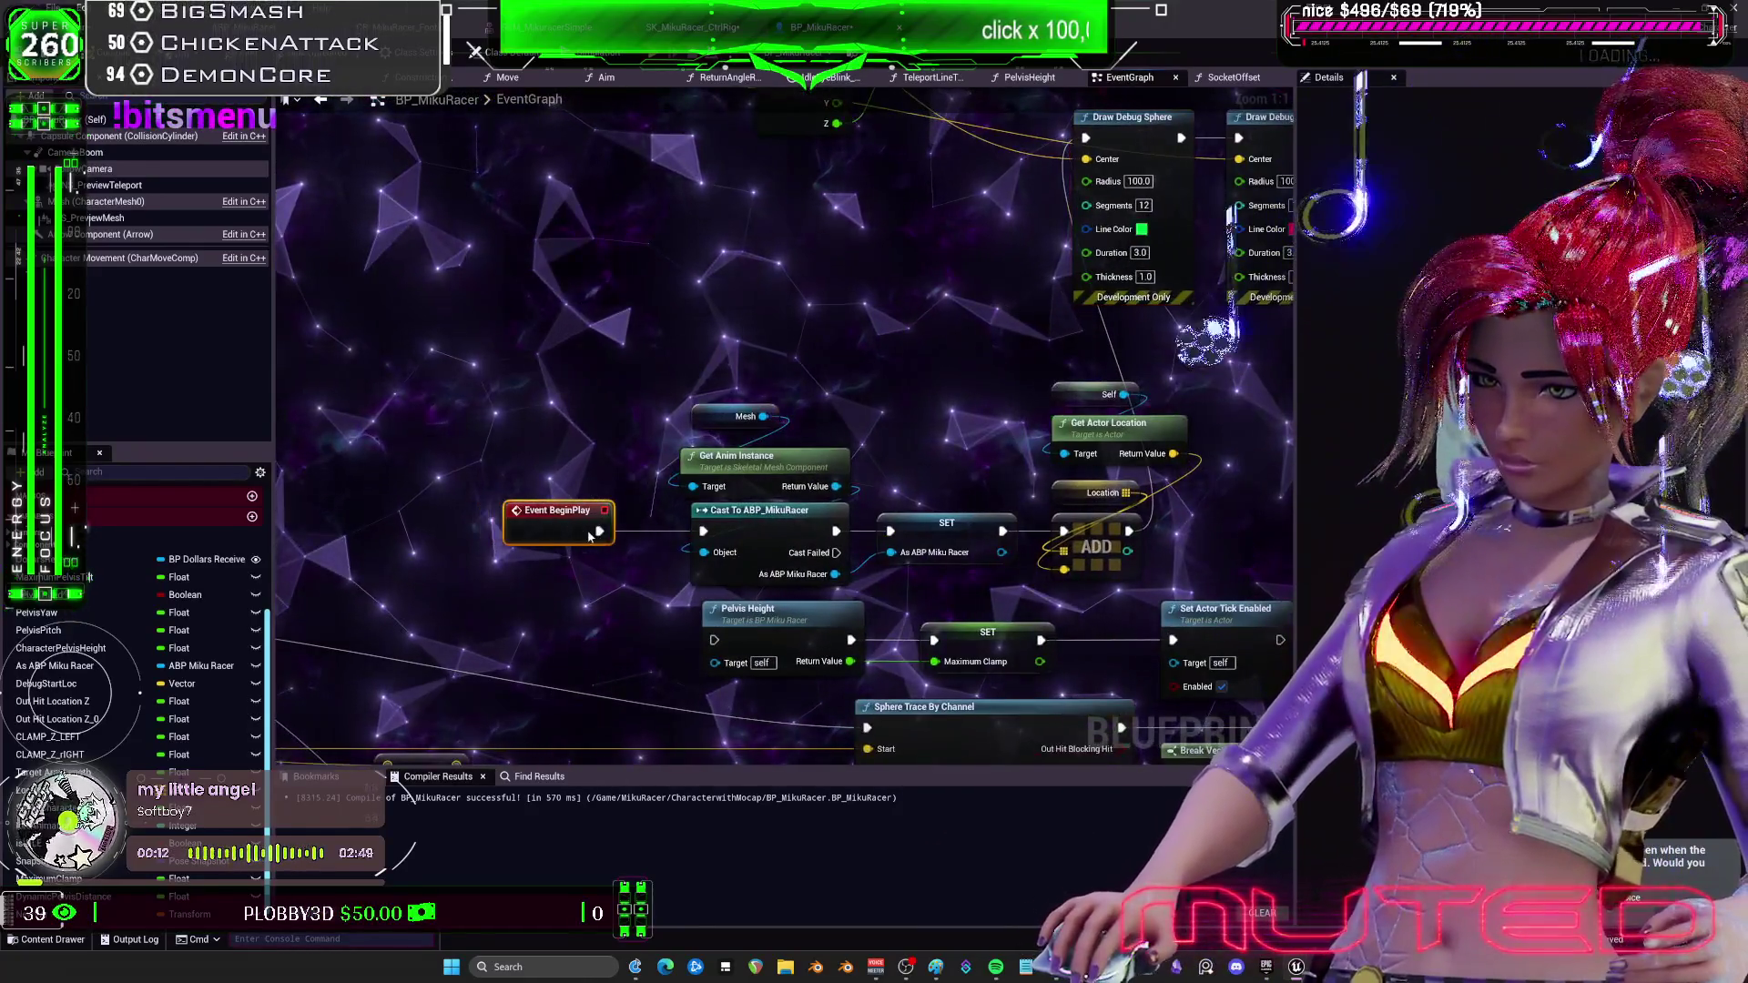
{"action": "mouse_move", "coordinate": [1077, 526]}
{"action": "left_mouse_down"}
{"action": "mouse_move", "coordinate": [817, 290]}
{"action": "mouse_move", "coordinate": [761, 475]}
{"action": "mouse_move", "coordinate": [554, 565]}
{"action": "left_mouse_up"}
{"action": "left_click_drag", "start_coordinate": [886, 381], "coordinate": [842, 501]}
{"action": "left_click_drag", "start_coordinate": [1015, 379], "coordinate": [1047, 477]}
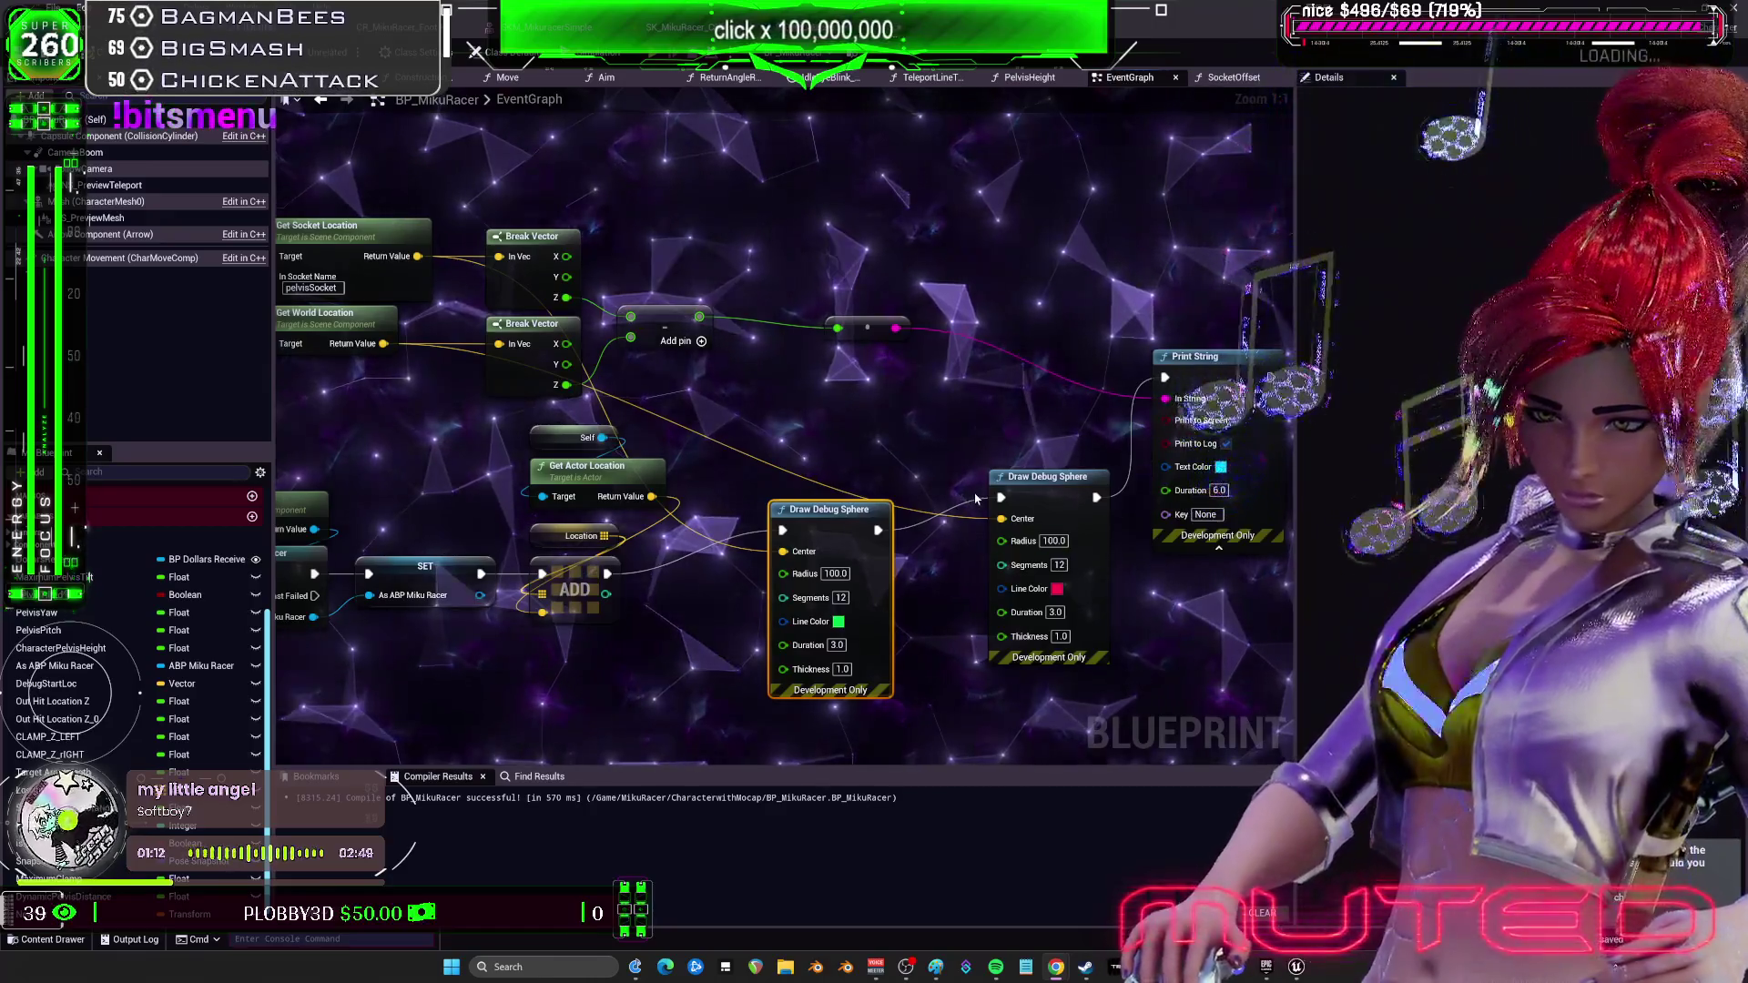
Slide the Draw Debug Sphere node further left beside the Print String and TeleportCharacter nodes.
{"action": "left_click_drag", "start_coordinate": [969, 505], "coordinate": [1116, 477]}
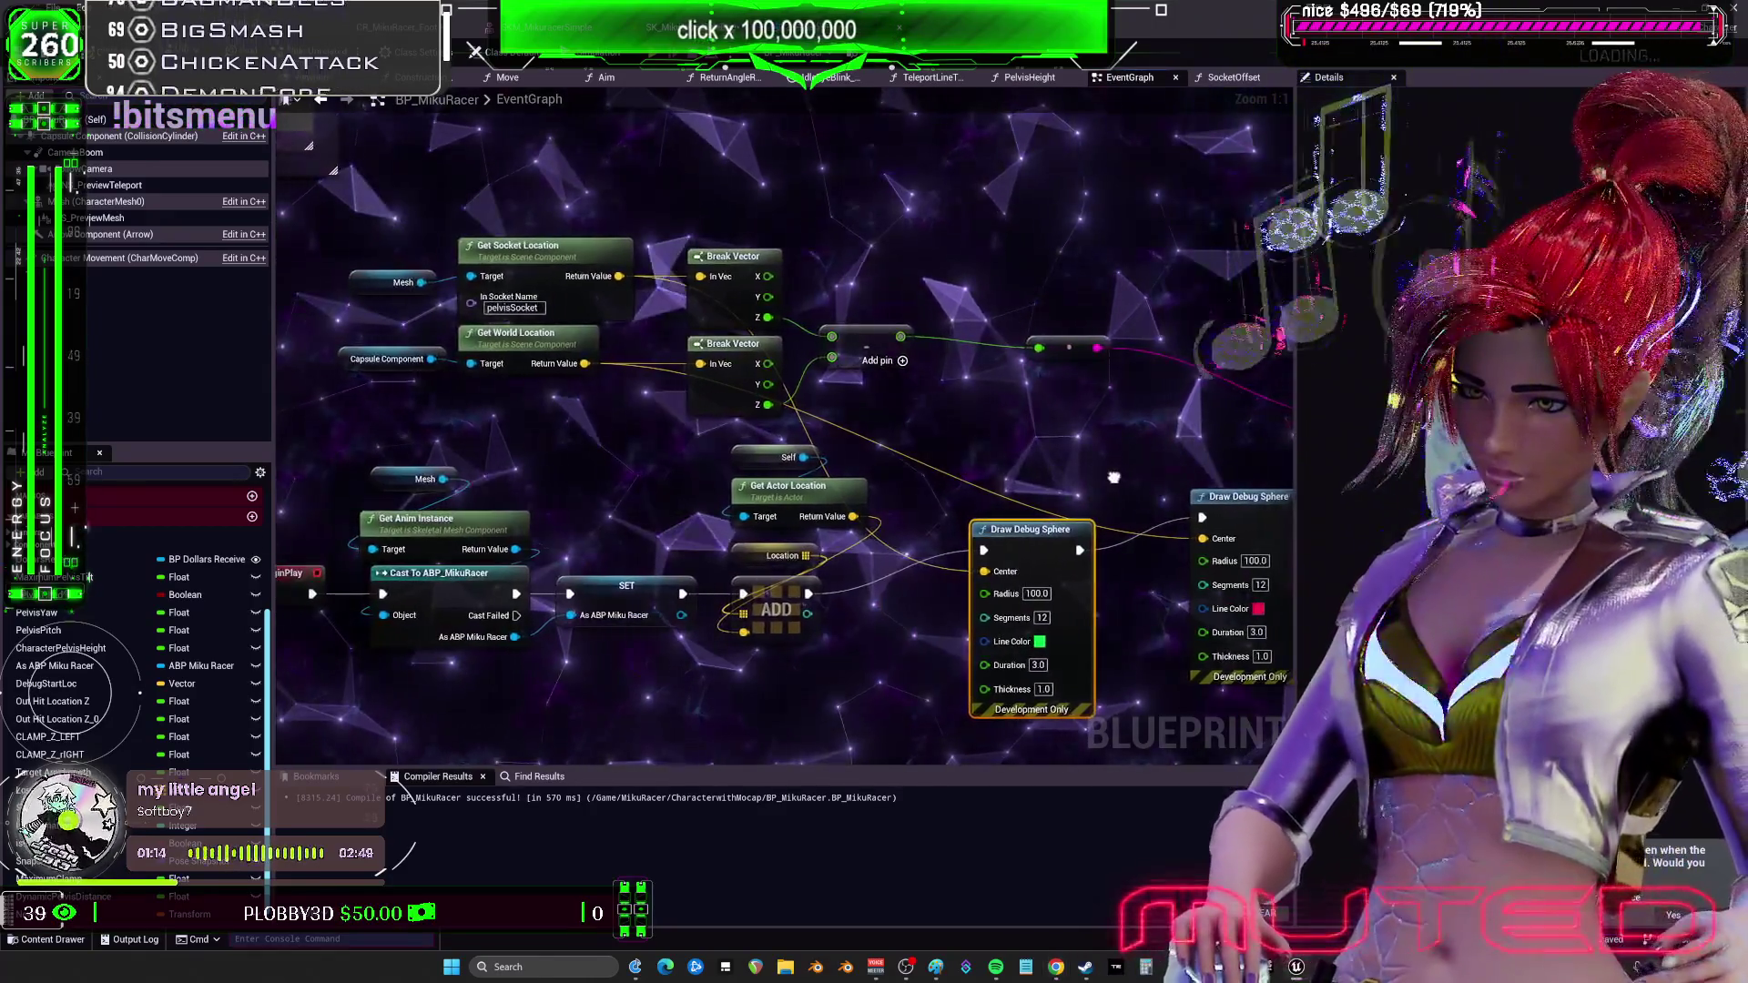
{"action": "left_click_drag", "start_coordinate": [970, 405], "coordinate": [906, 382]}
{"action": "left_click_drag", "start_coordinate": [872, 449], "coordinate": [691, 424]}
{"action": "left_click_drag", "start_coordinate": [282, 450], "coordinate": [621, 375]}
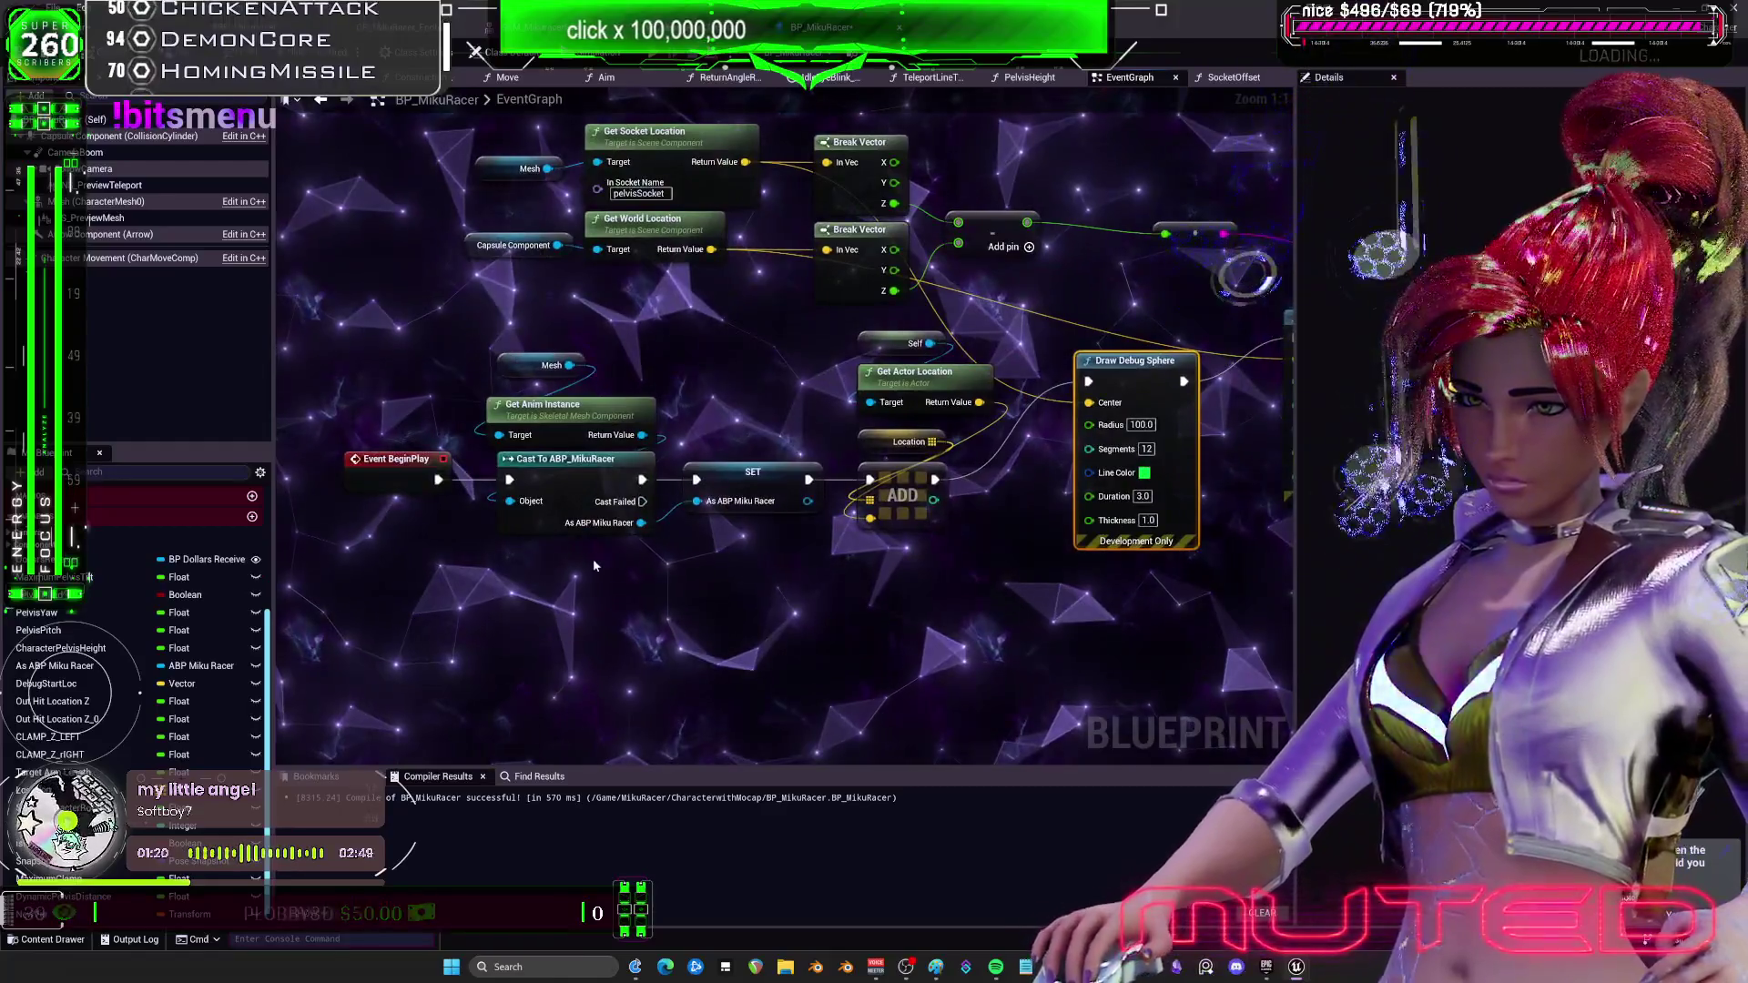
Select the Mesh node, pull a wire from As ABP Miku Racer, and play-test again.
{"action": "left_click", "coordinate": [544, 365]}
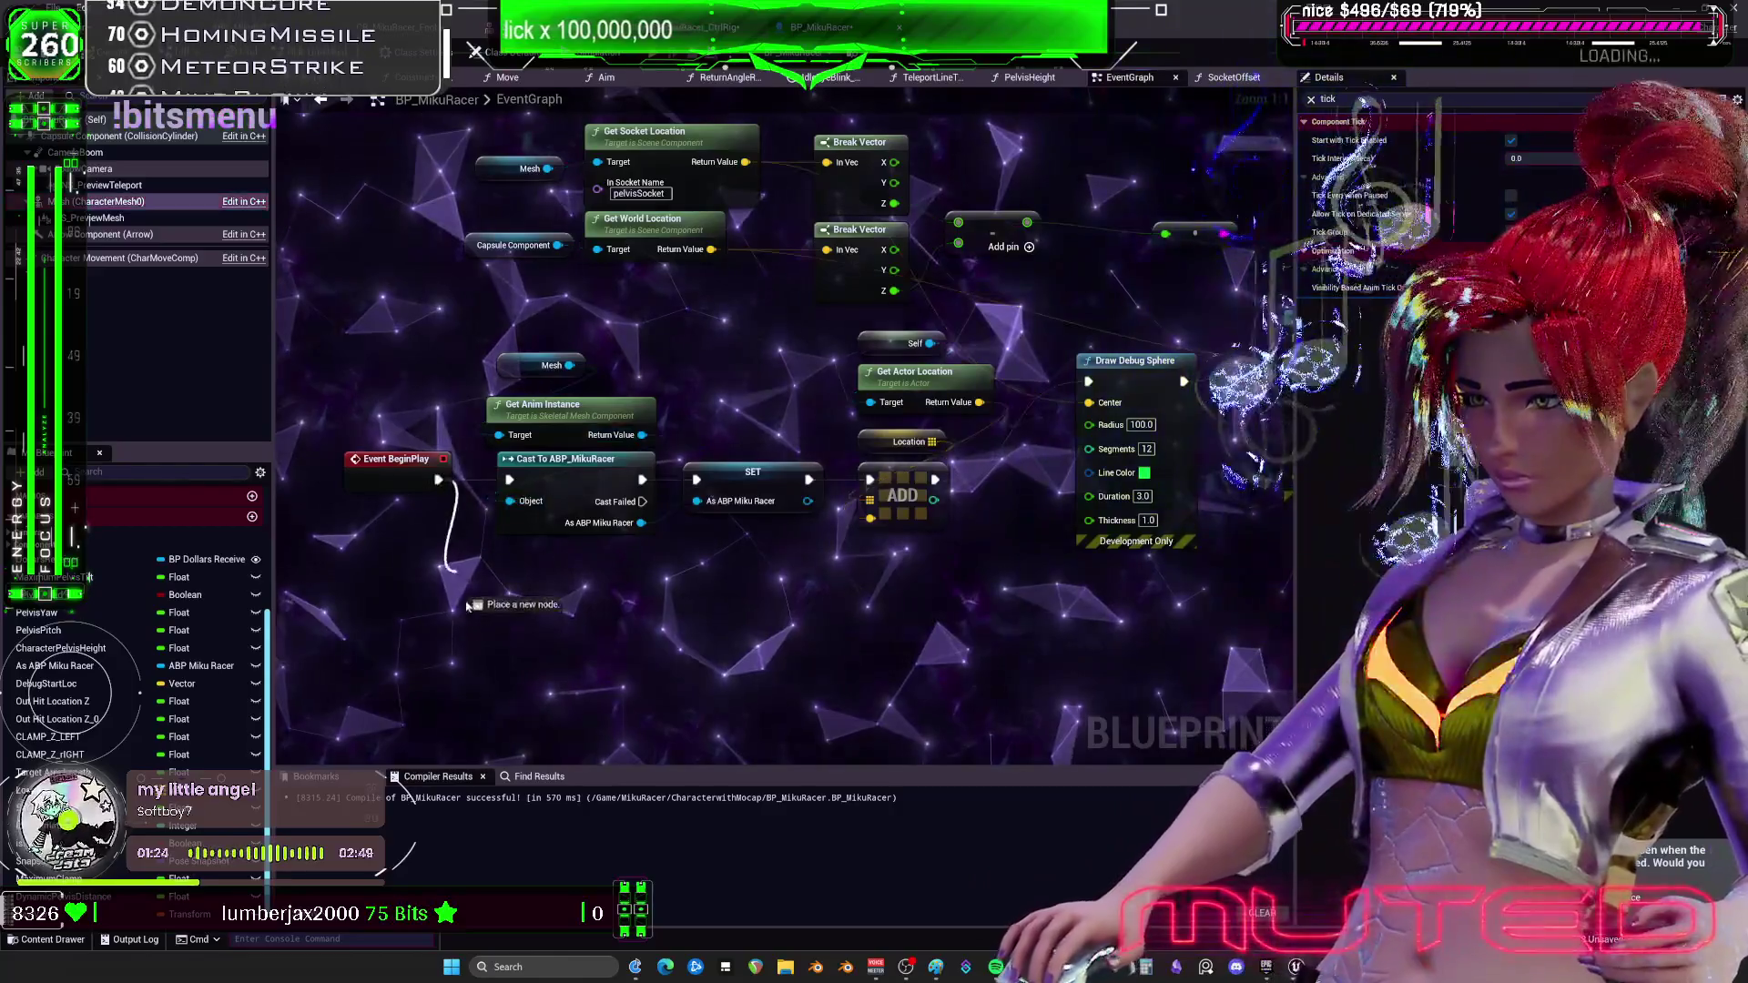
{"action": "left_click_drag", "start_coordinate": [642, 522], "coordinate": [871, 605]}
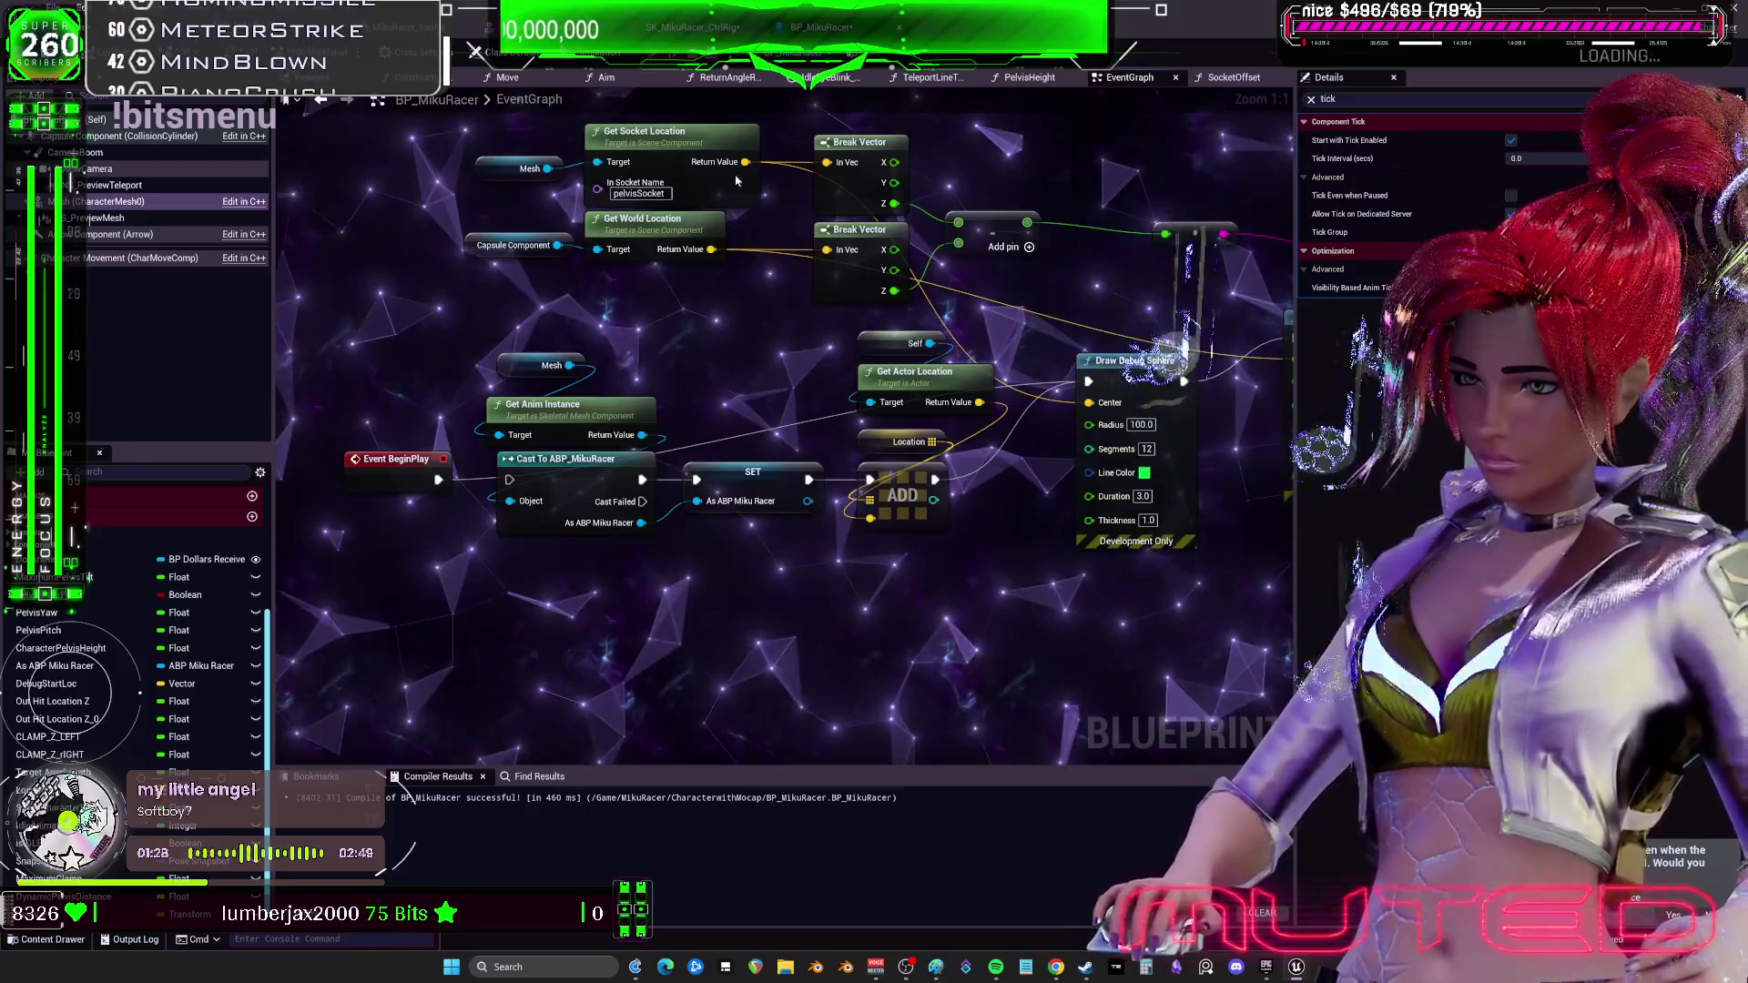
{"action": "key", "text": "alt+p"}
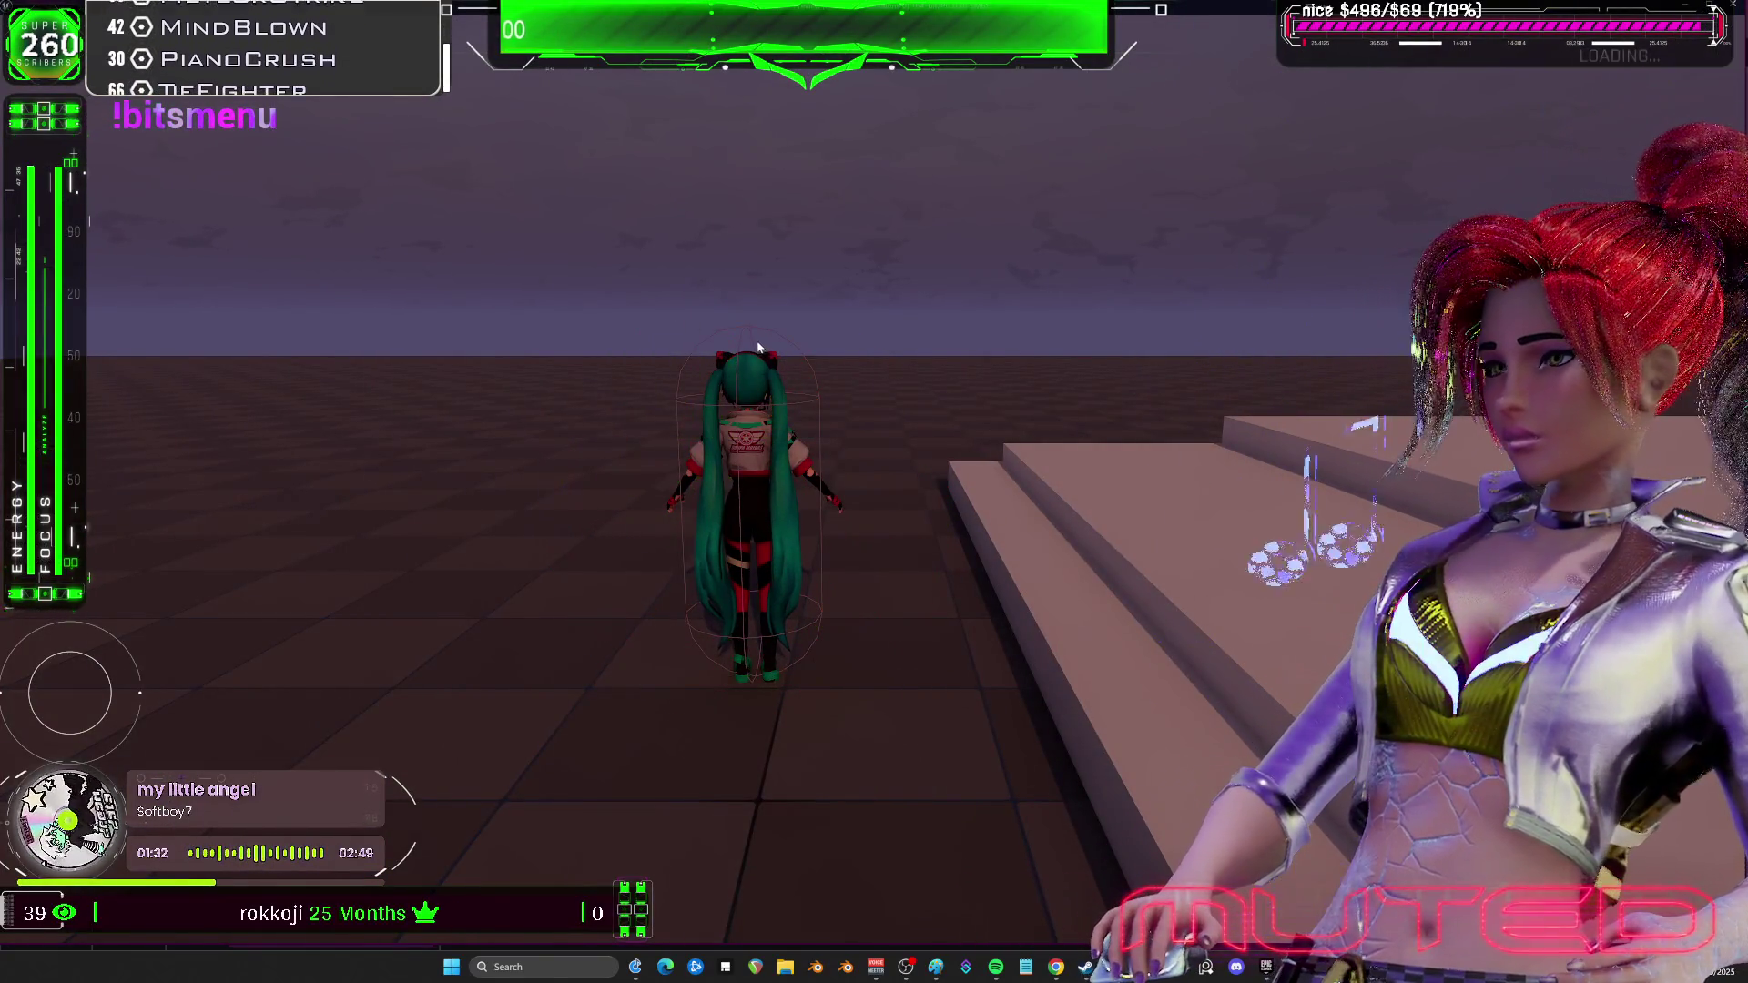
Look around the character in the running game, then end the session.
{"action": "left_click", "coordinate": [747, 324]}
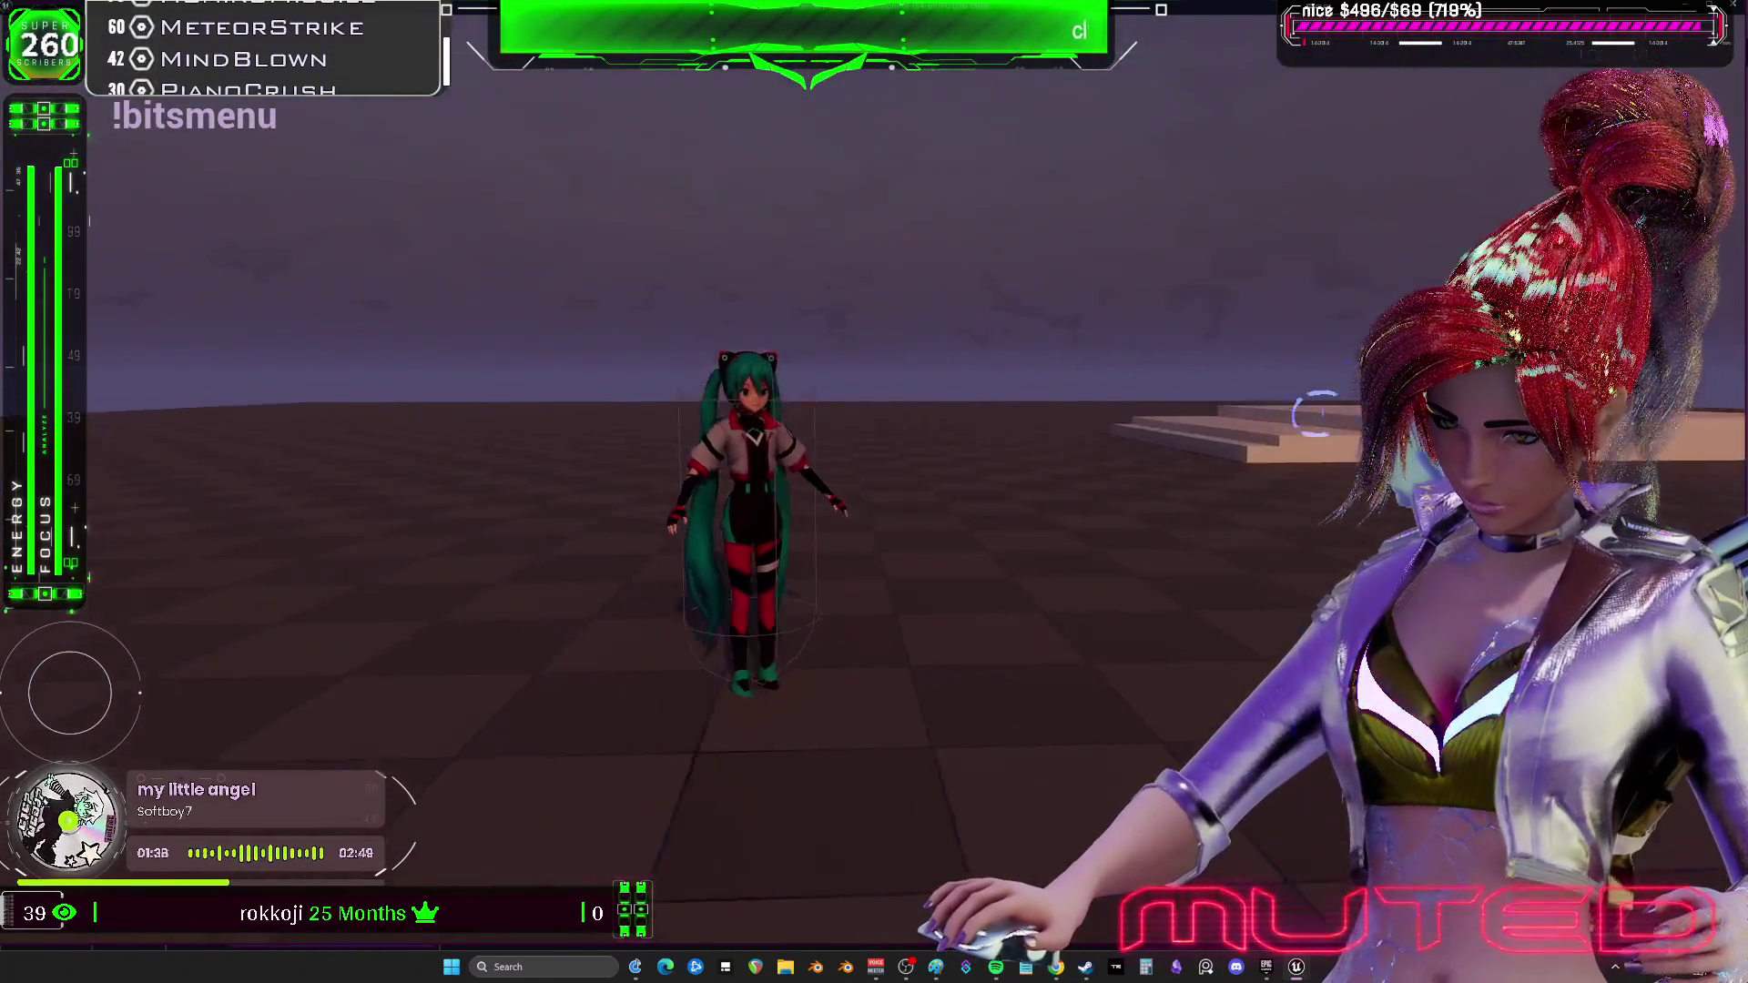
{"action": "key", "text": "alt+Tab"}
{"action": "key", "text": "Escape"}
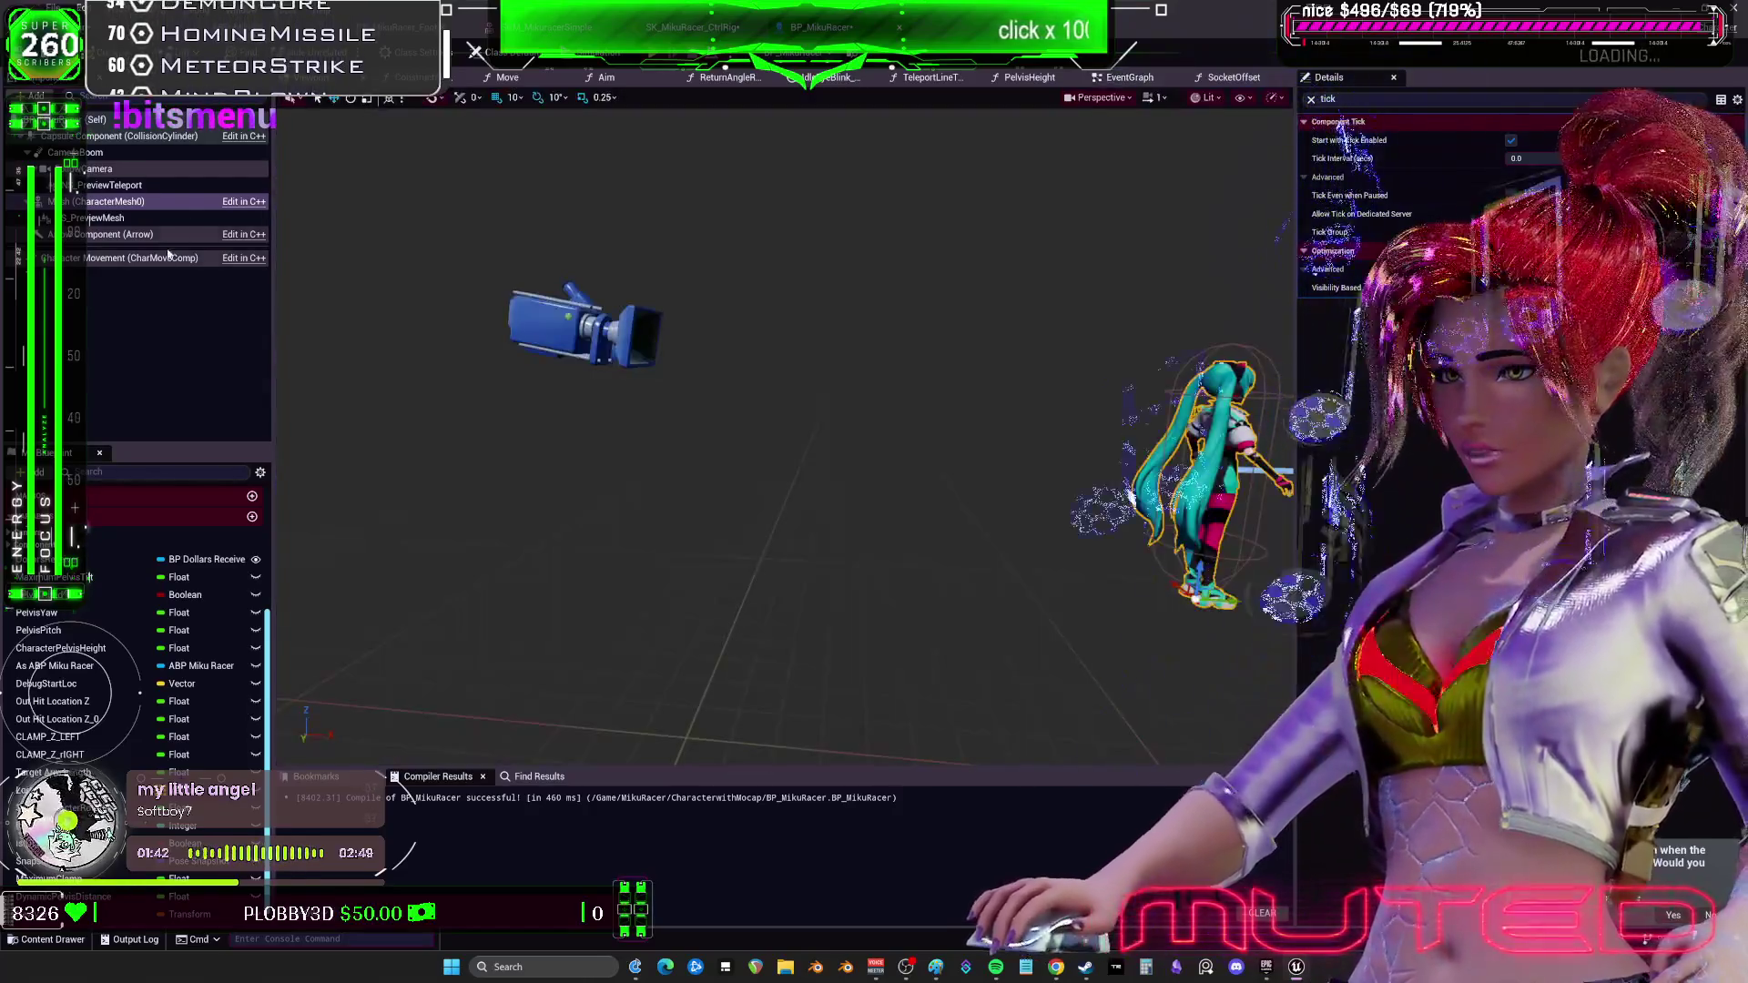
Frame the character, recompile BP_MikuRacer, and inspect her legs and feet.
{"action": "key", "text": "f"}
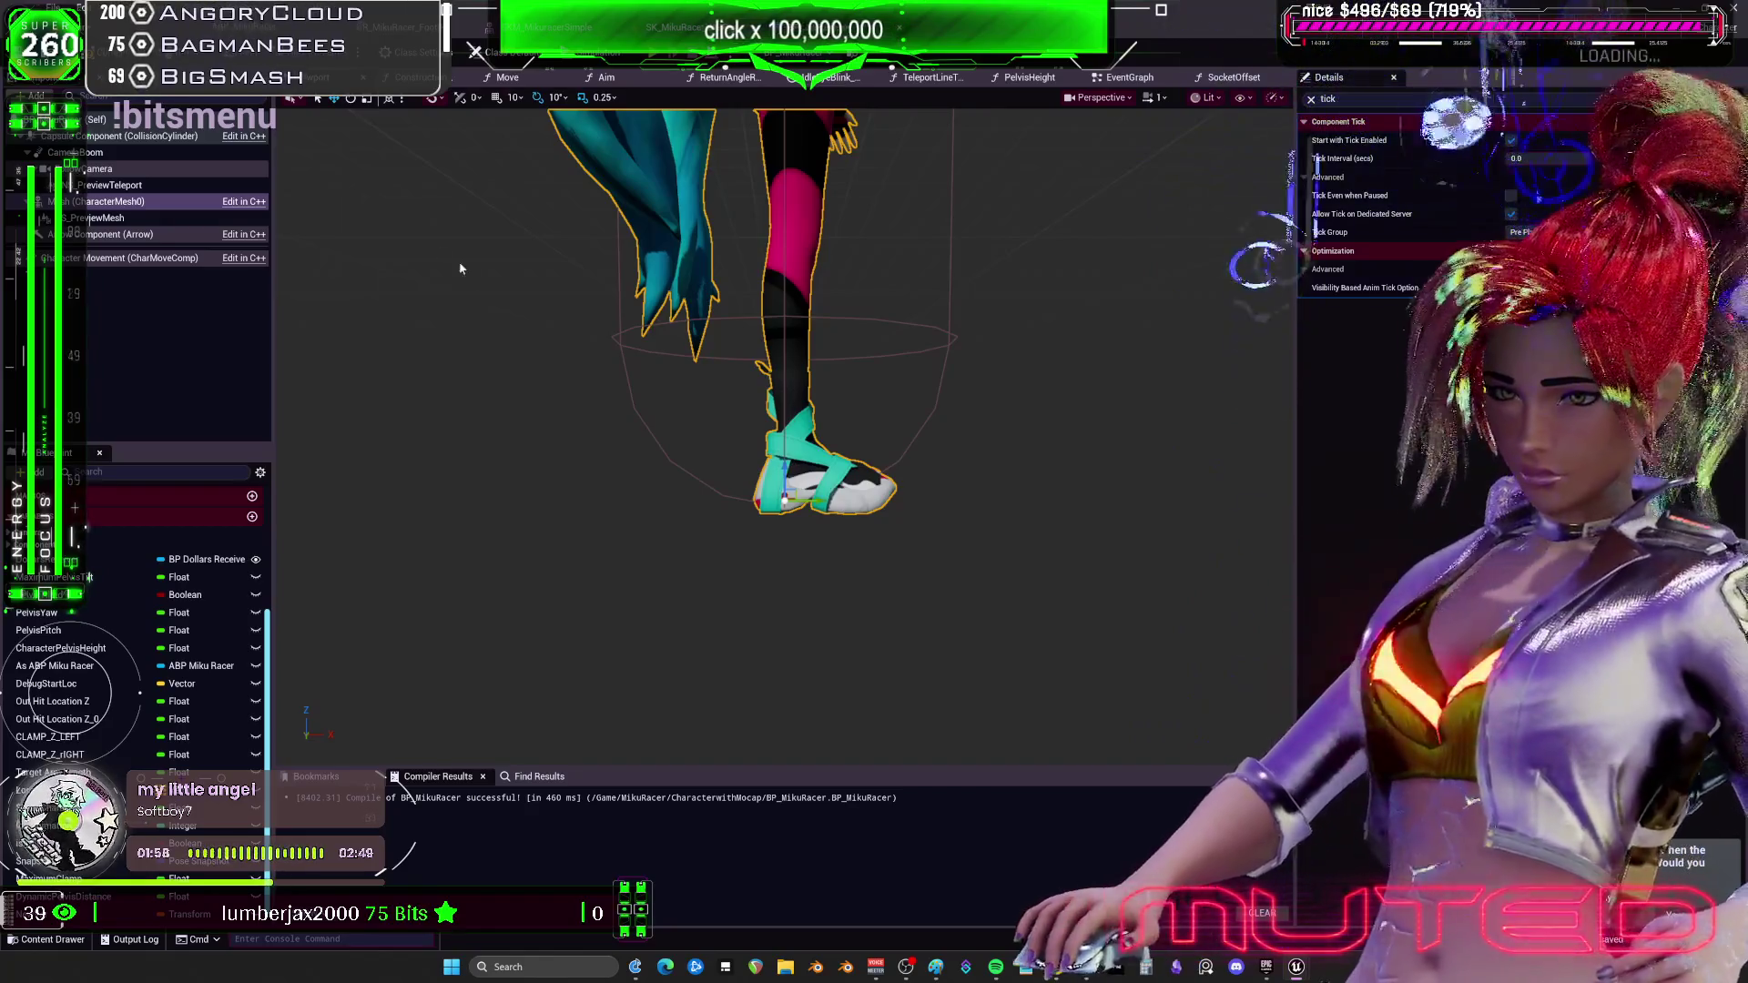
{"action": "key", "text": "F7"}
{"action": "left_click_drag", "start_coordinate": [883, 317], "coordinate": [883, 317]}
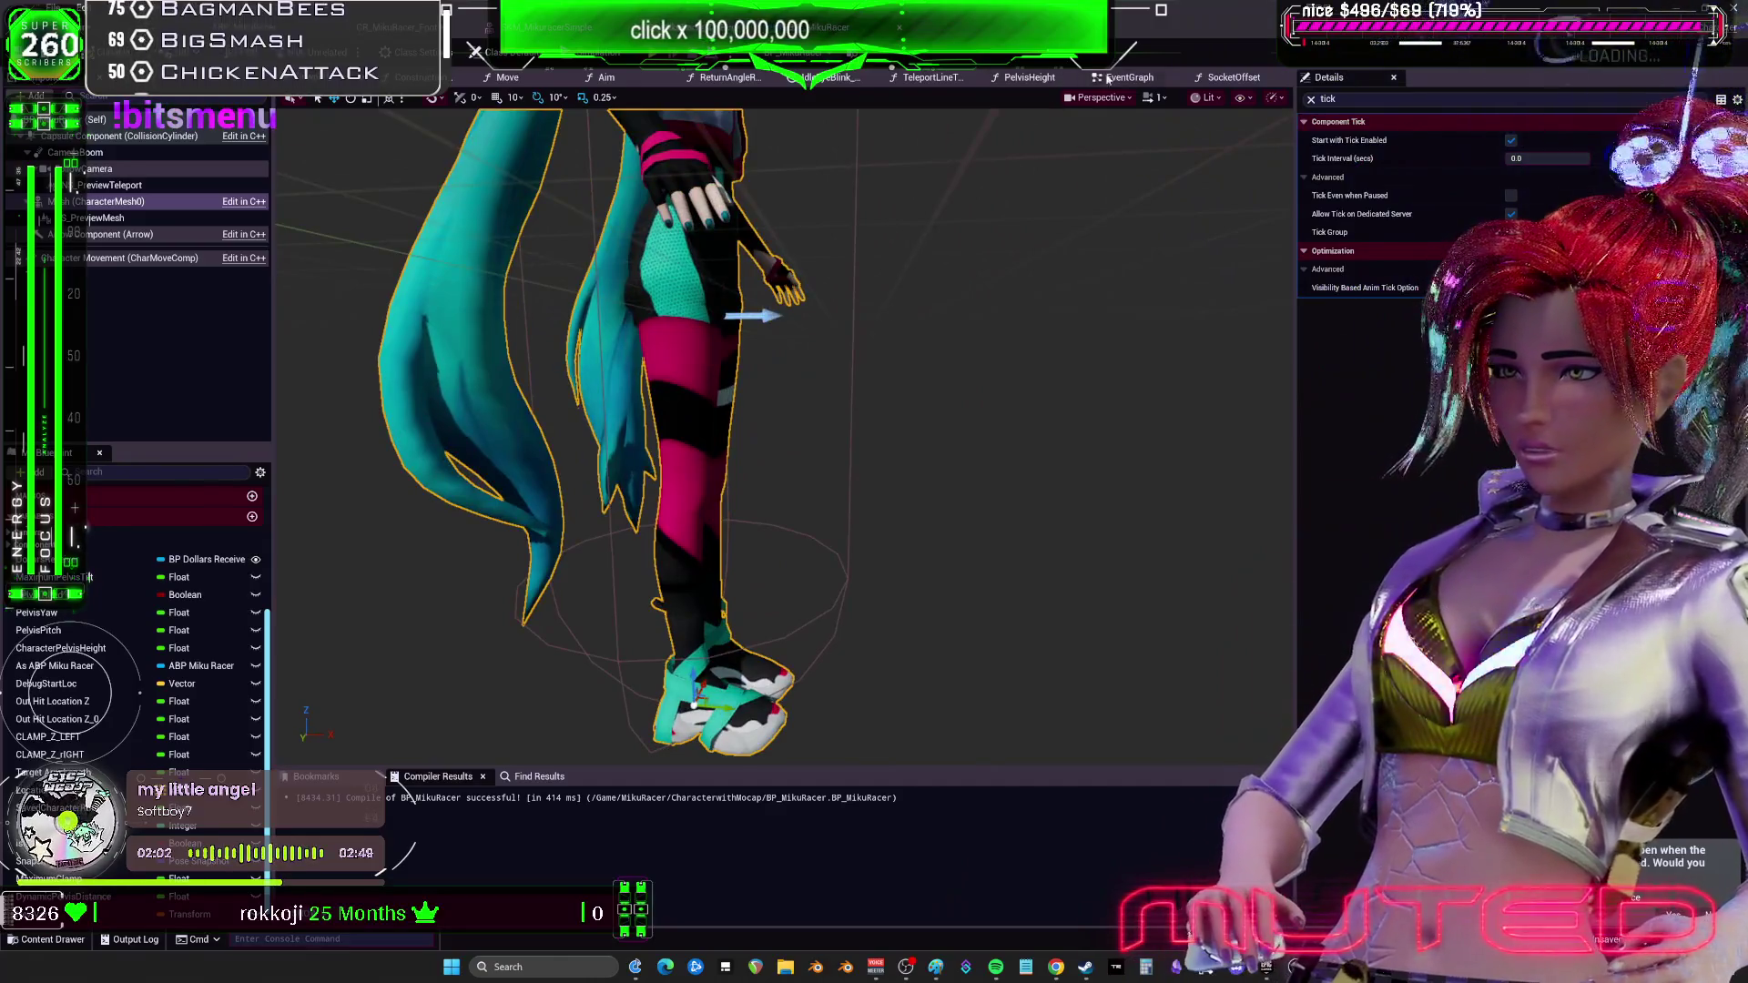
{"action": "key", "text": "ctrl+Tab"}
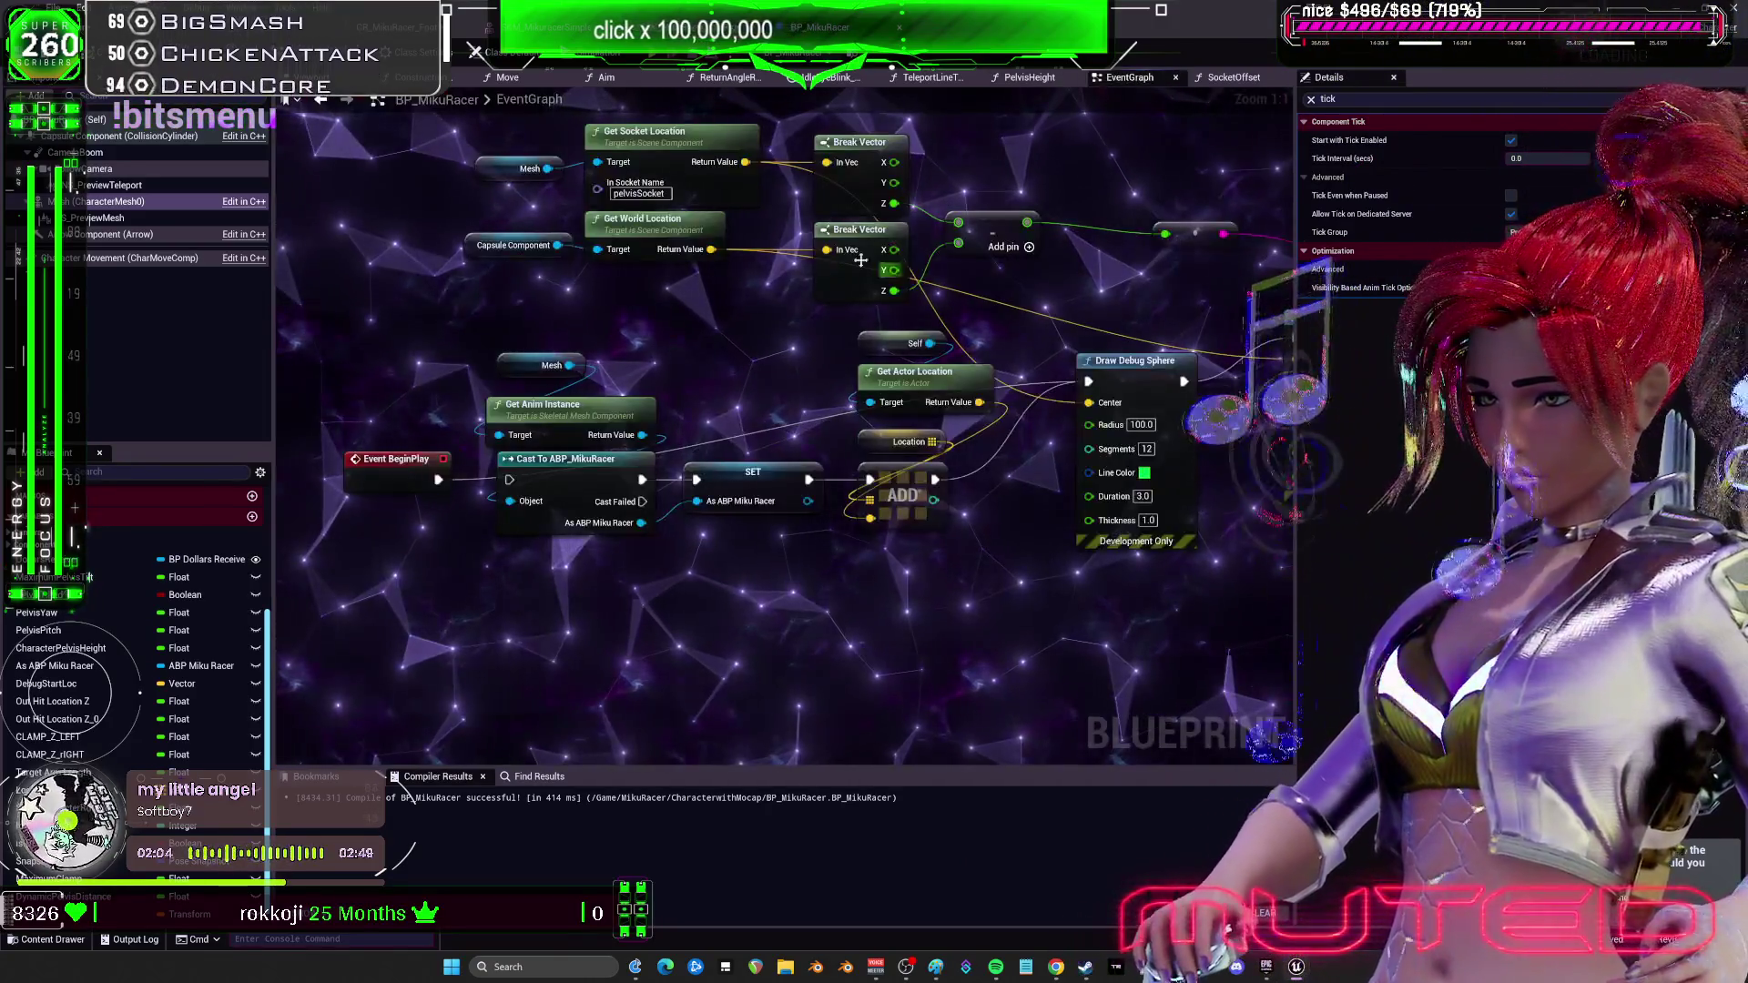
Move the Mesh and Get Socket Location nodes up and select the Capsule Component node.
{"action": "left_click_drag", "start_coordinate": [734, 371], "coordinate": [722, 540]}
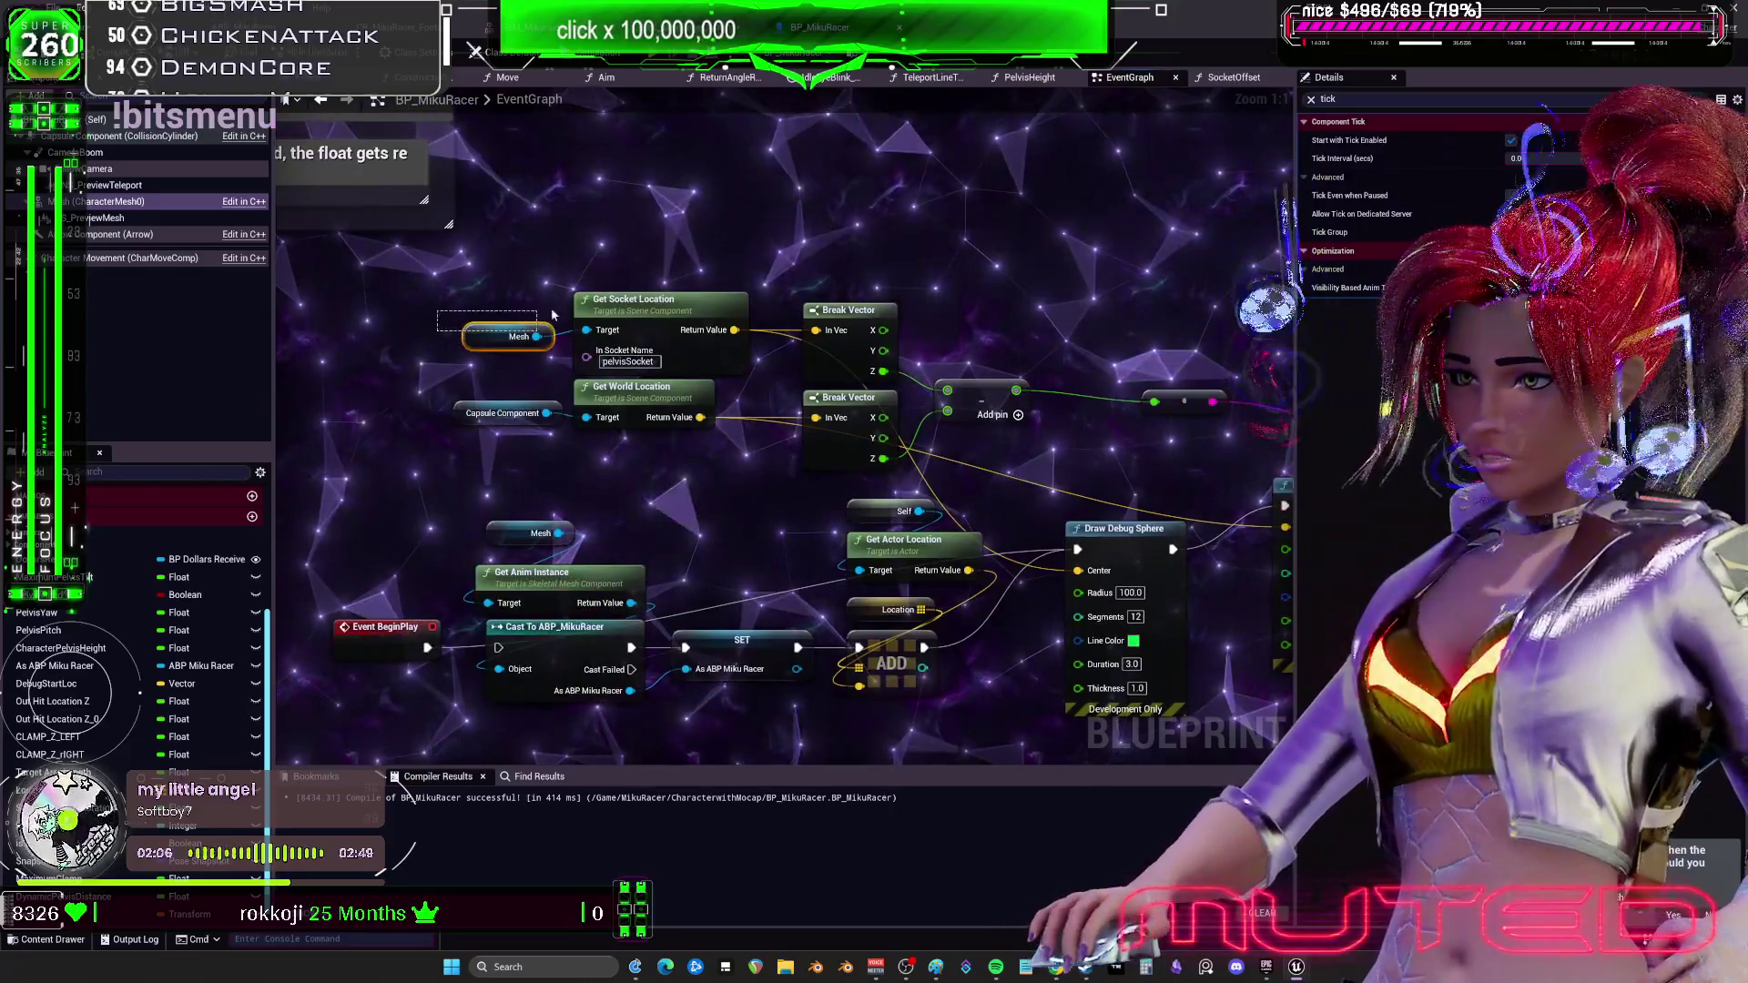
{"action": "left_click_drag", "start_coordinate": [532, 282], "coordinate": [655, 373]}
{"action": "left_click_drag", "start_coordinate": [637, 300], "coordinate": [648, 213]}
{"action": "mouse_move", "coordinate": [491, 451]}
{"action": "left_mouse_down"}
{"action": "mouse_move", "coordinate": [526, 419]}
{"action": "mouse_move", "coordinate": [637, 391]}
{"action": "mouse_move", "coordinate": [641, 435]}
{"action": "mouse_move", "coordinate": [621, 434]}
{"action": "left_mouse_up"}
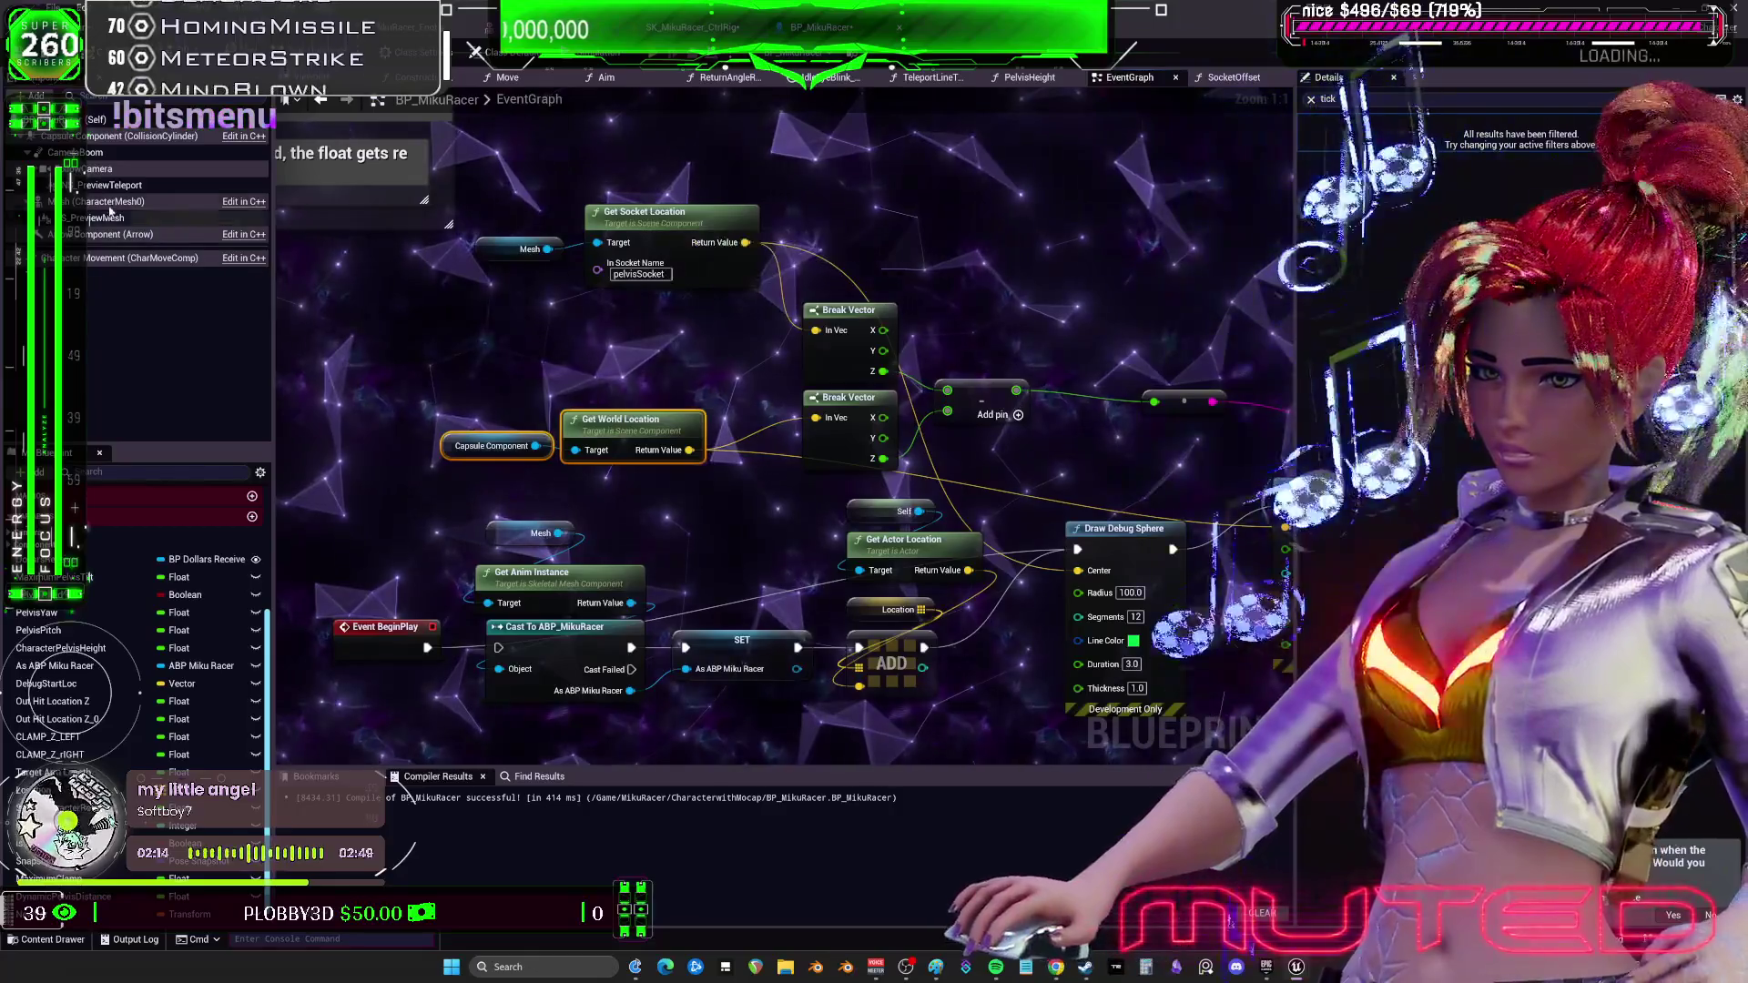
{"action": "left_click", "coordinate": [101, 169]}
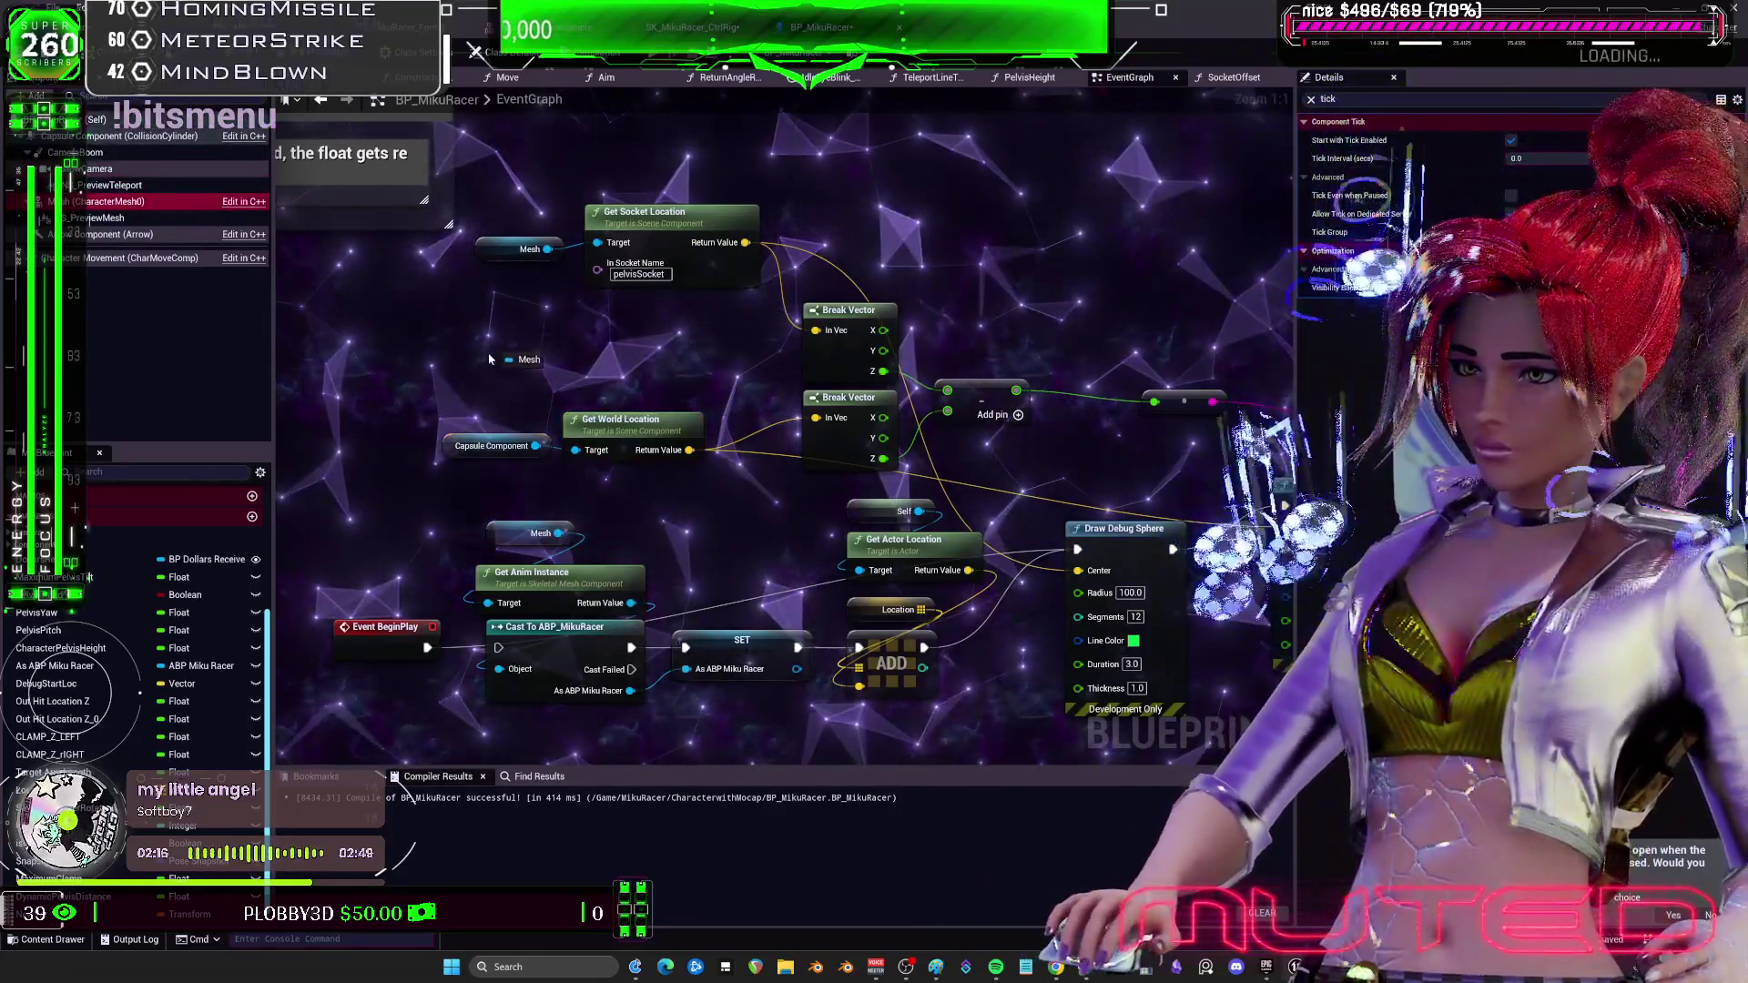
Add a Mesh-based Get World Location node, move the Return Value wires onto it, and play-test.
{"action": "left_click_drag", "start_coordinate": [615, 381], "coordinate": [616, 381]}
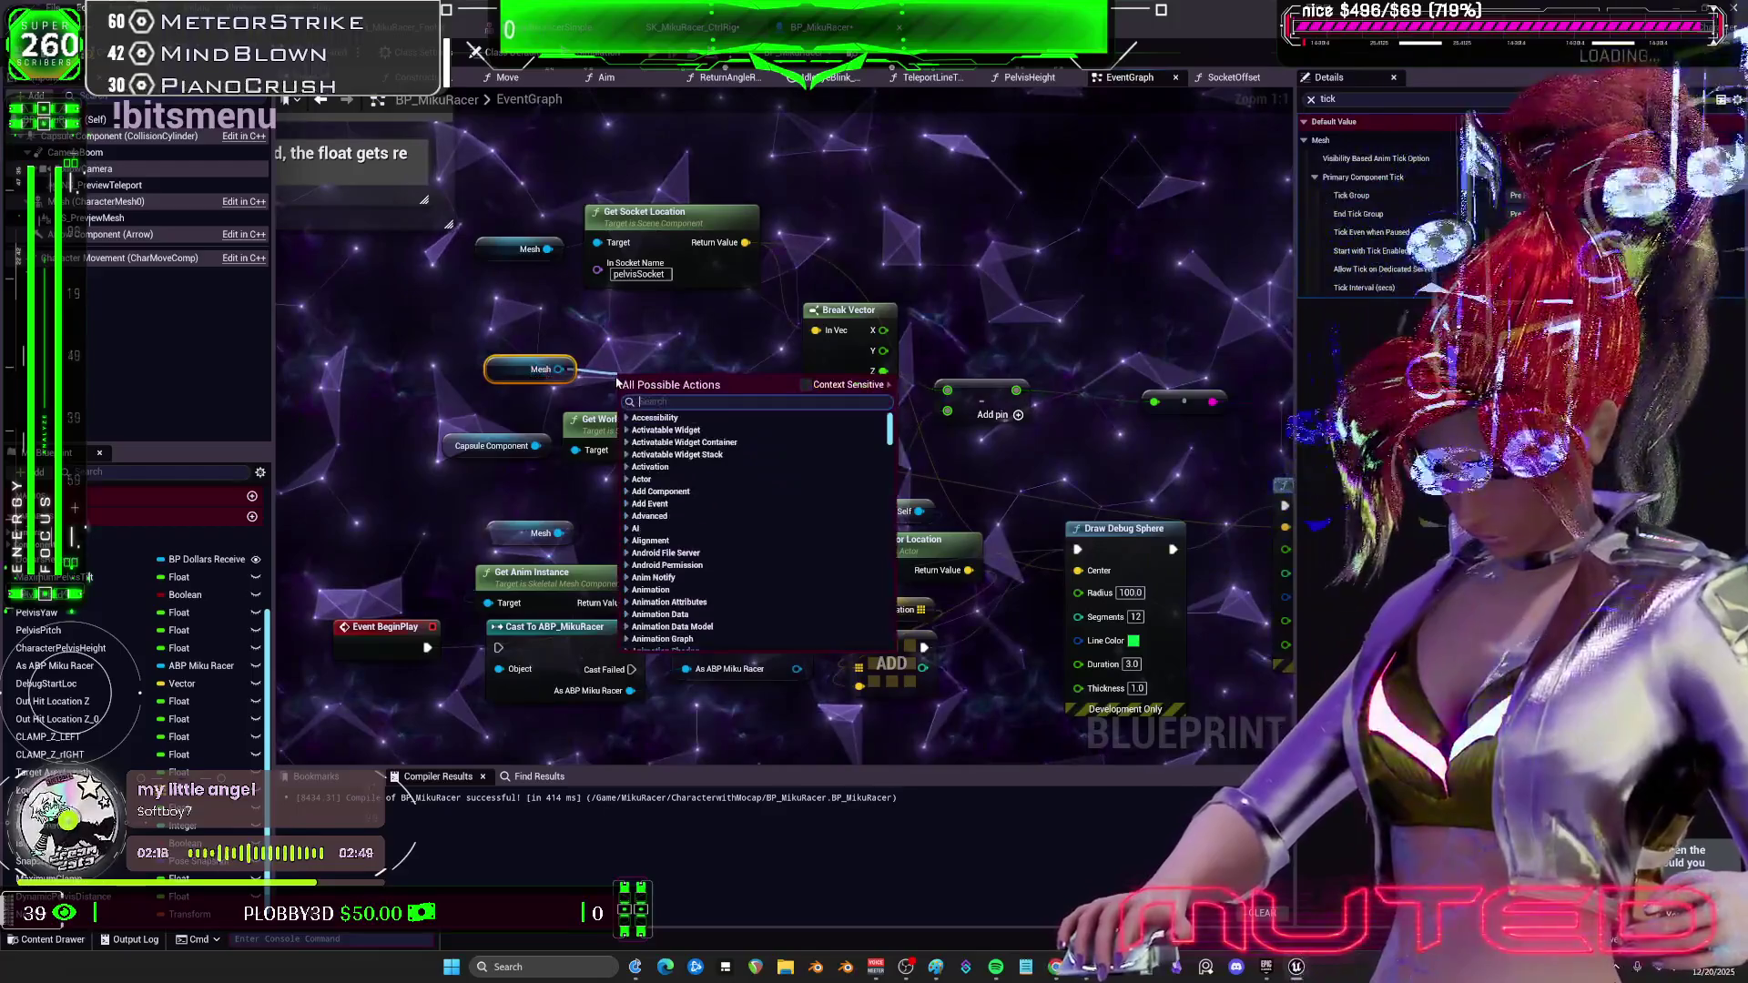
{"action": "type", "text": "get world locaito"}
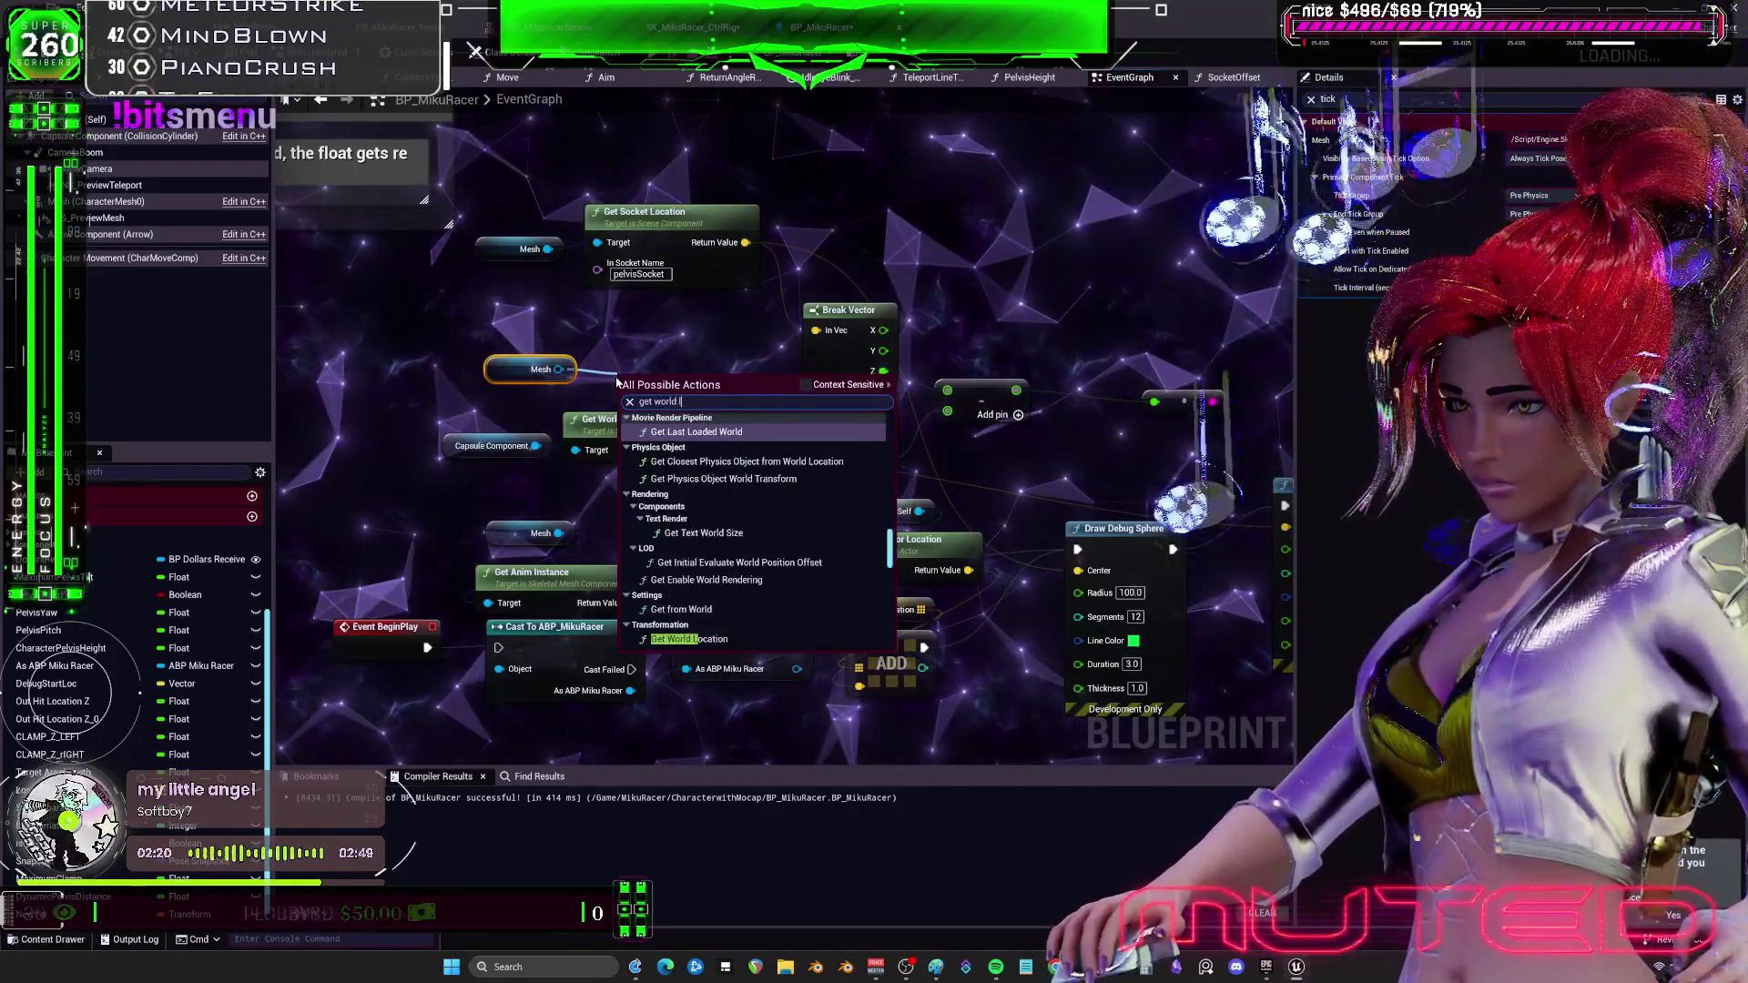
{"action": "key", "text": "BackSpace"}
{"action": "key", "text": "BackSpace"}
{"action": "key", "text": "BackSpace"}
{"action": "type", "text": "tion"}
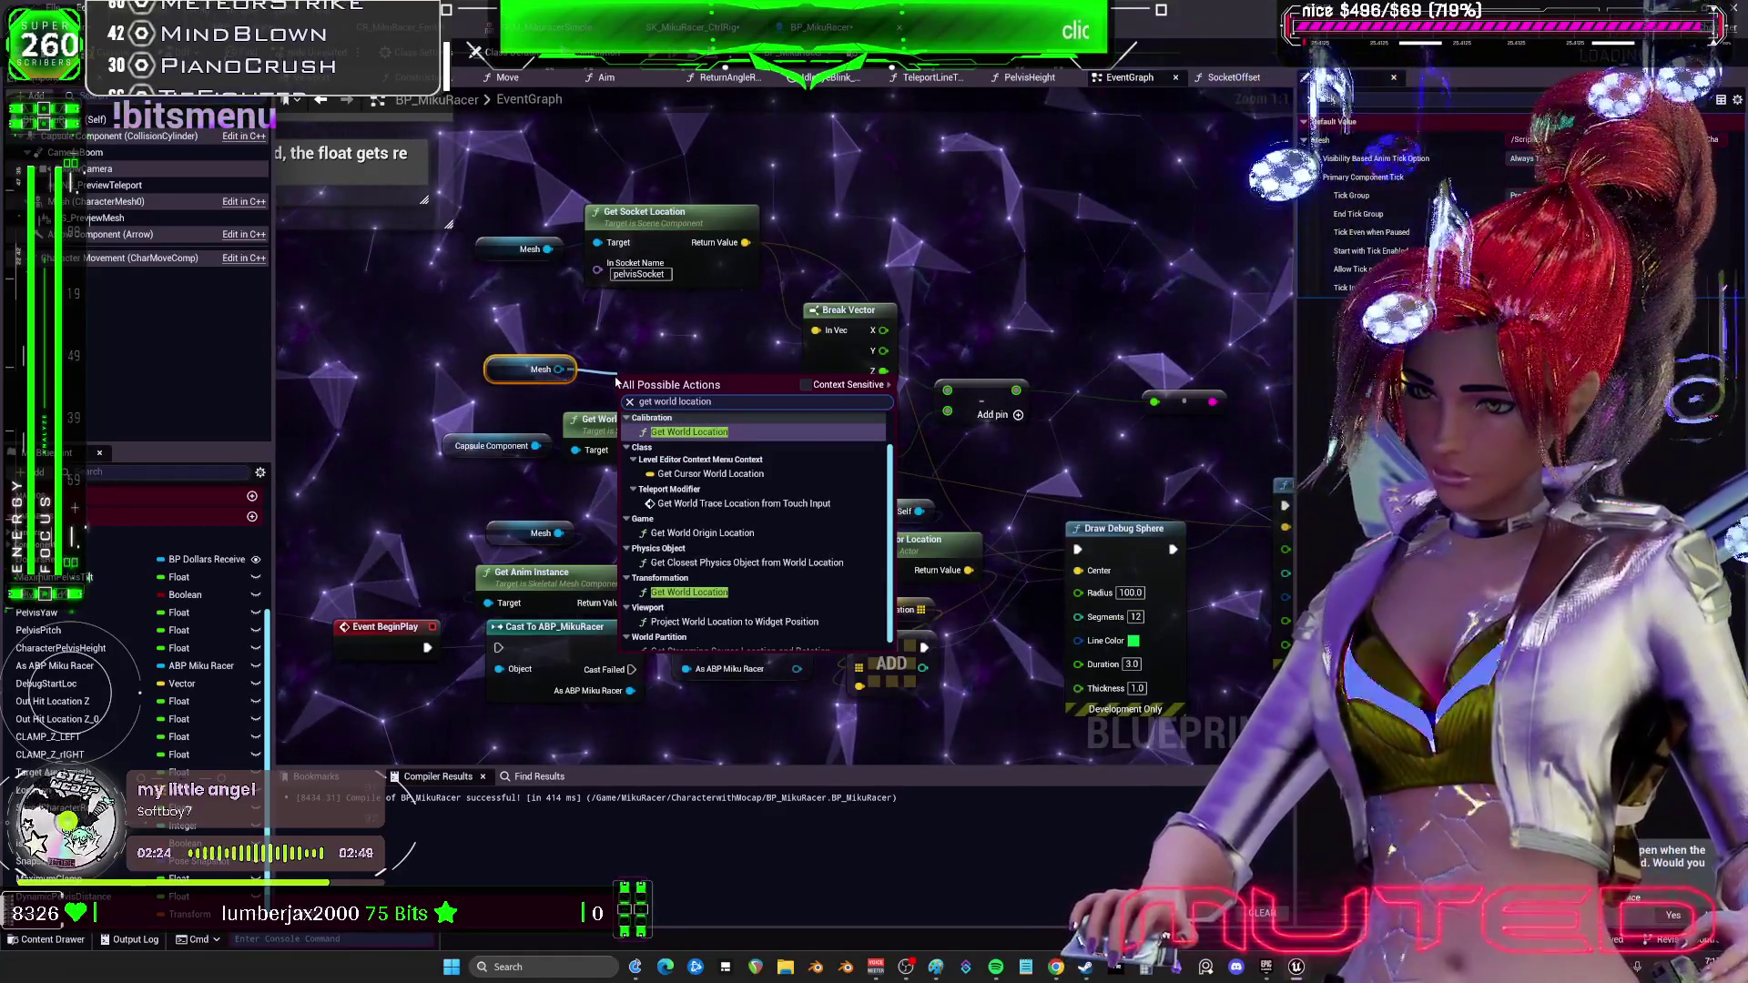
{"action": "left_click", "coordinate": [690, 593]}
{"action": "left_click_drag", "start_coordinate": [725, 427], "coordinate": [703, 373]}
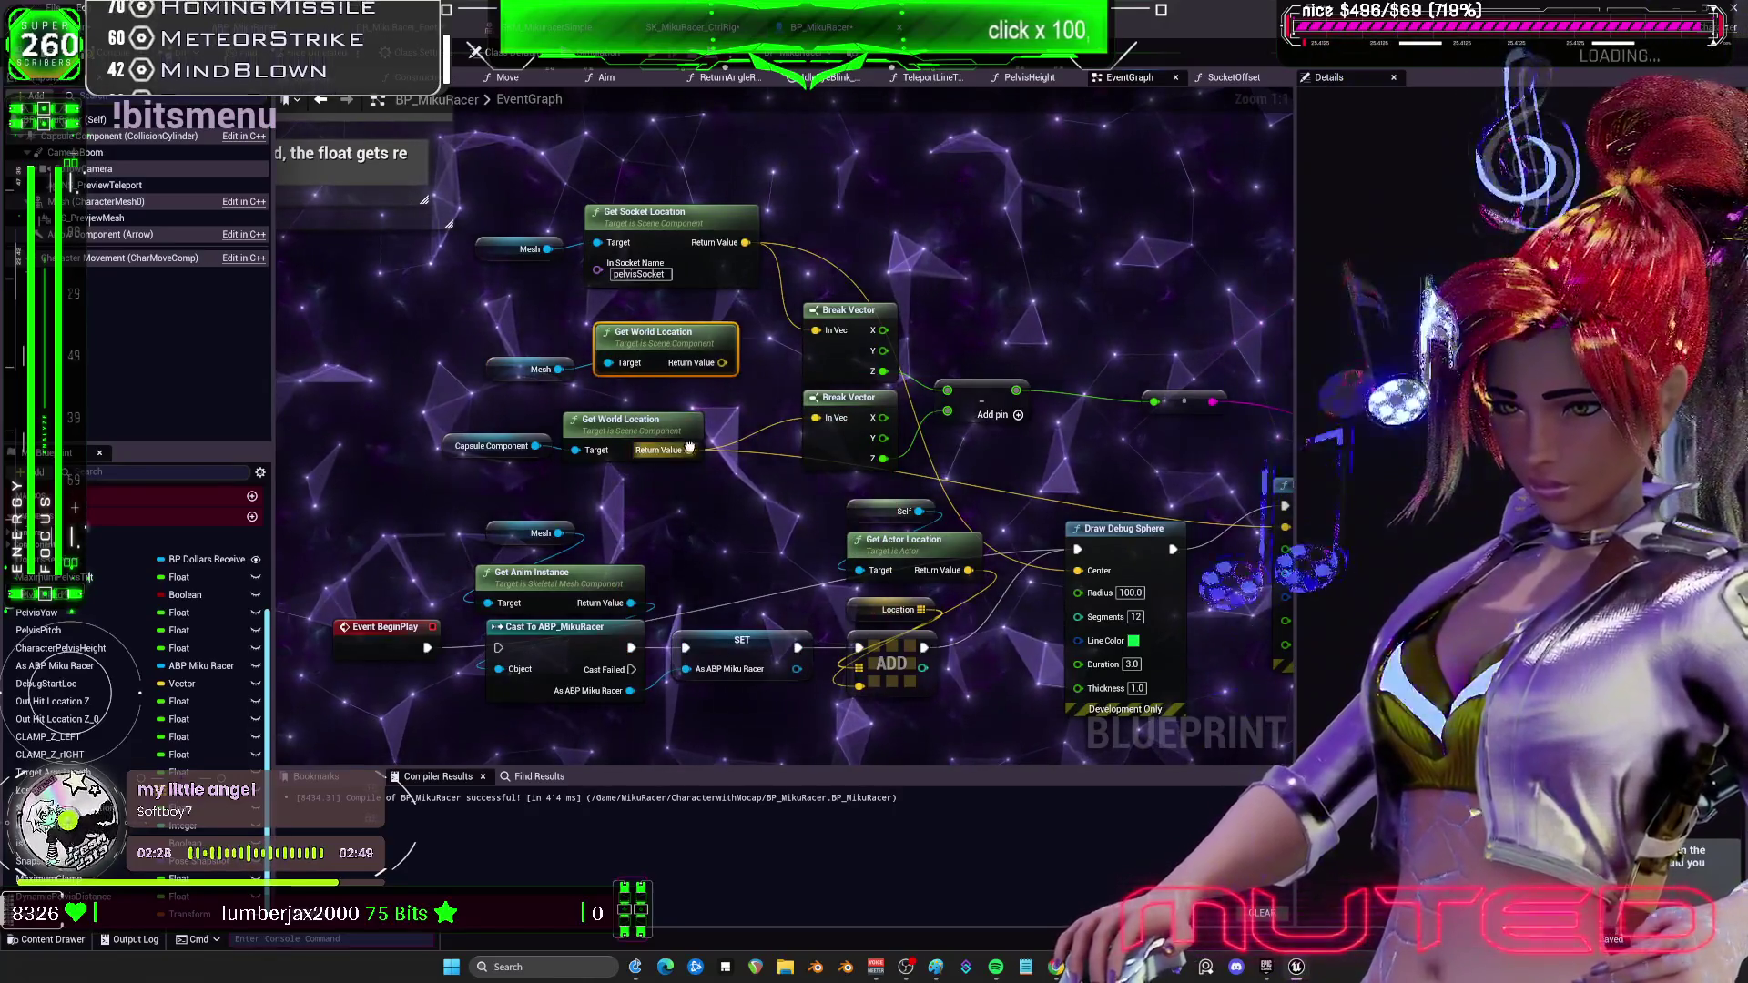
{"action": "left_click_drag", "start_coordinate": [688, 447], "coordinate": [724, 375]}
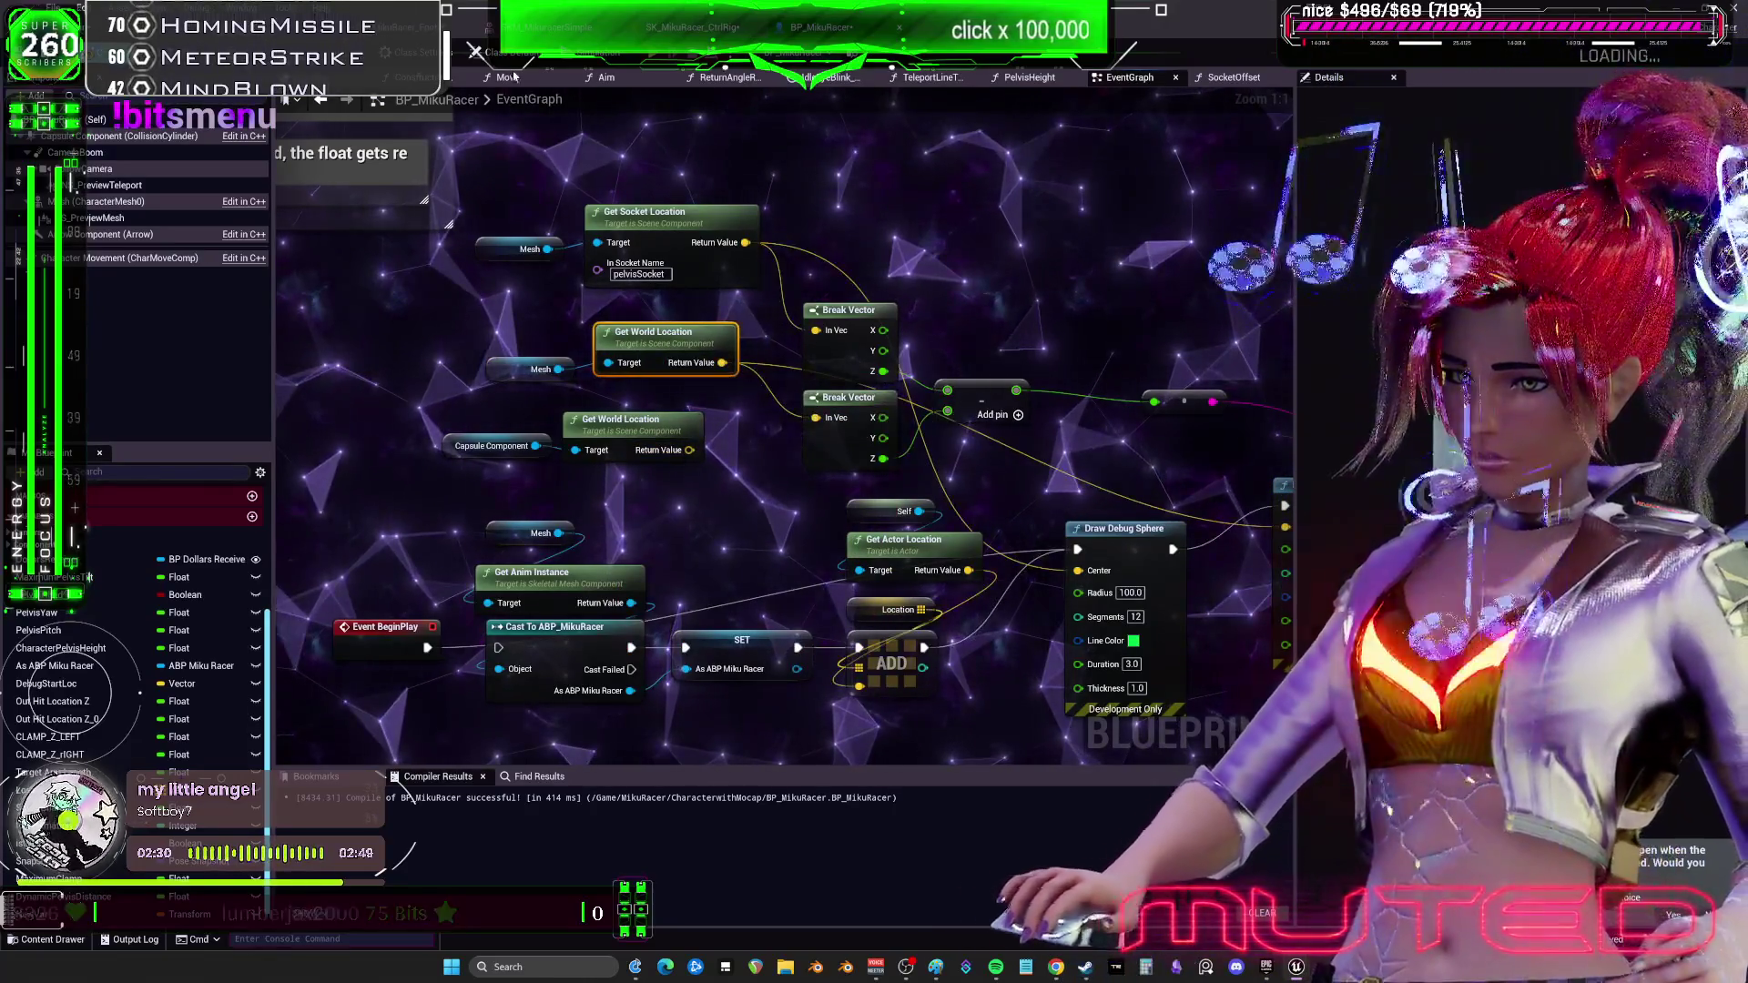
{"action": "key", "text": "alt+p"}
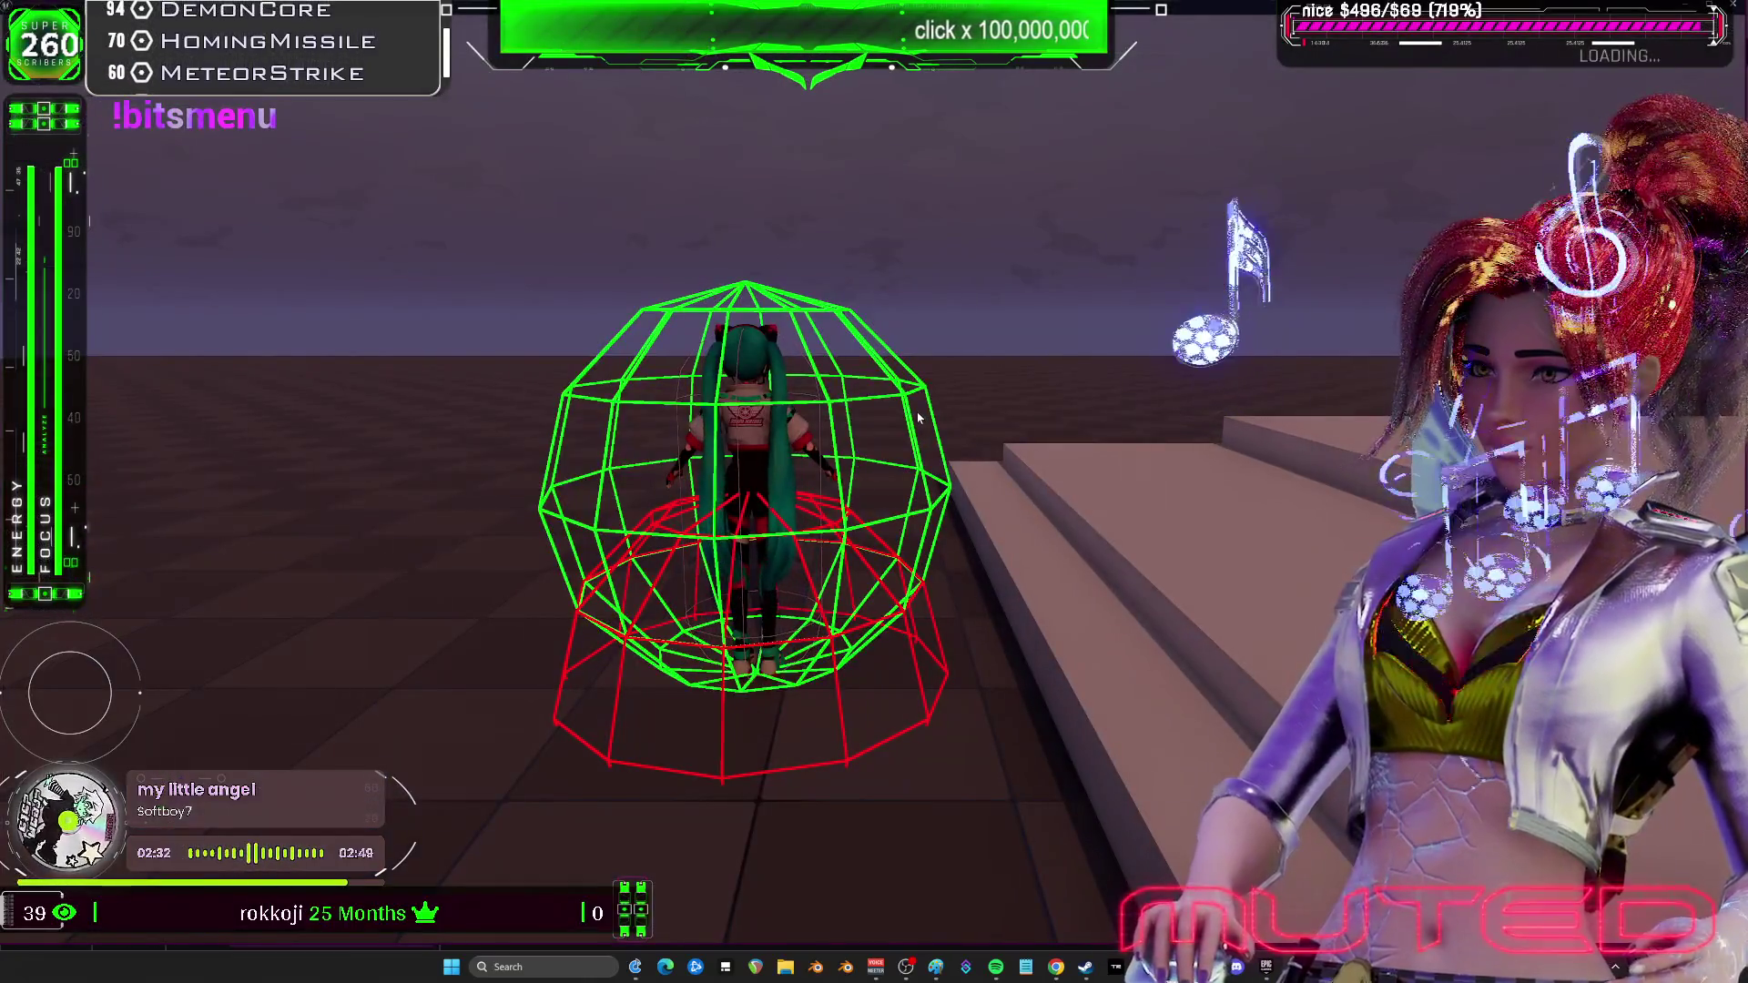
Stop the play test and inspect the Maximum Clamp variable node in the EventGraph.
{"action": "key", "text": "Escape"}
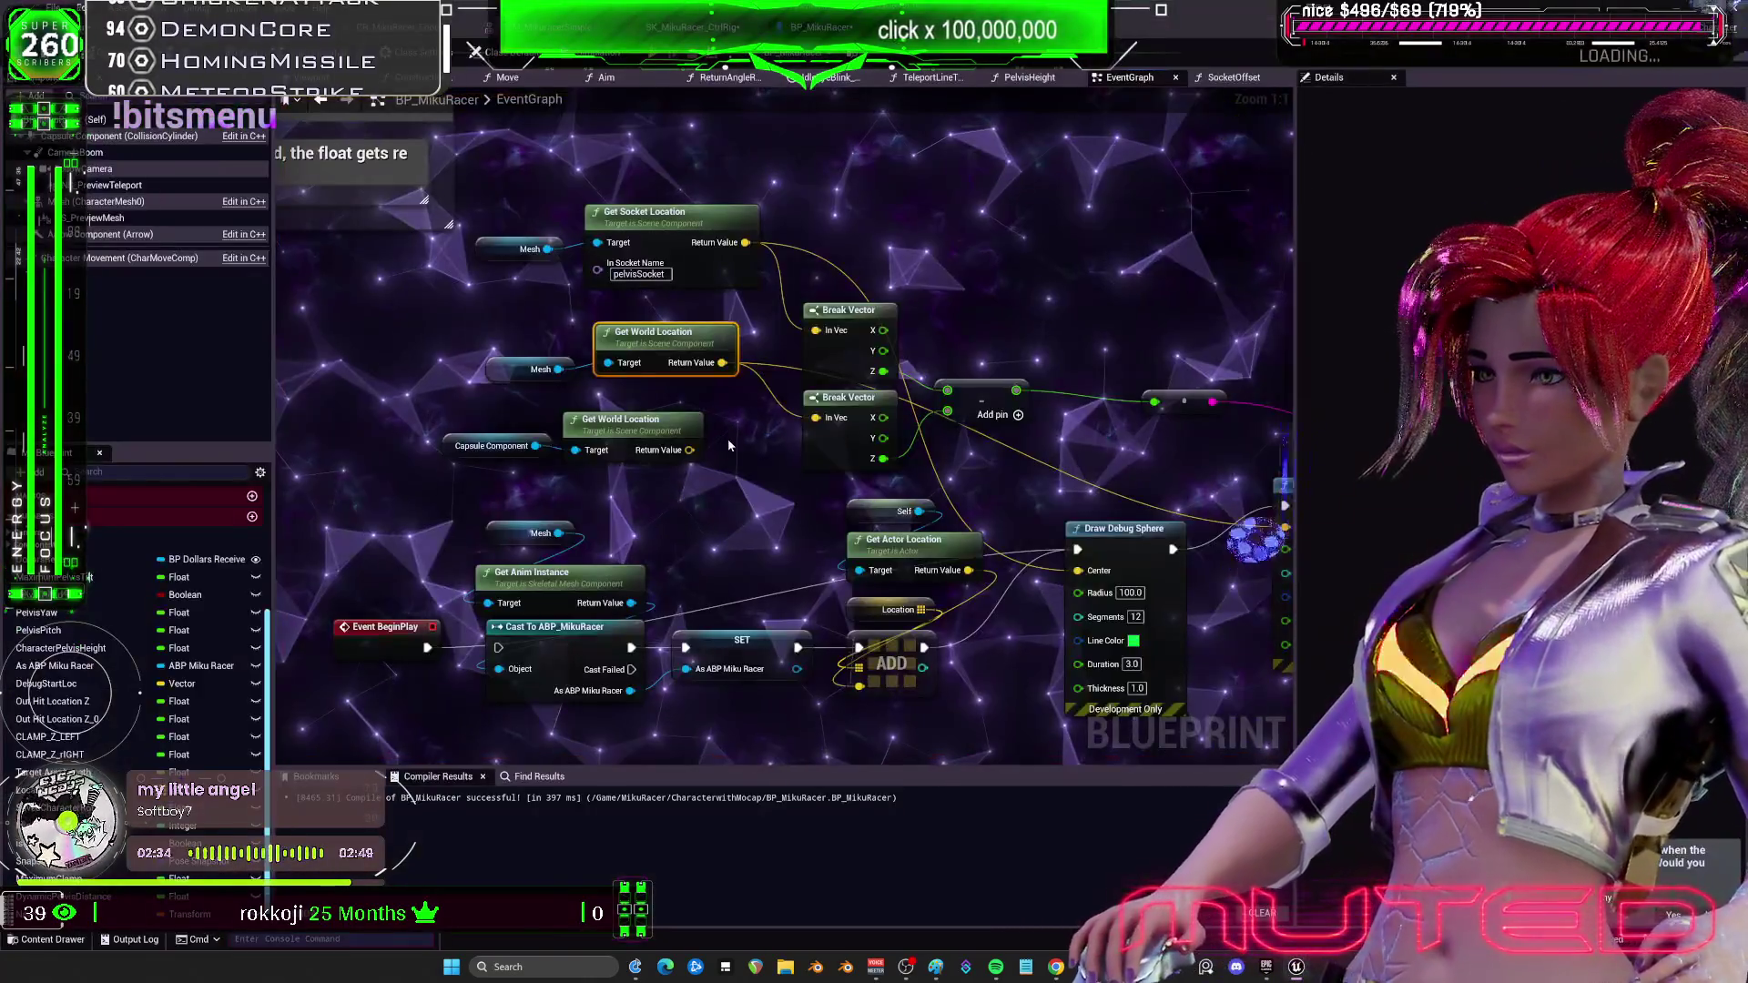
{"action": "scroll", "coordinate": [728, 437], "scroll_direction": "up", "scroll_amount": 3}
{"action": "scroll", "coordinate": [627, 404], "scroll_direction": "down", "scroll_amount": 5}
{"action": "scroll", "coordinate": [601, 537], "scroll_direction": "up", "scroll_amount": 5}
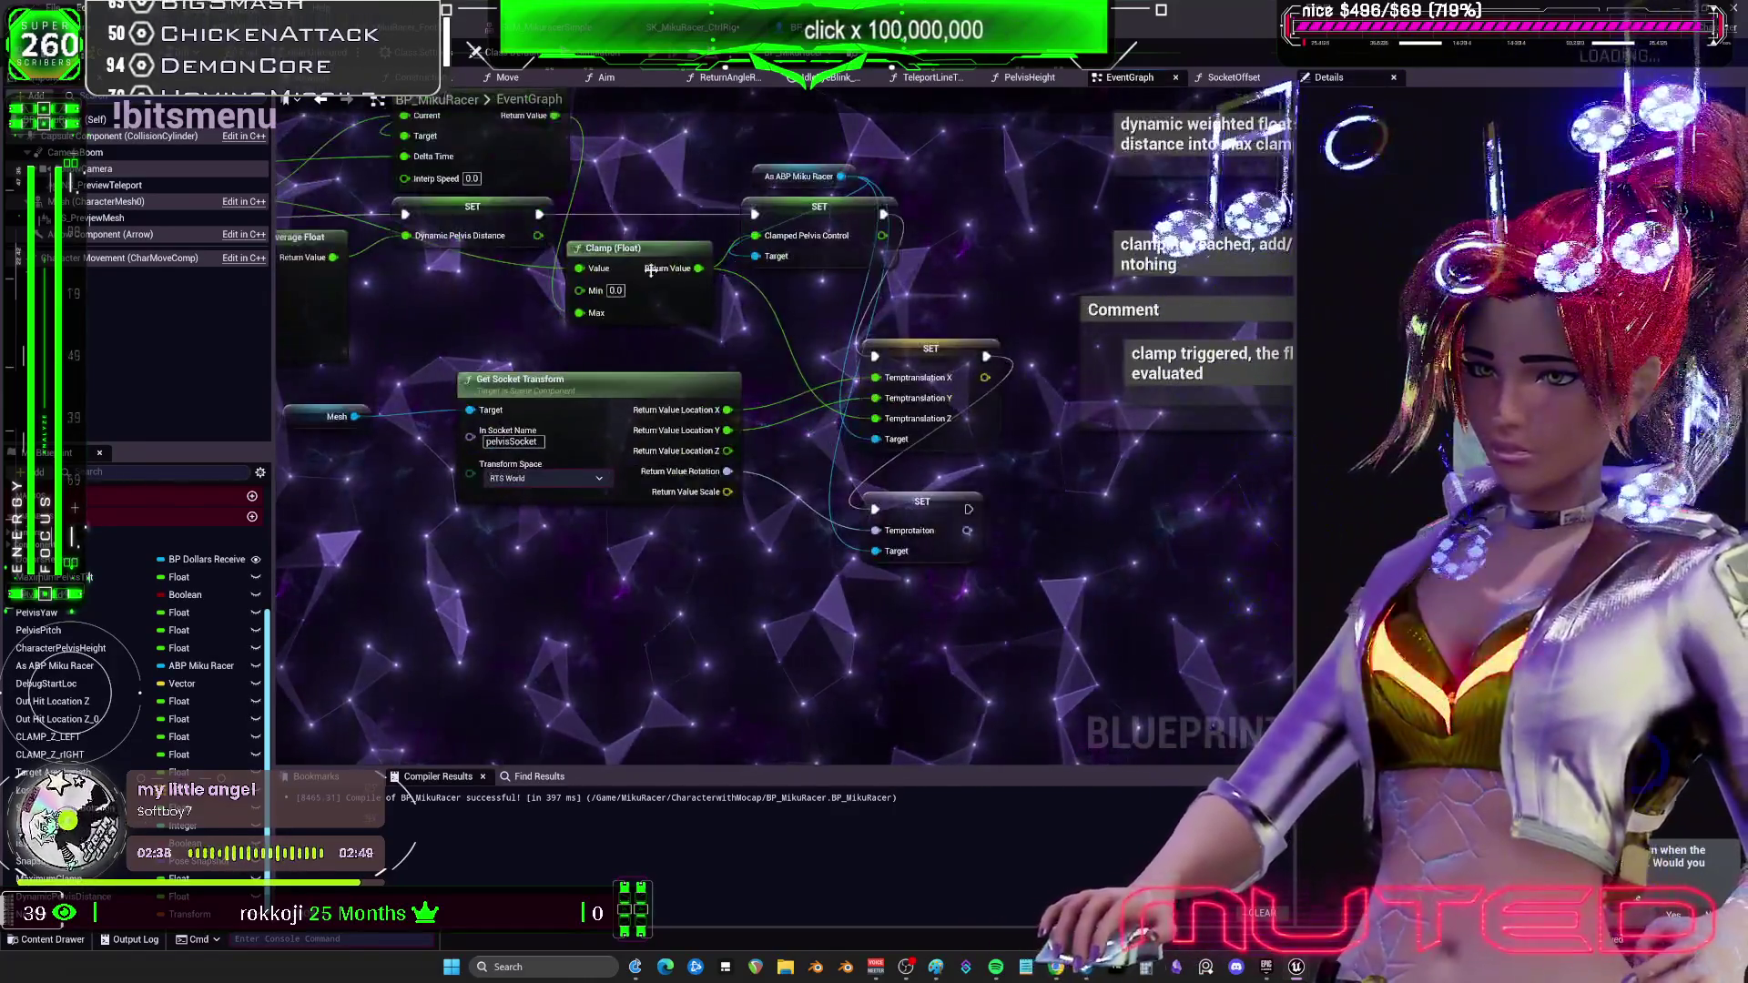
{"action": "left_click_drag", "start_coordinate": [669, 247], "coordinate": [1002, 356]}
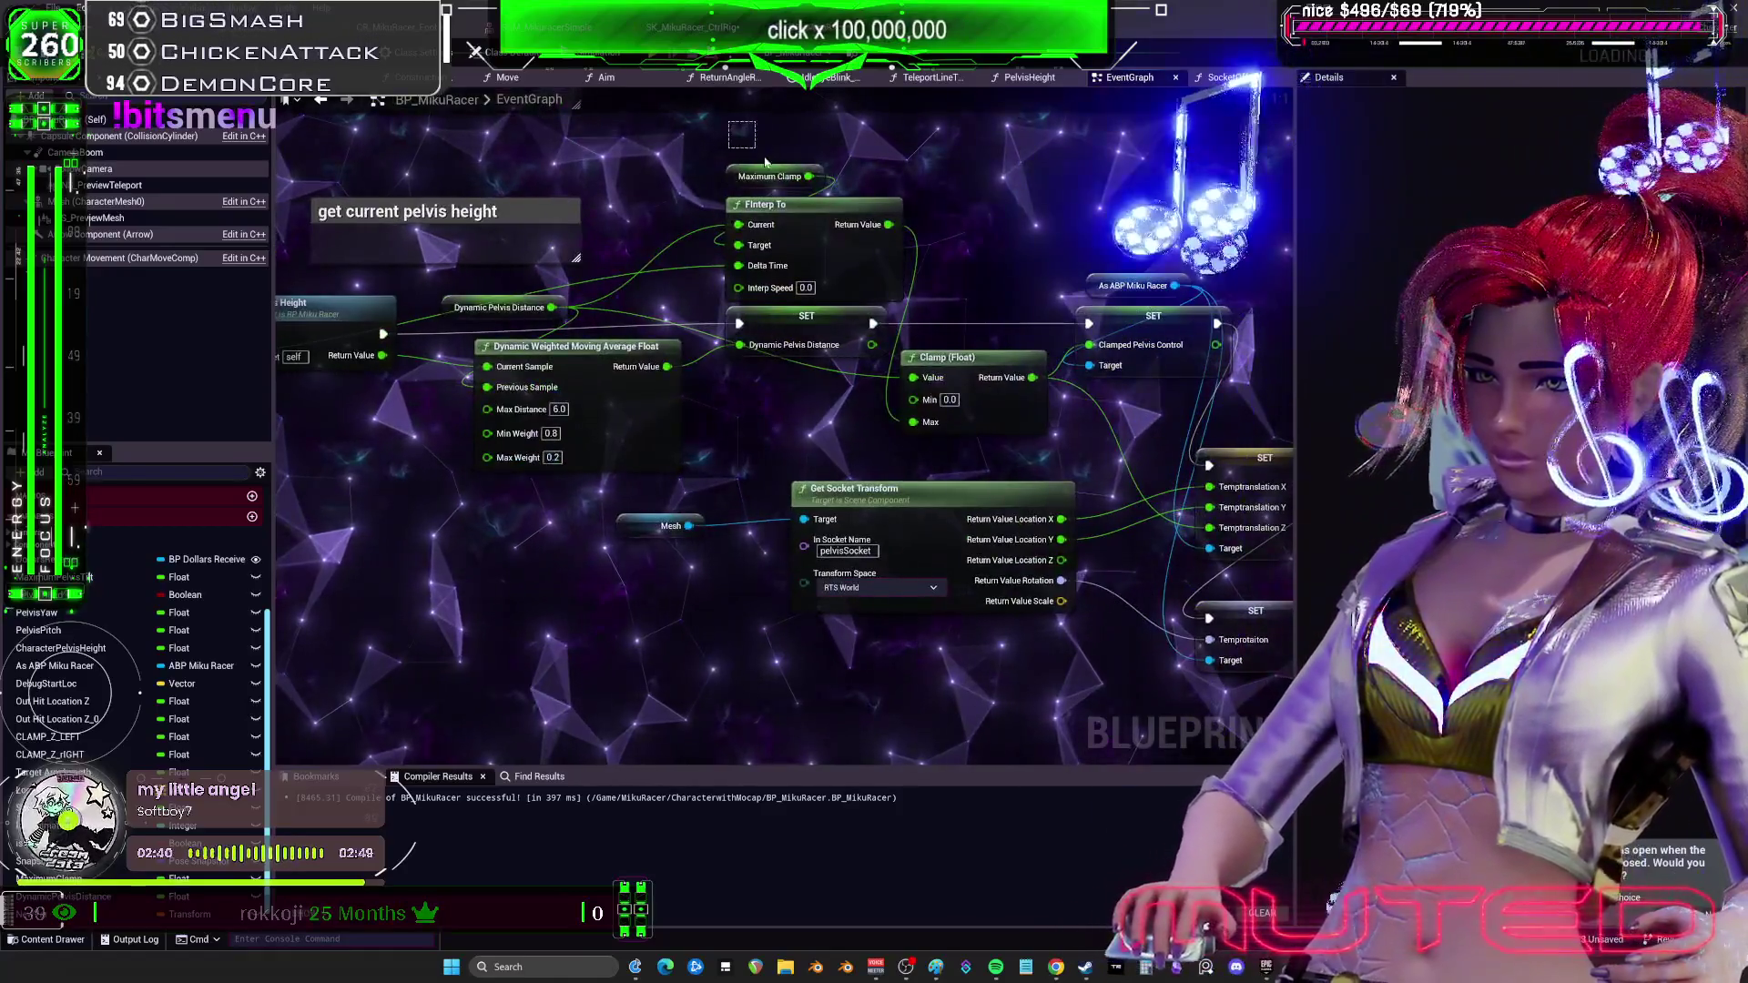
{"action": "left_click", "coordinate": [769, 177]}
{"action": "scroll", "coordinate": [1033, 275], "scroll_direction": "down", "scroll_amount": 3}
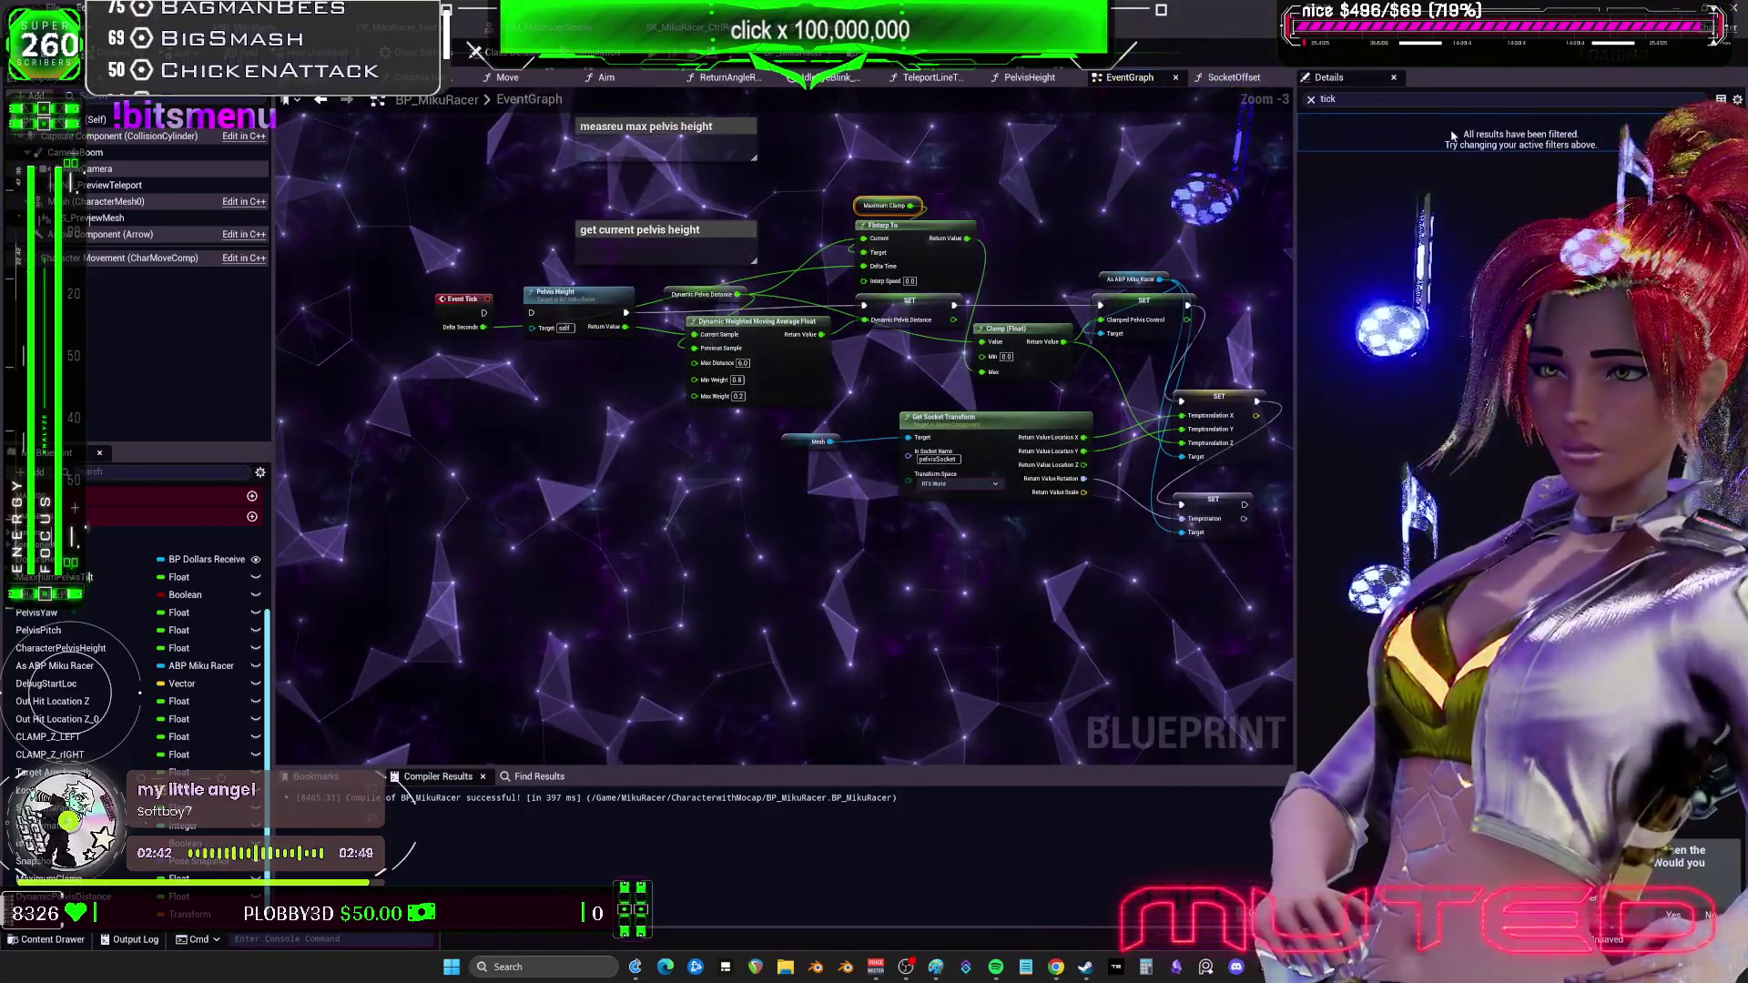
{"action": "scroll", "coordinate": [1001, 264], "scroll_direction": "up", "scroll_amount": 3}
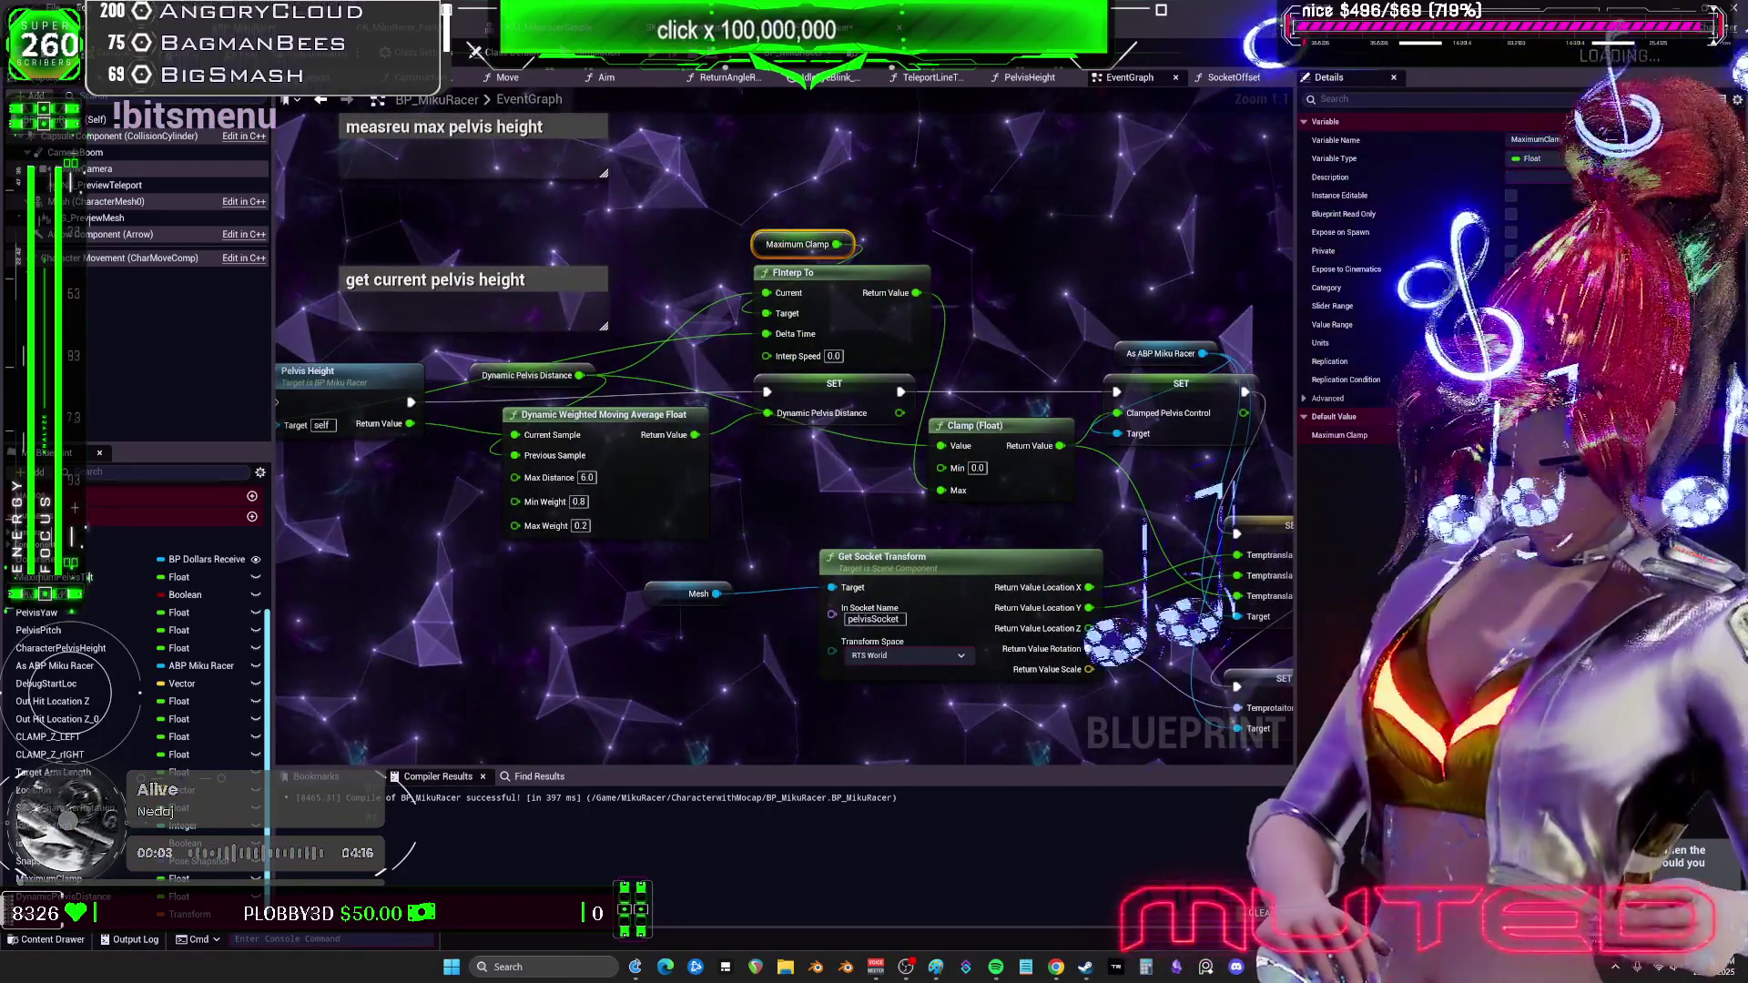
{"action": "left_click", "coordinate": [1031, 249]}
{"action": "mouse_move", "coordinate": [1031, 249]}
{"action": "left_mouse_down"}
{"action": "mouse_move", "coordinate": [749, 504]}
{"action": "mouse_move", "coordinate": [730, 462]}
{"action": "left_mouse_up"}
Nudge Get Anim Instance, marquee-select the location, Break Vector and Add nodes, and open PelvisHeight.
{"action": "left_click_drag", "start_coordinate": [503, 496], "coordinate": [589, 514]}
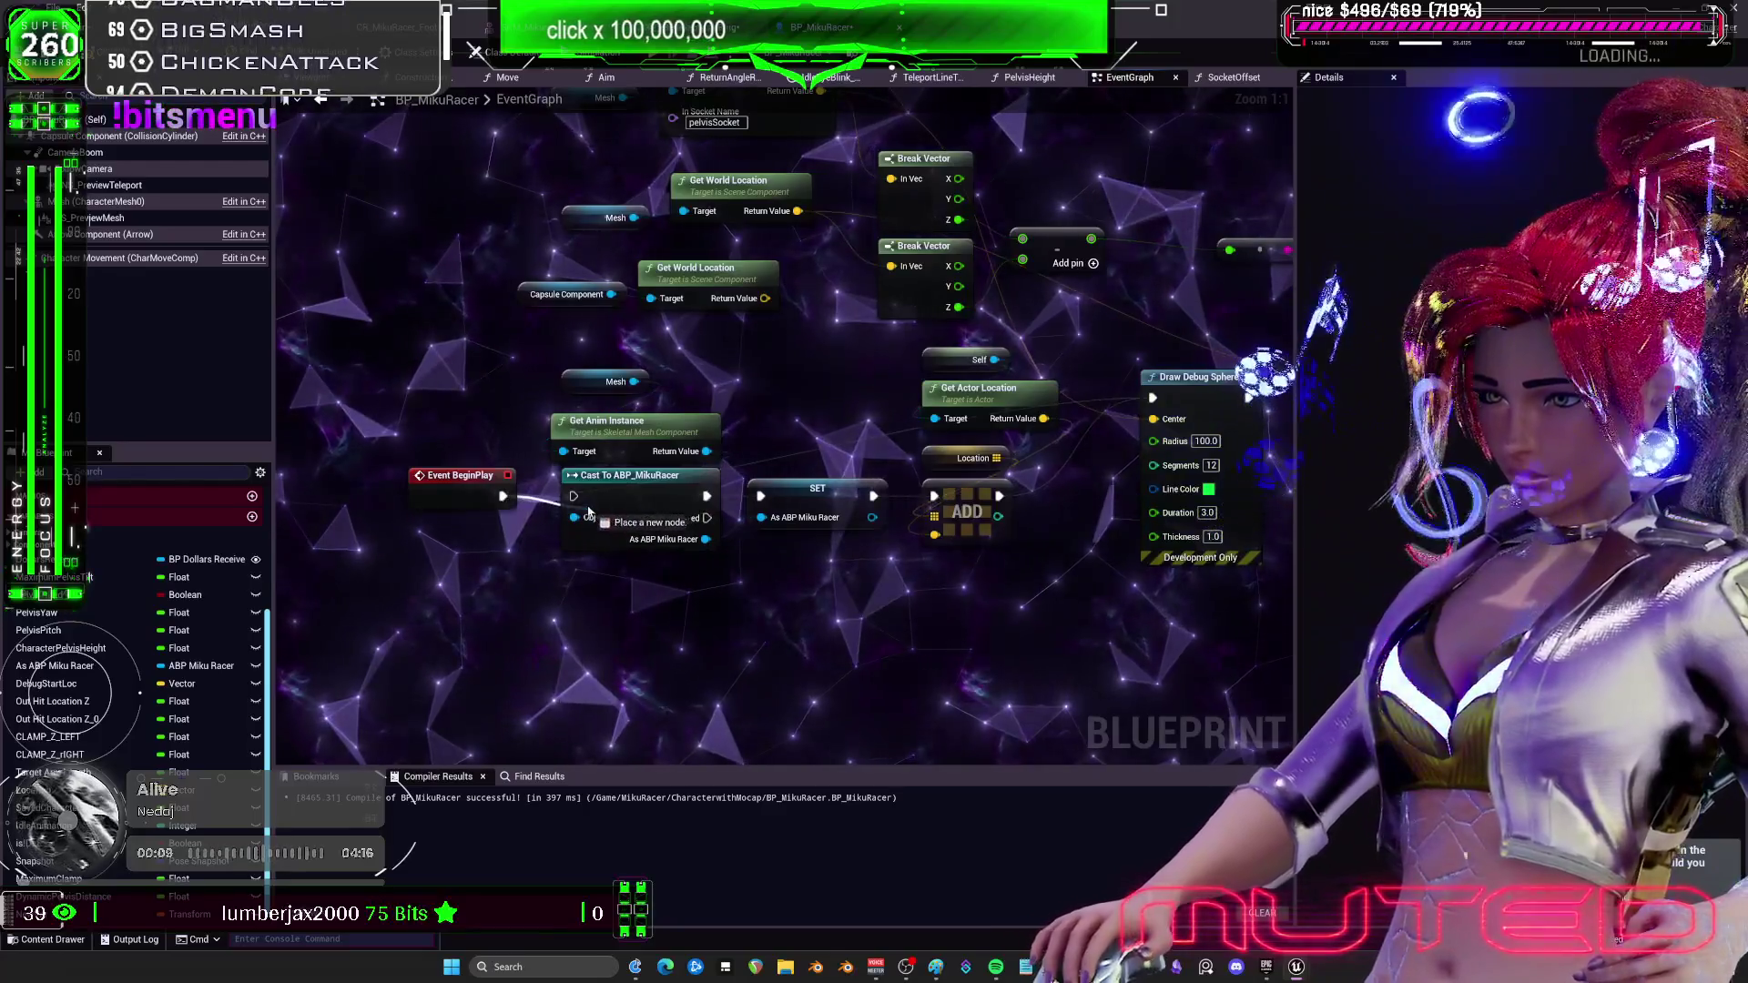
{"action": "left_click_drag", "start_coordinate": [634, 425], "coordinate": [641, 419]}
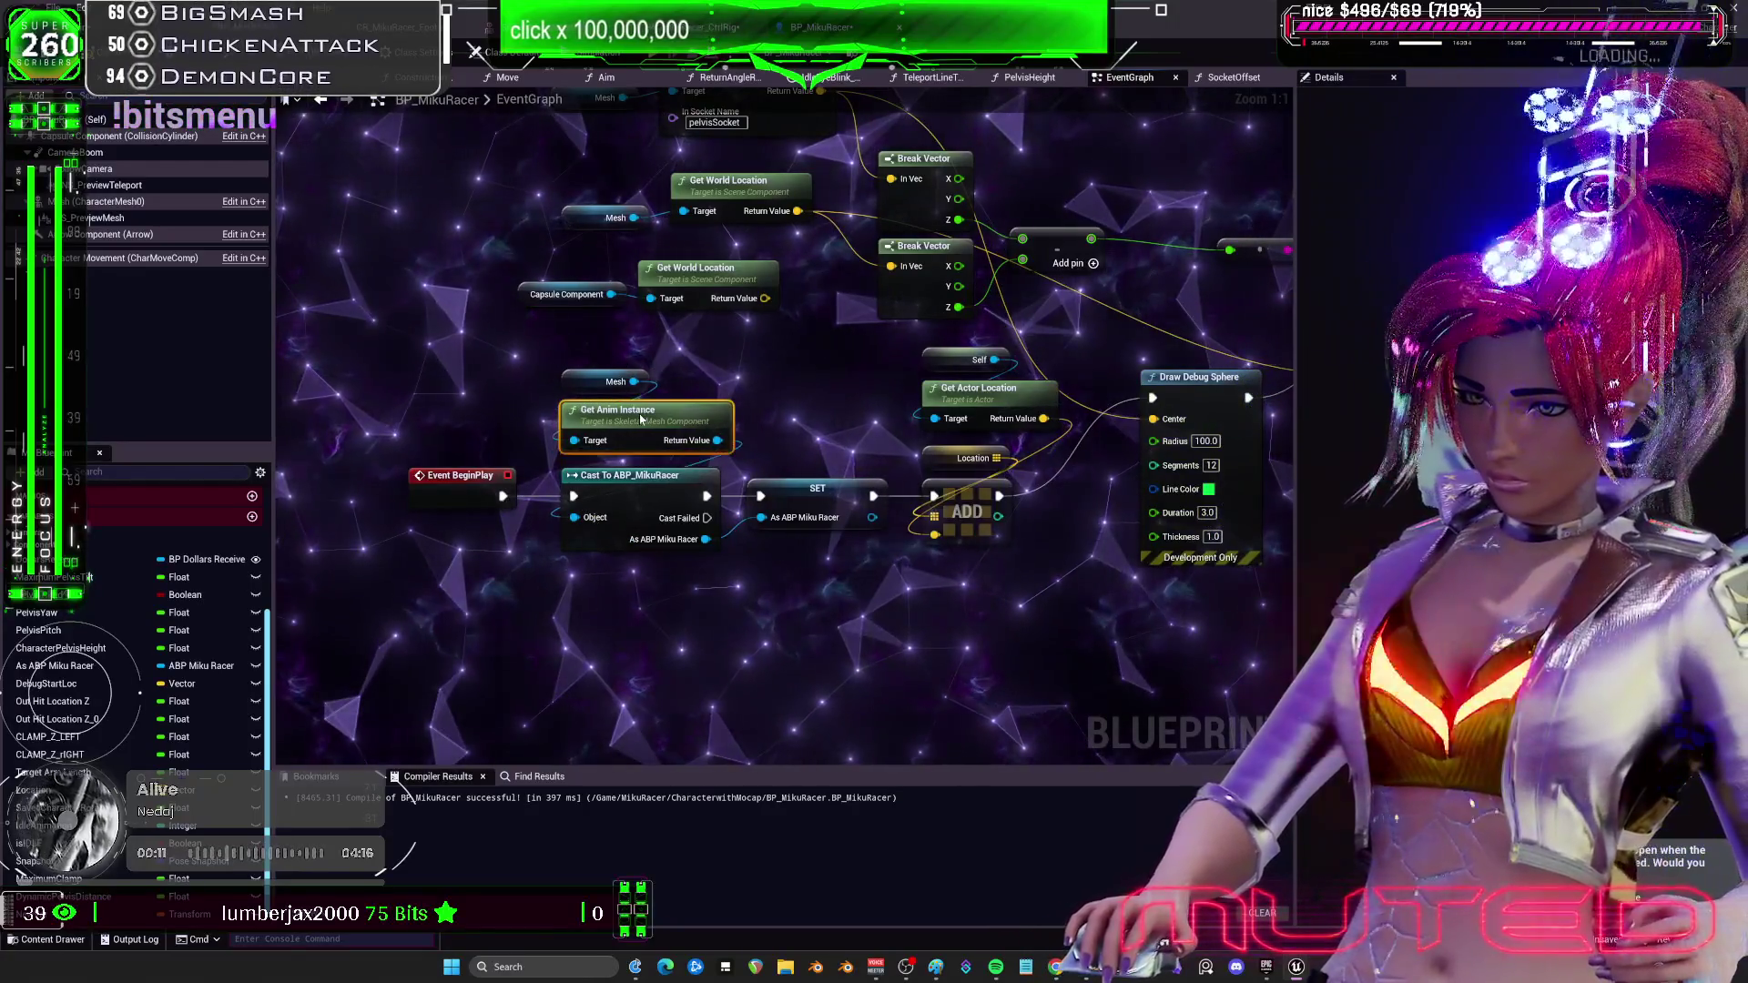
{"action": "scroll", "coordinate": [1127, 592], "scroll_direction": "down", "scroll_amount": 2}
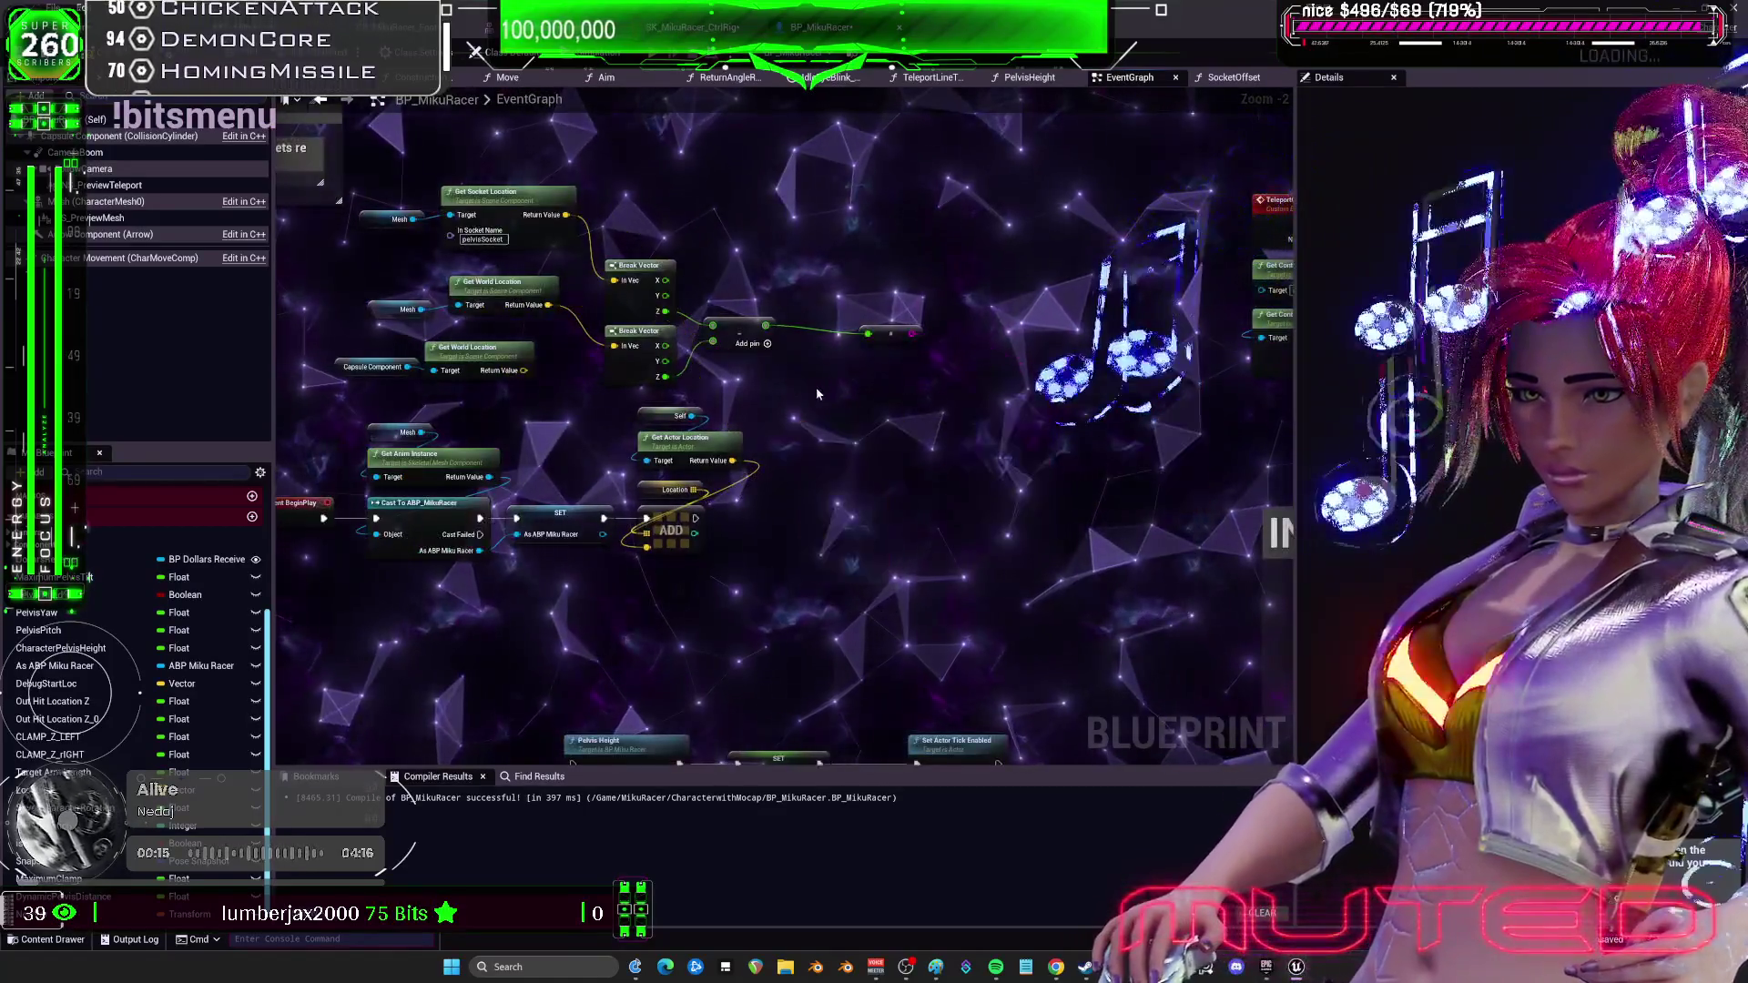
{"action": "mouse_move", "coordinate": [965, 390]}
{"action": "left_mouse_down"}
{"action": "mouse_move", "coordinate": [1130, 451]}
{"action": "mouse_move", "coordinate": [655, 346]}
{"action": "mouse_move", "coordinate": [519, 264]}
{"action": "left_mouse_up"}
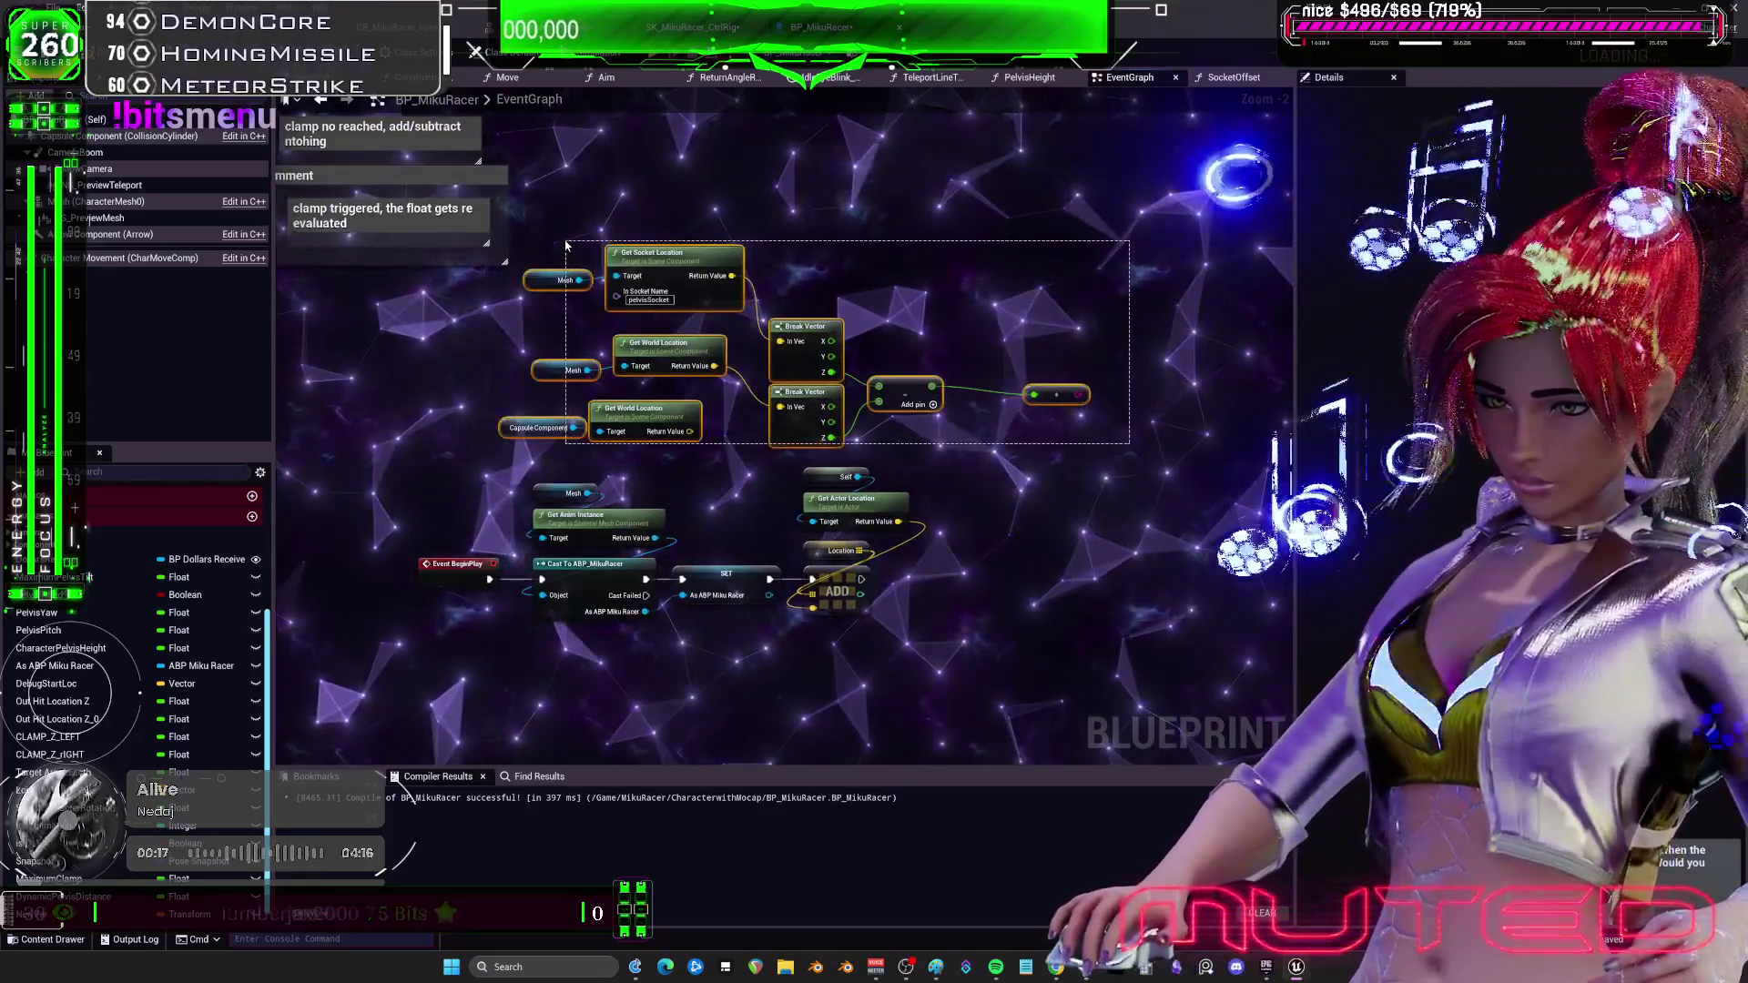
{"action": "left_click_drag", "start_coordinate": [464, 446], "coordinate": [696, 433]}
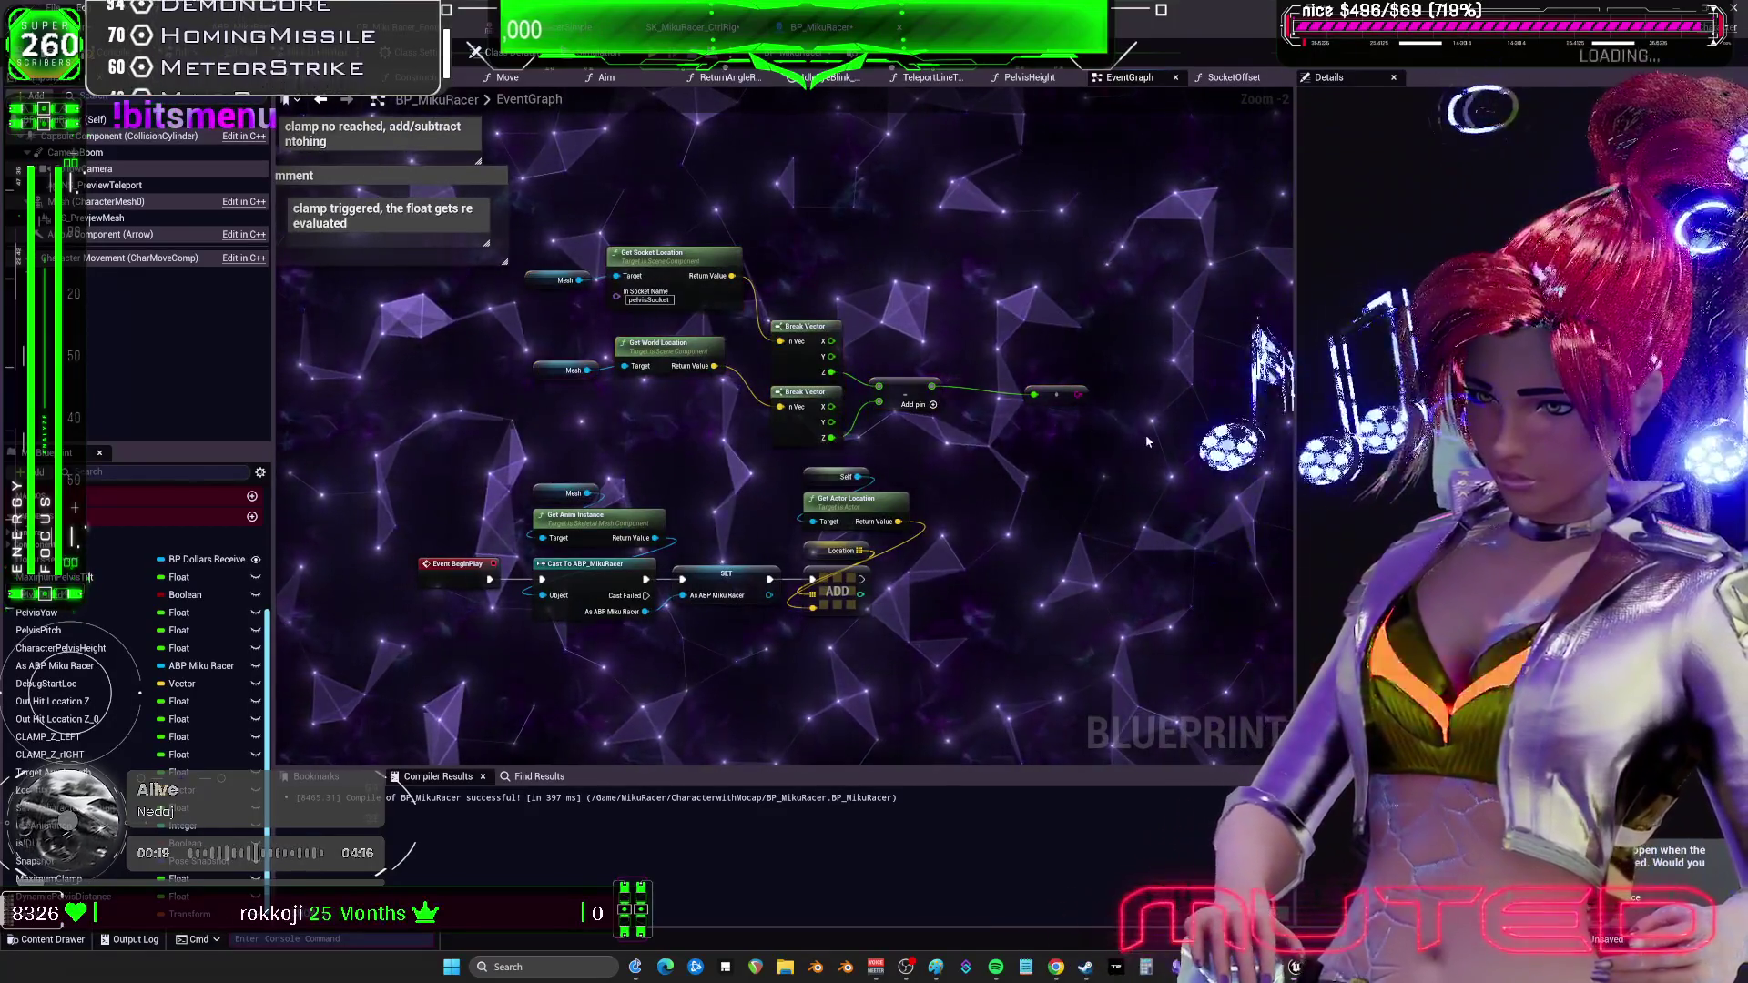
{"action": "left_click_drag", "start_coordinate": [967, 428], "coordinate": [755, 288]}
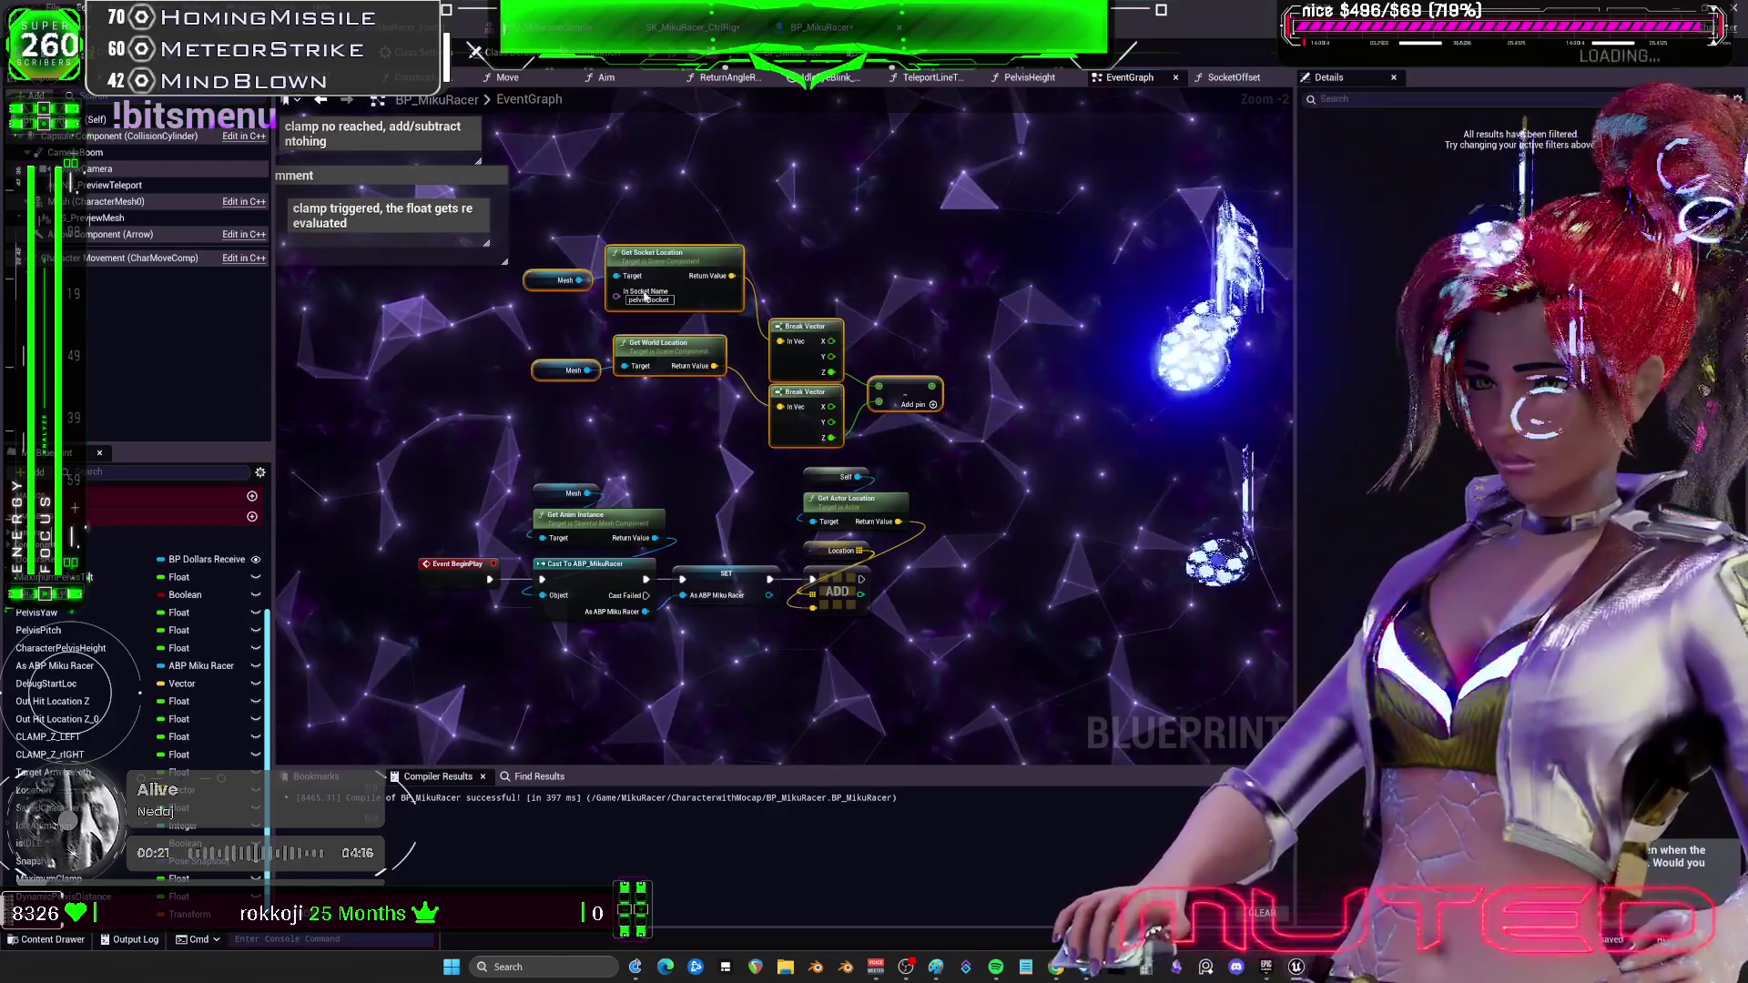
{"action": "left_click_drag", "start_coordinate": [764, 527], "coordinate": [759, 199]}
{"action": "double_click", "coordinate": [760, 472]}
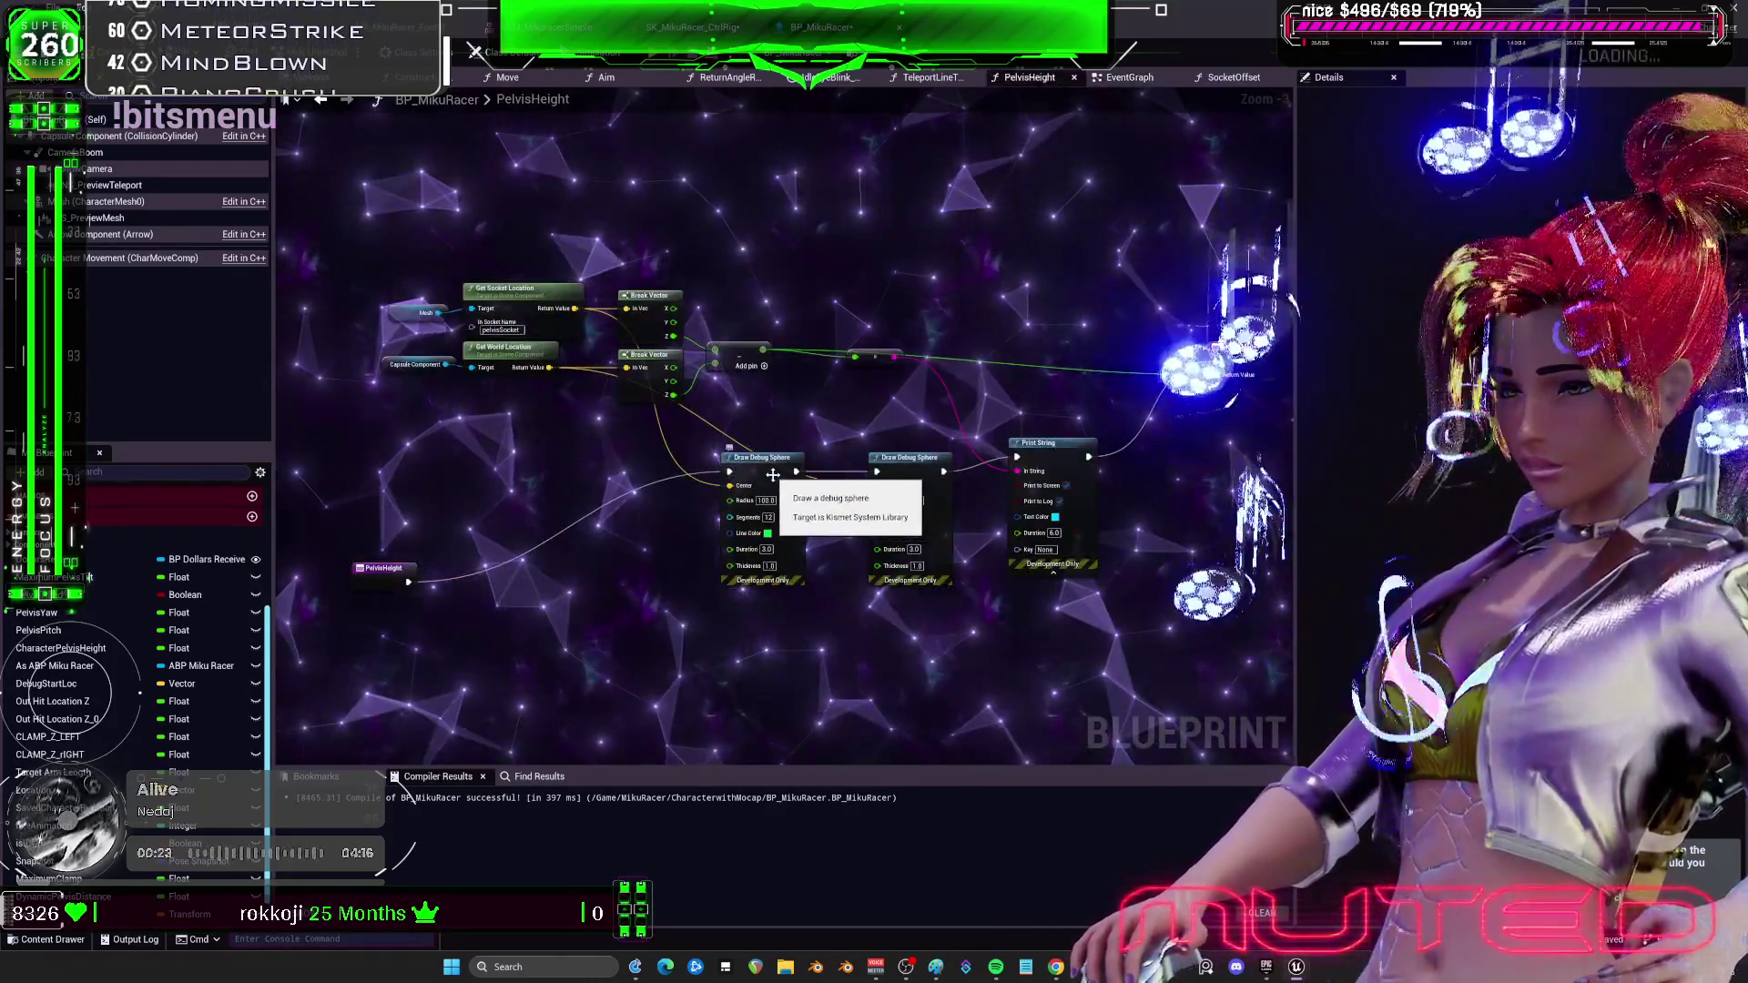
Delete the Draw Debug Sphere and Print String nodes from PelvisHeight.
{"action": "scroll", "coordinate": [715, 410], "scroll_direction": "down", "scroll_amount": 3}
{"action": "scroll", "coordinate": [714, 409], "scroll_direction": "up", "scroll_amount": 1}
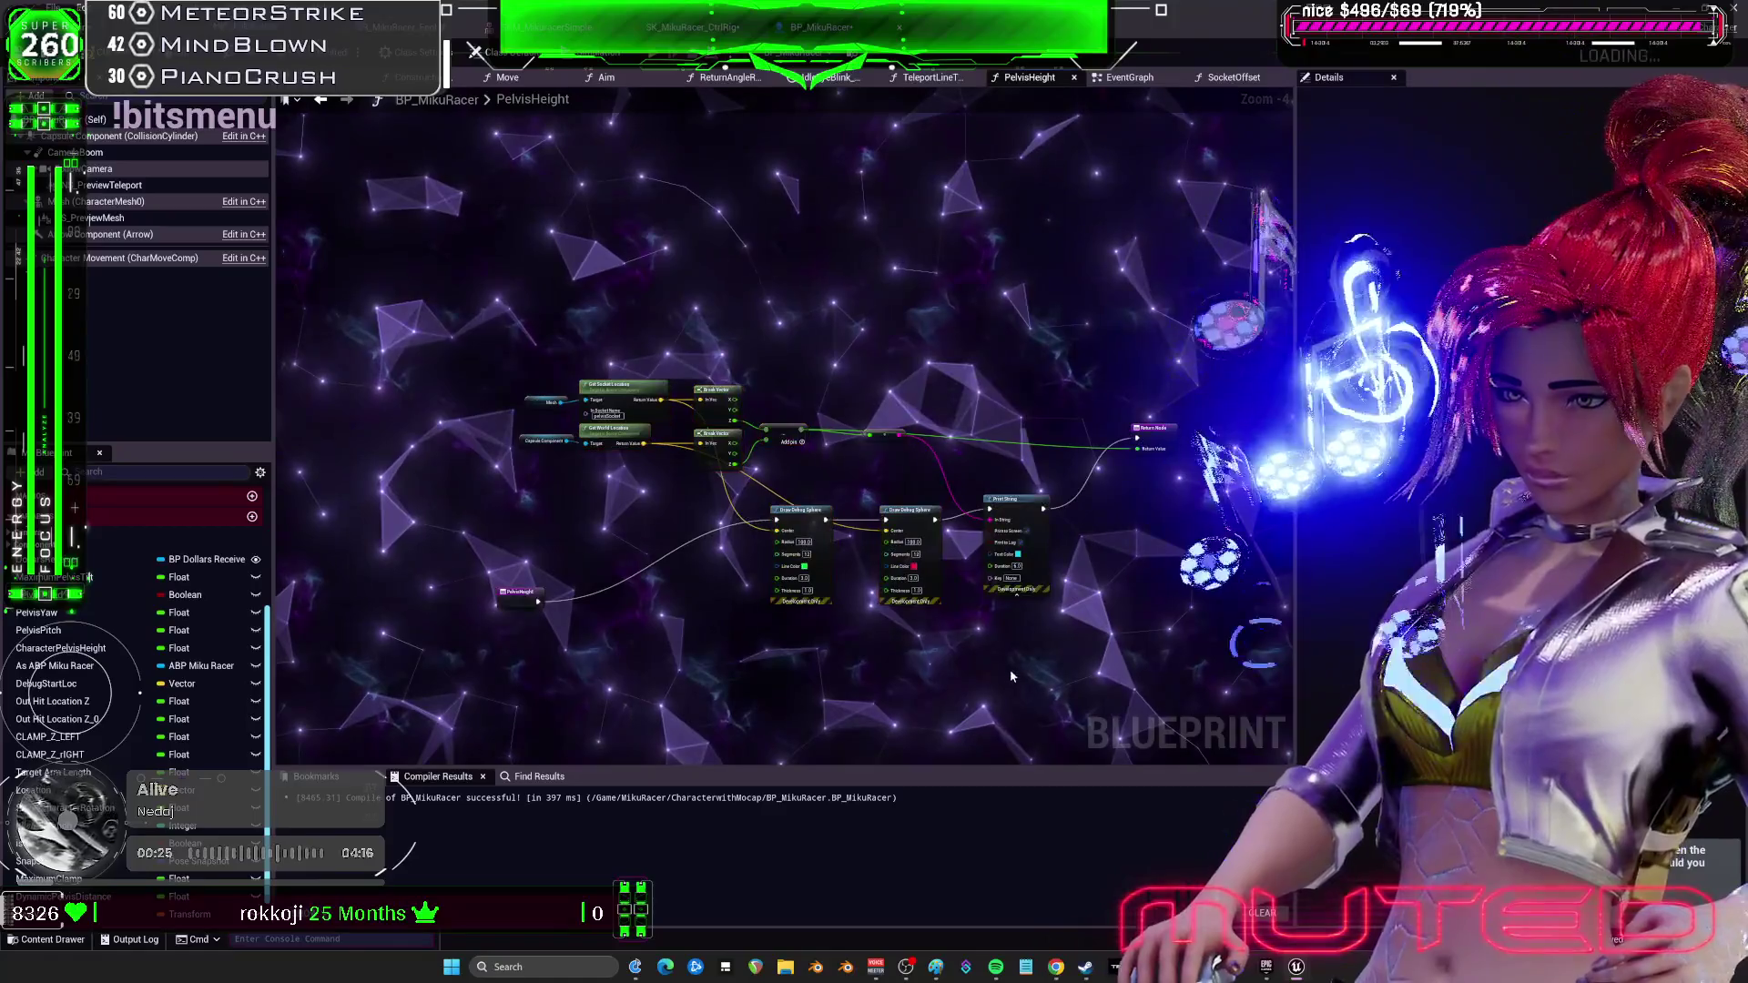
{"action": "left_click_drag", "start_coordinate": [1009, 669], "coordinate": [614, 337]}
{"action": "key", "text": "Delete"}
Wire the entry execution and the Add sum into the Return Node, then recompile.
{"action": "scroll", "coordinate": [450, 568], "scroll_direction": "up", "scroll_amount": 3}
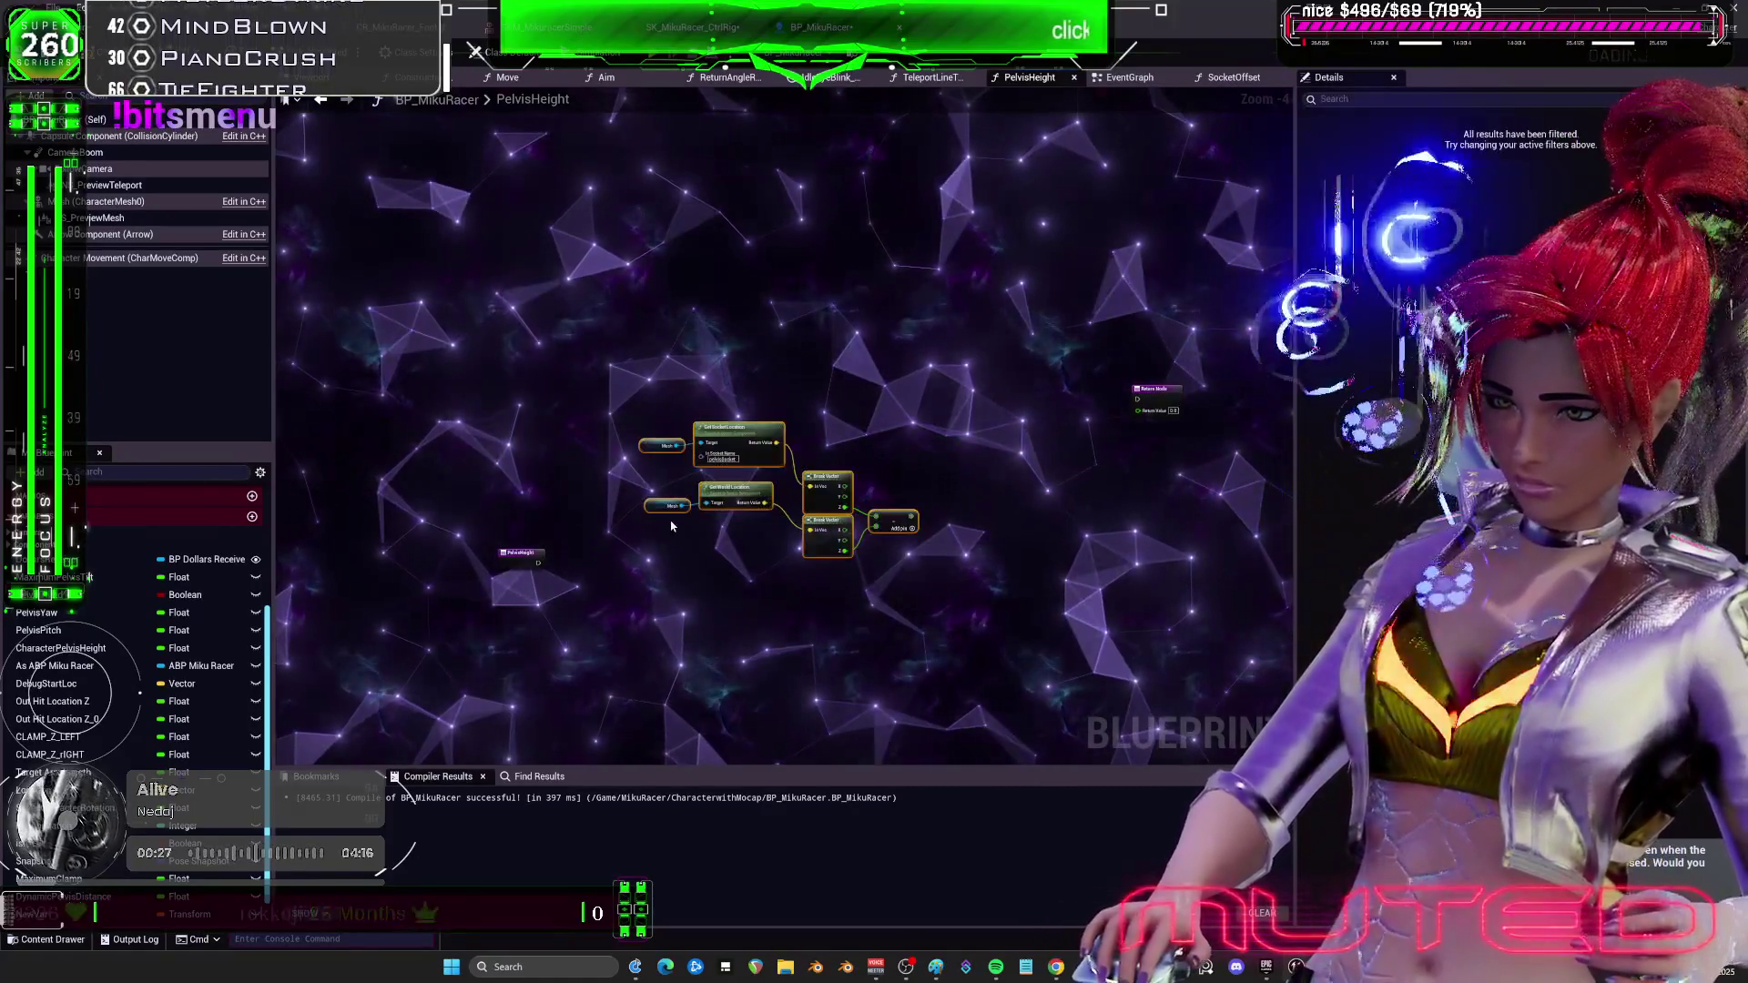
{"action": "left_click_drag", "start_coordinate": [450, 567], "coordinate": [565, 395]}
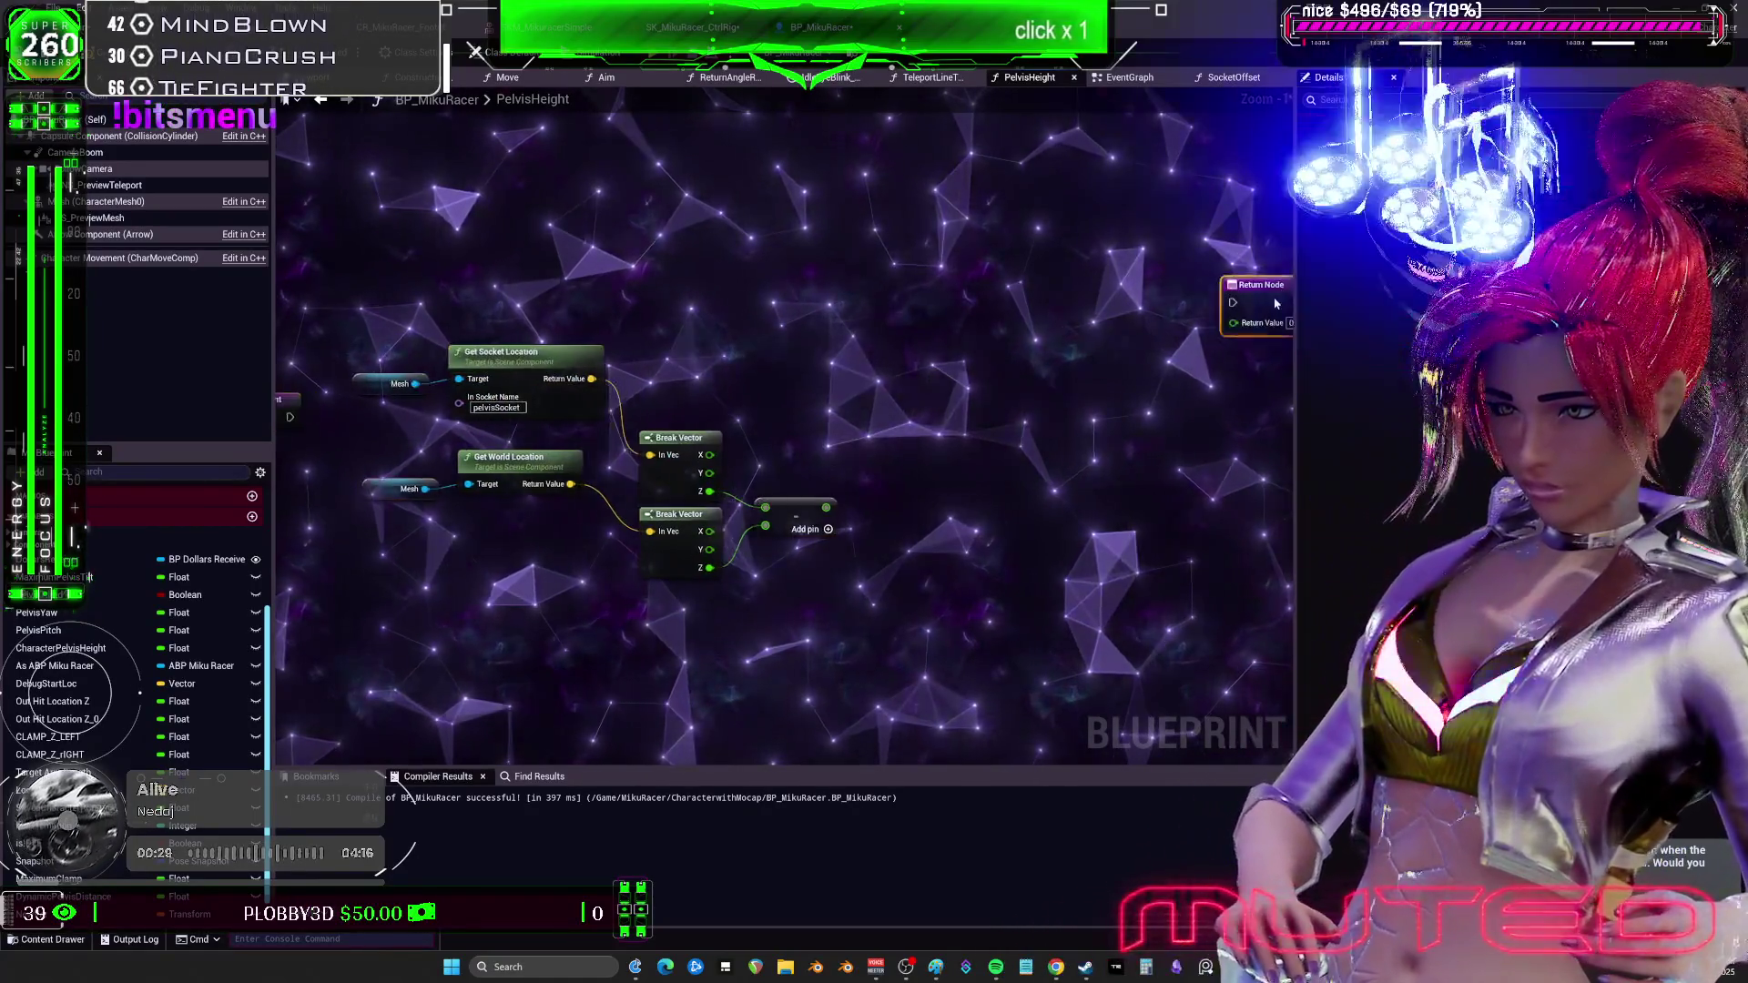
{"action": "left_click_drag", "start_coordinate": [1281, 301], "coordinate": [939, 405]}
{"action": "mouse_move", "coordinate": [379, 422]}
{"action": "left_mouse_down"}
{"action": "mouse_move", "coordinate": [946, 431]}
{"action": "mouse_move", "coordinate": [967, 413]}
{"action": "left_mouse_up"}
{"action": "left_click_drag", "start_coordinate": [915, 513], "coordinate": [967, 432]}
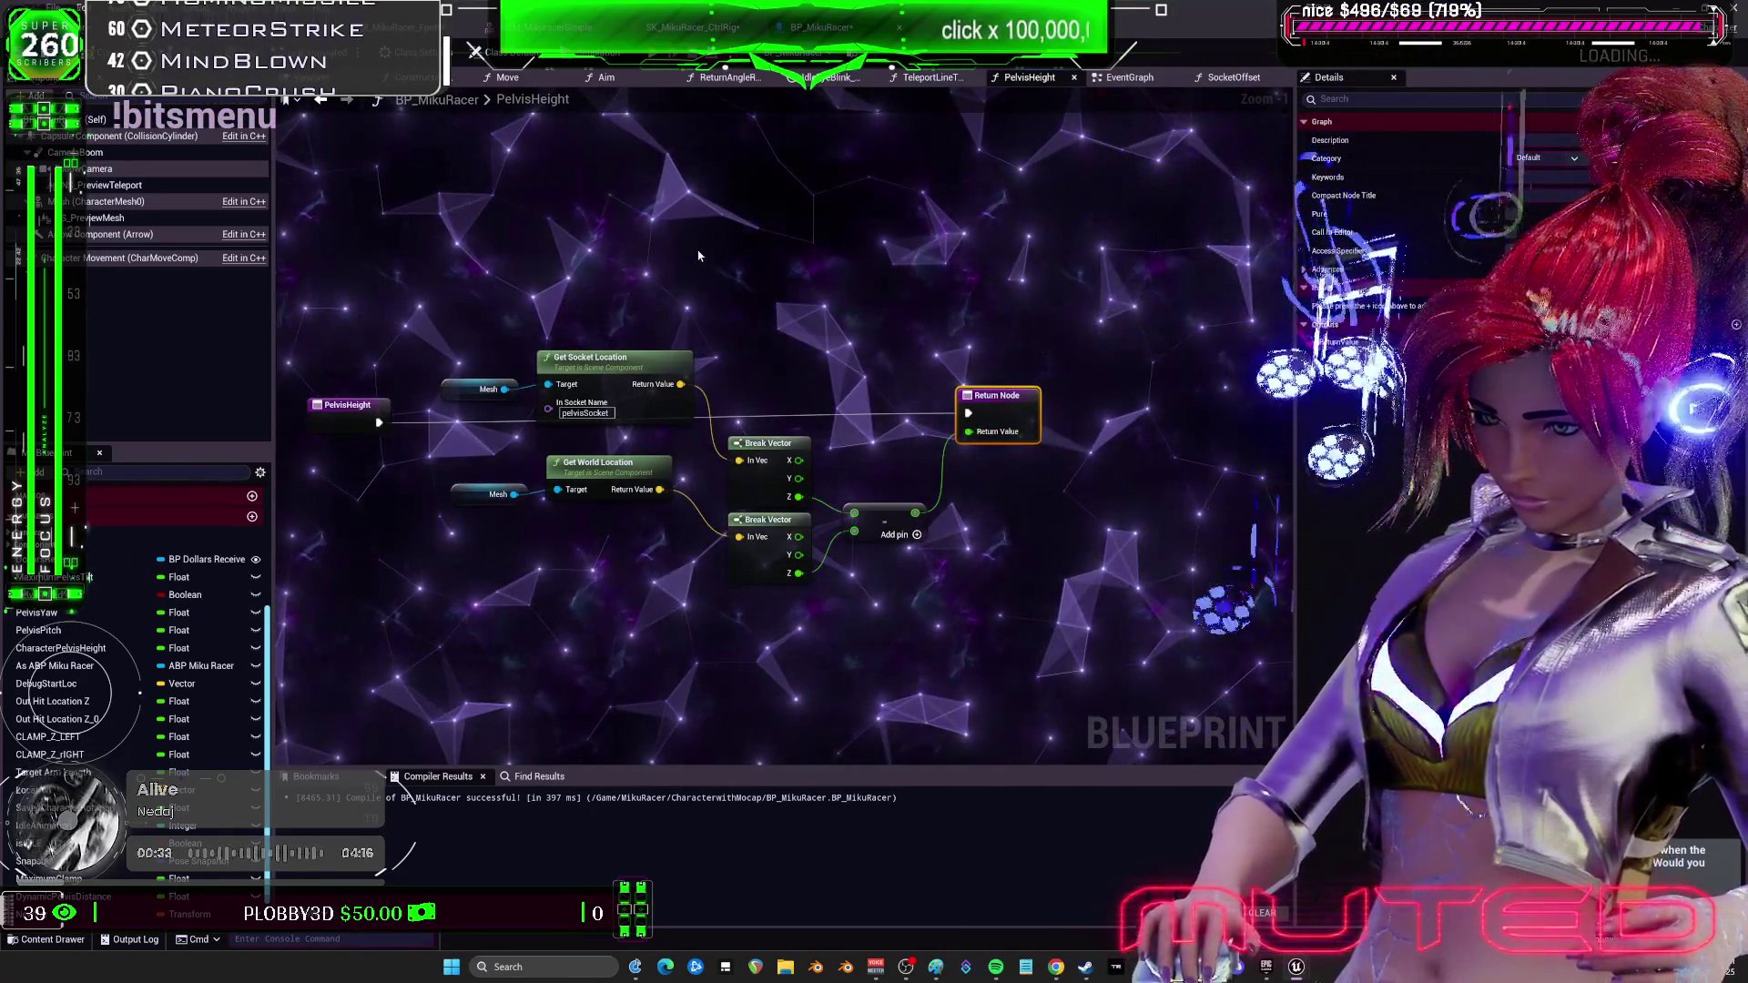
{"action": "key", "text": "F7"}
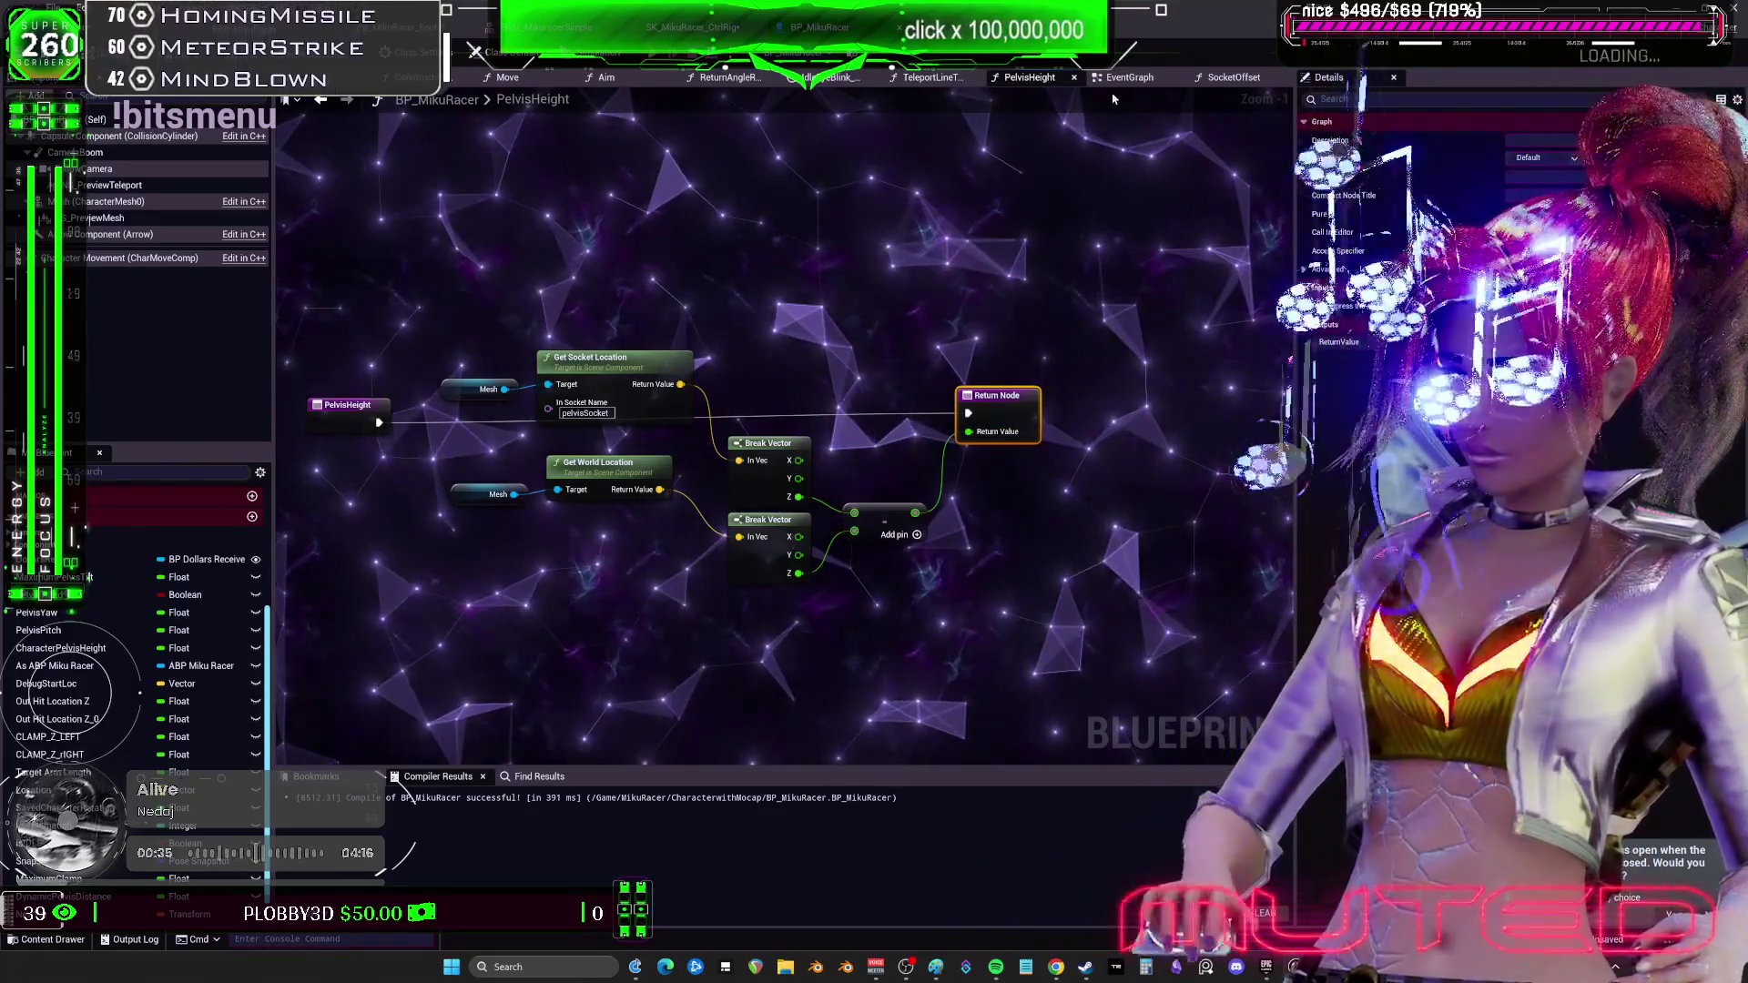
{"action": "left_click", "coordinate": [1128, 77]}
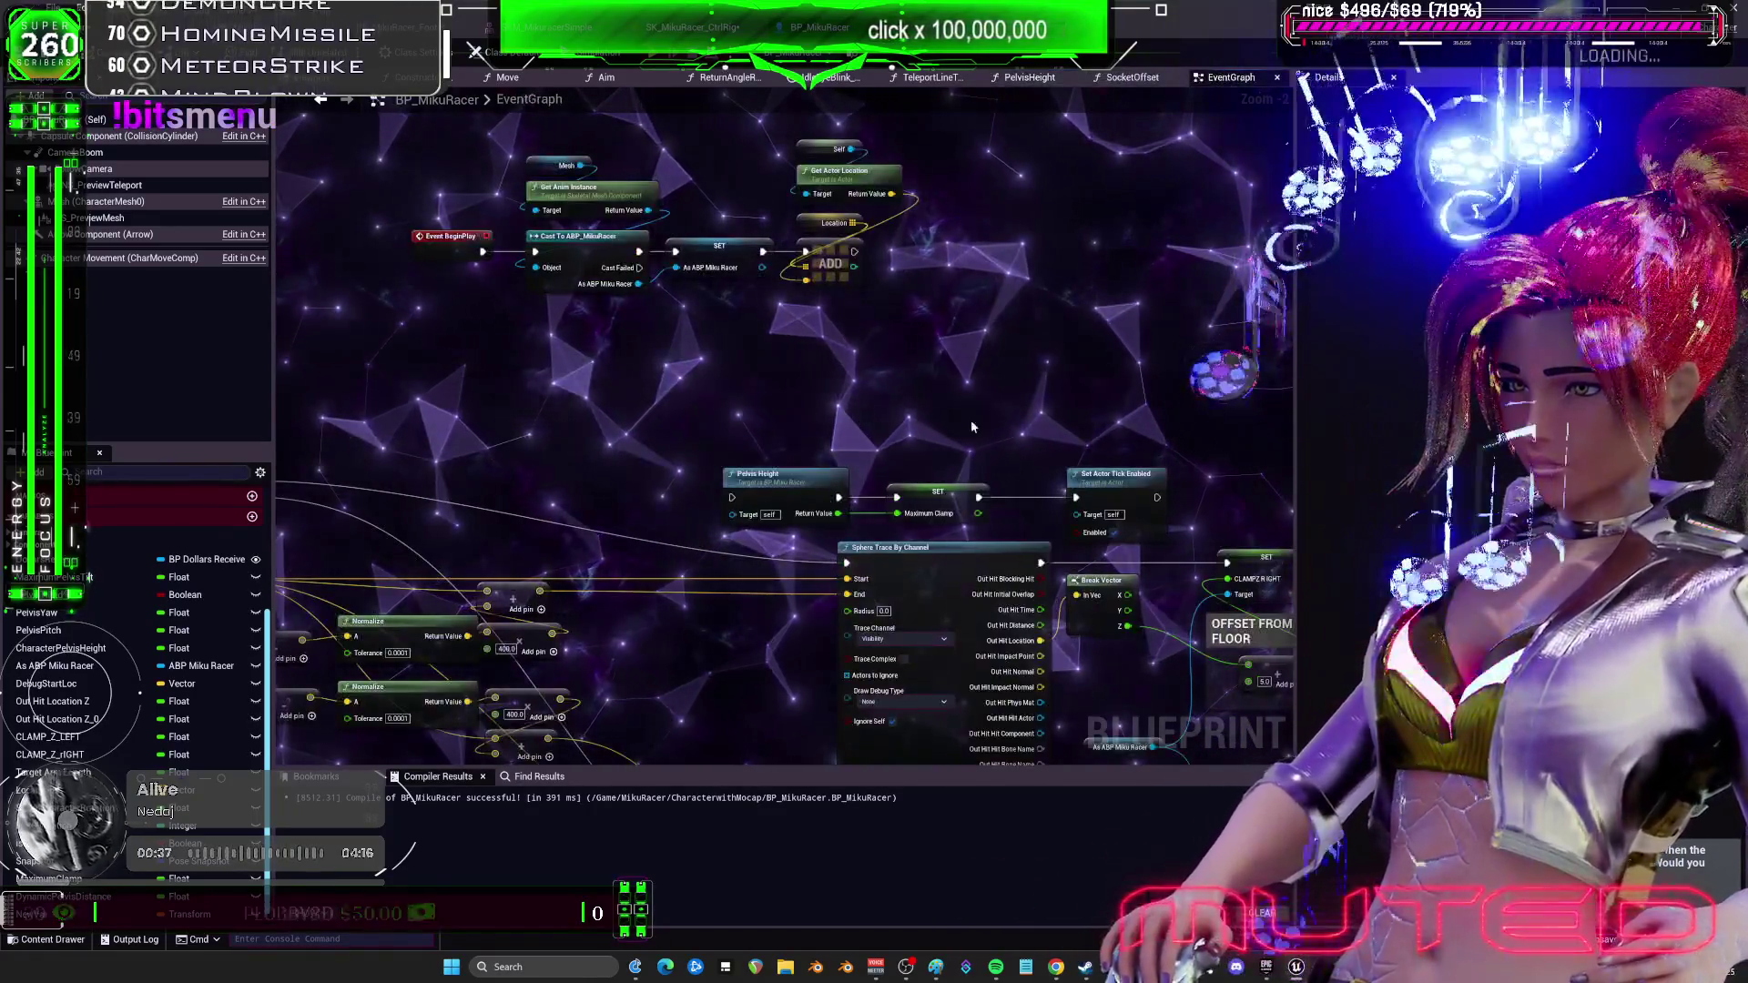
Move the Pelvis Height, SET and Set Actor Tick Enabled nodes below BeginPlay, select them, and compile.
{"action": "left_click_drag", "start_coordinate": [710, 456], "coordinate": [1174, 547]}
{"action": "mouse_move", "coordinate": [844, 468]}
{"action": "left_mouse_down"}
{"action": "mouse_move", "coordinate": [654, 379]}
{"action": "mouse_move", "coordinate": [646, 312]}
{"action": "left_mouse_up"}
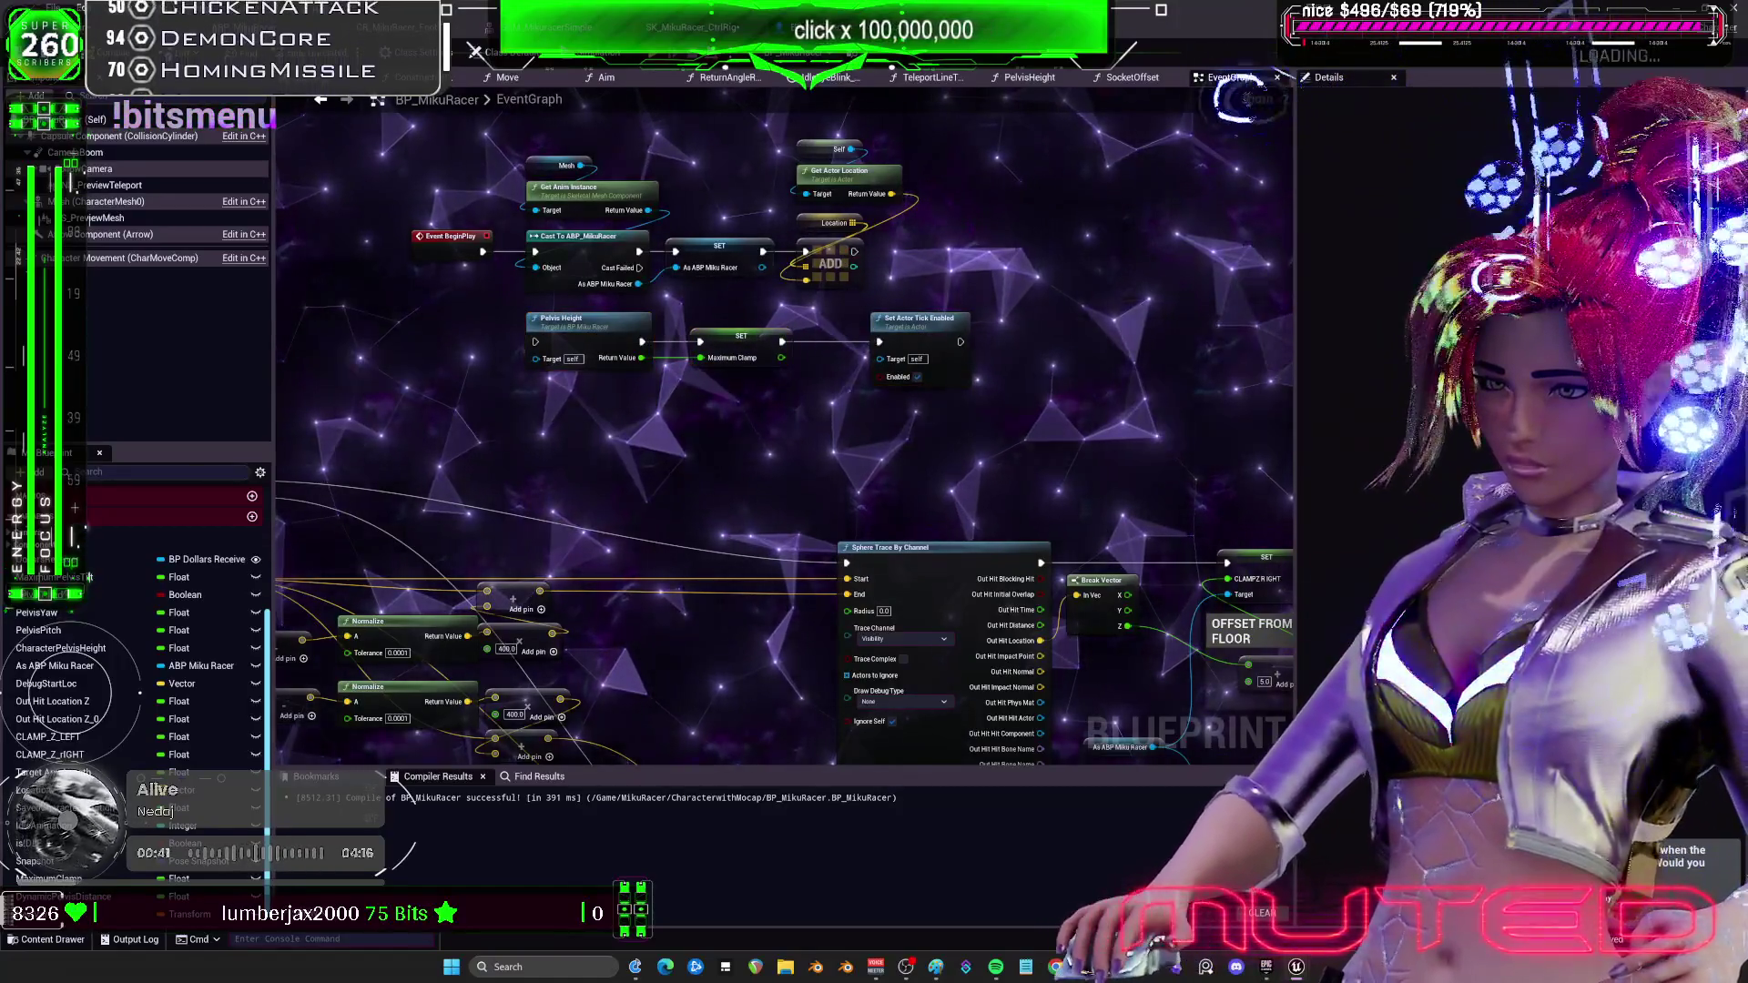
{"action": "left_click_drag", "start_coordinate": [639, 406], "coordinate": [696, 350]}
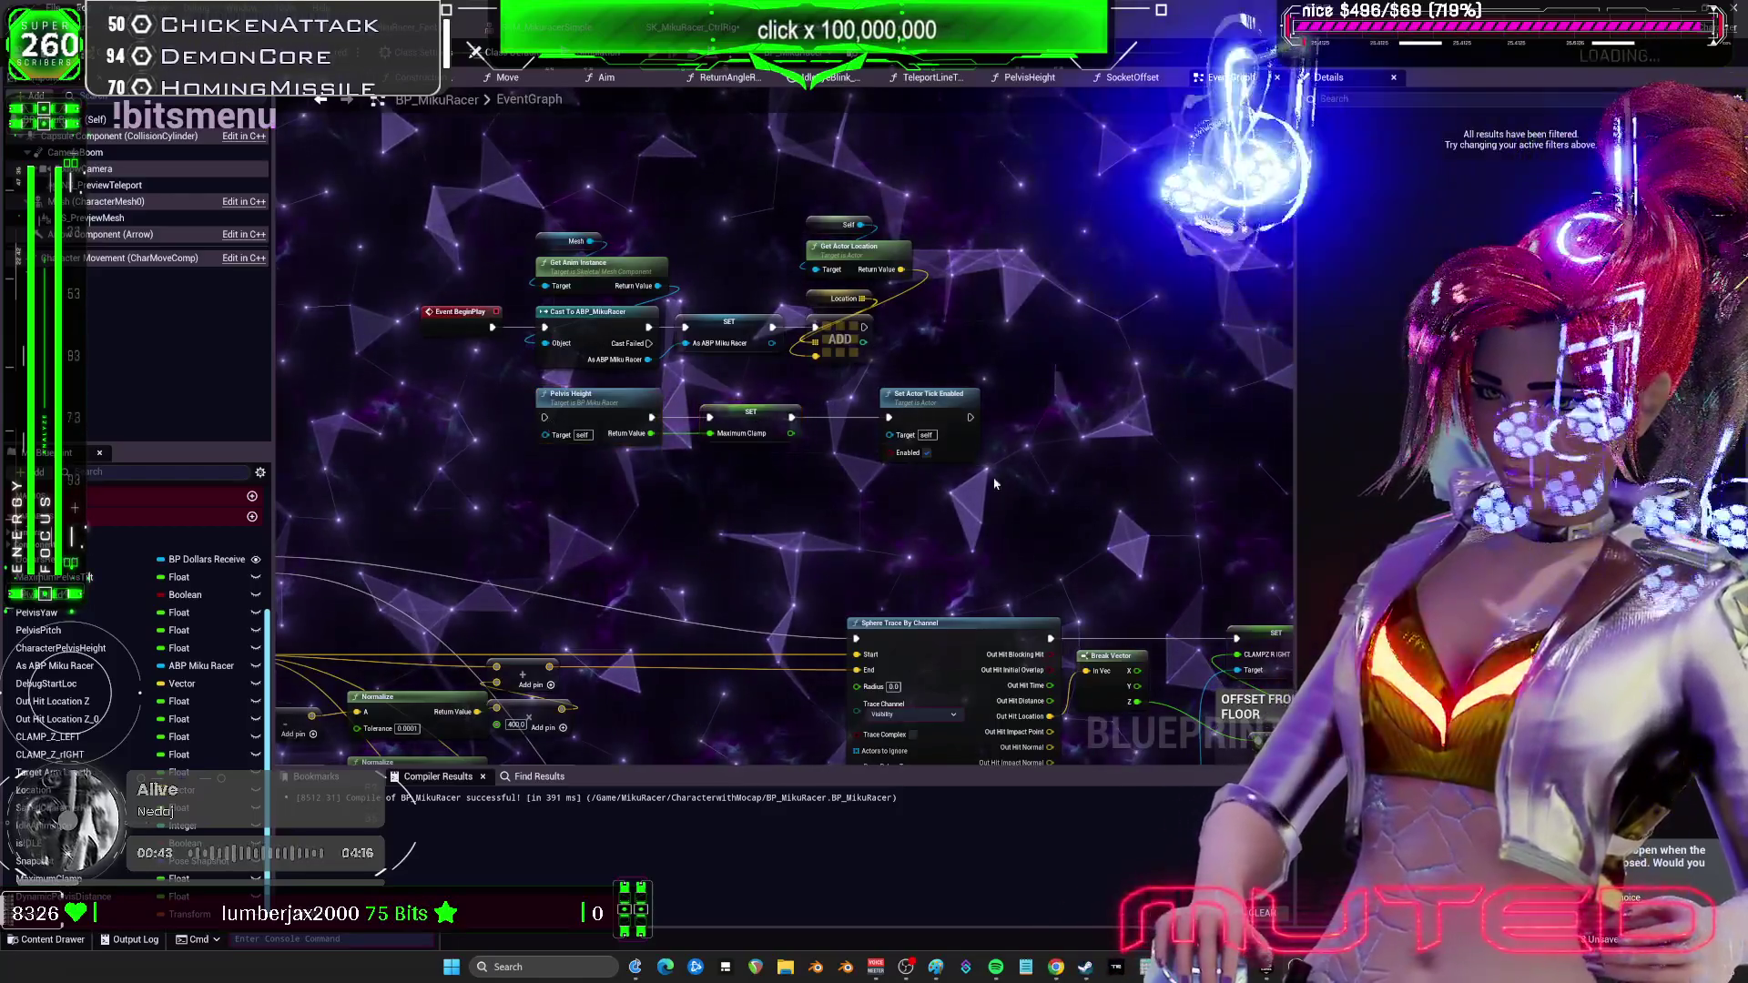
{"action": "left_click", "coordinate": [928, 394], "text": "ctrl"}
{"action": "scroll", "coordinate": [478, 430], "scroll_direction": "down", "scroll_amount": 1}
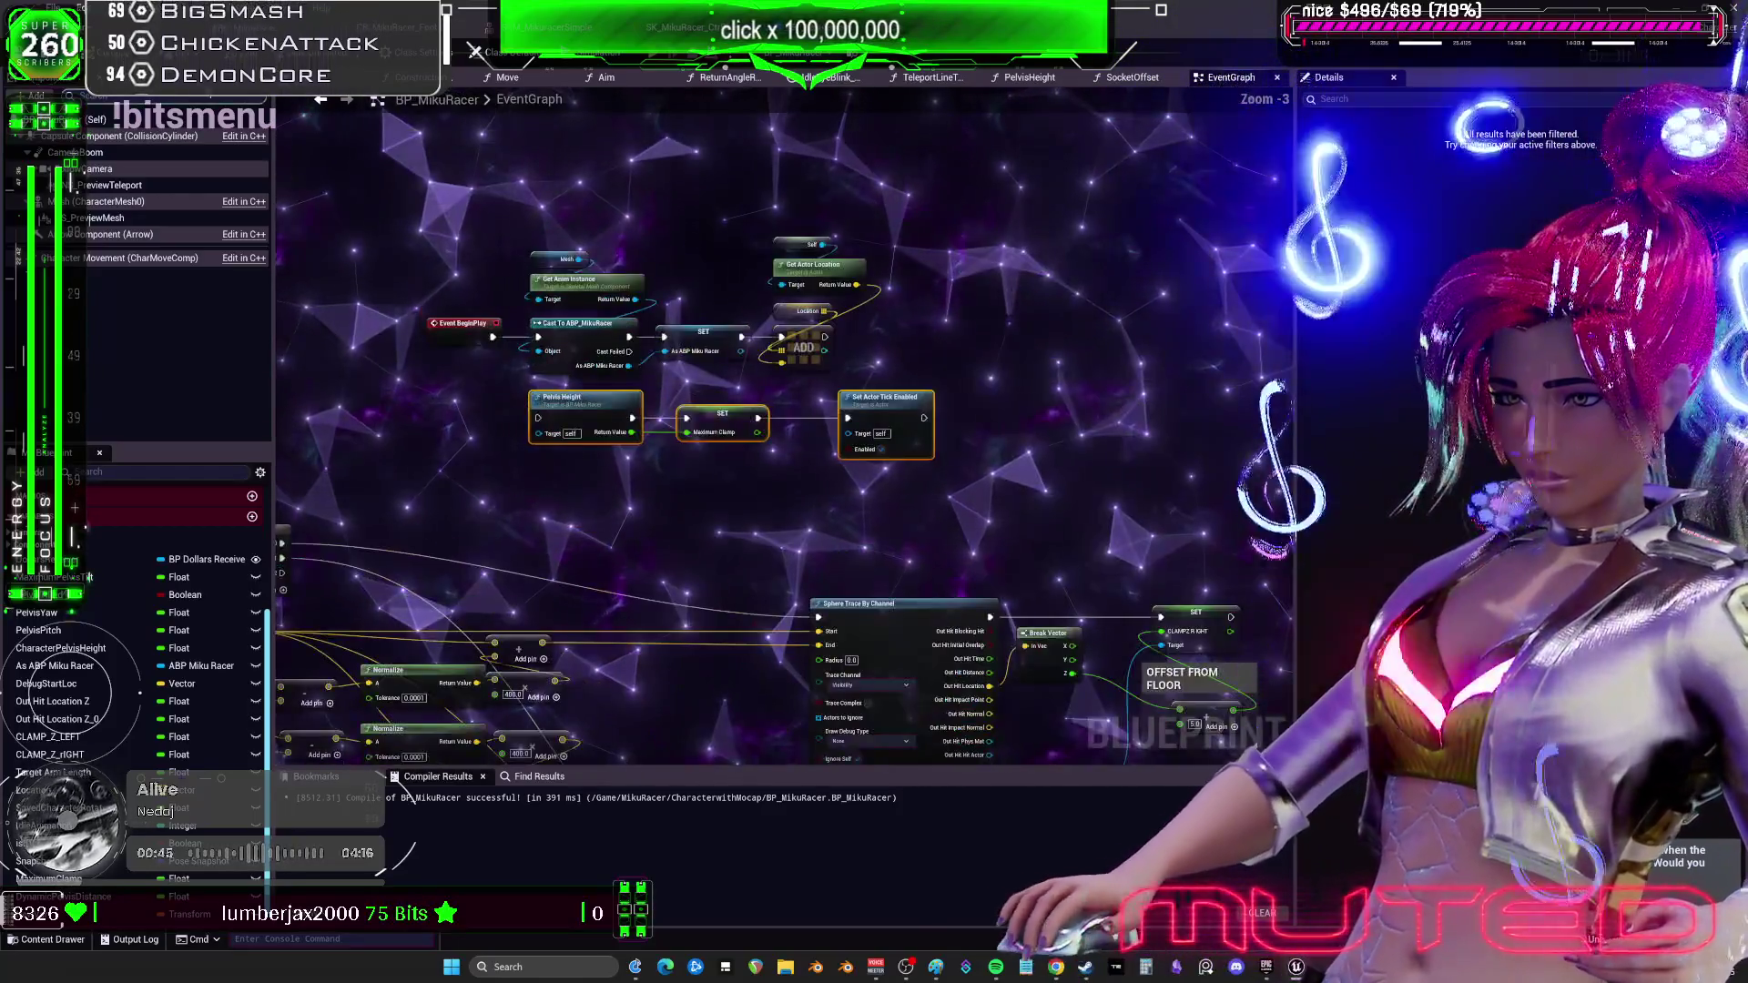
{"action": "key", "text": "F7"}
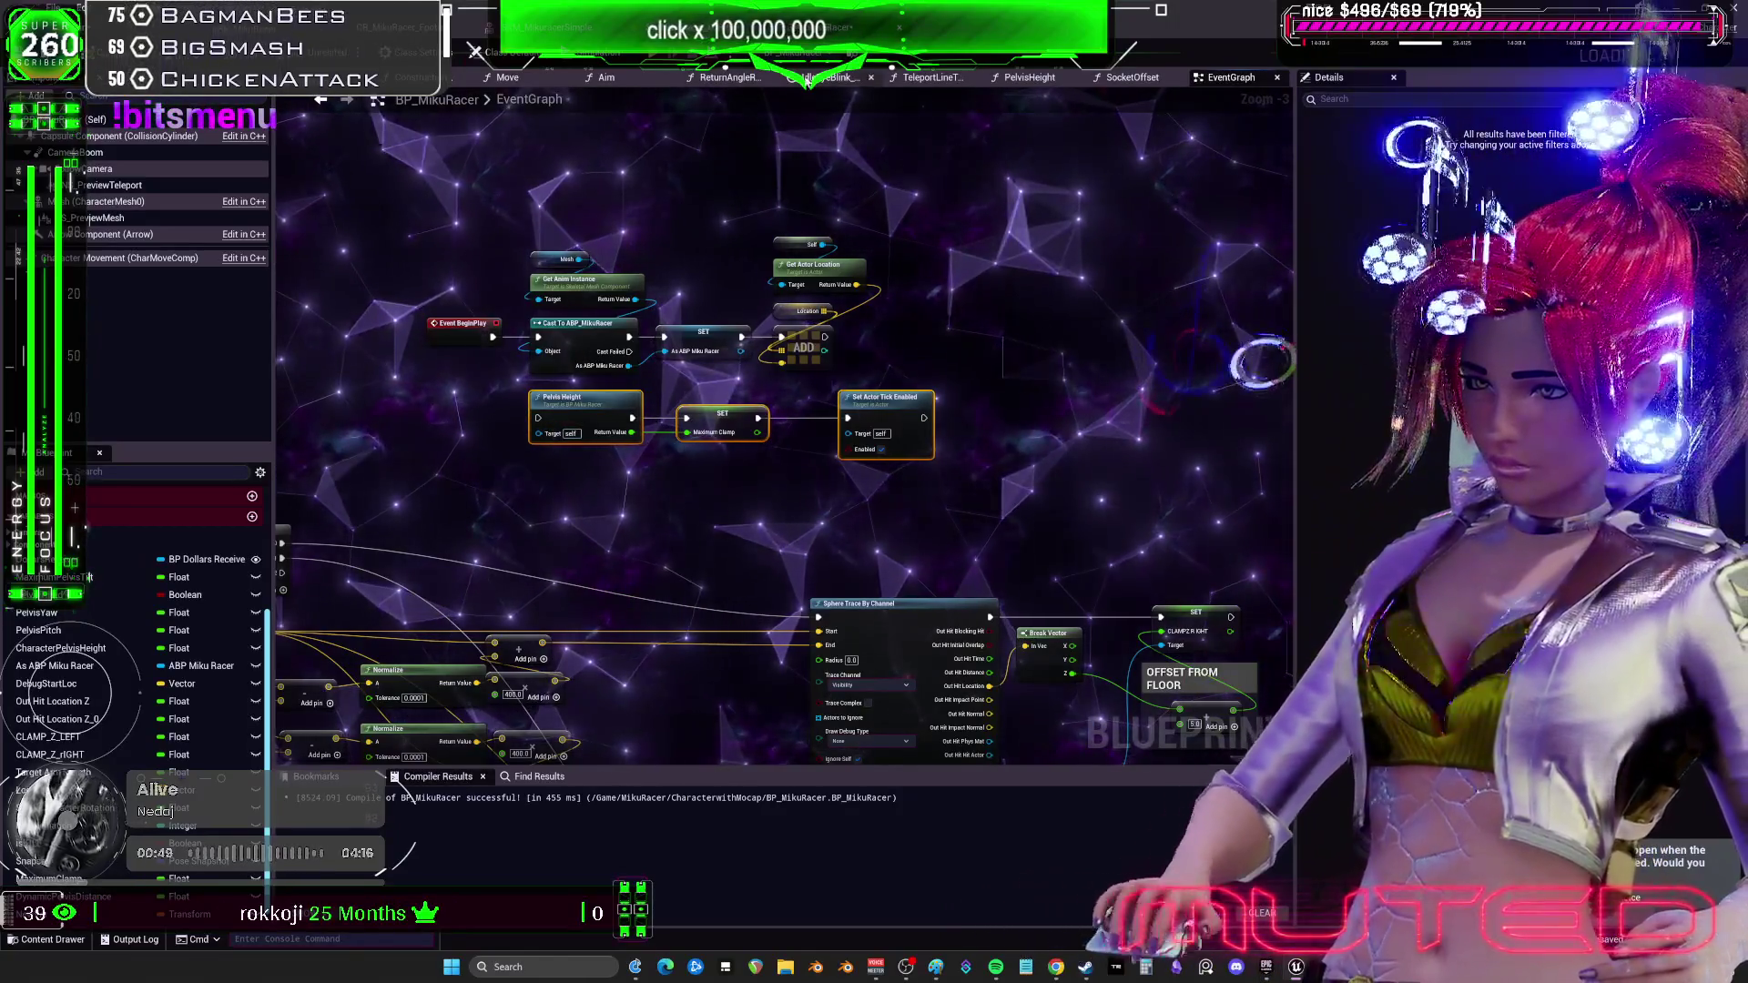
Reopen BP_MikuRacer from the level editor, delete those three nodes, and recompile.
{"action": "left_click", "coordinate": [474, 51]}
{"action": "left_click", "coordinate": [471, 51]}
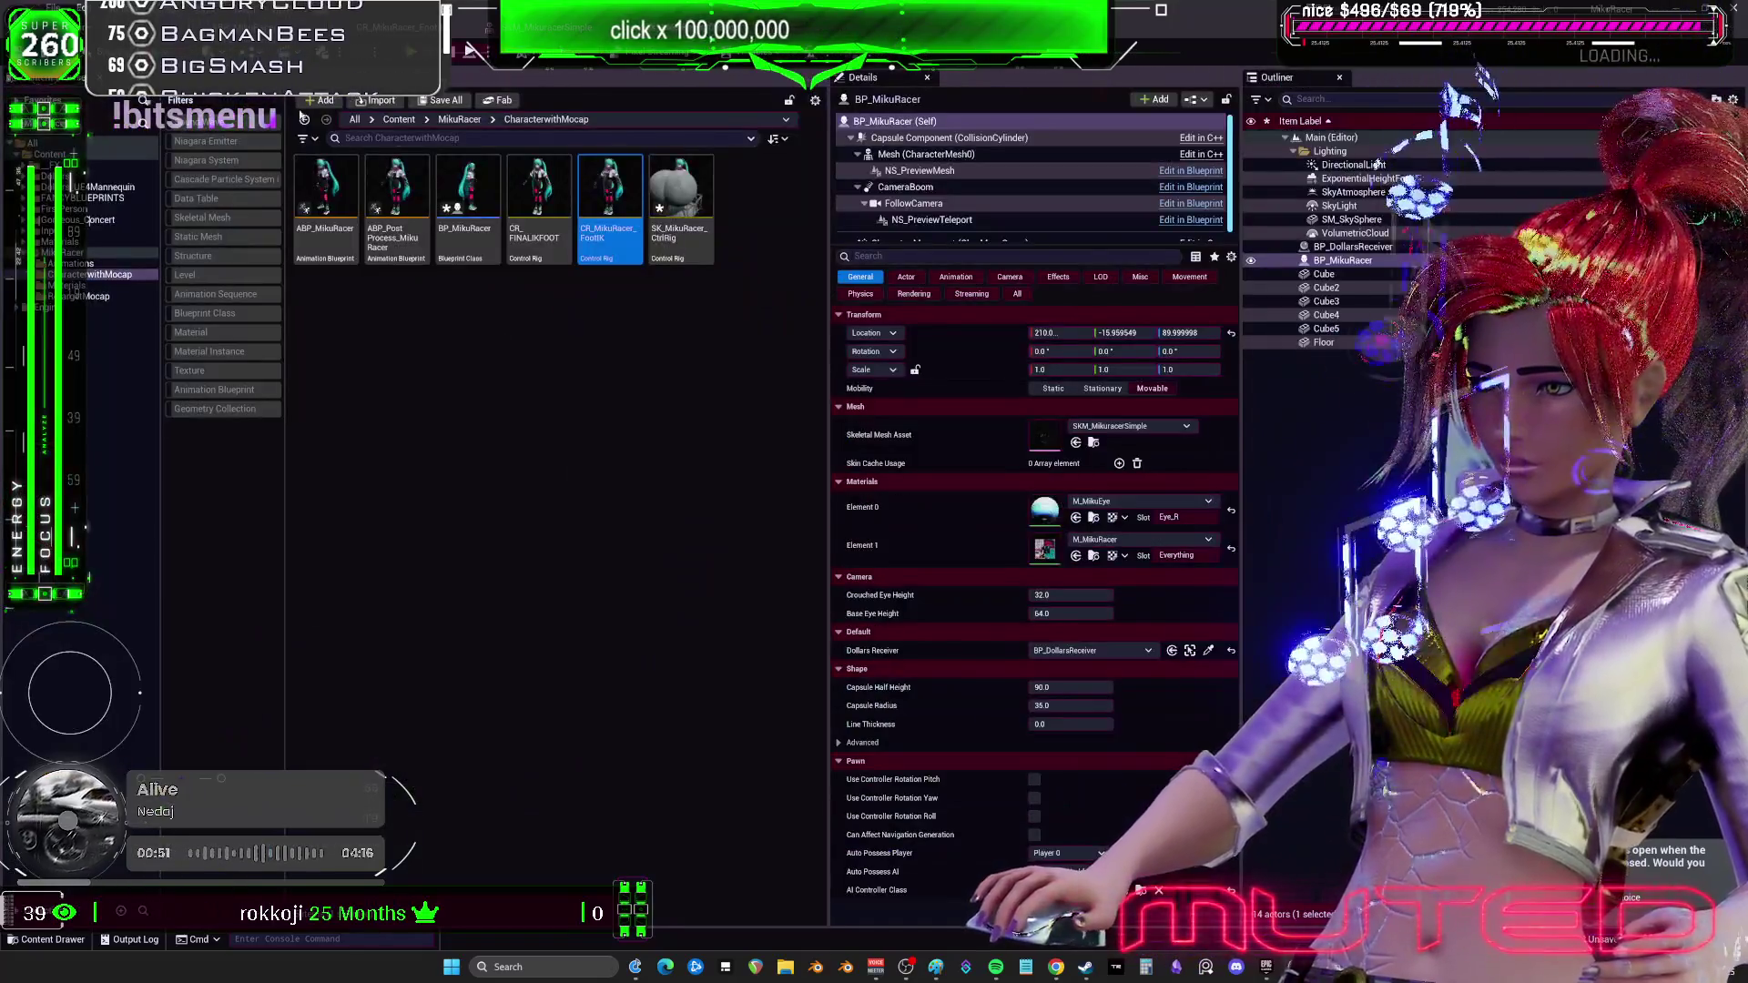
{"action": "double_click", "coordinate": [461, 202]}
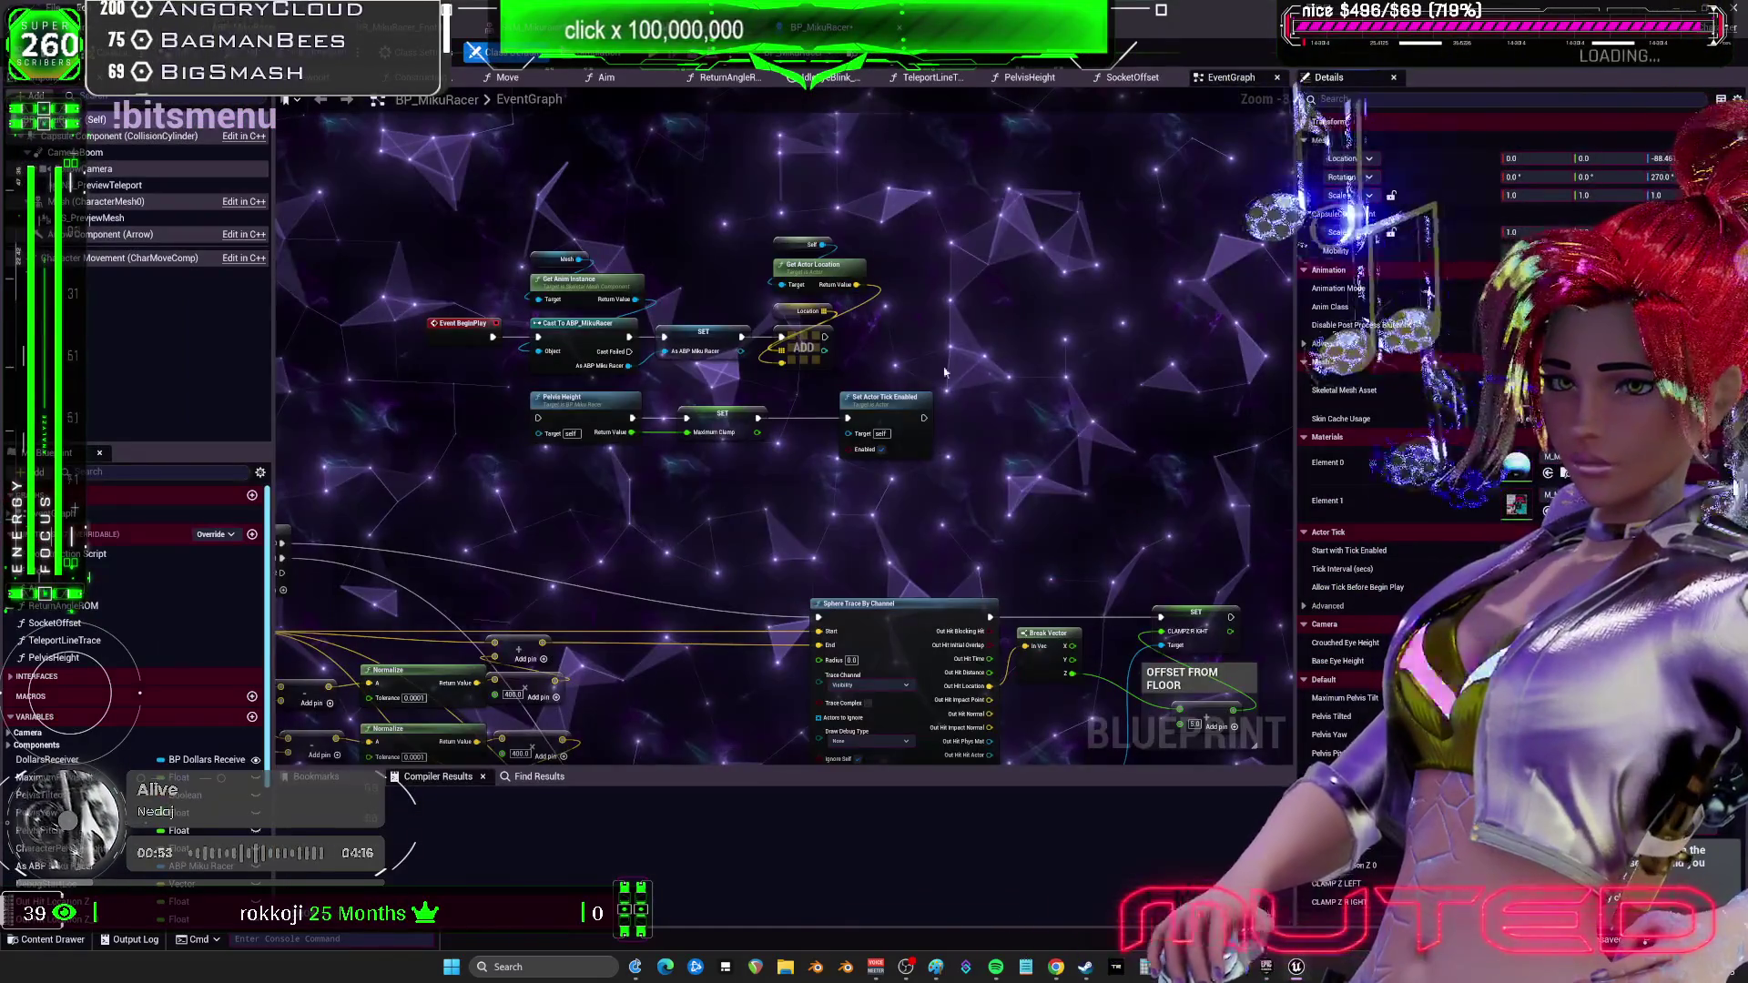
{"action": "left_click_drag", "start_coordinate": [944, 372], "coordinate": [528, 475]}
{"action": "key", "text": "Delete"}
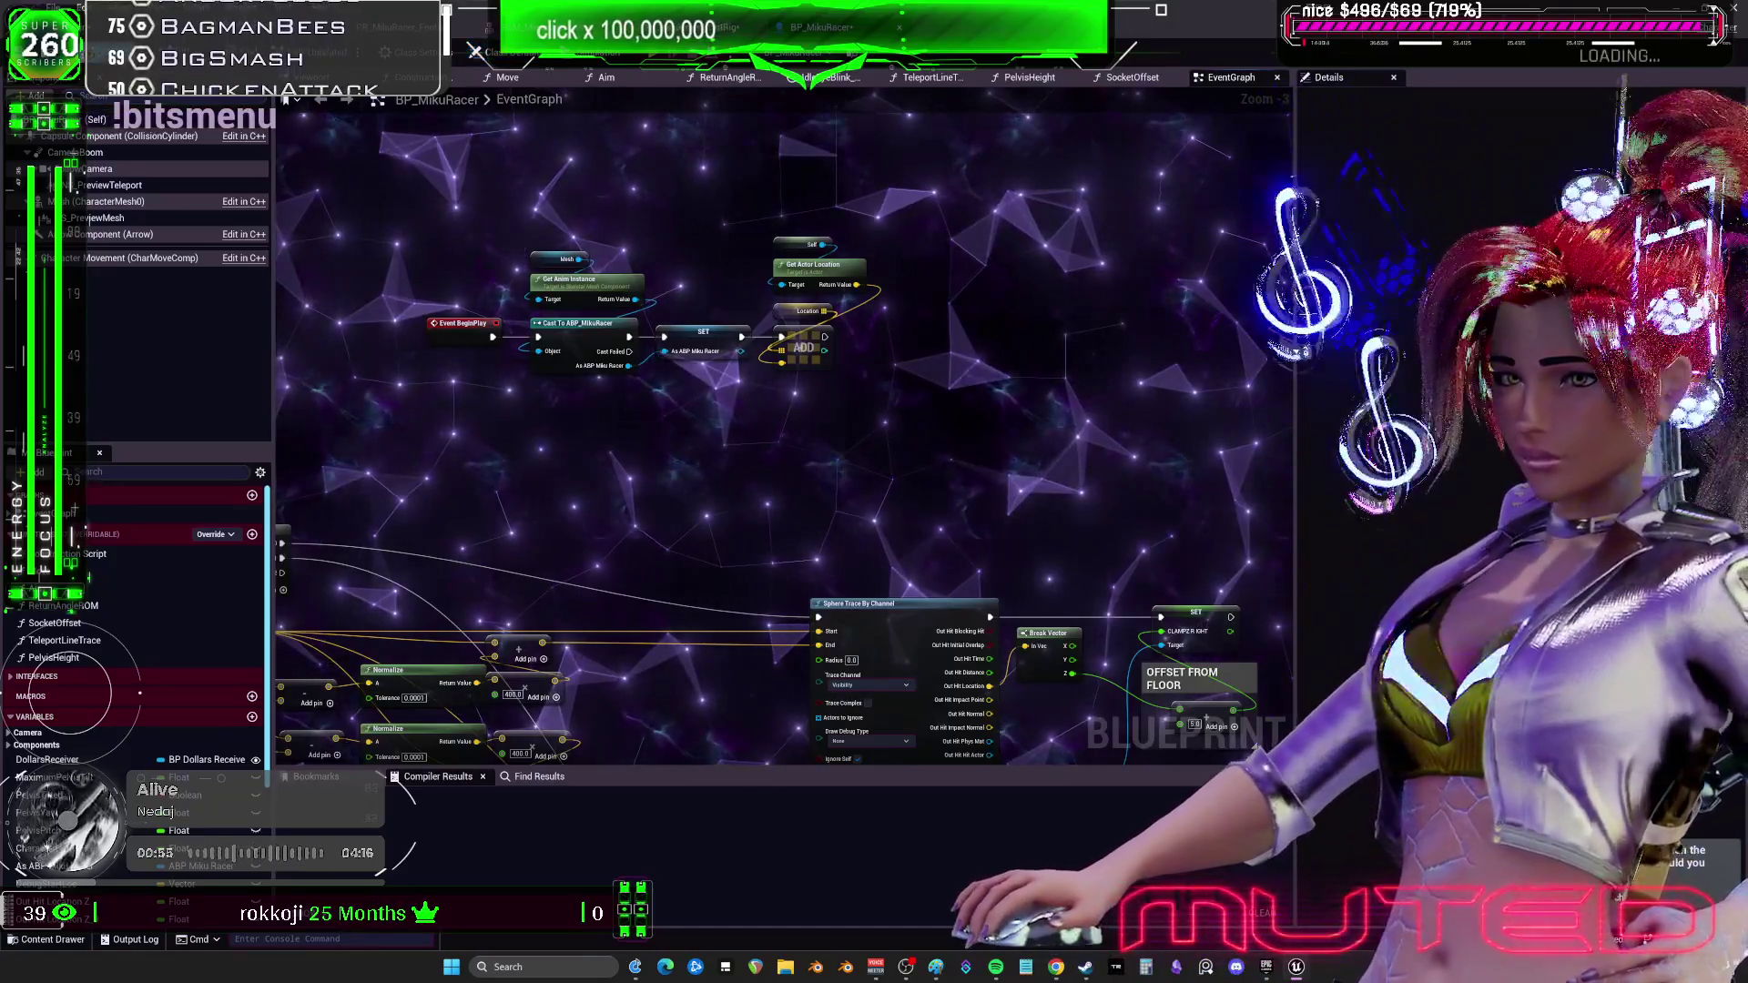
{"action": "key", "text": "F7"}
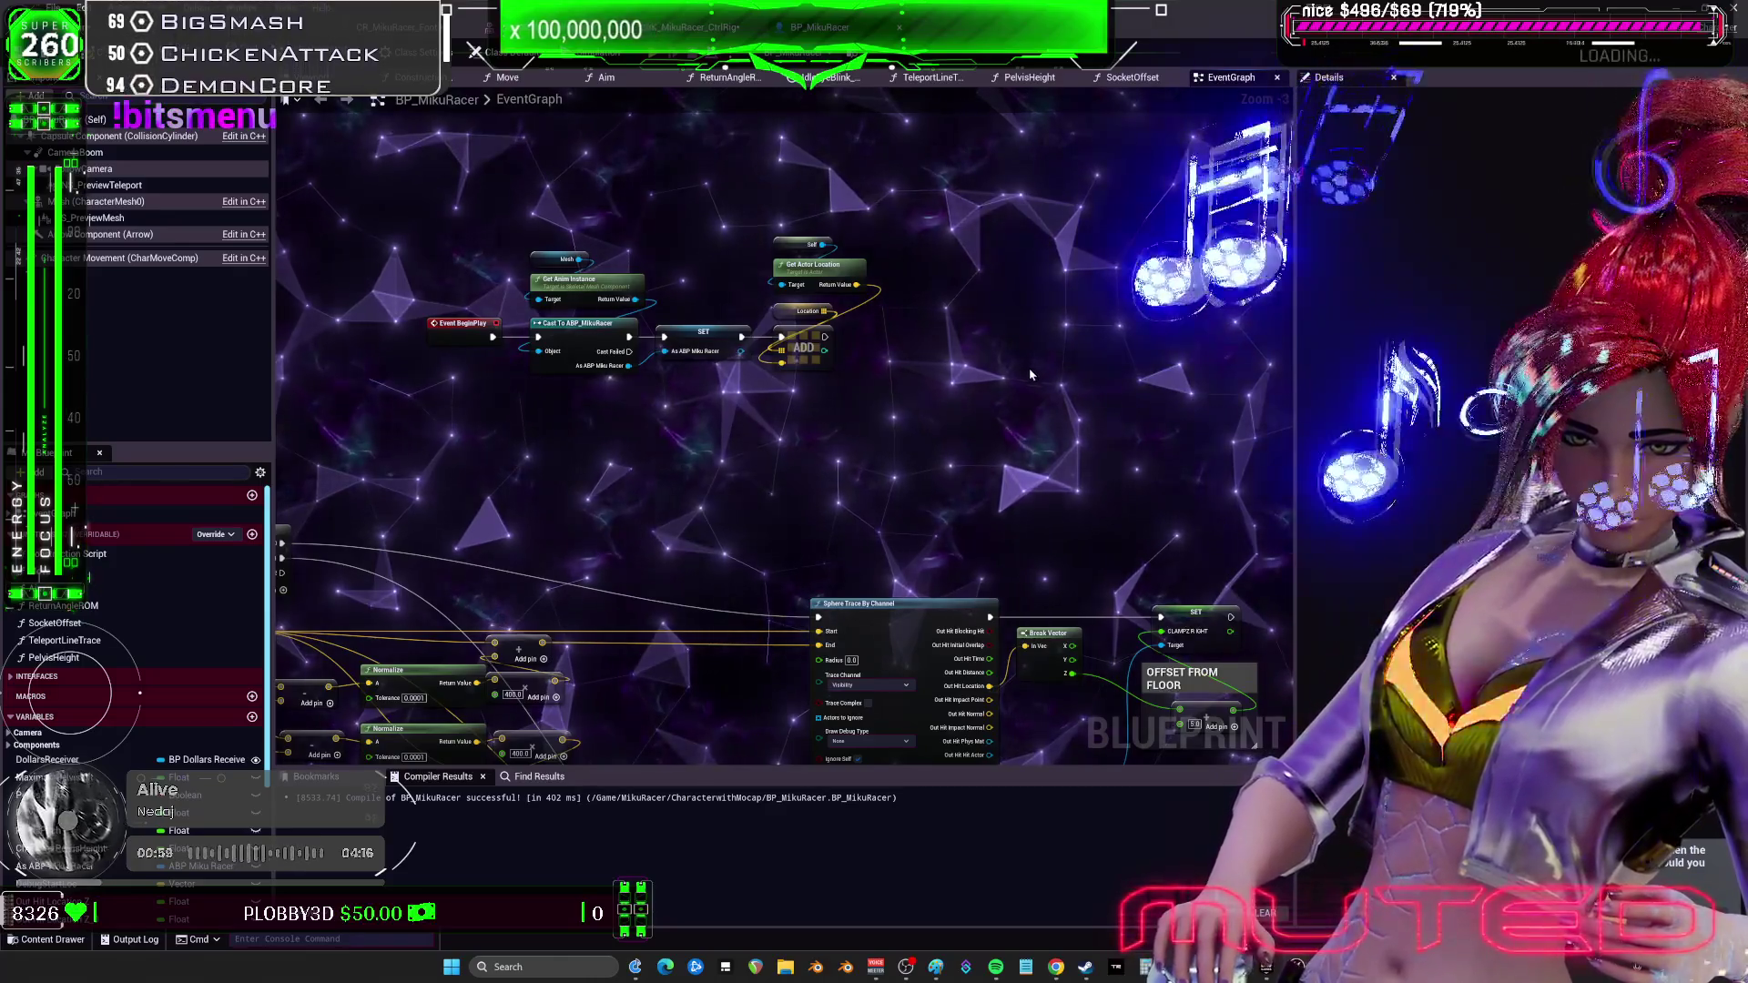
{"action": "scroll", "coordinate": [656, 469], "scroll_direction": "down", "scroll_amount": 4}
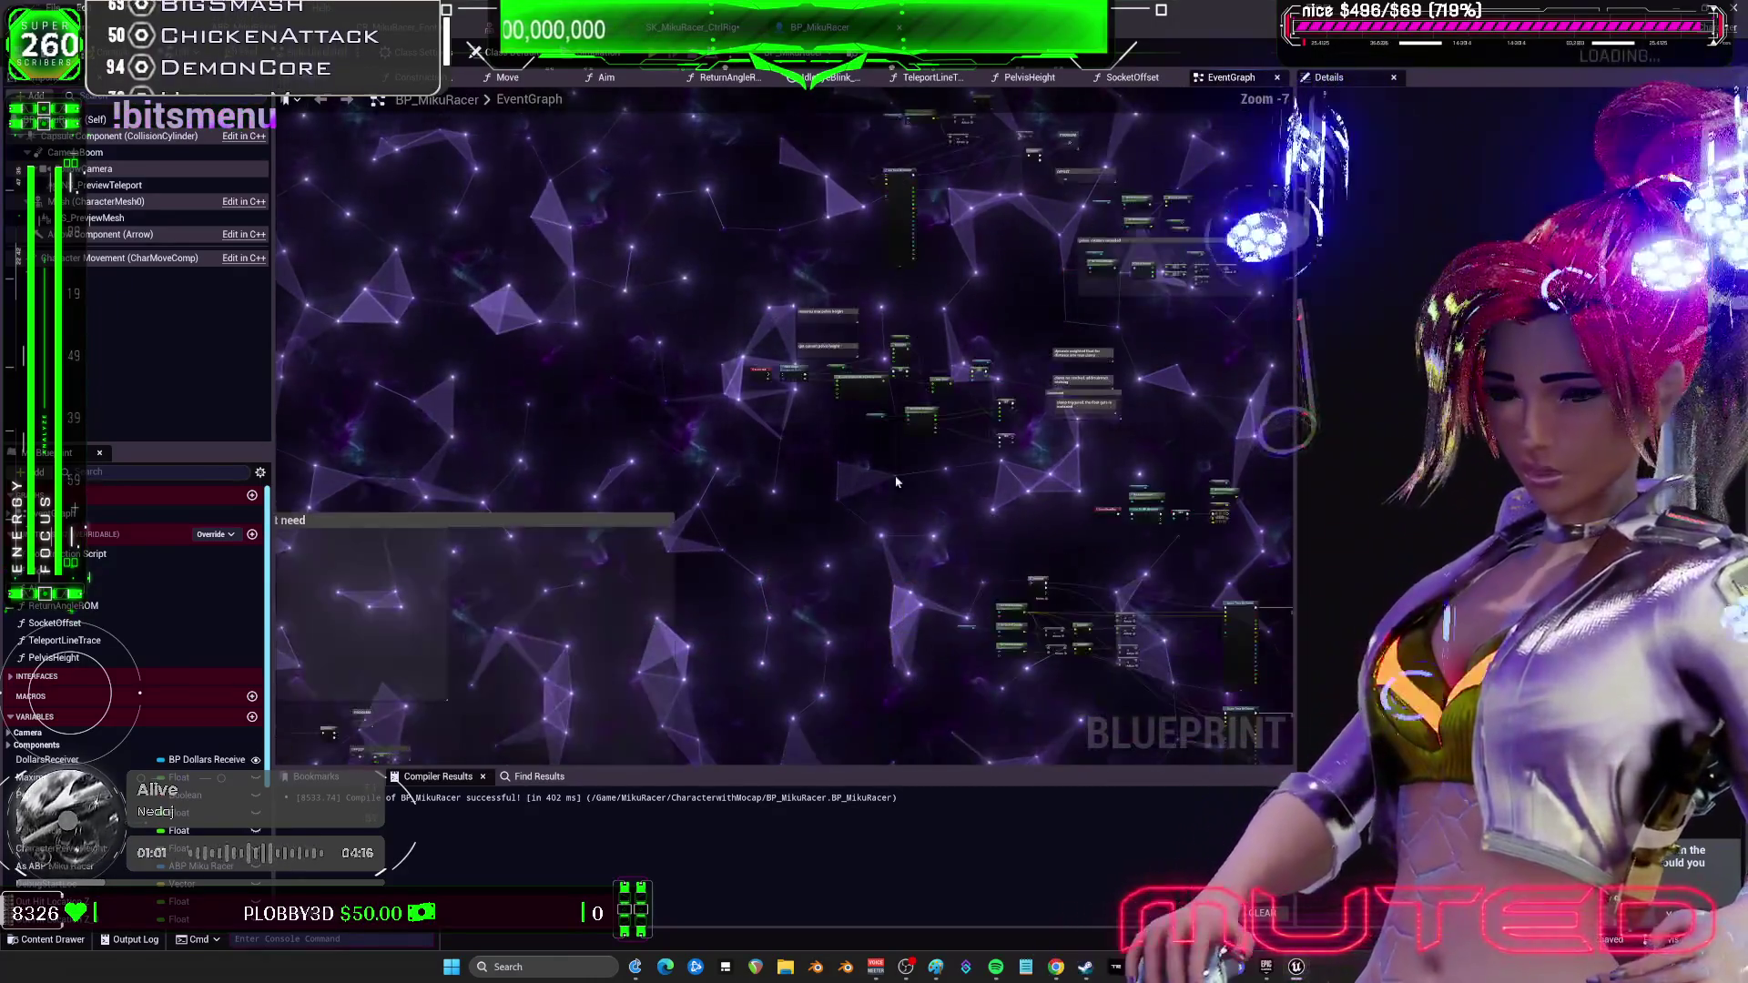
Pan across the EventGraph to review the comments and clamp logic nodes.
{"action": "scroll", "coordinate": [739, 470], "scroll_direction": "up", "scroll_amount": 5}
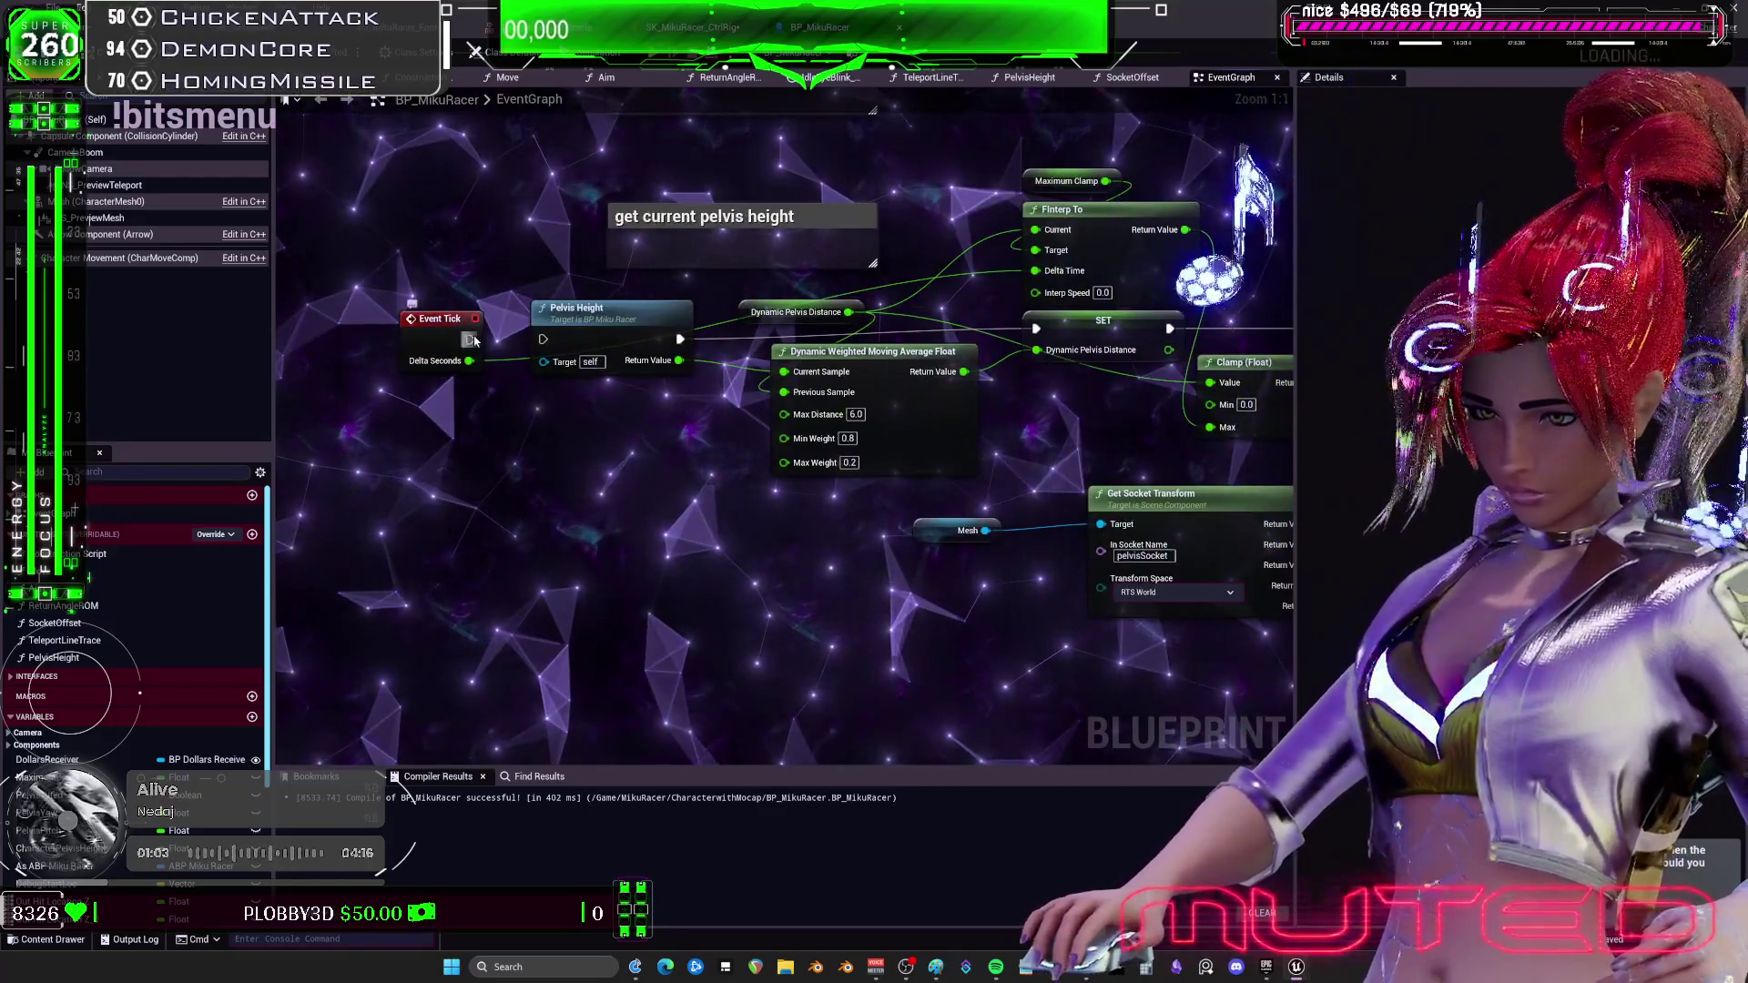
{"action": "left_click_drag", "start_coordinate": [826, 288], "coordinate": [608, 284]}
{"action": "scroll", "coordinate": [608, 284], "scroll_direction": "down", "scroll_amount": 2}
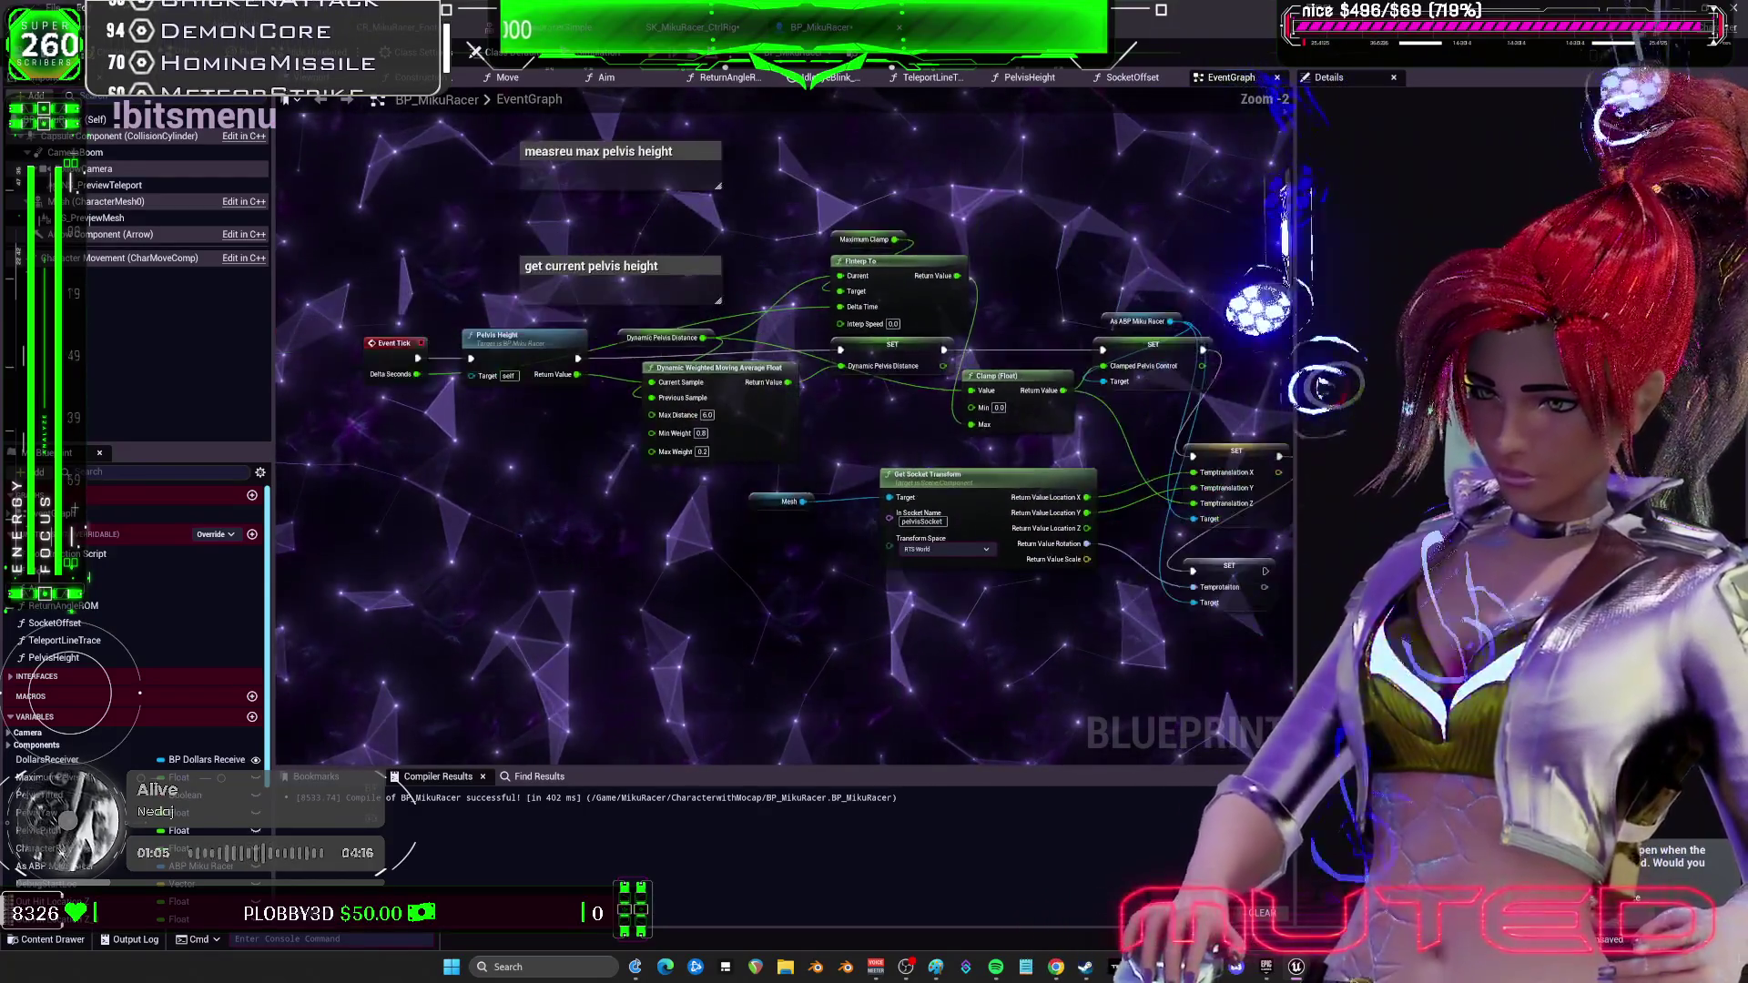
{"action": "left_click_drag", "start_coordinate": [959, 432], "coordinate": [652, 410]}
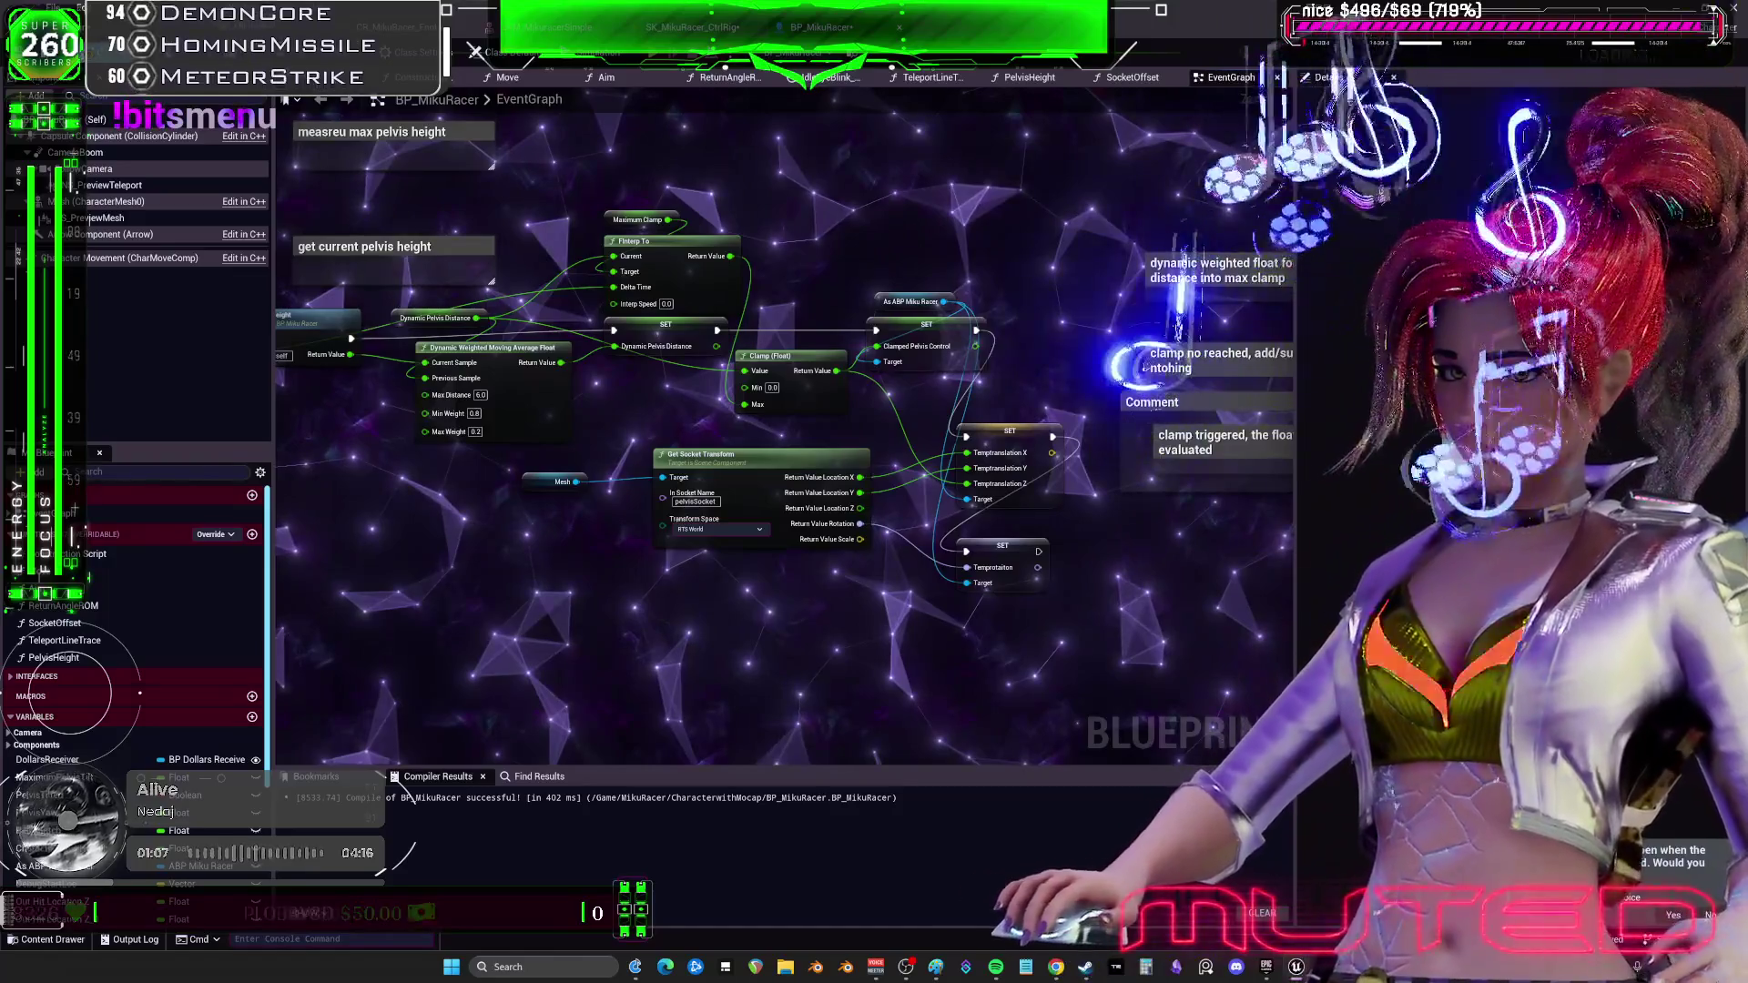
Save all modified assets and start a Play In Editor session.
{"action": "key", "text": "F7"}
{"action": "left_click", "coordinate": [55, 5]}
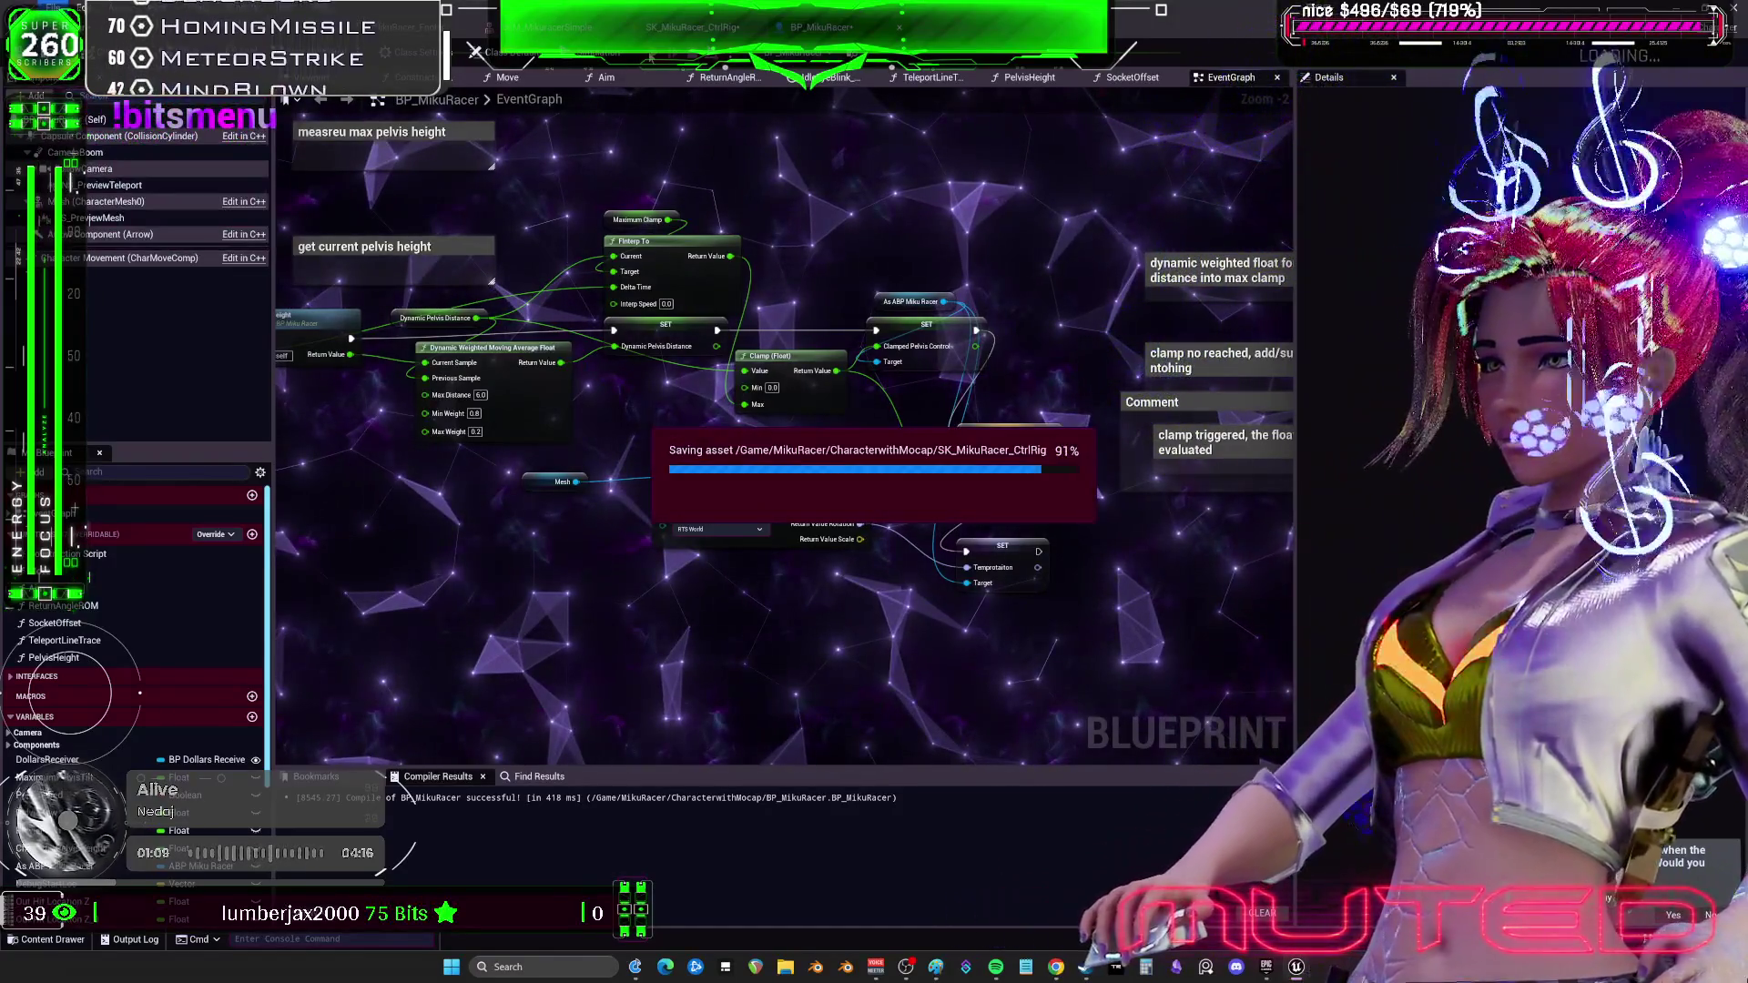
{"action": "key", "text": "alt+p"}
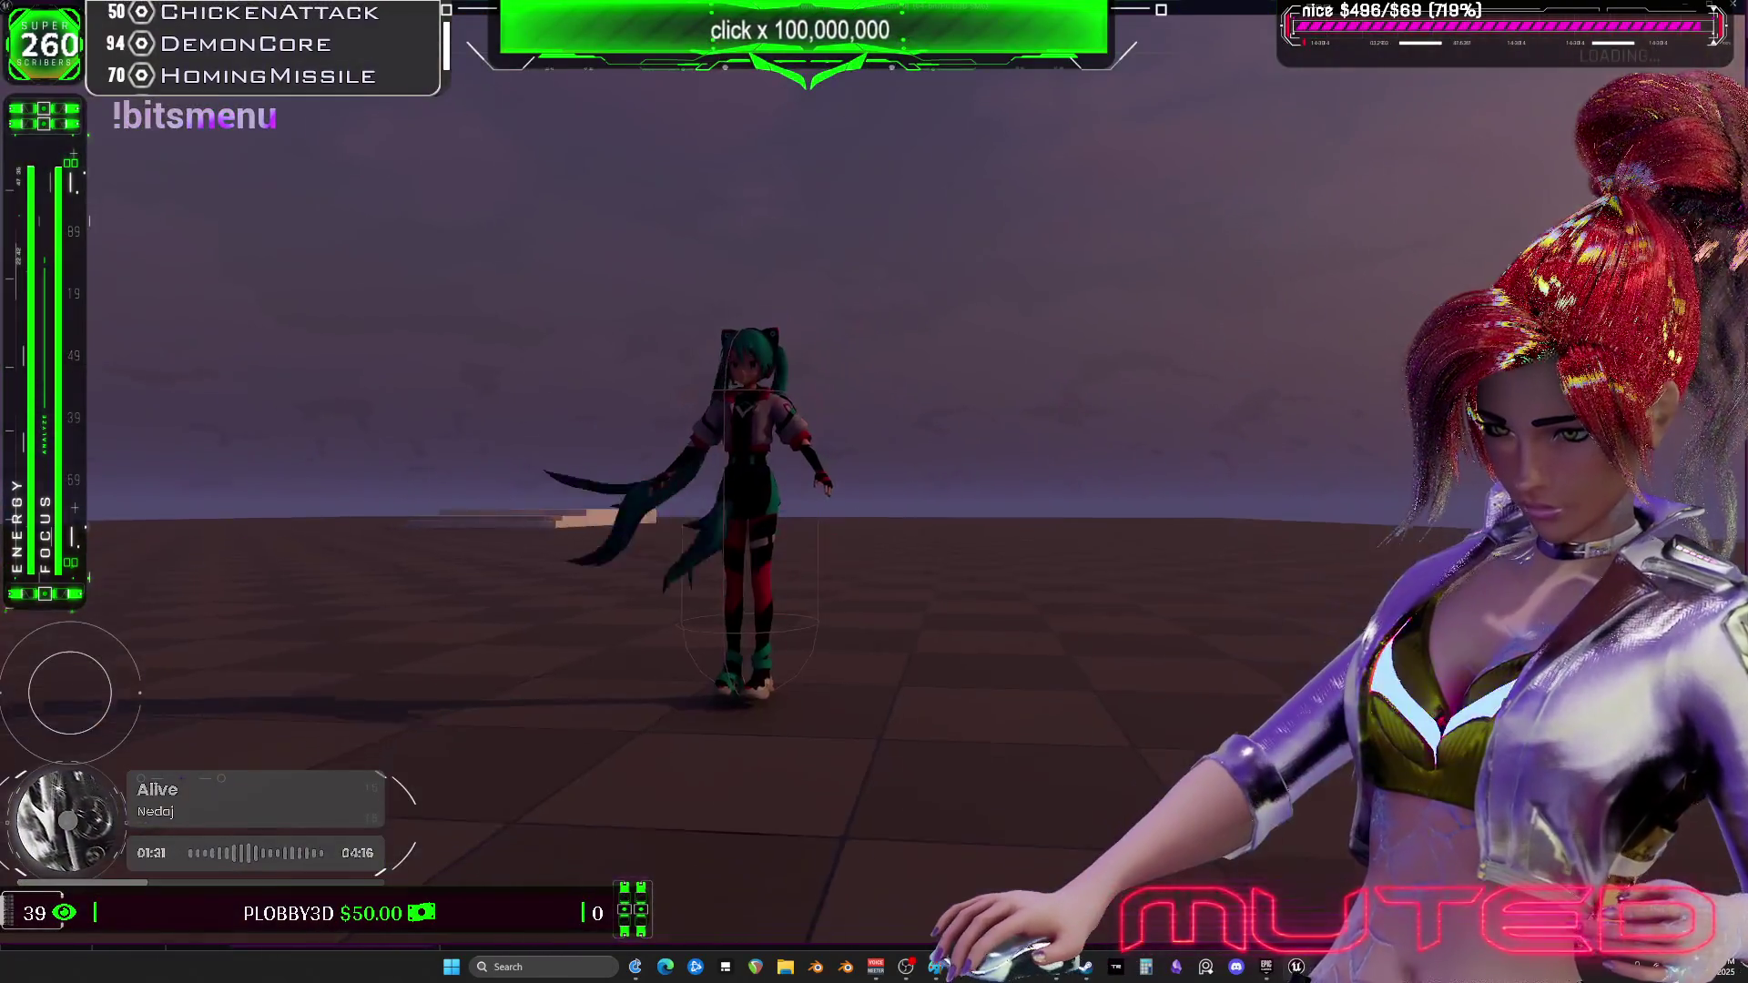
End the play session and jump to the Set Clamped Pelvis Control error from the log.
{"action": "key", "text": "Escape"}
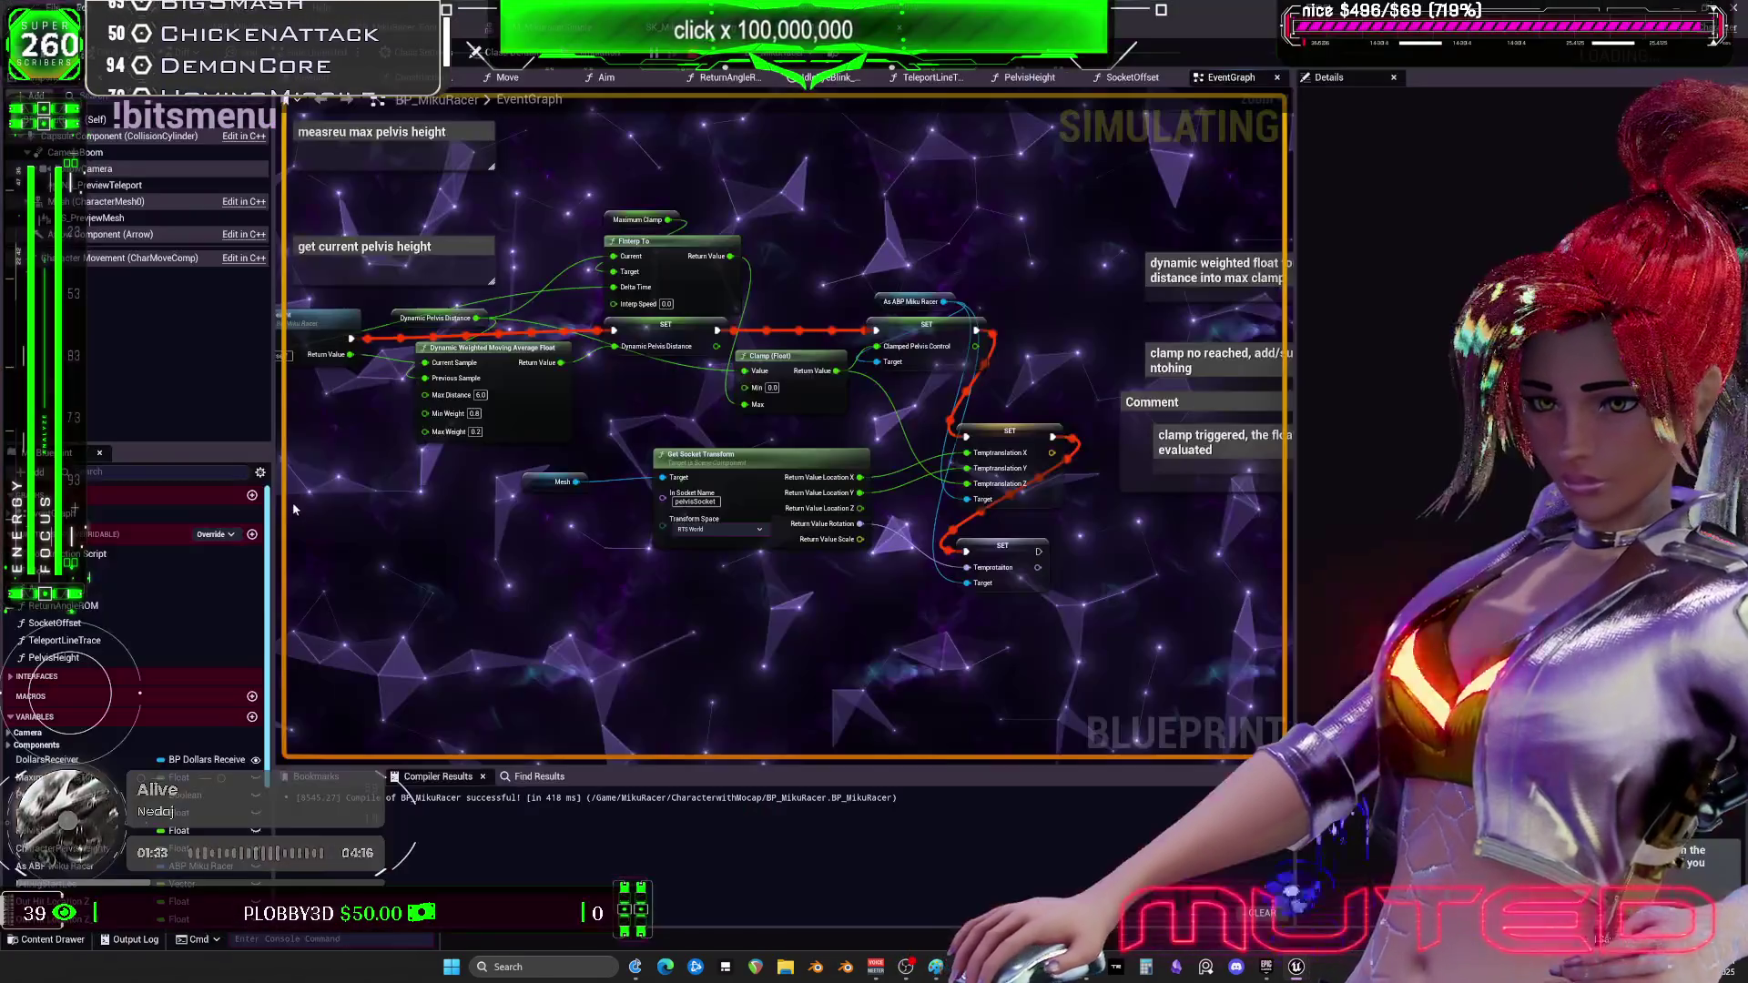
{"action": "left_click", "coordinate": [910, 224]}
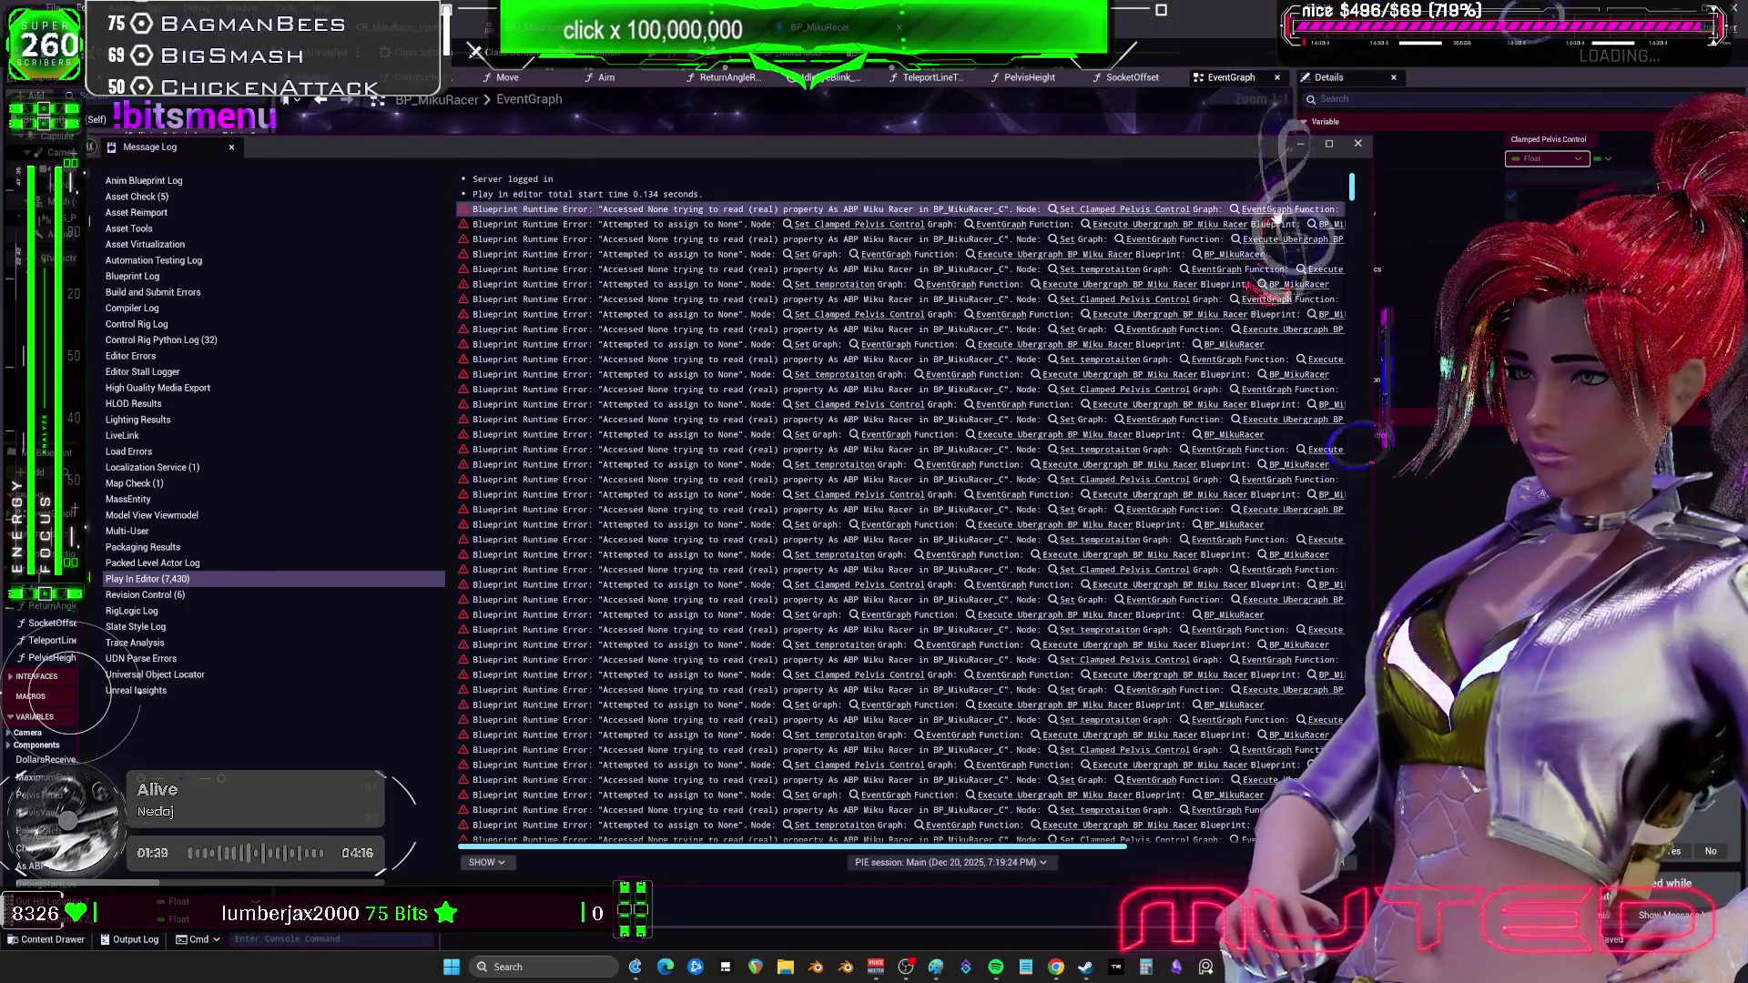
{"action": "left_click", "coordinate": [1357, 144]}
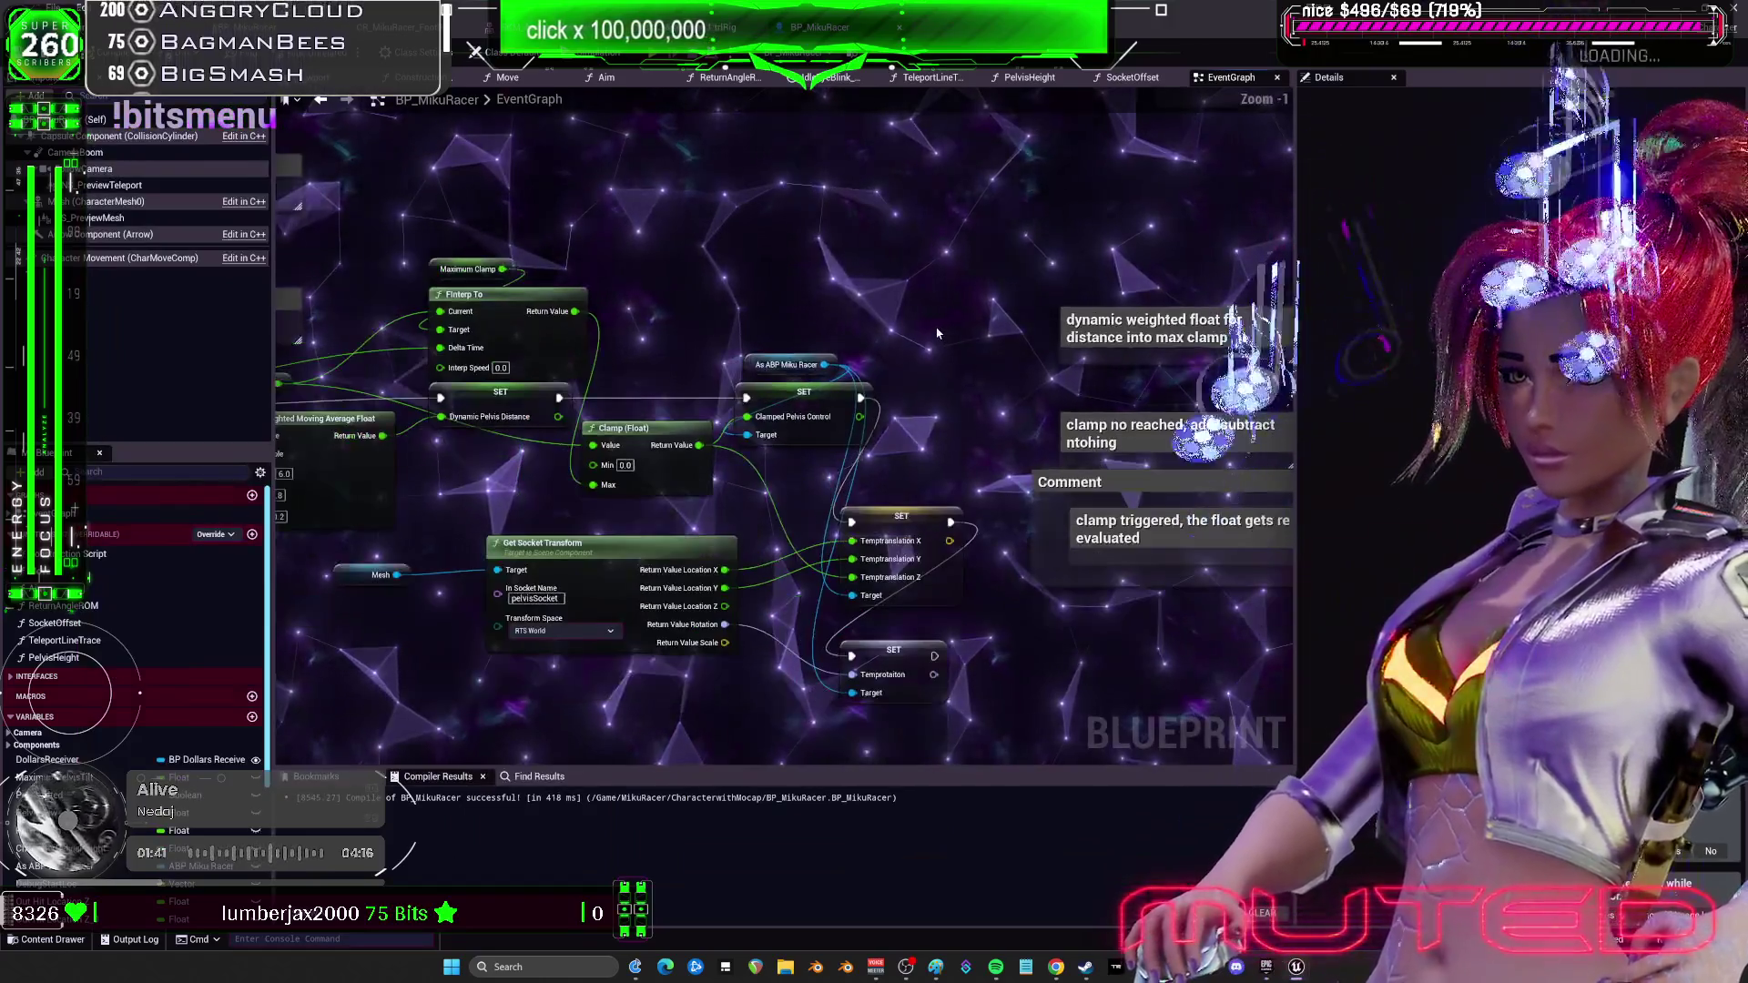
{"action": "scroll", "coordinate": [928, 325], "scroll_direction": "down", "scroll_amount": 1}
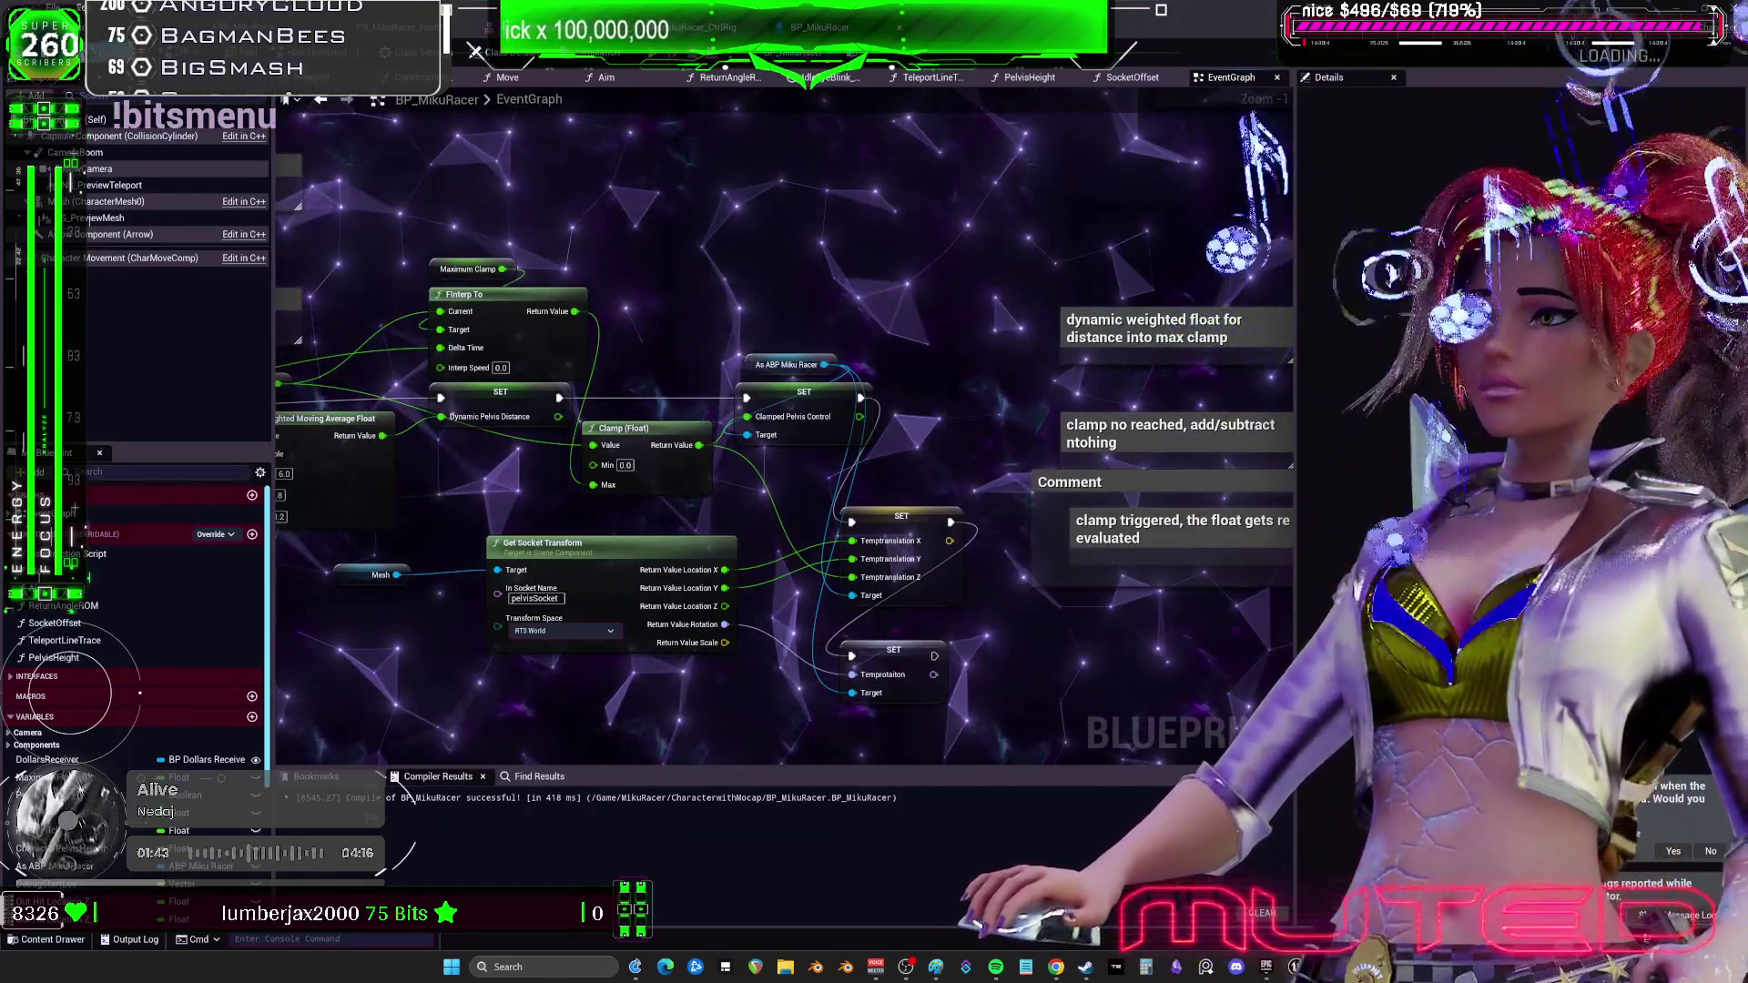
Recompile BP_MikuRacer, dismiss the runtime error log and select the Mesh component.
{"action": "key", "text": "F7"}
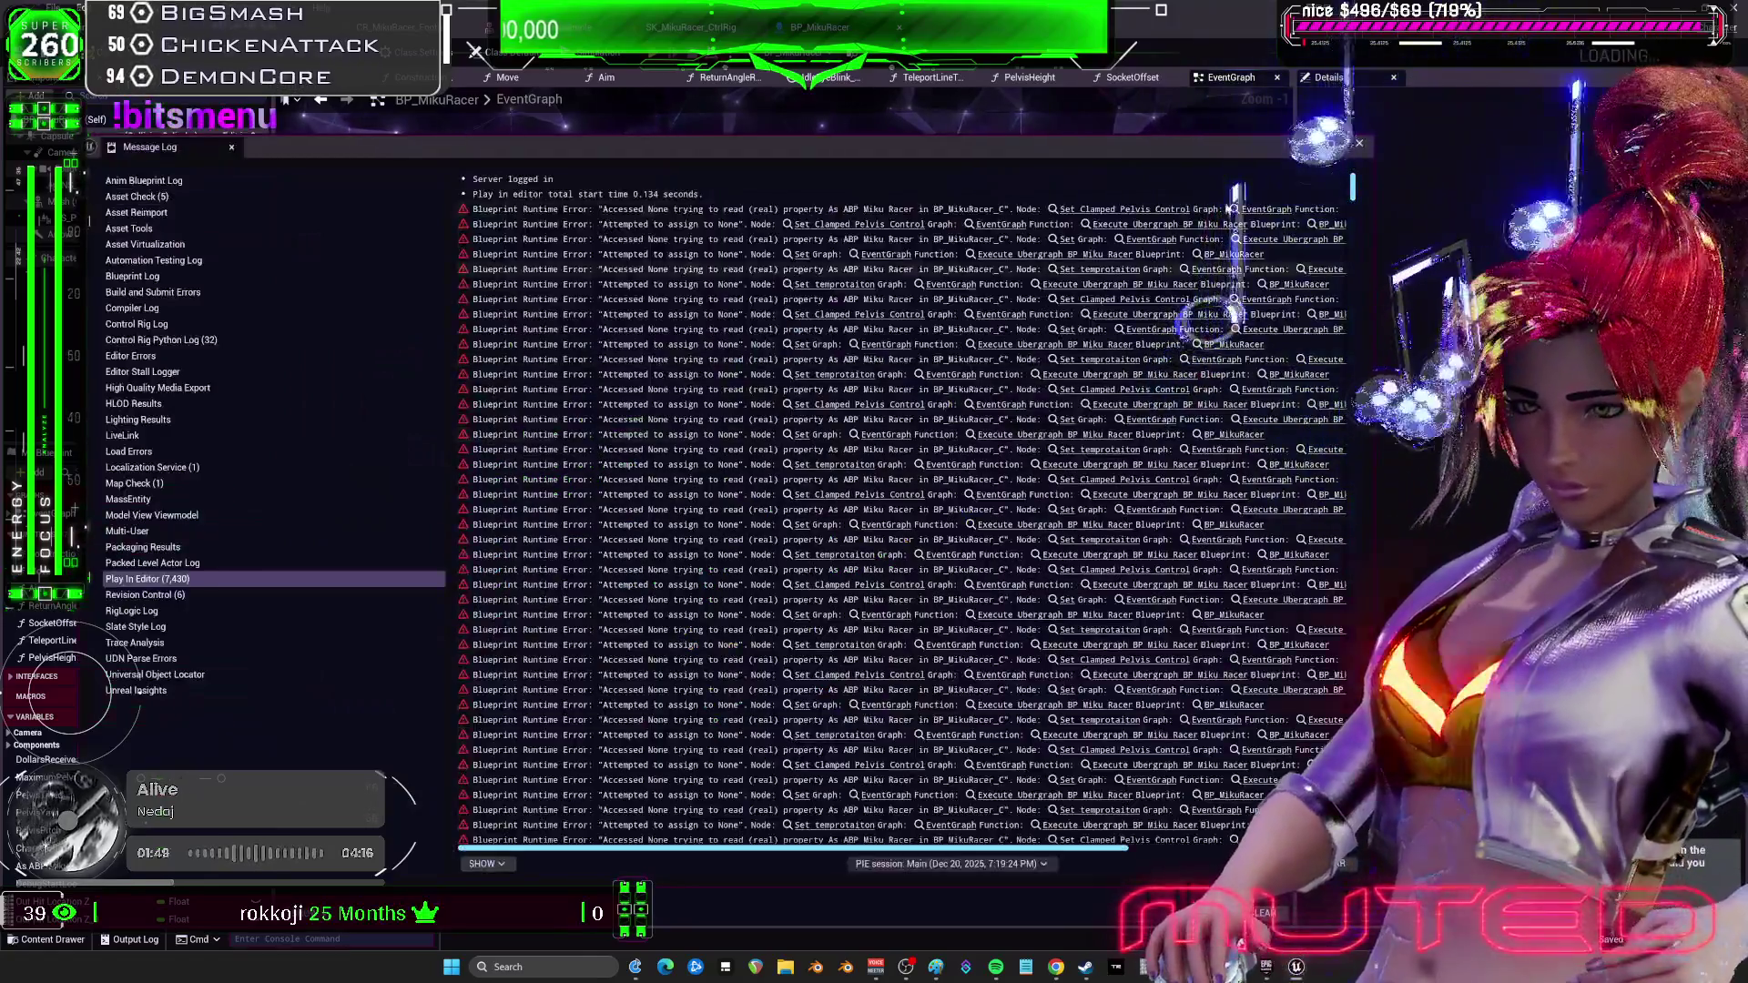
{"action": "left_click", "coordinate": [231, 147]}
{"action": "left_click", "coordinate": [103, 204]}
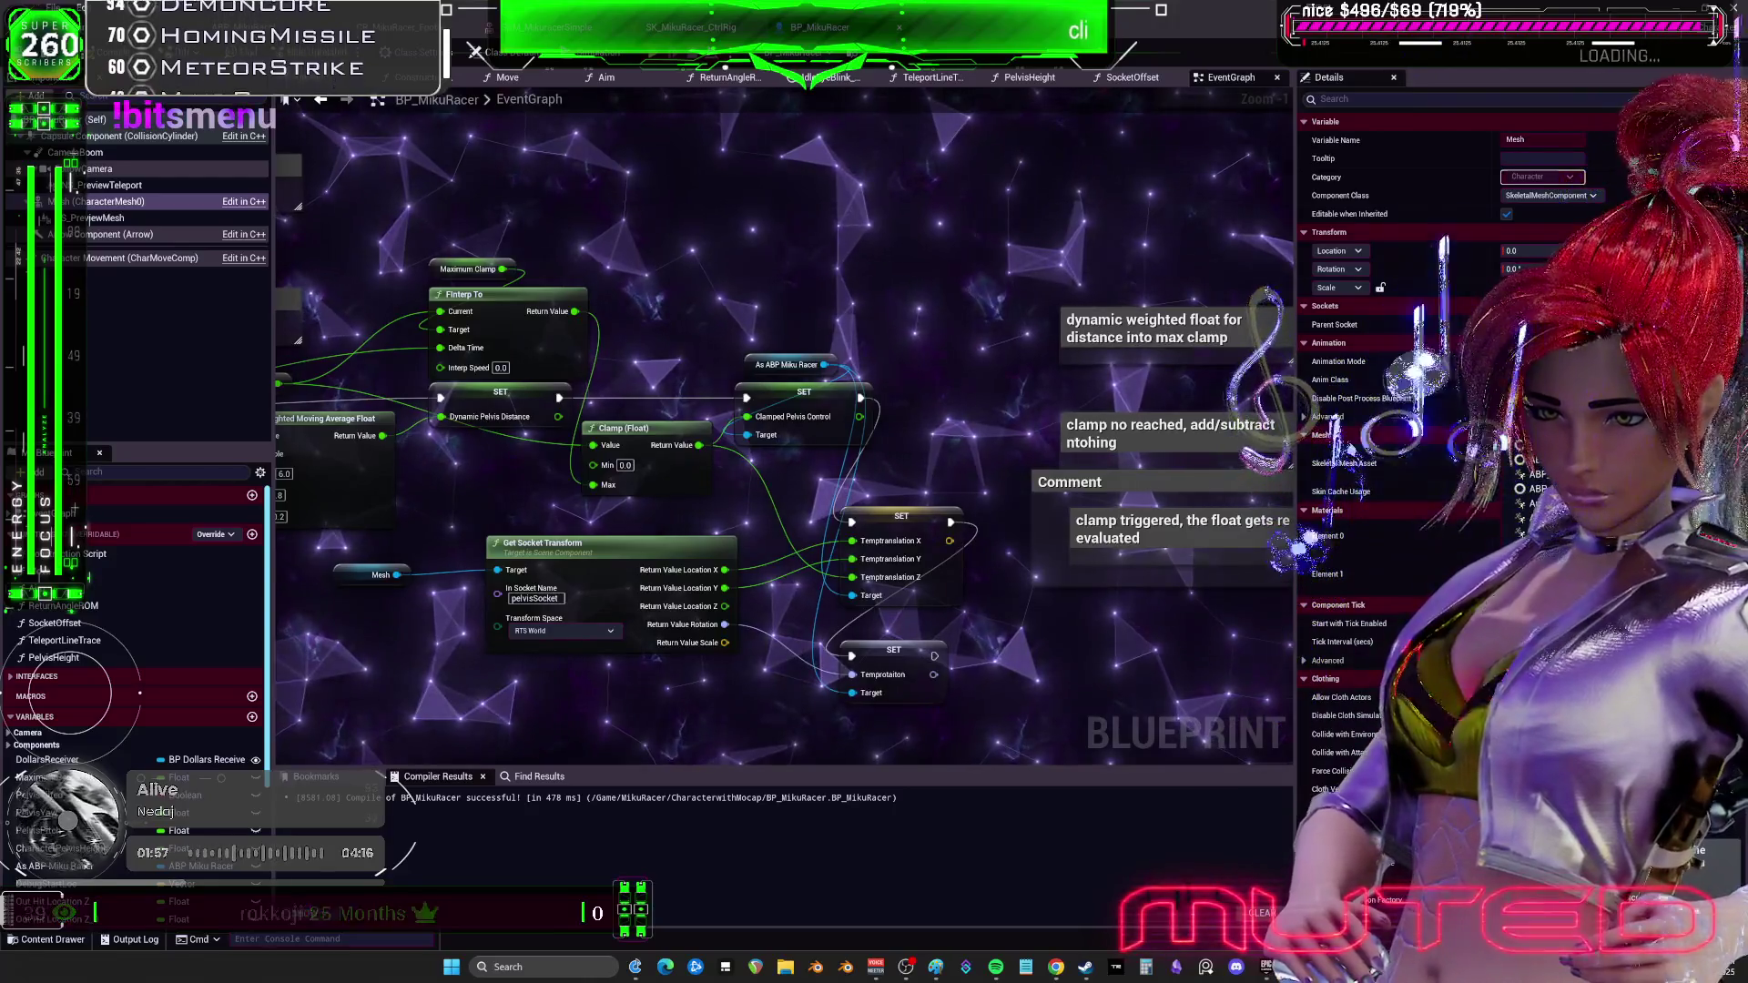
Look over the Line Trace and BeginPlay nodes, save BP_MikuRacer and start a test play.
{"action": "scroll", "coordinate": [962, 511], "scroll_direction": "down", "scroll_amount": 7}
{"action": "left_click_drag", "start_coordinate": [793, 332], "coordinate": [253, 287]}
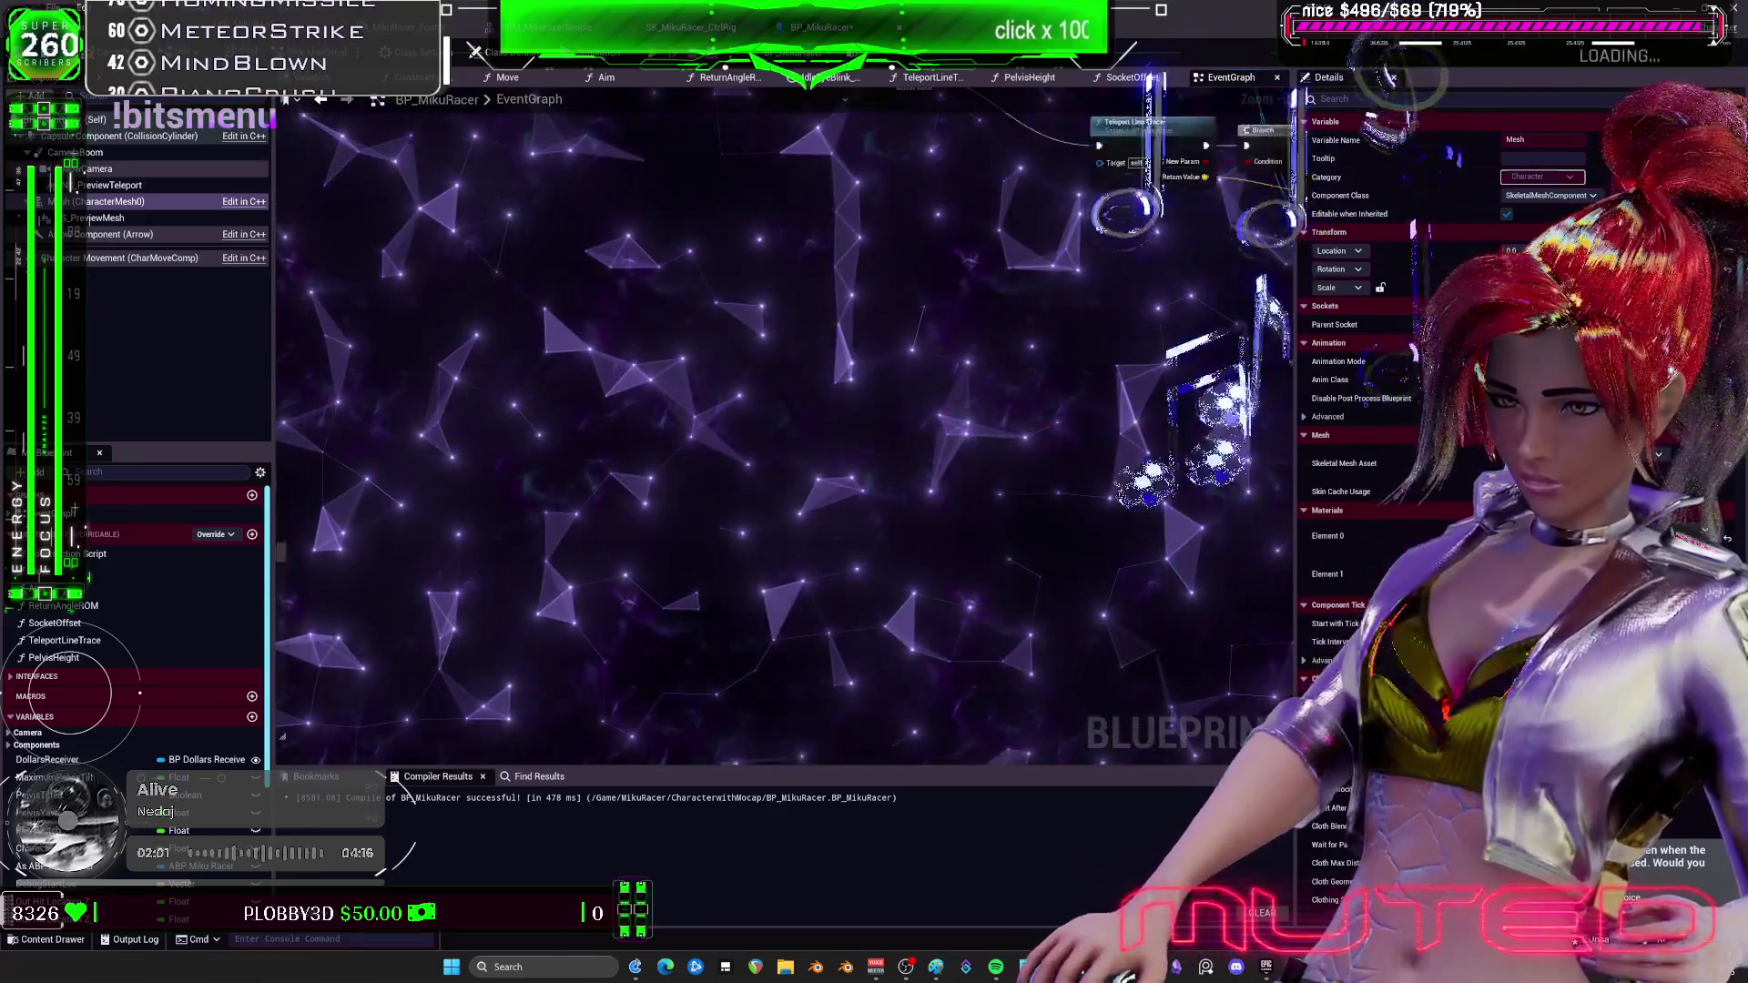
{"action": "left_click_drag", "start_coordinate": [419, 577], "coordinate": [888, 500]}
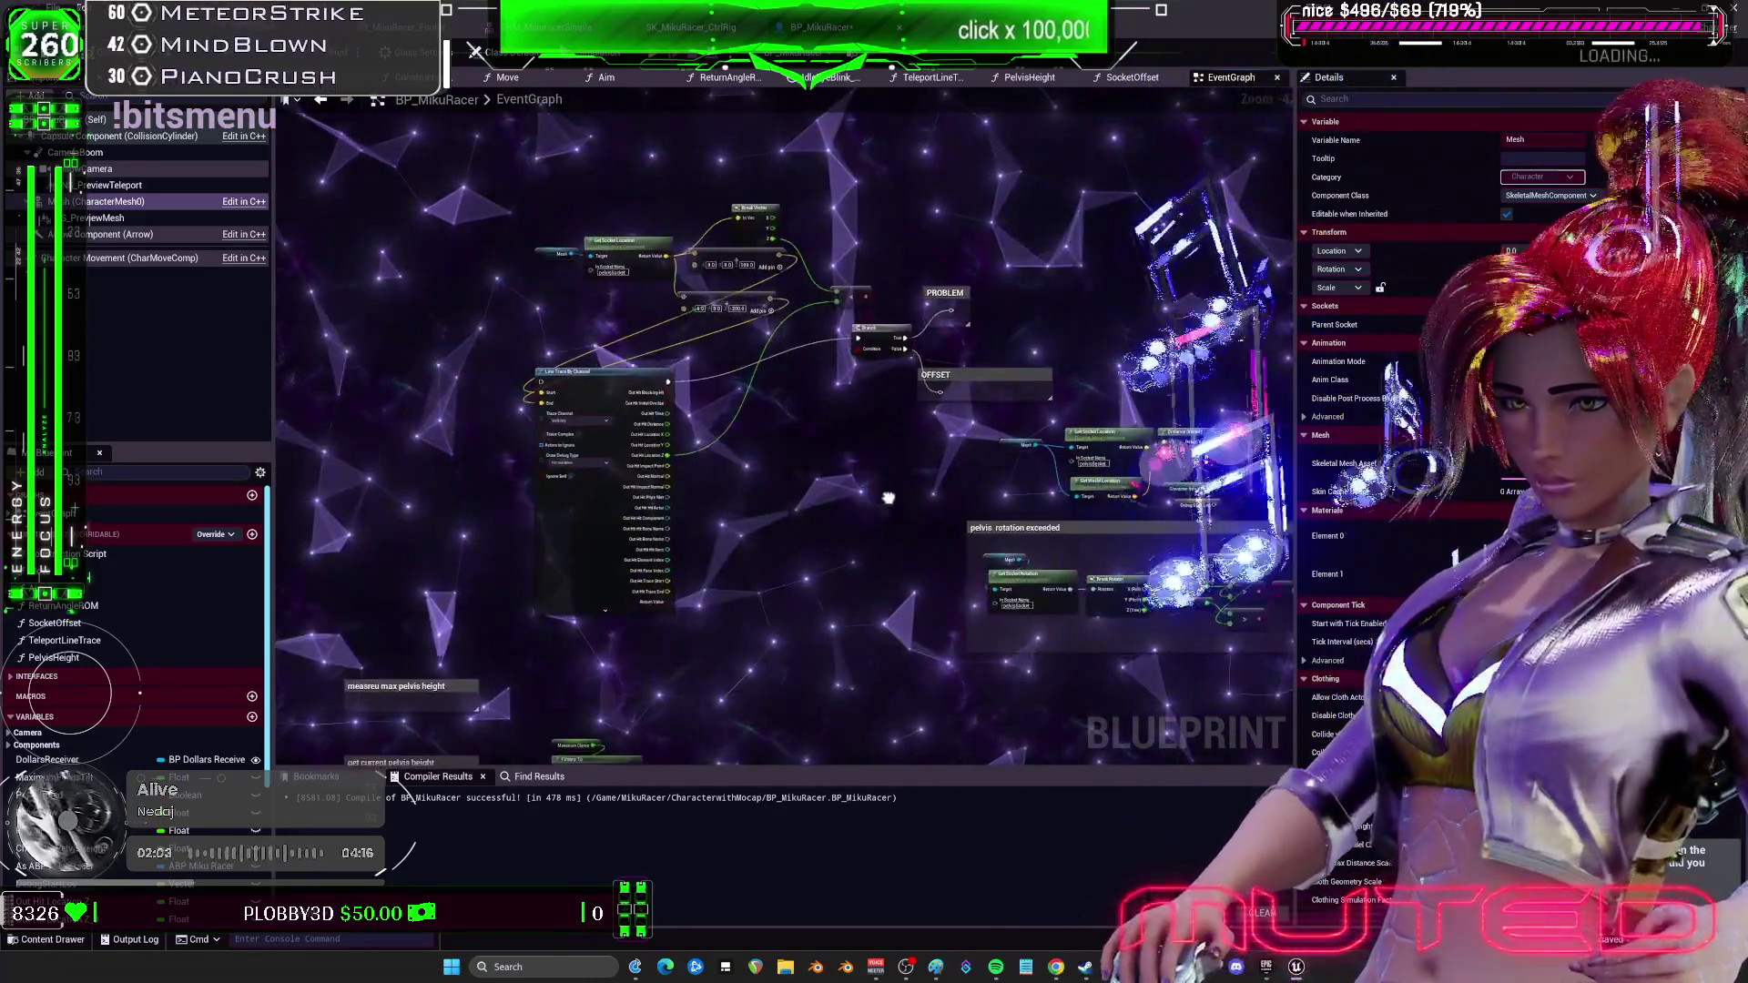
{"action": "left_click_drag", "start_coordinate": [934, 227], "coordinate": [965, 552]}
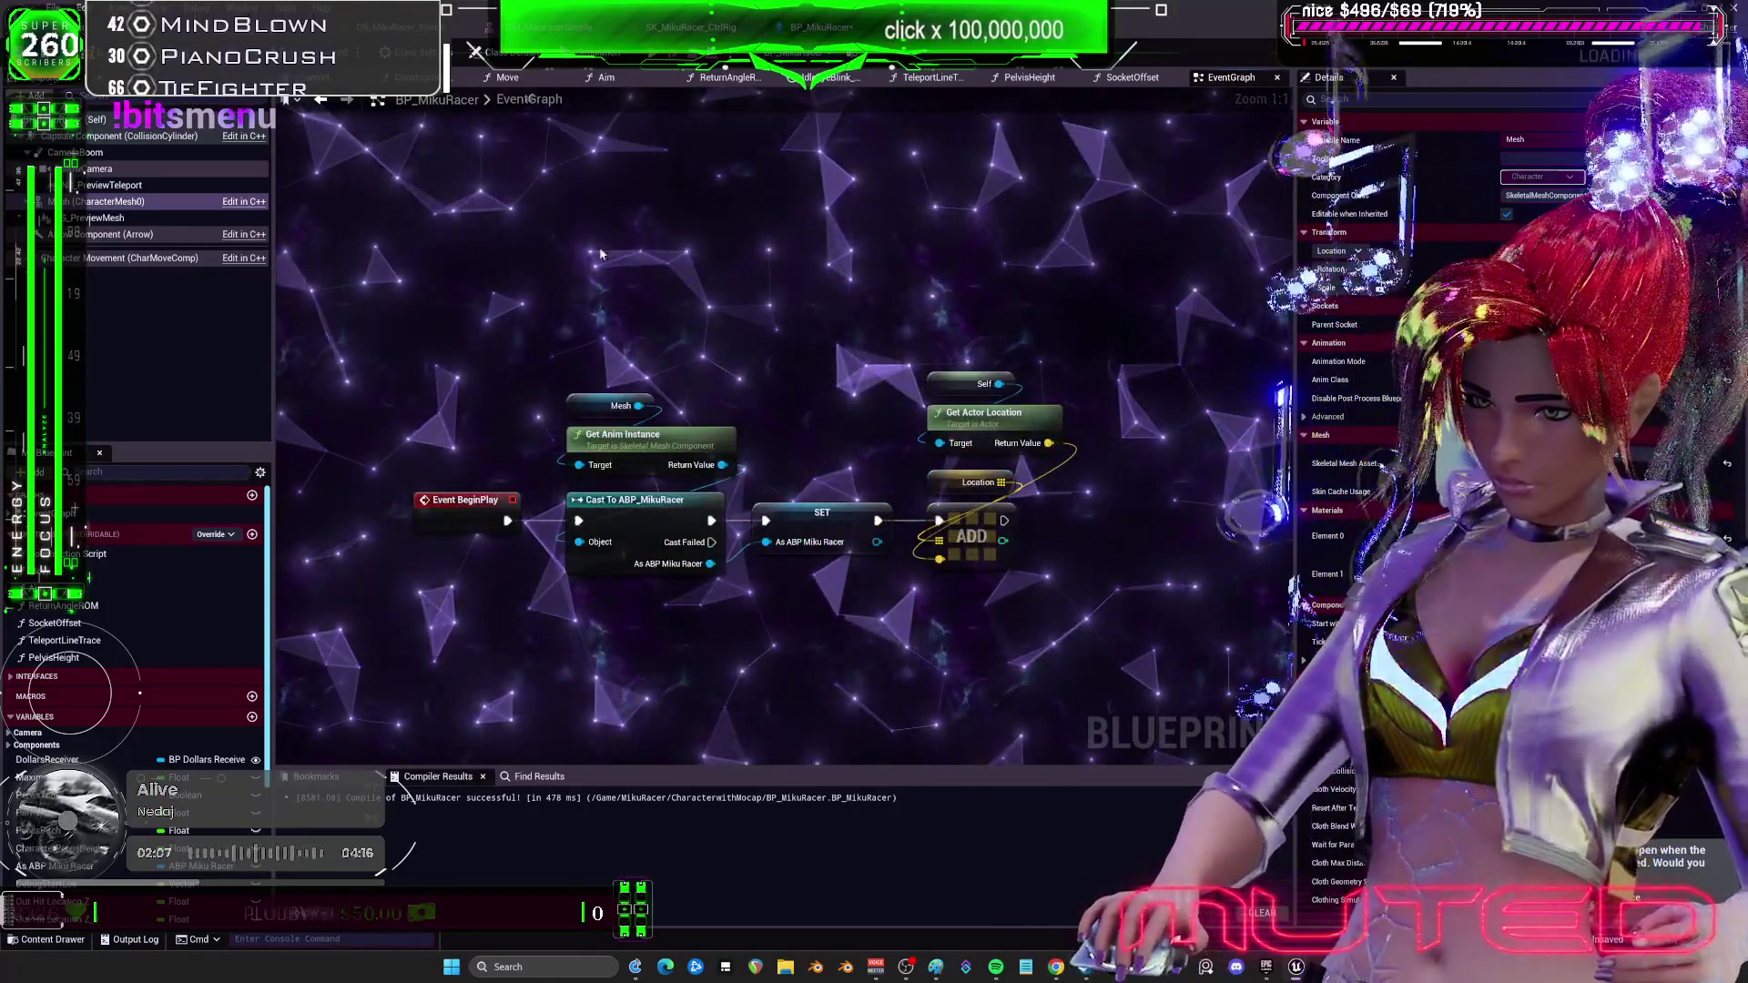
{"action": "key", "text": "ctrl+s"}
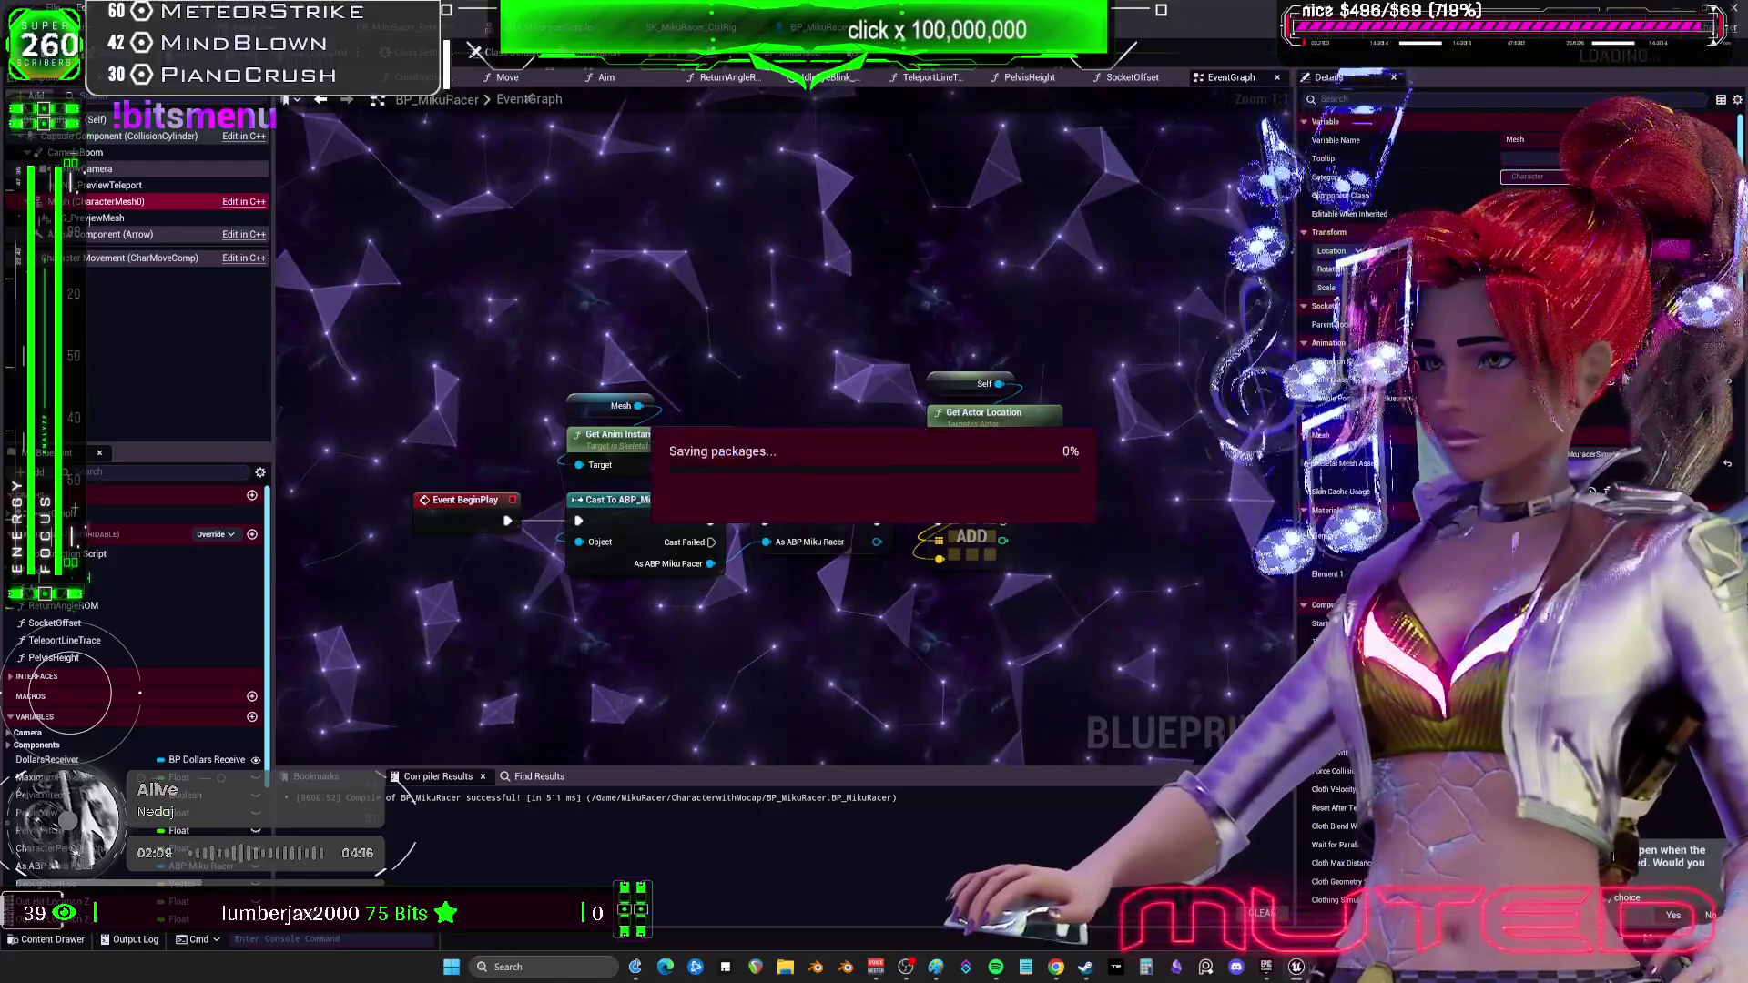
{"action": "key", "text": "alt+Tab"}
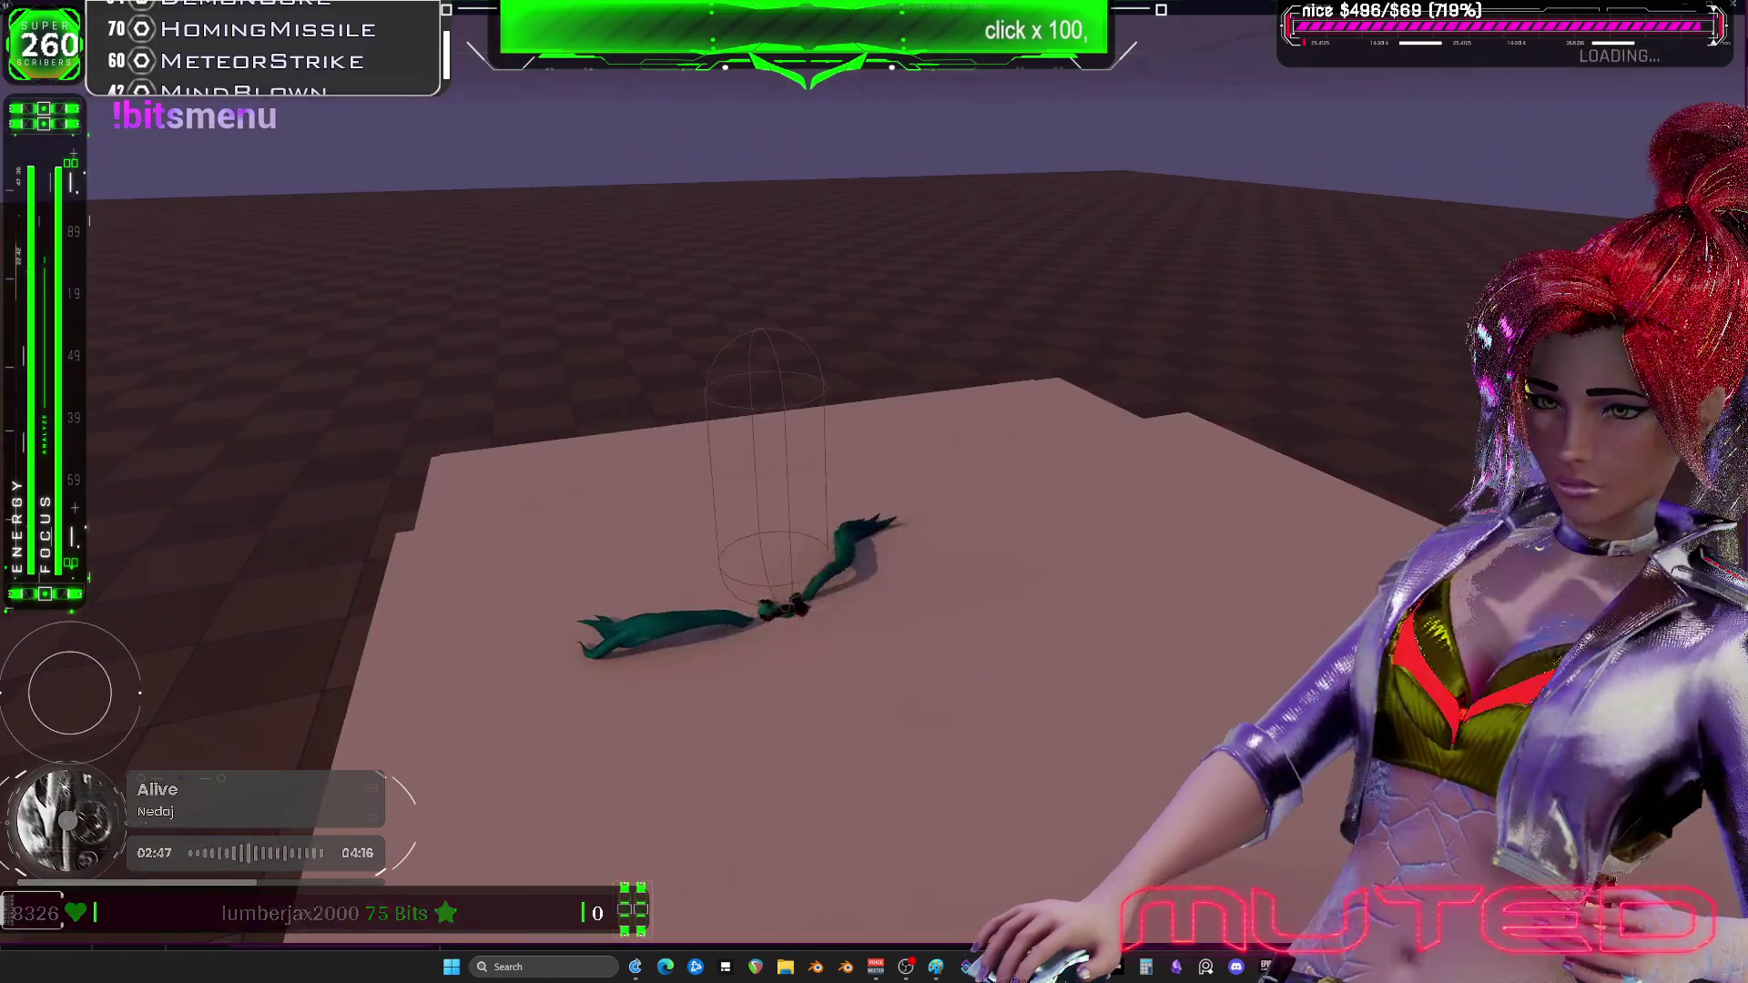
Run the character forward, steer left and right, jump, then leave play mode.
{"action": "key", "text": "w"}
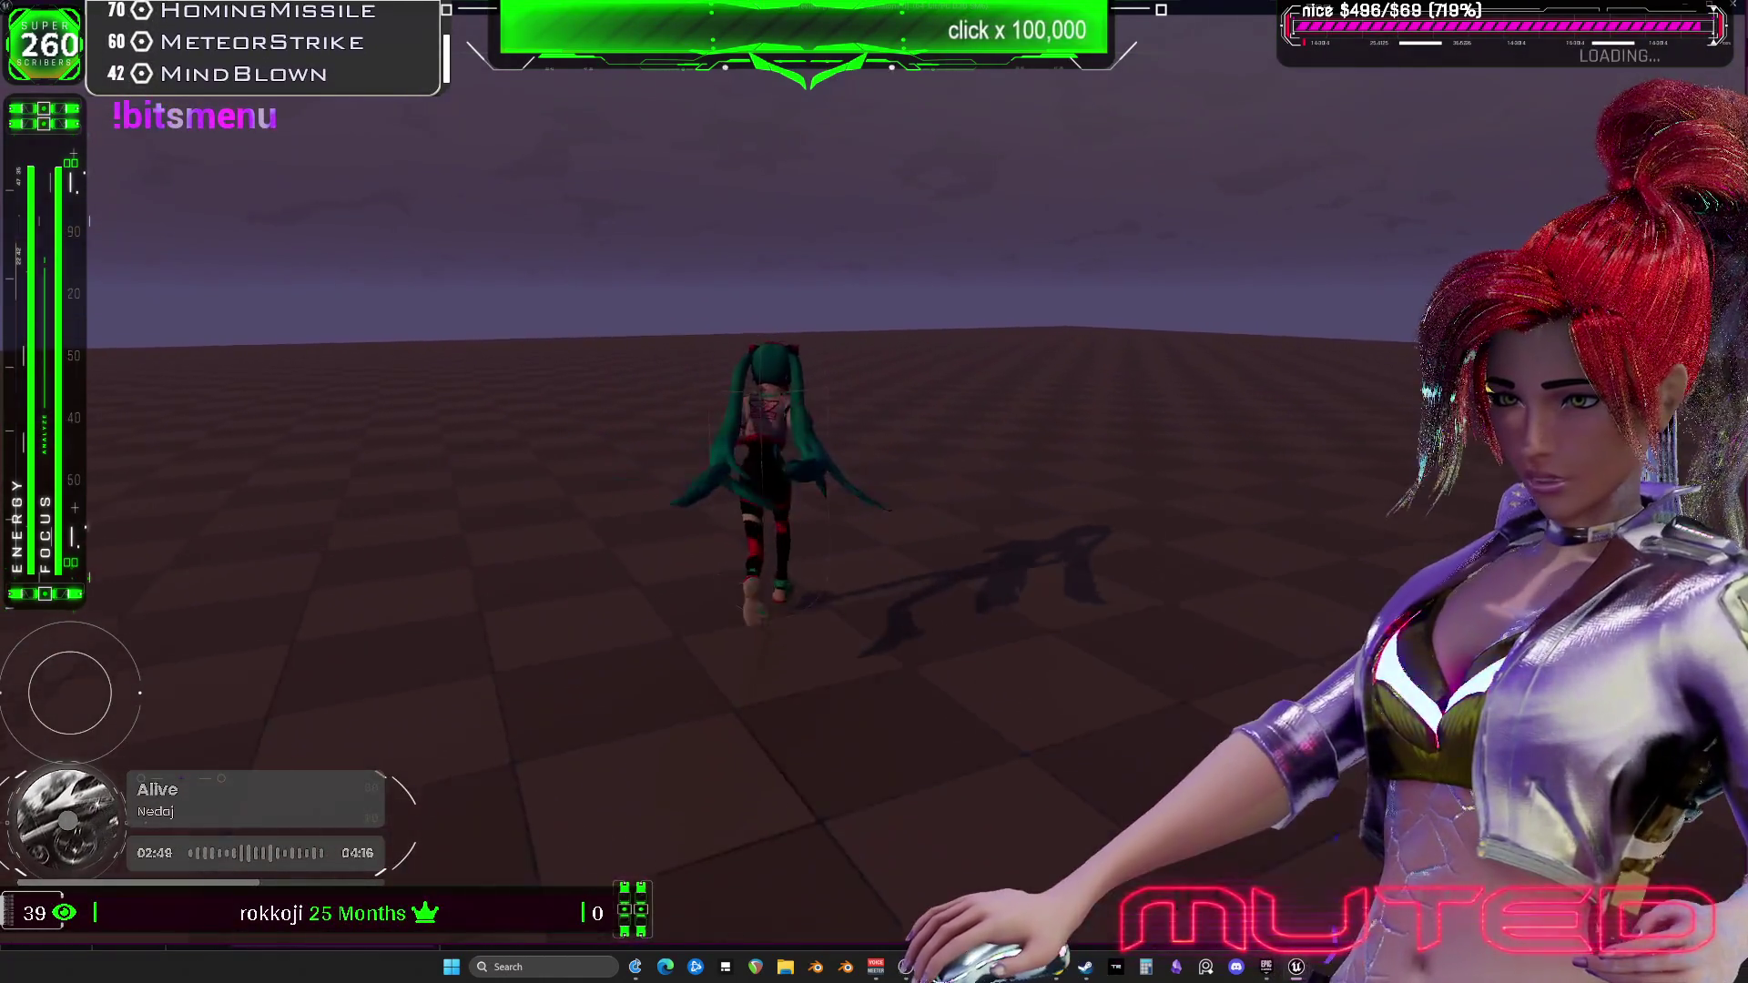
{"action": "key", "text": "a"}
{"action": "key", "text": "d"}
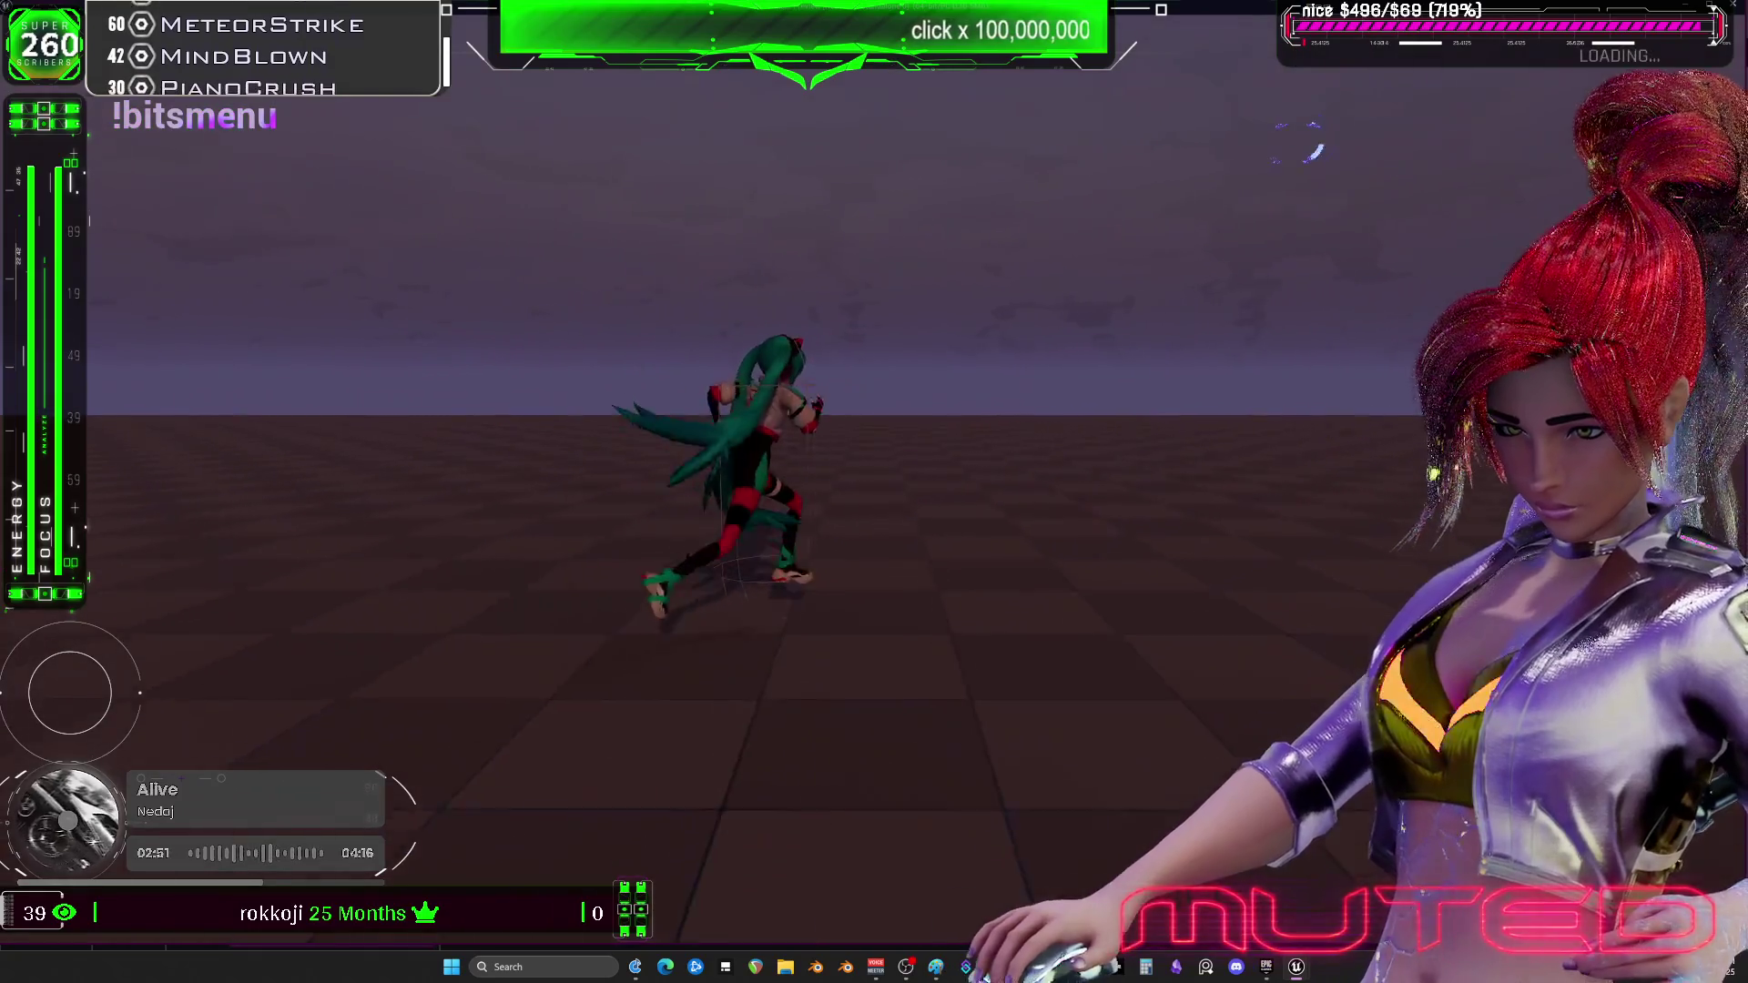
{"action": "key", "text": "space"}
{"action": "key", "text": "space"}
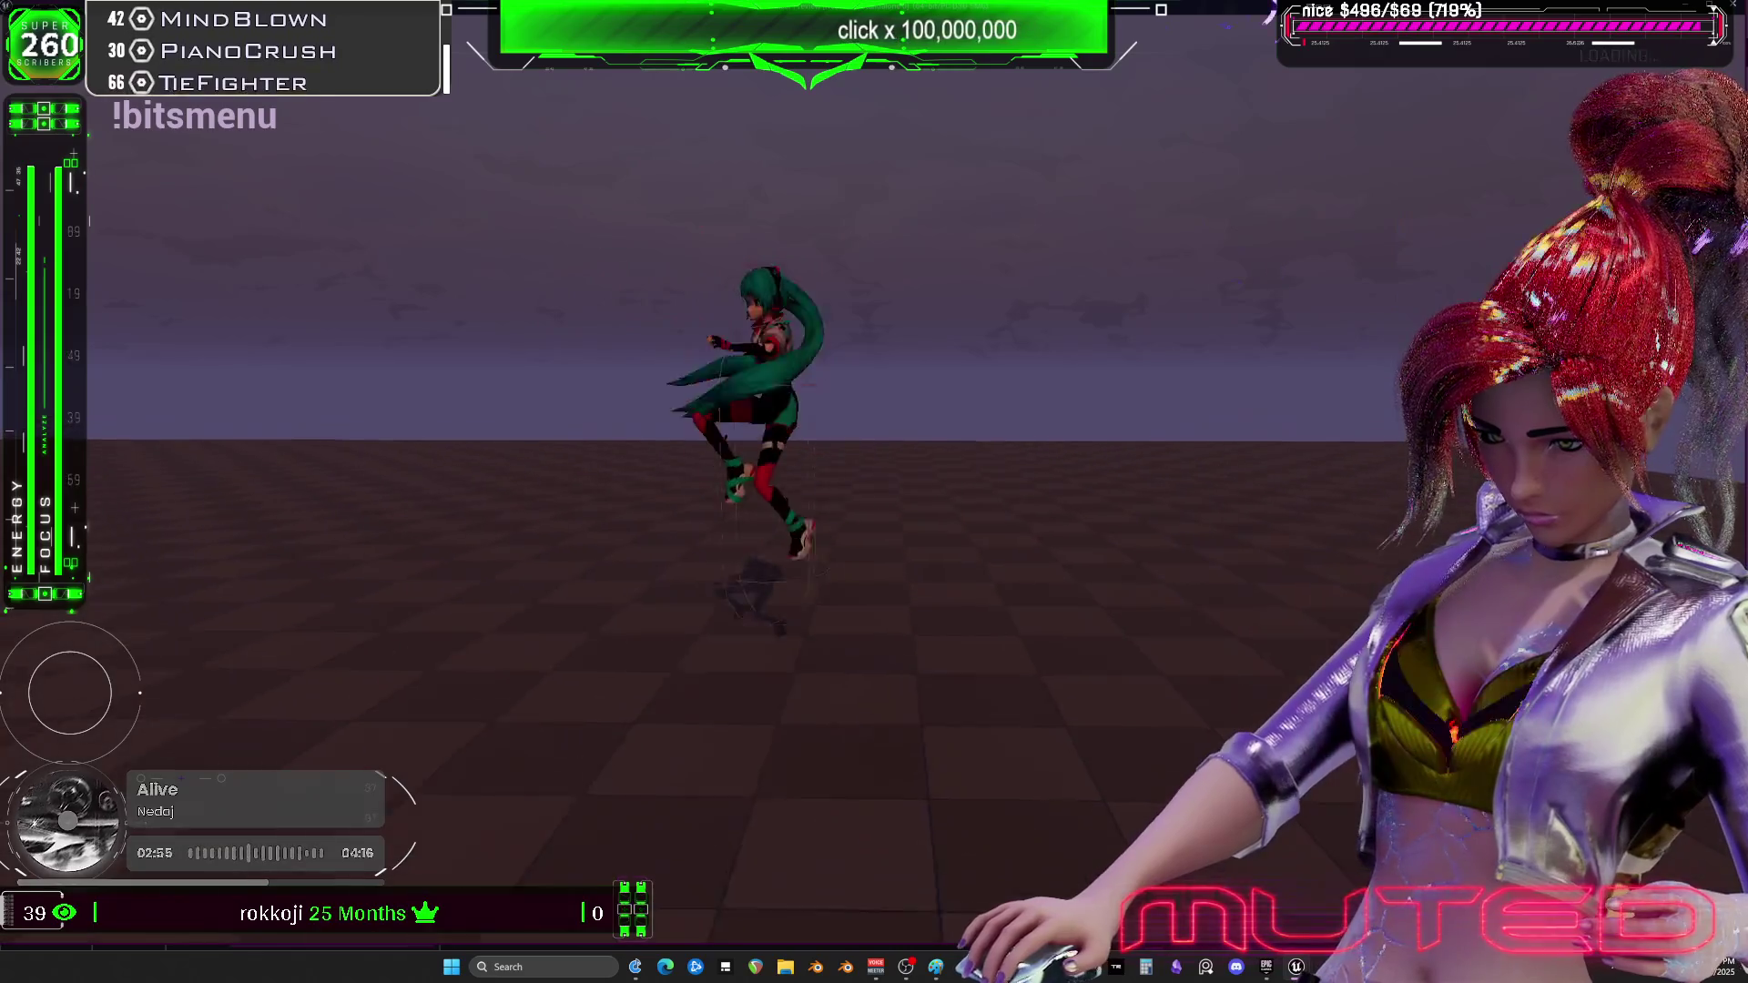
{"action": "key", "text": "alt+Tab"}
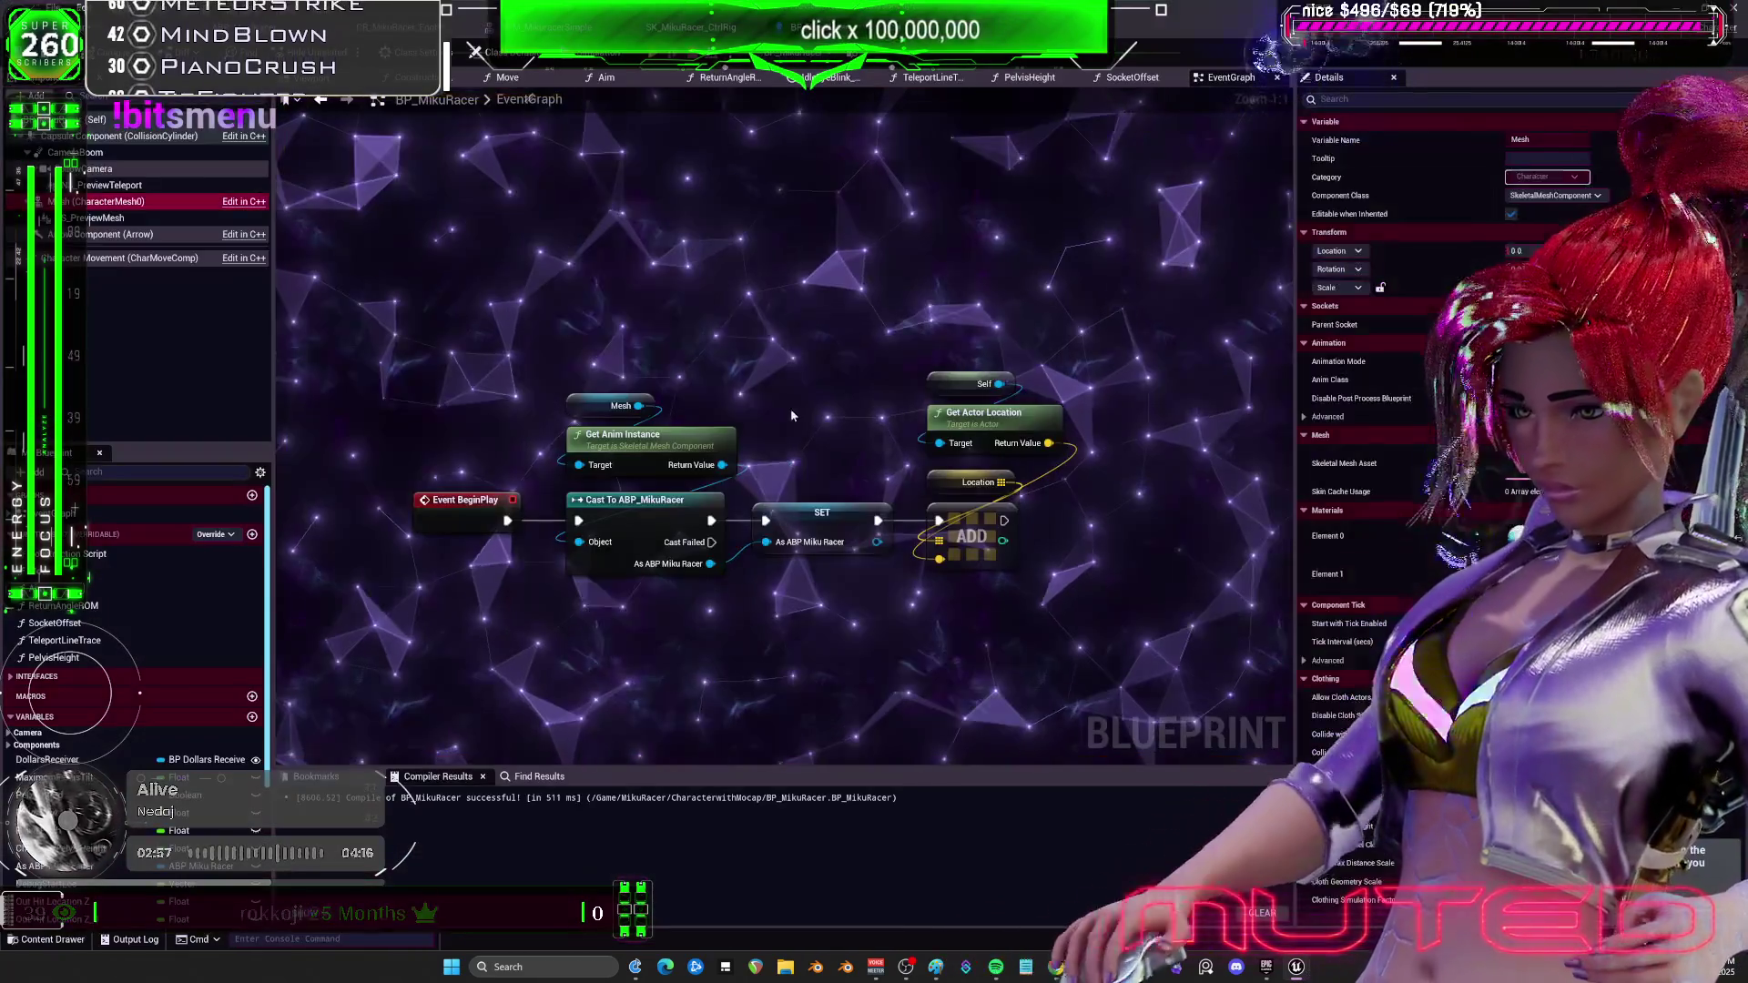
Locate the Pelvis Height node beside Event Tick and open its PelvisHeight function graph.
{"action": "scroll", "coordinate": [711, 314], "scroll_direction": "down", "scroll_amount": 2}
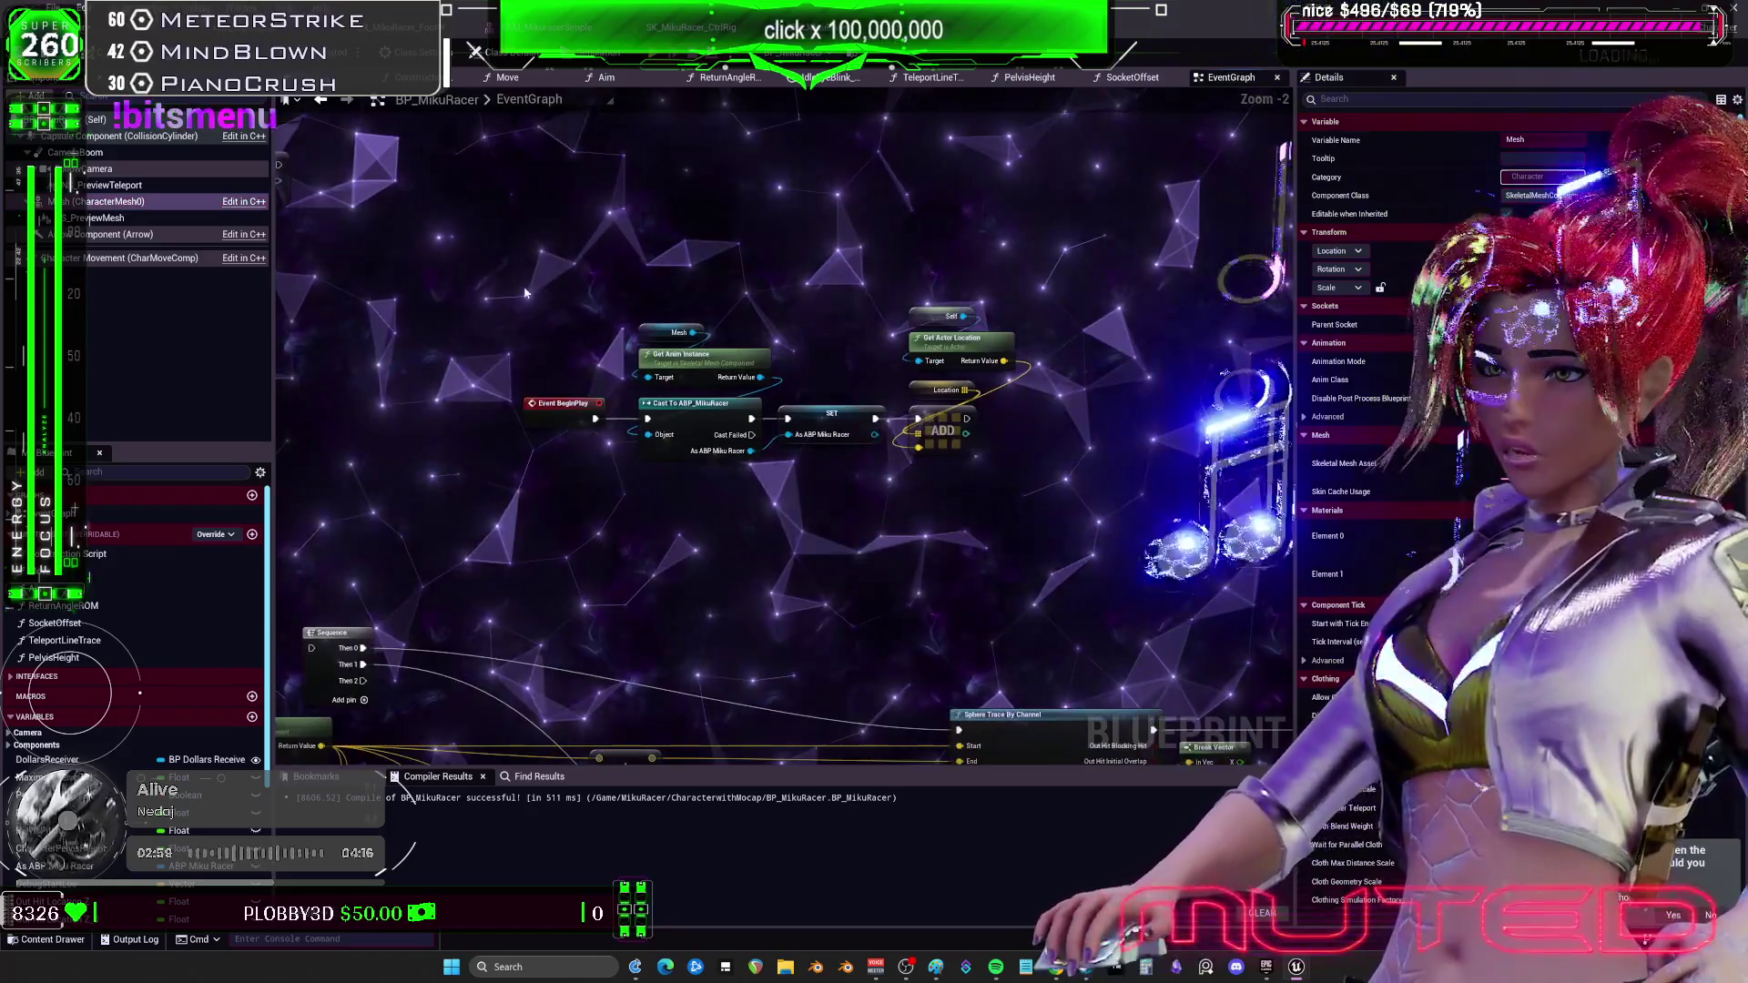
{"action": "left_click_drag", "start_coordinate": [523, 294], "coordinate": [710, 541]}
{"action": "left_click_drag", "start_coordinate": [568, 462], "coordinate": [770, 696]}
{"action": "left_click_drag", "start_coordinate": [761, 276], "coordinate": [917, 273]}
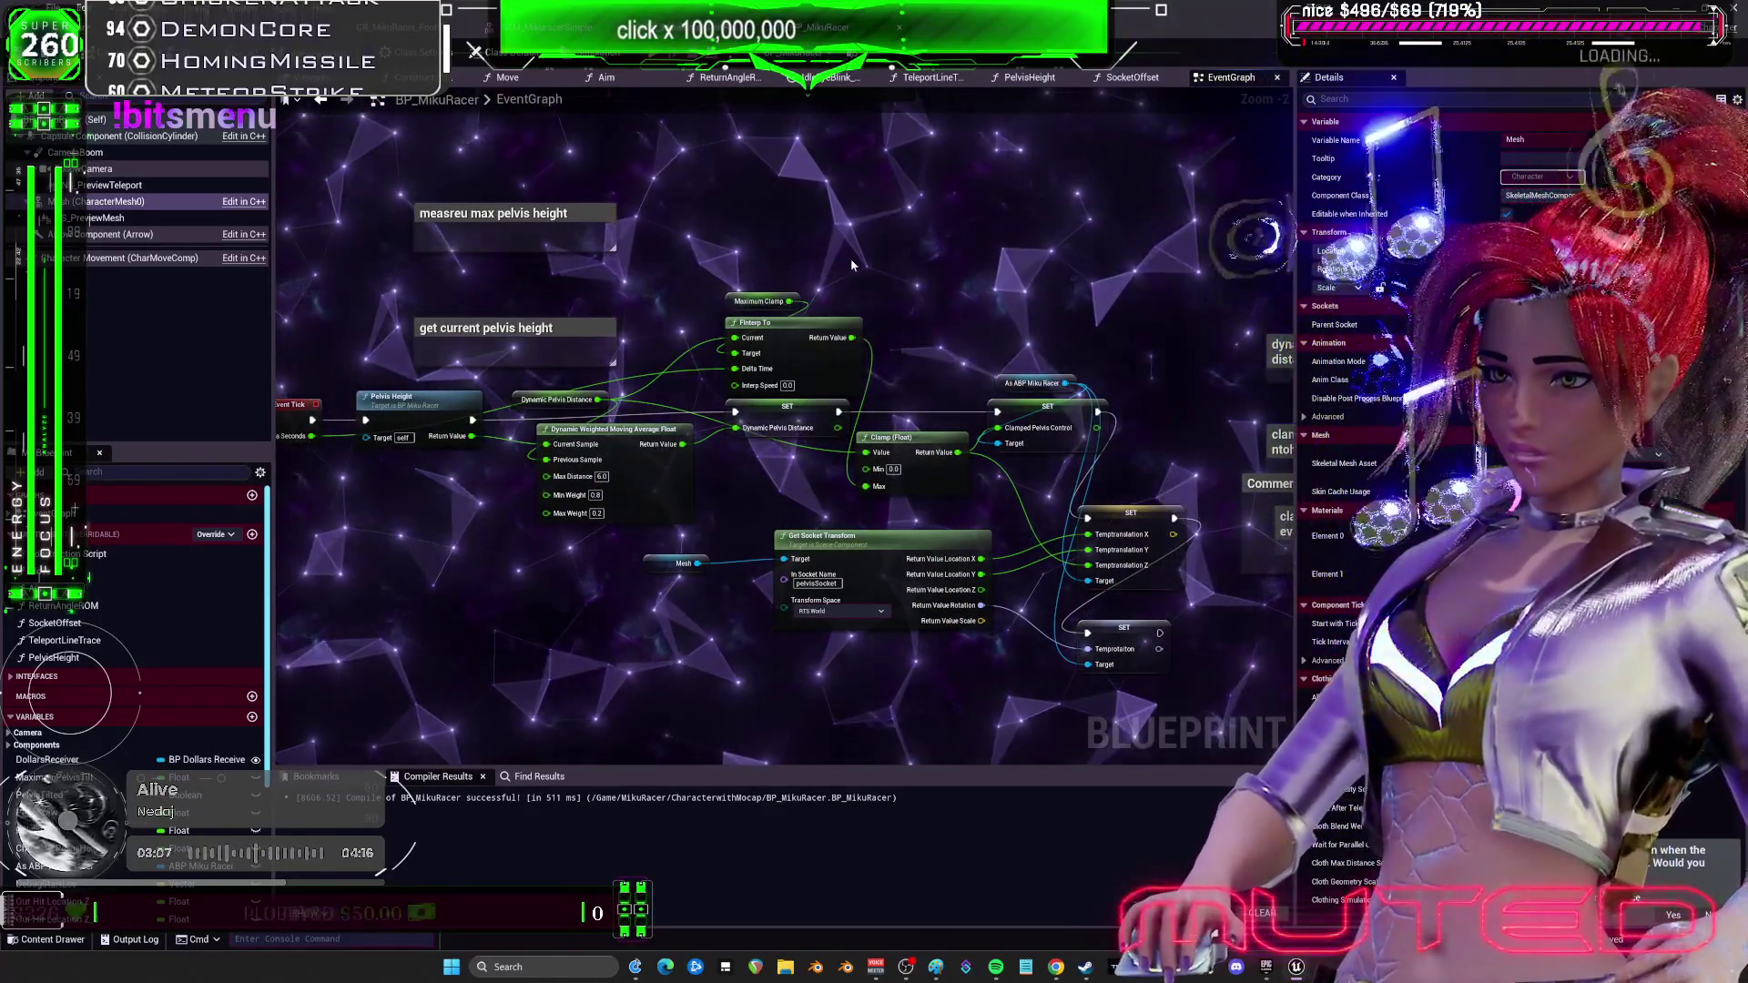
{"action": "left_click_drag", "start_coordinate": [784, 309], "coordinate": [612, 228]}
{"action": "scroll", "coordinate": [730, 220], "scroll_direction": "up", "scroll_amount": 2}
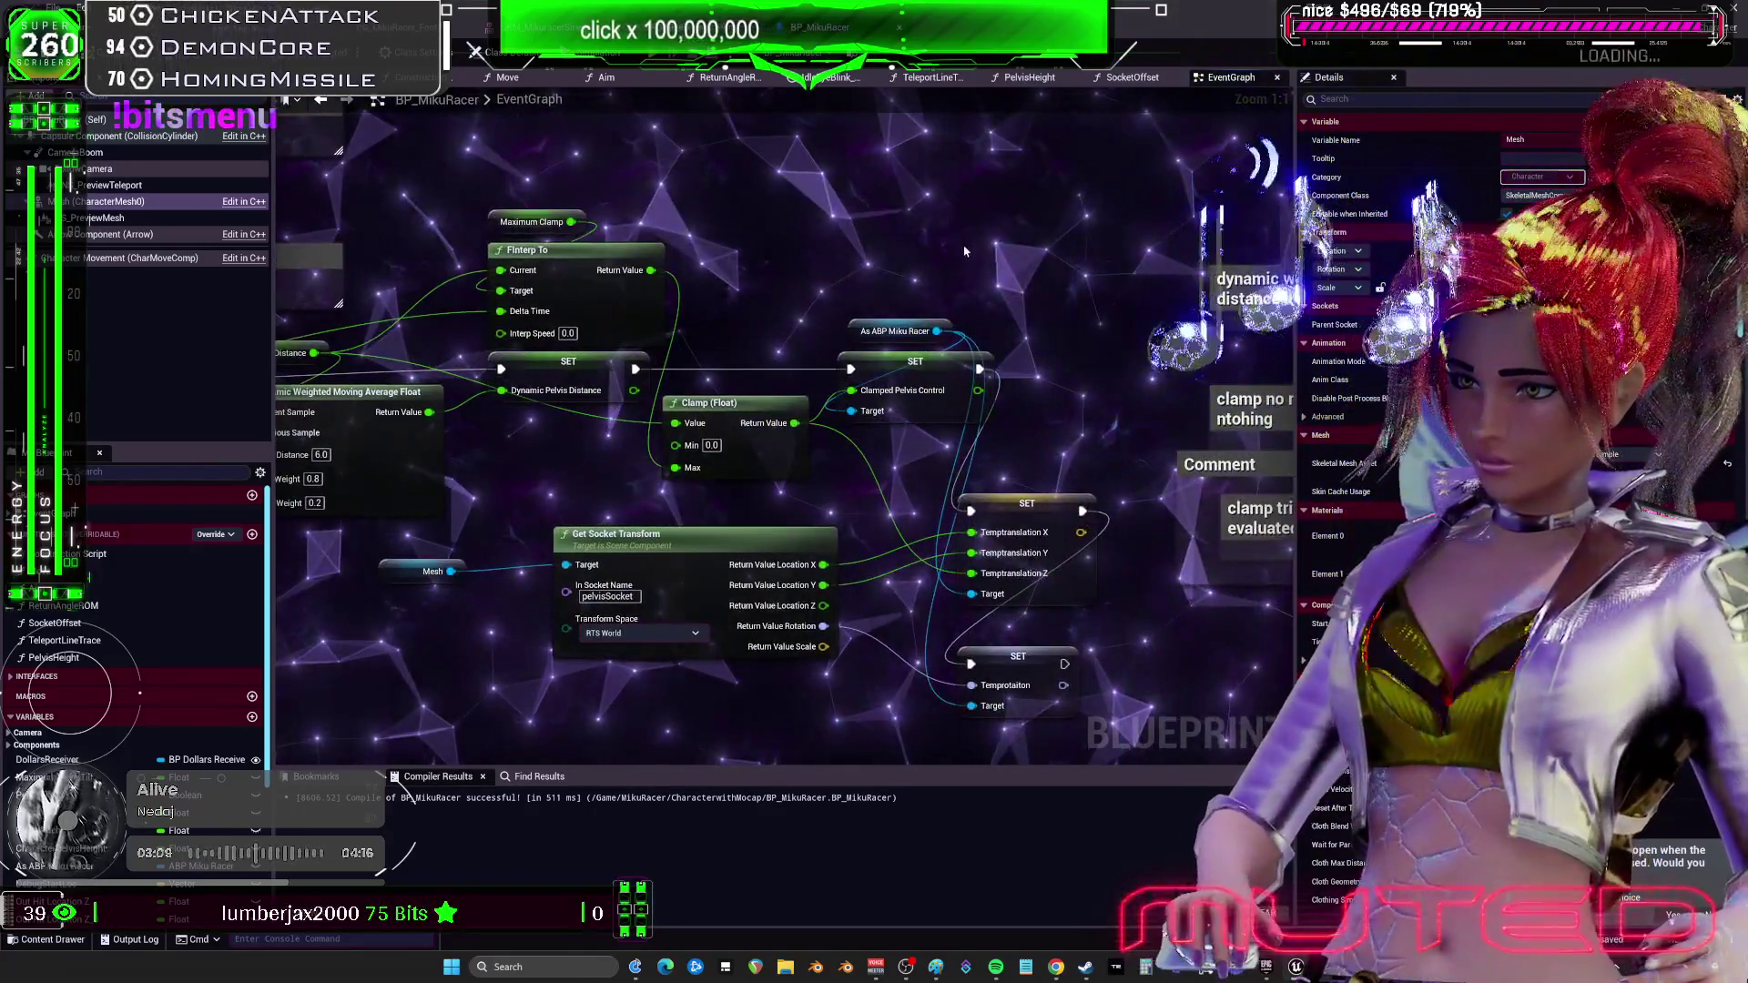
{"action": "mouse_move", "coordinate": [642, 685]}
{"action": "left_mouse_down"}
{"action": "mouse_move", "coordinate": [839, 550]}
{"action": "mouse_move", "coordinate": [857, 609]}
{"action": "mouse_move", "coordinate": [930, 635]}
{"action": "left_mouse_up"}
{"action": "double_click", "coordinate": [557, 284]}
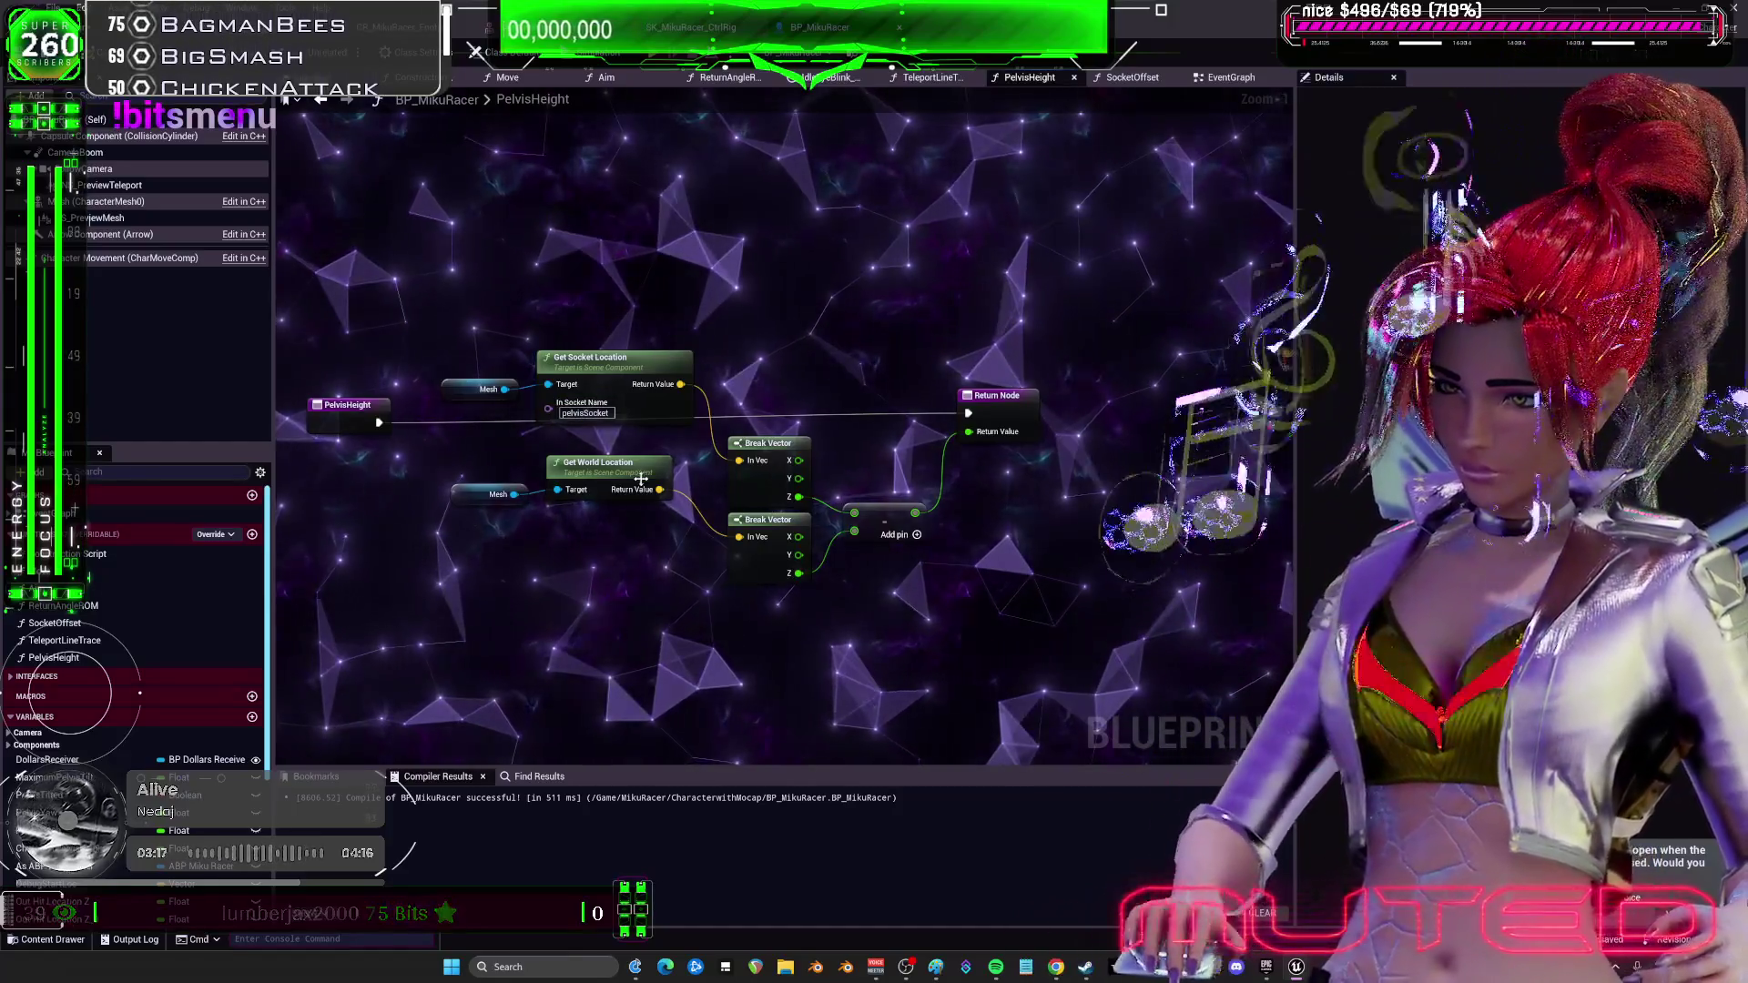
Wire Get World Location into the Return Node as a second output named BaseZ, recompiling.
{"action": "left_click_drag", "start_coordinate": [657, 490], "coordinate": [983, 446]}
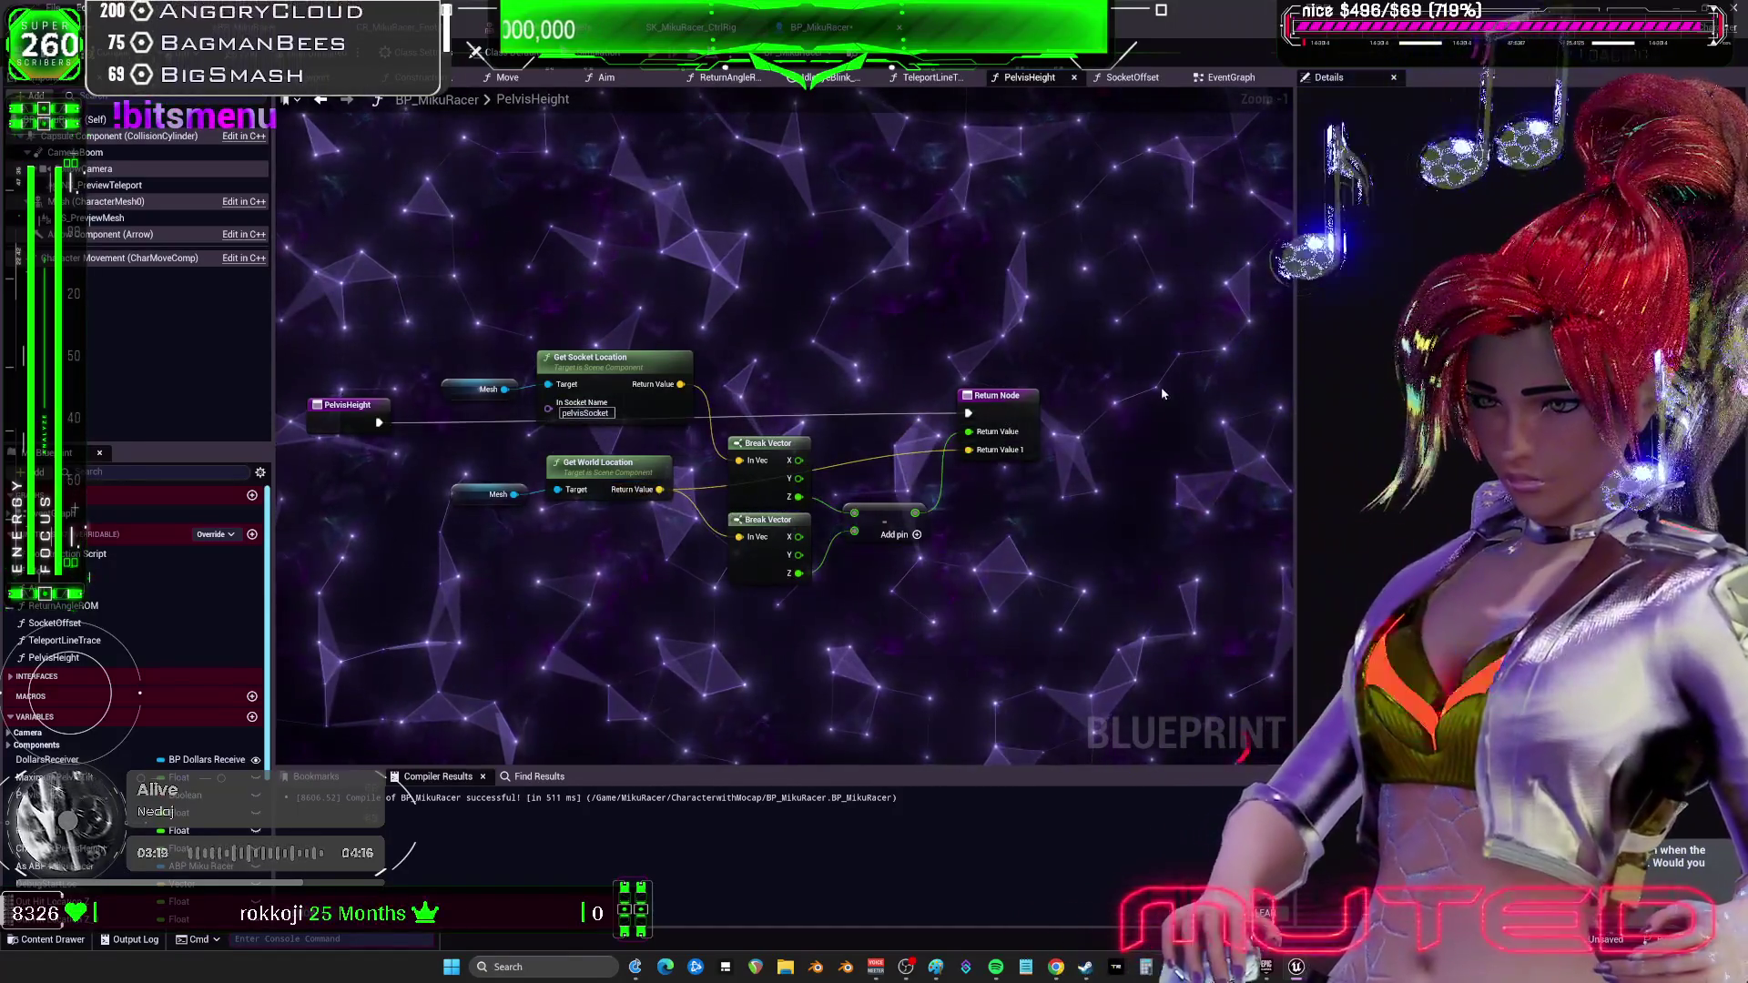
{"action": "key", "text": "F7"}
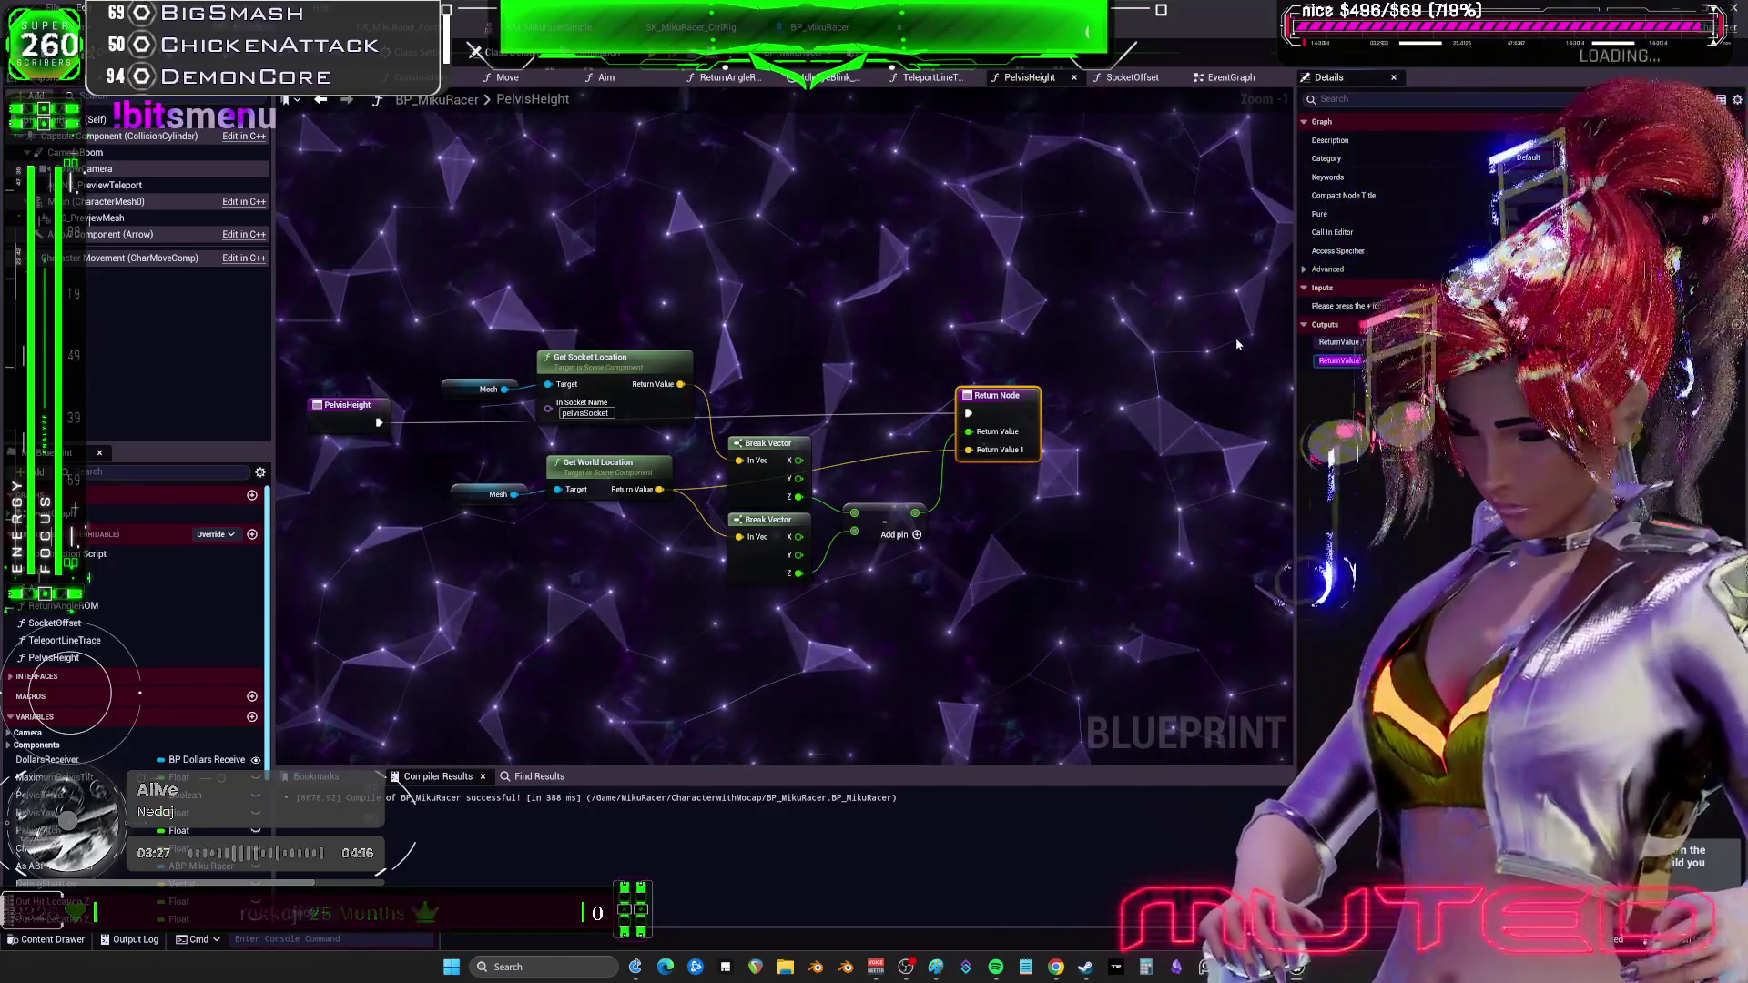
{"action": "type", "text": "BaseZ"}
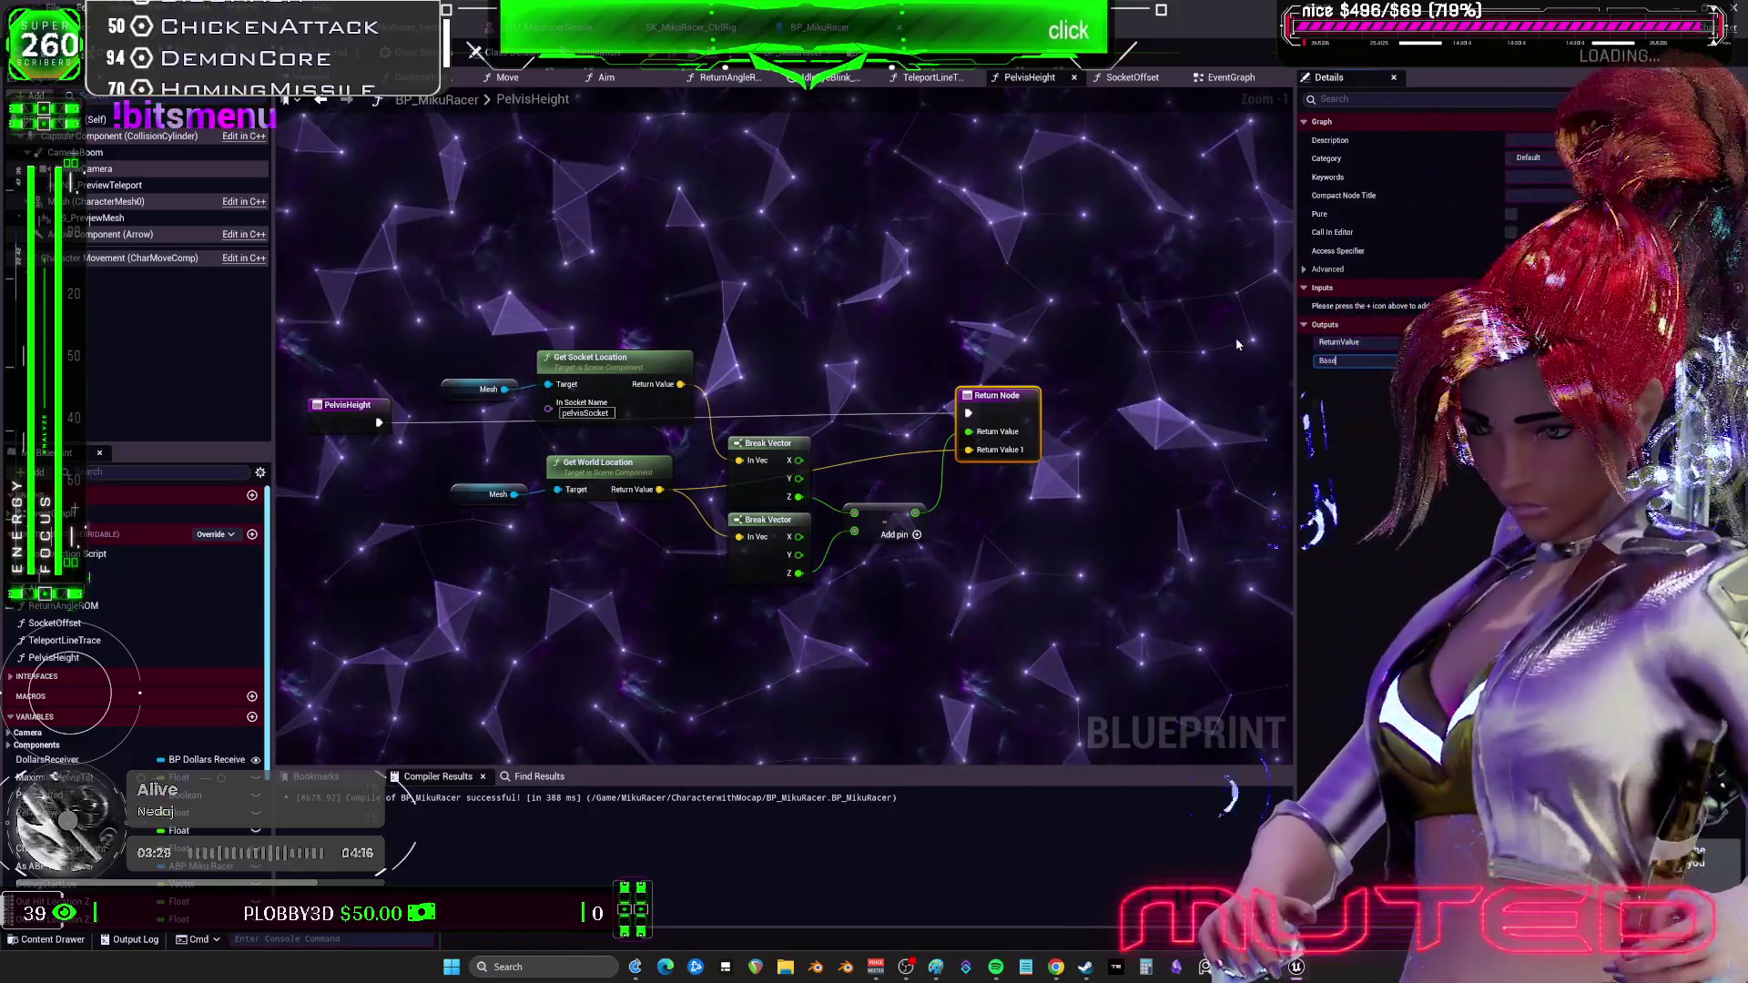
{"action": "key", "text": "Return"}
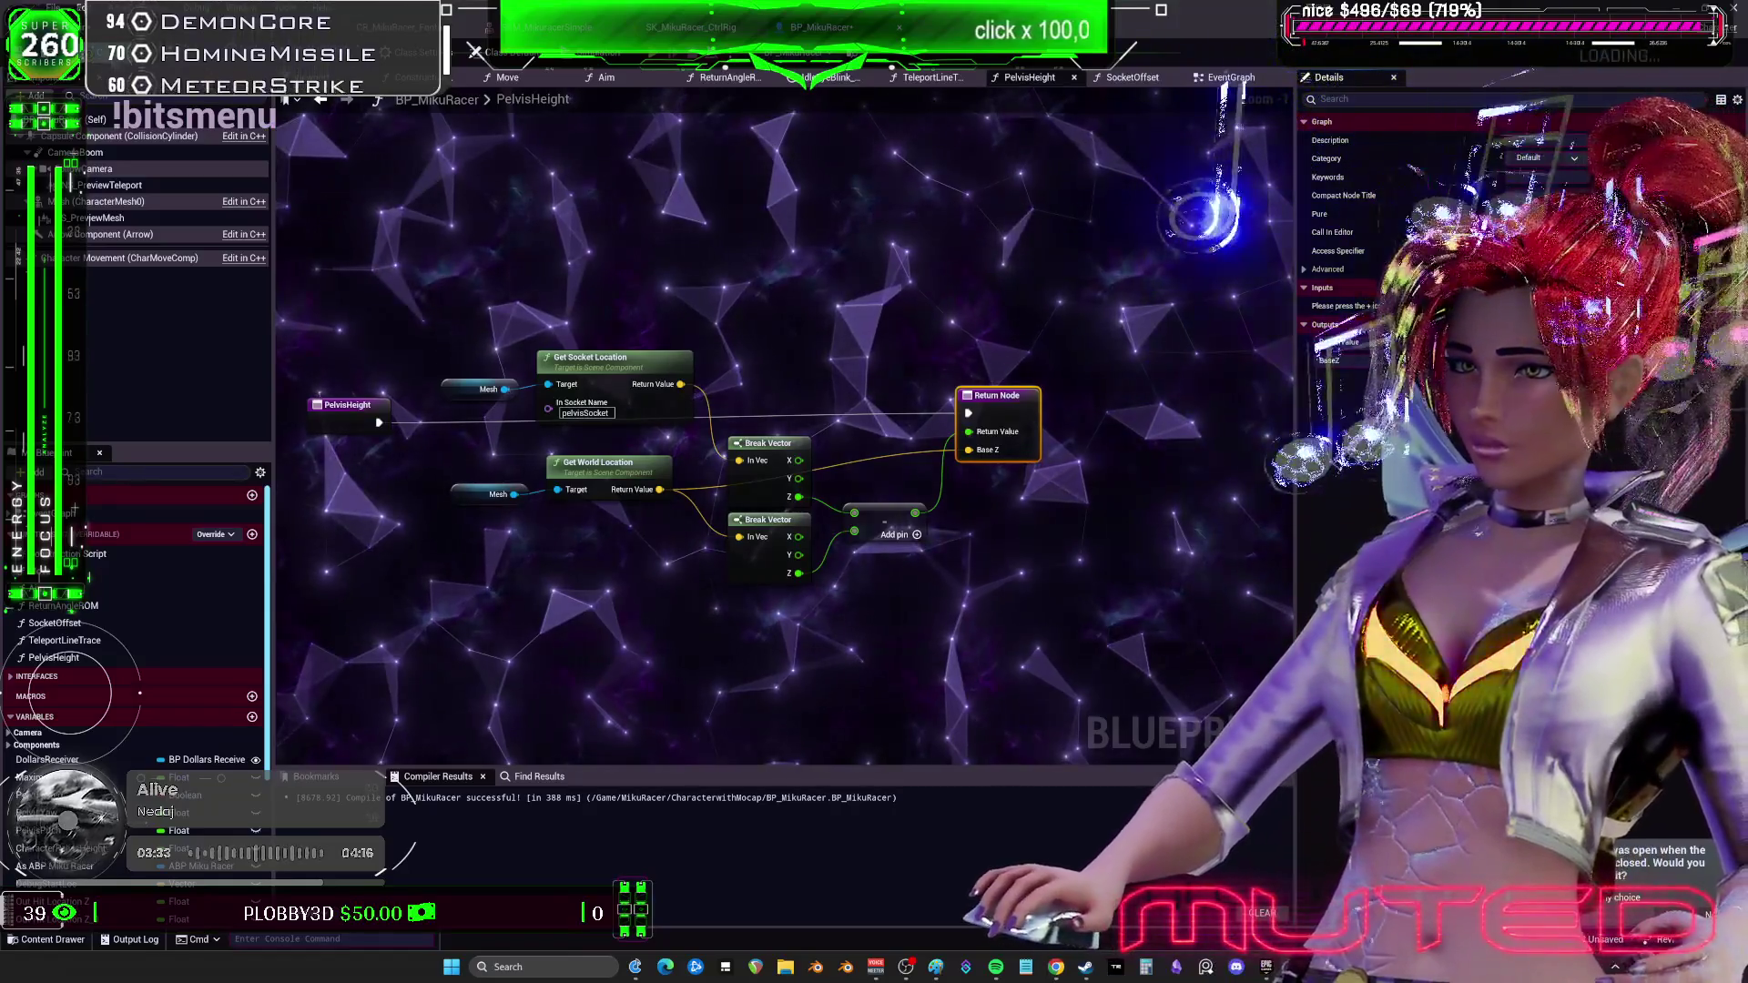
In the EventGraph, delete the stray vector node wired to Pelvis Height's Base Z.
{"action": "left_click", "coordinate": [321, 99]}
{"action": "mouse_move", "coordinate": [440, 401]}
{"action": "left_mouse_down"}
{"action": "mouse_move", "coordinate": [896, 303]}
{"action": "mouse_move", "coordinate": [743, 357]}
{"action": "left_mouse_up"}
{"action": "key", "text": "Delete"}
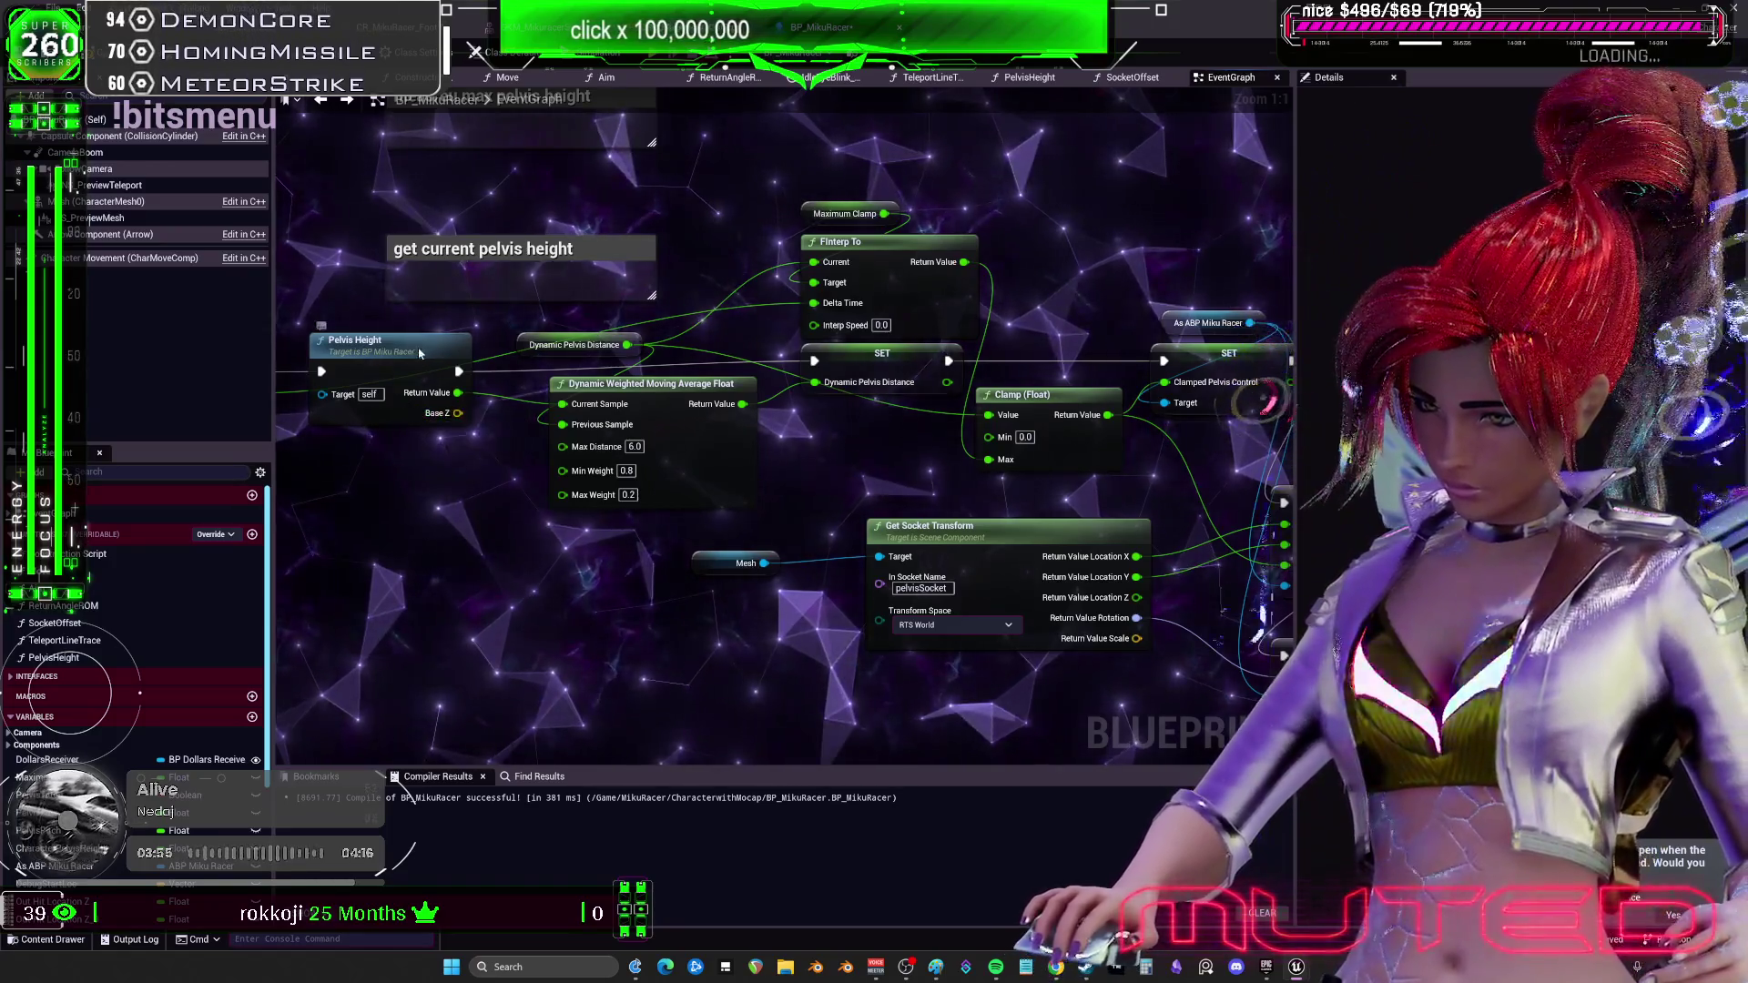
Attach a Break Vector node to Pelvis Height's Base Z output in the EventGraph.
{"action": "double_click", "coordinate": [418, 353]}
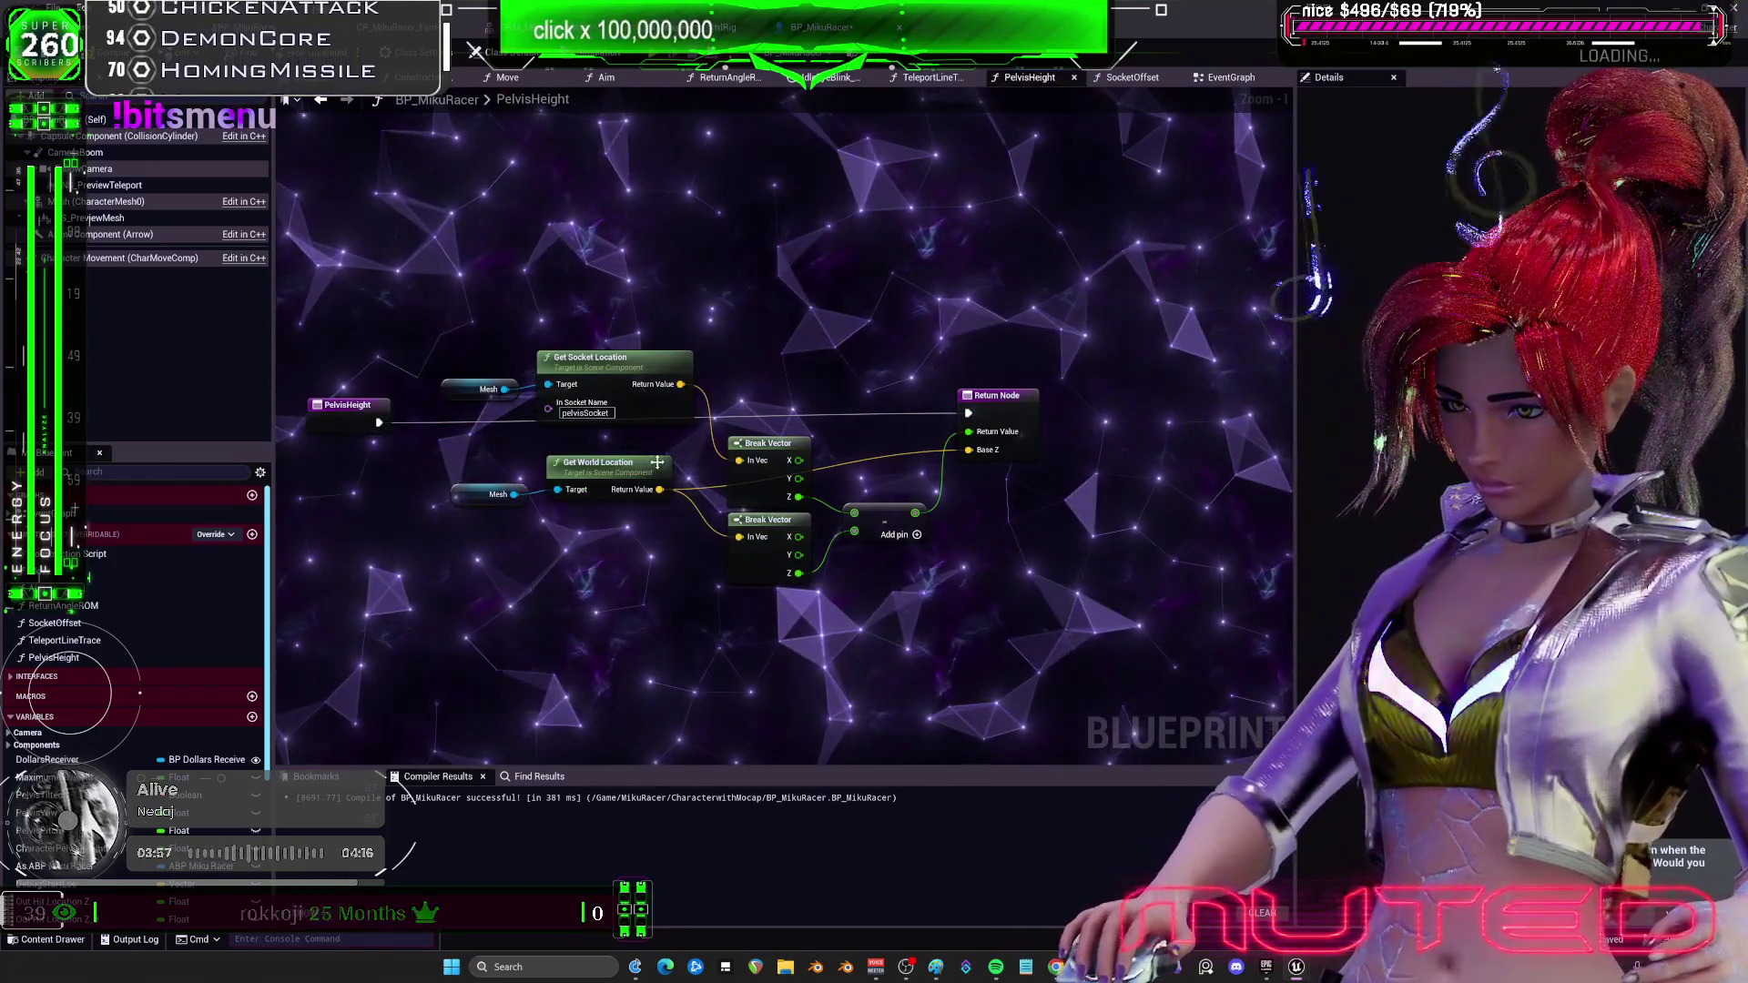
{"action": "left_click", "coordinate": [321, 99]}
{"action": "left_click_drag", "start_coordinate": [459, 414], "coordinate": [1083, 234]}
{"action": "type", "text": "break"}
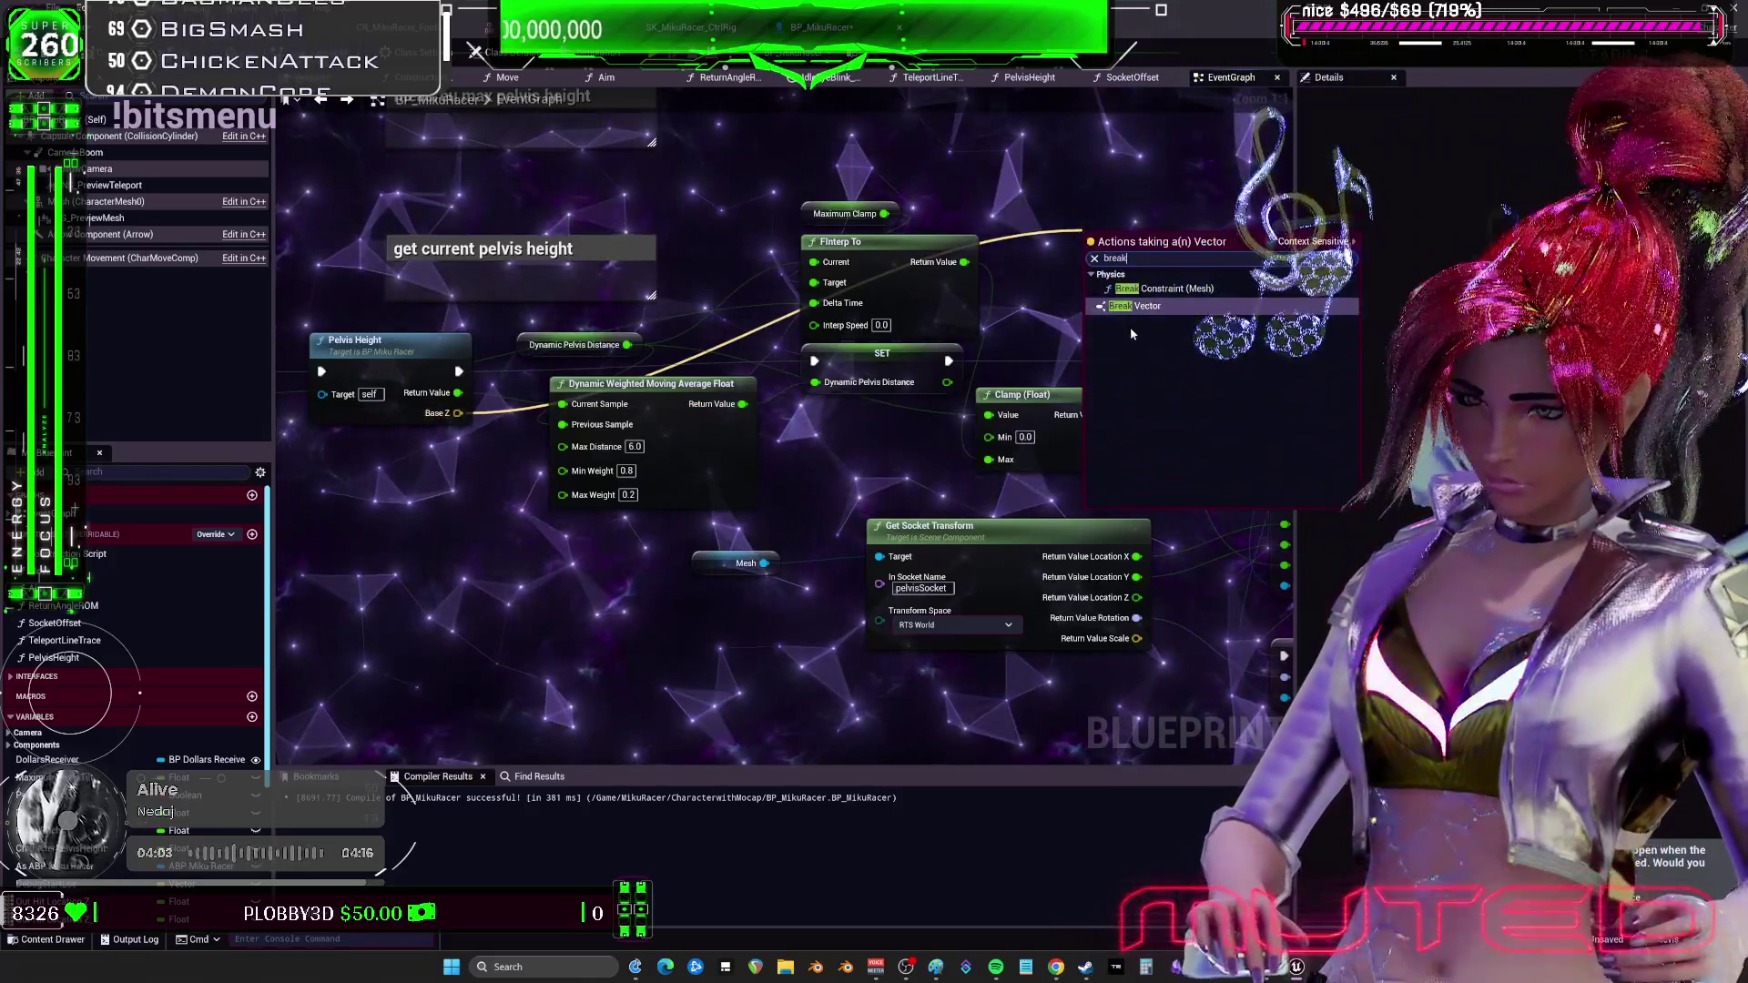
{"action": "left_click", "coordinate": [1138, 305]}
Add Base Z's Z to the Clamp result, feed it into Temptranslation Z, recompile and play-test.
{"action": "left_click_drag", "start_coordinate": [901, 273], "coordinate": [1102, 268]}
{"action": "type", "text": "add"}
{"action": "left_click", "coordinate": [1180, 416]}
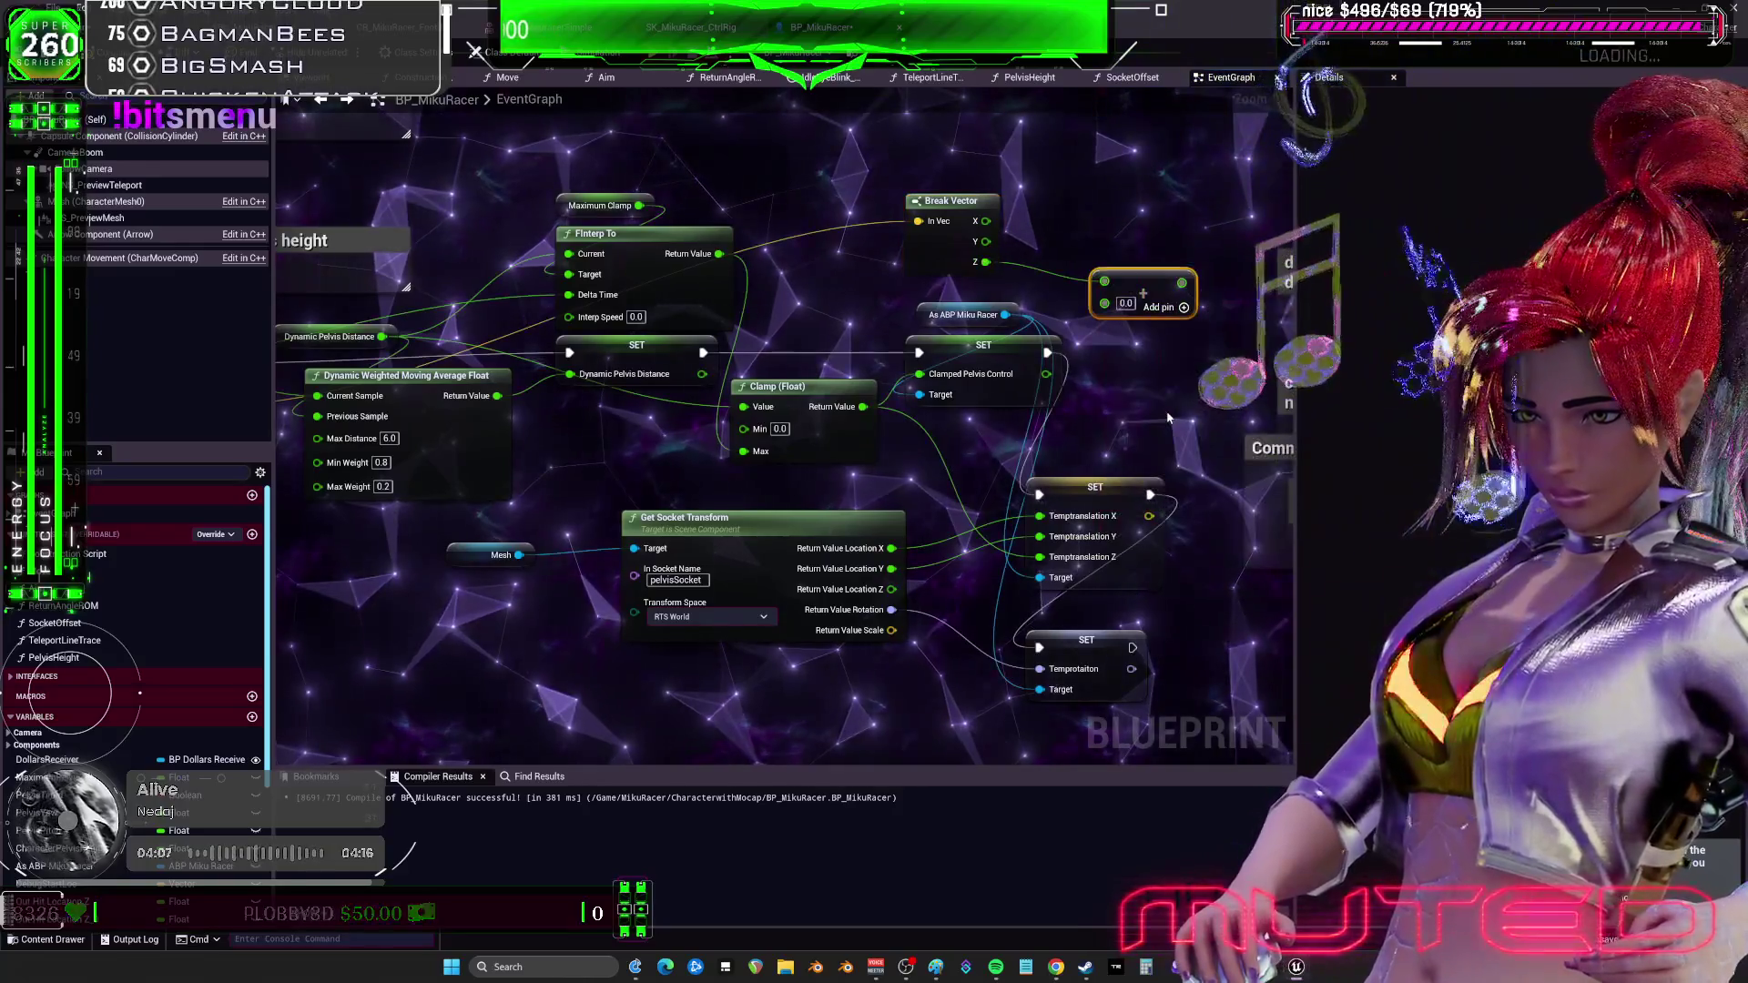
{"action": "mouse_move", "coordinate": [863, 407]}
{"action": "left_mouse_down"}
{"action": "mouse_move", "coordinate": [1074, 478]}
{"action": "mouse_move", "coordinate": [1119, 314]}
{"action": "mouse_move", "coordinate": [940, 281]}
{"action": "left_mouse_up"}
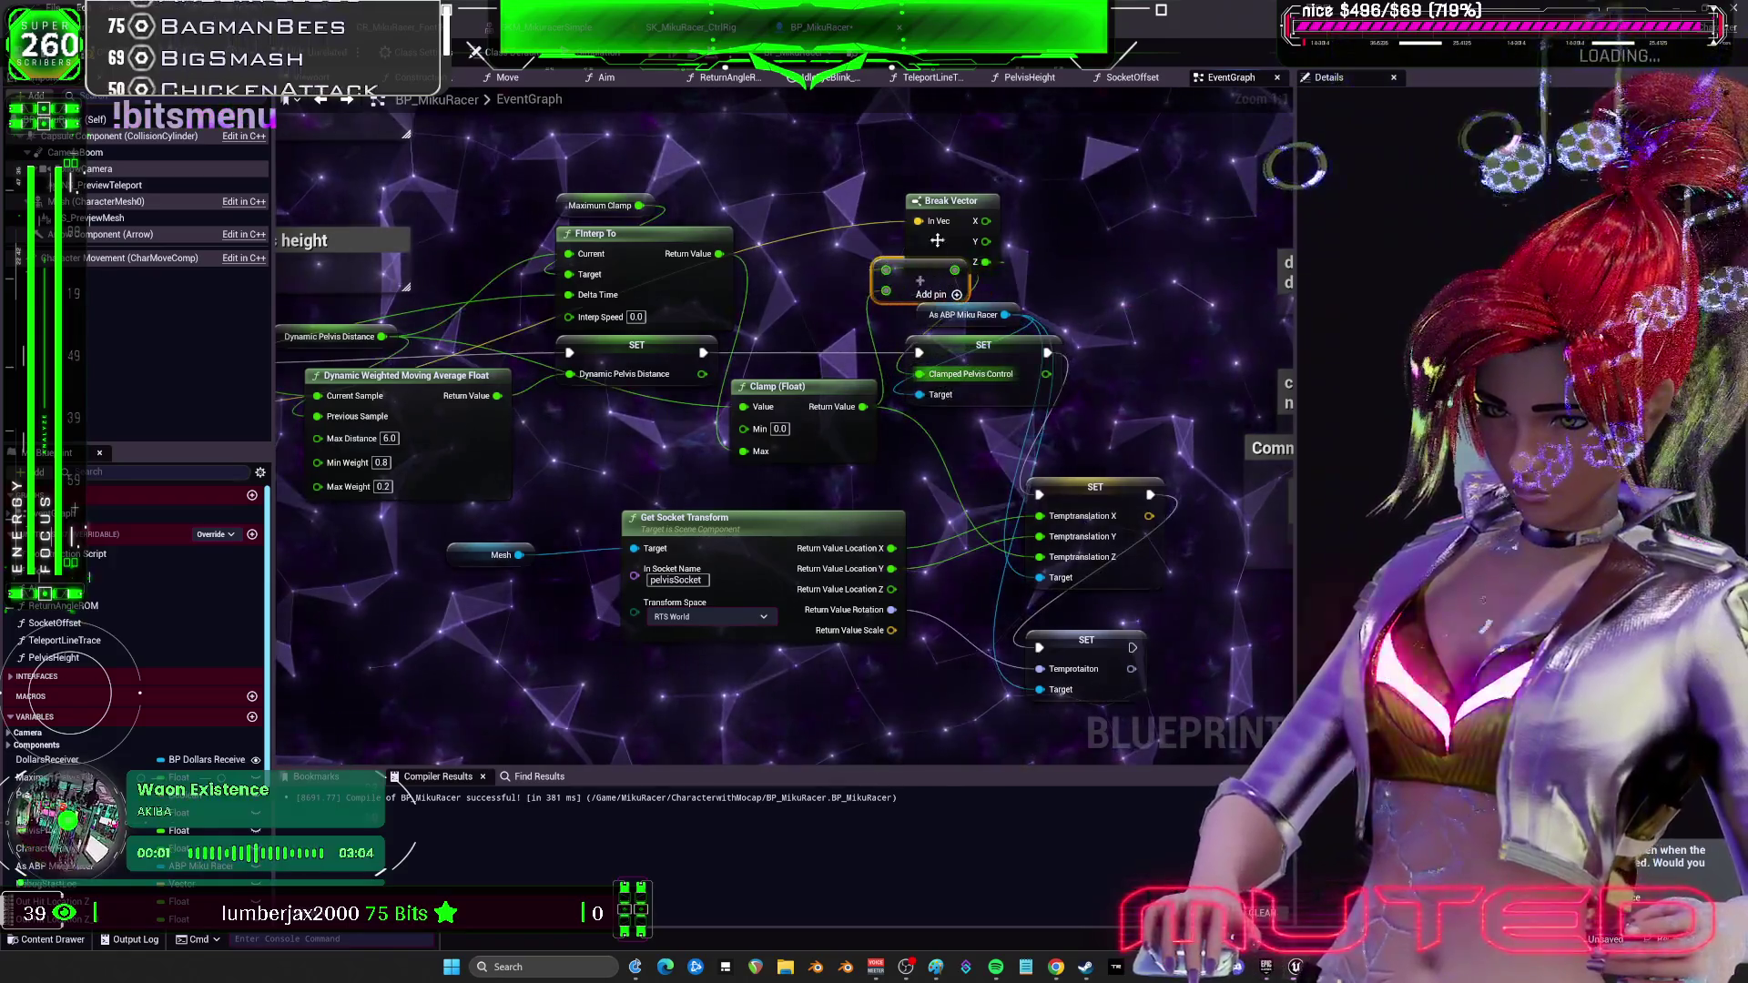
{"action": "mouse_move", "coordinate": [949, 210]}
{"action": "left_mouse_down"}
{"action": "mouse_move", "coordinate": [949, 189]}
{"action": "mouse_move", "coordinate": [937, 199]}
{"action": "left_mouse_up"}
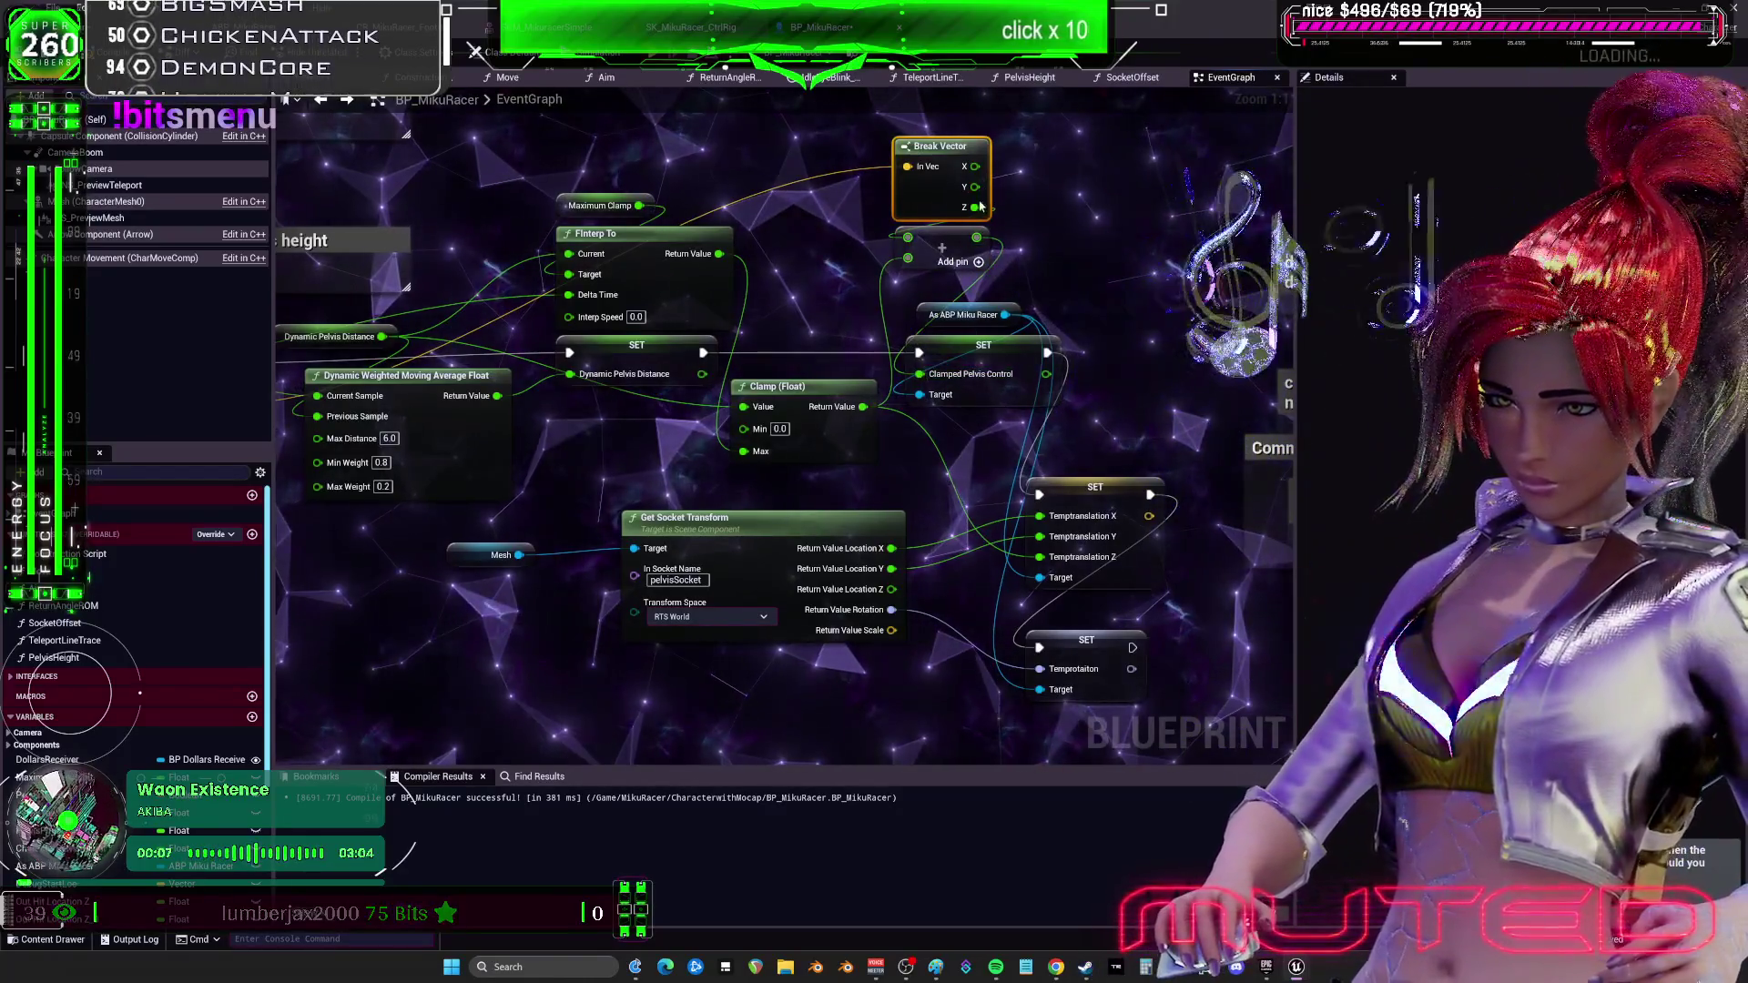
{"action": "left_click_drag", "start_coordinate": [974, 208], "coordinate": [1039, 557]}
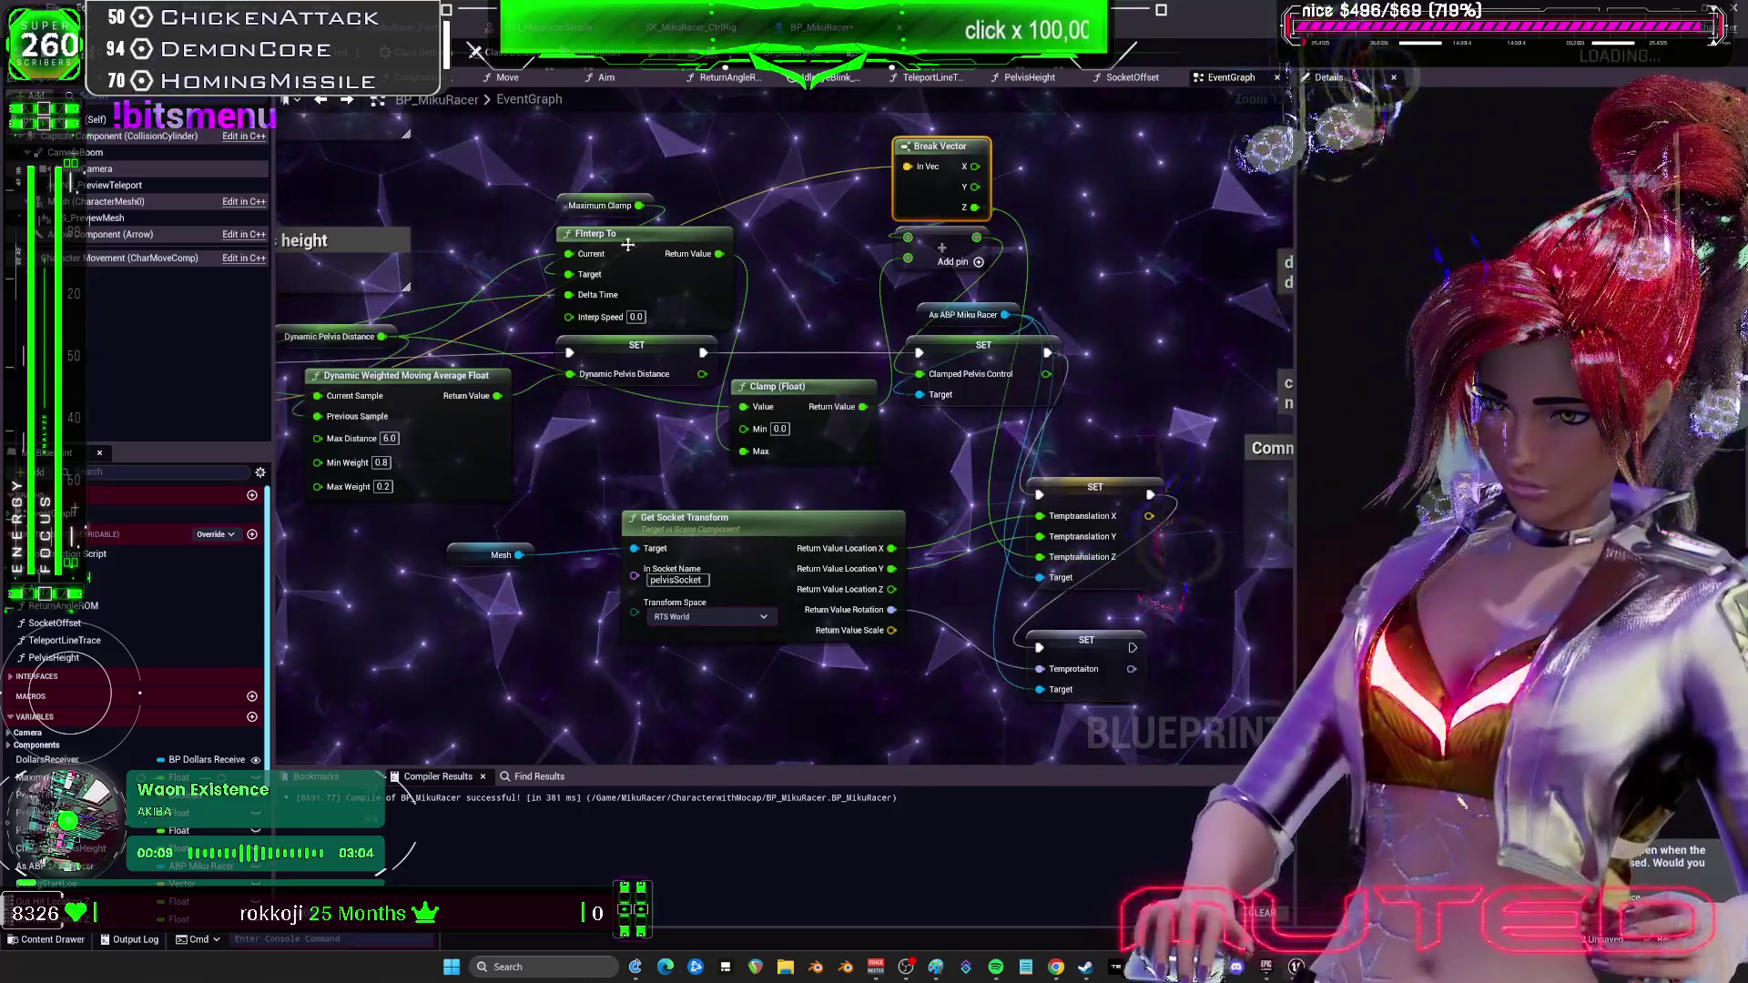
{"action": "key", "text": "F7"}
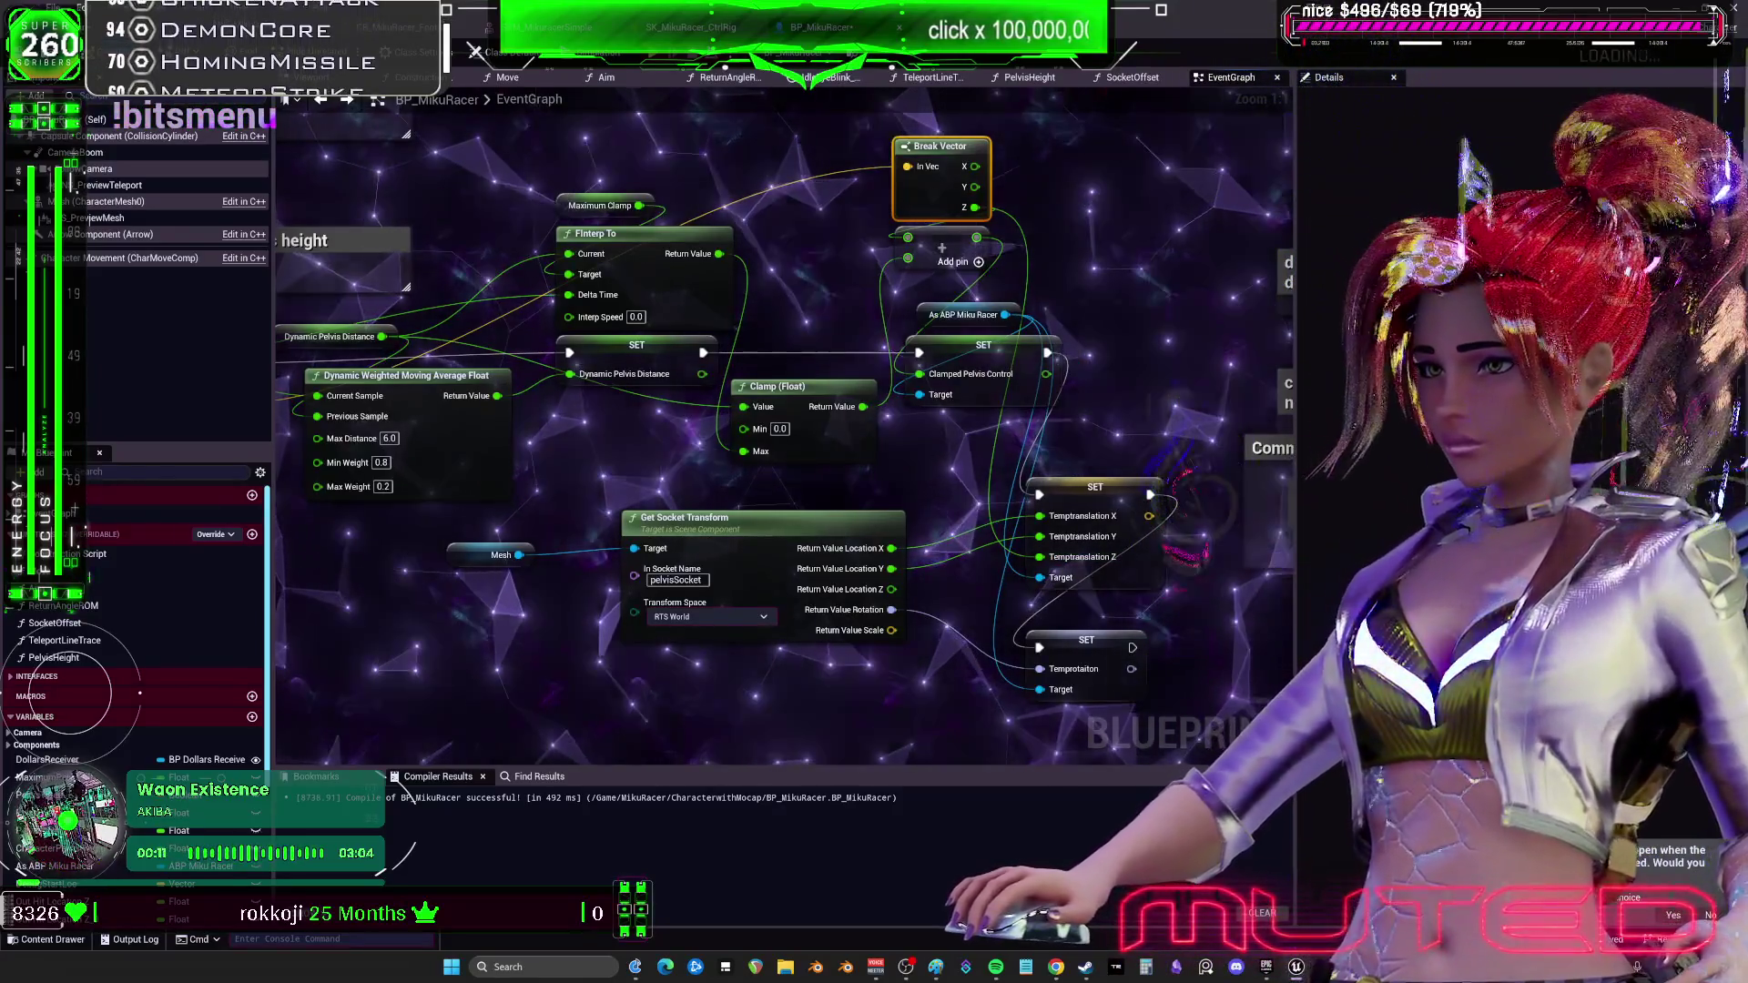
{"action": "key", "text": "alt+p"}
{"action": "key", "text": "w"}
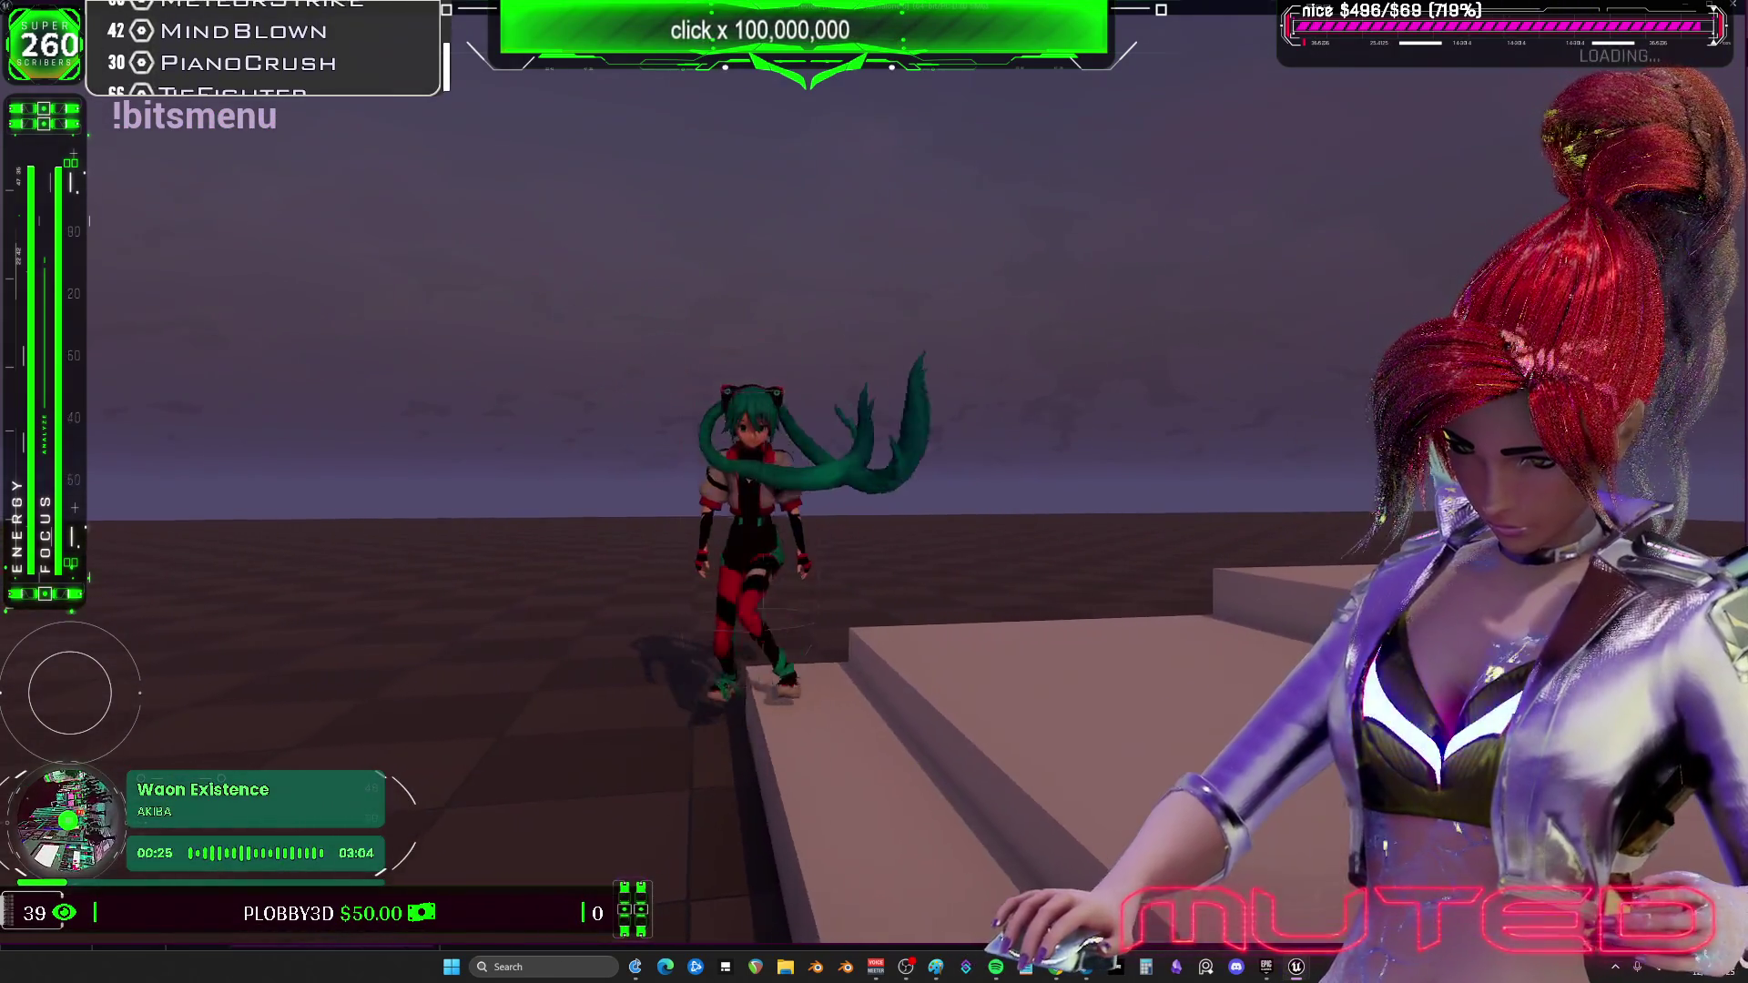
Stop the play-test and shift the EventGraph view across the pelvis logic.
{"action": "key", "text": "Escape"}
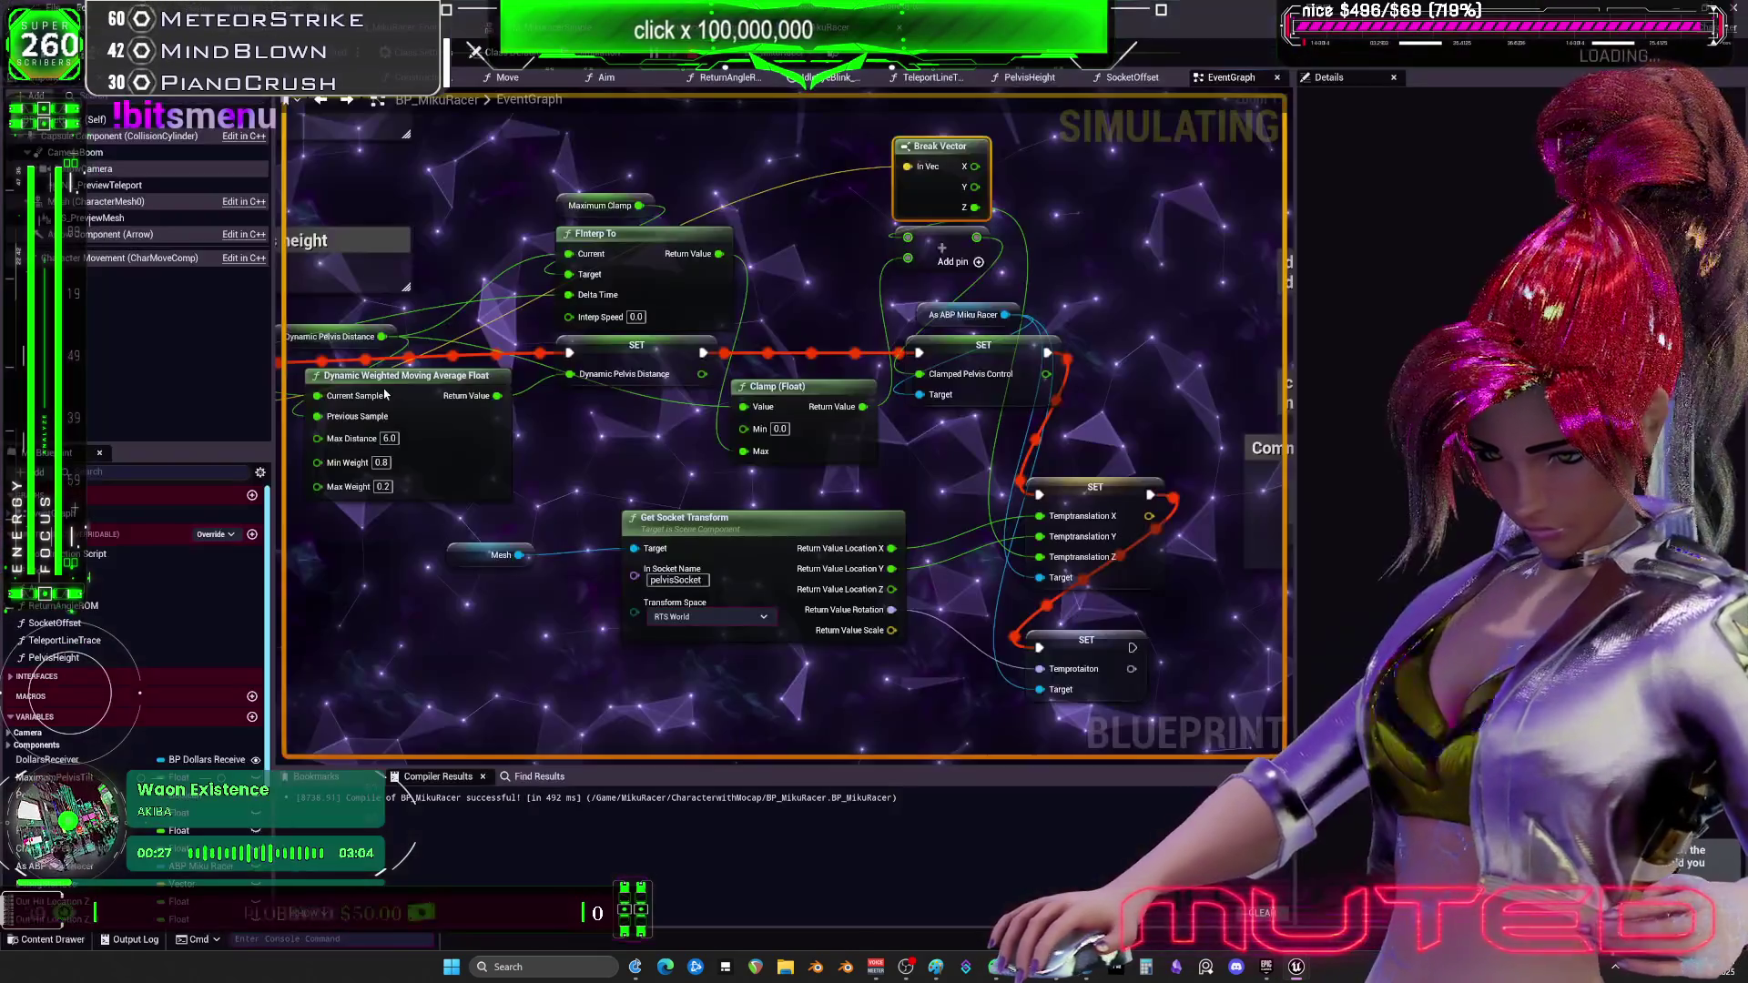
{"action": "left_click_drag", "start_coordinate": [747, 328], "coordinate": [1044, 344]}
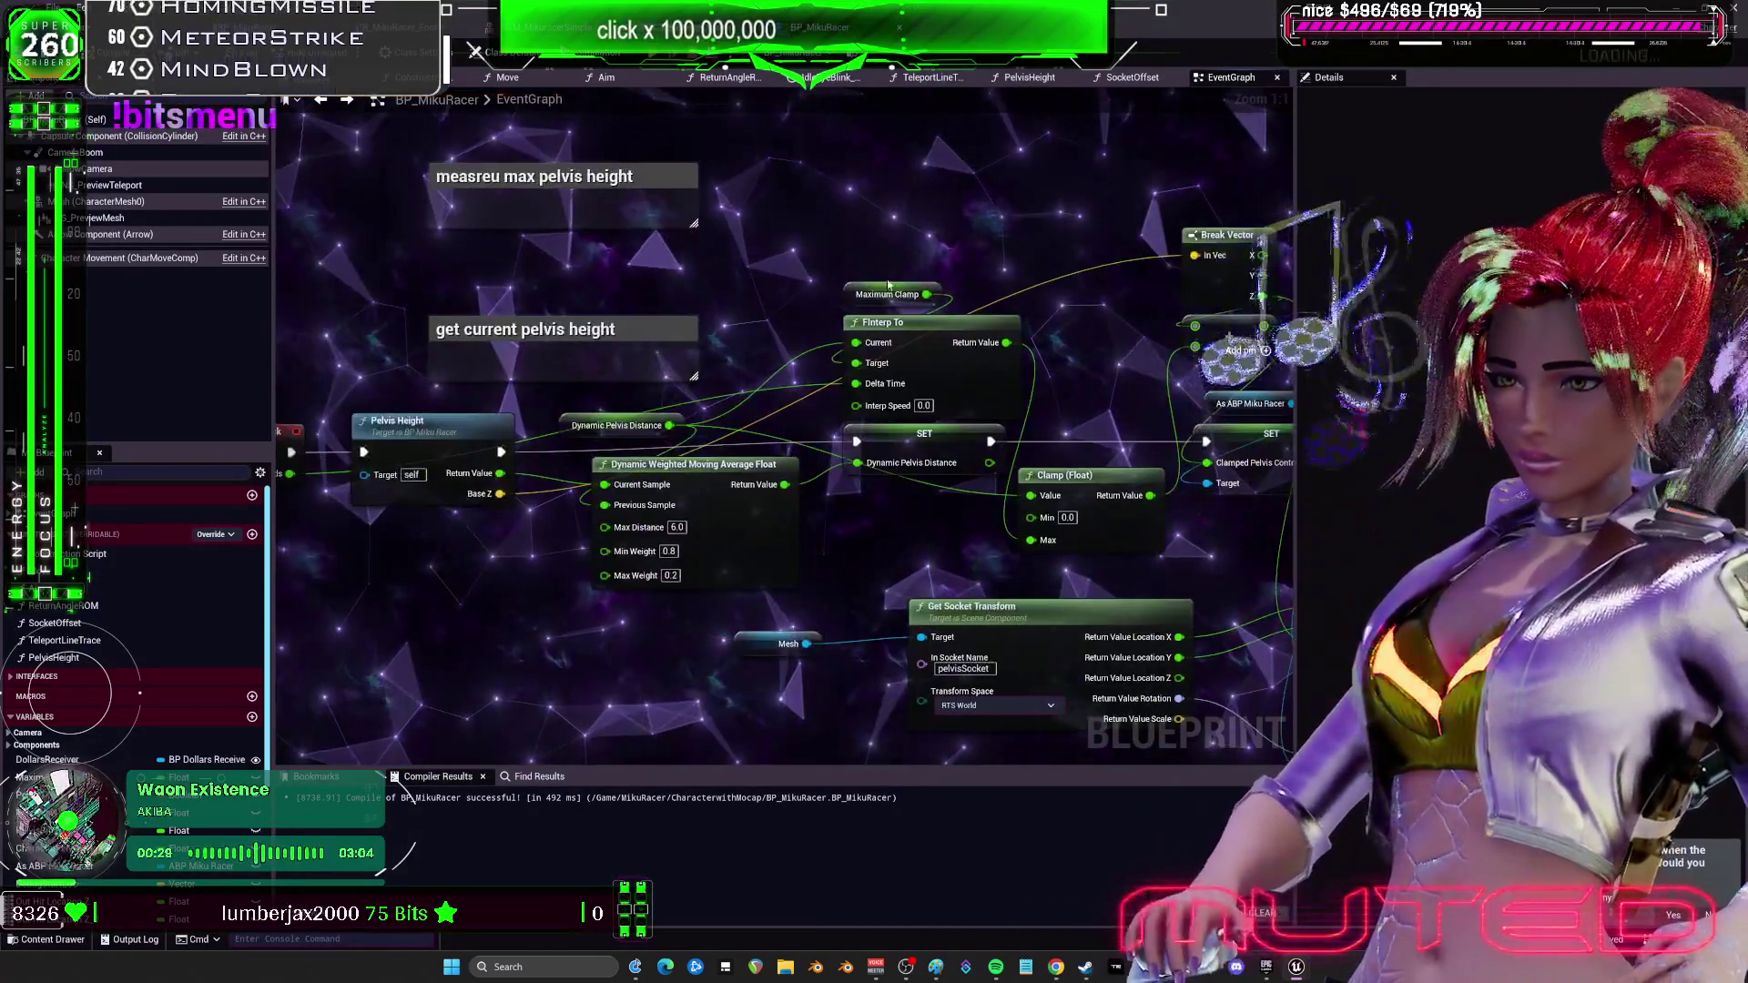
{"action": "left_click_drag", "start_coordinate": [1066, 233], "coordinate": [832, 234]}
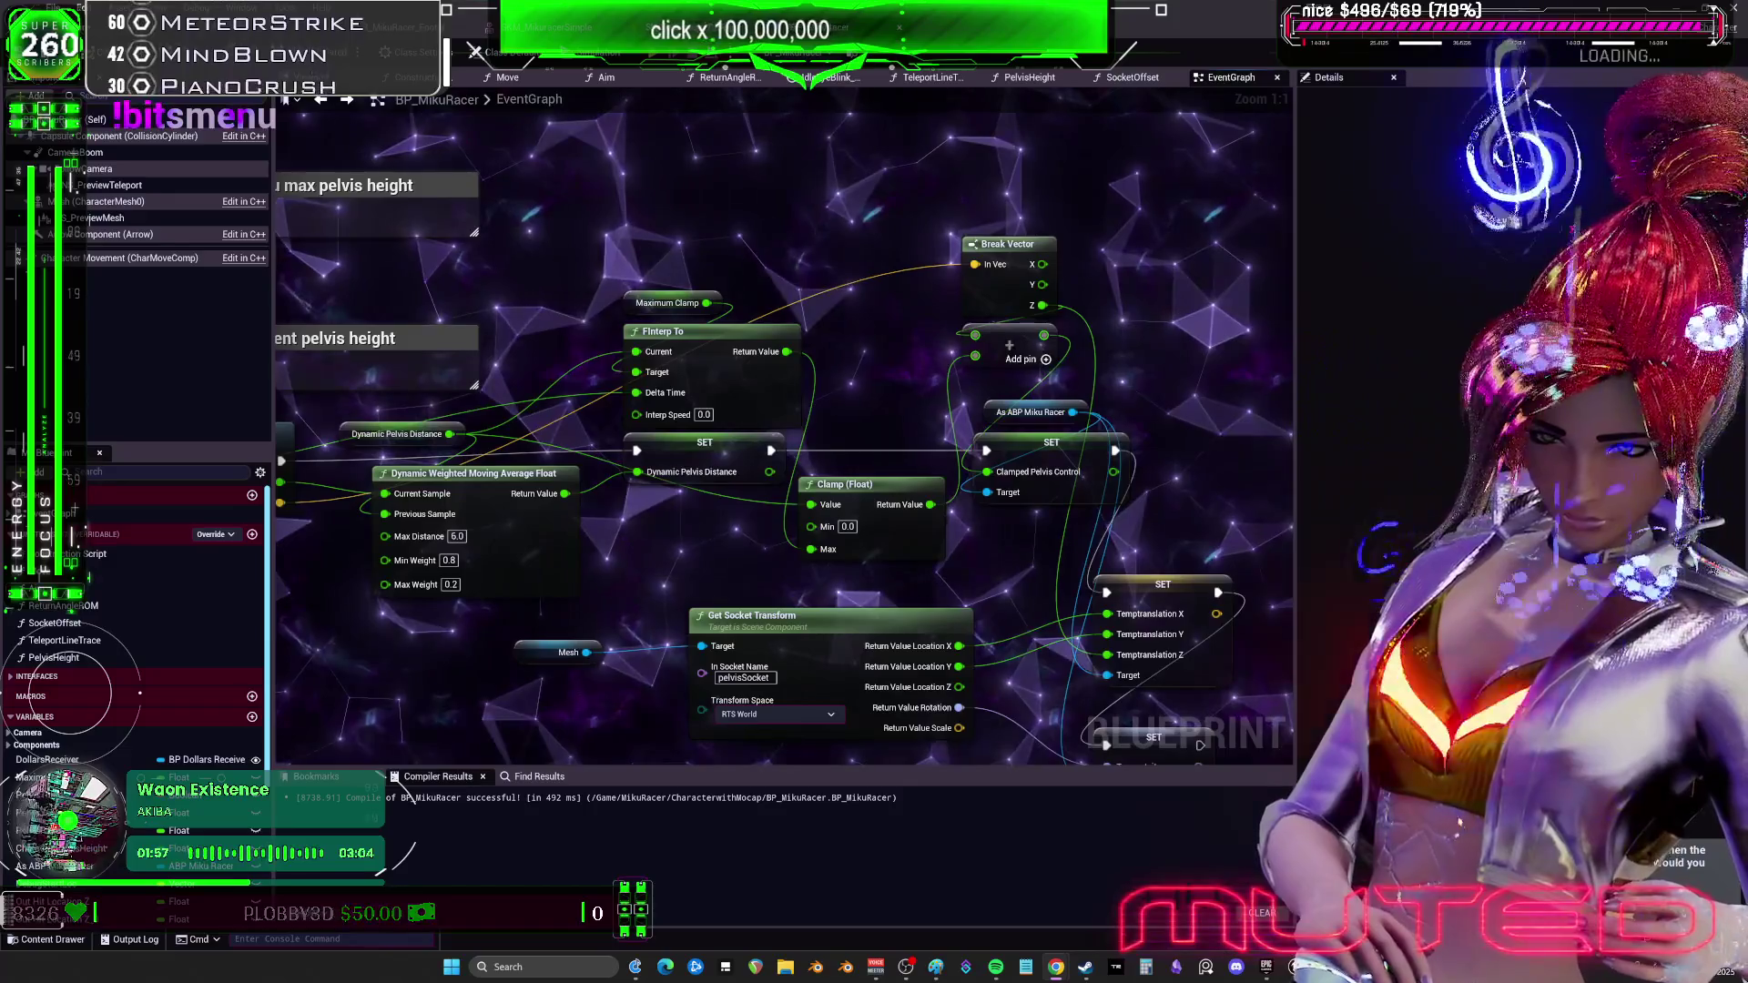
Shrink the max pelvis height comment box and move the get current pelvis height comment up.
{"action": "scroll", "coordinate": [912, 466], "scroll_direction": "down", "scroll_amount": 2}
{"action": "left_click_drag", "start_coordinate": [668, 499], "coordinate": [928, 448]}
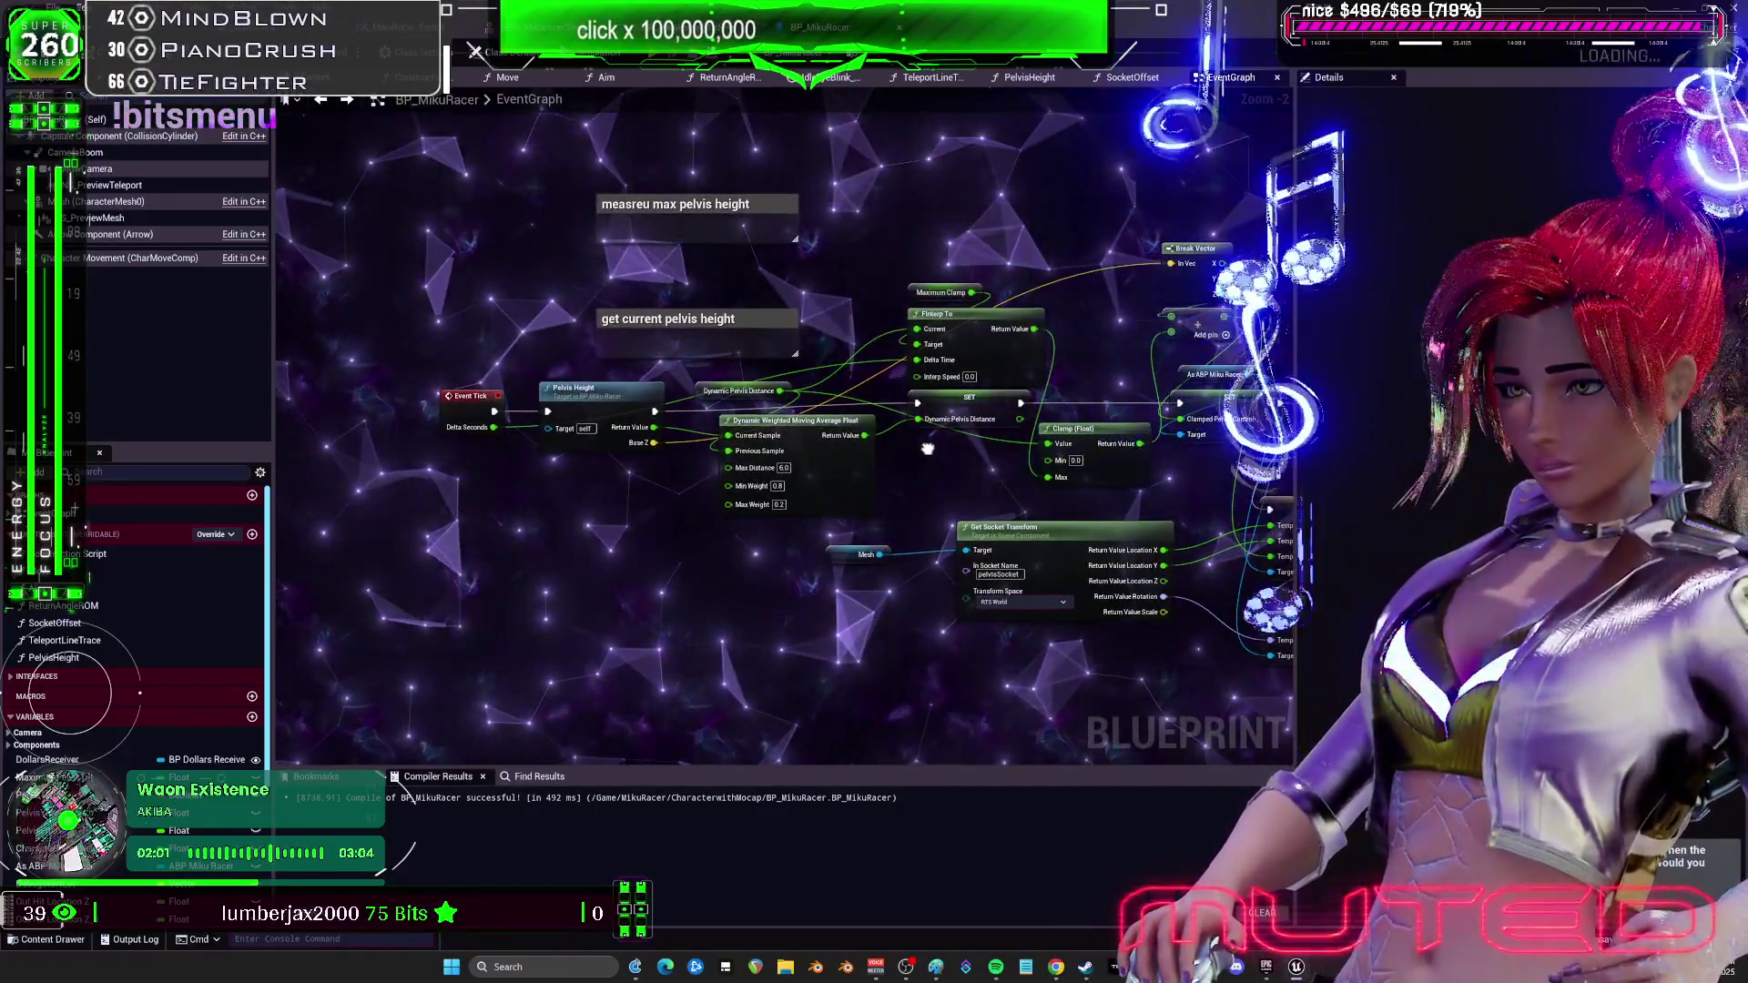
{"action": "mouse_move", "coordinate": [927, 448]}
{"action": "left_mouse_down"}
{"action": "mouse_move", "coordinate": [552, 440]}
{"action": "mouse_move", "coordinate": [713, 324]}
{"action": "mouse_move", "coordinate": [853, 324]}
{"action": "mouse_move", "coordinate": [832, 386]}
{"action": "left_mouse_up"}
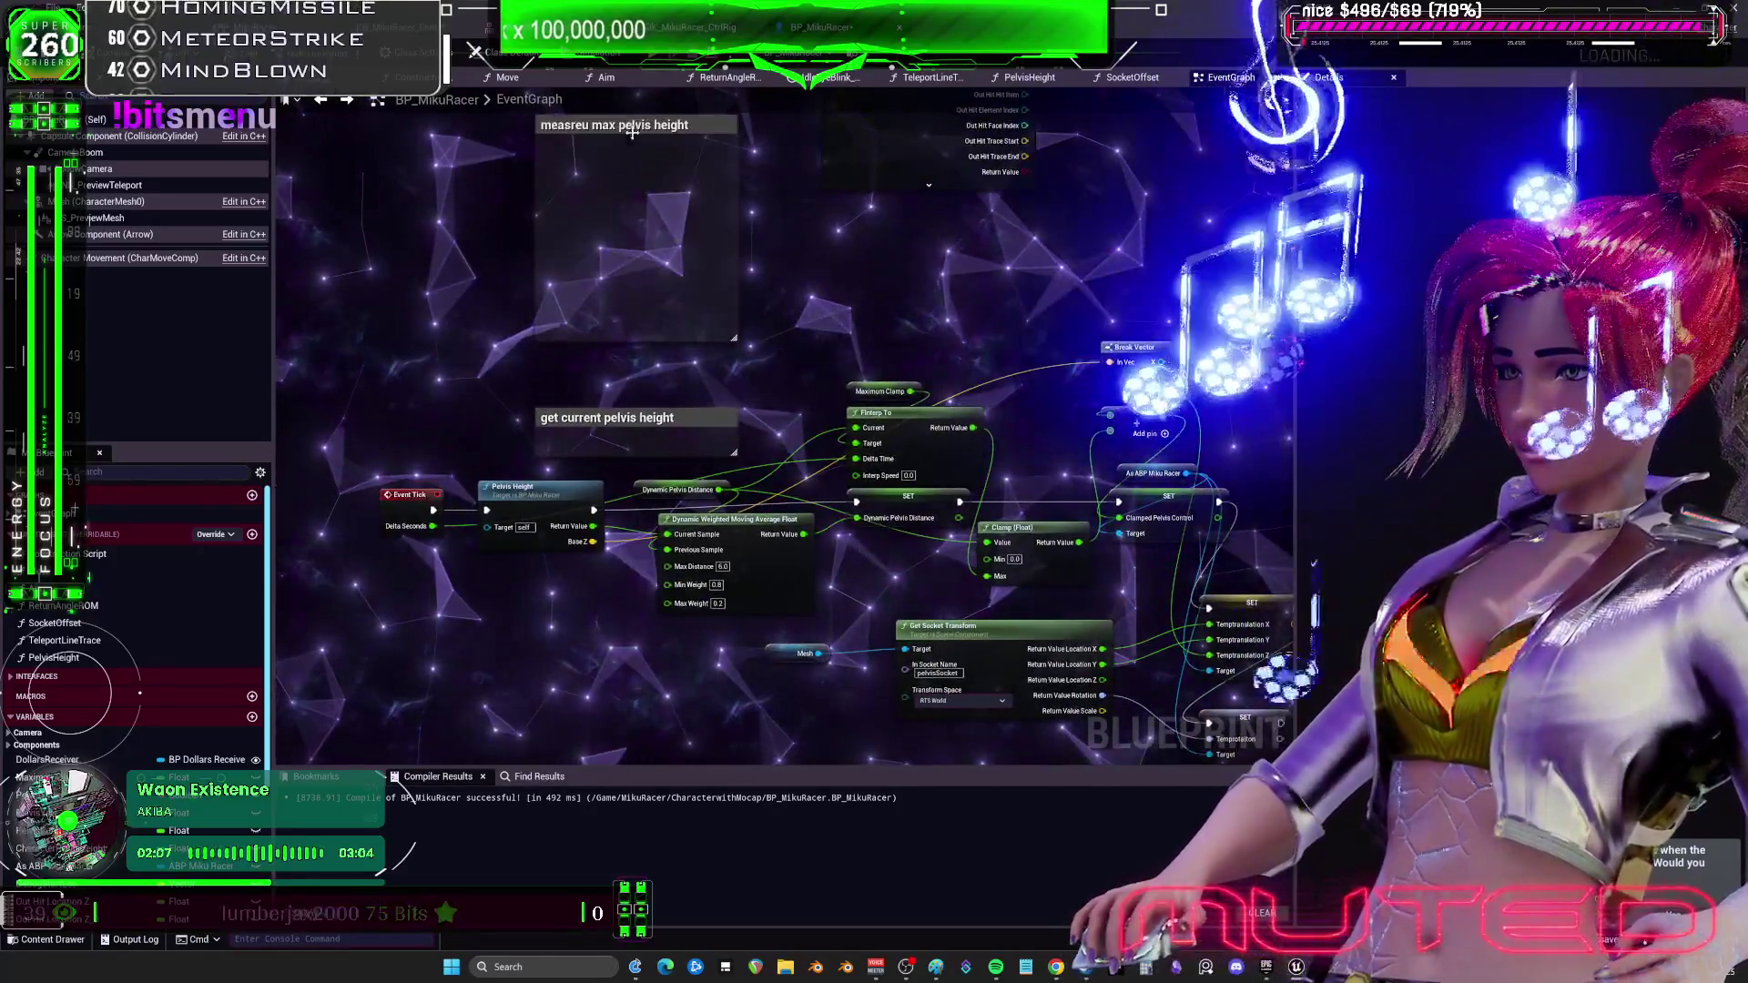
{"action": "left_click_drag", "start_coordinate": [673, 294], "coordinate": [673, 116]}
{"action": "left_click_drag", "start_coordinate": [670, 336], "coordinate": [671, 151]}
{"action": "left_click_drag", "start_coordinate": [668, 419], "coordinate": [684, 182]}
{"action": "mouse_move", "coordinate": [742, 435]}
{"action": "left_mouse_down"}
{"action": "mouse_move", "coordinate": [742, 618]}
{"action": "mouse_move", "coordinate": [760, 327]}
{"action": "left_mouse_up"}
{"action": "scroll", "coordinate": [373, 473], "scroll_direction": "up", "scroll_amount": 2}
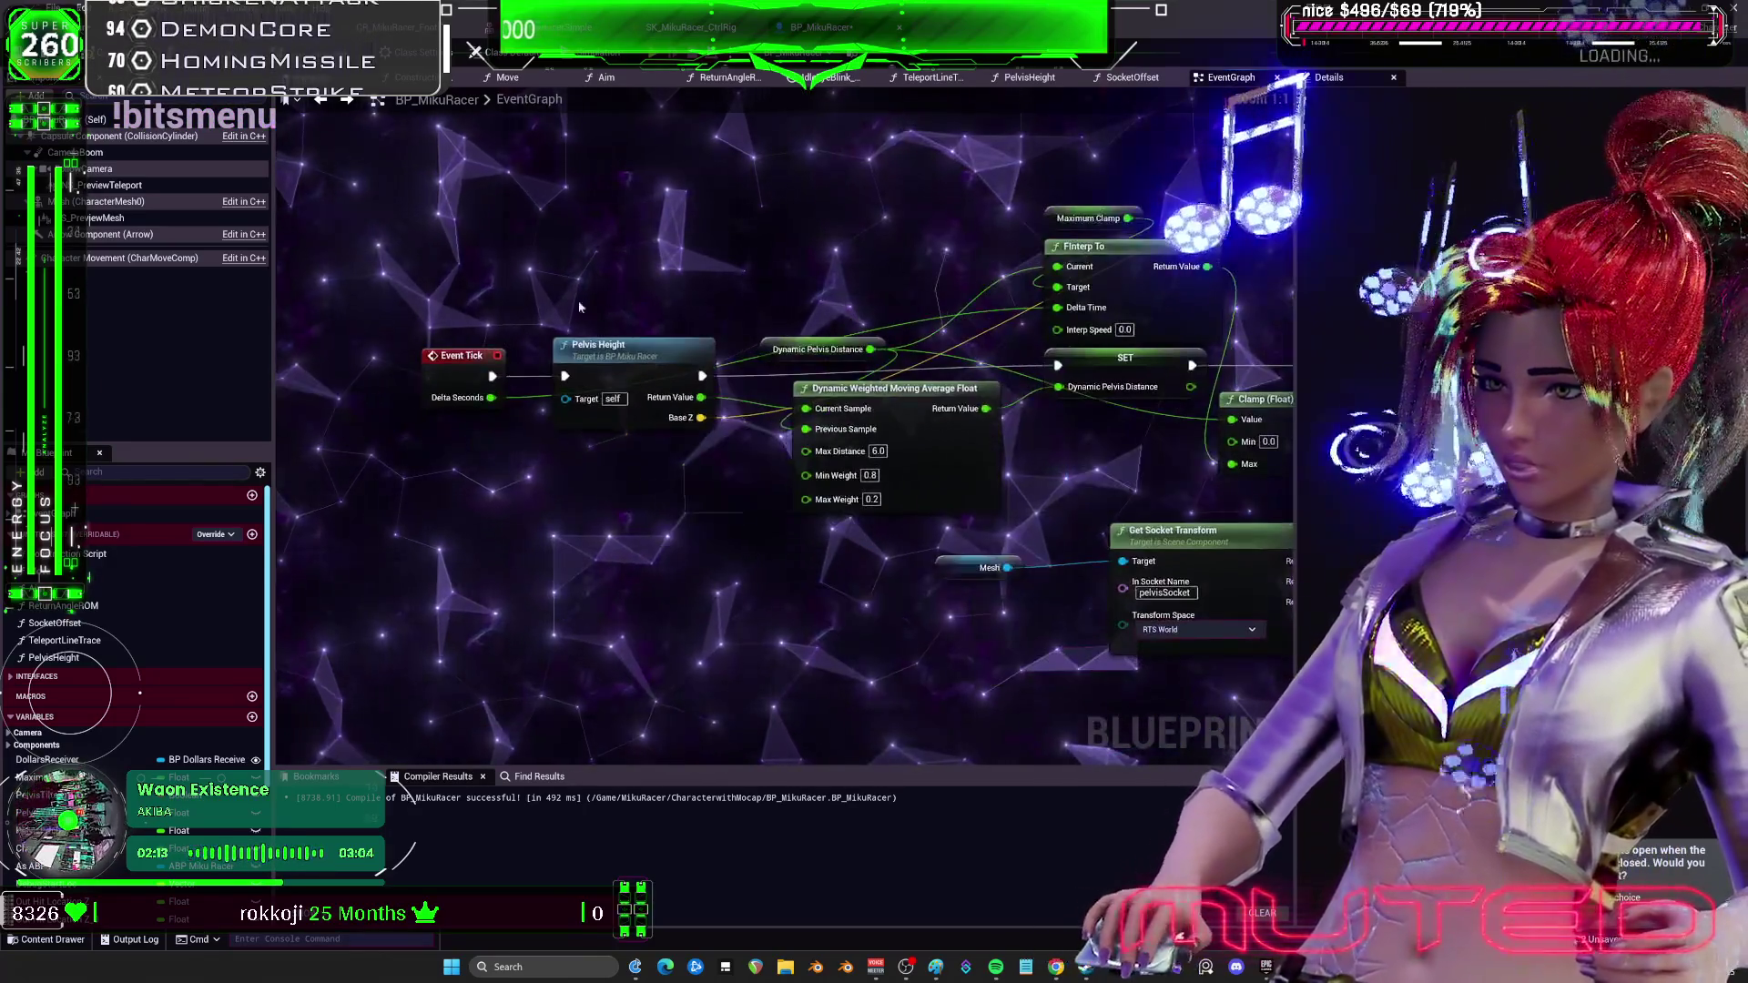
Pull Pelvis Height, Moving Average, Dynamic Pelvis Distance, FInterp To, SET and Clamp nodes closer together.
{"action": "left_click_drag", "start_coordinate": [455, 355], "coordinate": [369, 344]}
{"action": "left_click_drag", "start_coordinate": [593, 349], "coordinate": [475, 407]}
{"action": "mouse_move", "coordinate": [913, 452]}
{"action": "left_mouse_down"}
{"action": "mouse_move", "coordinate": [824, 511]}
{"action": "mouse_move", "coordinate": [699, 524]}
{"action": "mouse_move", "coordinate": [770, 550]}
{"action": "mouse_move", "coordinate": [715, 577]}
{"action": "left_mouse_up"}
{"action": "left_click_drag", "start_coordinate": [817, 349], "coordinate": [601, 347]}
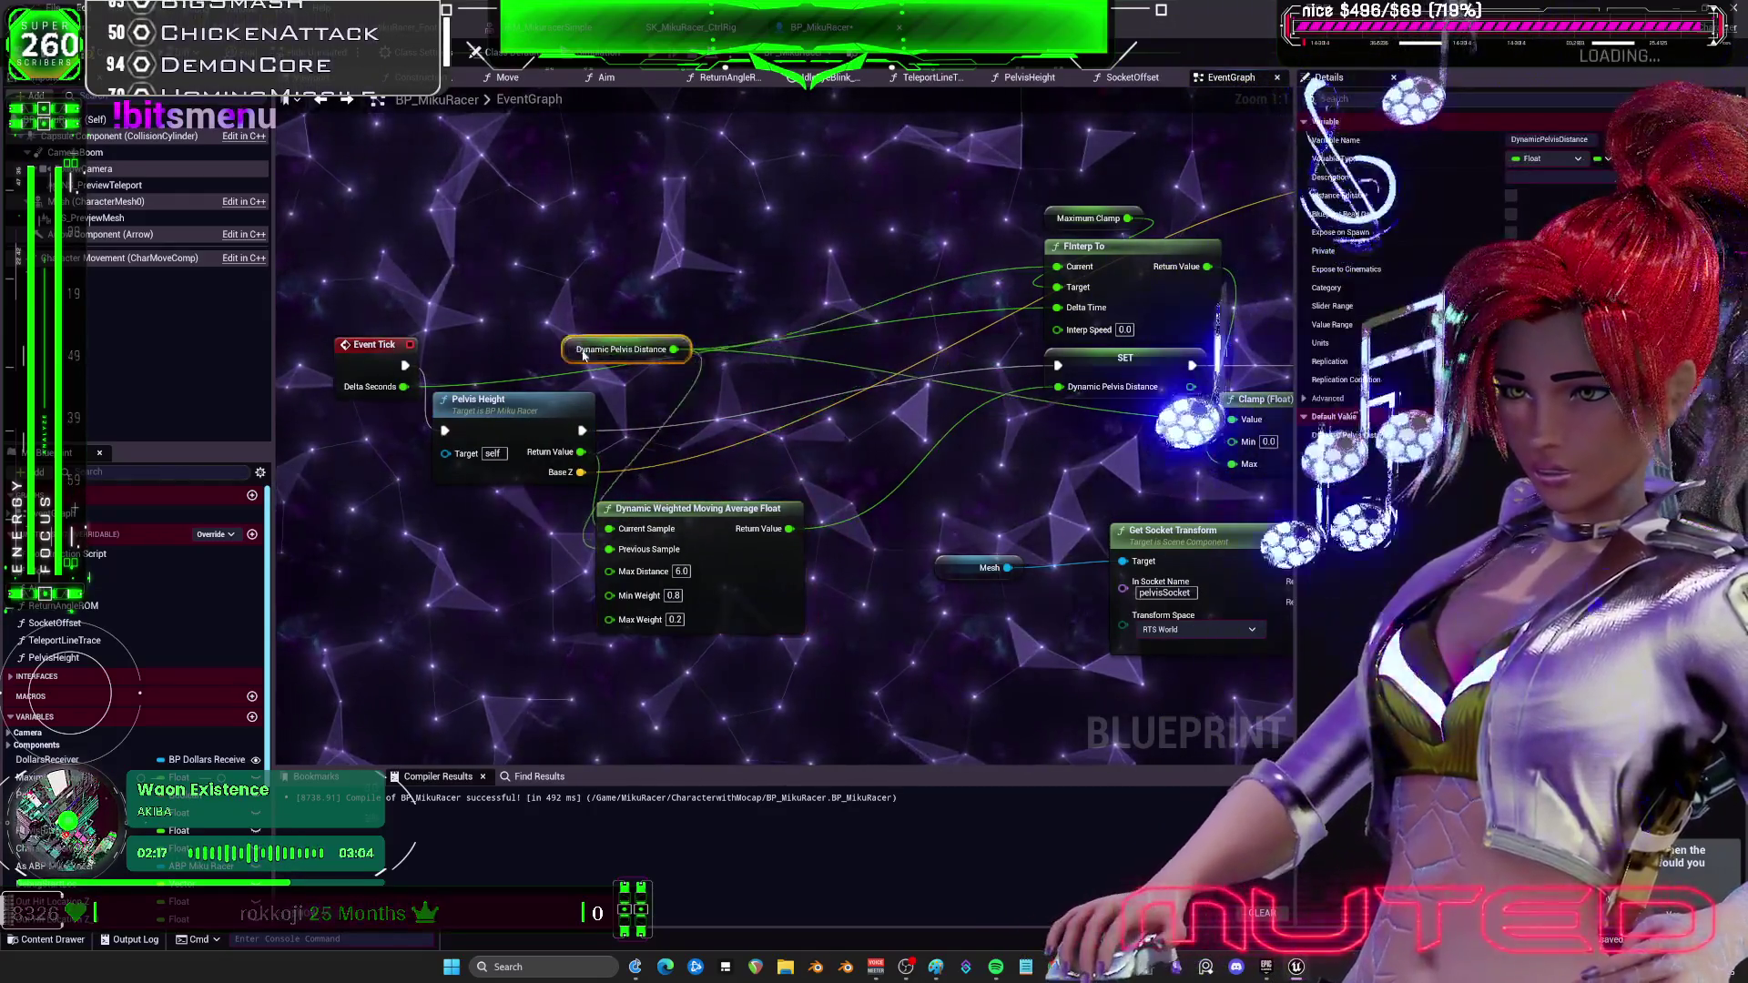
{"action": "left_click_drag", "start_coordinate": [1084, 182], "coordinate": [852, 178]}
{"action": "mouse_move", "coordinate": [851, 243]}
{"action": "left_mouse_down"}
{"action": "mouse_move", "coordinate": [628, 214]}
{"action": "mouse_move", "coordinate": [588, 189]}
{"action": "left_mouse_up"}
{"action": "mouse_move", "coordinate": [863, 350]}
{"action": "left_mouse_down"}
{"action": "mouse_move", "coordinate": [699, 415]}
{"action": "mouse_move", "coordinate": [631, 406]}
{"action": "left_mouse_up"}
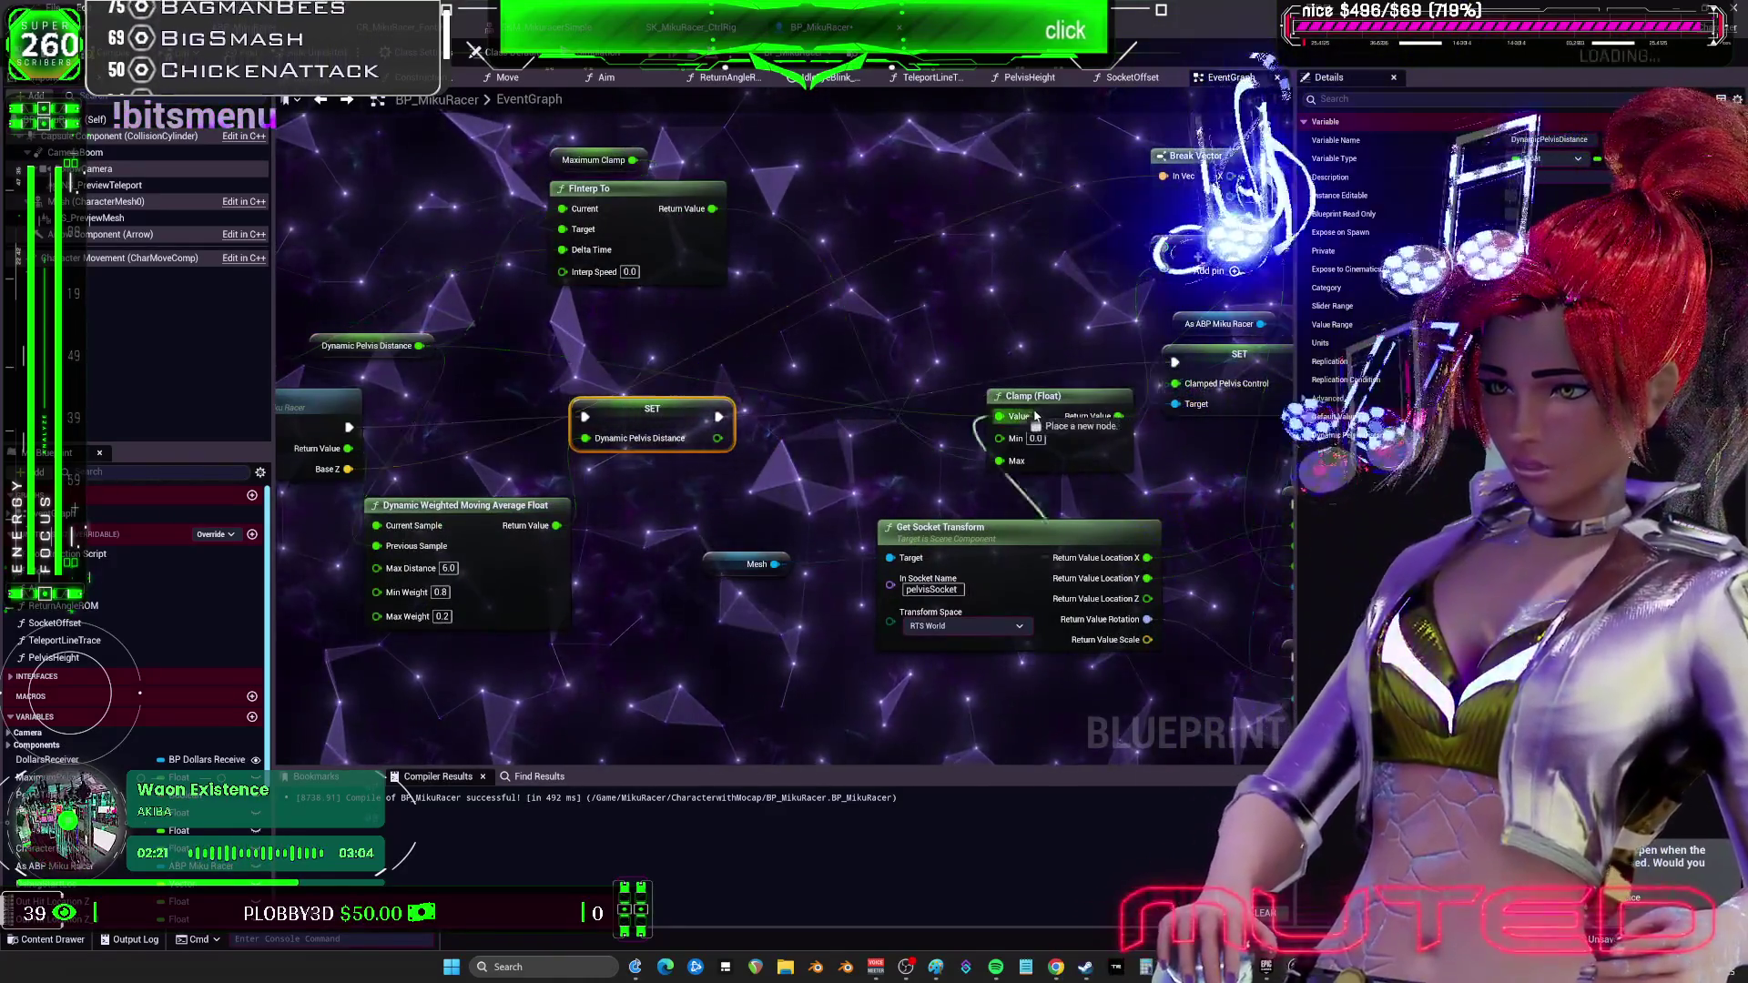
{"action": "left_click_drag", "start_coordinate": [1053, 394], "coordinate": [922, 305]}
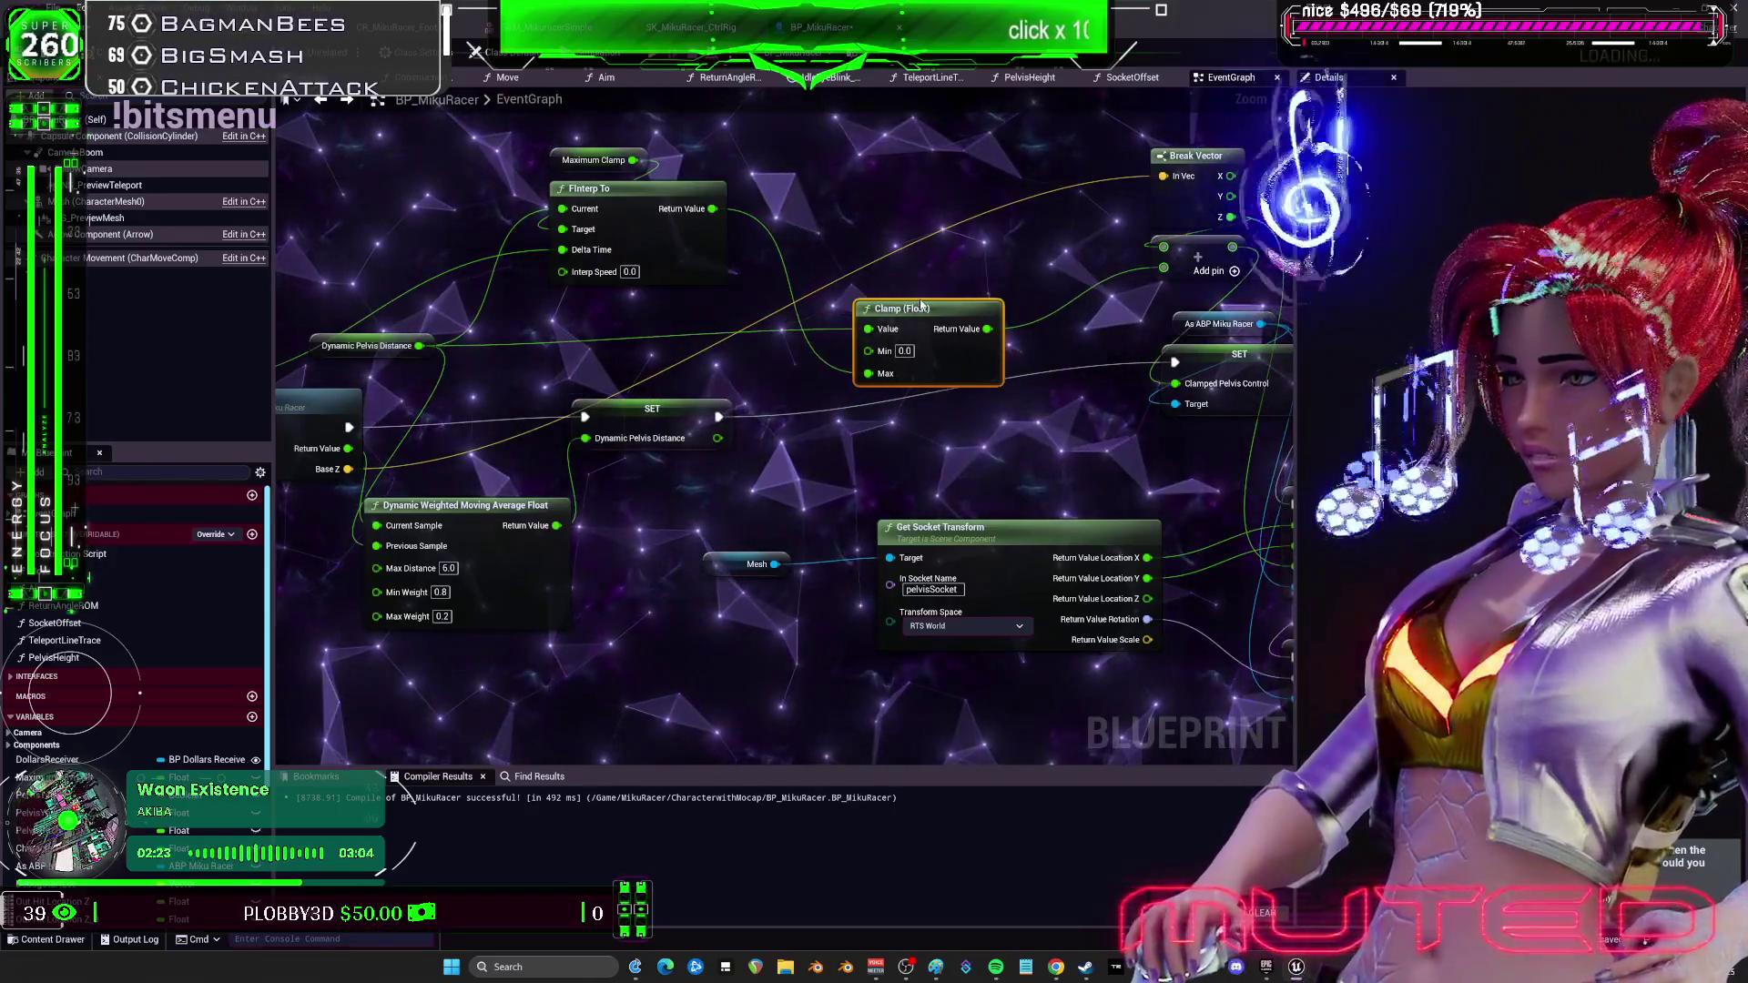
{"action": "mouse_move", "coordinate": [328, 457]}
{"action": "left_mouse_down"}
{"action": "mouse_move", "coordinate": [337, 546]}
{"action": "mouse_move", "coordinate": [623, 543]}
{"action": "mouse_move", "coordinate": [298, 564]}
{"action": "left_mouse_up"}
{"action": "mouse_move", "coordinate": [696, 545]}
{"action": "left_mouse_down"}
{"action": "mouse_move", "coordinate": [911, 560]}
{"action": "mouse_move", "coordinate": [801, 583]}
{"action": "mouse_move", "coordinate": [776, 558]}
{"action": "left_mouse_up"}
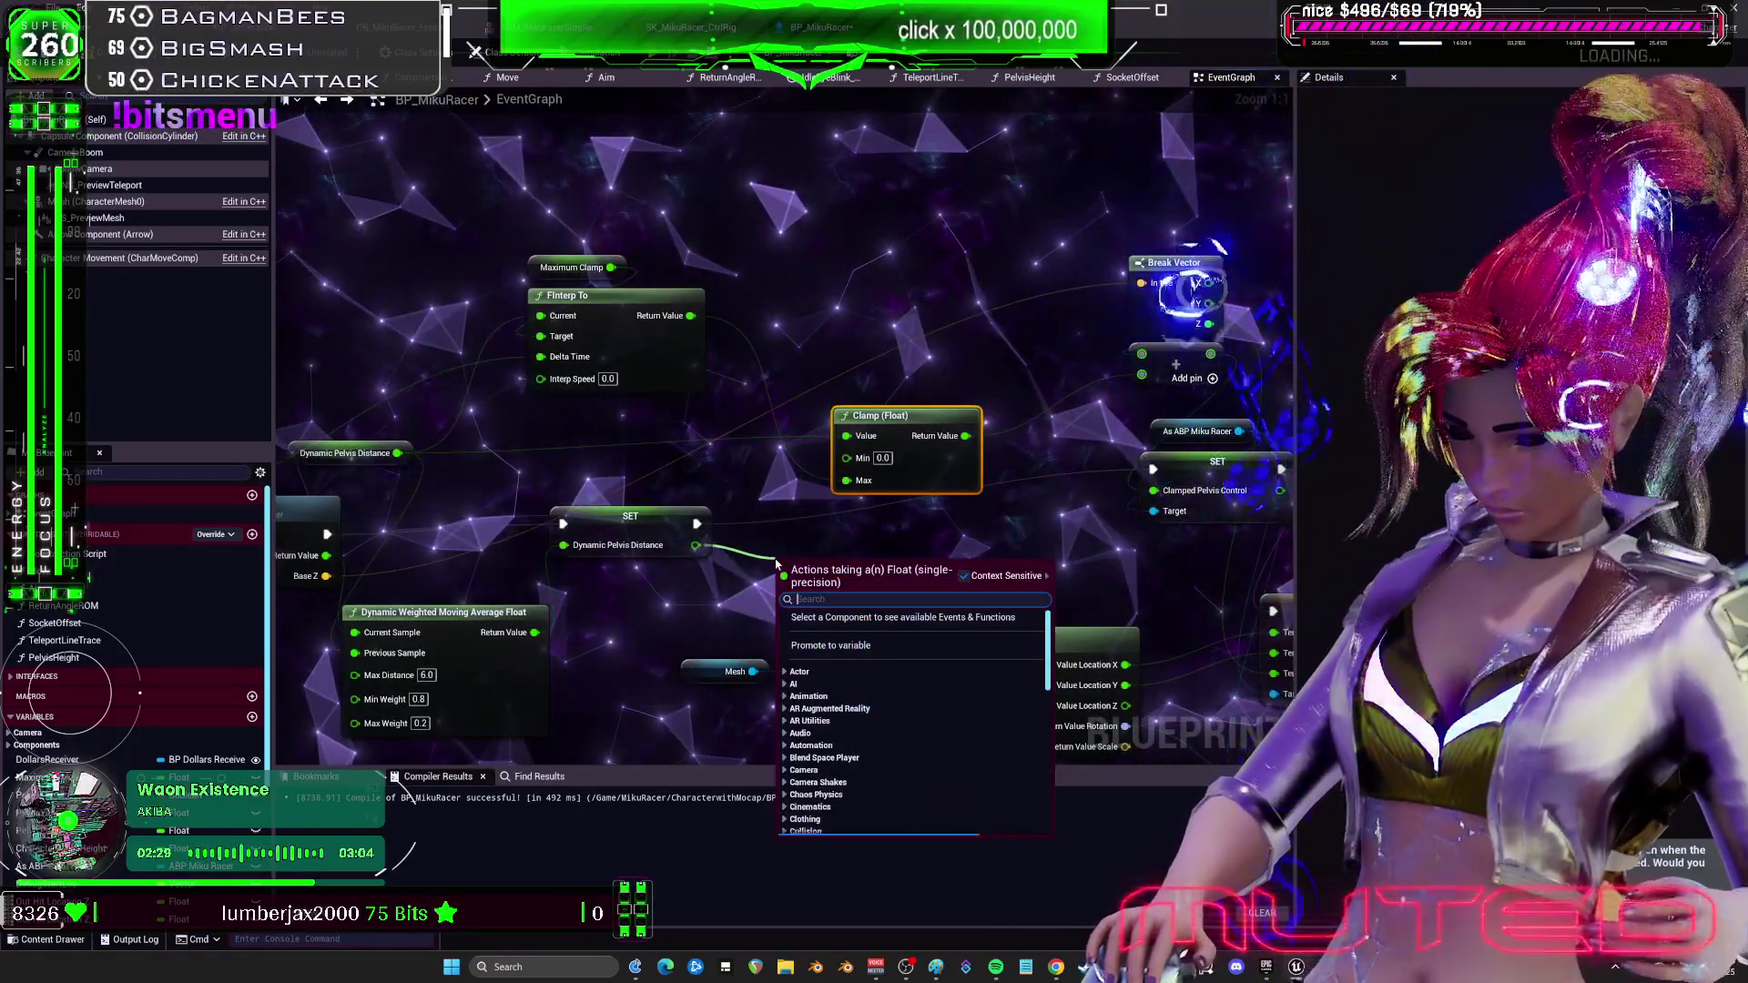
Add a Greater node comparing Dynamic Pelvis Distance against Maximum Clamp, placed beside FInterp To.
{"action": "type", "text": "greater"}
{"action": "left_click", "coordinate": [871, 643]}
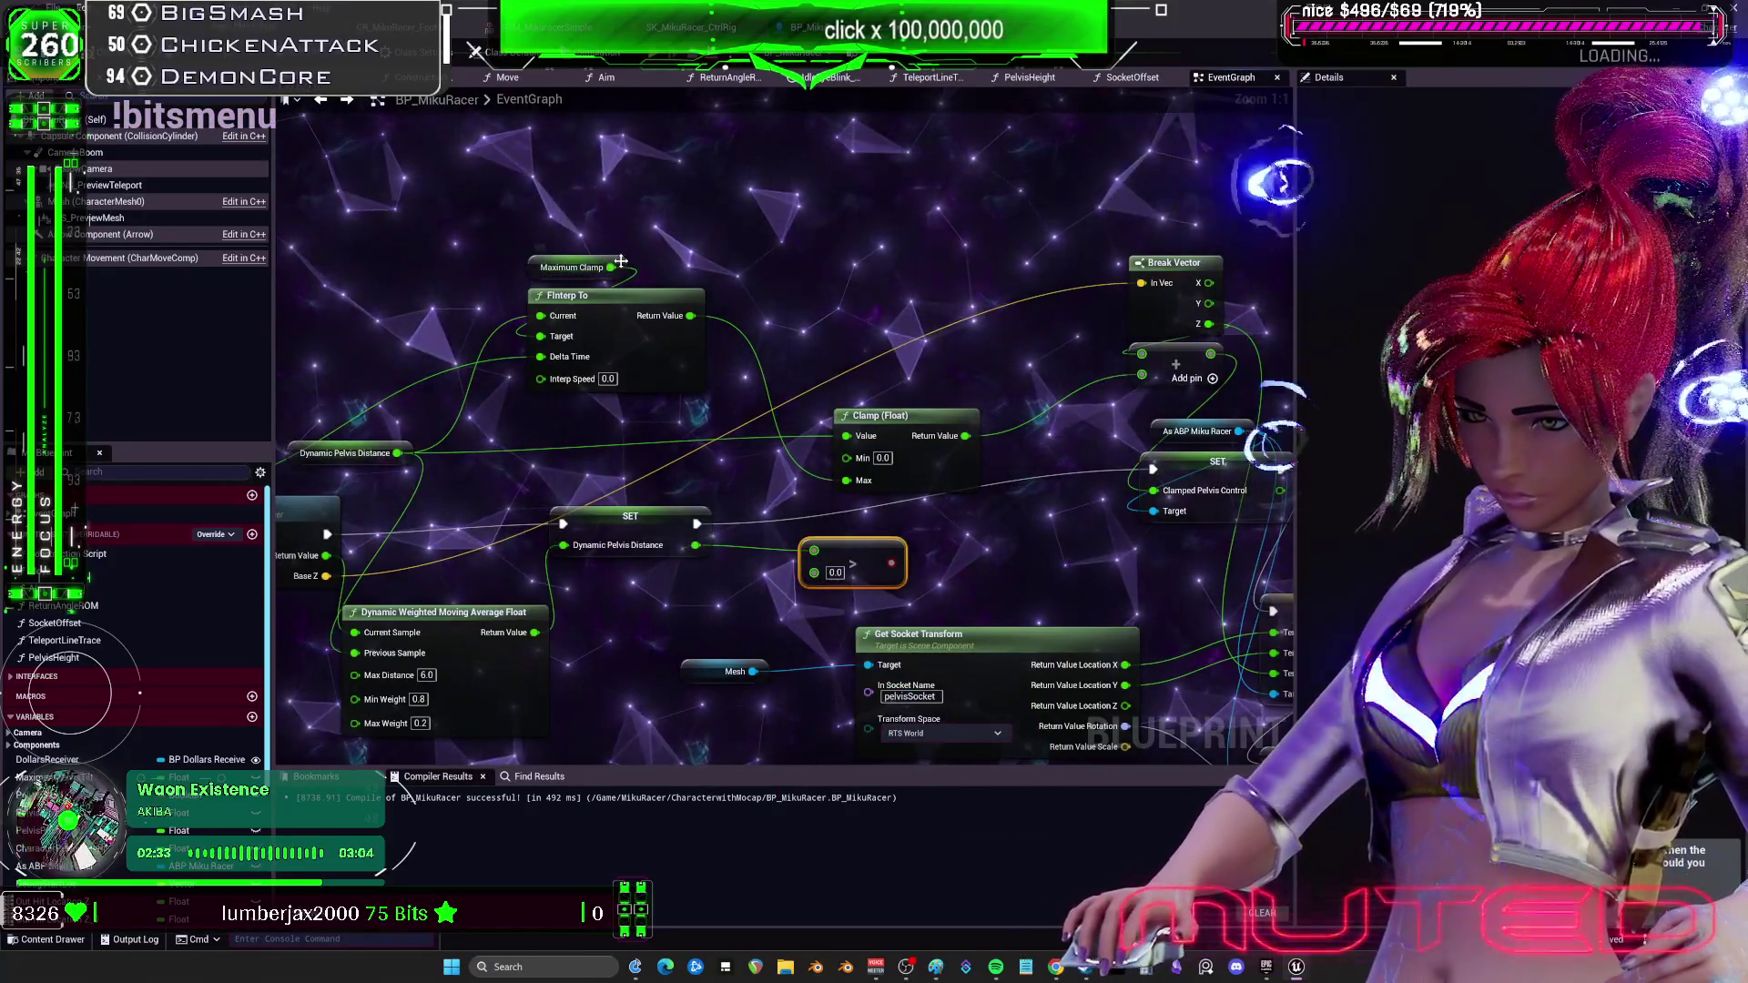
{"action": "mouse_move", "coordinate": [622, 267]}
{"action": "left_mouse_down"}
{"action": "mouse_move", "coordinate": [801, 496]}
{"action": "mouse_move", "coordinate": [763, 474]}
{"action": "mouse_move", "coordinate": [814, 571]}
{"action": "left_mouse_up"}
{"action": "mouse_move", "coordinate": [691, 474]}
{"action": "left_mouse_down"}
{"action": "mouse_move", "coordinate": [537, 409]}
{"action": "mouse_move", "coordinate": [546, 268]}
{"action": "mouse_move", "coordinate": [569, 257]}
{"action": "left_mouse_up"}
{"action": "left_click", "coordinate": [841, 514]}
{"action": "mouse_move", "coordinate": [846, 510]}
{"action": "left_mouse_down"}
{"action": "mouse_move", "coordinate": [839, 297]}
{"action": "mouse_move", "coordinate": [823, 296]}
{"action": "left_mouse_up"}
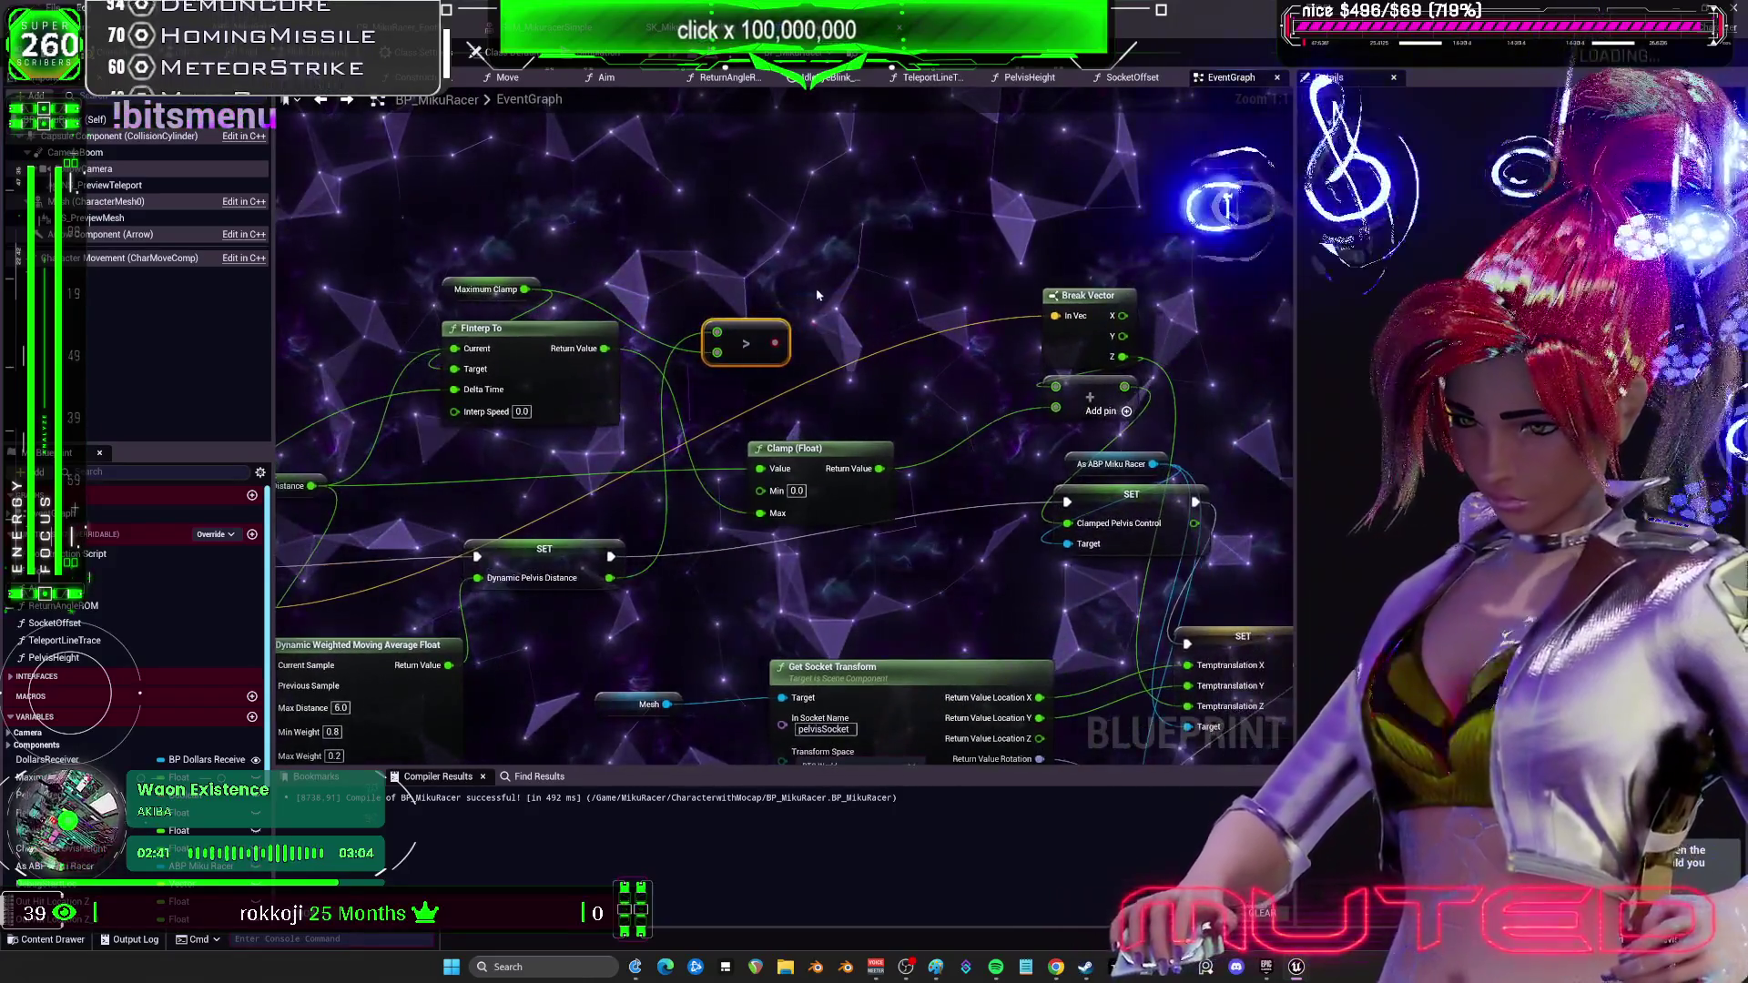
{"action": "left_click", "coordinate": [901, 271]}
{"action": "left_click_drag", "start_coordinate": [806, 416], "coordinate": [873, 394]}
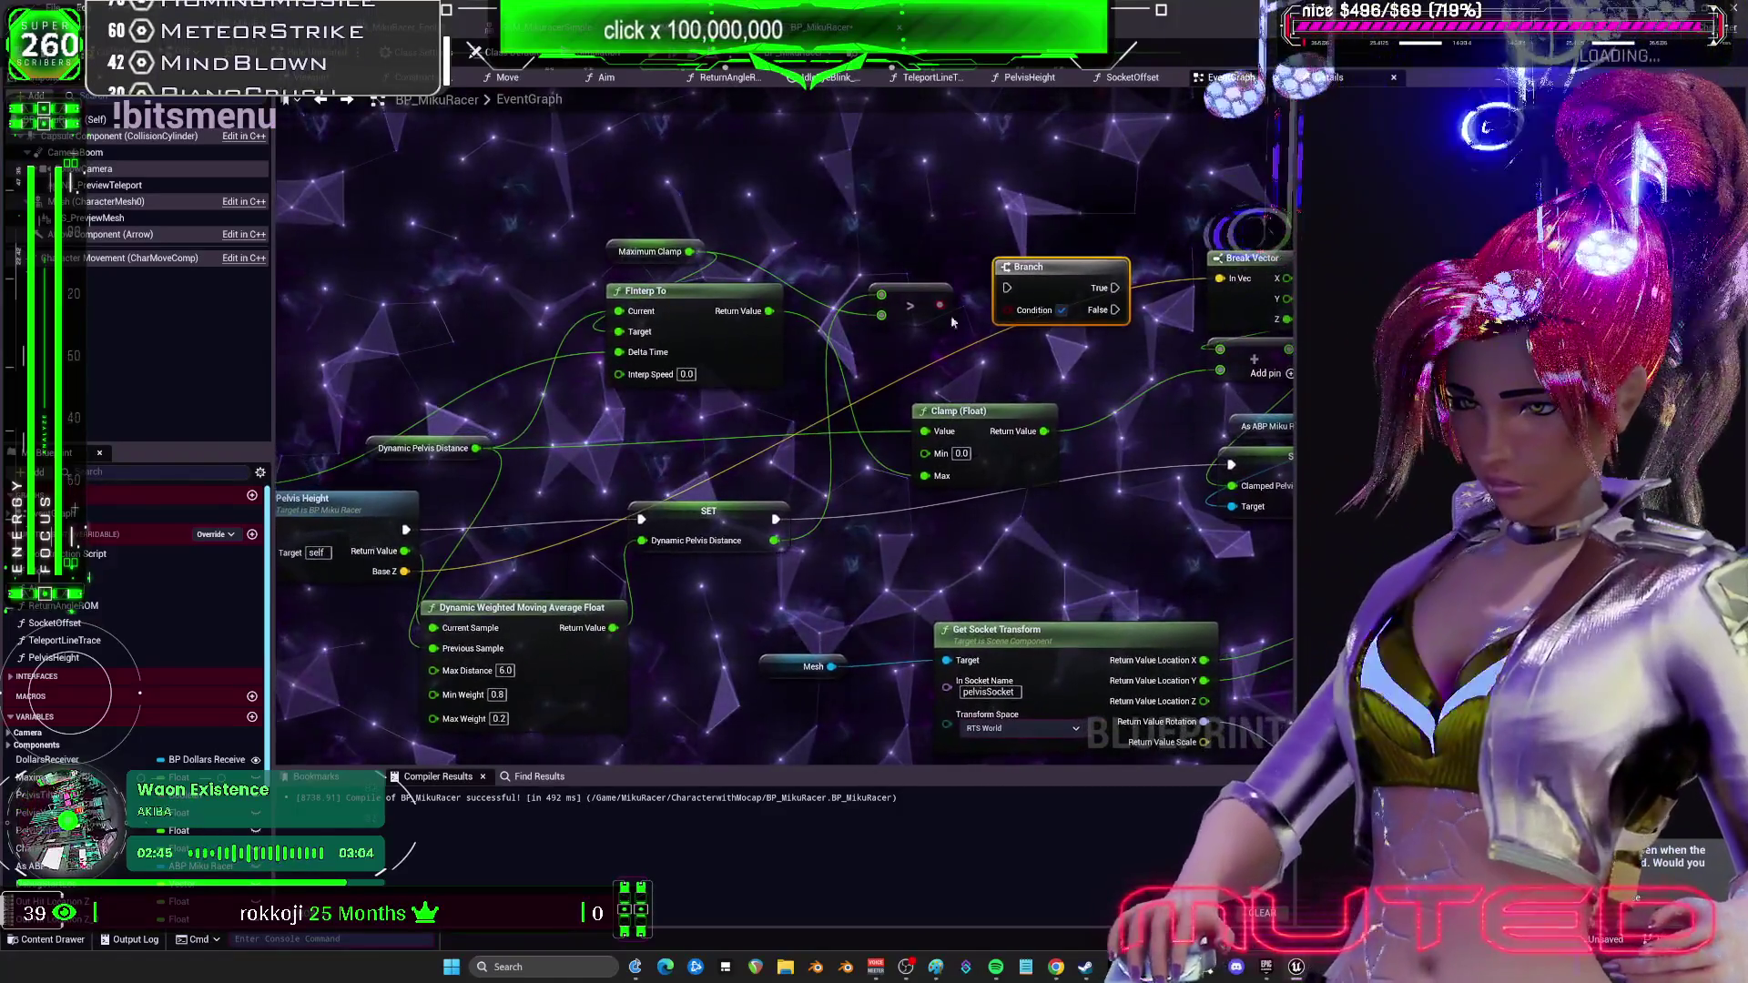
{"action": "key", "text": "Delete"}
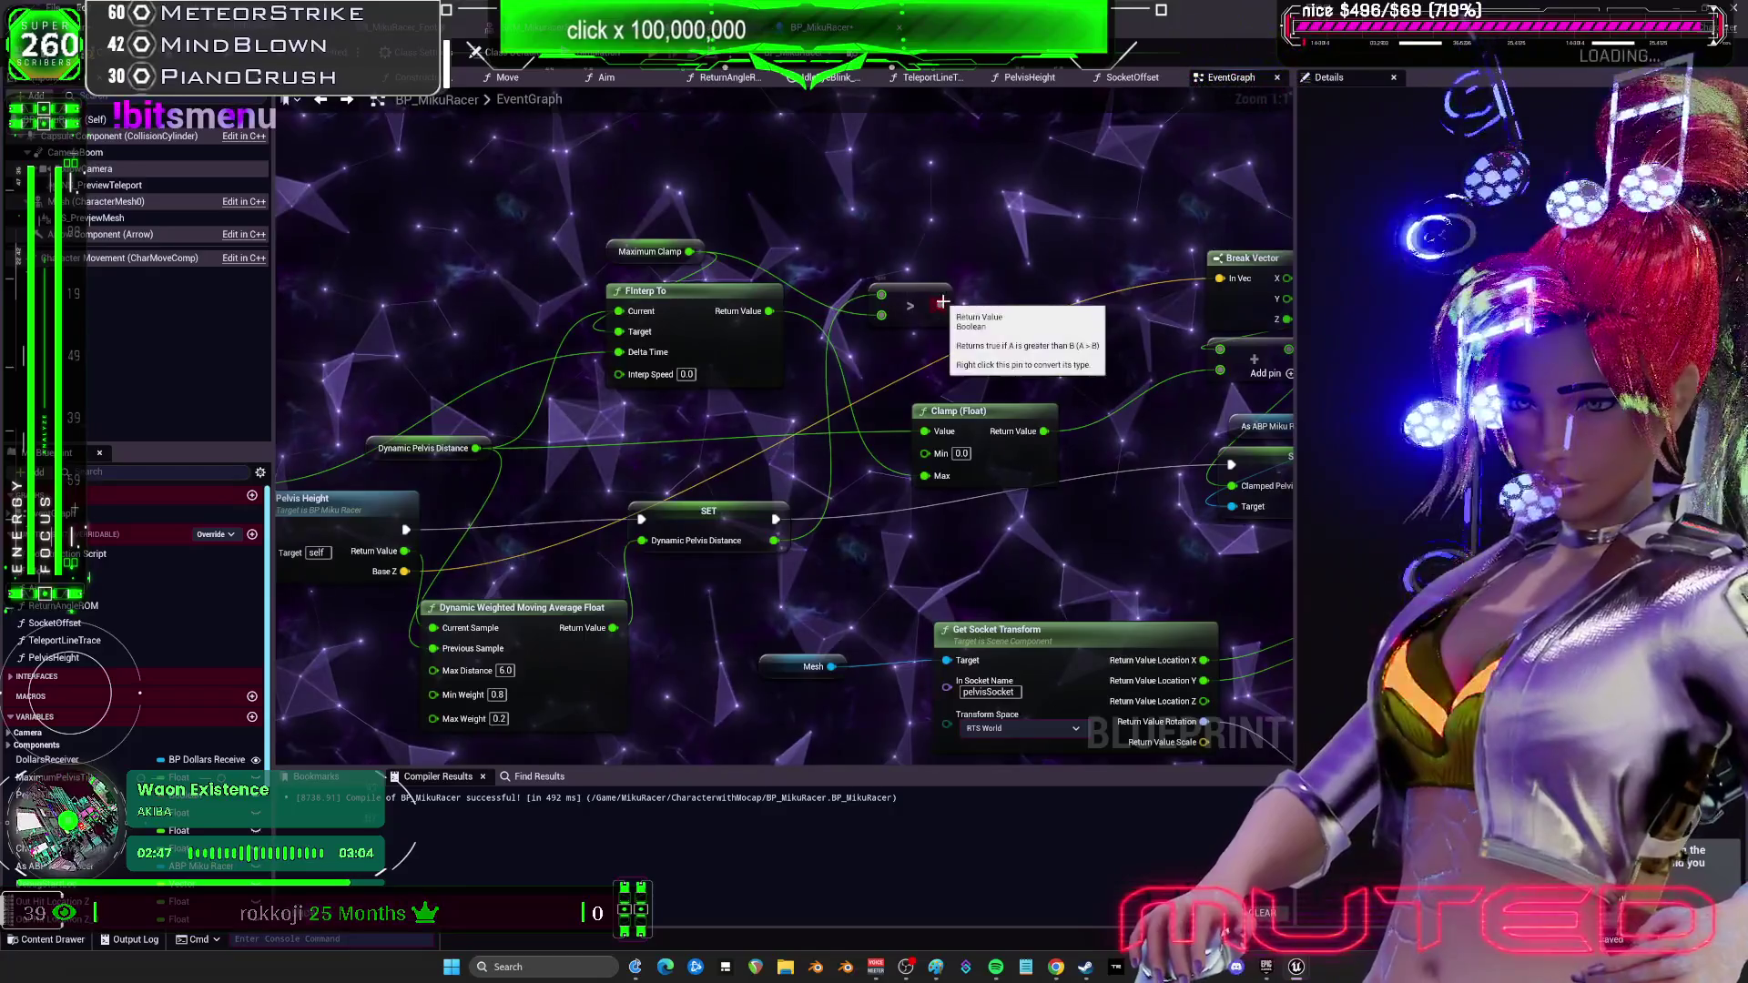
Add a Select Float node whose Pick A is driven by the Greater result.
{"action": "left_click_drag", "start_coordinate": [789, 352], "coordinate": [897, 382]}
{"action": "type", "text": "select"}
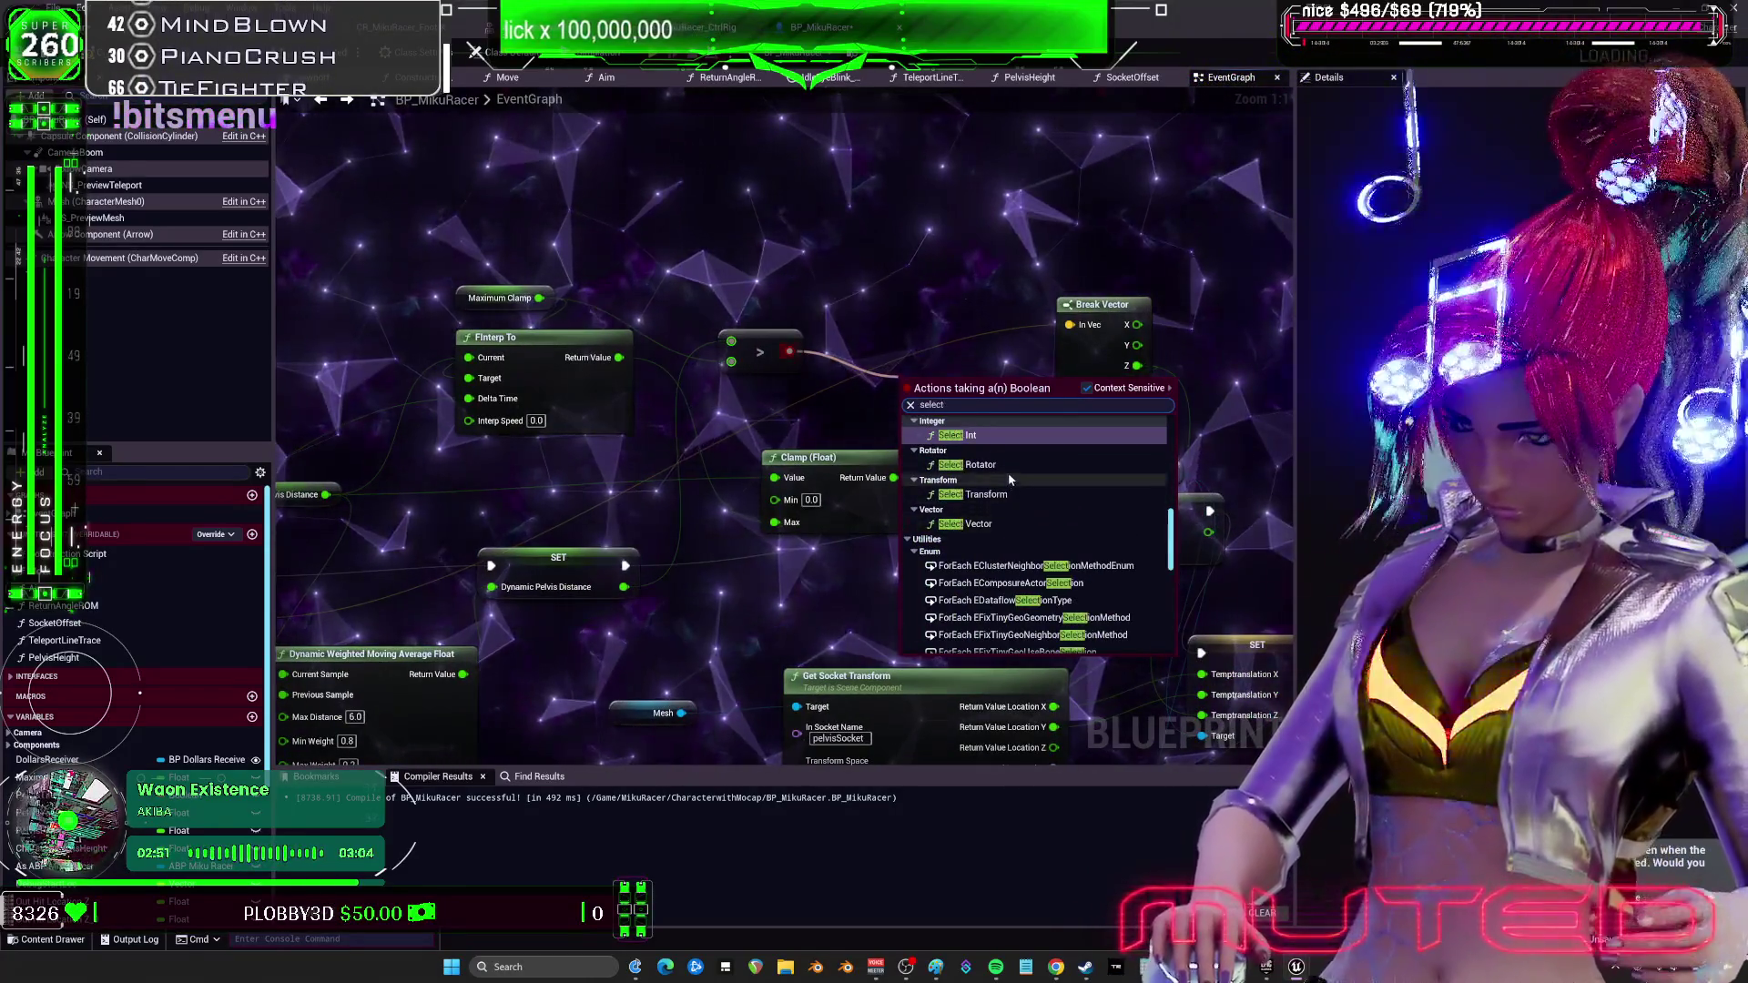
{"action": "scroll", "coordinate": [1008, 501], "scroll_direction": "up", "scroll_amount": 3}
{"action": "left_click", "coordinate": [974, 539]}
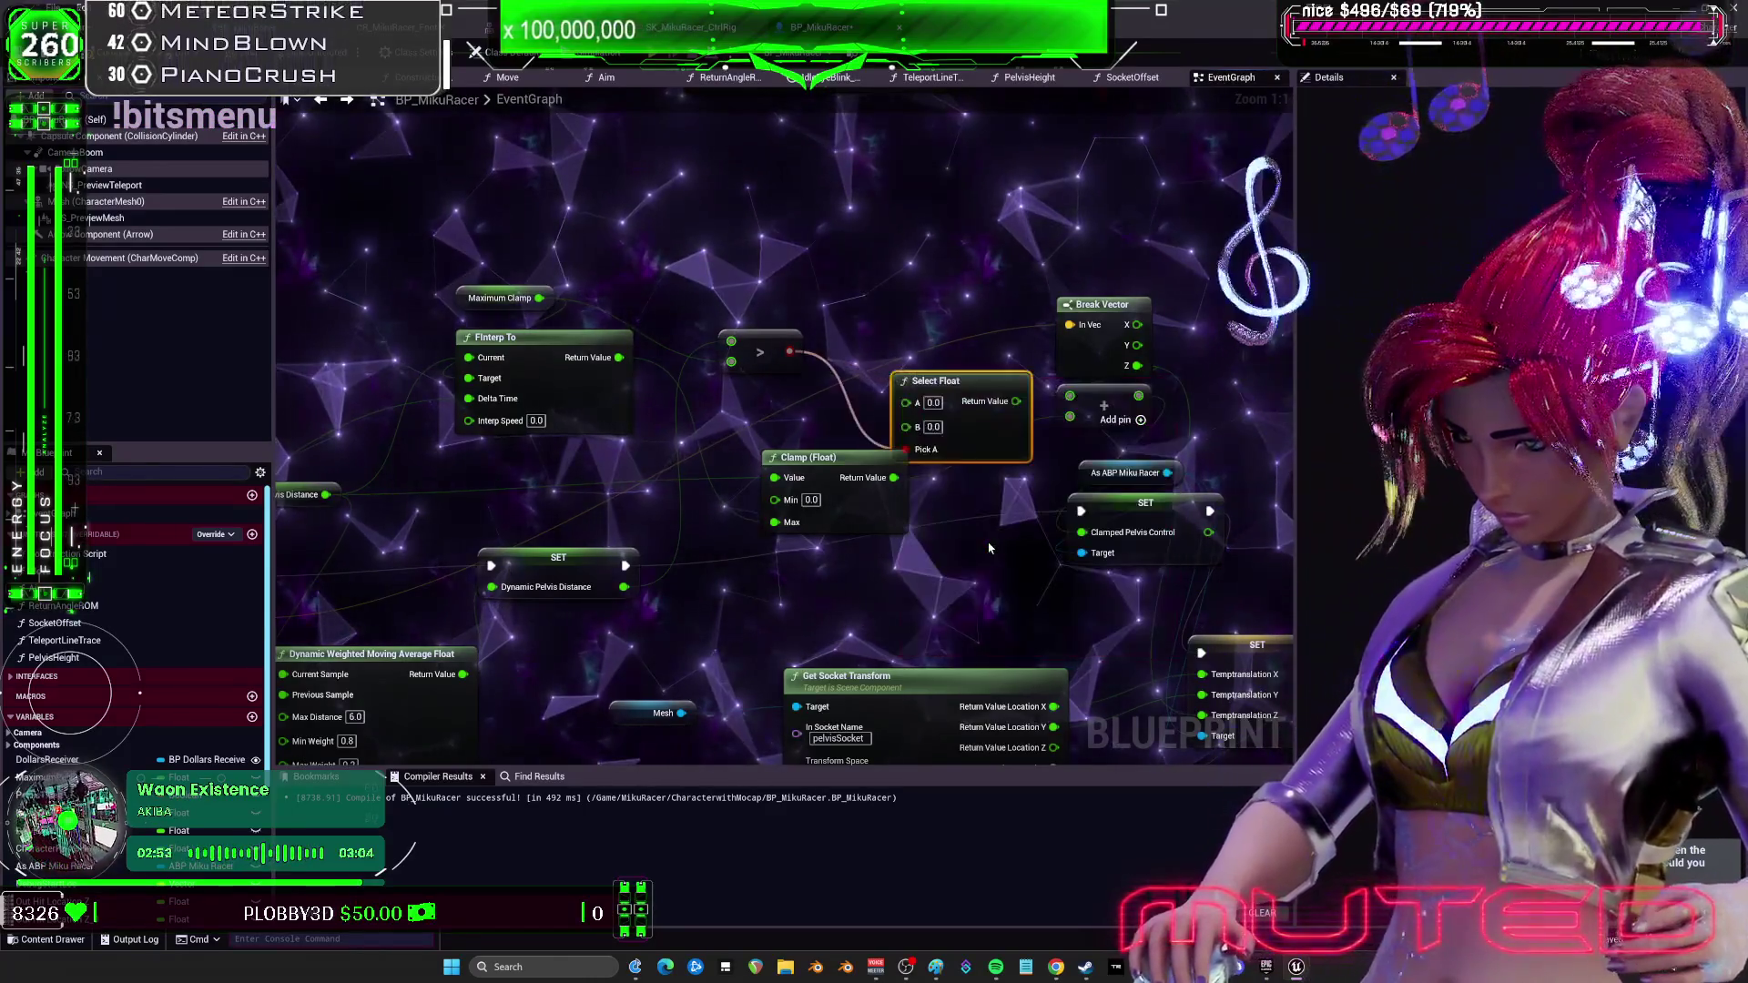
{"action": "mouse_move", "coordinate": [896, 401]}
{"action": "left_mouse_down"}
{"action": "mouse_move", "coordinate": [883, 373]}
{"action": "mouse_move", "coordinate": [902, 320]}
{"action": "left_mouse_up"}
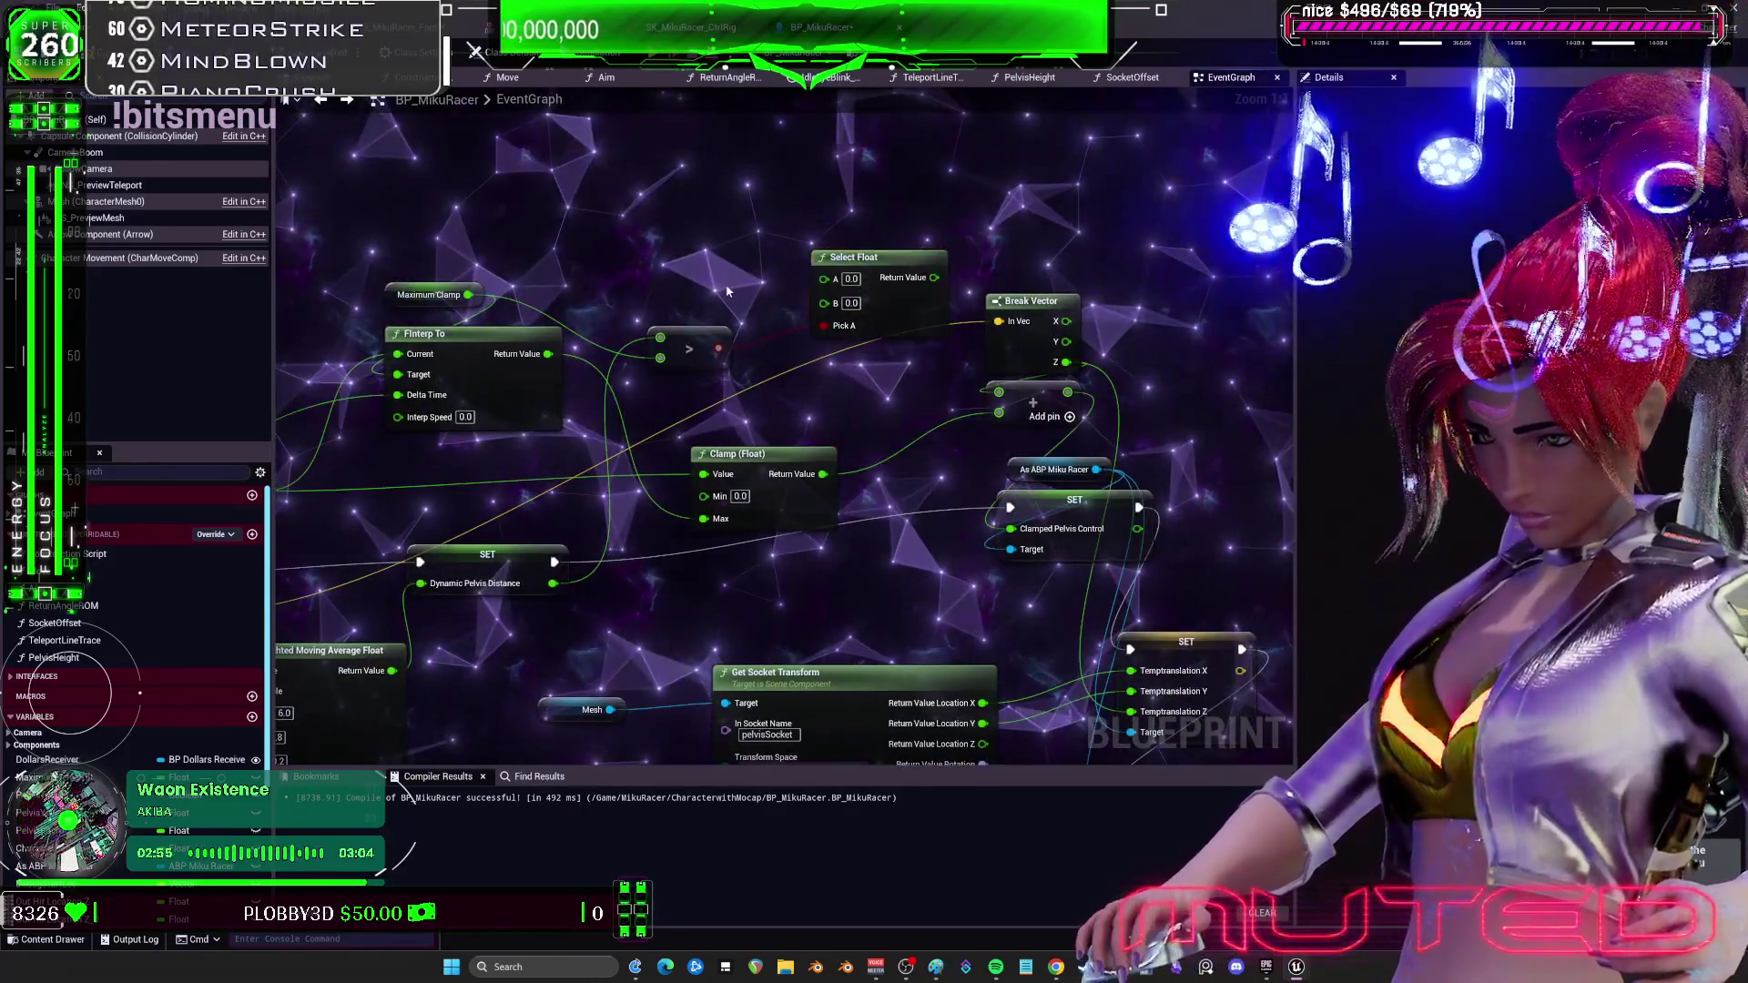
{"action": "left_click", "coordinate": [729, 280]}
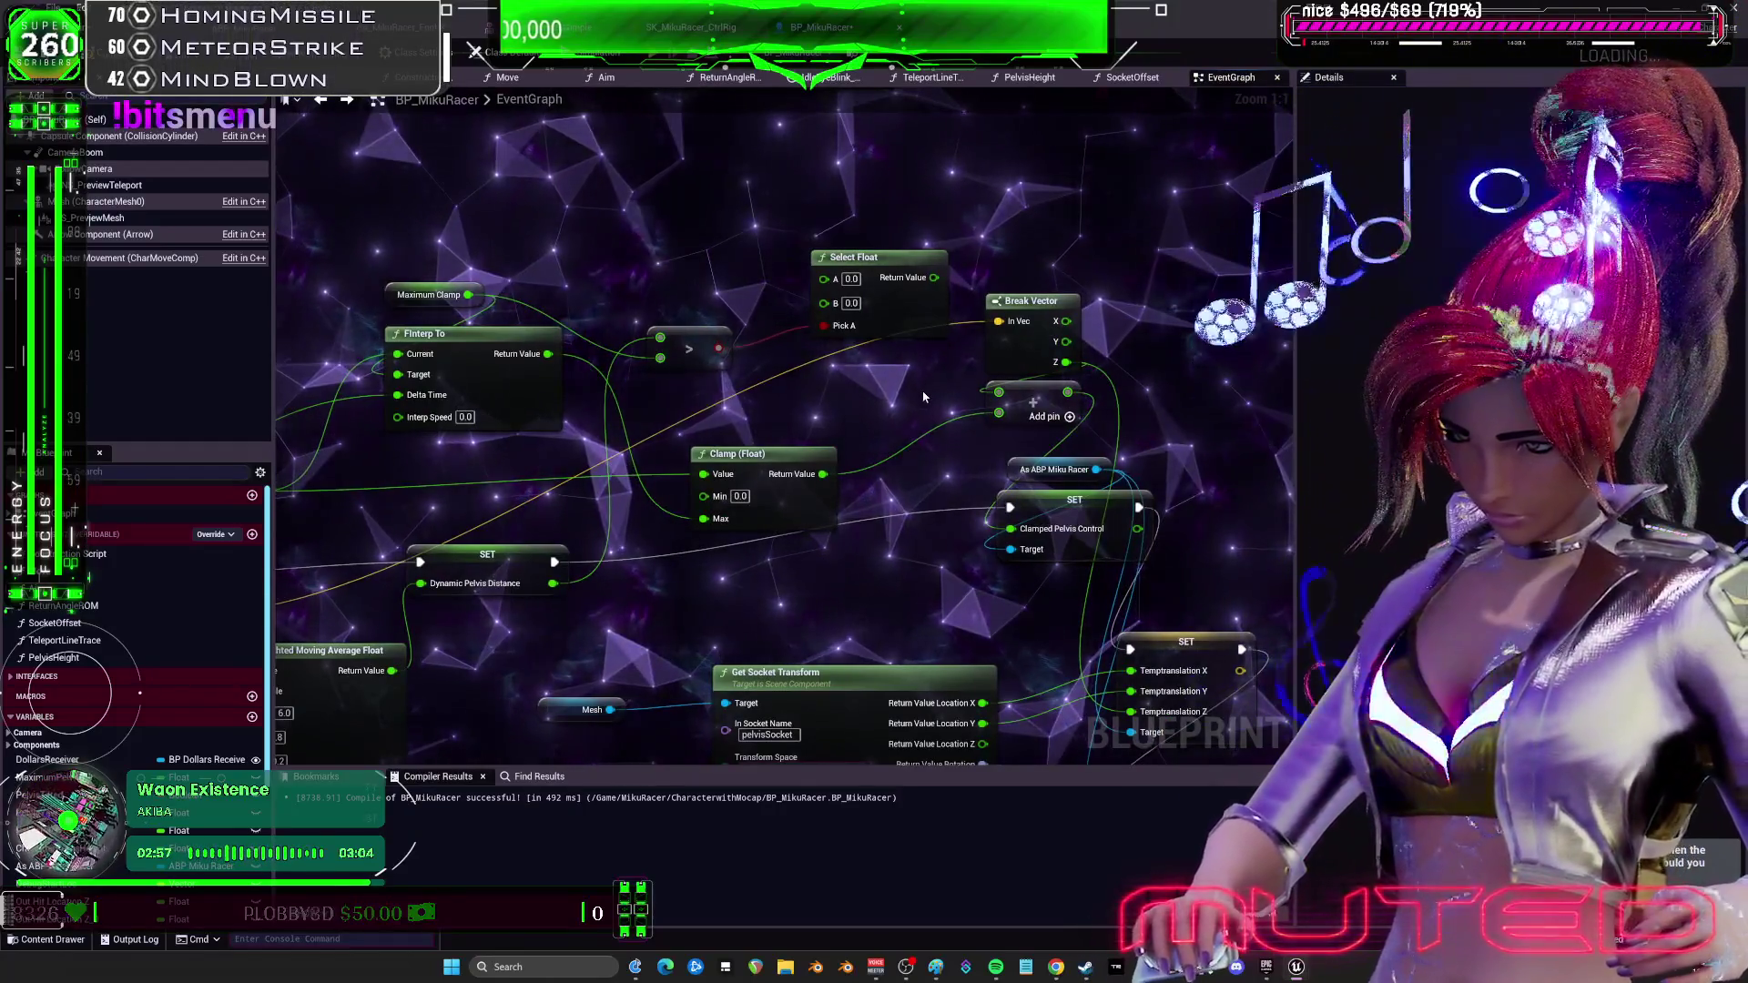
{"action": "left_click_drag", "start_coordinate": [874, 257], "coordinate": [874, 247]}
Move the Maximum Clamp node up and bring Event Tick and Pelvis Height into view.
{"action": "mouse_move", "coordinate": [532, 274]}
{"action": "left_mouse_down"}
{"action": "mouse_move", "coordinate": [710, 261]}
{"action": "mouse_move", "coordinate": [752, 231]}
{"action": "left_mouse_up"}
{"action": "left_click", "coordinate": [642, 263]}
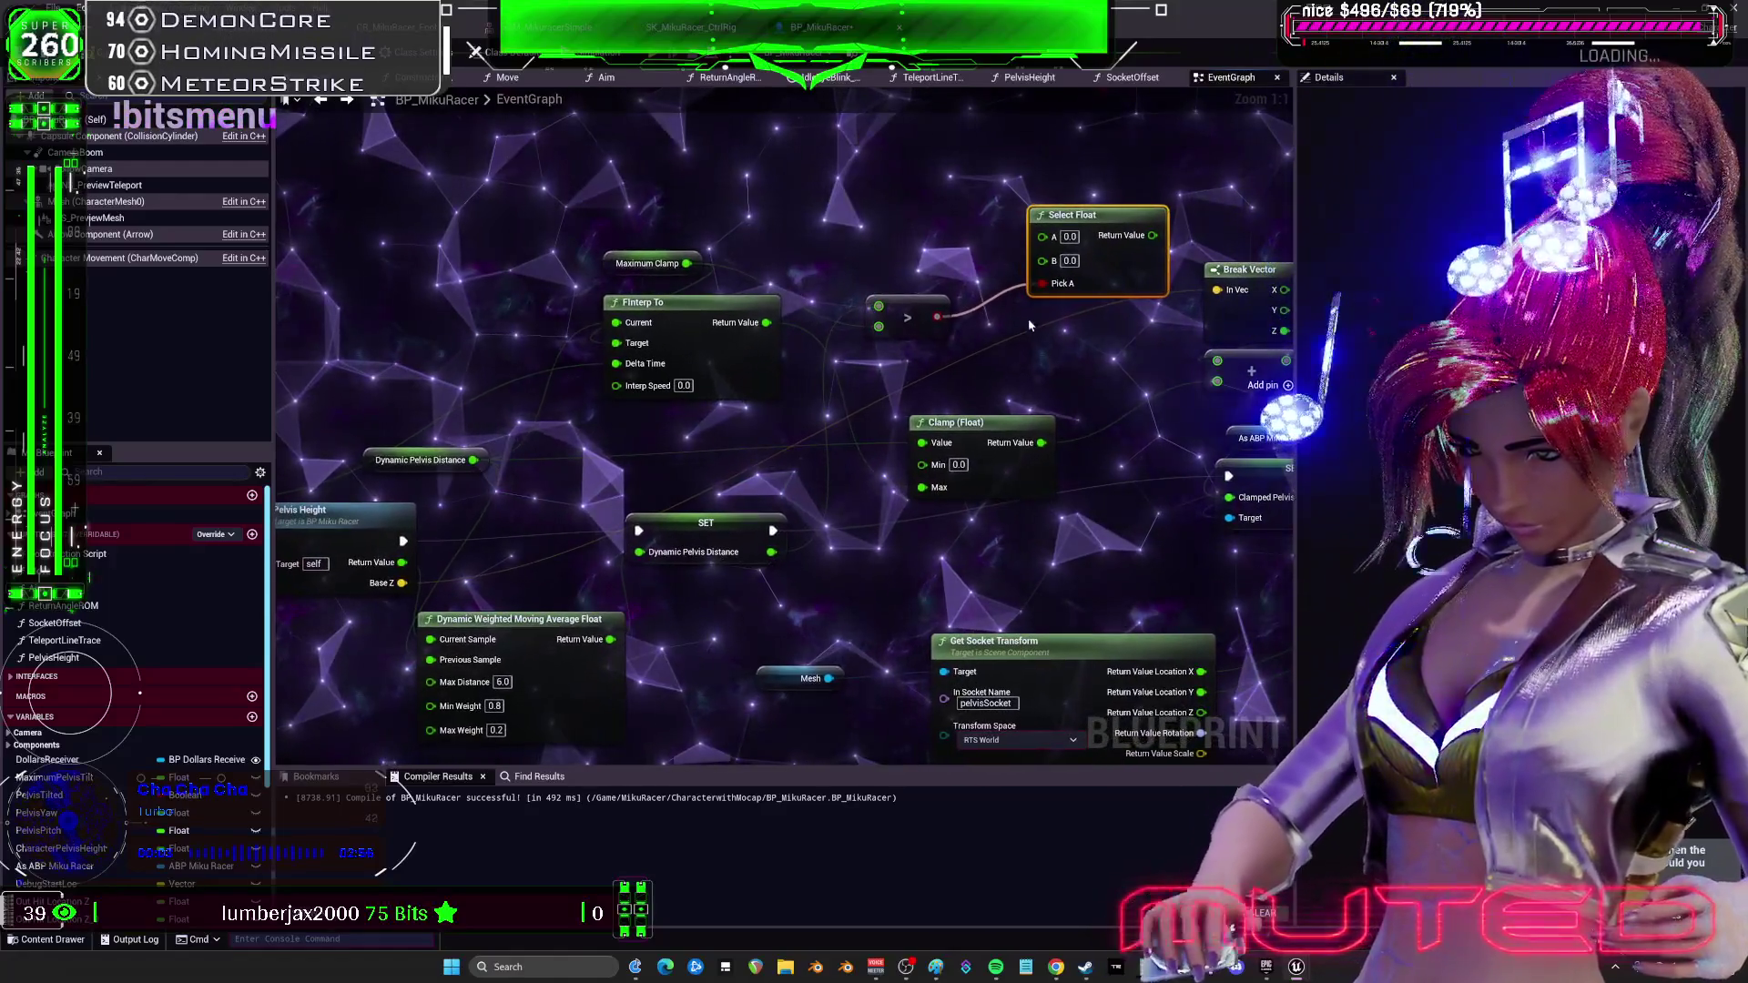
{"action": "mouse_move", "coordinate": [631, 254]}
{"action": "left_mouse_down"}
{"action": "mouse_move", "coordinate": [631, 221]}
{"action": "mouse_move", "coordinate": [608, 210]}
{"action": "left_mouse_up"}
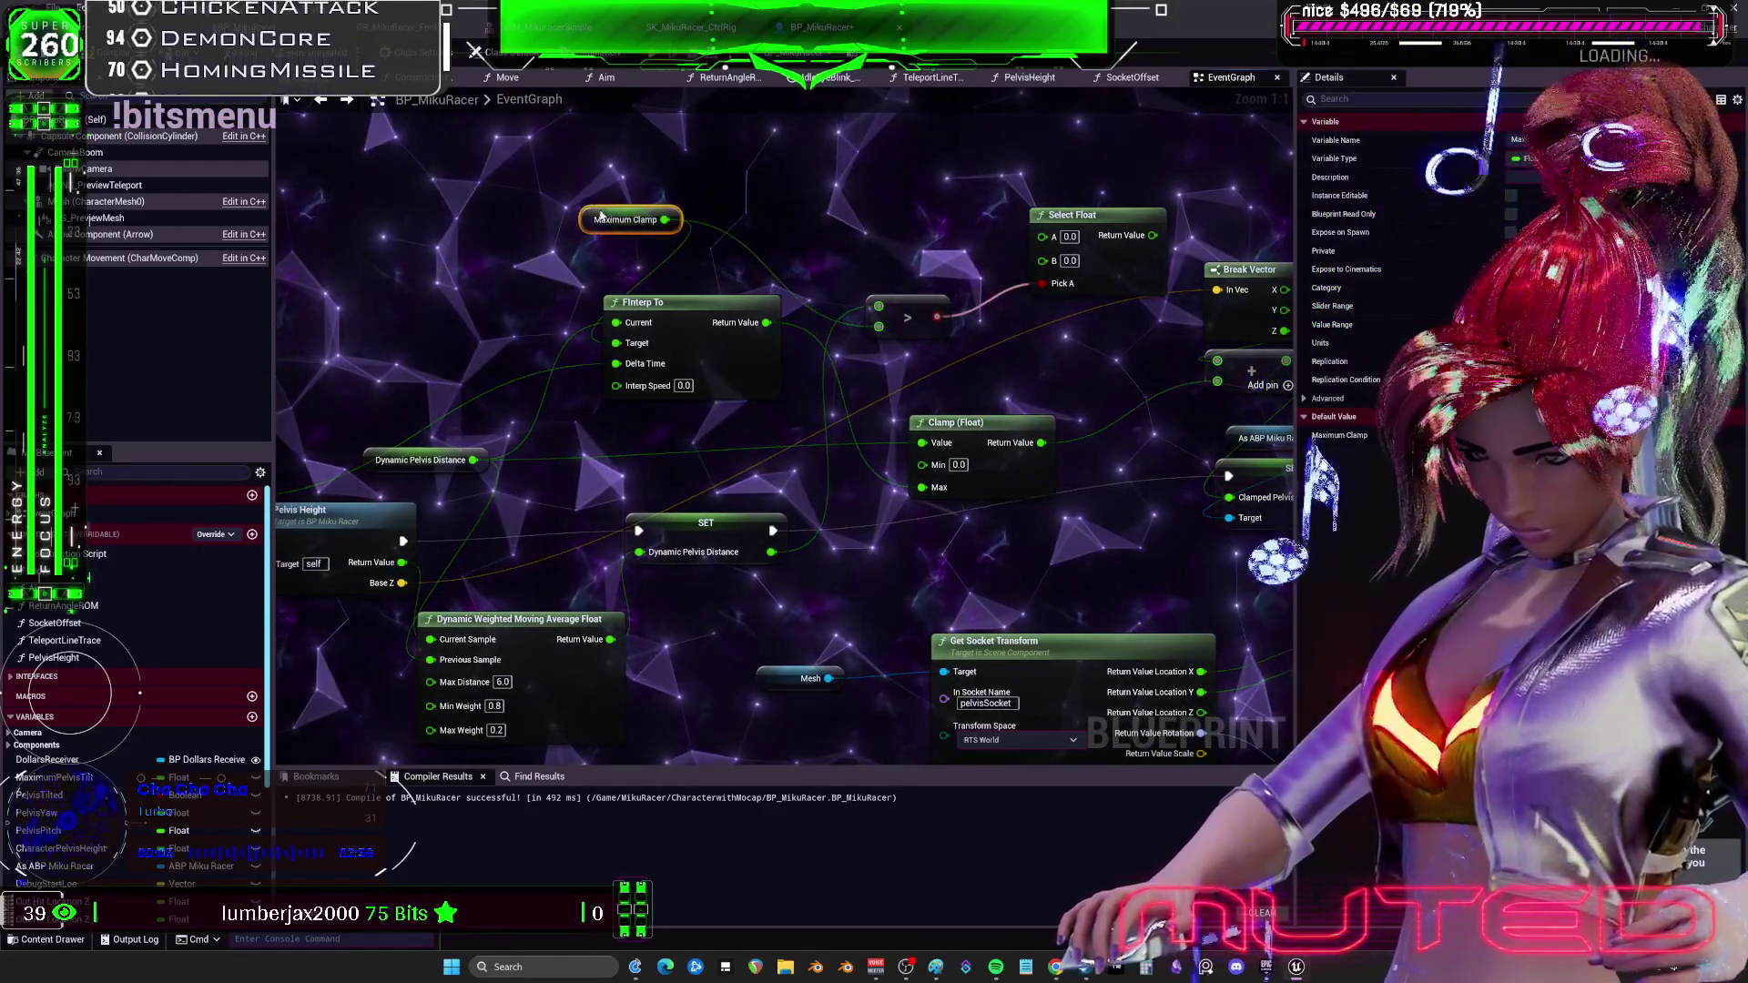
{"action": "mouse_move", "coordinate": [606, 537]}
{"action": "left_mouse_down"}
{"action": "mouse_move", "coordinate": [692, 494]}
{"action": "mouse_move", "coordinate": [629, 551]}
{"action": "left_mouse_up"}
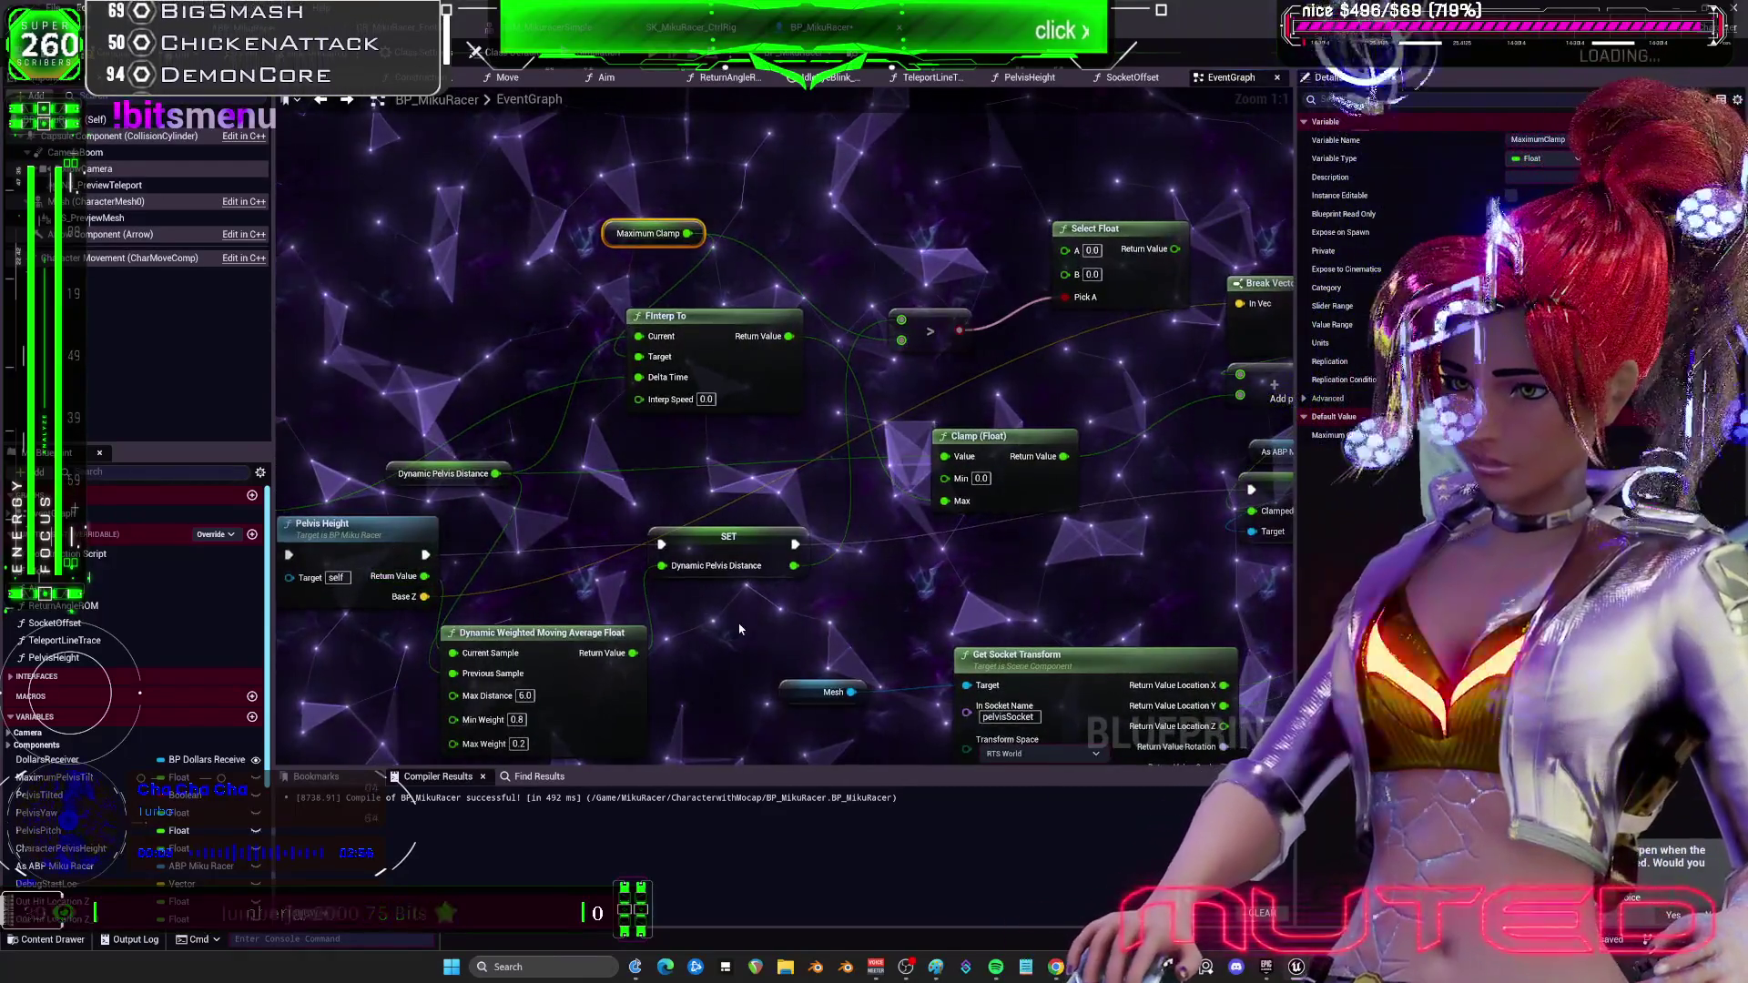
{"action": "left_click_drag", "start_coordinate": [707, 620], "coordinate": [751, 590]}
{"action": "left_click_drag", "start_coordinate": [387, 492], "coordinate": [250, 538]}
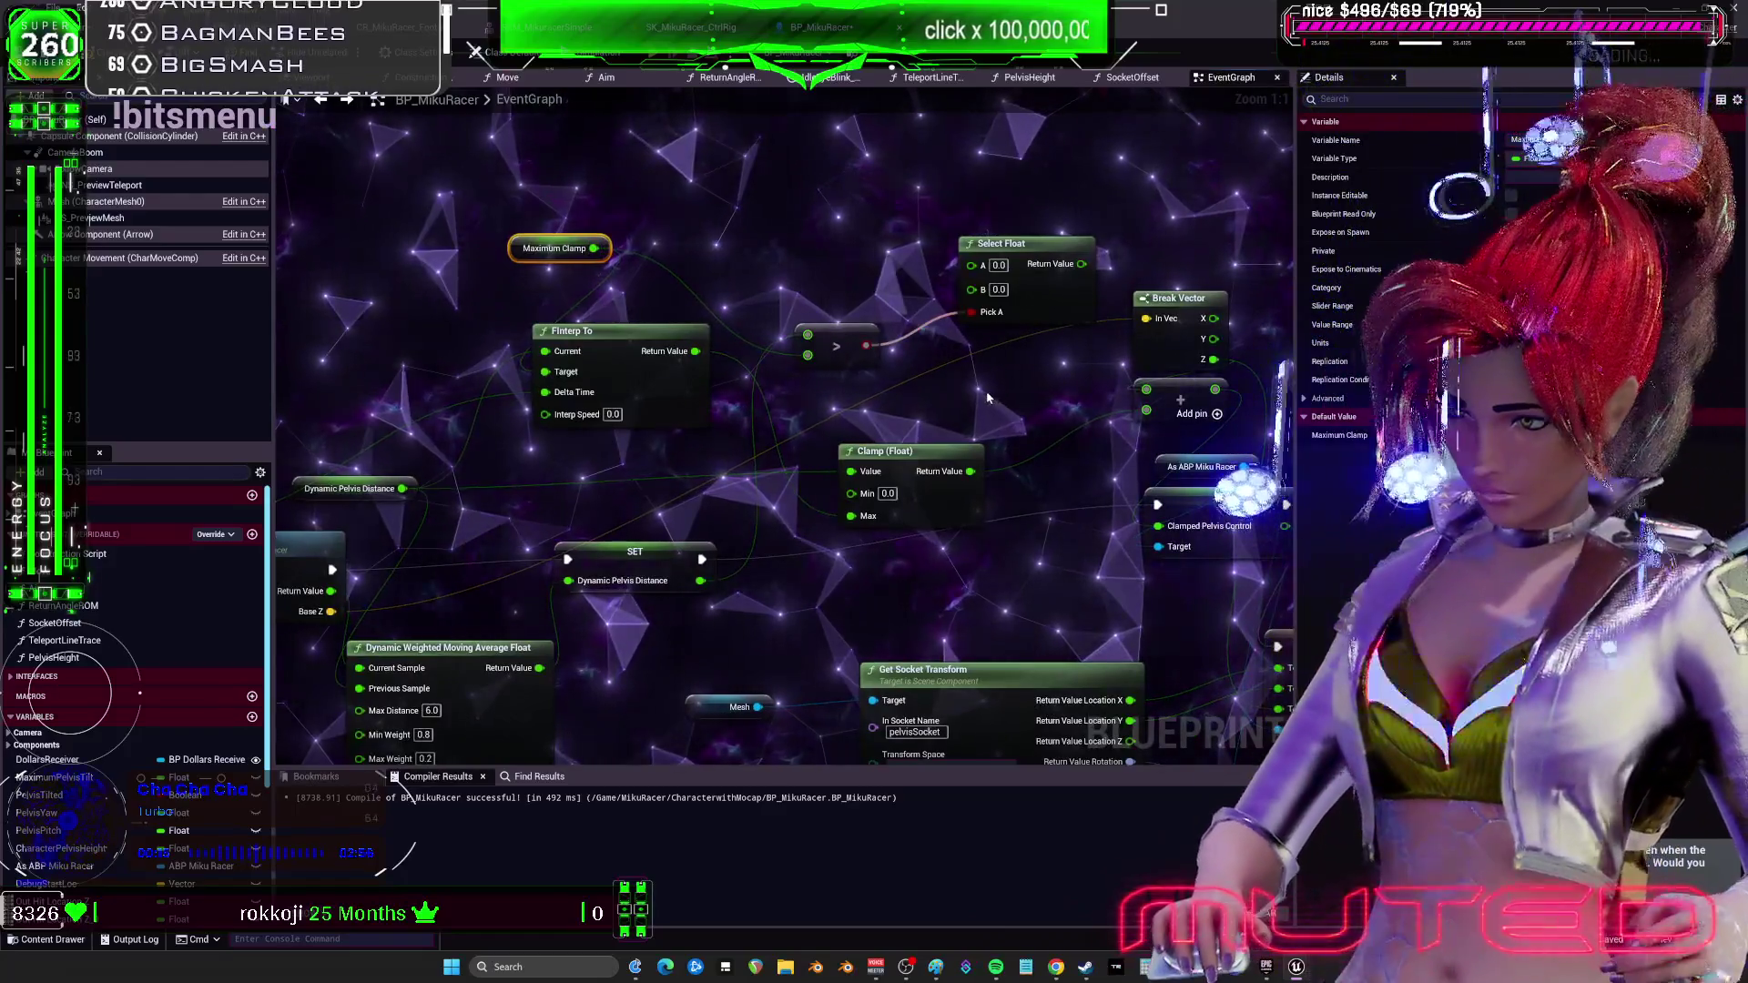
{"action": "left_click_drag", "start_coordinate": [659, 456], "coordinate": [852, 422]}
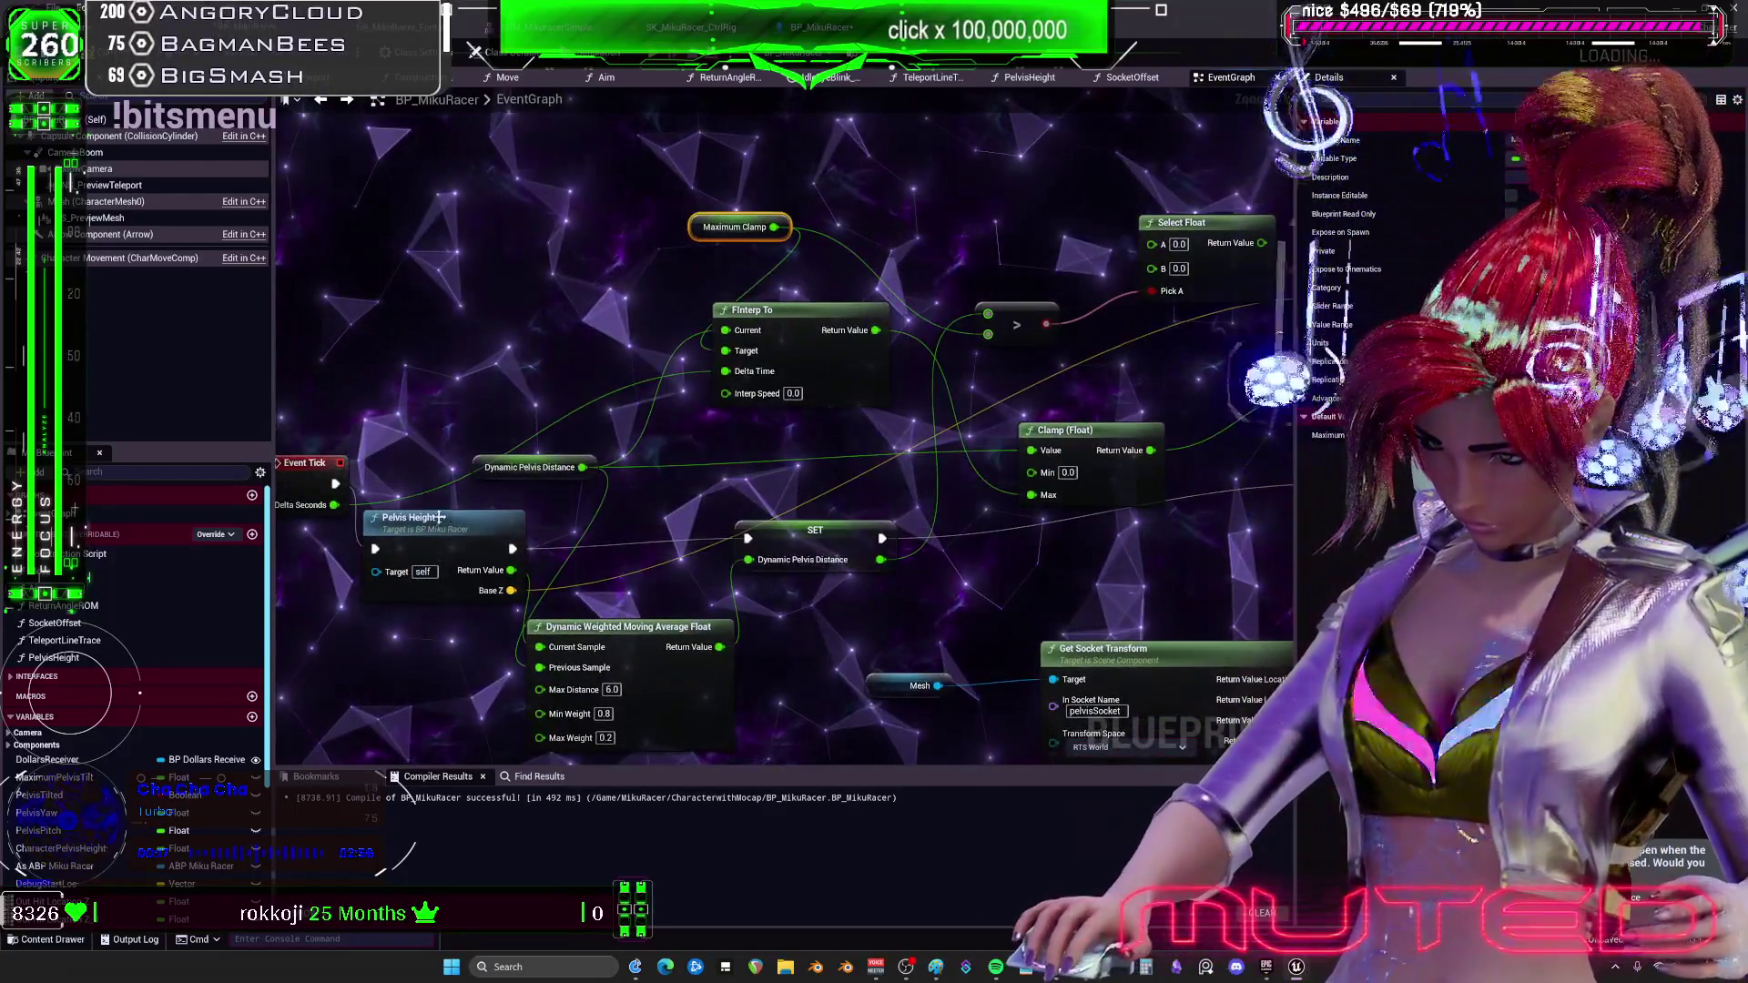
Add a Z output to PelvisHeight from Break Vector Z and wire it into Select Float's B.
{"action": "double_click", "coordinate": [433, 525]}
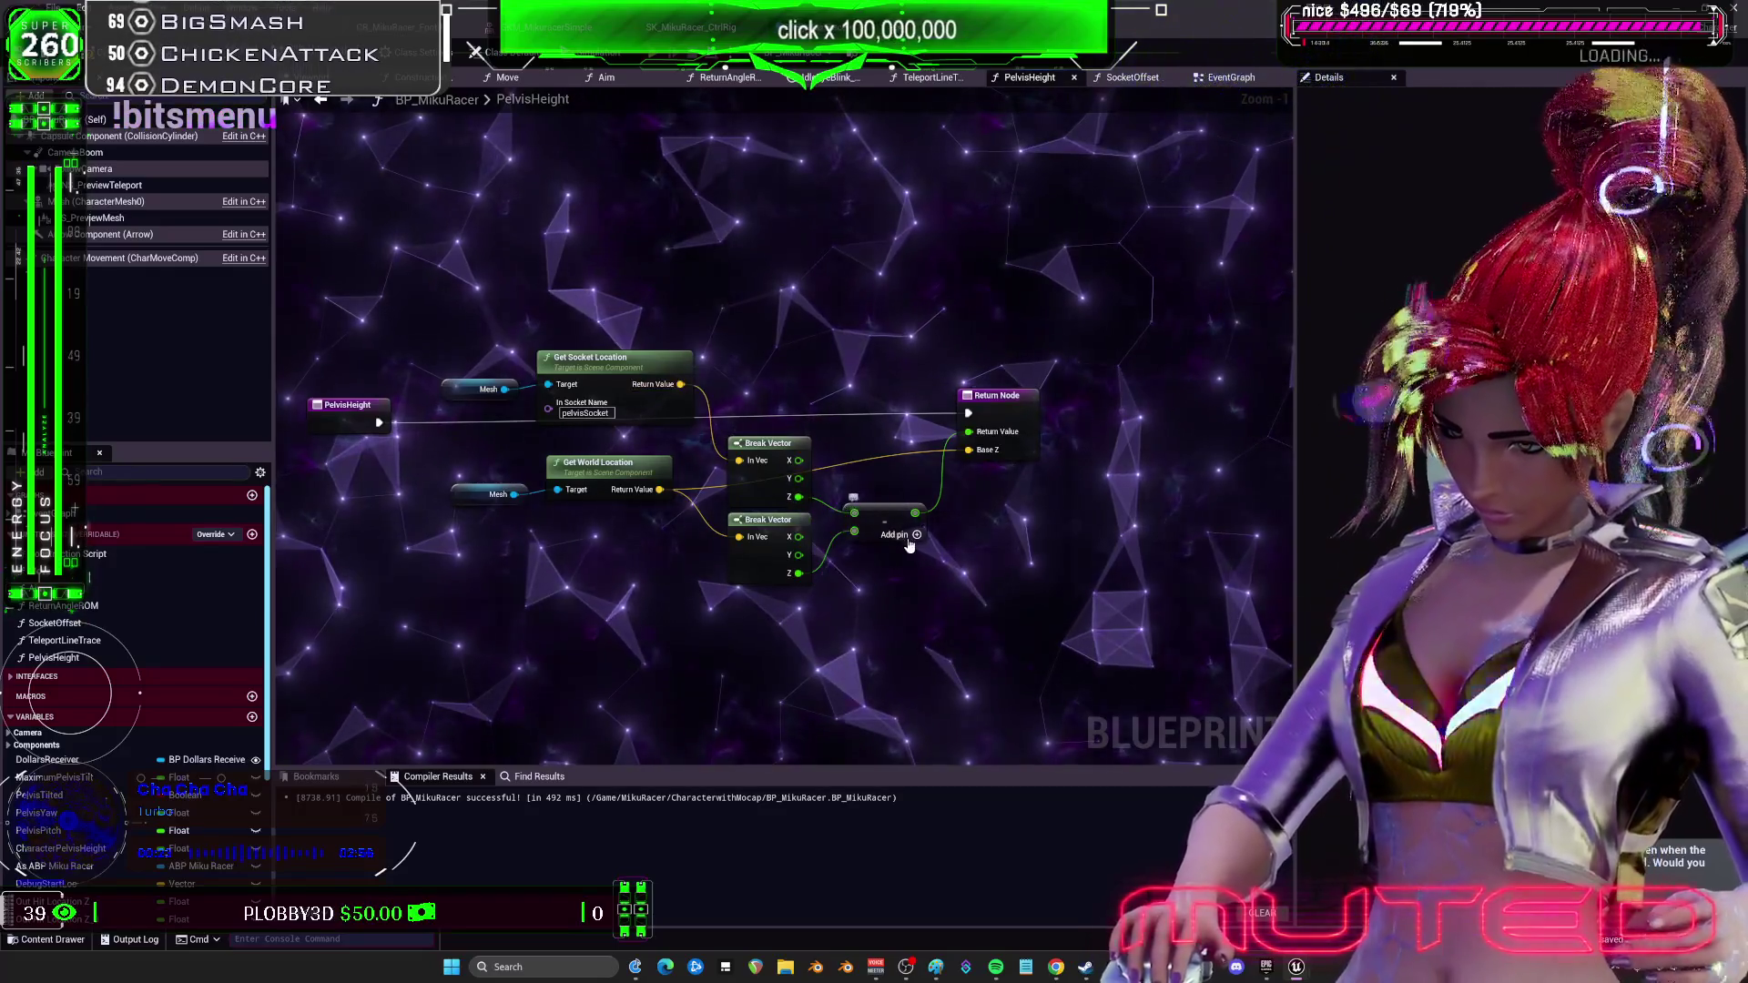
{"action": "left_click_drag", "start_coordinate": [798, 496], "coordinate": [996, 432]}
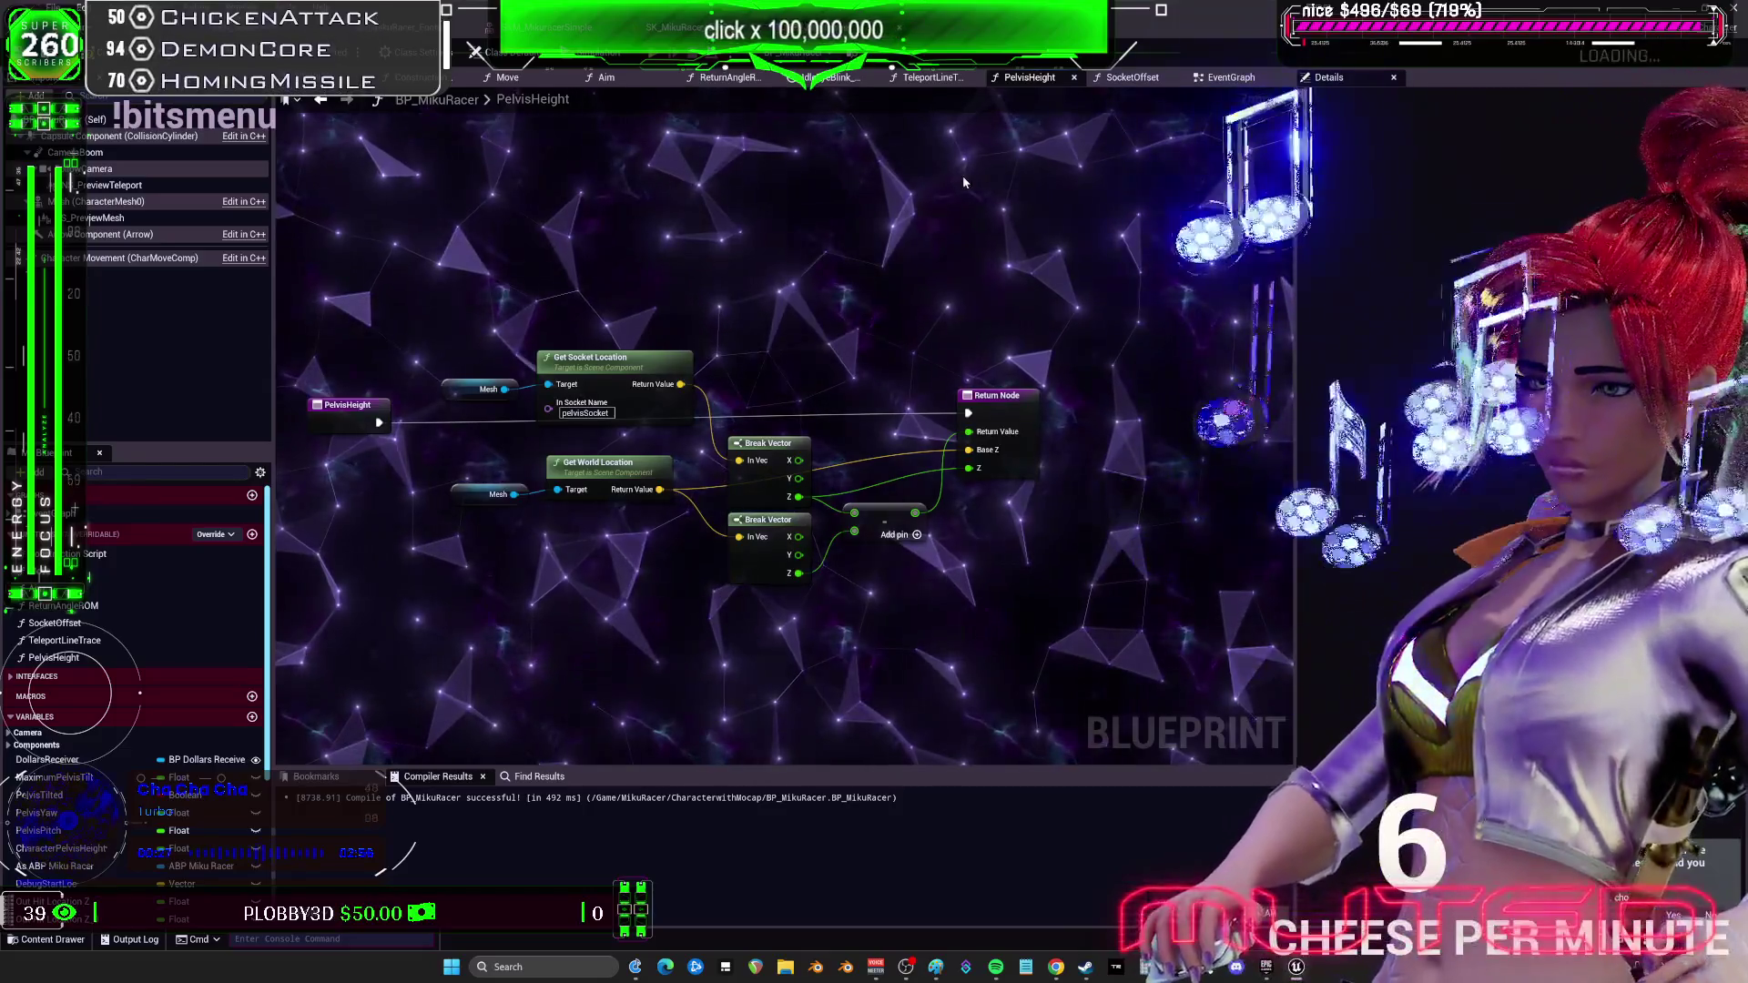
{"action": "left_click", "coordinate": [1229, 77]}
{"action": "mouse_move", "coordinate": [510, 611]}
{"action": "left_mouse_down"}
{"action": "mouse_move", "coordinate": [819, 410]}
{"action": "mouse_move", "coordinate": [1275, 364]}
{"action": "mouse_move", "coordinate": [1274, 346]}
{"action": "mouse_move", "coordinate": [826, 317]}
{"action": "mouse_move", "coordinate": [828, 246]}
{"action": "mouse_move", "coordinate": [822, 267]}
{"action": "left_mouse_up"}
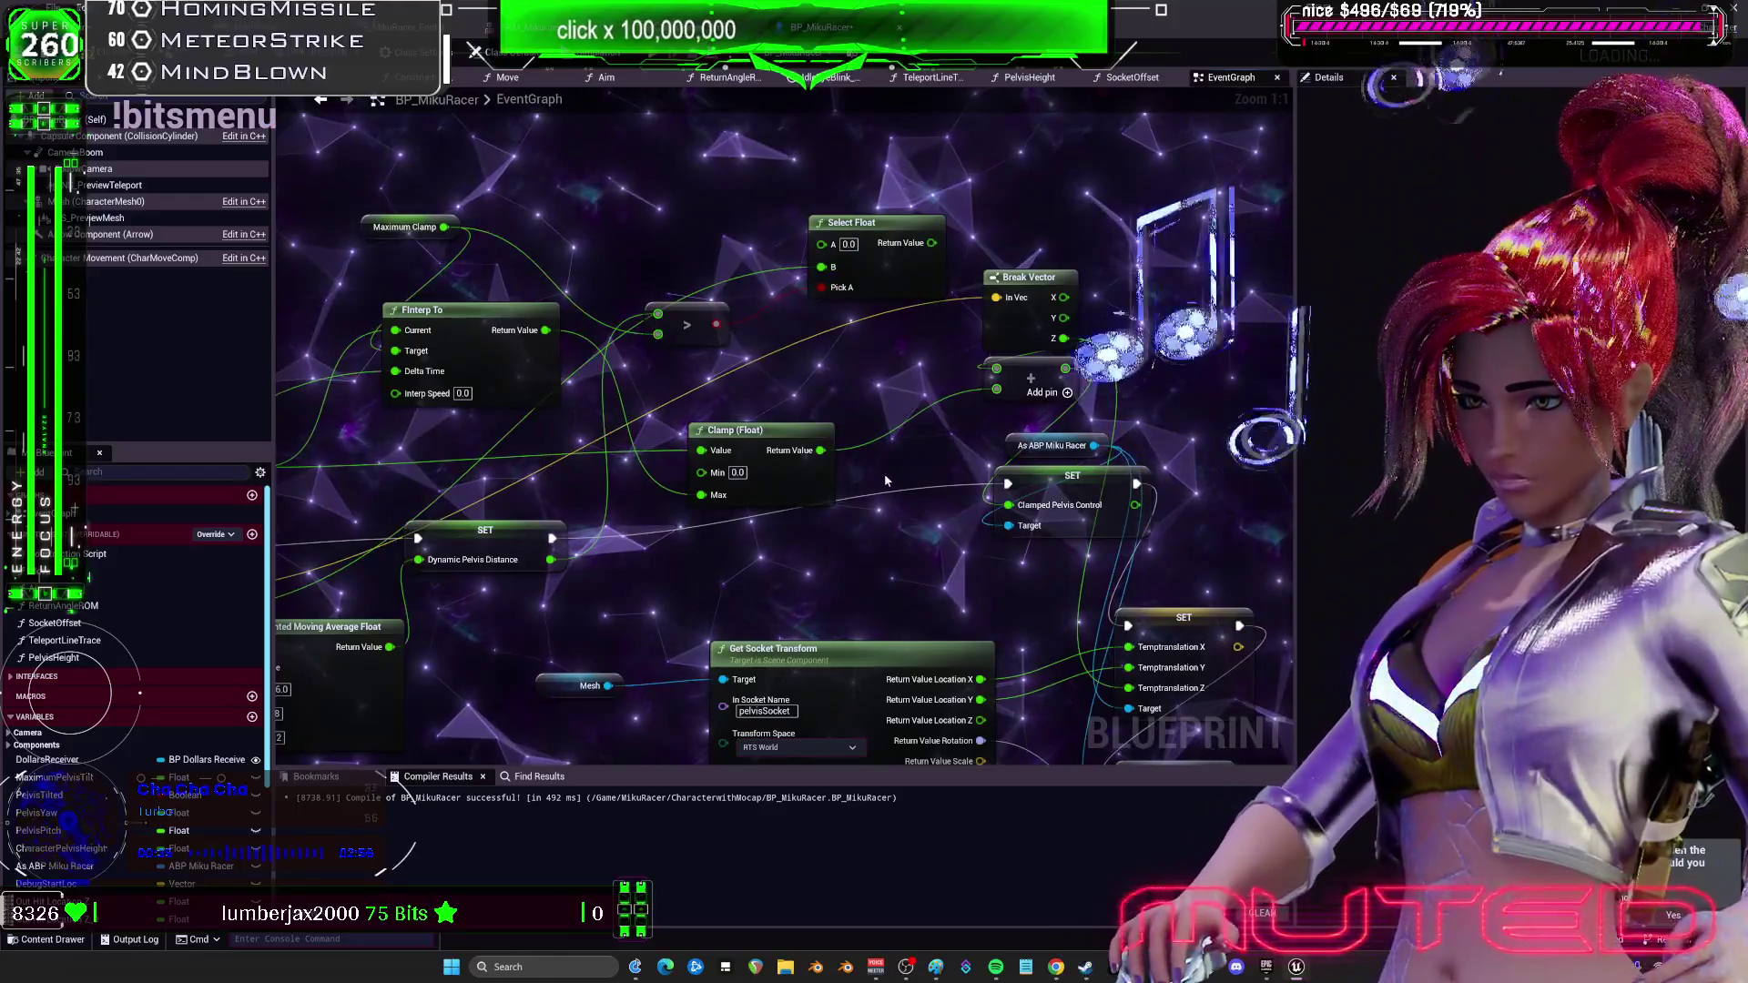
Wire Clamp (Float)'s Return Value into Select Float's A pin and move the Clamp node up-left.
{"action": "left_click_drag", "start_coordinate": [820, 449], "coordinate": [822, 243]}
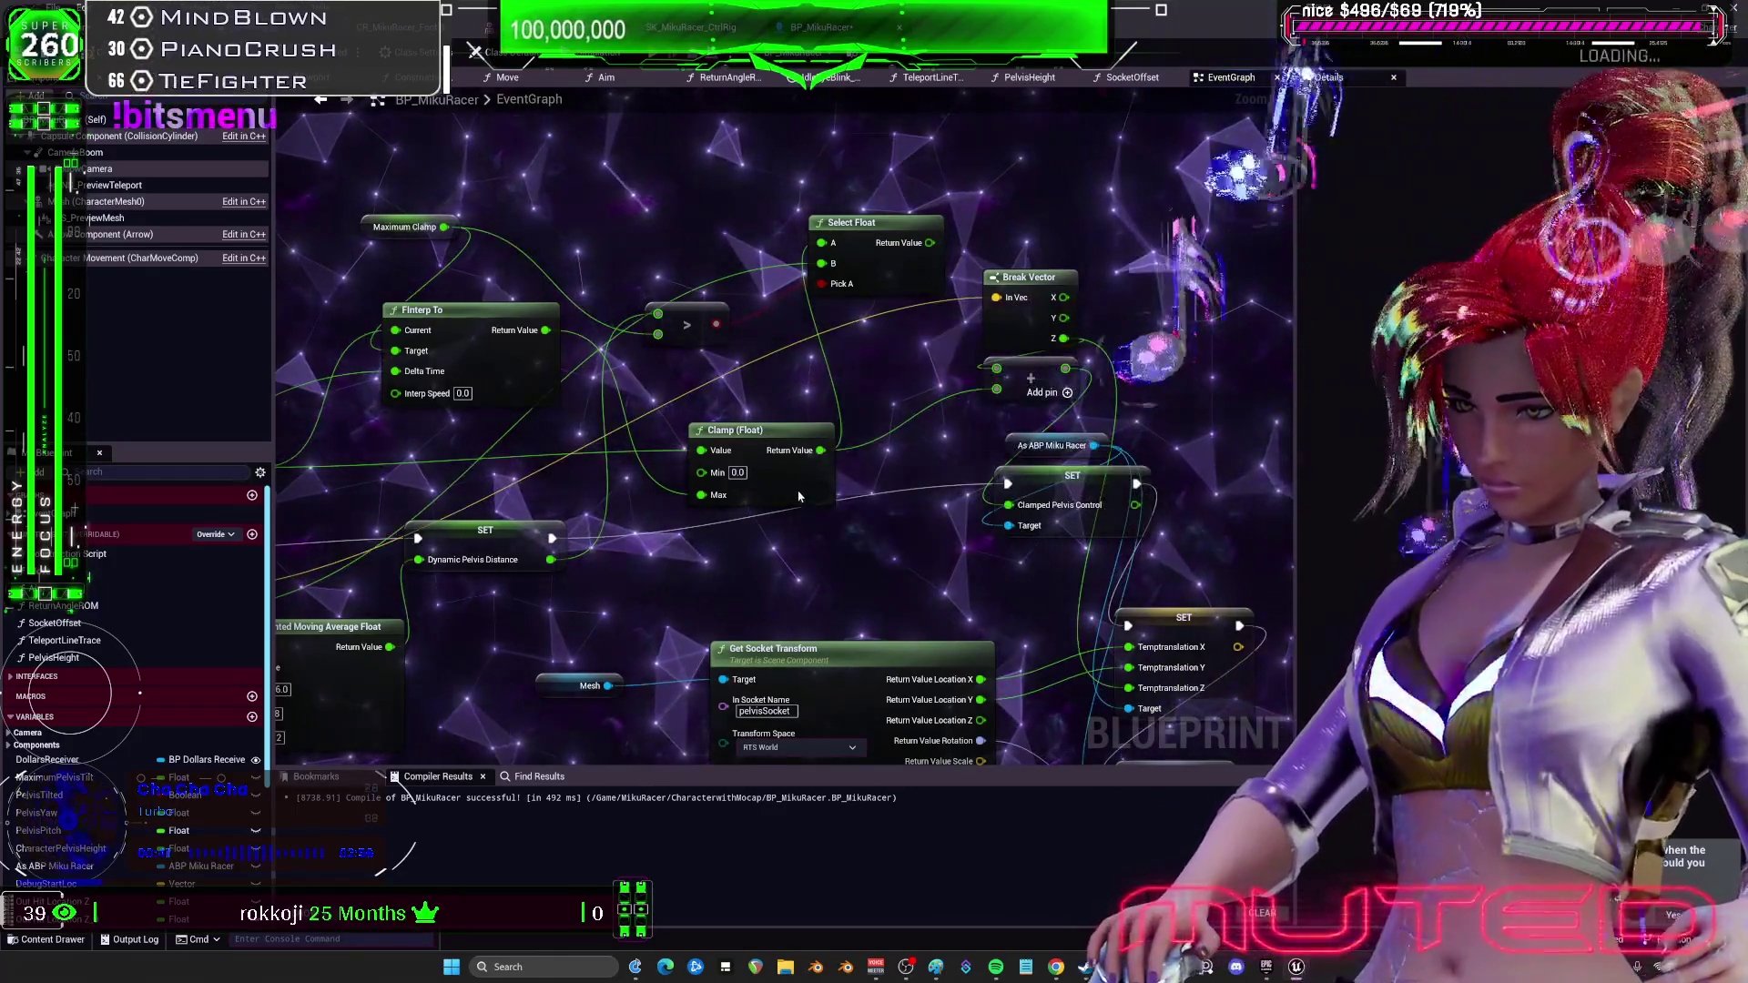
{"action": "left_click_drag", "start_coordinate": [738, 430], "coordinate": [660, 419]}
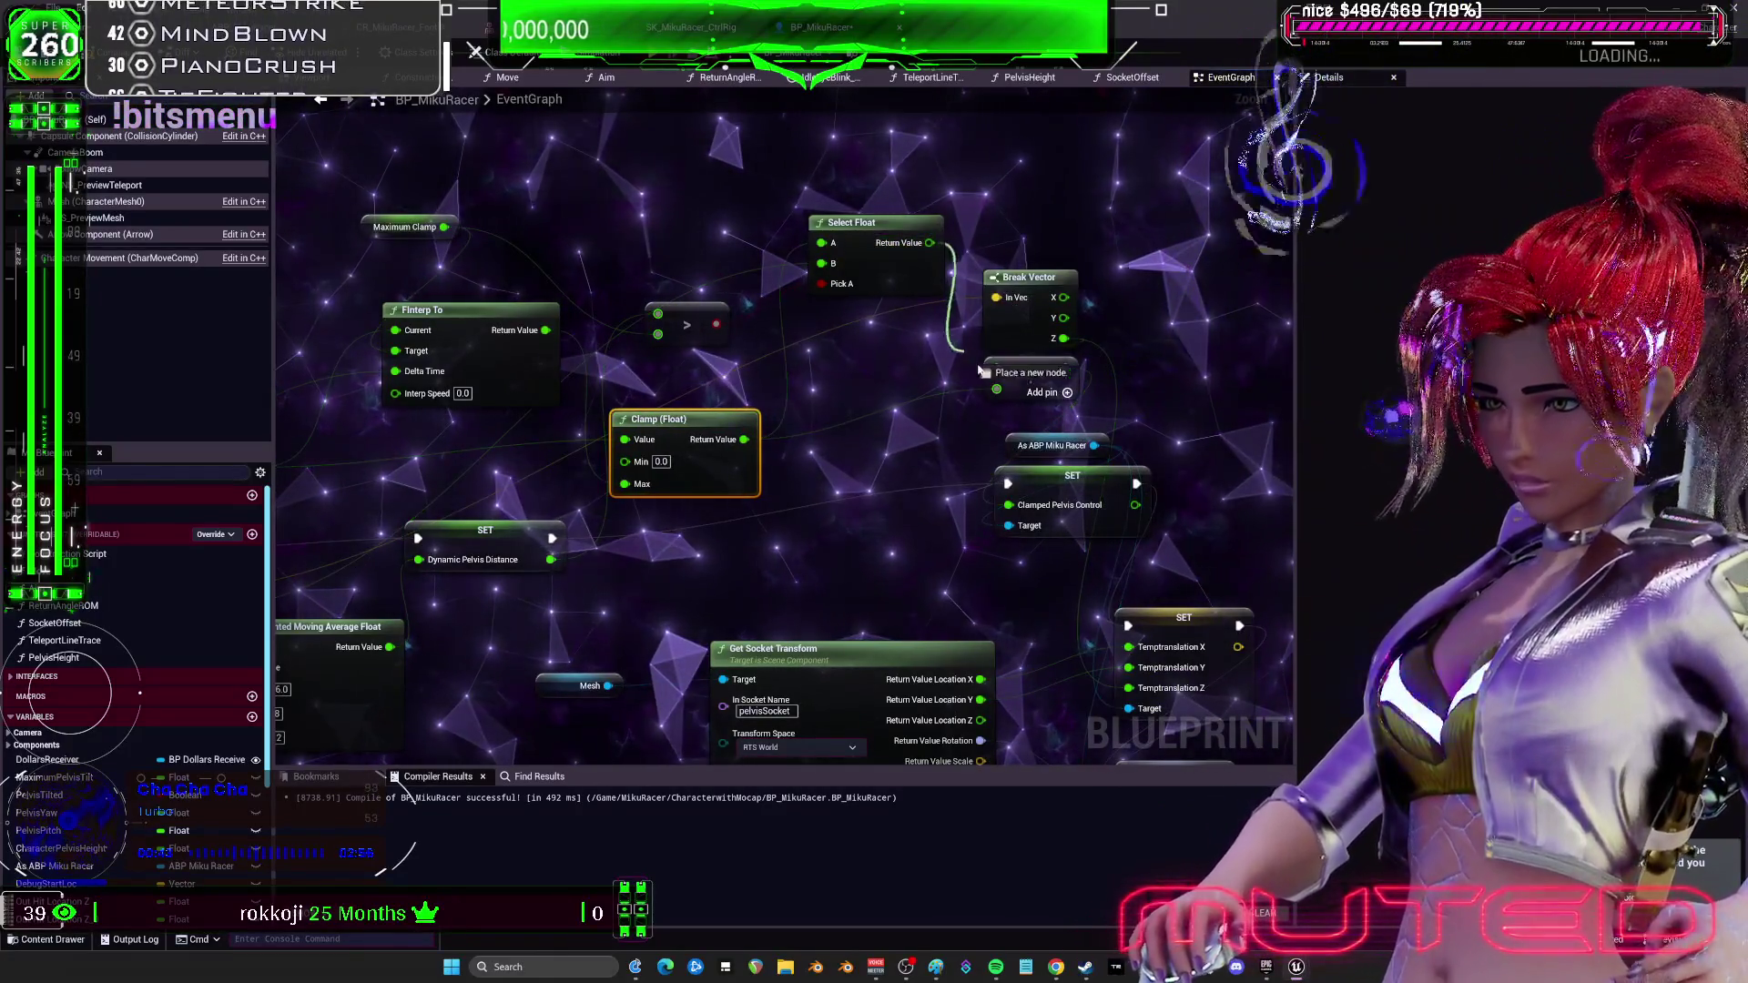
{"action": "left_click_drag", "start_coordinate": [1149, 232], "coordinate": [1083, 213]}
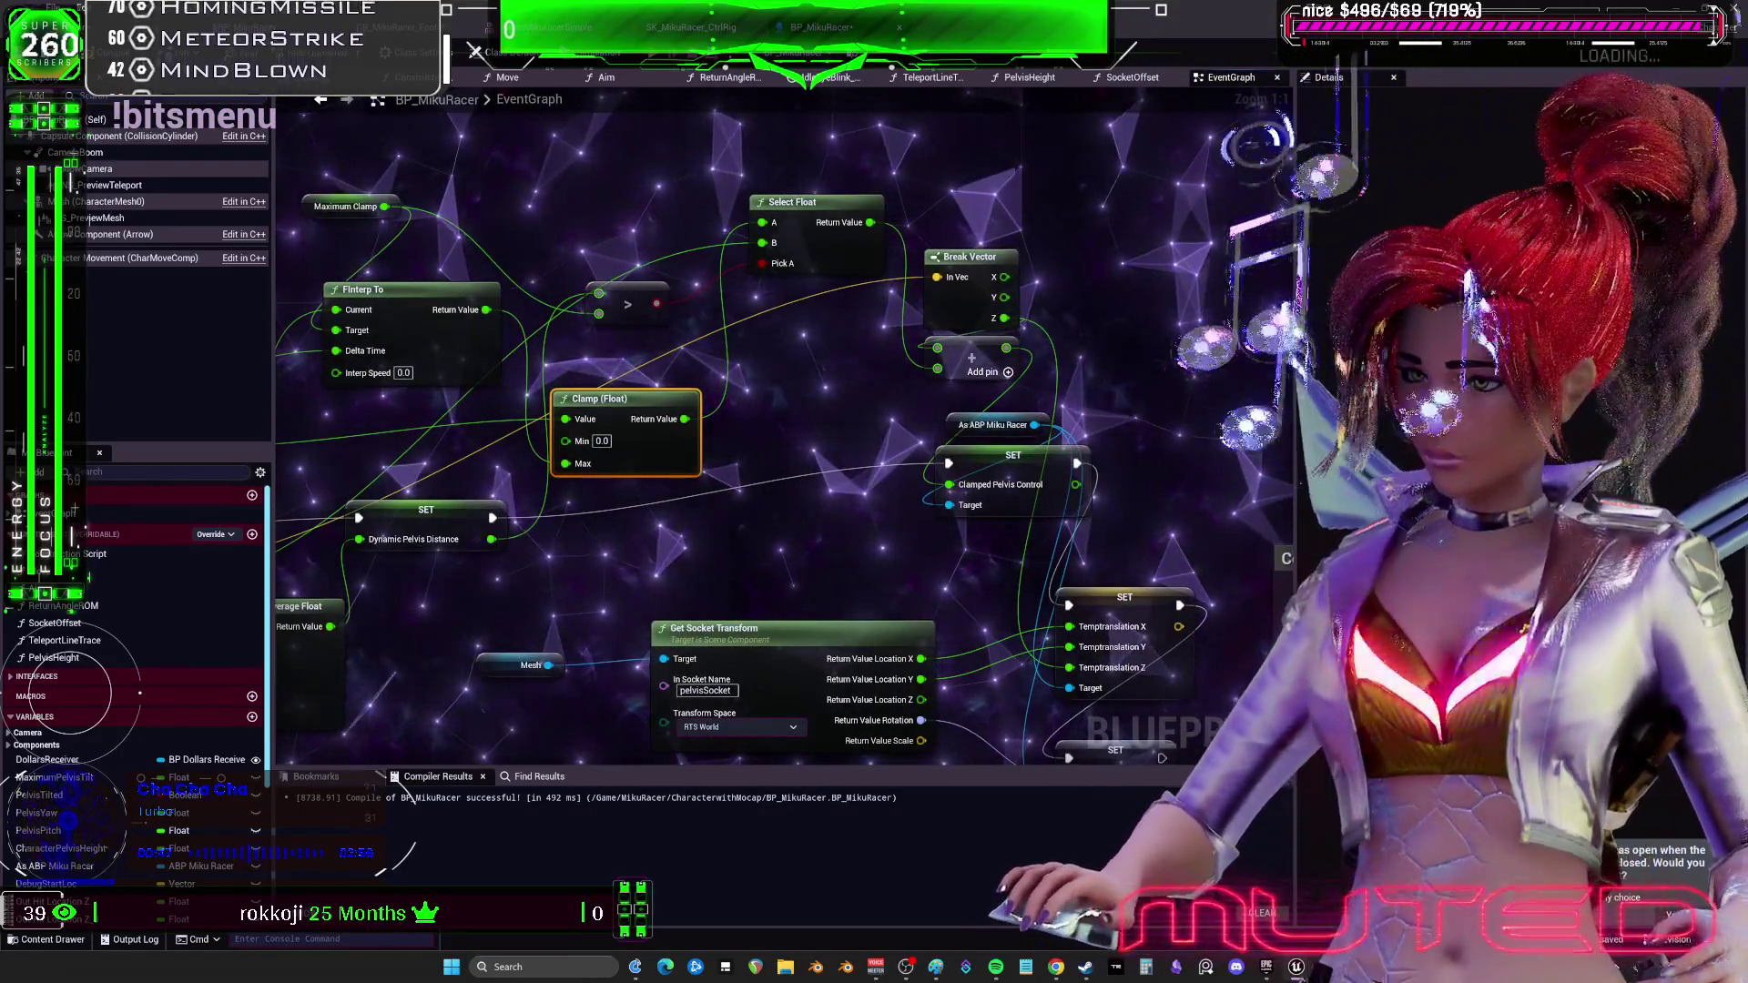
Recompile BP_MikuRacer, run and jump the character onto the stone steps, then stop the play test.
{"action": "key", "text": "F7"}
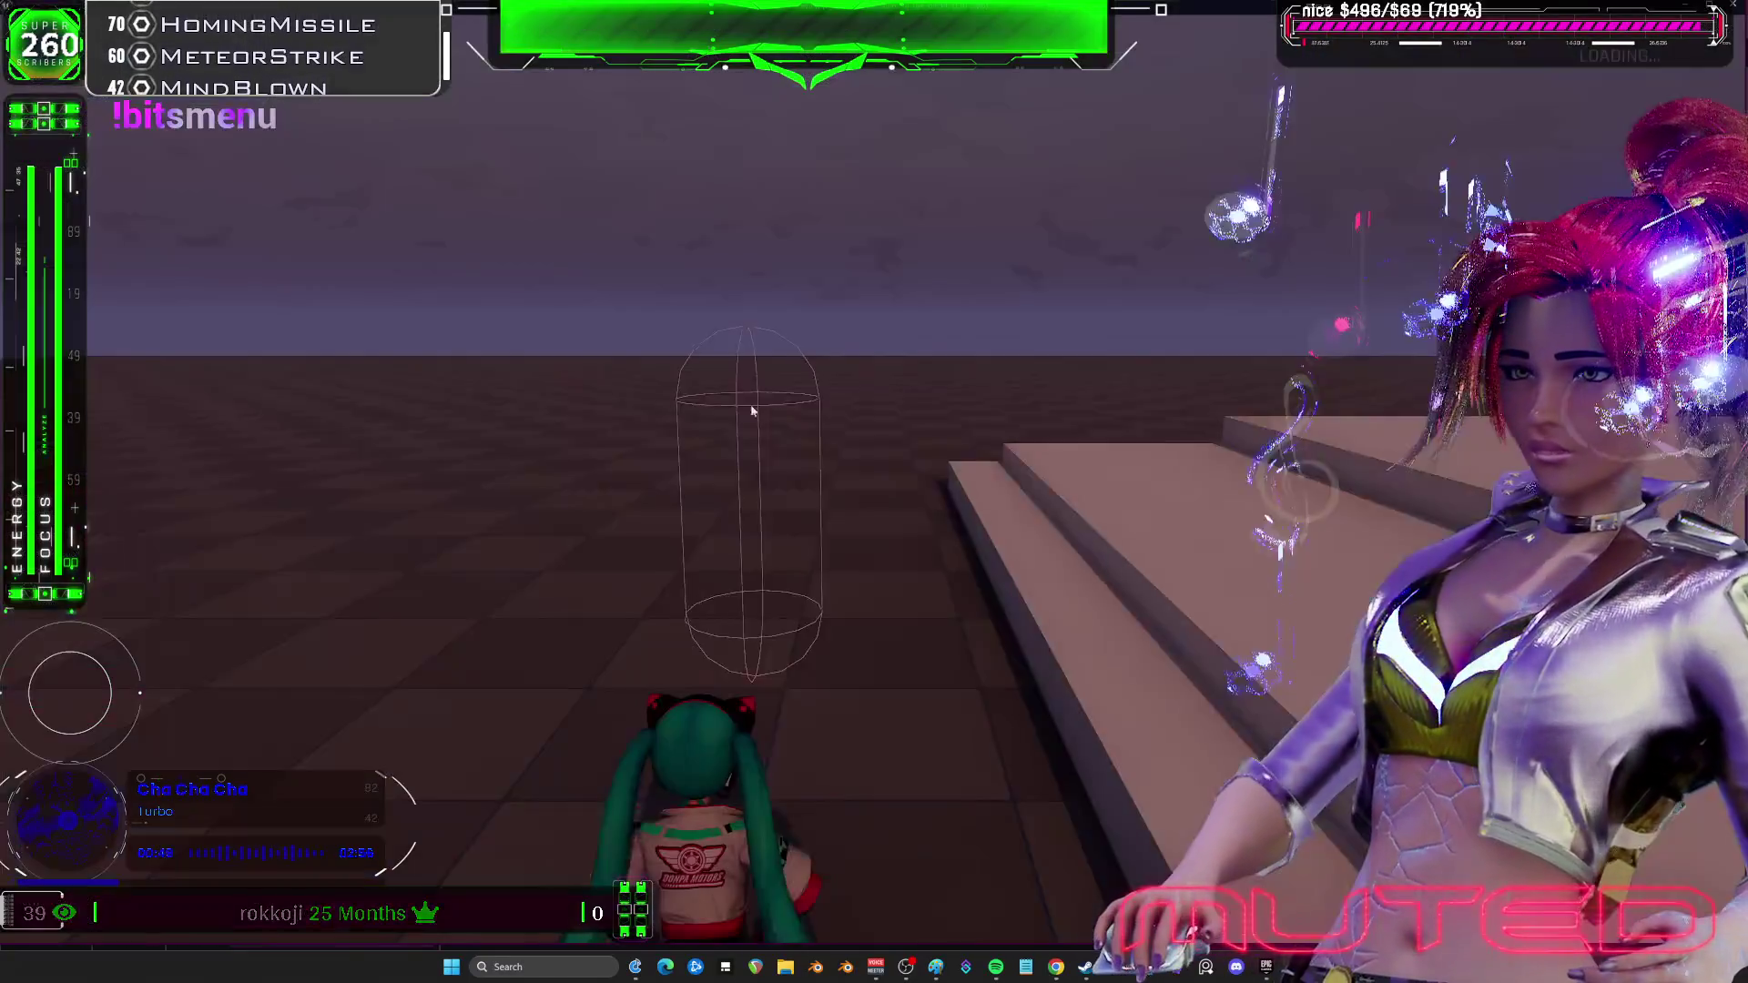
{"action": "key", "text": "w"}
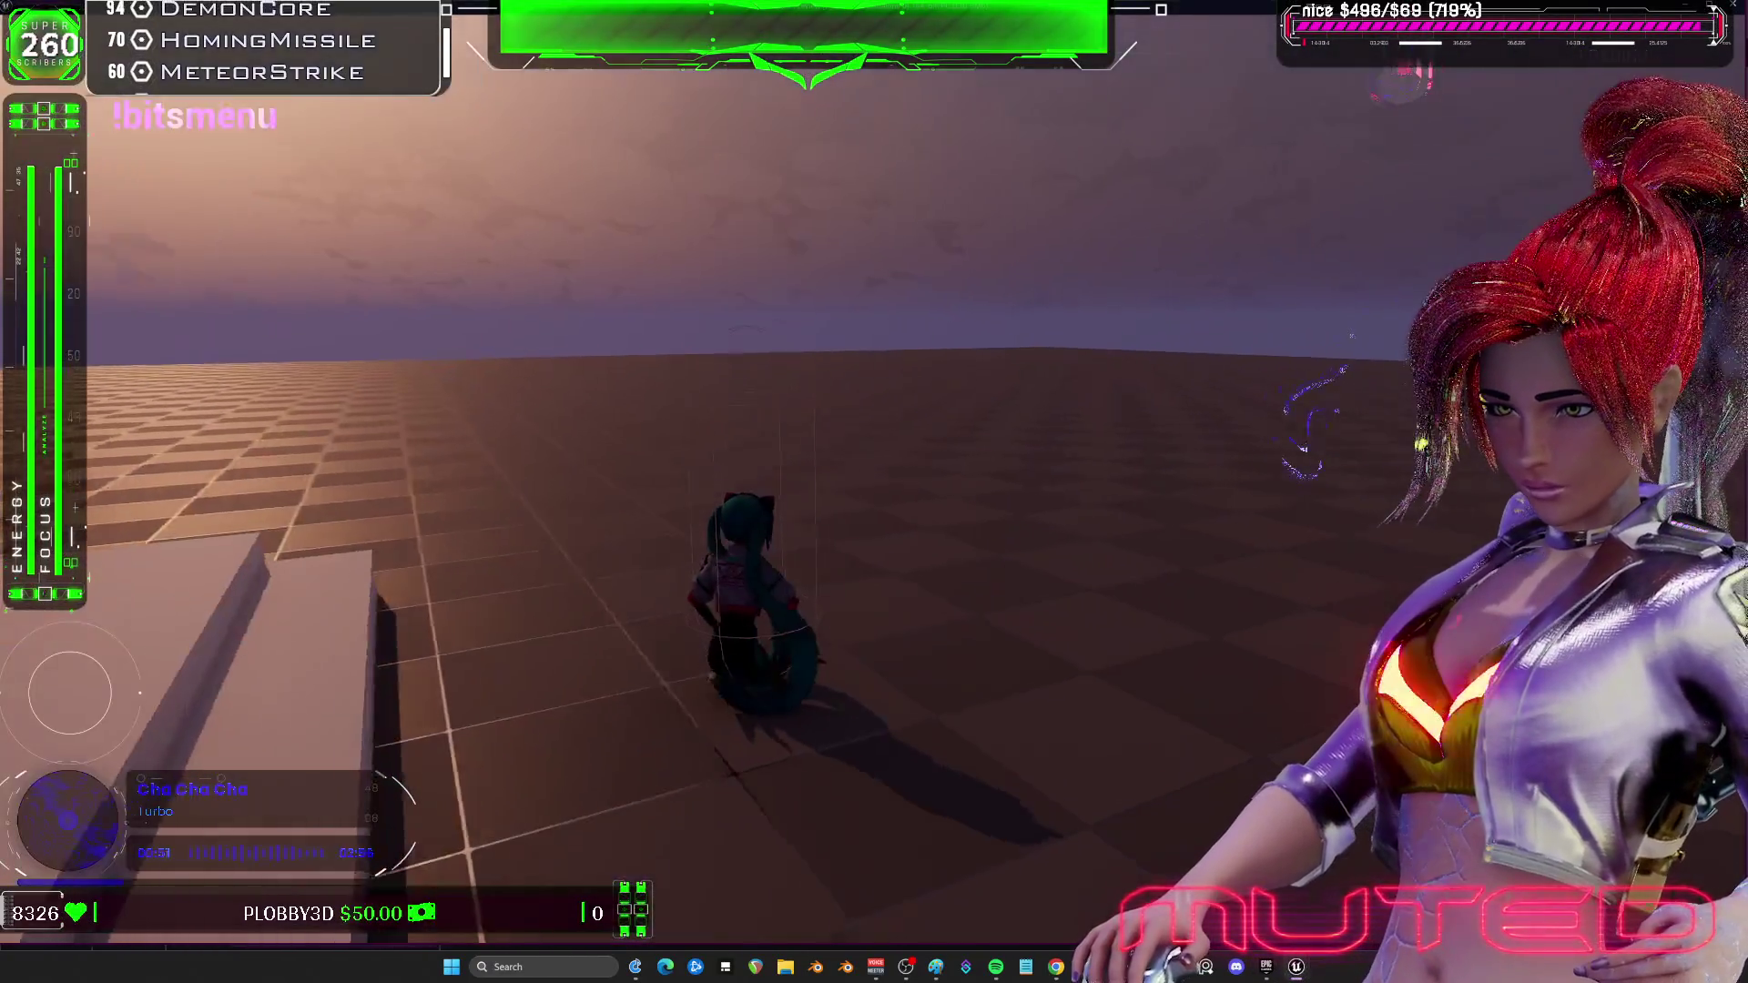
{"action": "key", "text": "space"}
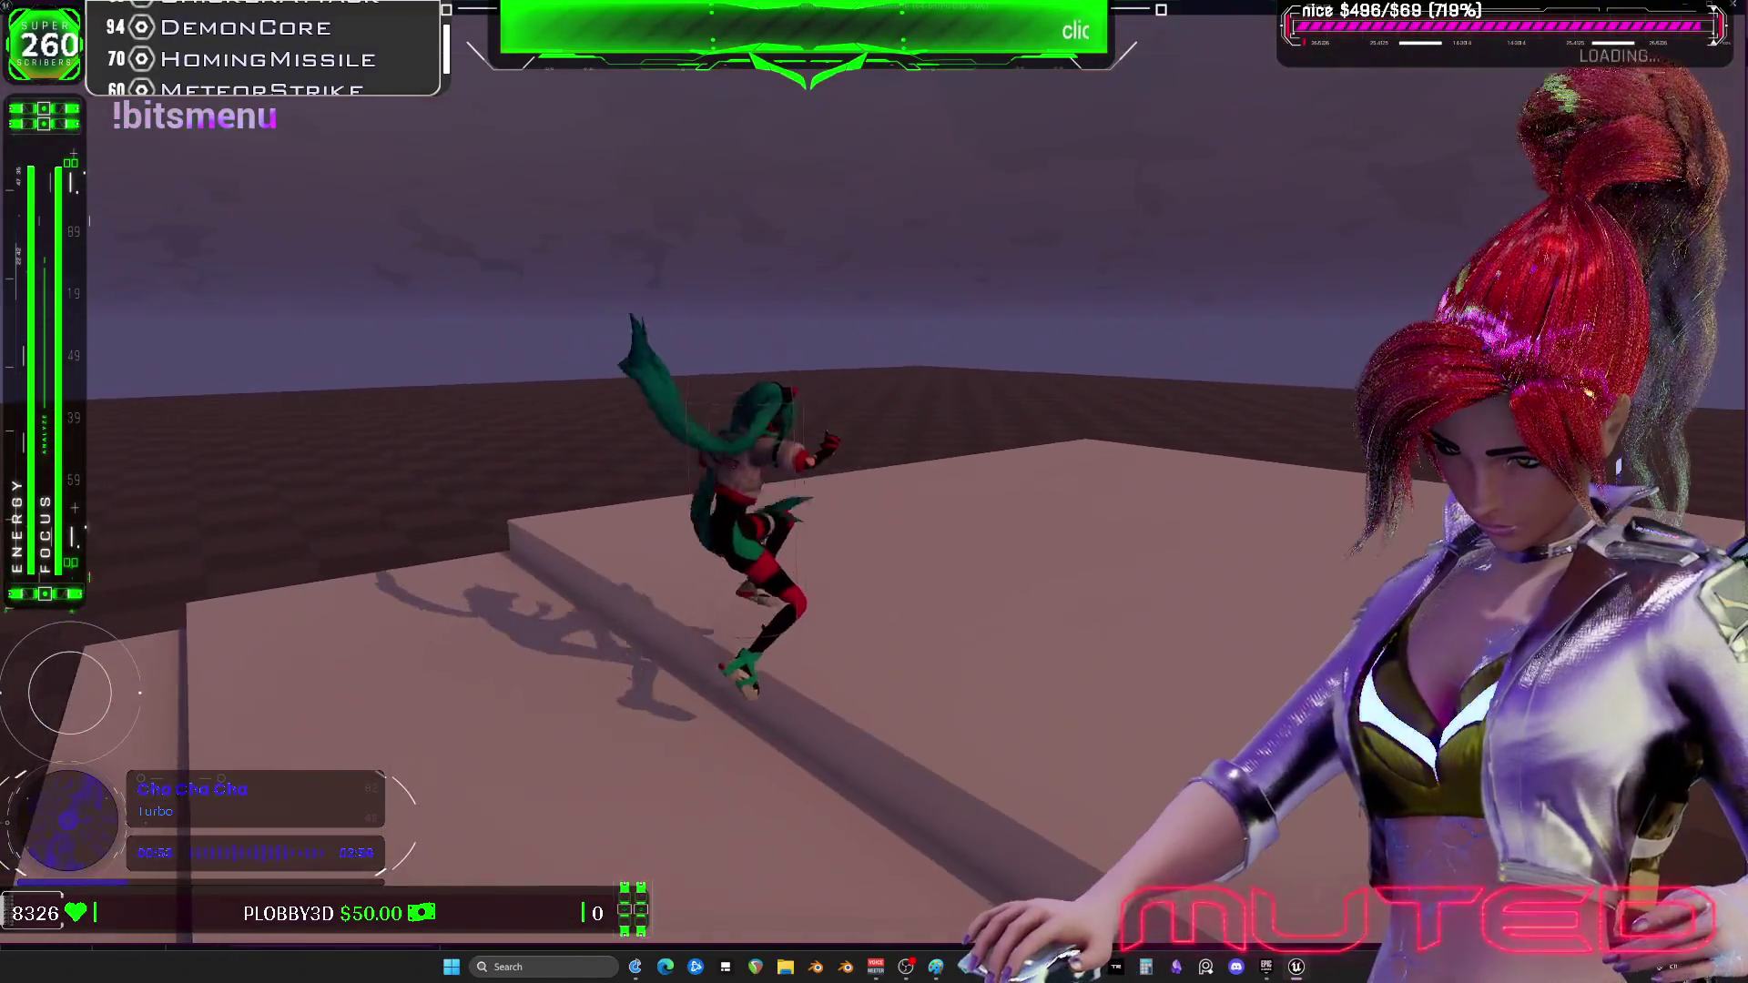
{"action": "key", "text": "s"}
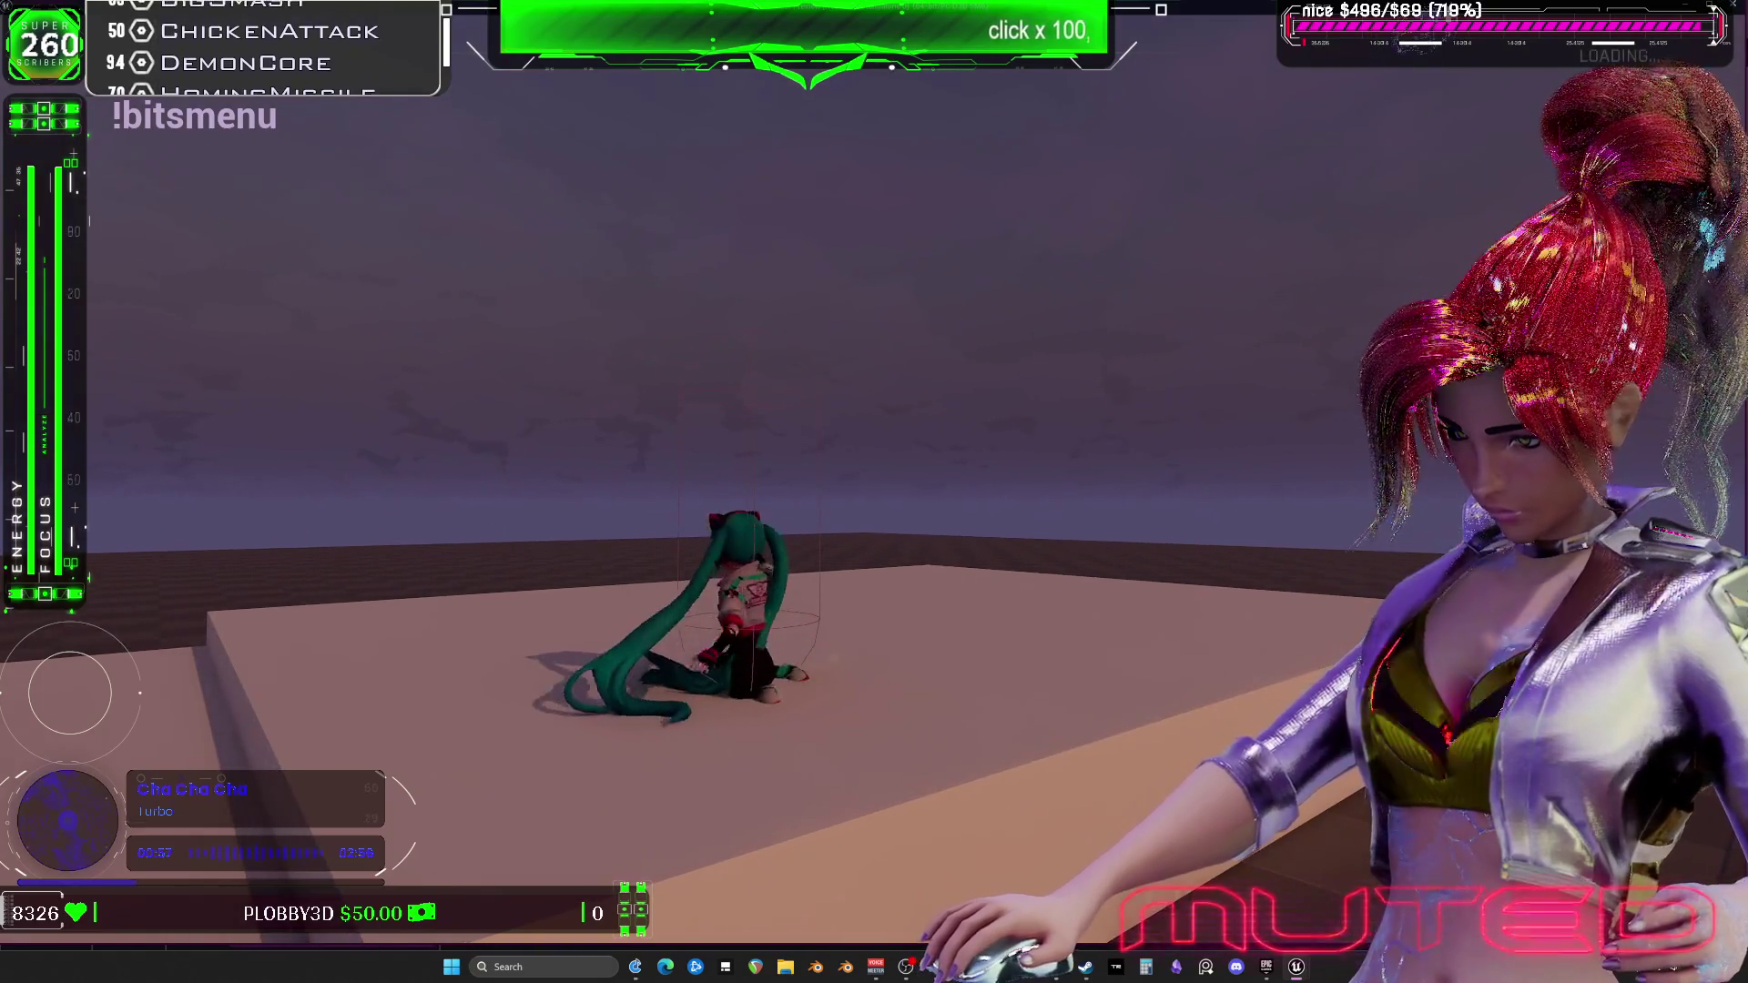
{"action": "key", "text": "Escape"}
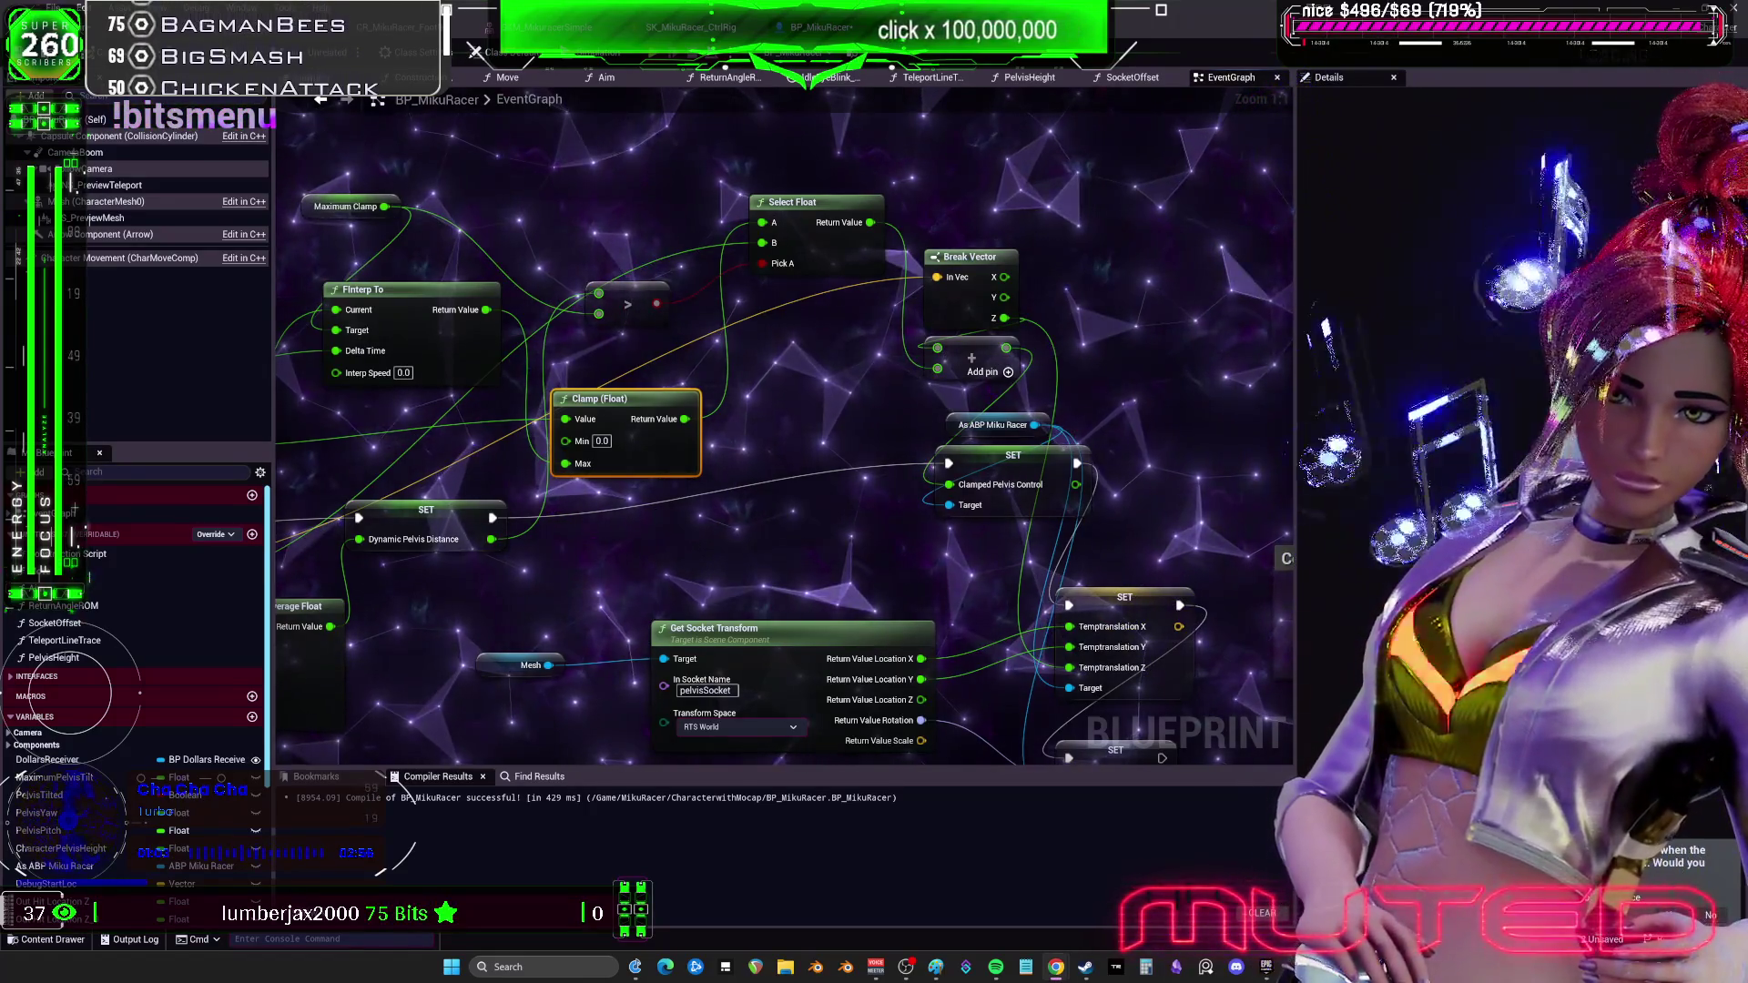
Bring the clamp nodes into view and shift the Dynamic Weighted Moving Average Float node right.
{"action": "left_click_drag", "start_coordinate": [795, 441], "coordinate": [1029, 452]}
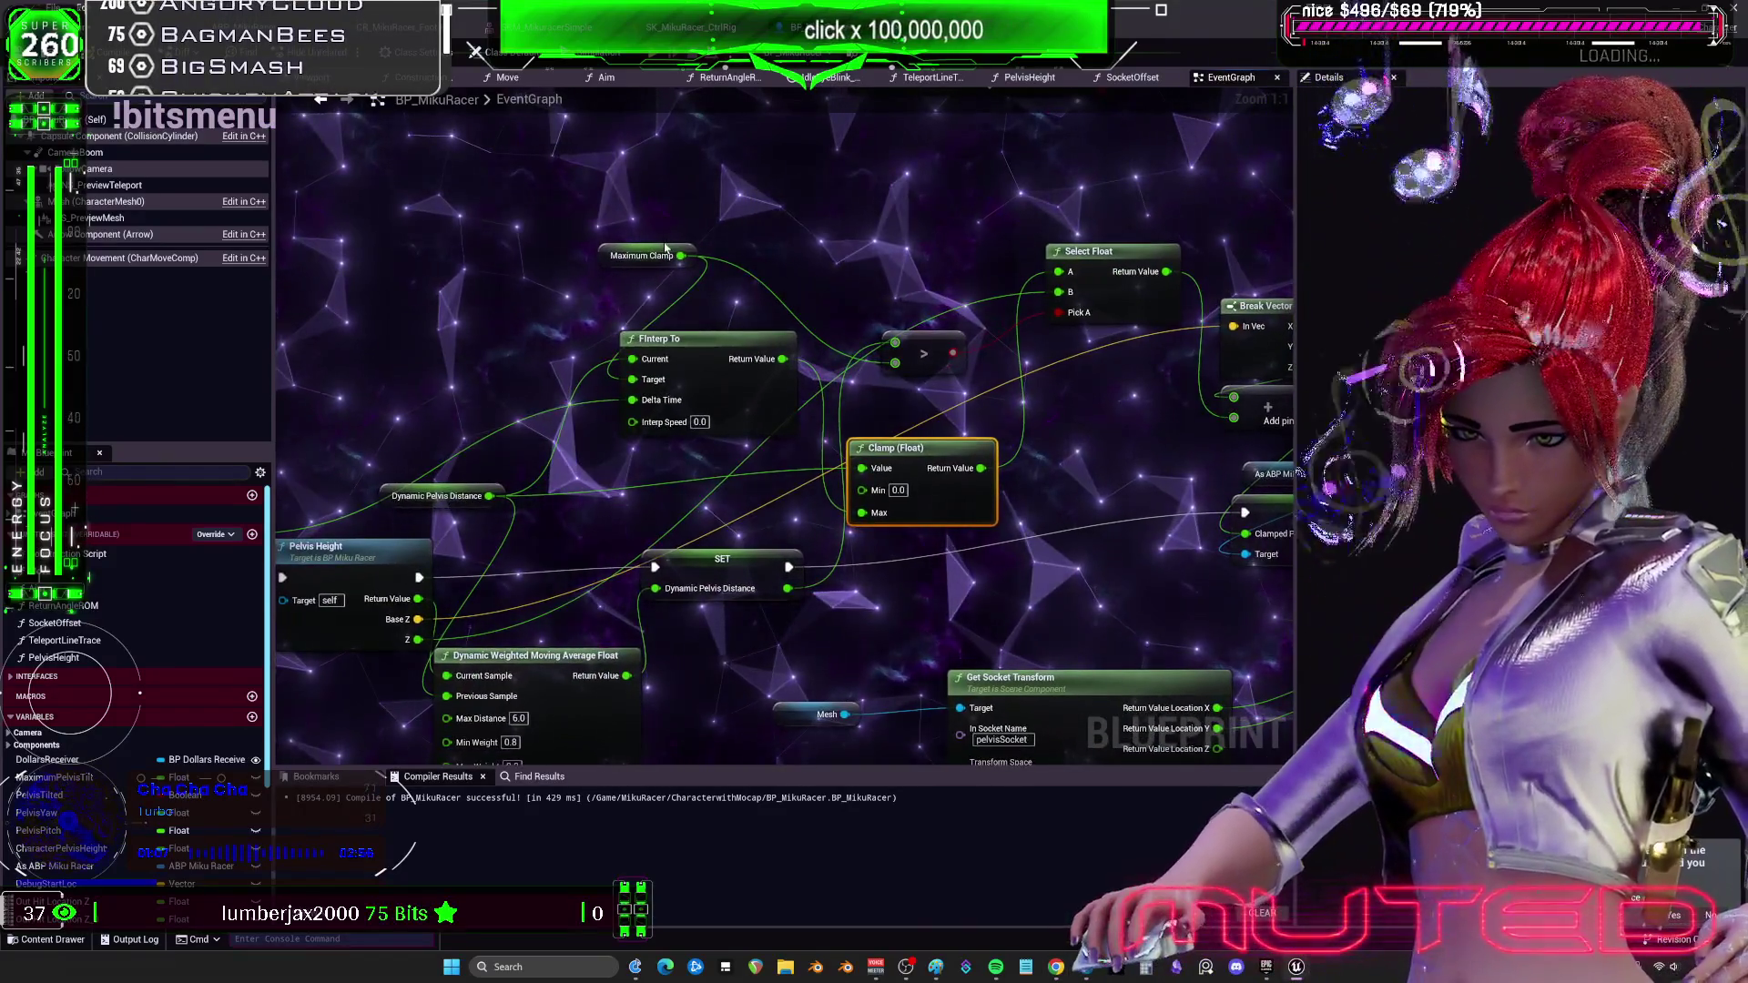
{"action": "left_click", "coordinate": [896, 252]}
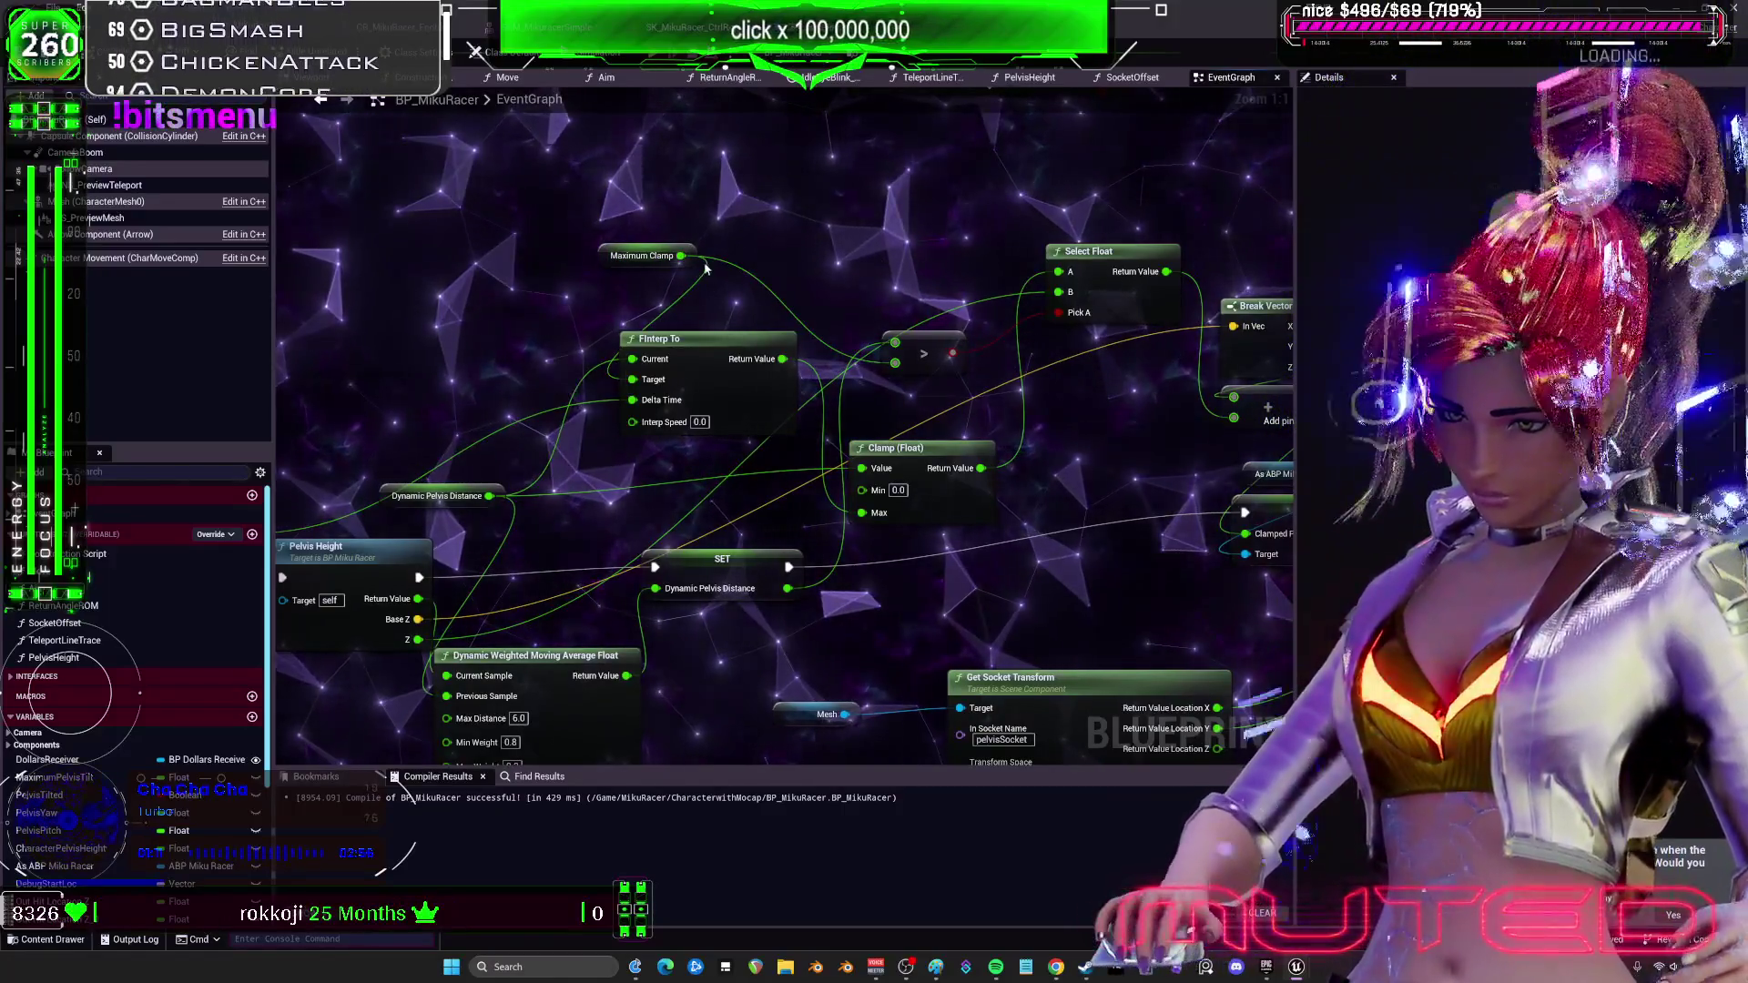
{"action": "scroll", "coordinate": [832, 296], "scroll_direction": "down", "scroll_amount": 1}
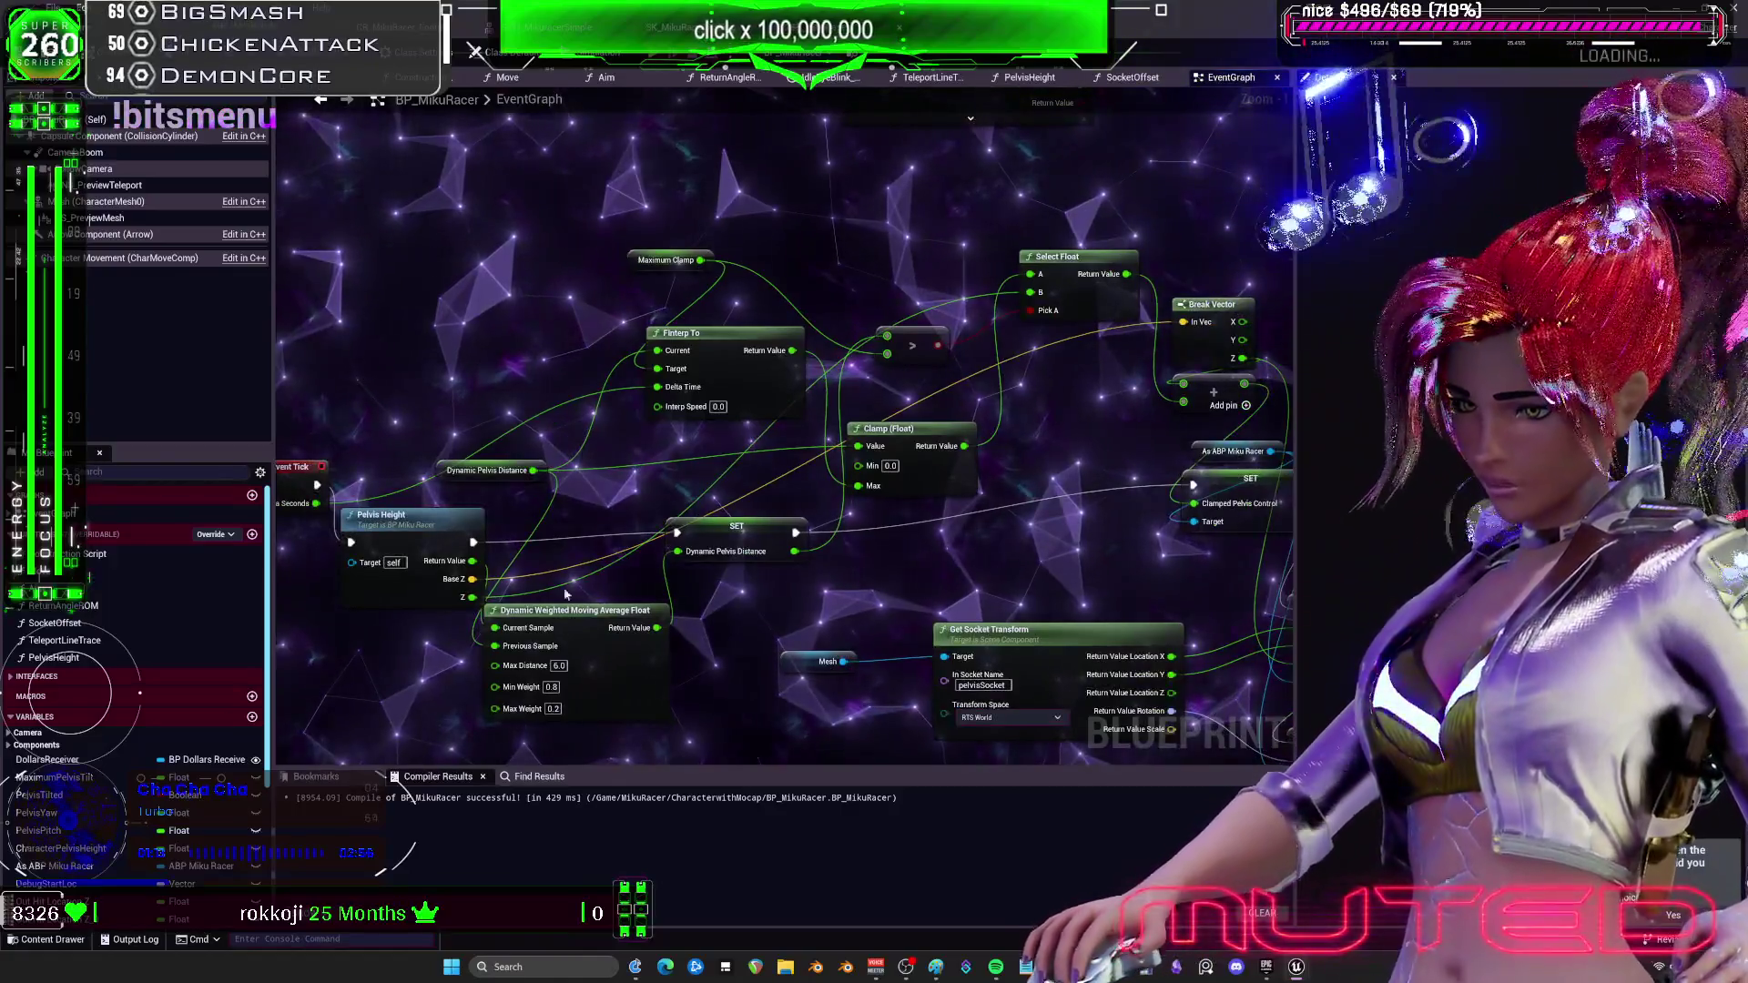
{"action": "left_click_drag", "start_coordinate": [634, 712], "coordinate": [690, 712]}
Add an Add node from Pelvis Height's Z, nudge FInterp To left, and recompile.
{"action": "mouse_move", "coordinate": [472, 597]}
{"action": "left_mouse_down"}
{"action": "mouse_move", "coordinate": [888, 234]}
{"action": "mouse_move", "coordinate": [873, 217]}
{"action": "left_mouse_up"}
{"action": "left_click", "coordinate": [937, 364]}
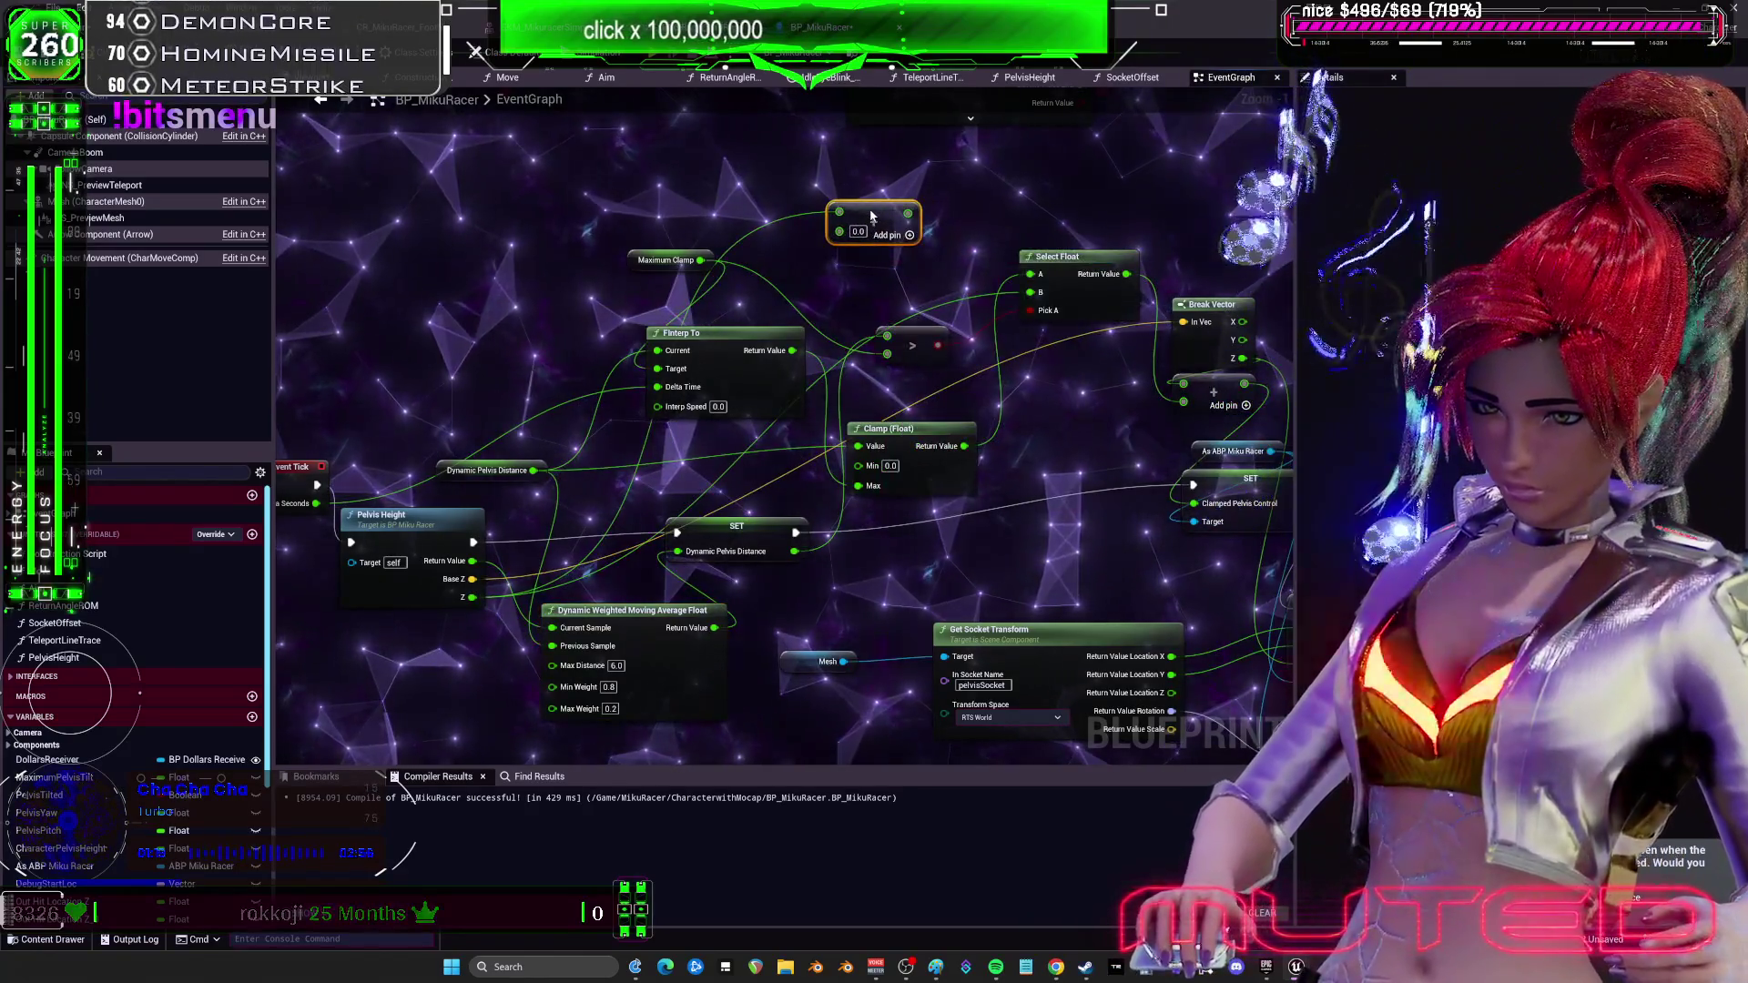
{"action": "mouse_move", "coordinate": [771, 387]}
{"action": "left_mouse_down"}
{"action": "mouse_move", "coordinate": [733, 387]}
{"action": "mouse_move", "coordinate": [838, 231]}
{"action": "left_mouse_up"}
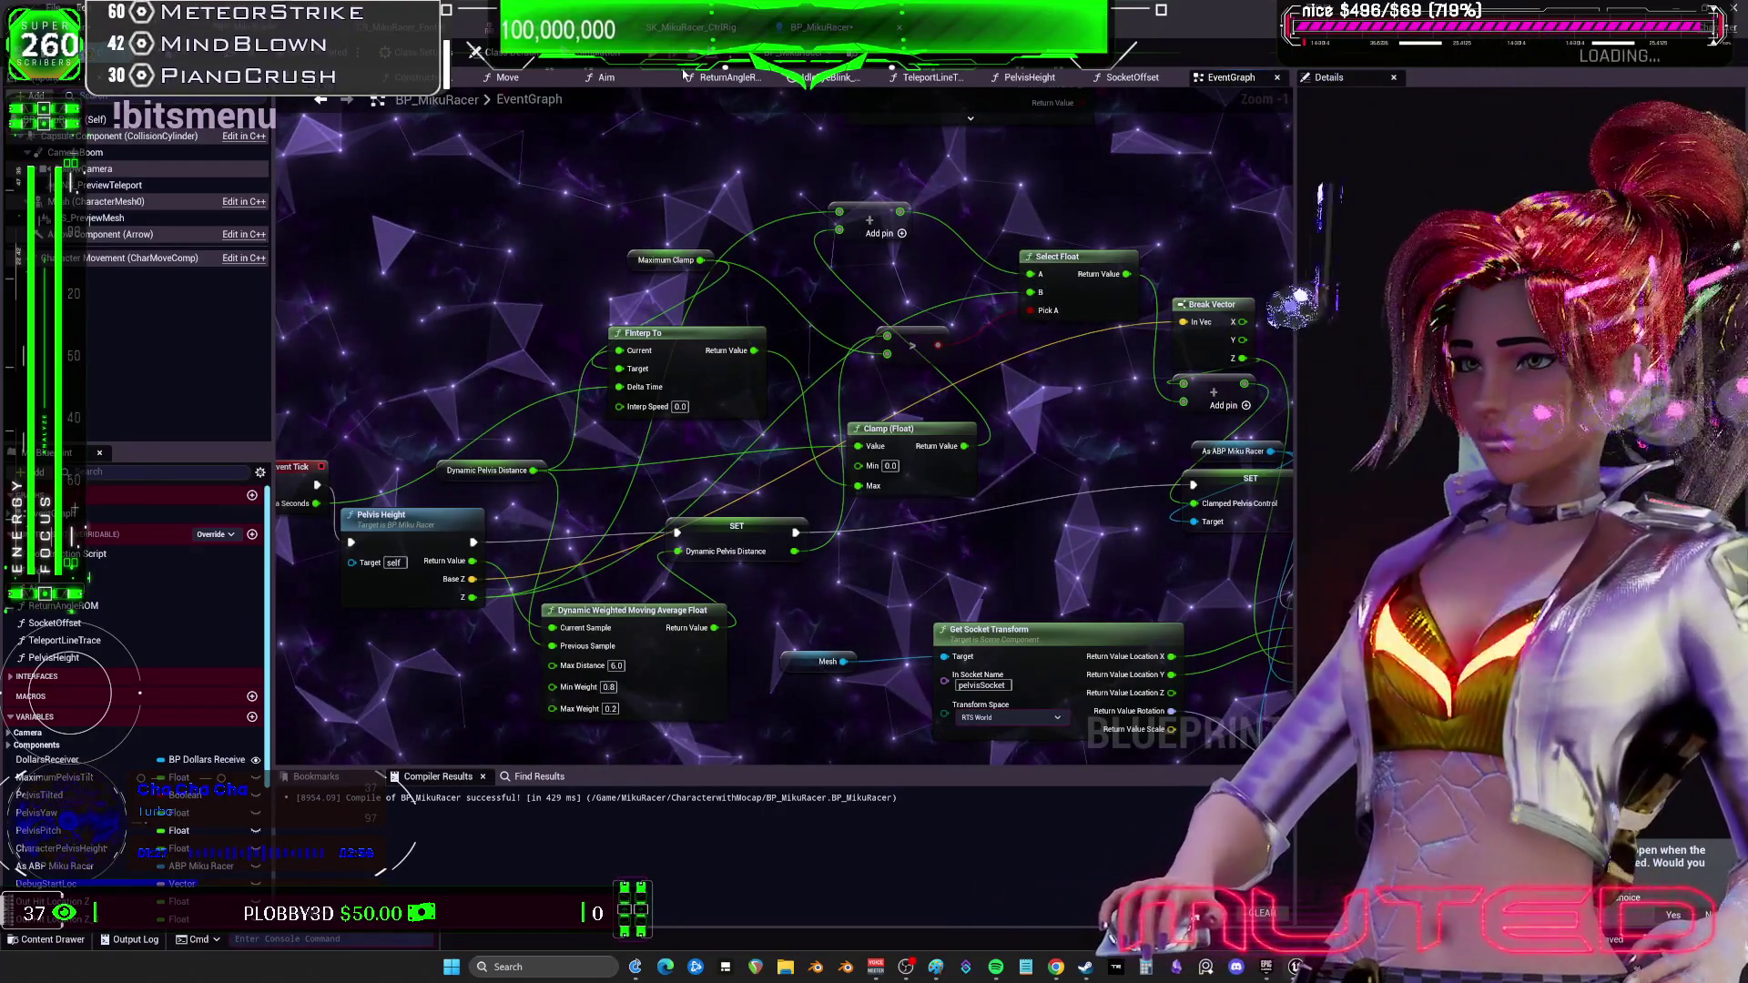
{"action": "key", "text": "F7"}
{"action": "key", "text": "alt+p"}
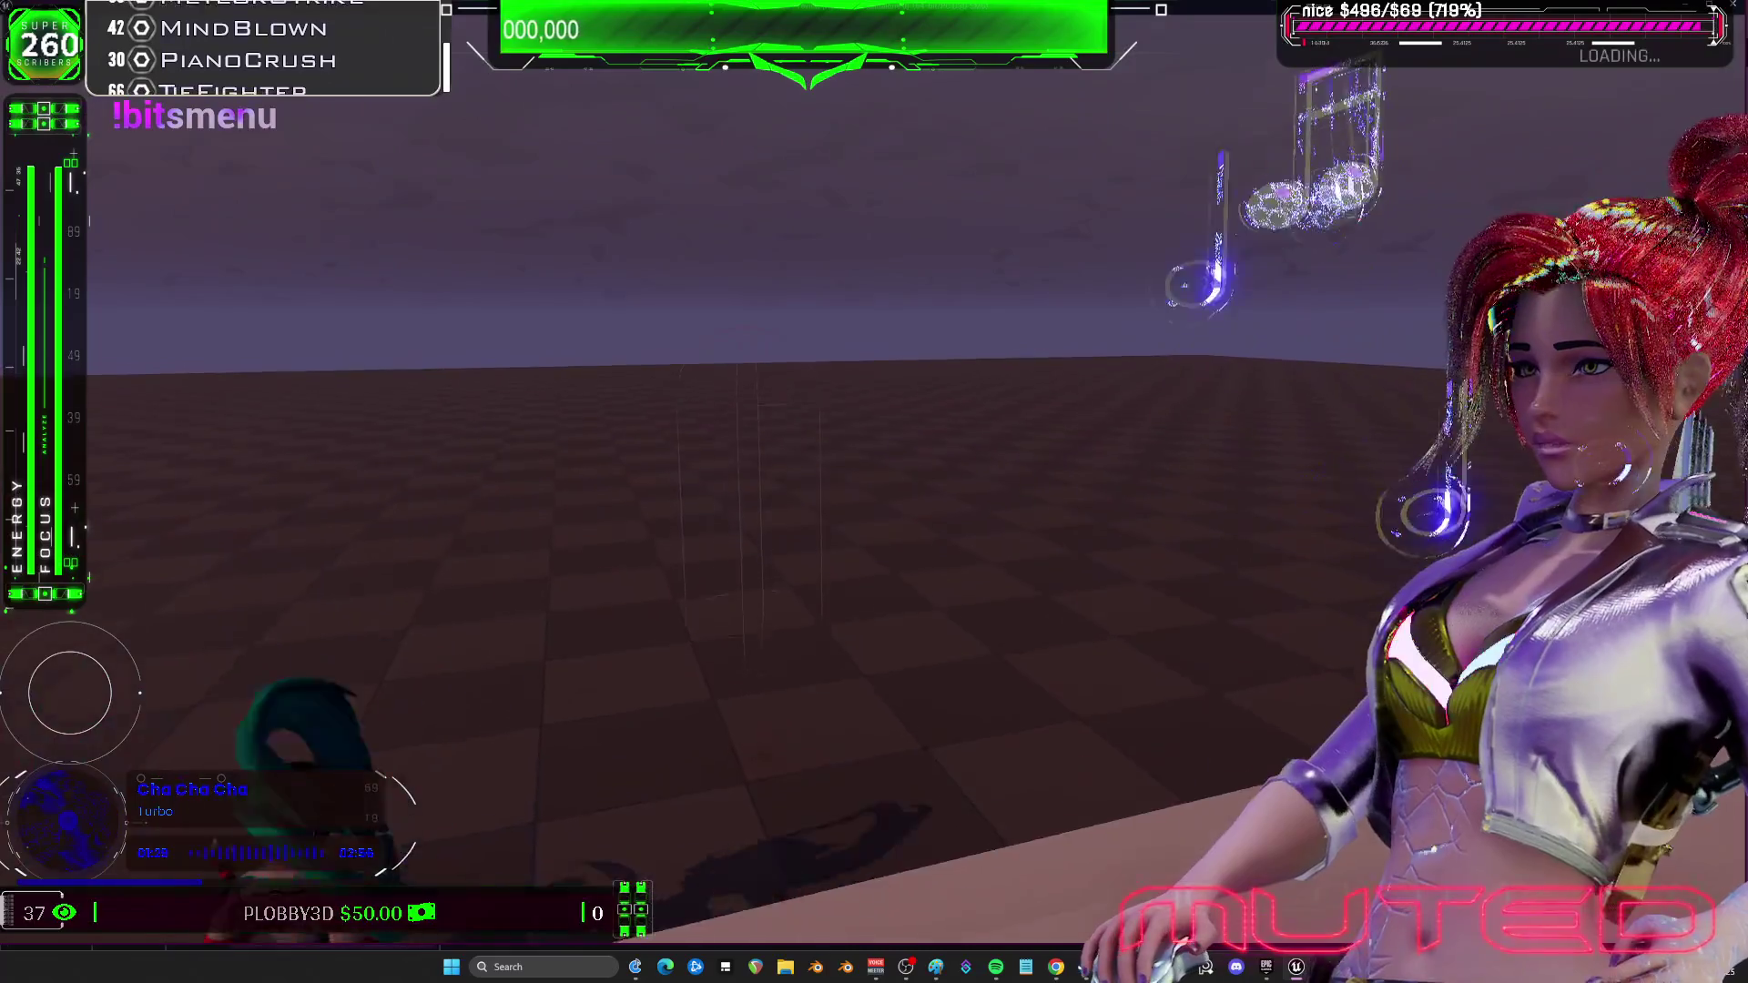
{"action": "key", "text": "w"}
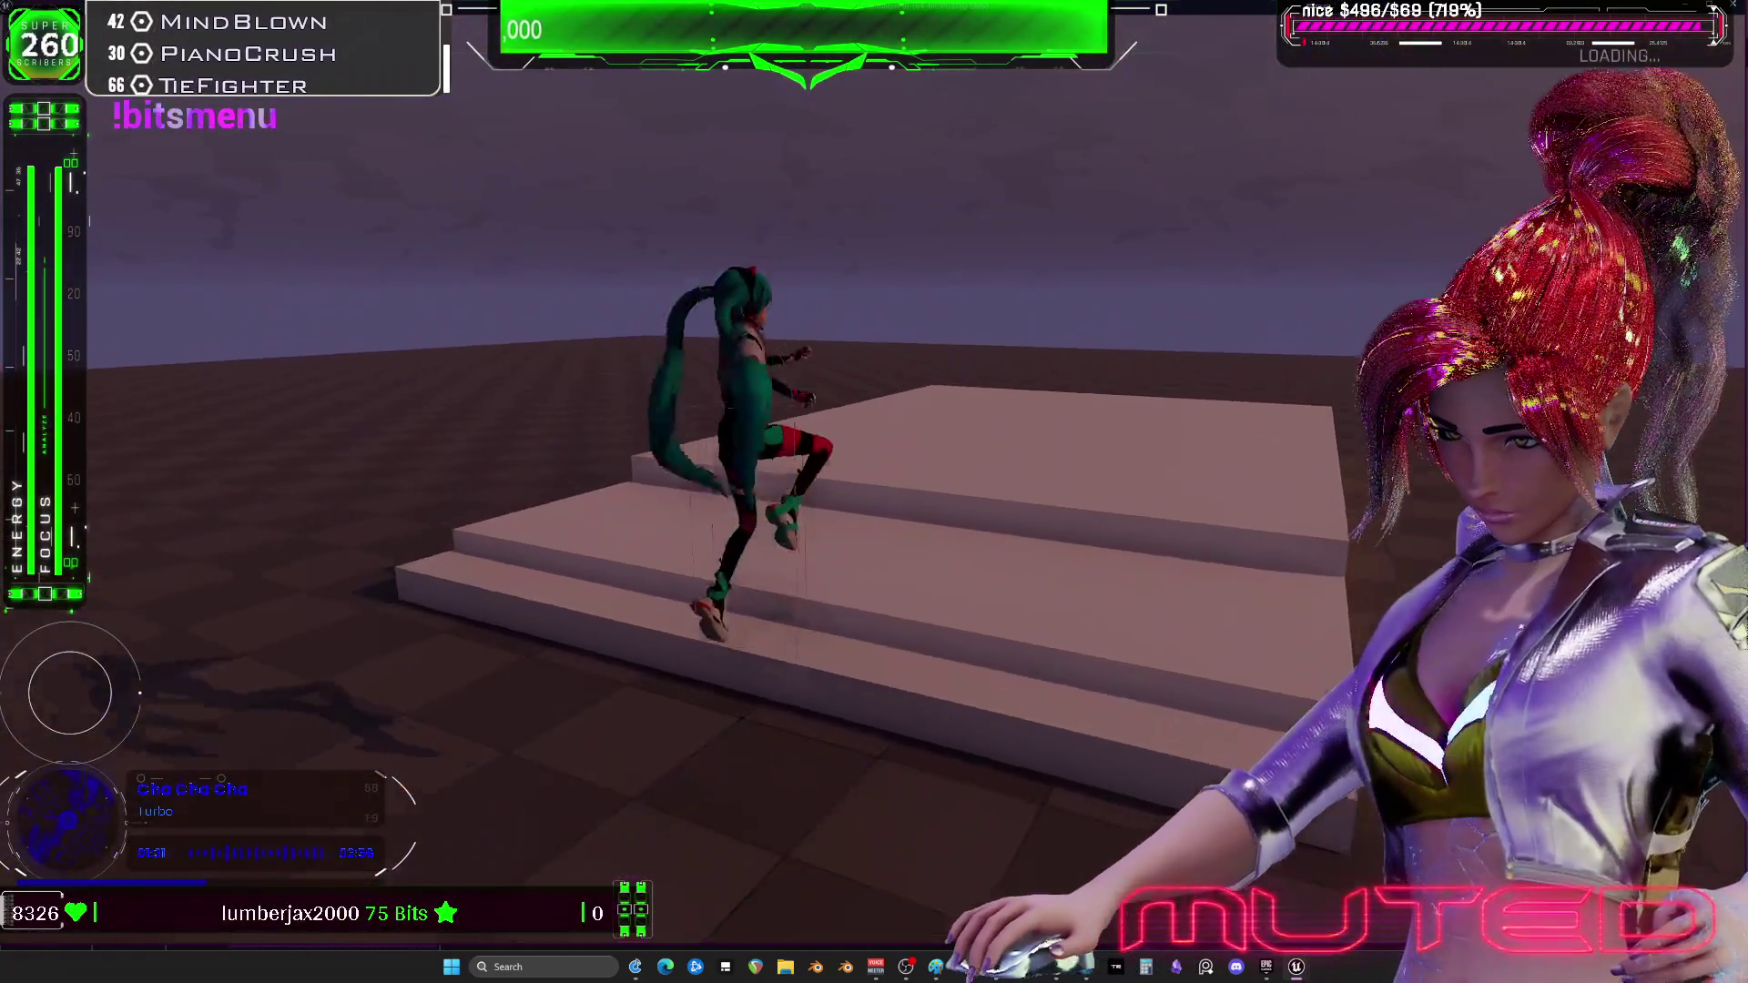
{"action": "key", "text": "space"}
{"action": "key", "text": "space"}
{"action": "key", "text": "space"}
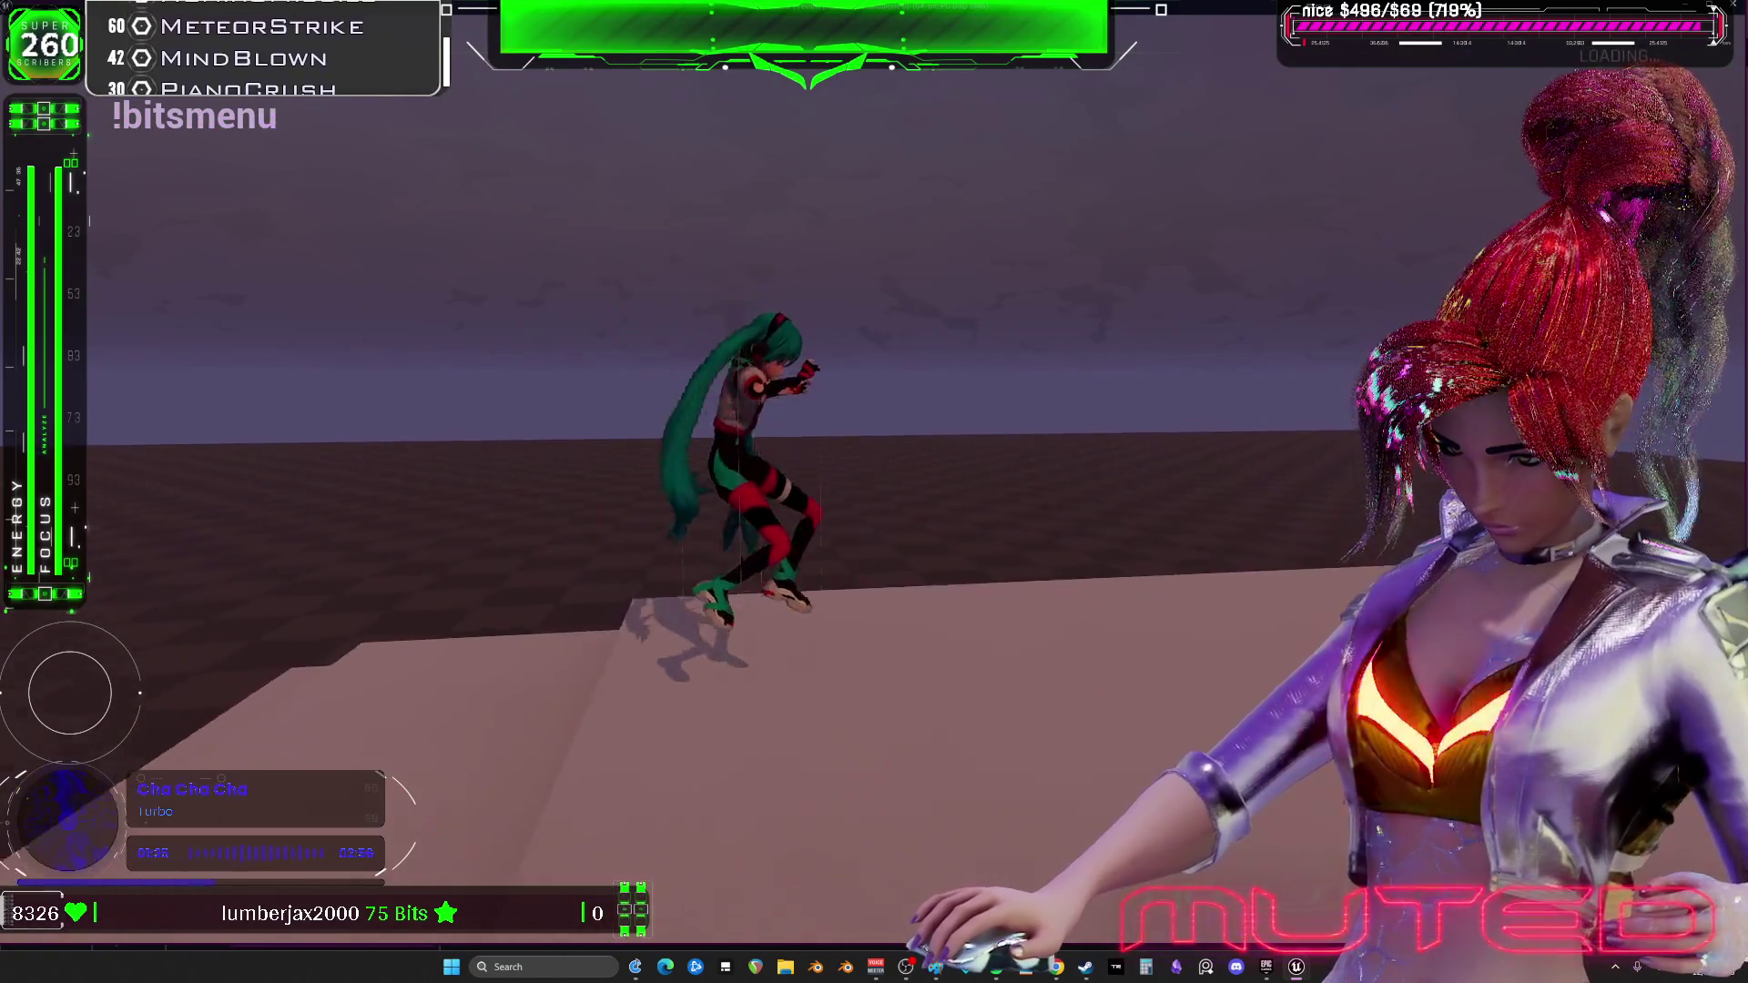
{"action": "key", "text": "w"}
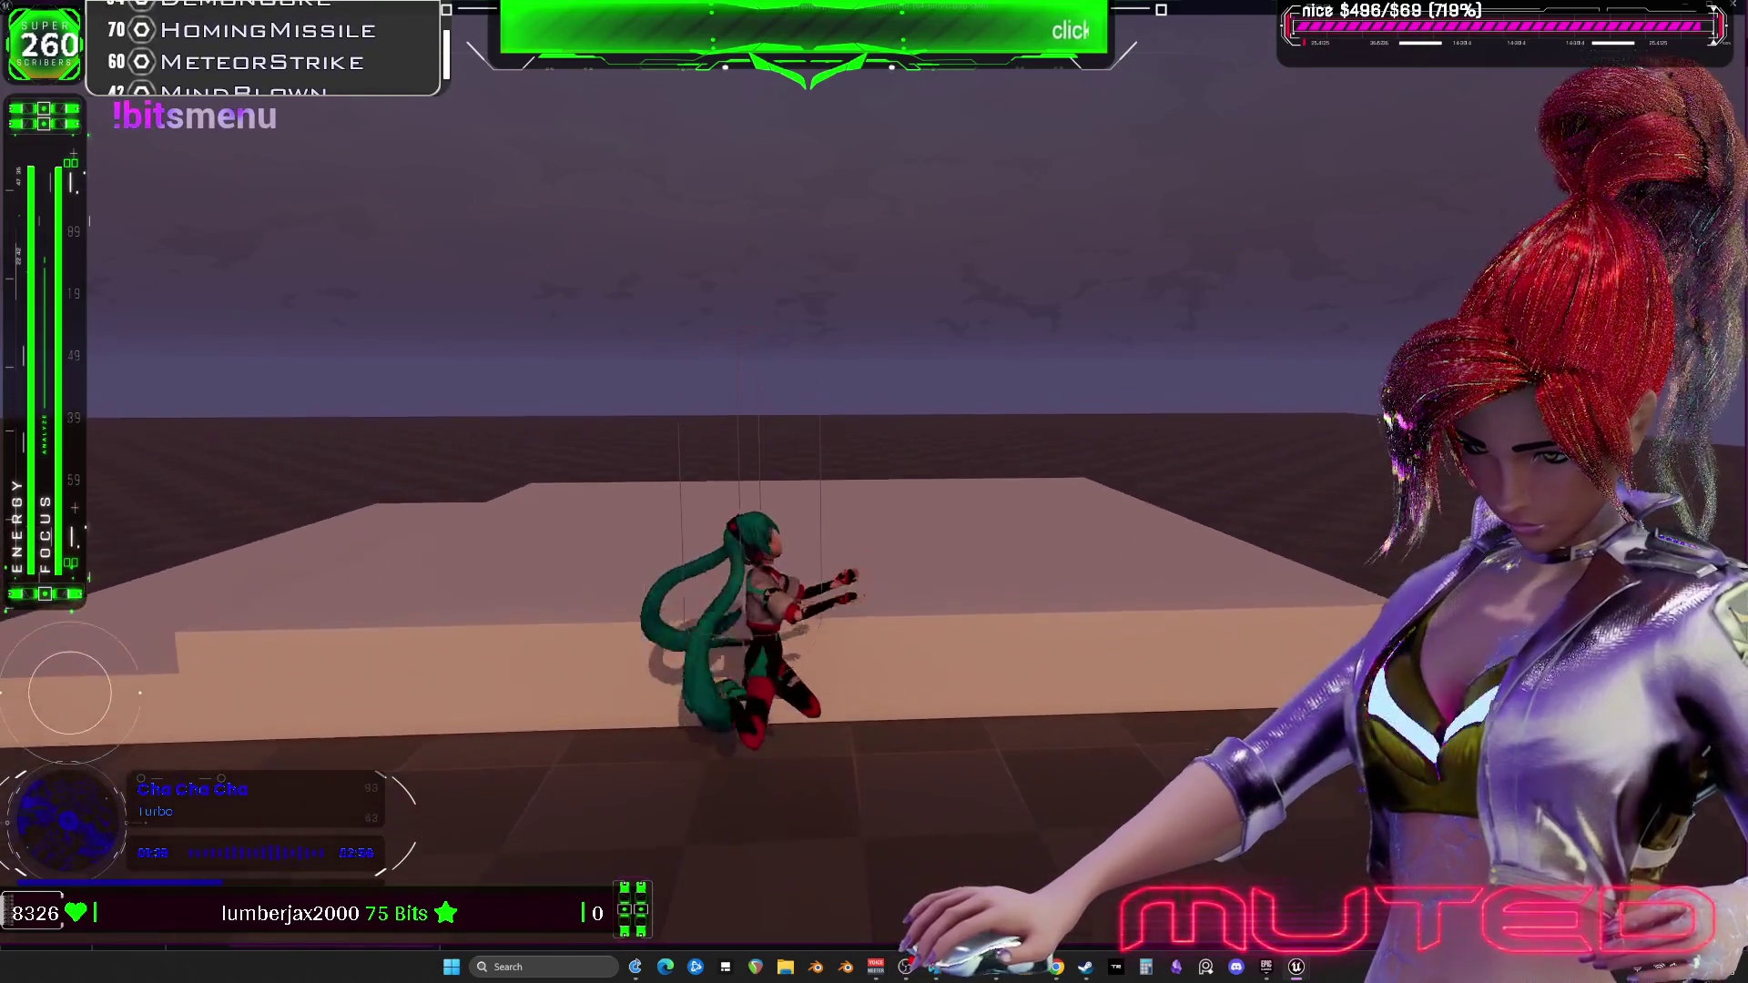
{"action": "key", "text": "Escape"}
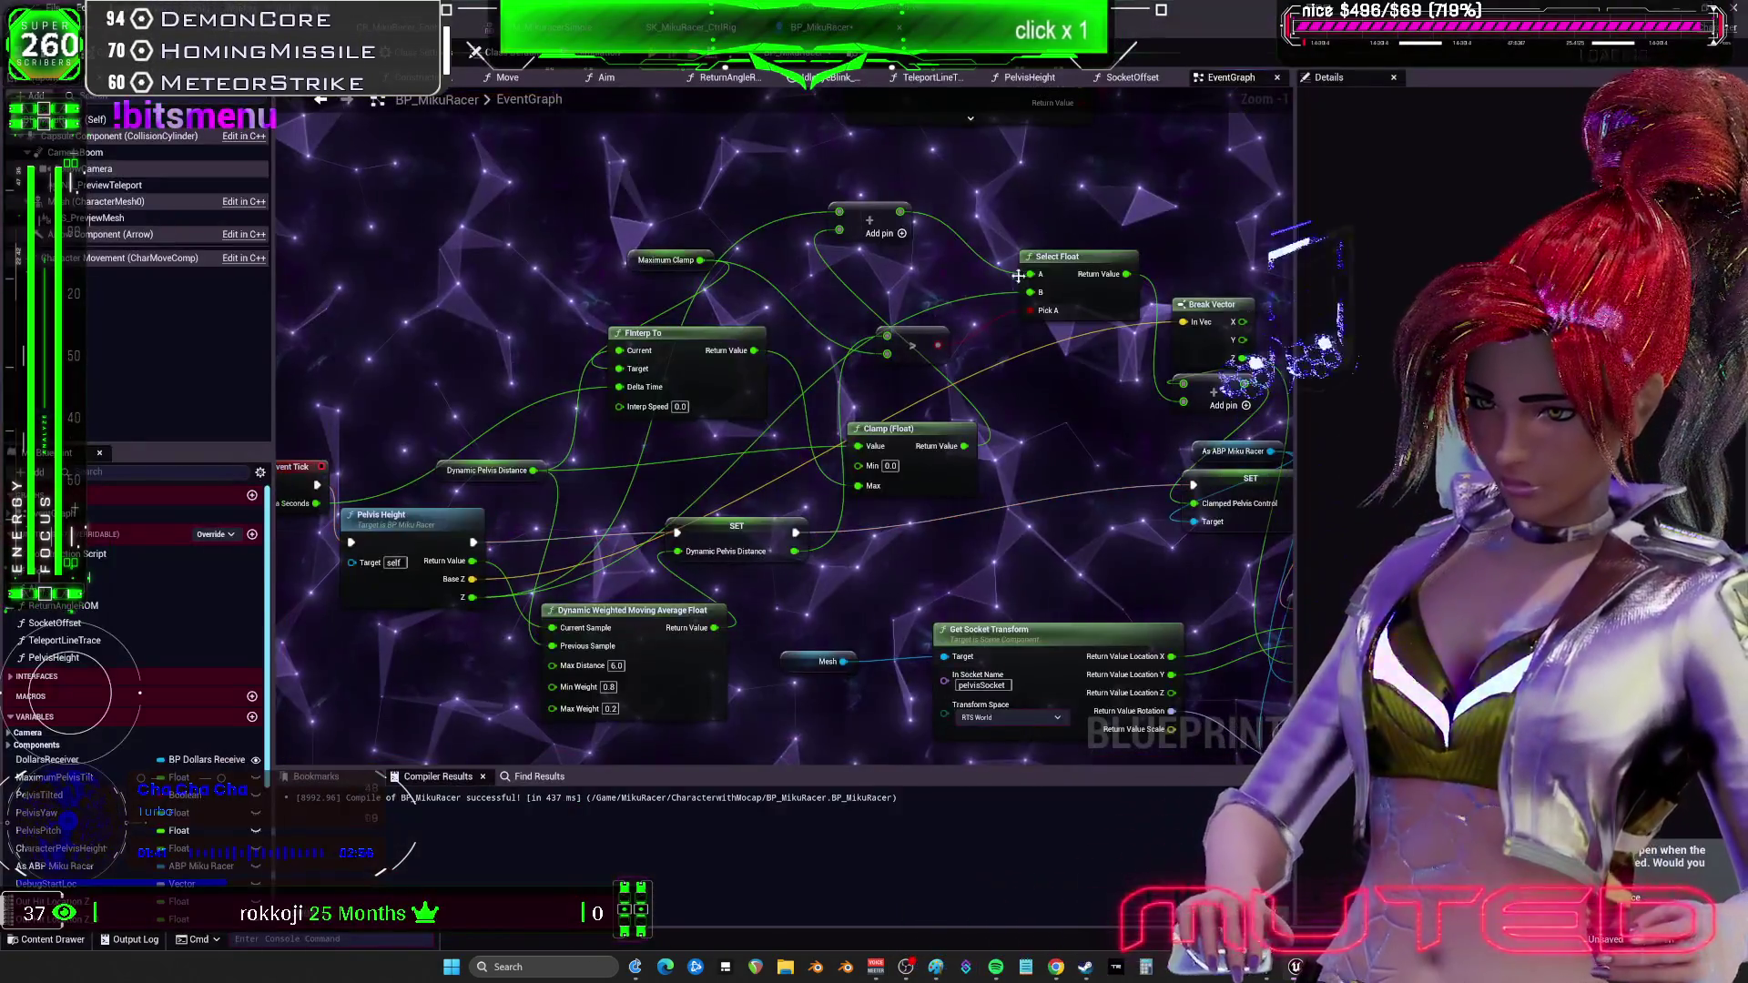
Reposition the Maximum Clamp, Clamp (Float) and Select Float nodes.
{"action": "left_click_drag", "start_coordinate": [664, 262], "coordinate": [763, 304]}
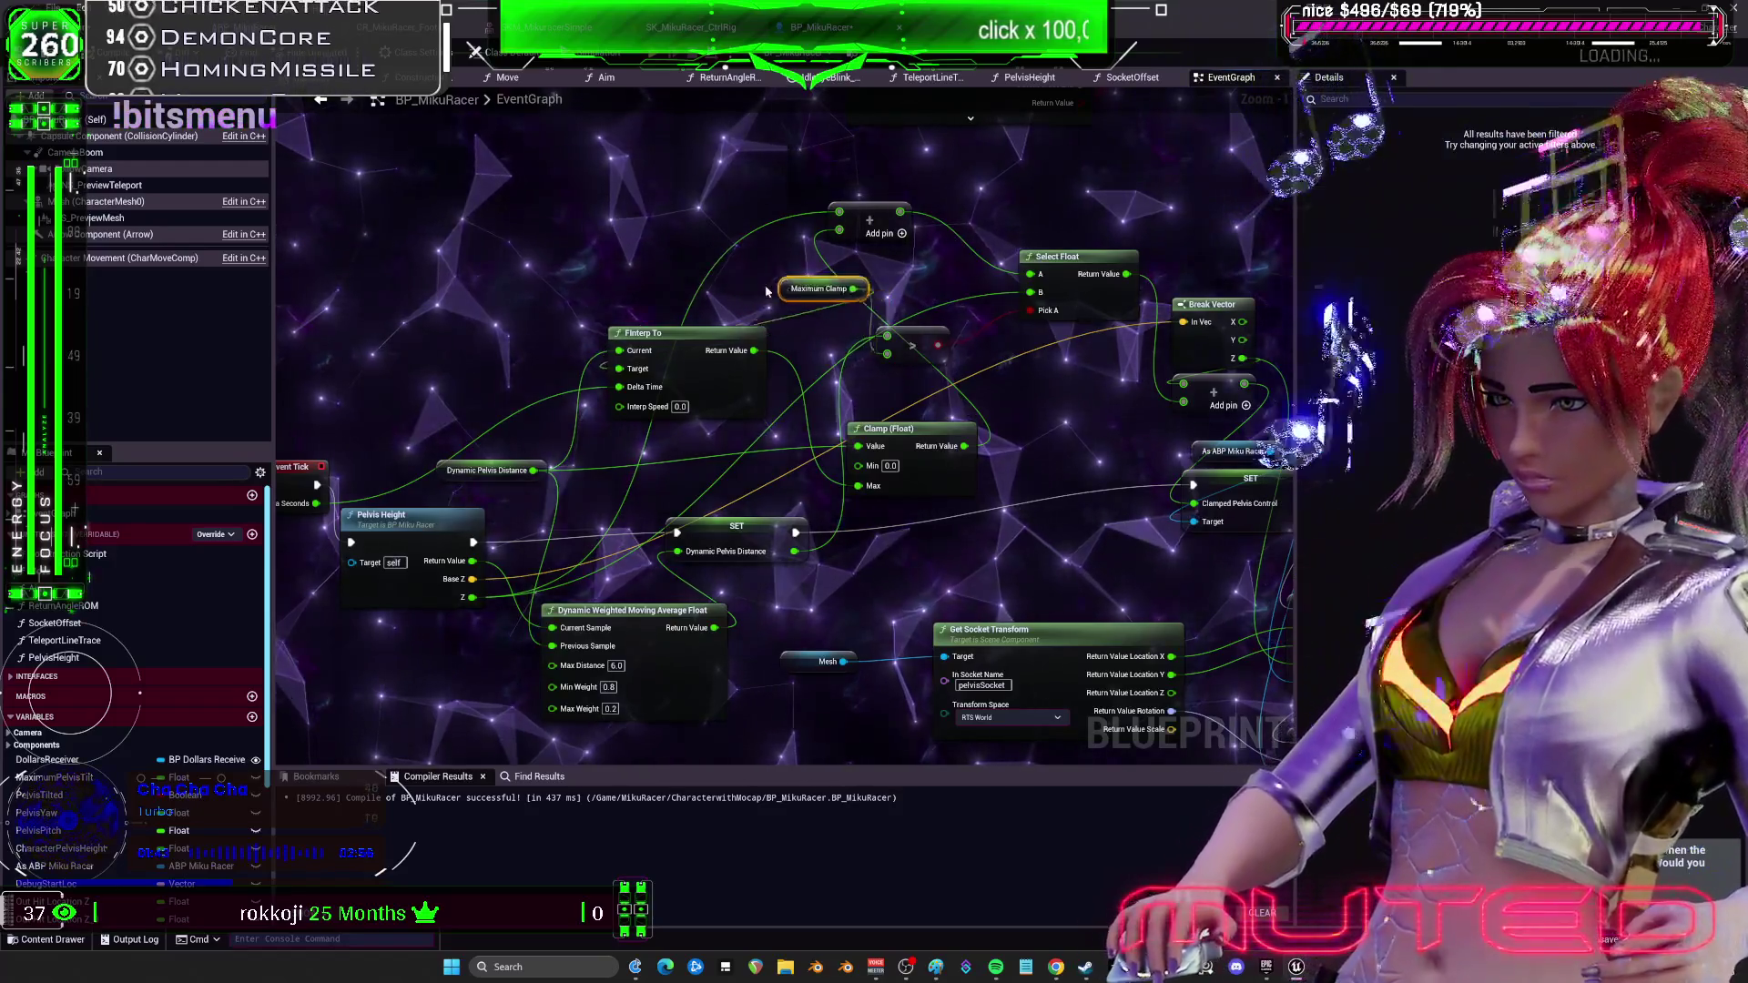
{"action": "left_click_drag", "start_coordinate": [954, 466], "coordinate": [985, 471]}
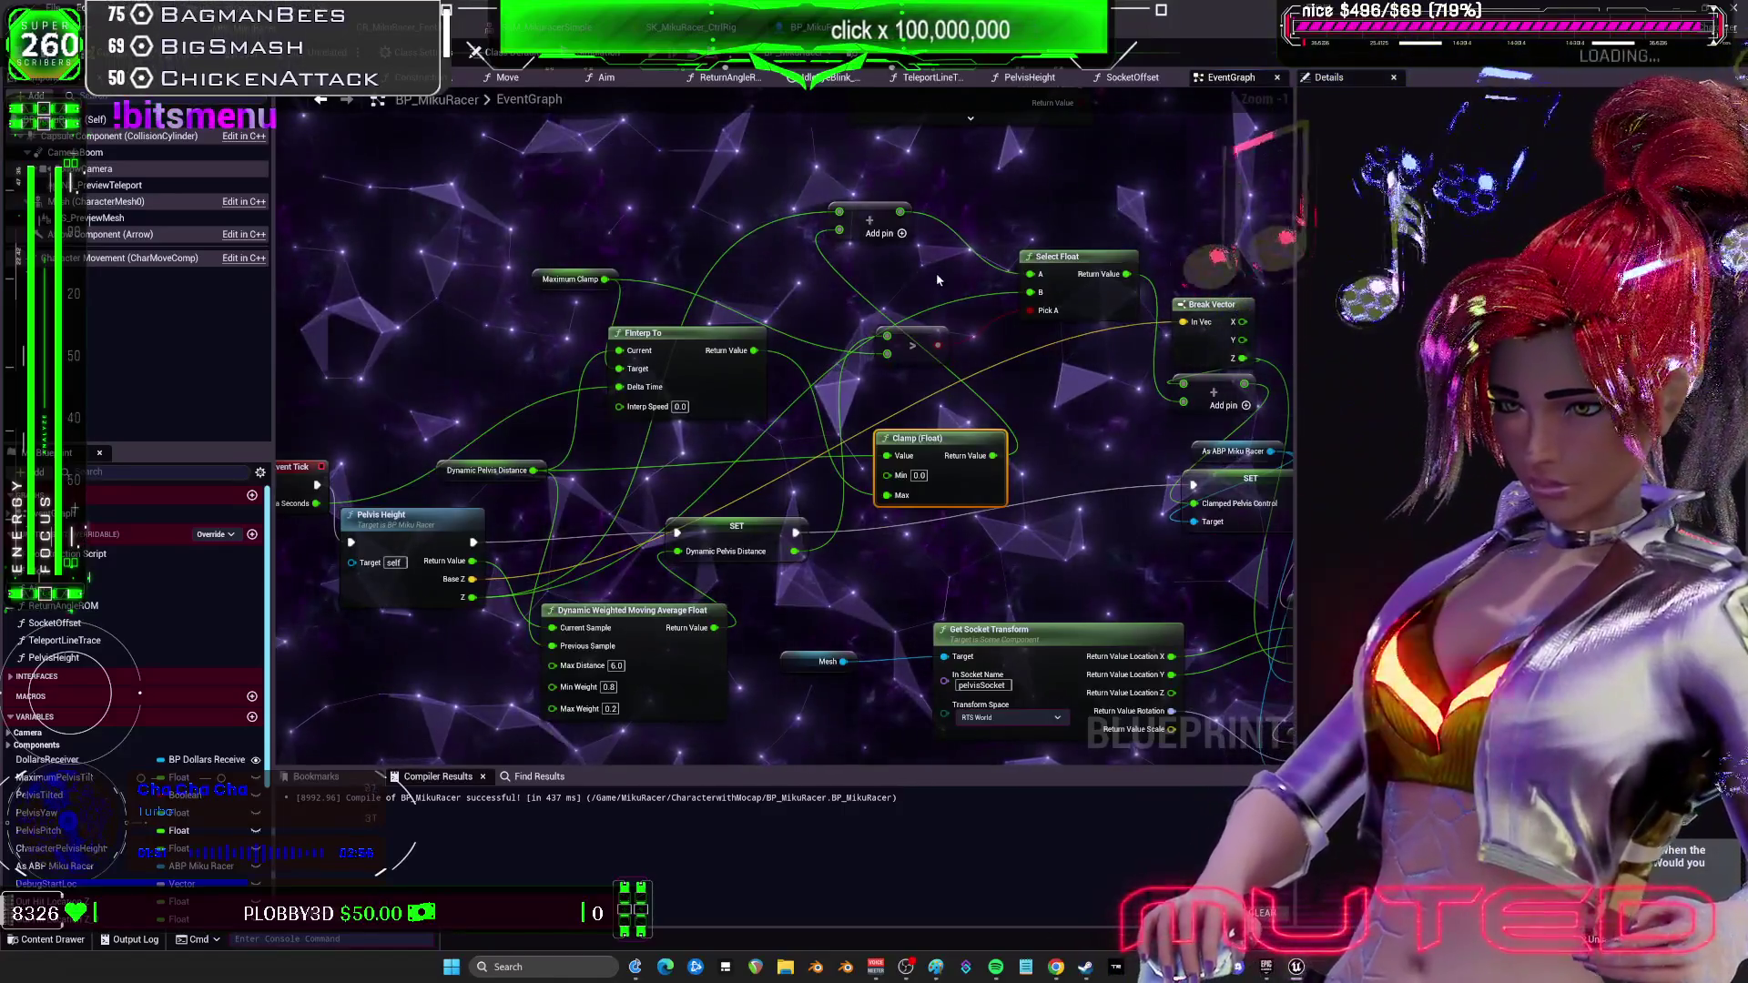
{"action": "left_click_drag", "start_coordinate": [1097, 264], "coordinate": [1066, 235]}
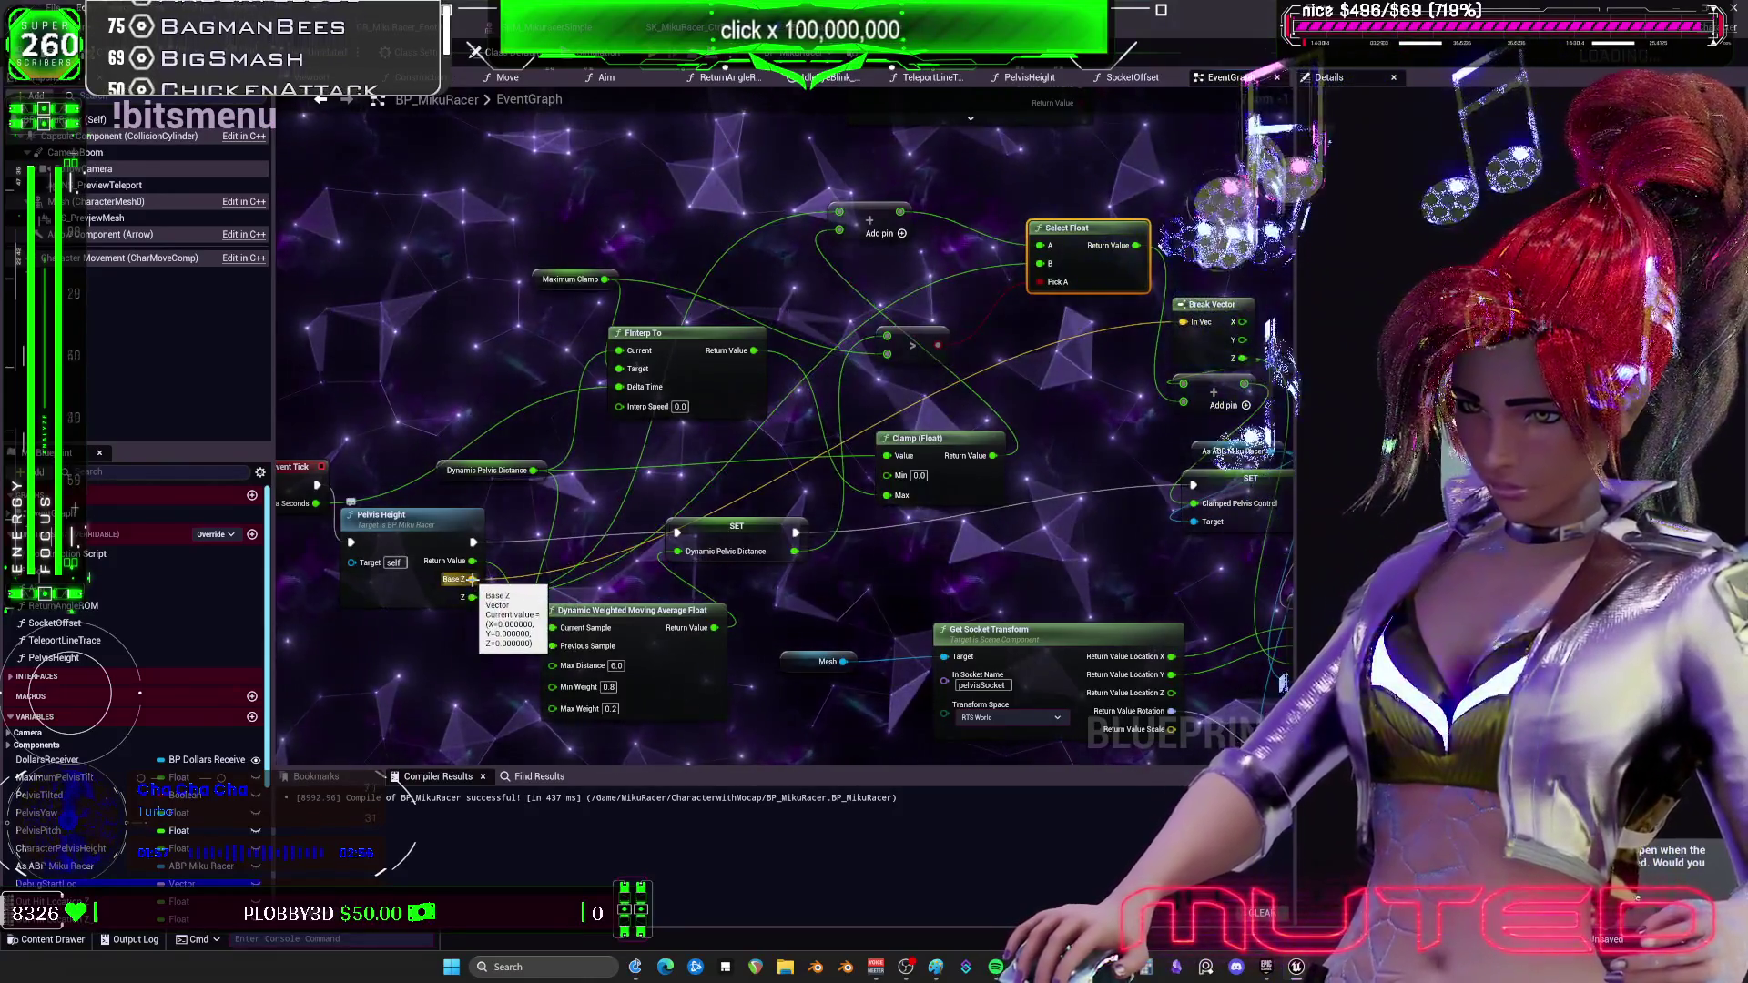
Add an 'add' node wired to Break Vector's Z output.
{"action": "mouse_move", "coordinate": [473, 597]}
{"action": "left_mouse_down"}
{"action": "mouse_move", "coordinate": [847, 403]}
{"action": "mouse_move", "coordinate": [942, 259]}
{"action": "left_mouse_up"}
{"action": "left_click", "coordinate": [1101, 221]}
{"action": "left_click_drag", "start_coordinate": [1101, 220], "coordinate": [934, 298]}
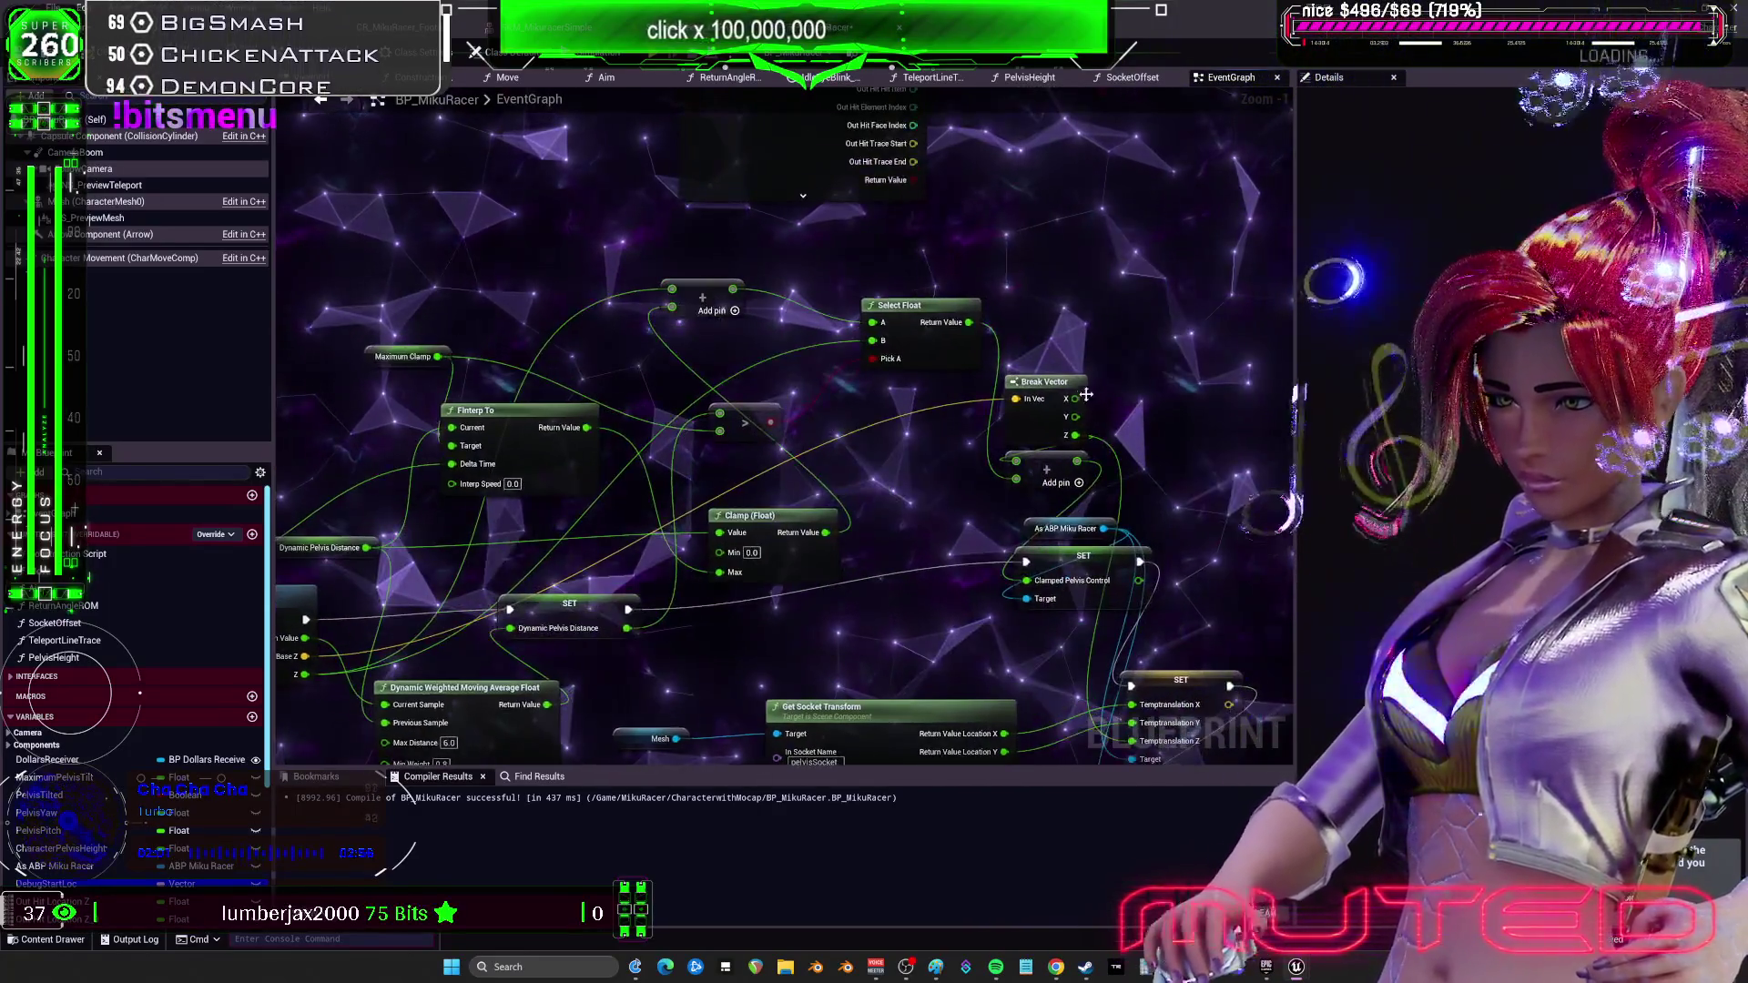
{"action": "left_click", "coordinate": [1067, 376]}
{"action": "mouse_move", "coordinate": [1075, 435]}
{"action": "left_mouse_down"}
{"action": "mouse_move", "coordinate": [1138, 455]}
{"action": "mouse_move", "coordinate": [1106, 291]}
{"action": "left_mouse_up"}
{"action": "type", "text": "add"}
{"action": "left_click", "coordinate": [1176, 423]}
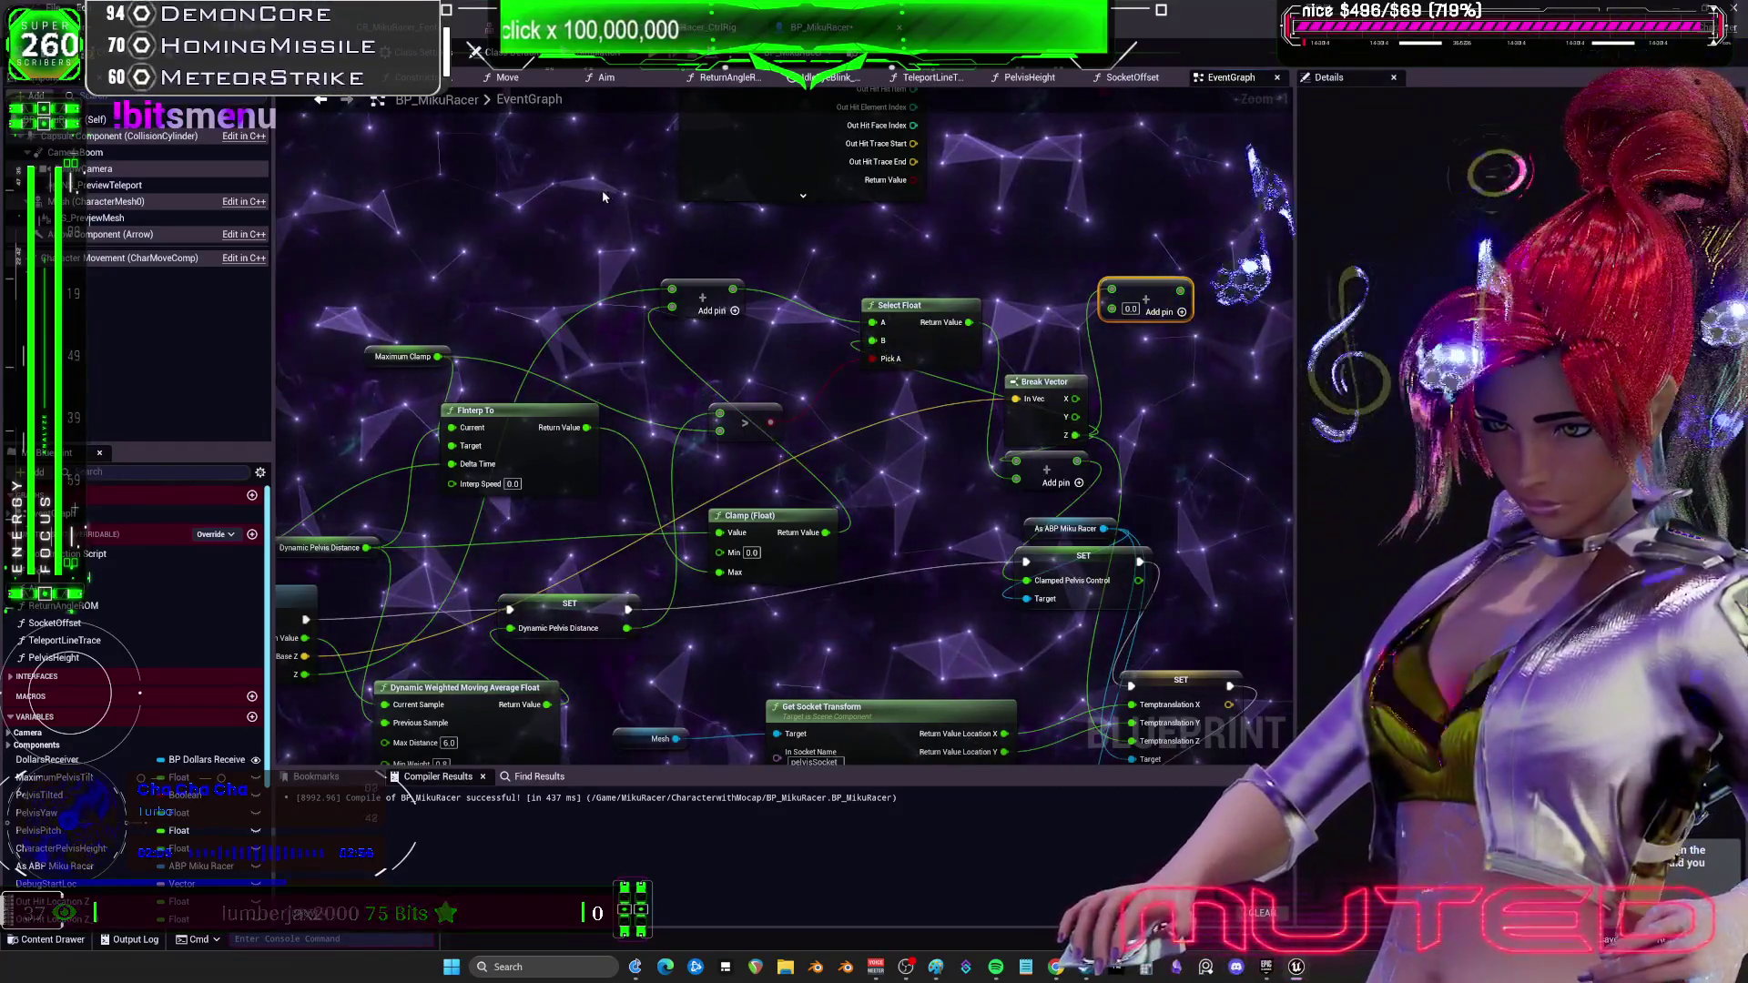
Settle Break Vector below Select Float and start a play test.
{"action": "left_click_drag", "start_coordinate": [1059, 387], "coordinate": [906, 425]}
{"action": "left_click_drag", "start_coordinate": [1175, 216], "coordinate": [1116, 351]}
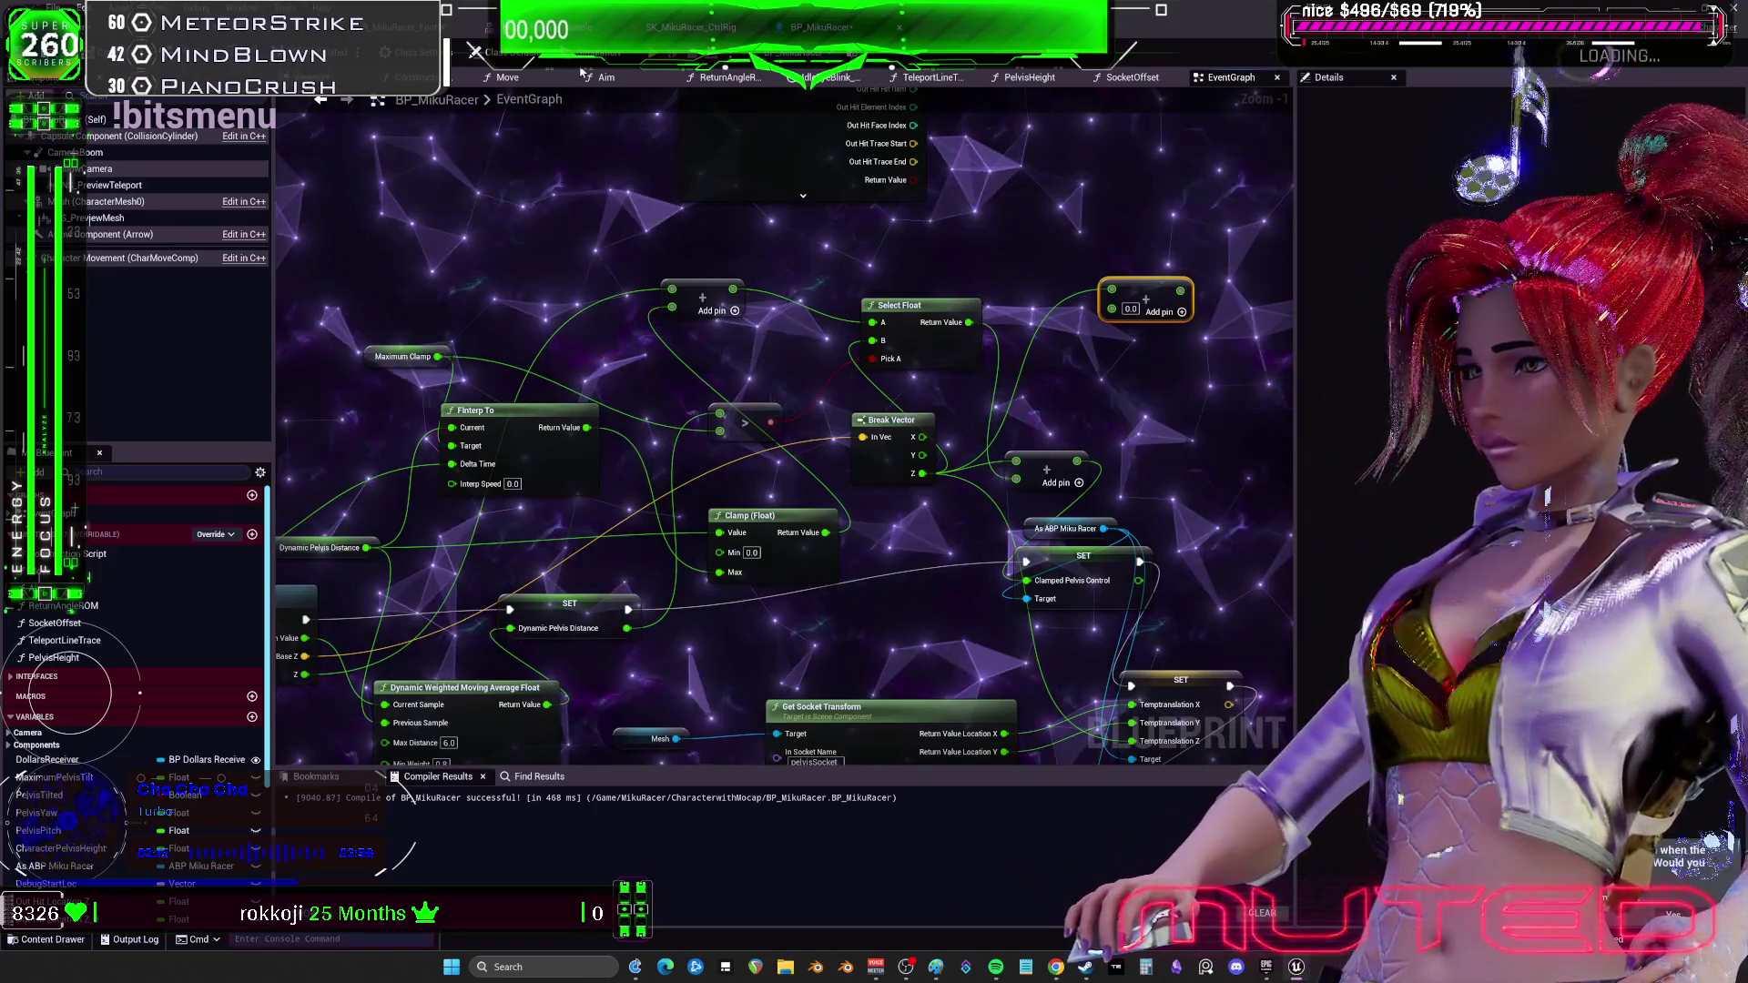
{"action": "left_click", "coordinate": [514, 30]}
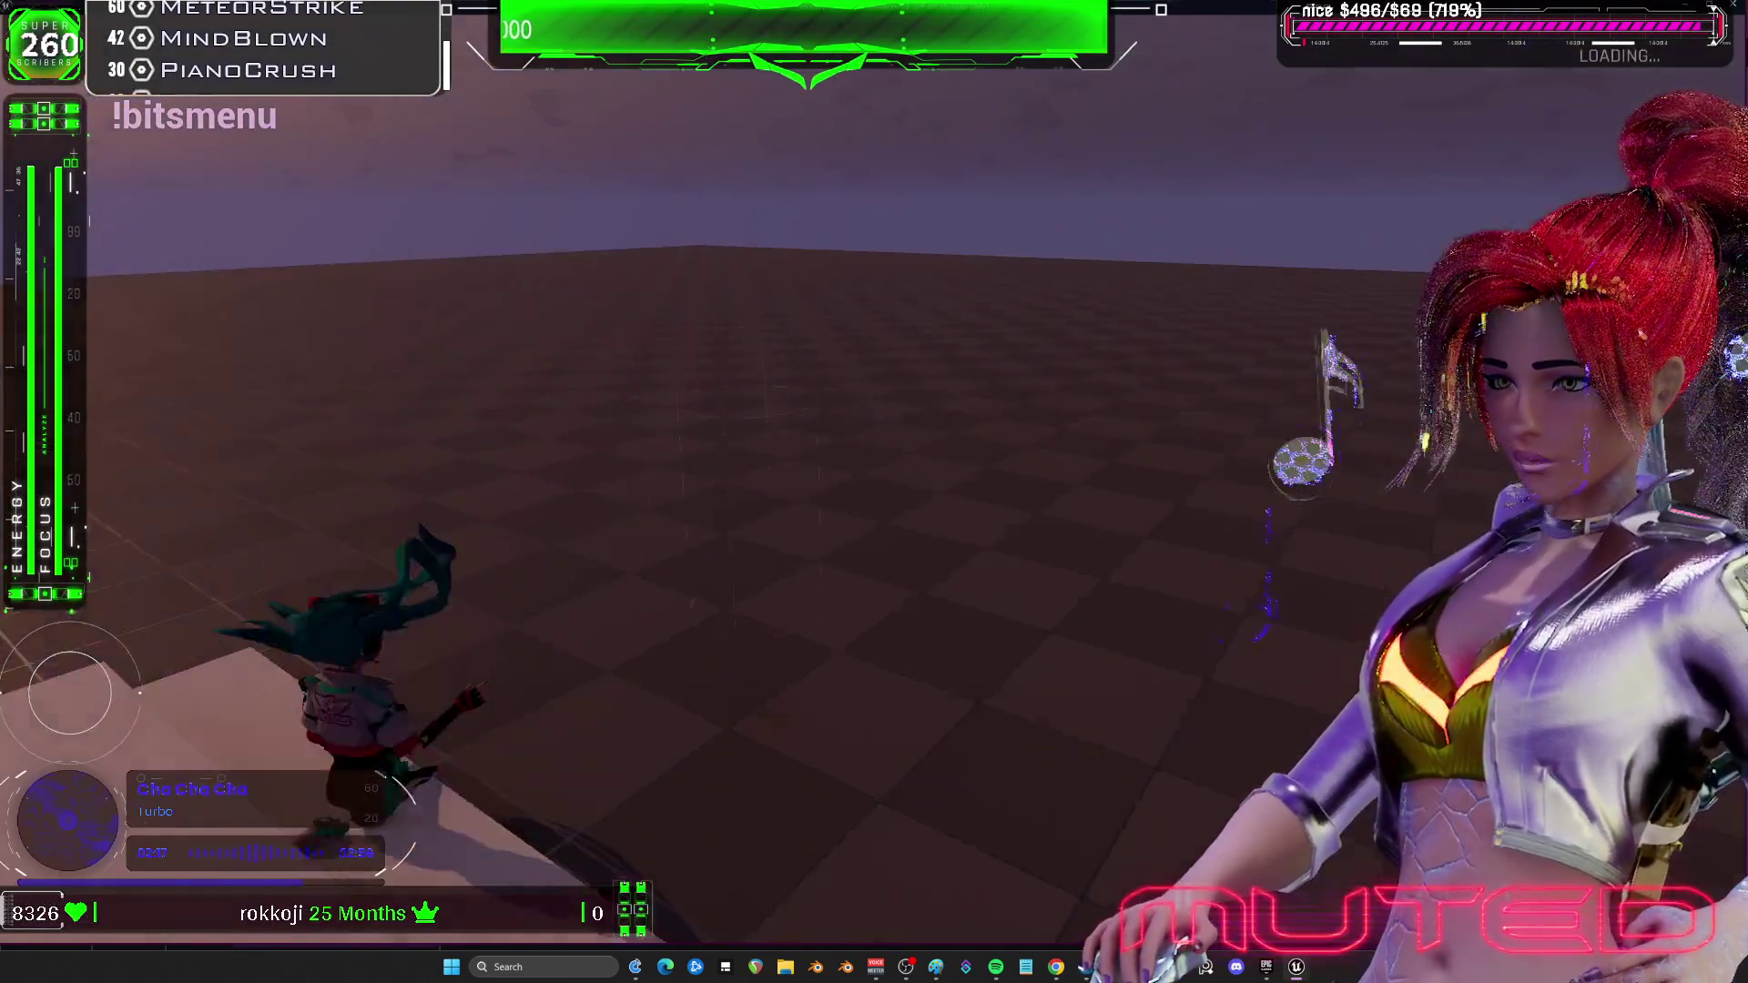
Drive the character onto the stepped platform and along its edge, then end the play test.
{"action": "key", "text": "w"}
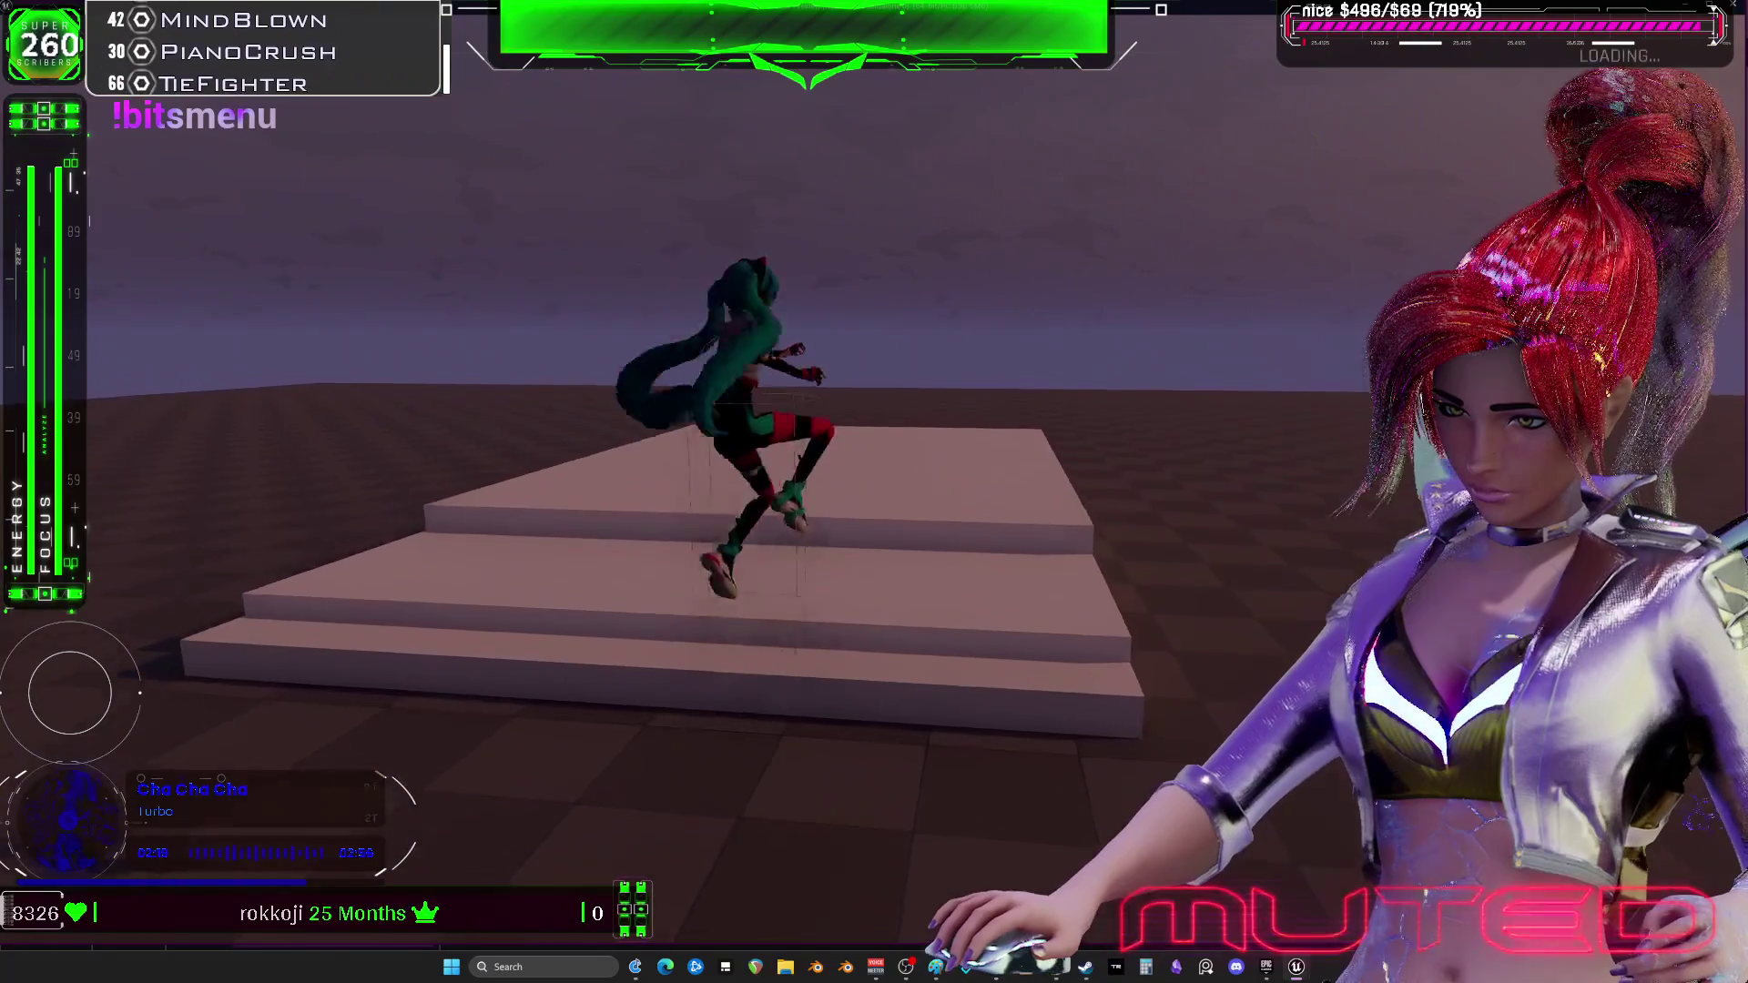
{"action": "key", "text": "w"}
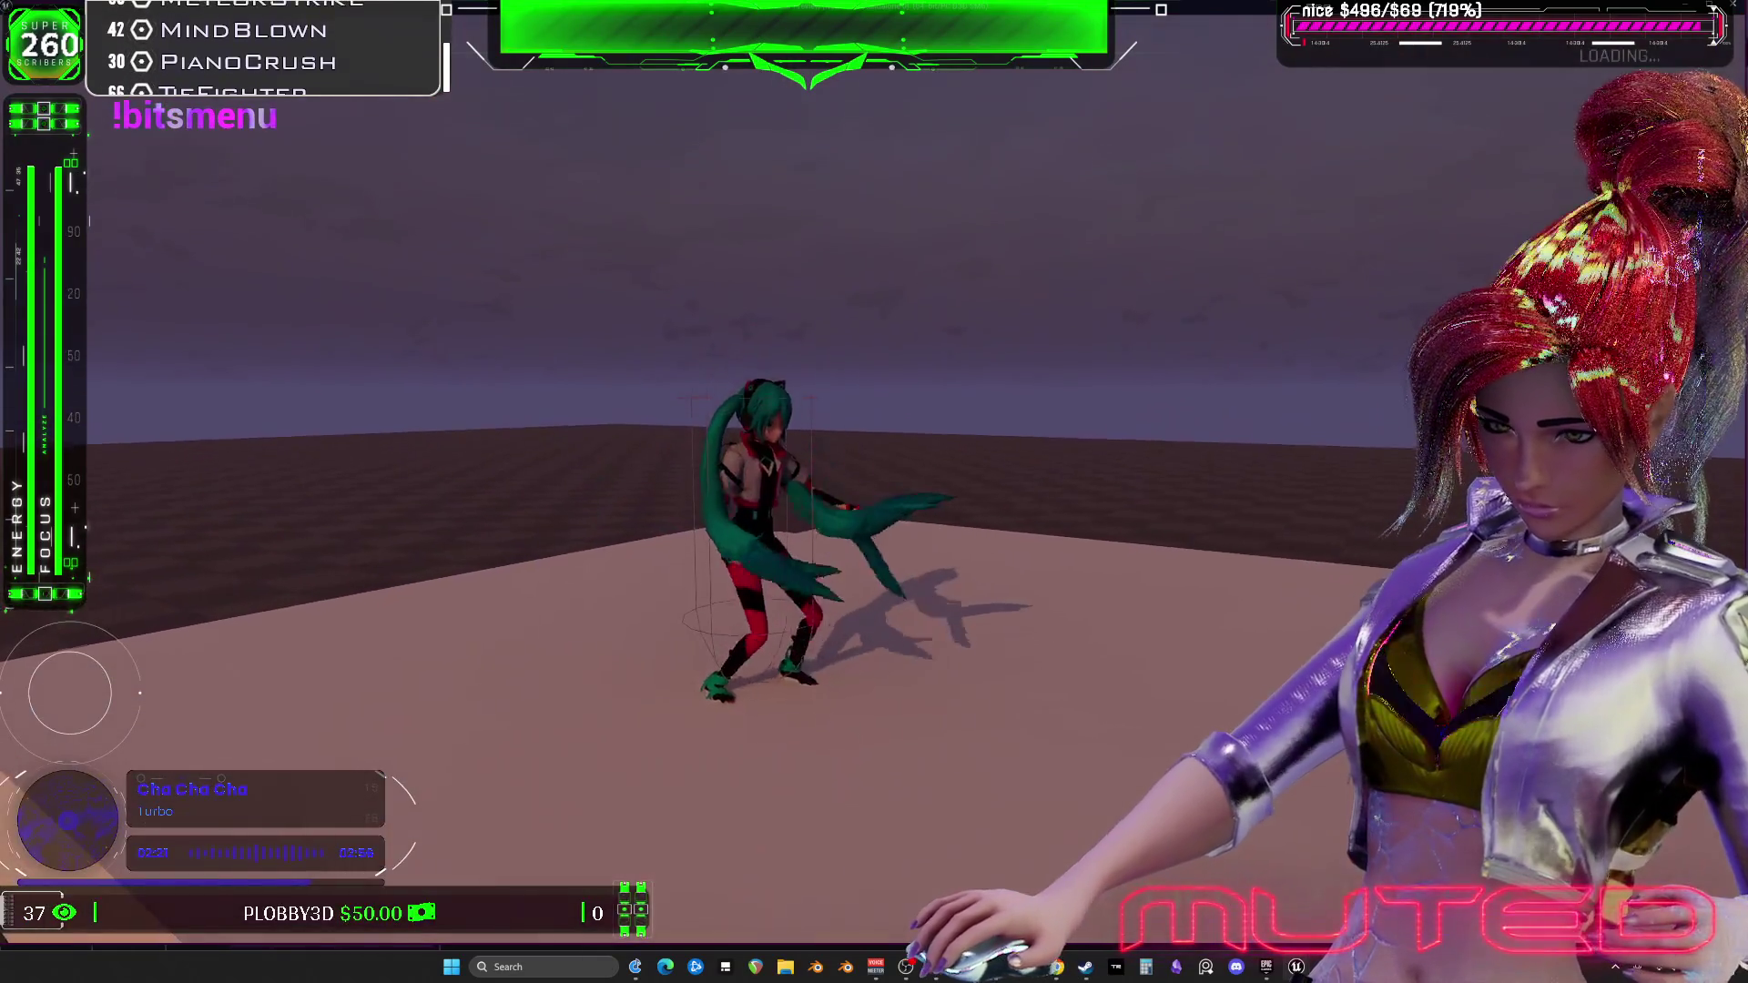
{"action": "key", "text": "w"}
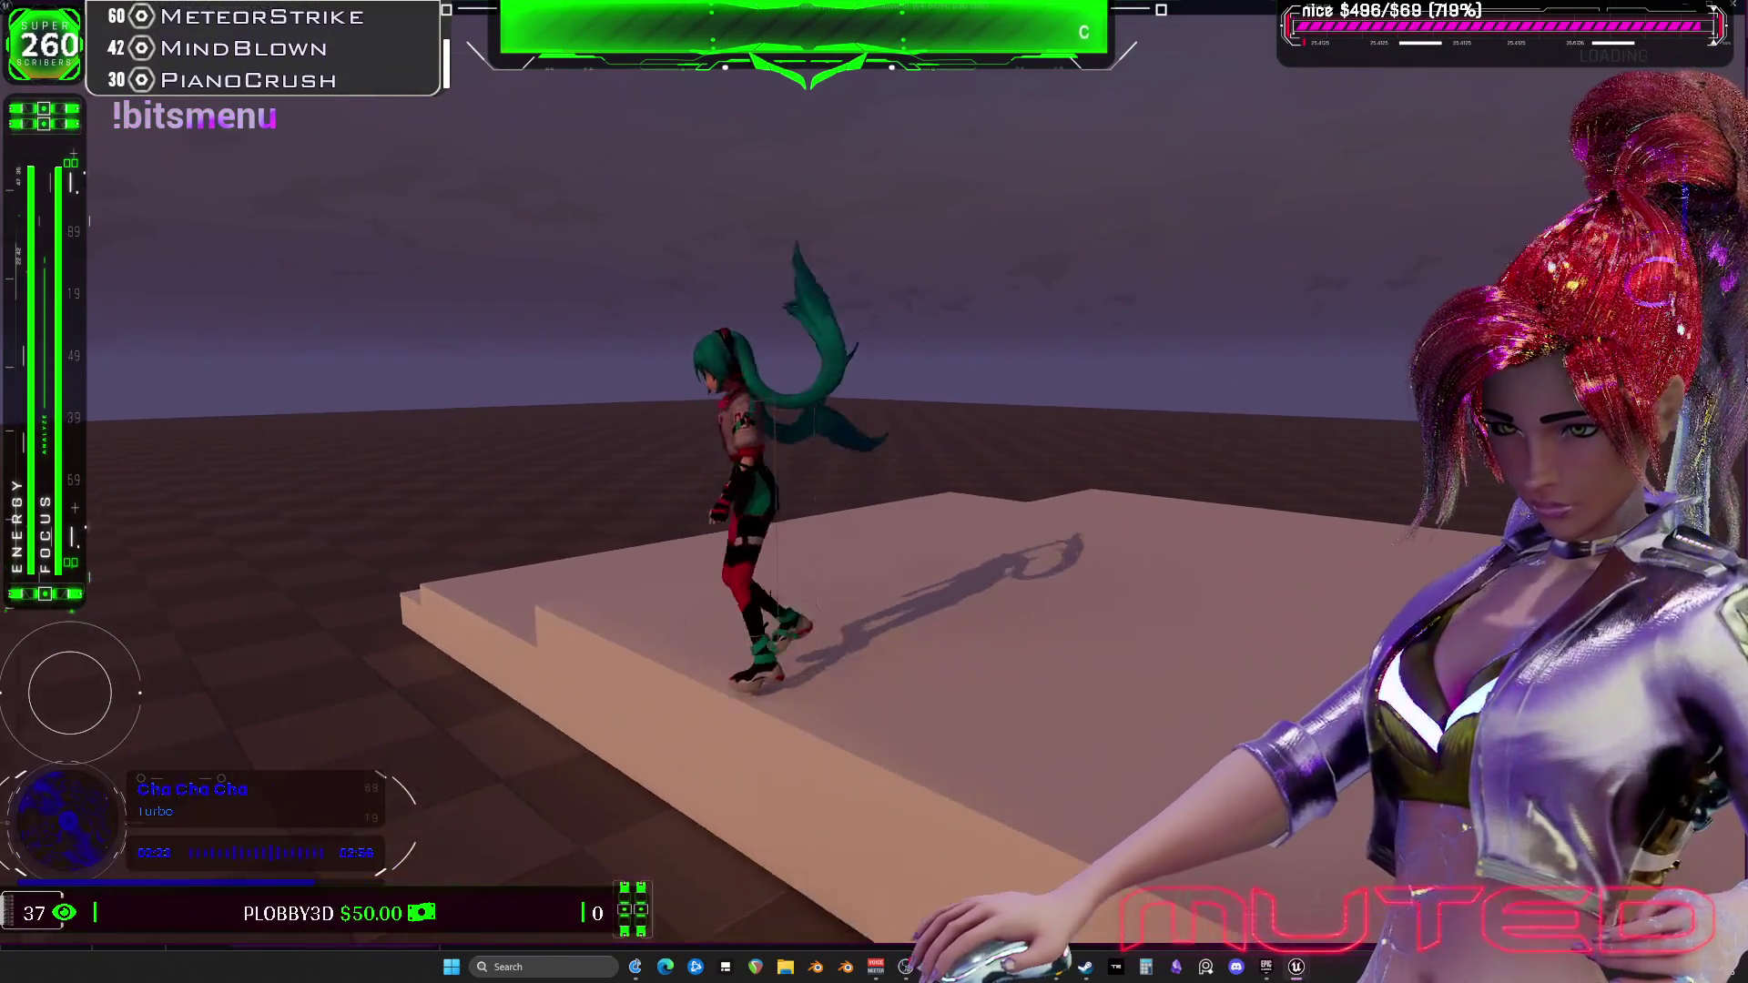
{"action": "key", "text": "w"}
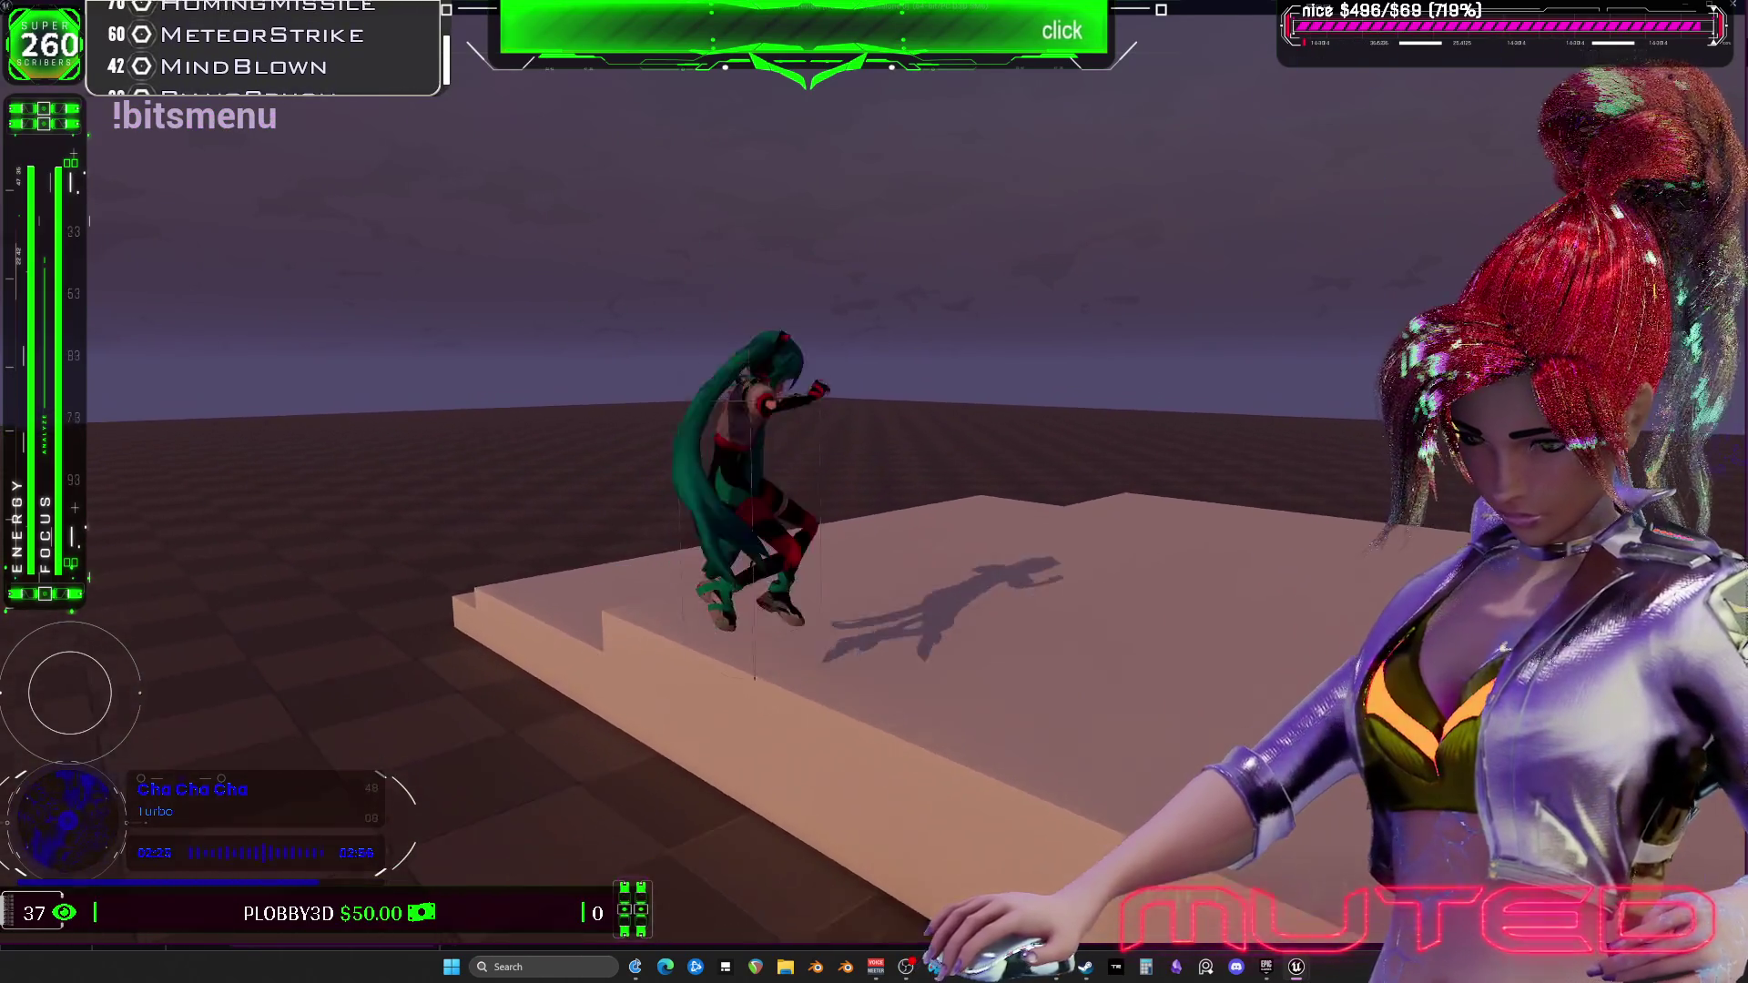
{"action": "key", "text": "w"}
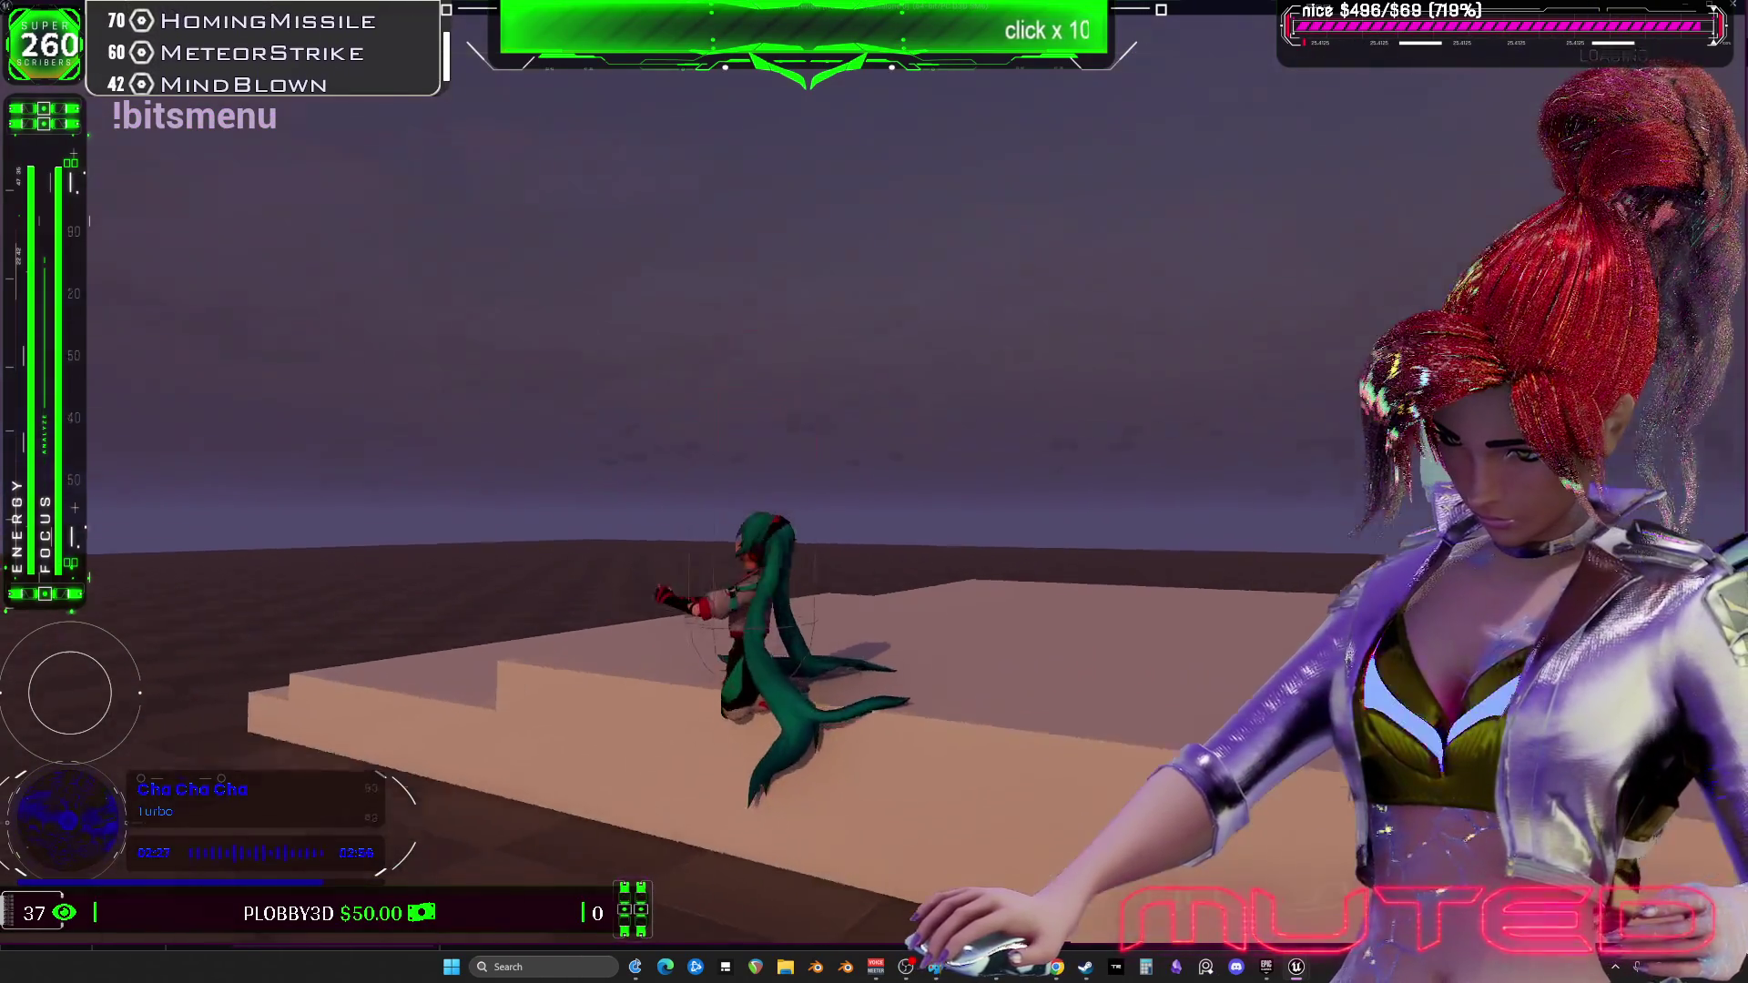
{"action": "key", "text": "w"}
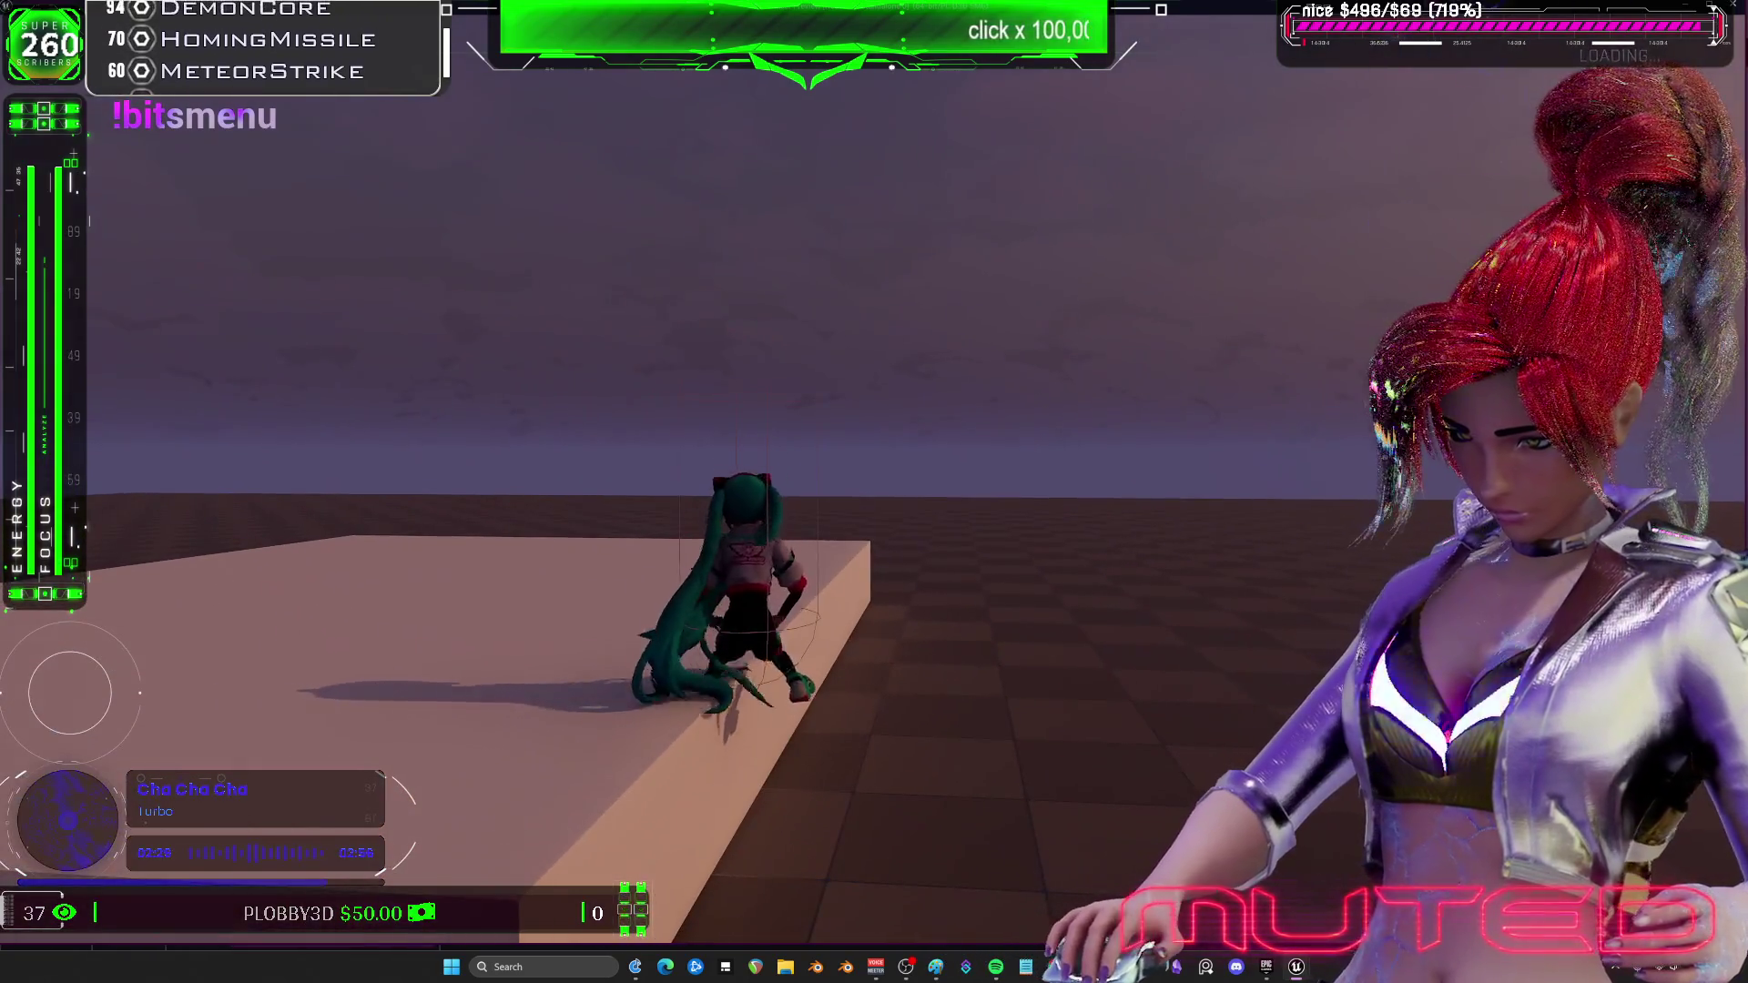
{"action": "key", "text": "Escape"}
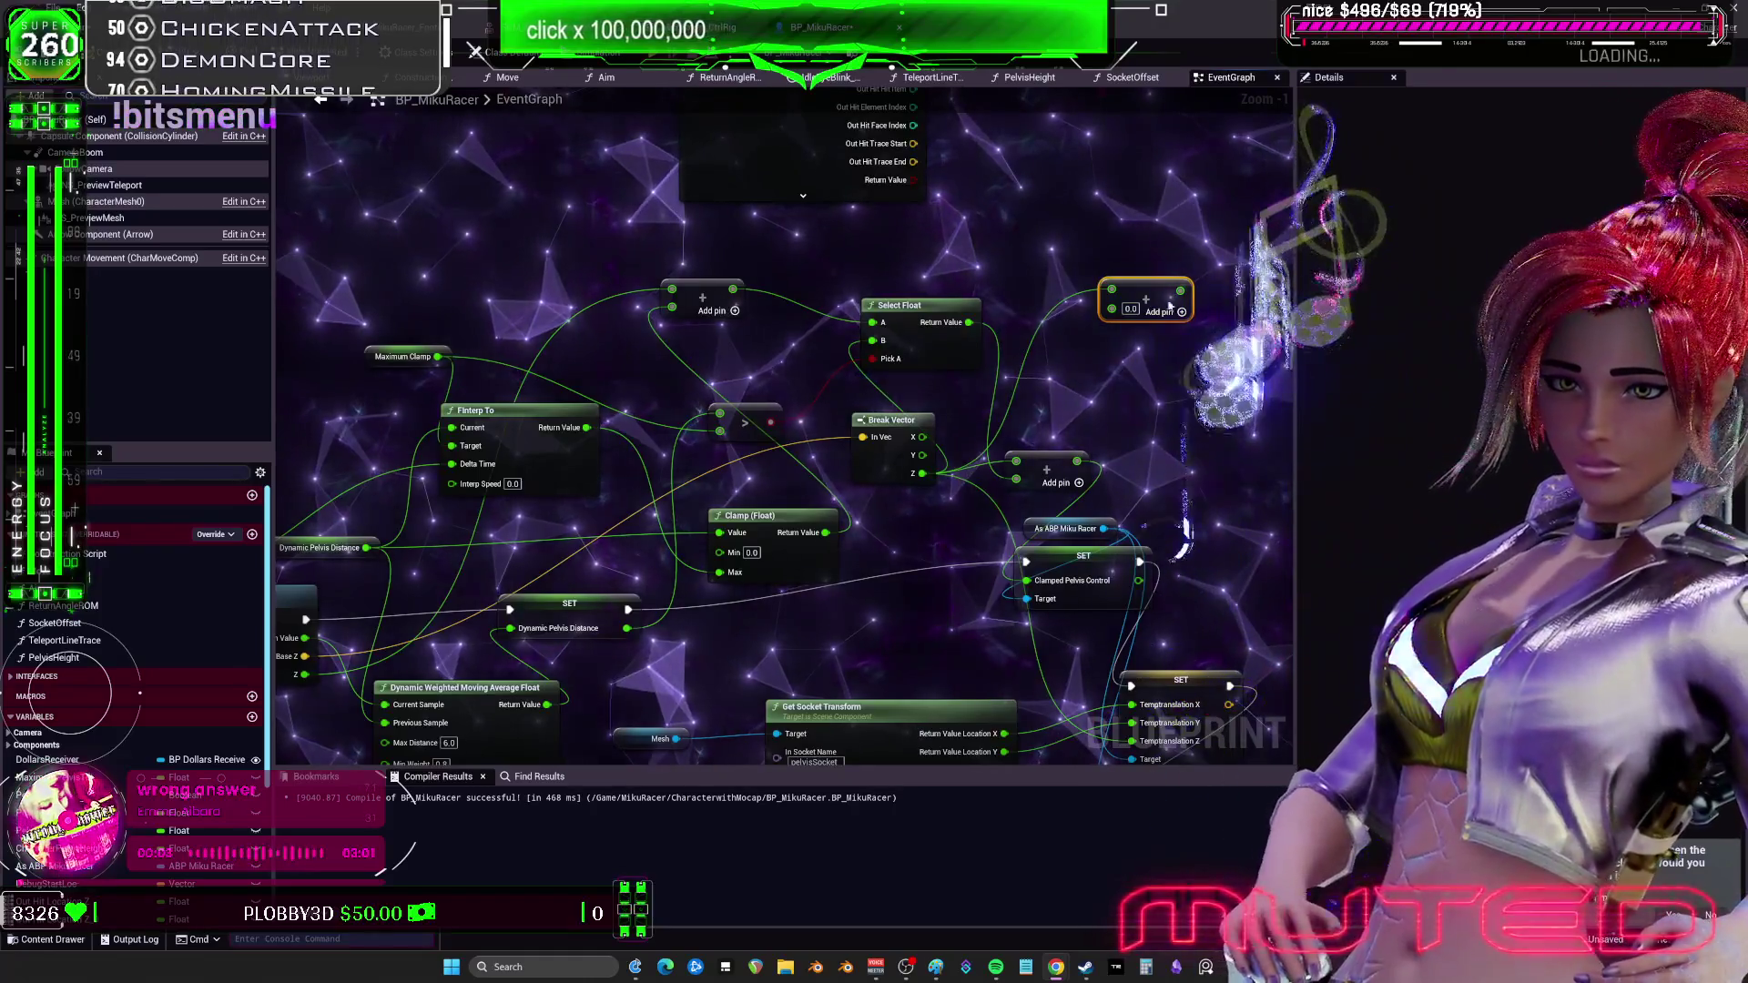
Check the Transform (Modify) Bone node in ABP_MikuRacer's AnimGraph, then return to BP_MikuRacer's EventGraph.
{"action": "scroll", "coordinate": [1088, 389], "scroll_direction": "down", "scroll_amount": 3}
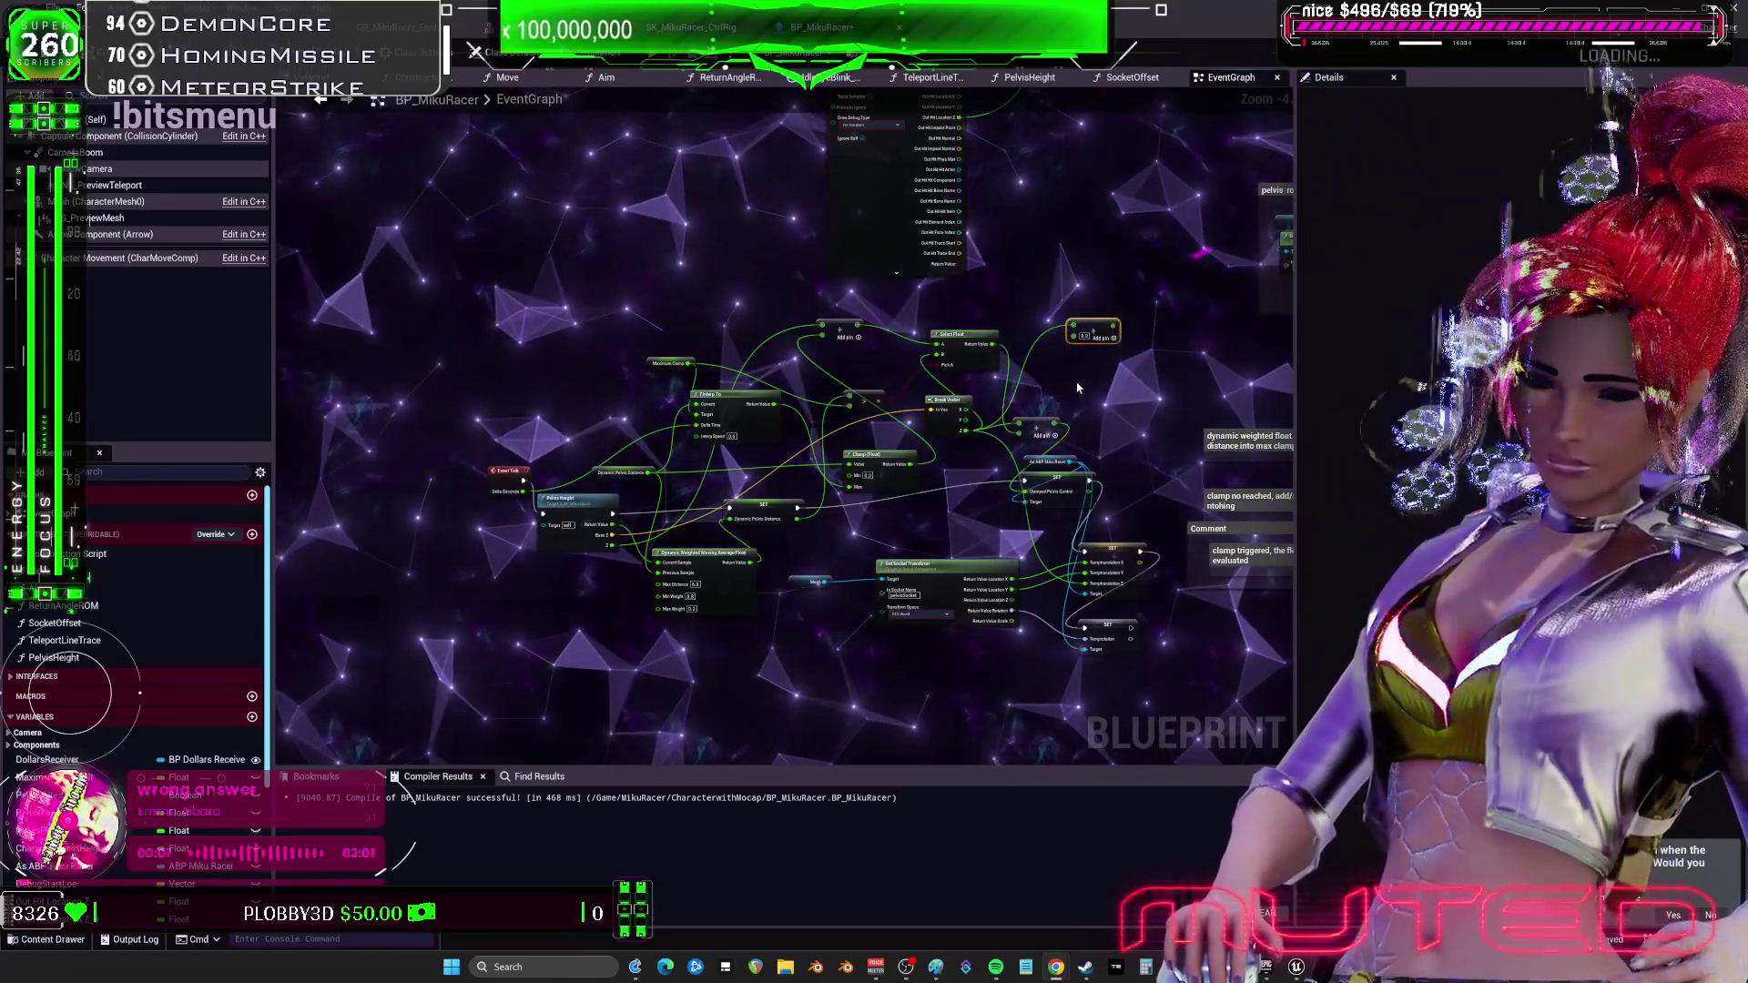
{"action": "scroll", "coordinate": [1077, 383], "scroll_direction": "up", "scroll_amount": 3}
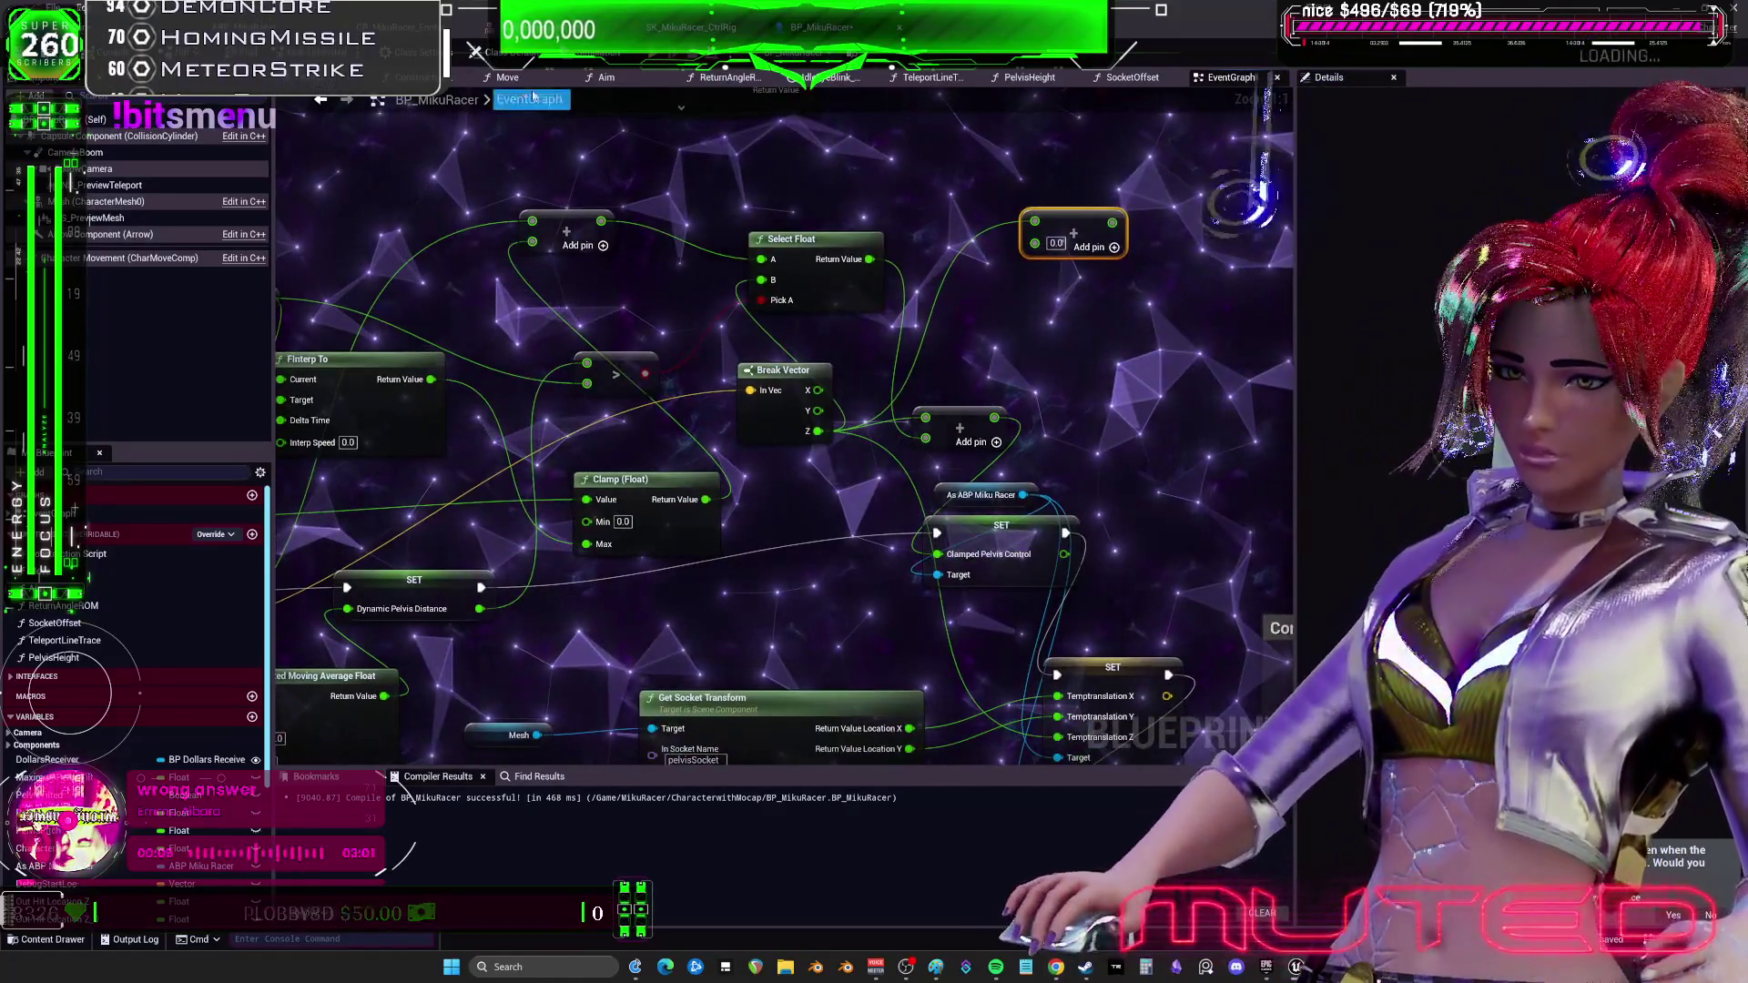
{"action": "left_click", "coordinate": [582, 28]}
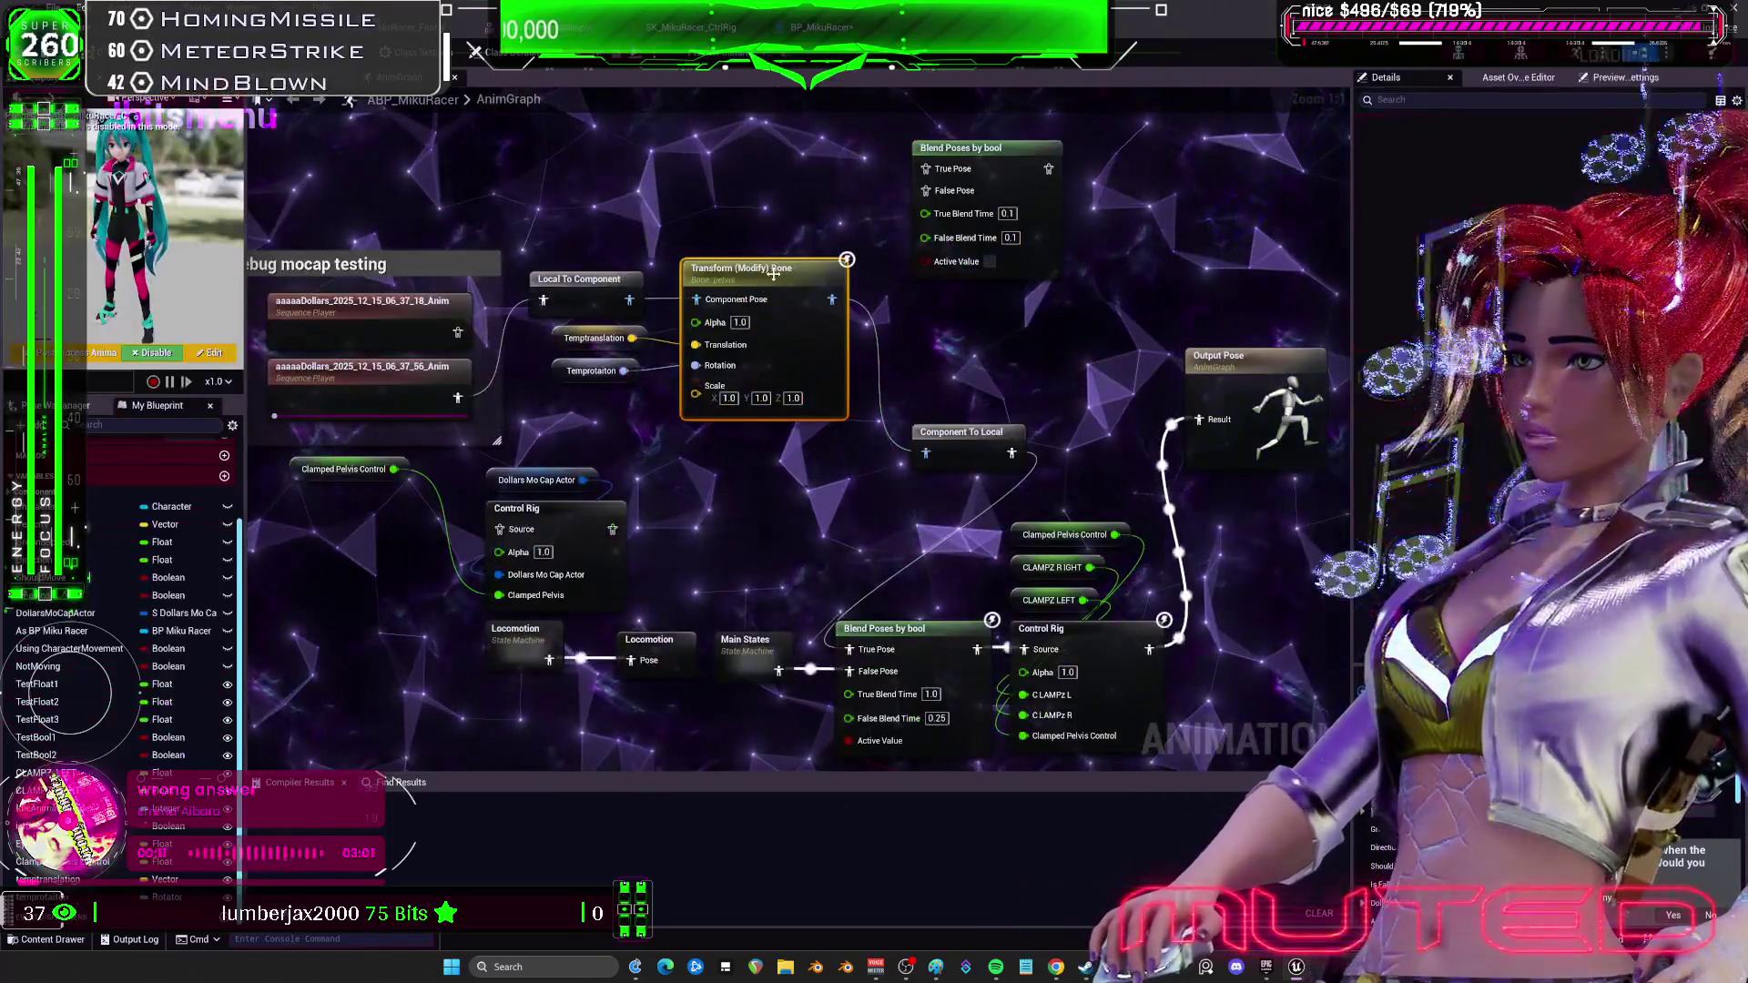
{"action": "left_click", "coordinate": [773, 273]}
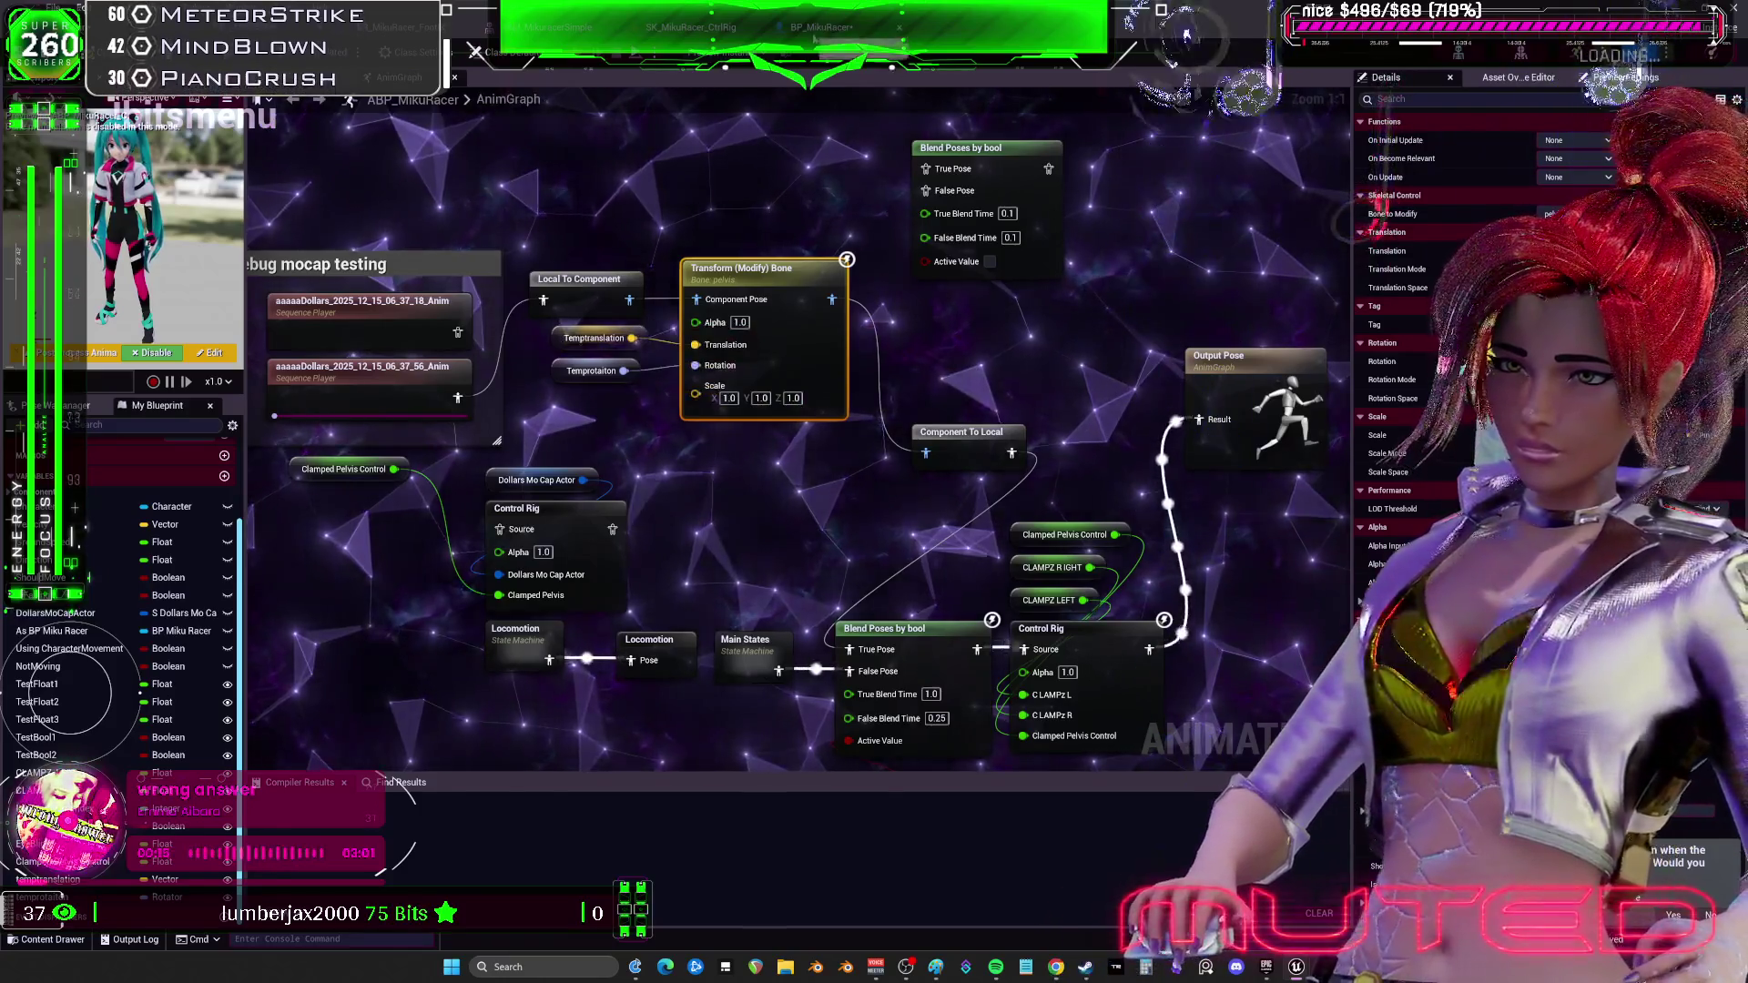
{"action": "left_click", "coordinate": [815, 29]}
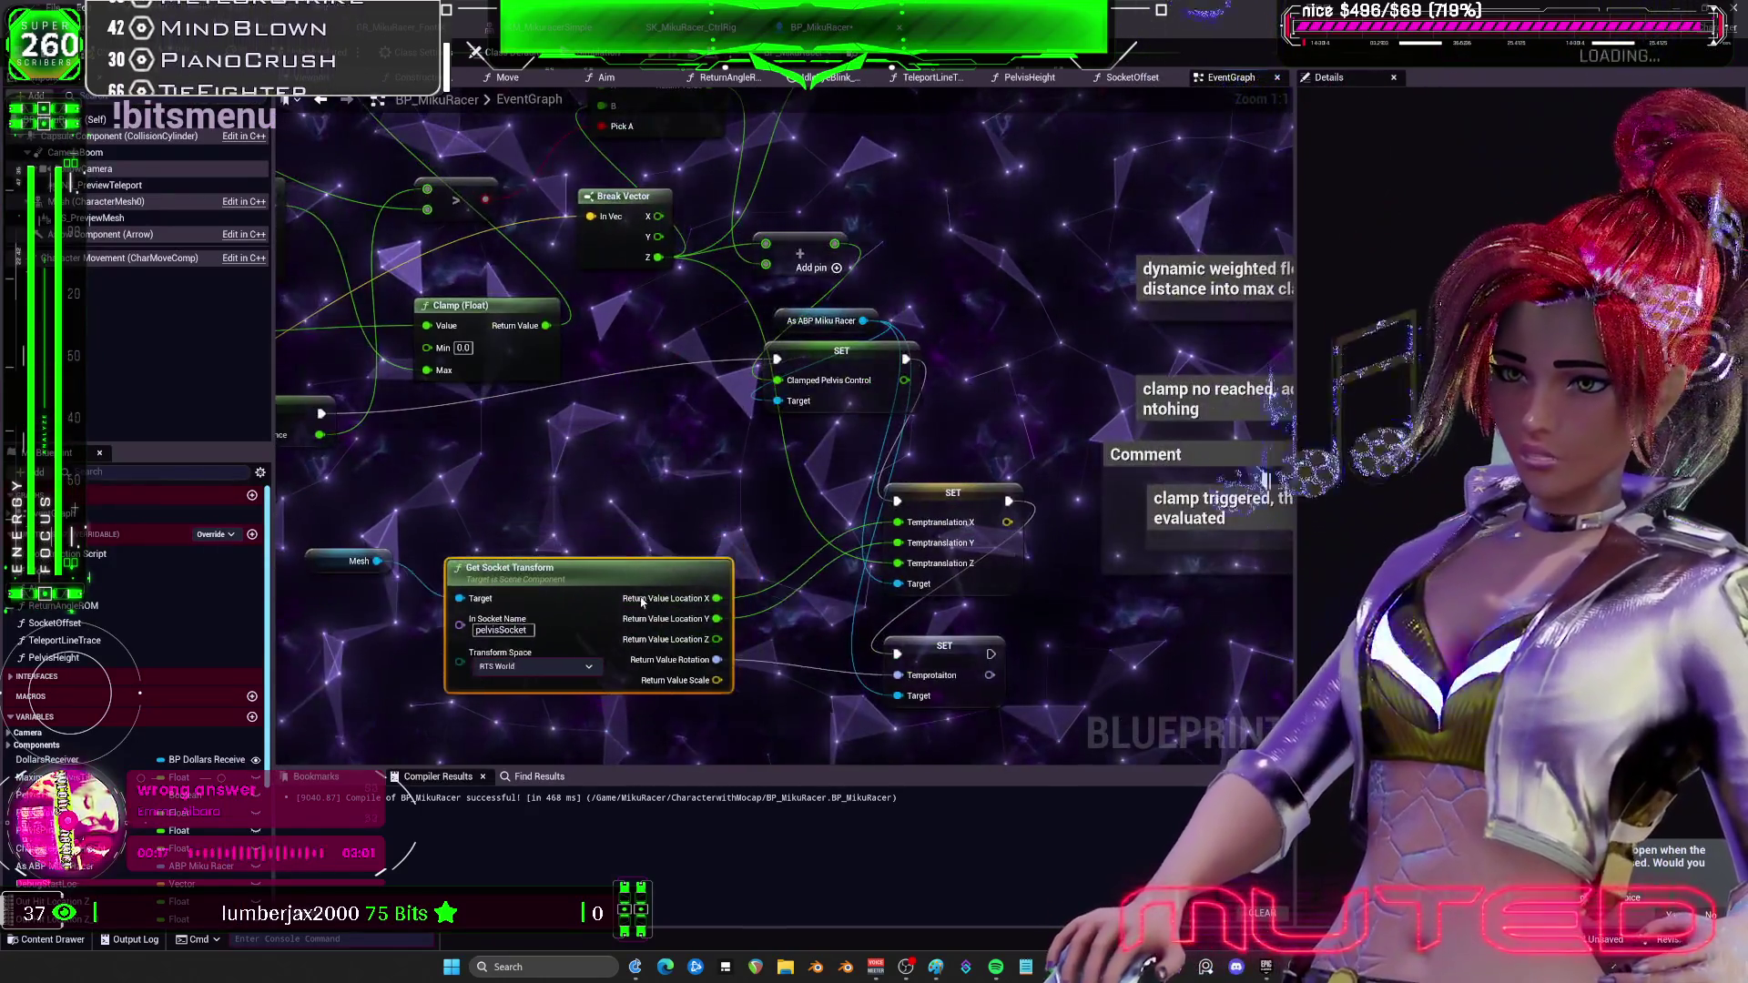
Lower Break Vector, move the SET and As ABP Miku Racer nodes, wire Add toward SET, then play.
{"action": "left_click_drag", "start_coordinate": [644, 600], "coordinate": [636, 665]}
{"action": "mouse_move", "coordinate": [659, 316]}
{"action": "left_mouse_down"}
{"action": "mouse_move", "coordinate": [613, 560]}
{"action": "mouse_move", "coordinate": [580, 587]}
{"action": "left_mouse_up"}
{"action": "mouse_move", "coordinate": [1009, 467]}
{"action": "left_mouse_down"}
{"action": "mouse_move", "coordinate": [887, 406]}
{"action": "mouse_move", "coordinate": [1024, 452]}
{"action": "mouse_move", "coordinate": [1046, 368]}
{"action": "left_mouse_up"}
{"action": "mouse_move", "coordinate": [885, 320]}
{"action": "left_mouse_down"}
{"action": "mouse_move", "coordinate": [910, 596]}
{"action": "mouse_move", "coordinate": [900, 562]}
{"action": "left_mouse_up"}
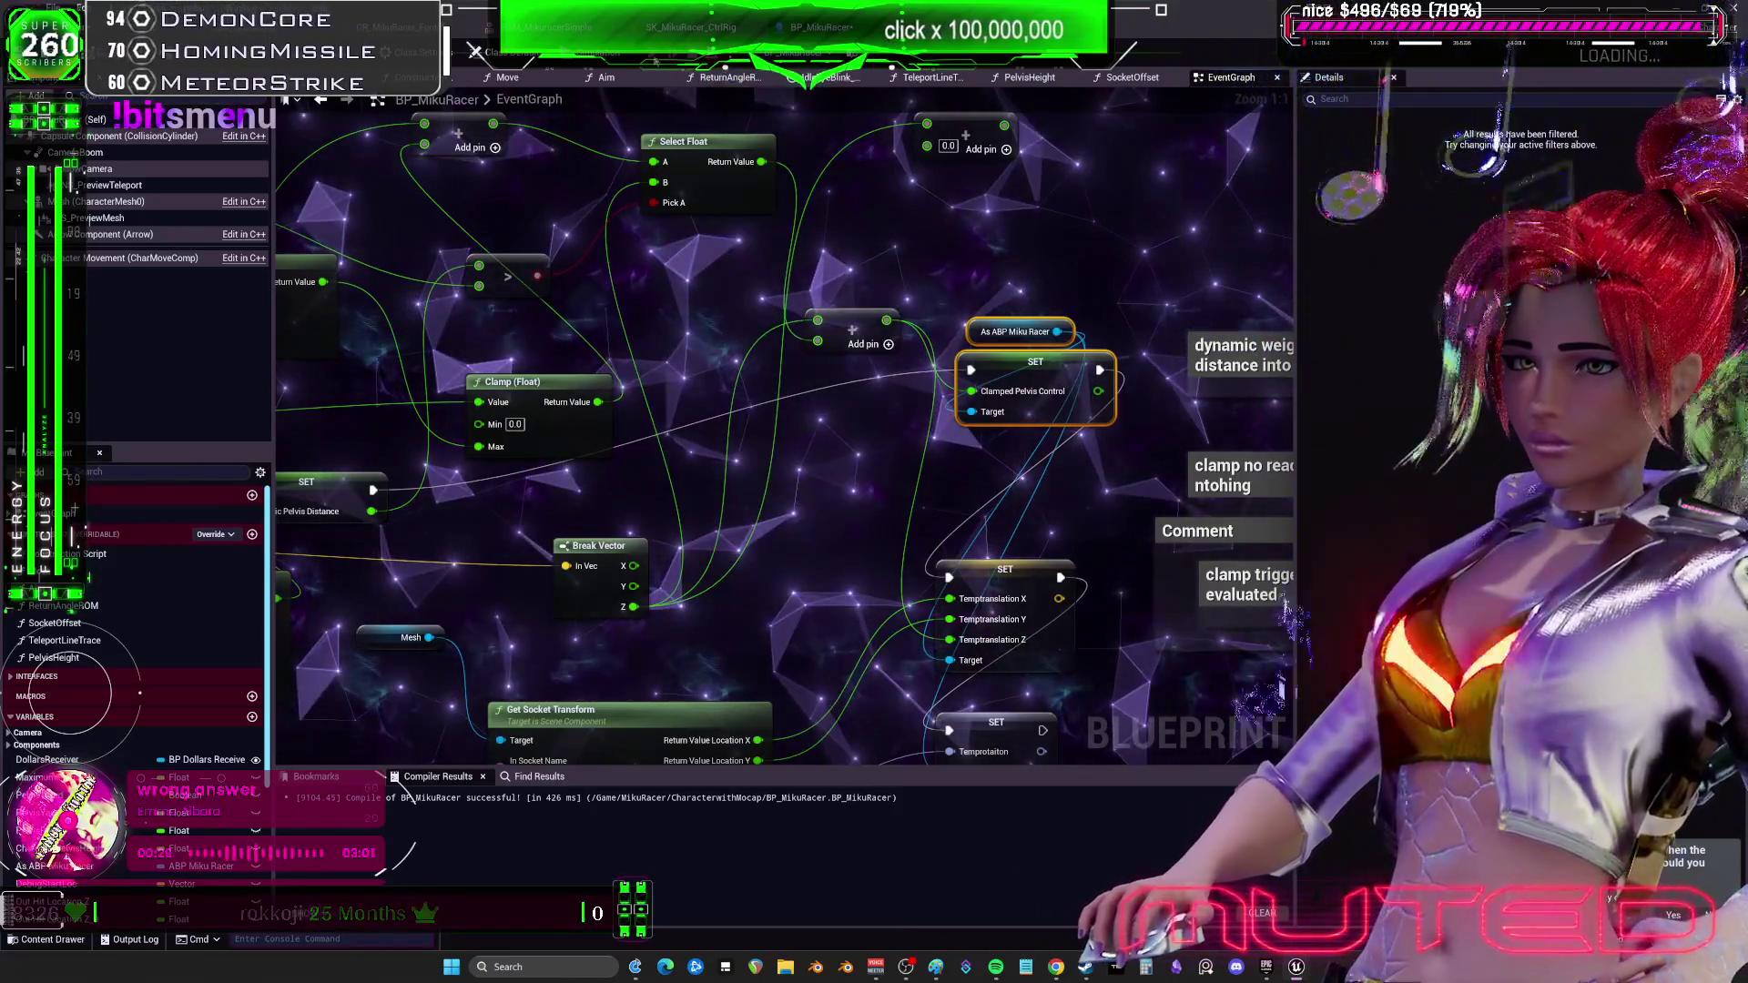
{"action": "key", "text": "alt+p"}
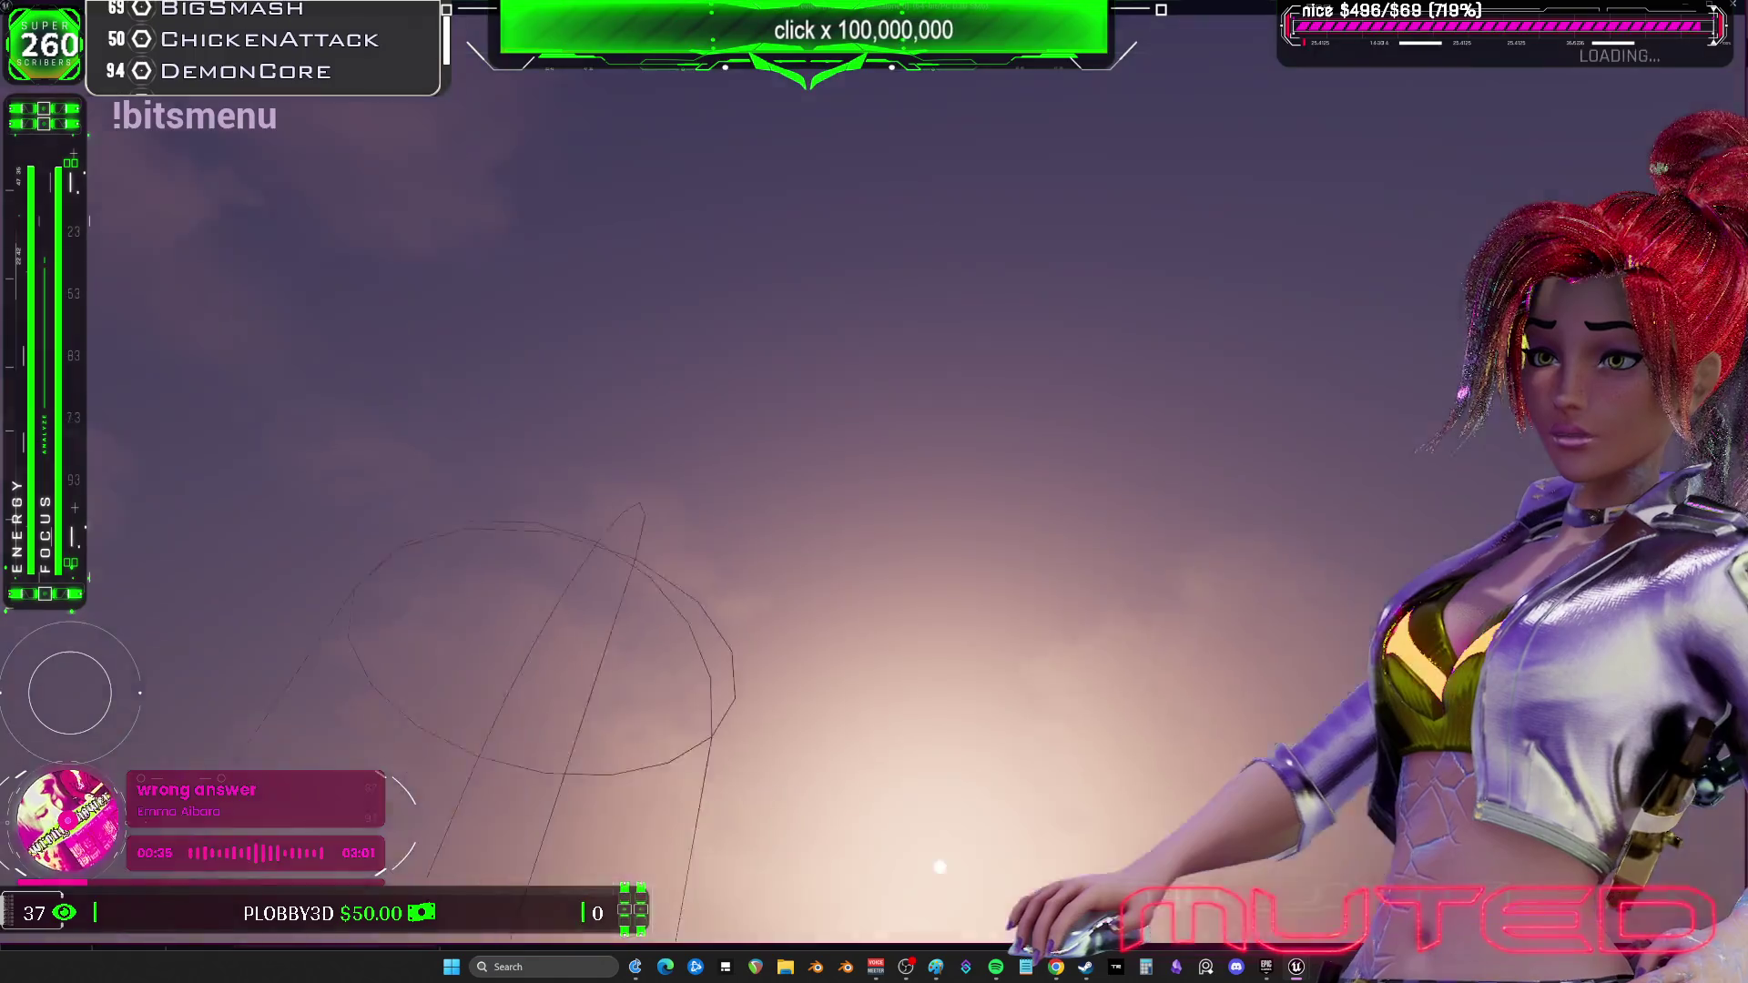
Stop the Play-In-Editor session with Esc, back to the compiled BP_MikuRacer EventGraph.
{"action": "key", "text": "Escape"}
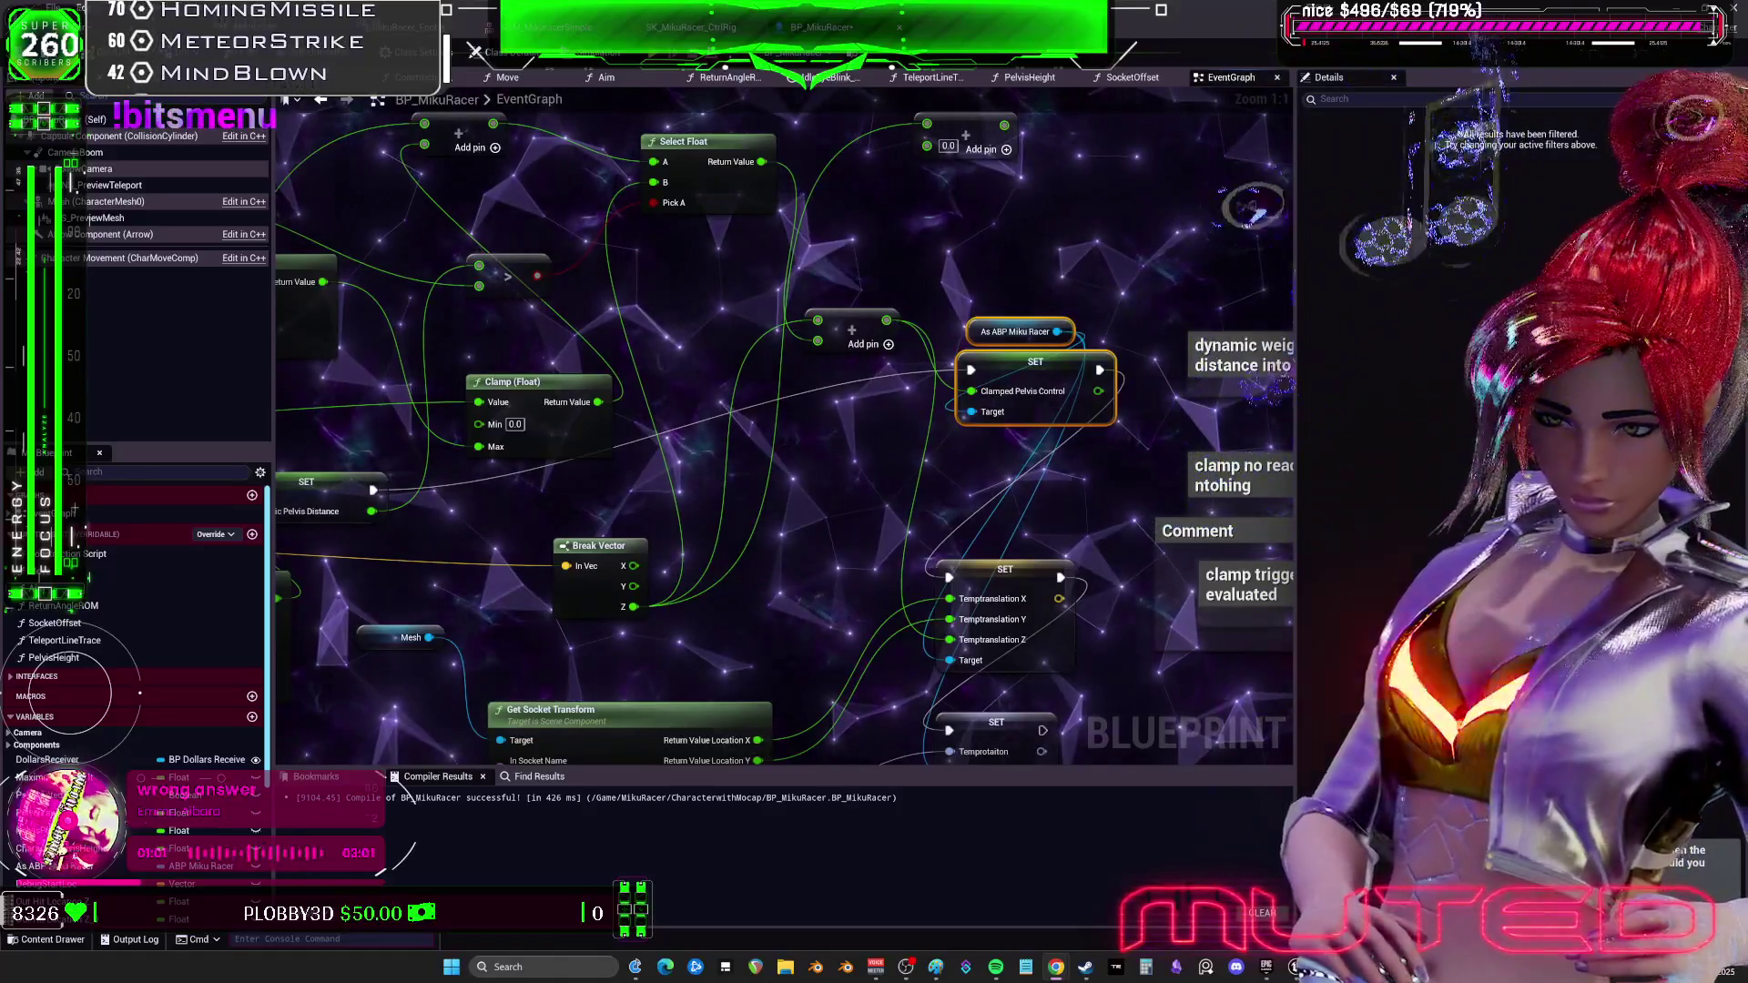
Delete the two old Add nodes from the pelvis clamp logic.
{"action": "scroll", "coordinate": [992, 475], "scroll_direction": "down", "scroll_amount": 3}
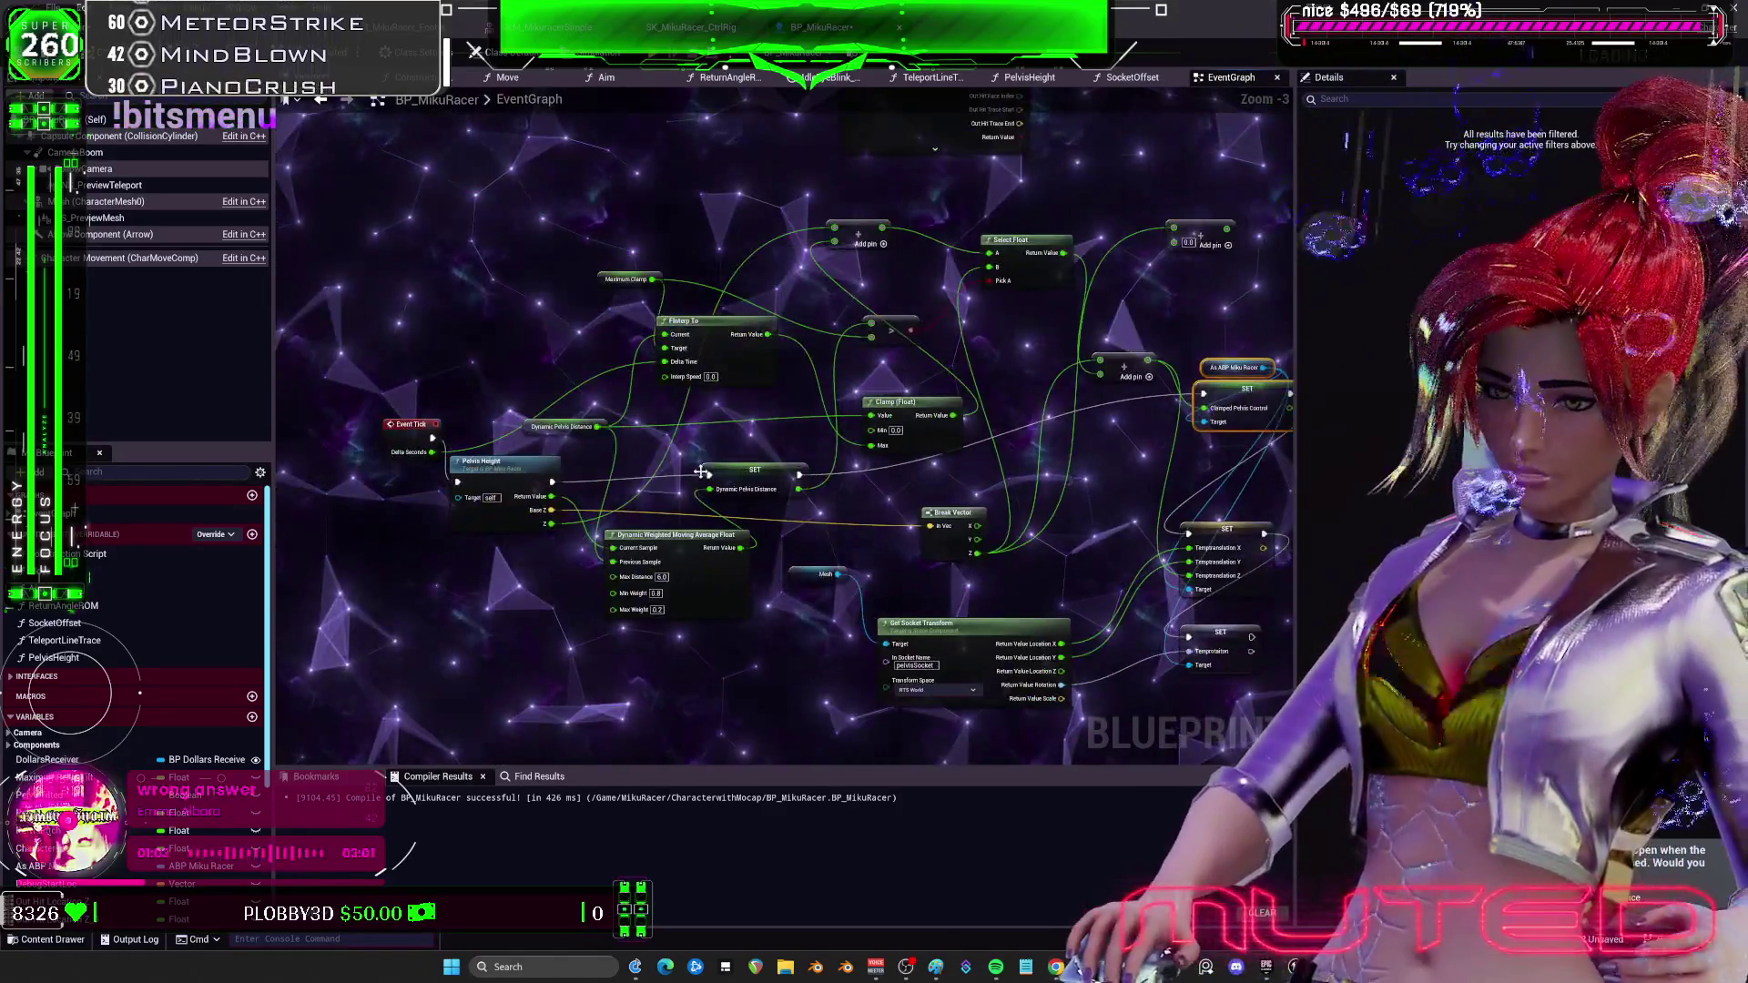
{"action": "left_click_drag", "start_coordinate": [1046, 553], "coordinate": [906, 568]}
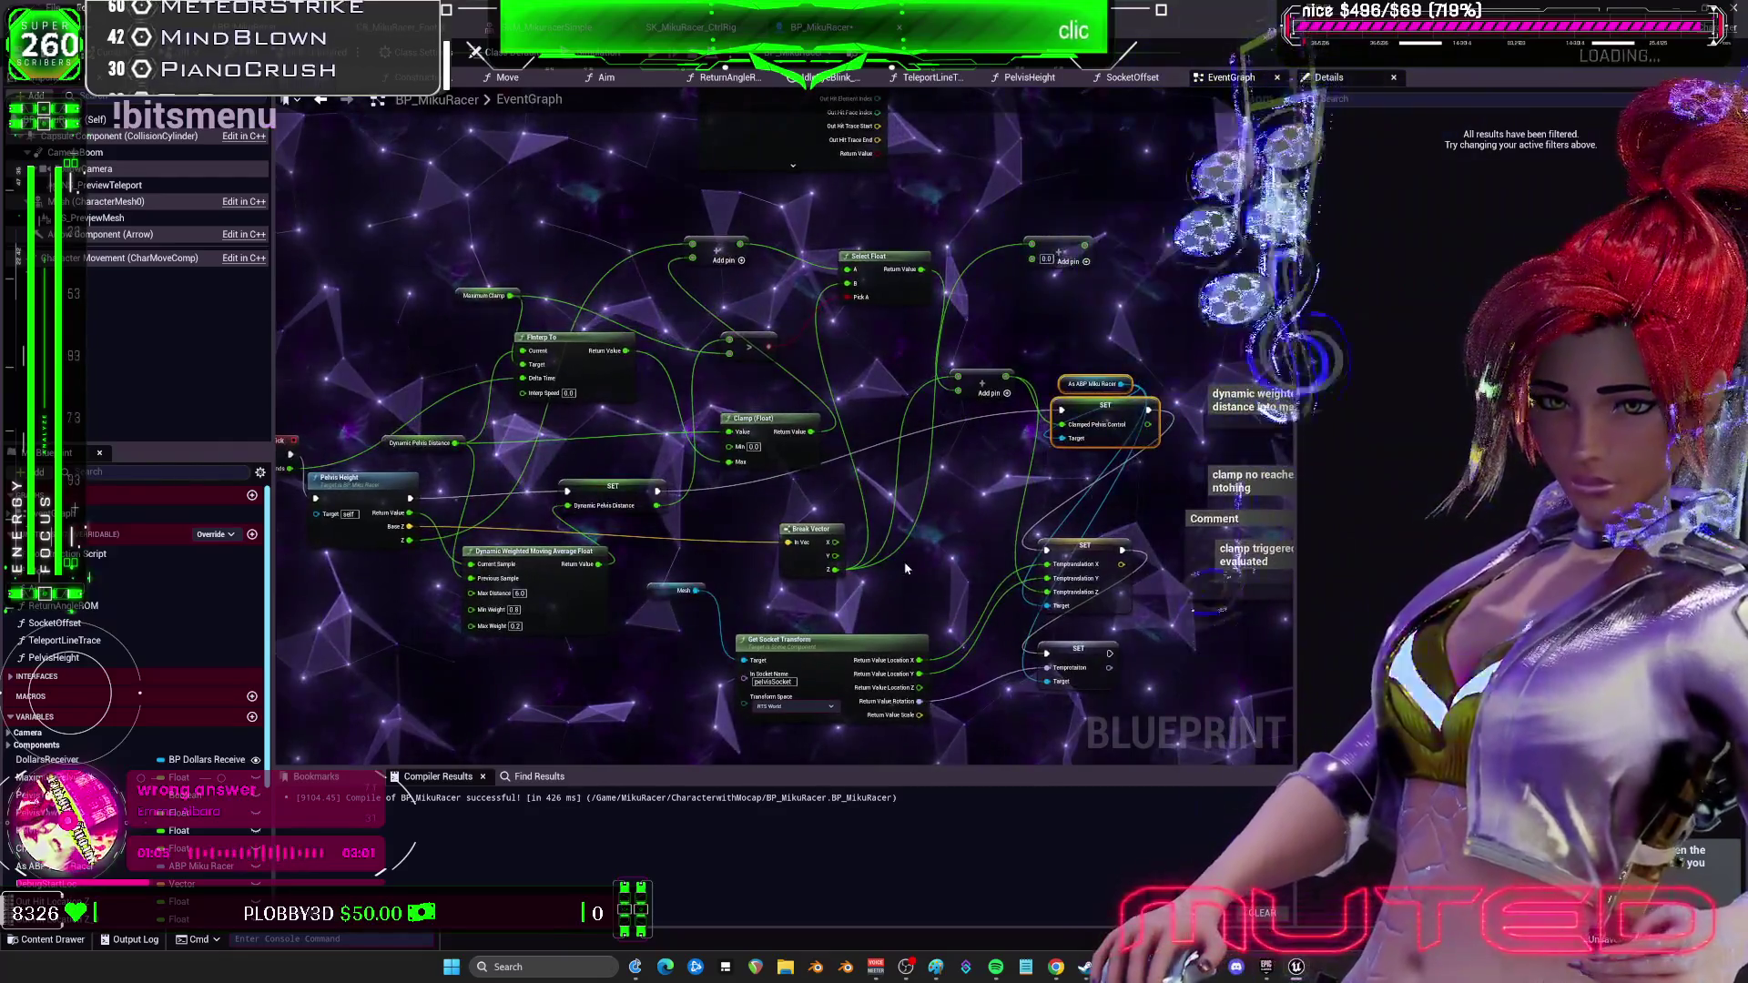
{"action": "left_click", "coordinate": [979, 382]}
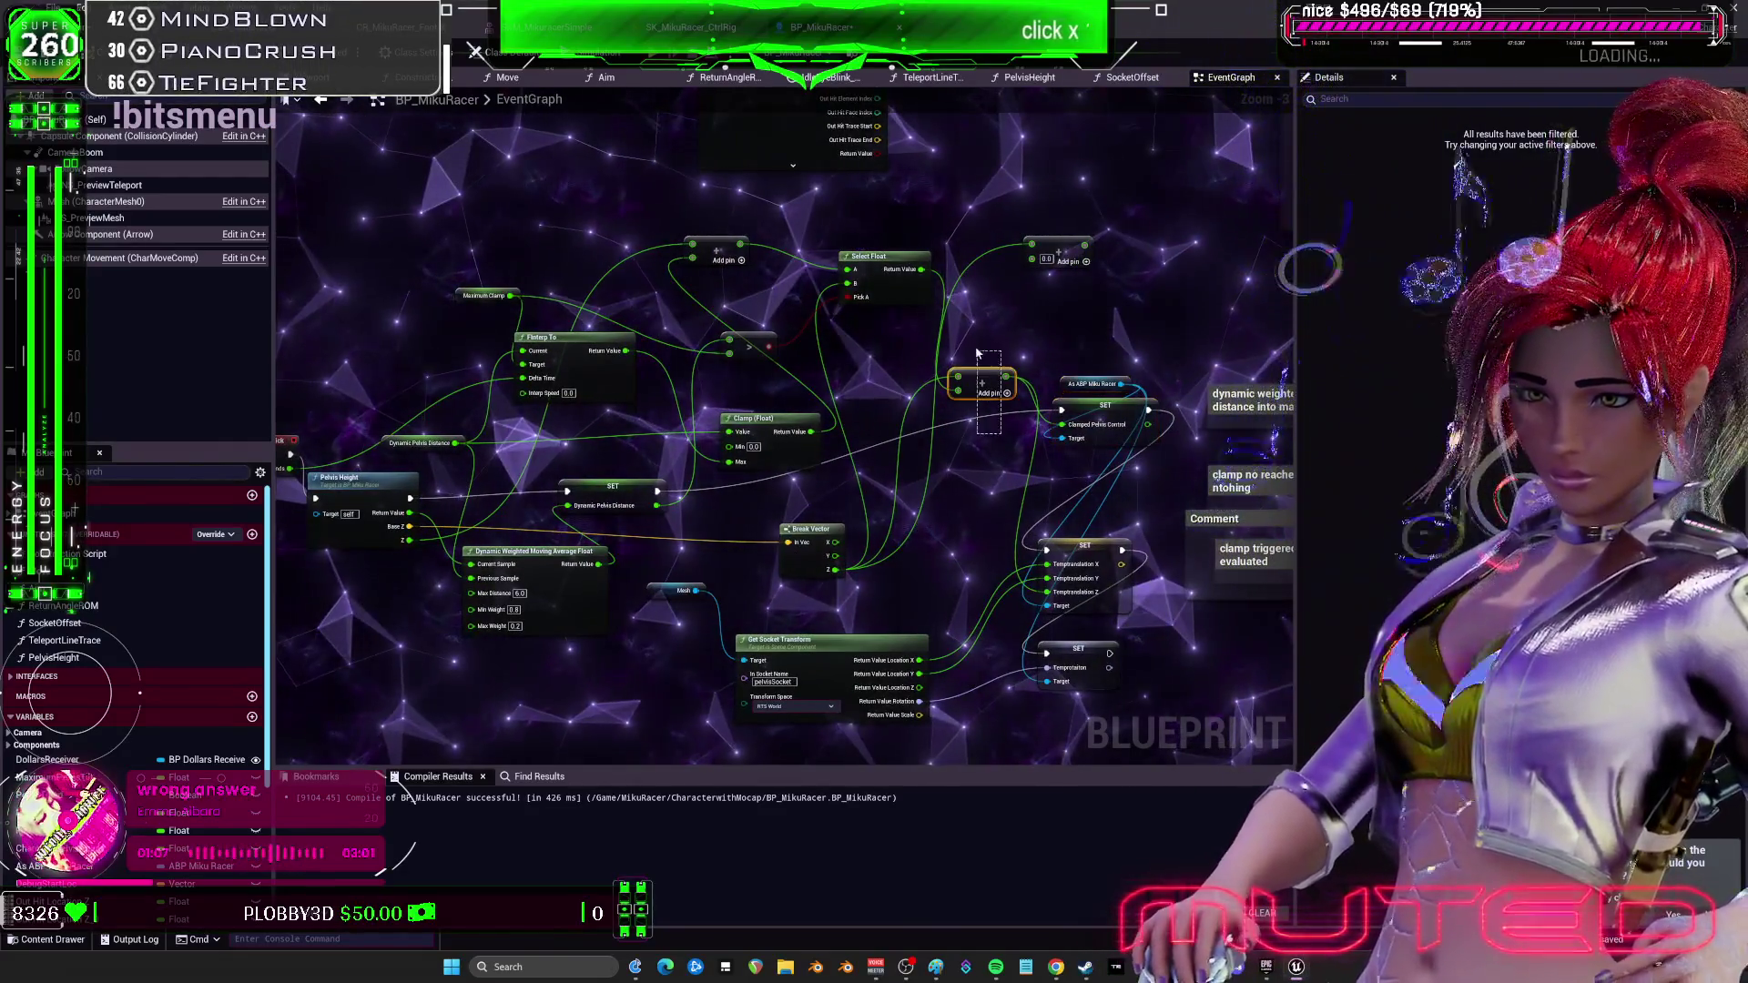
{"action": "key", "text": "Delete"}
{"action": "left_click", "coordinate": [1055, 255]}
{"action": "key", "text": "Delete"}
{"action": "left_click_drag", "start_coordinate": [910, 601], "coordinate": [915, 559]}
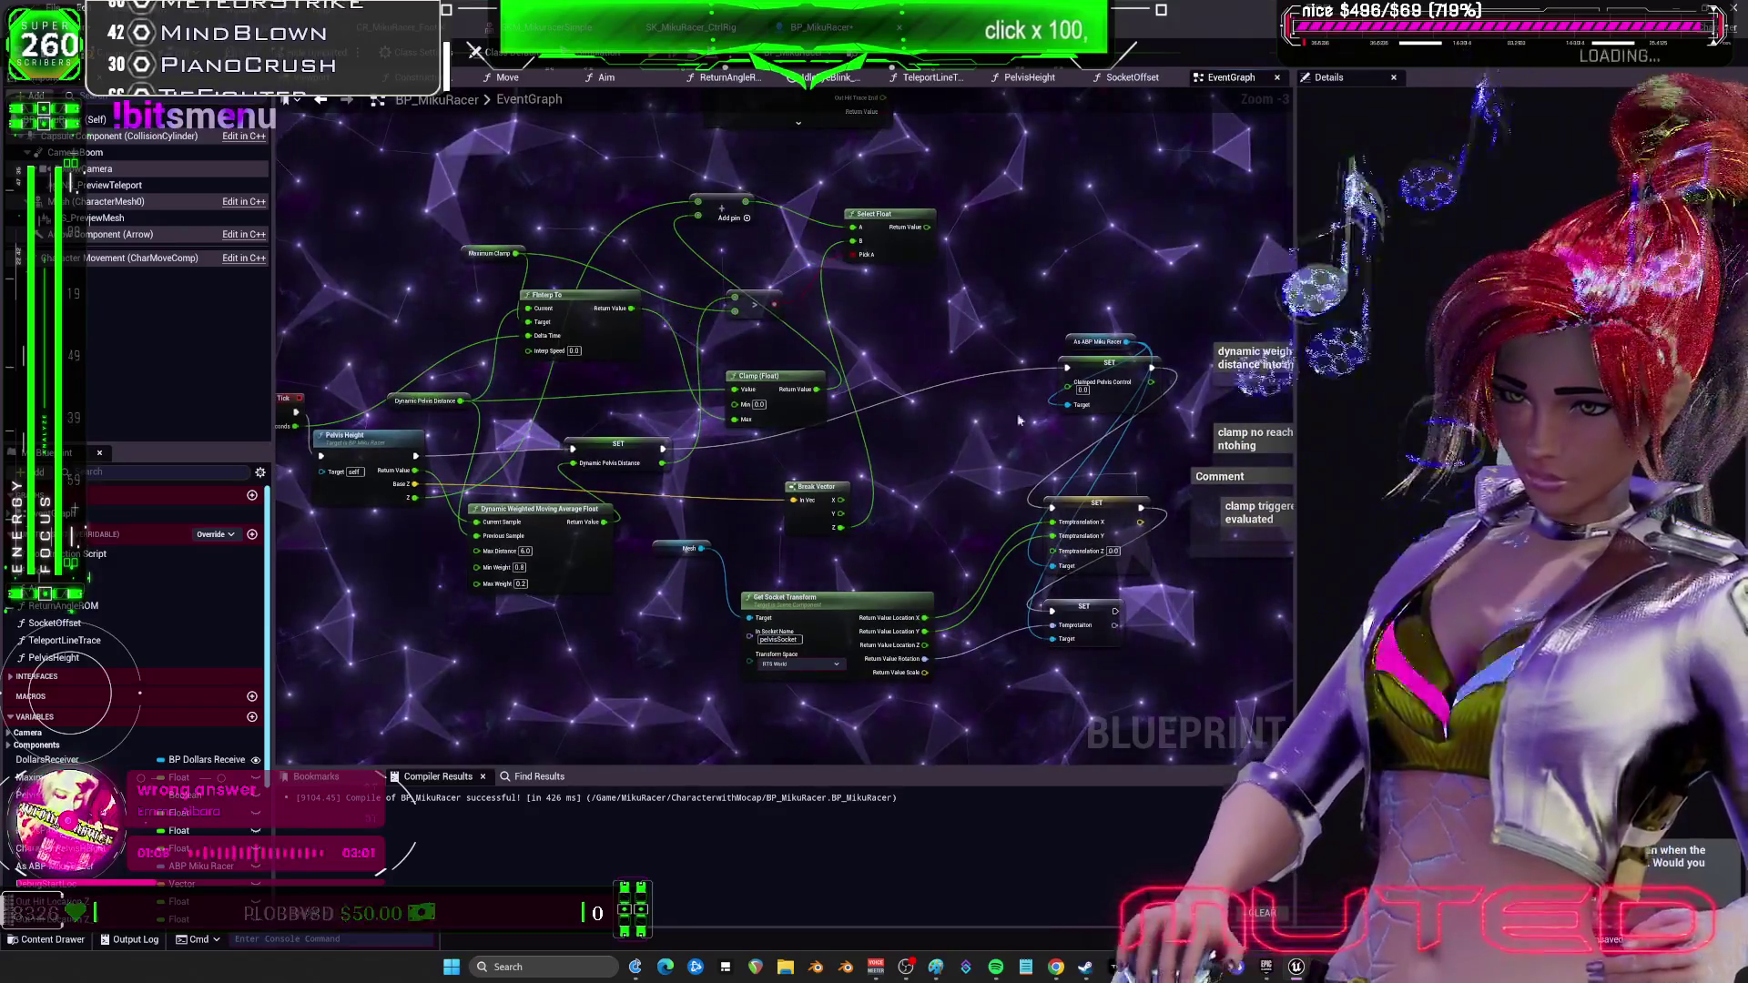
{"action": "left_click", "coordinate": [1103, 364]}
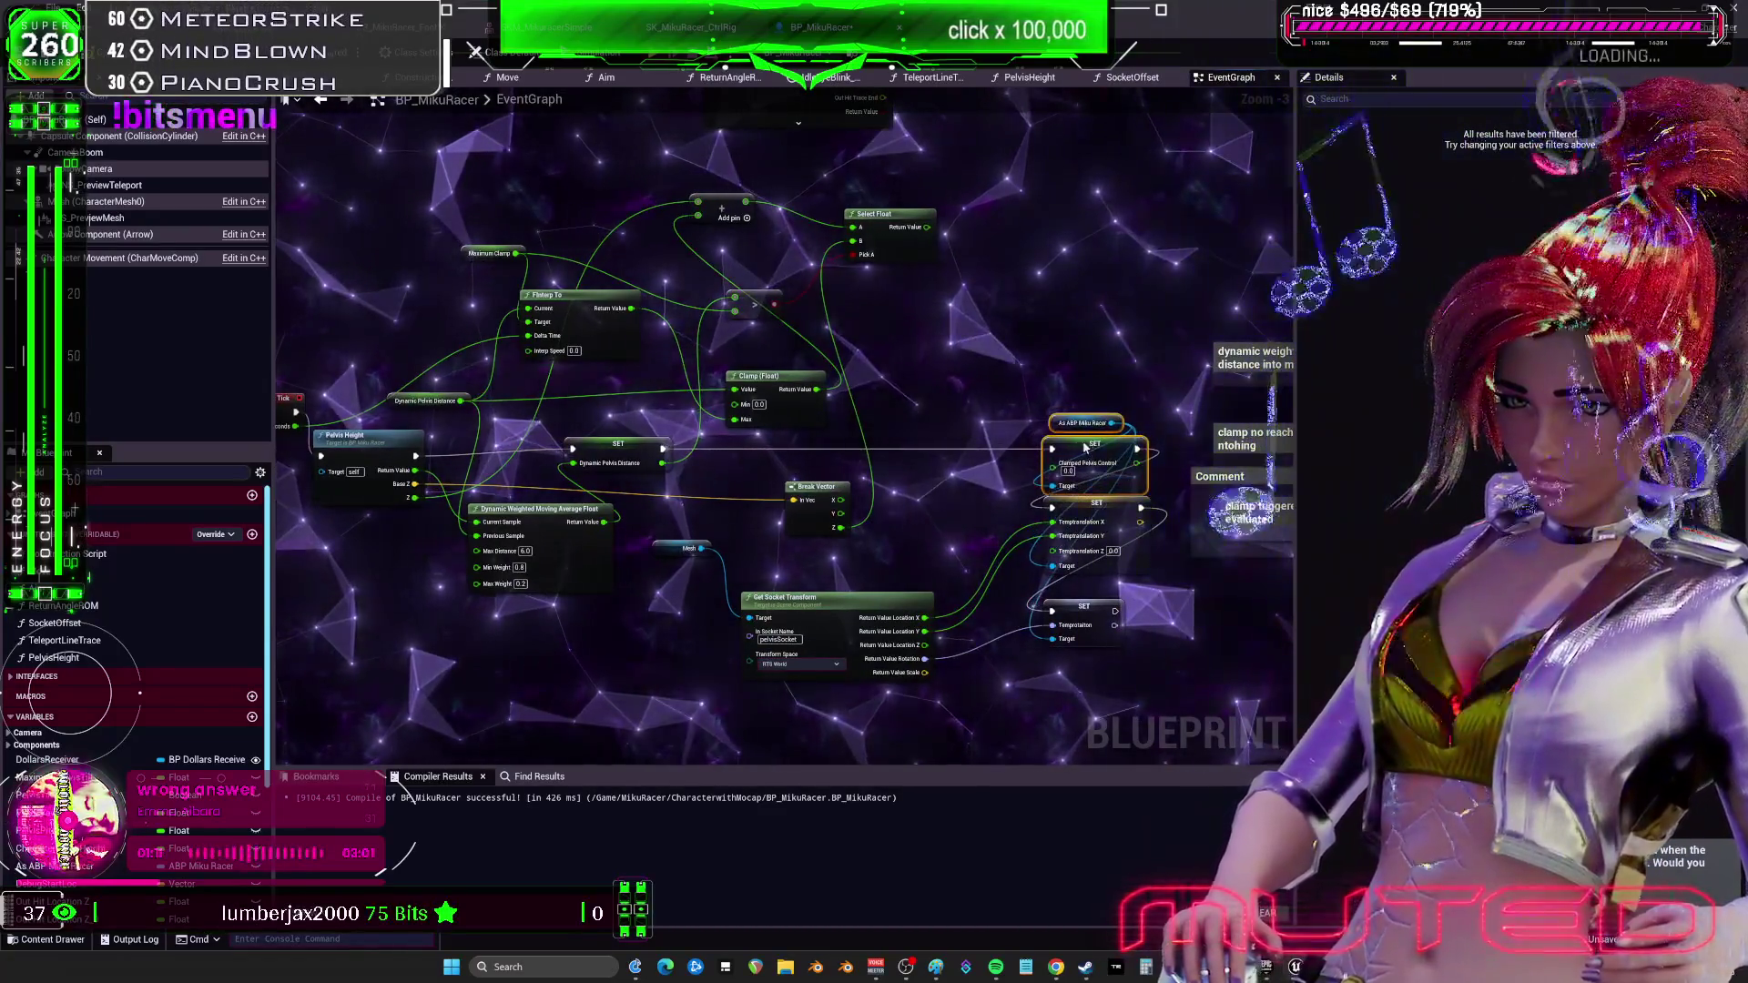
Pull Pelvis Height, Dynamic Pelvis Distance, Maximum Clamp and FInterp To closer together.
{"action": "left_click_drag", "start_coordinate": [681, 416], "coordinate": [1008, 444]}
{"action": "scroll", "coordinate": [829, 455], "scroll_direction": "up", "scroll_amount": 1}
{"action": "left_click", "coordinate": [528, 417]}
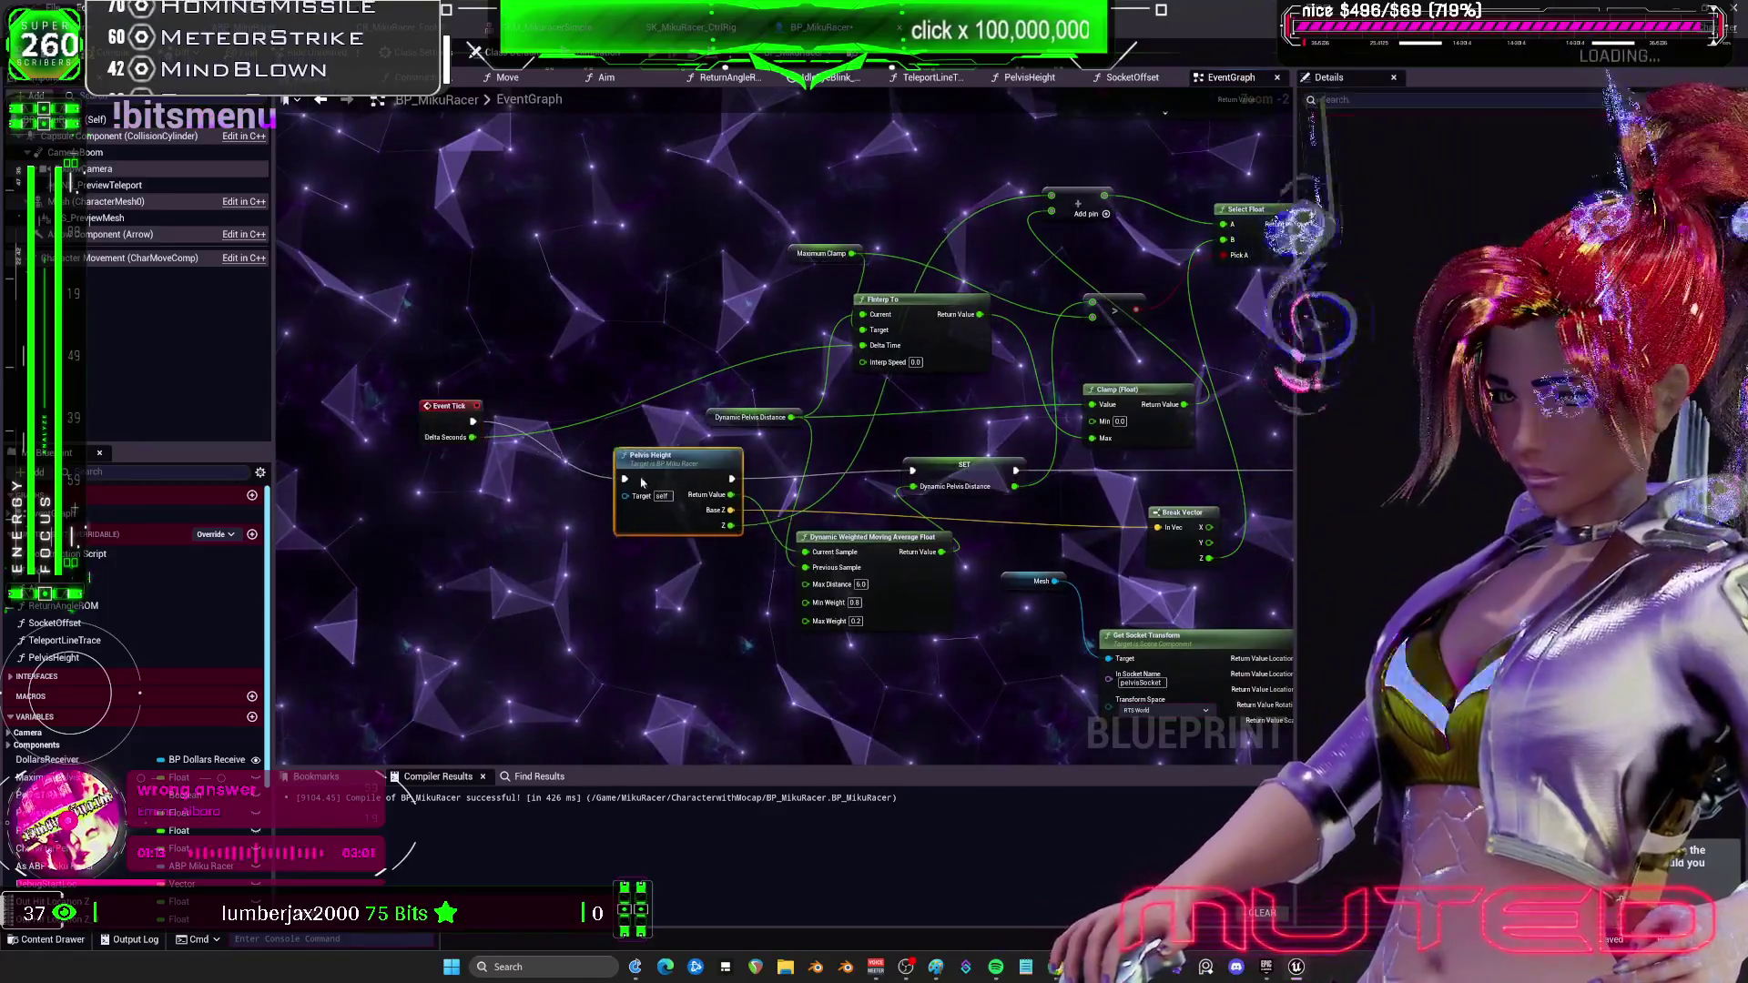
{"action": "left_click_drag", "start_coordinate": [659, 477], "coordinate": [509, 518]}
{"action": "left_click_drag", "start_coordinate": [719, 417], "coordinate": [548, 384]}
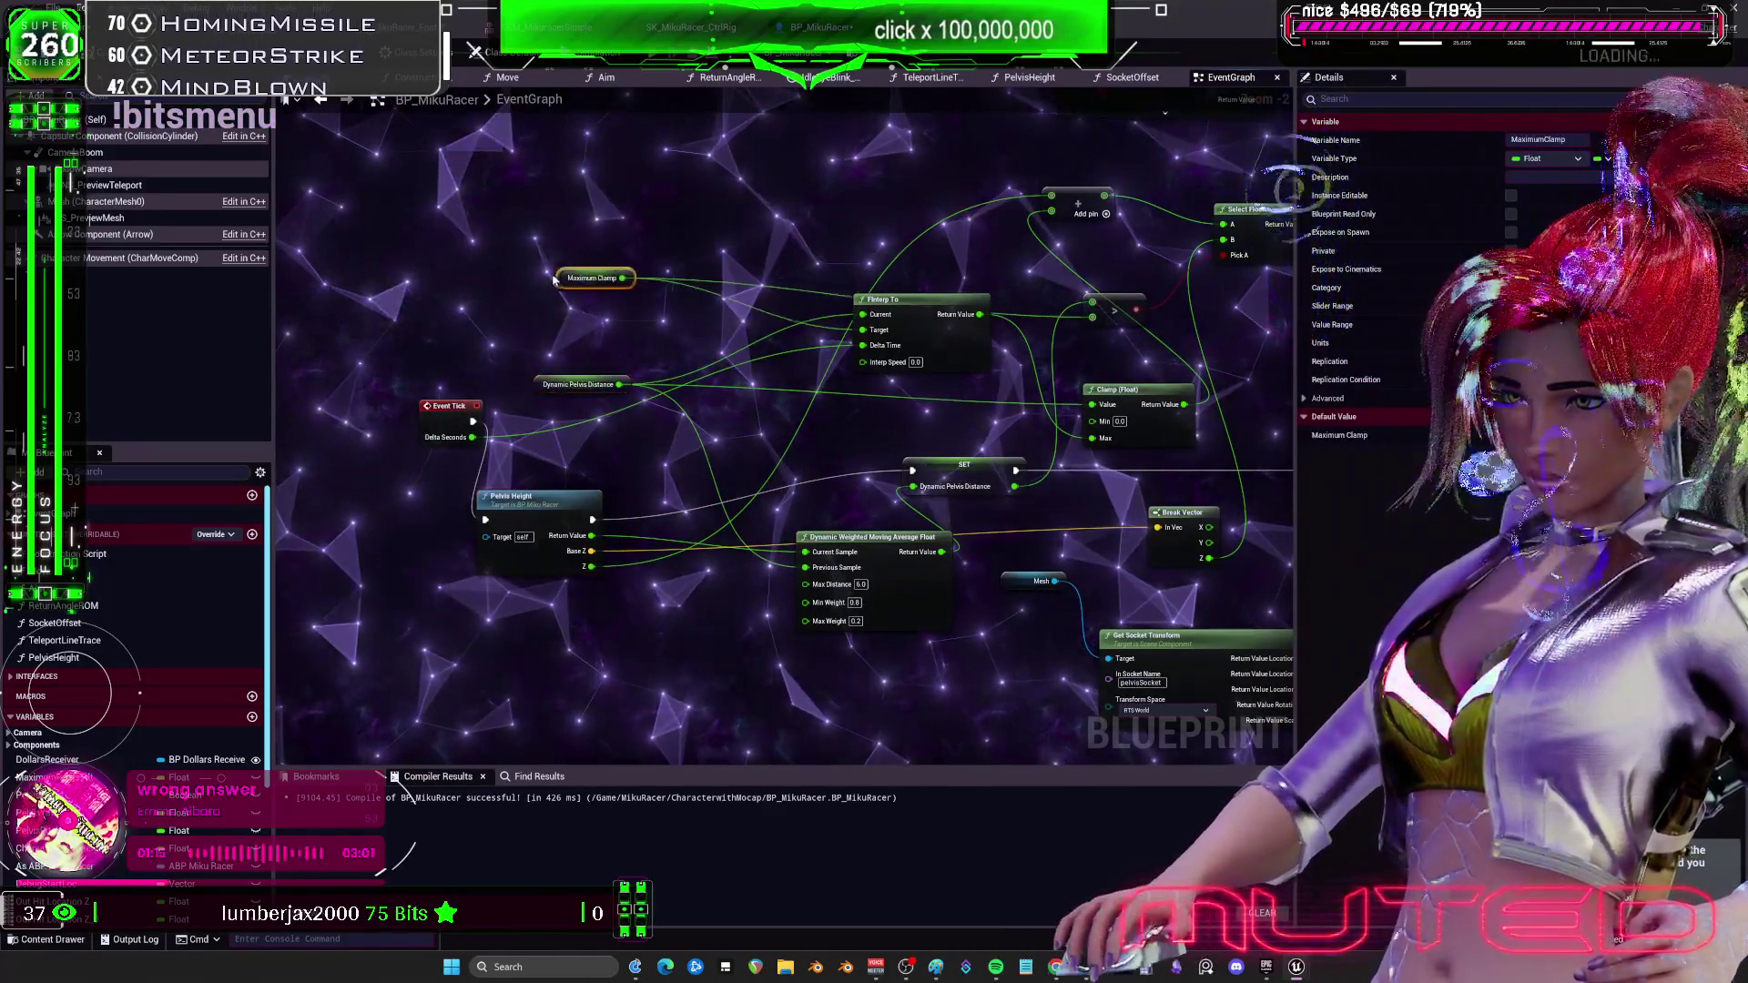
{"action": "left_click_drag", "start_coordinate": [560, 278], "coordinate": [535, 278]}
{"action": "left_click_drag", "start_coordinate": [767, 342], "coordinate": [620, 383]}
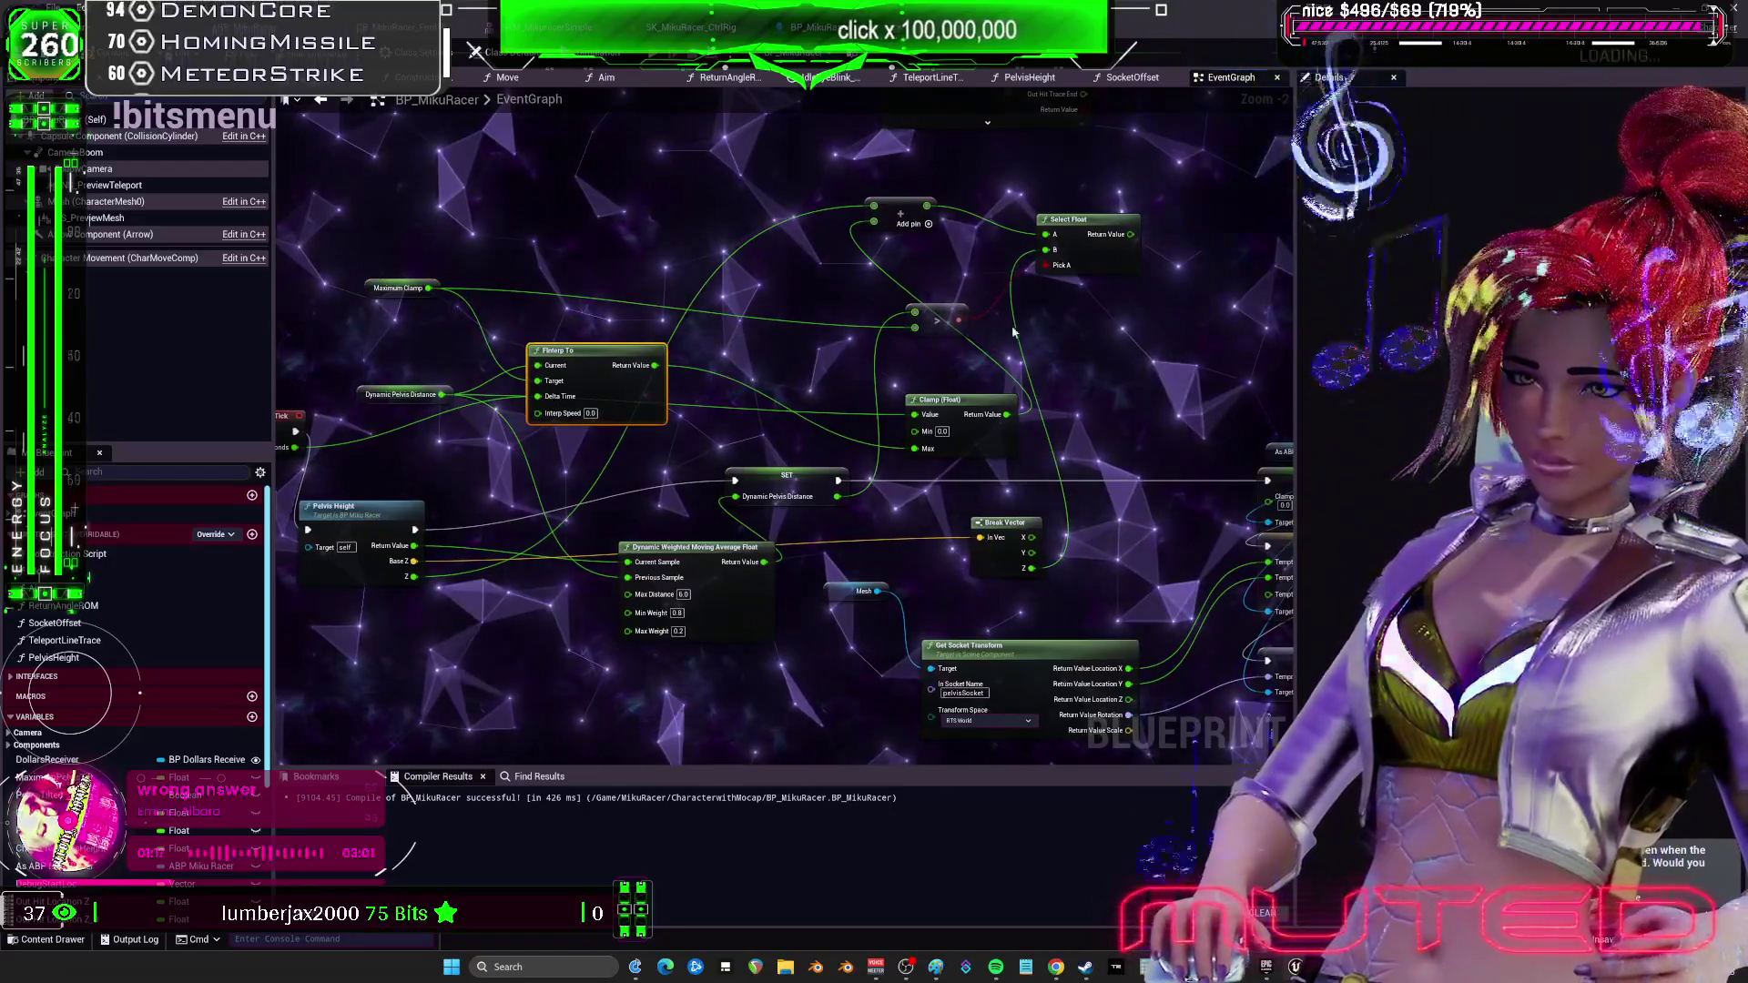
{"action": "left_click_drag", "start_coordinate": [1004, 334], "coordinate": [956, 337]}
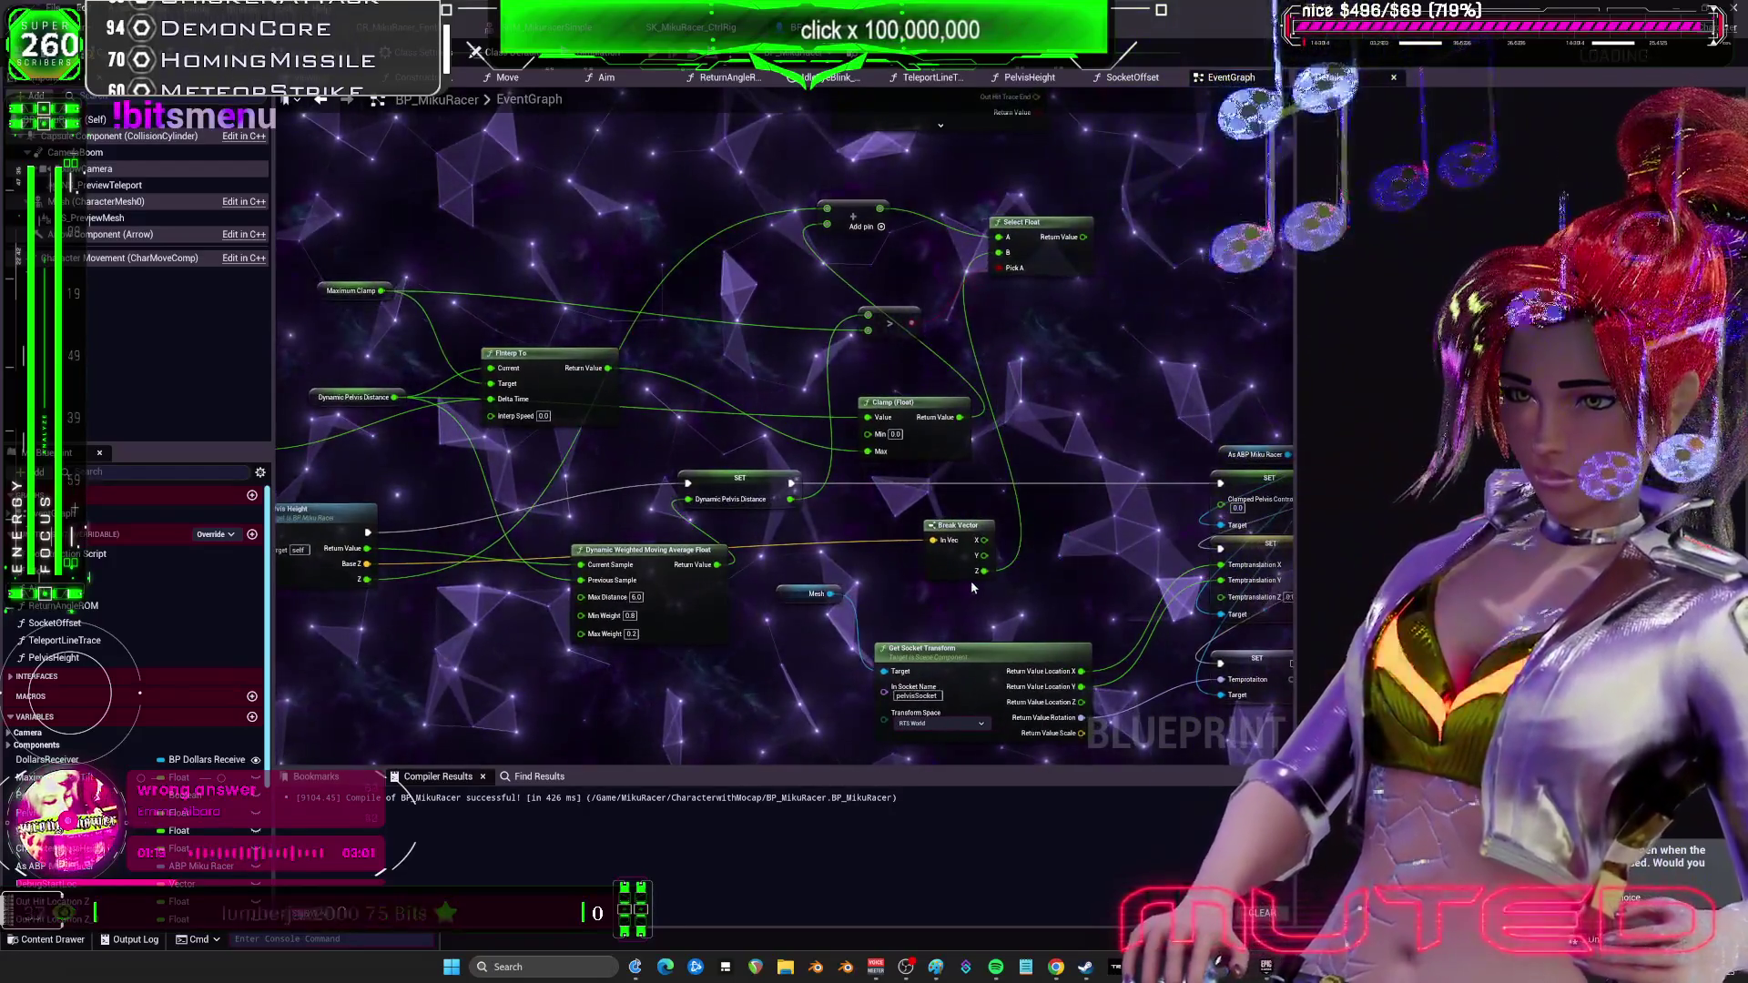
Unlink Break Vector Z from Select Float's B input and delete the small Add node.
{"action": "left_click", "coordinate": [999, 252], "text": "alt"}
{"action": "left_click", "coordinate": [853, 212]}
{"action": "key", "text": "Delete"}
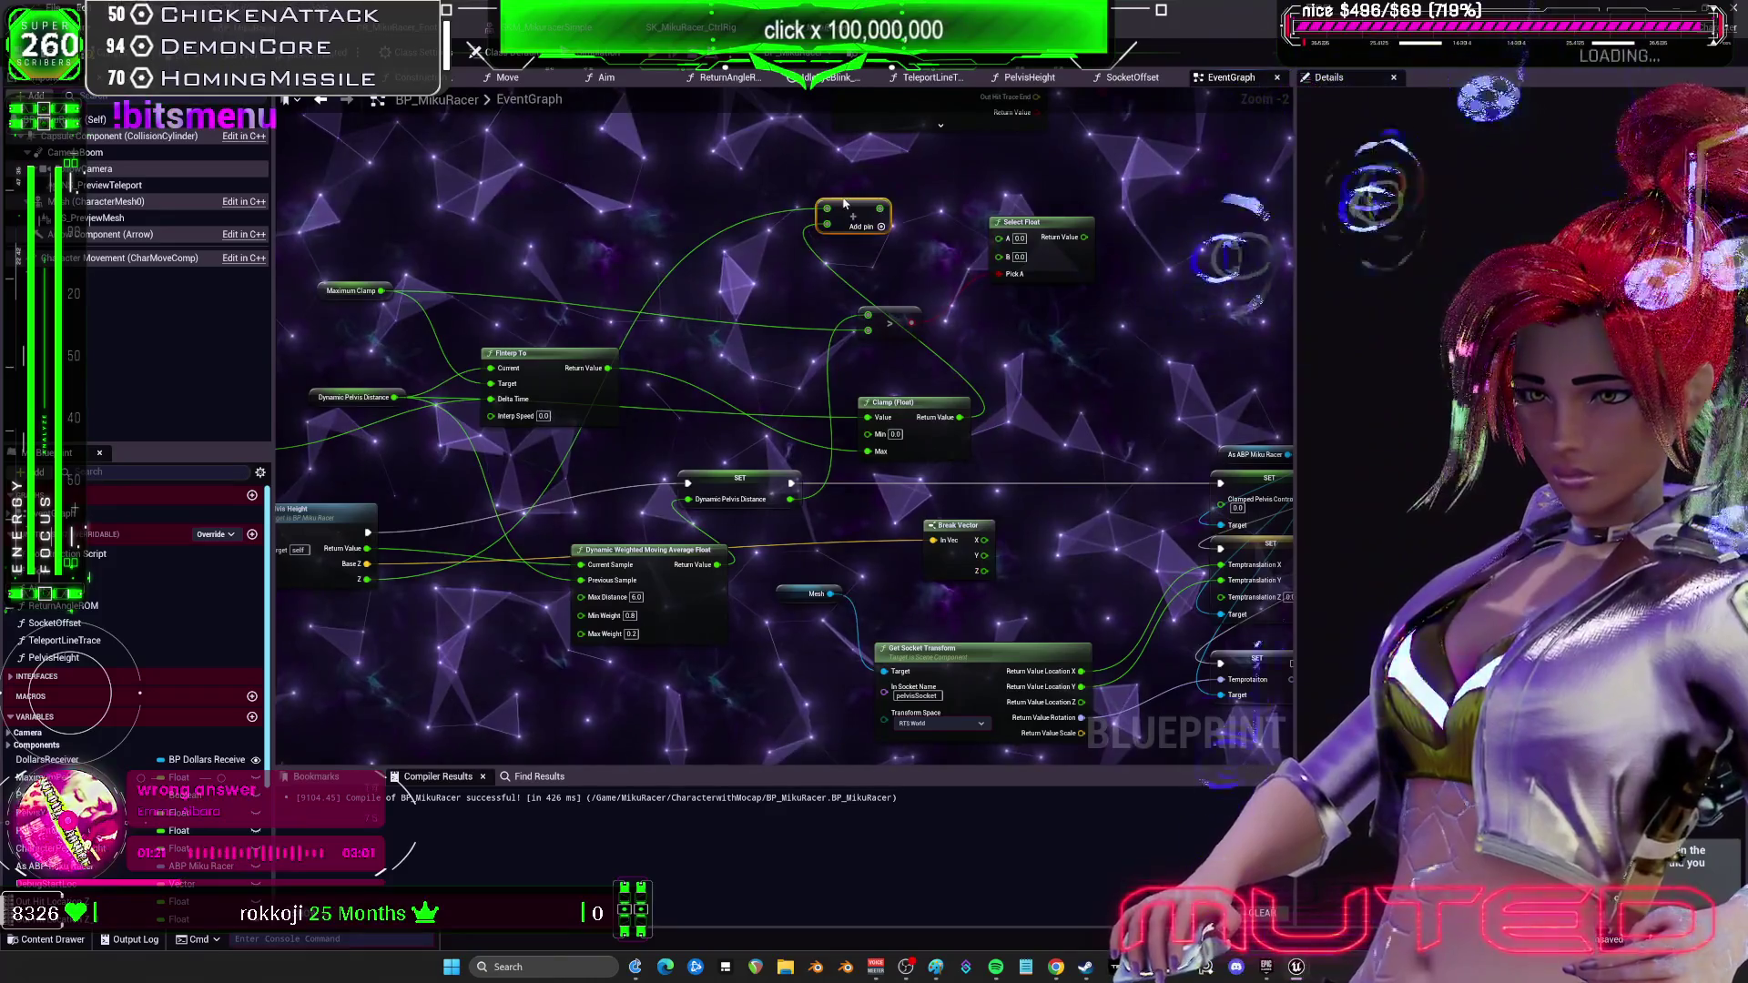
Compact the moving-average, SET, Break Vector, Clamp (Float) and Select Float nodes.
{"action": "left_click_drag", "start_coordinate": [667, 605], "coordinate": [544, 638]}
{"action": "mouse_move", "coordinate": [603, 410]}
{"action": "left_mouse_down"}
{"action": "mouse_move", "coordinate": [577, 492]}
{"action": "mouse_move", "coordinate": [578, 476]}
{"action": "left_mouse_up"}
{"action": "left_click_drag", "start_coordinate": [739, 483], "coordinate": [724, 531]}
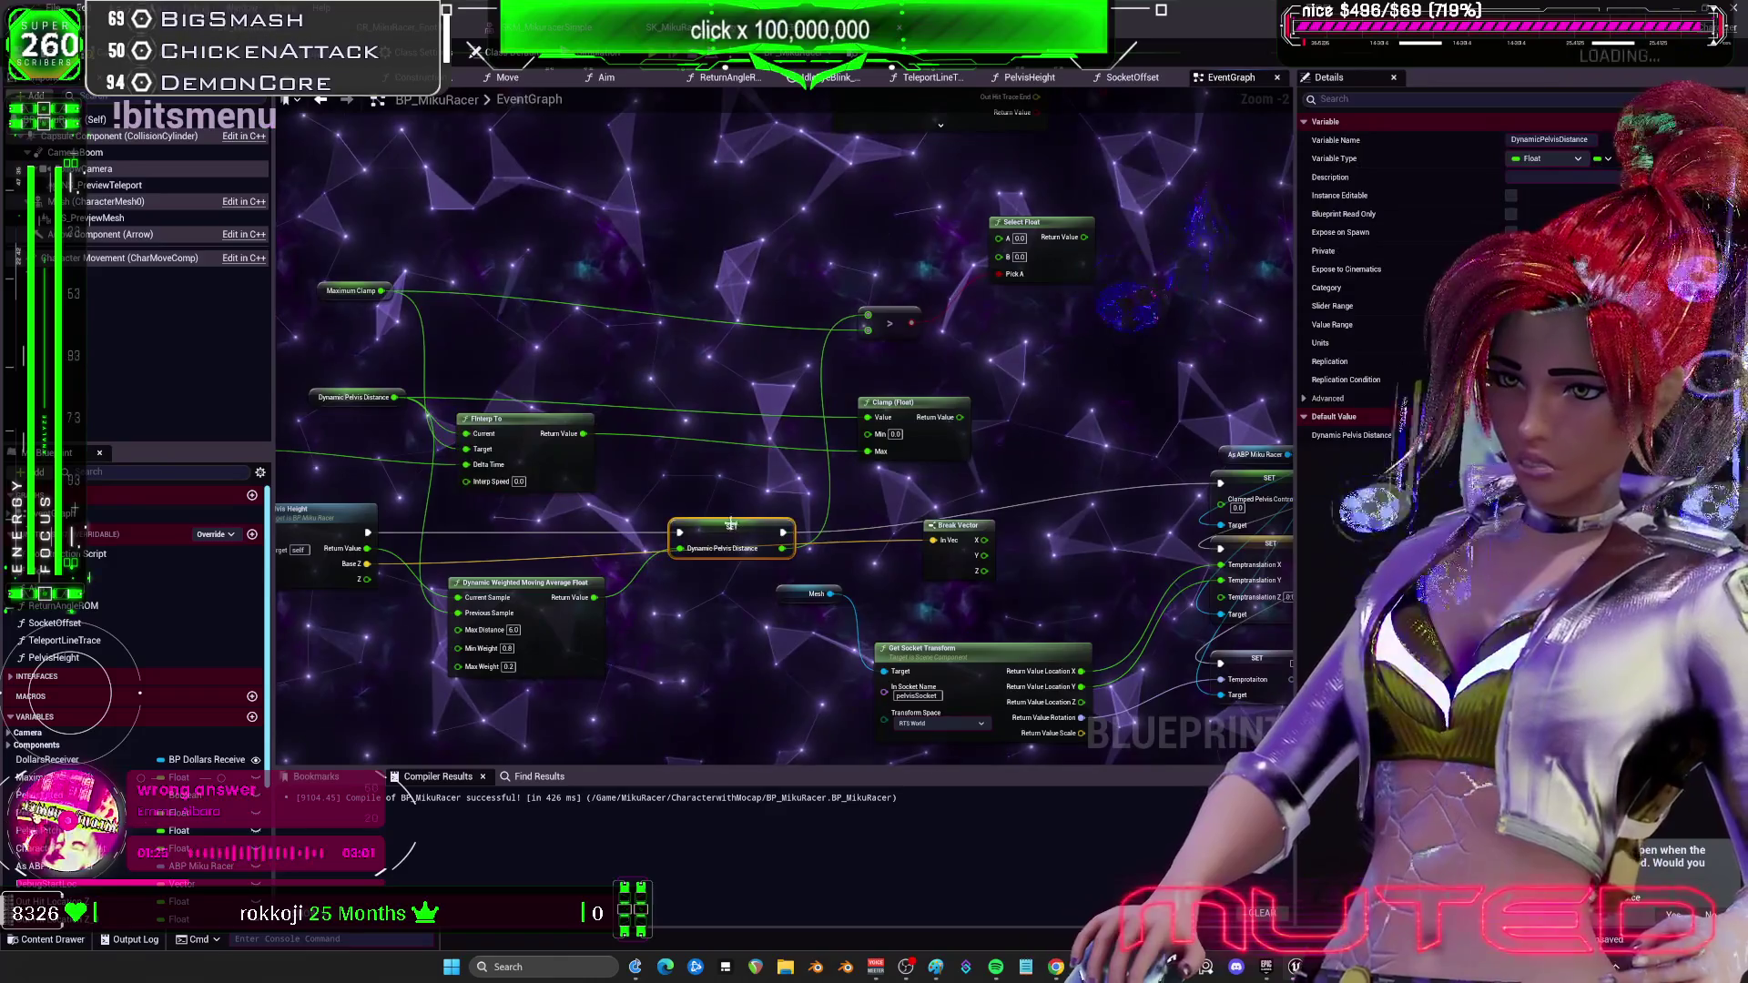
{"action": "left_click_drag", "start_coordinate": [934, 569], "coordinate": [942, 585]}
{"action": "left_click_drag", "start_coordinate": [935, 434], "coordinate": [769, 418]}
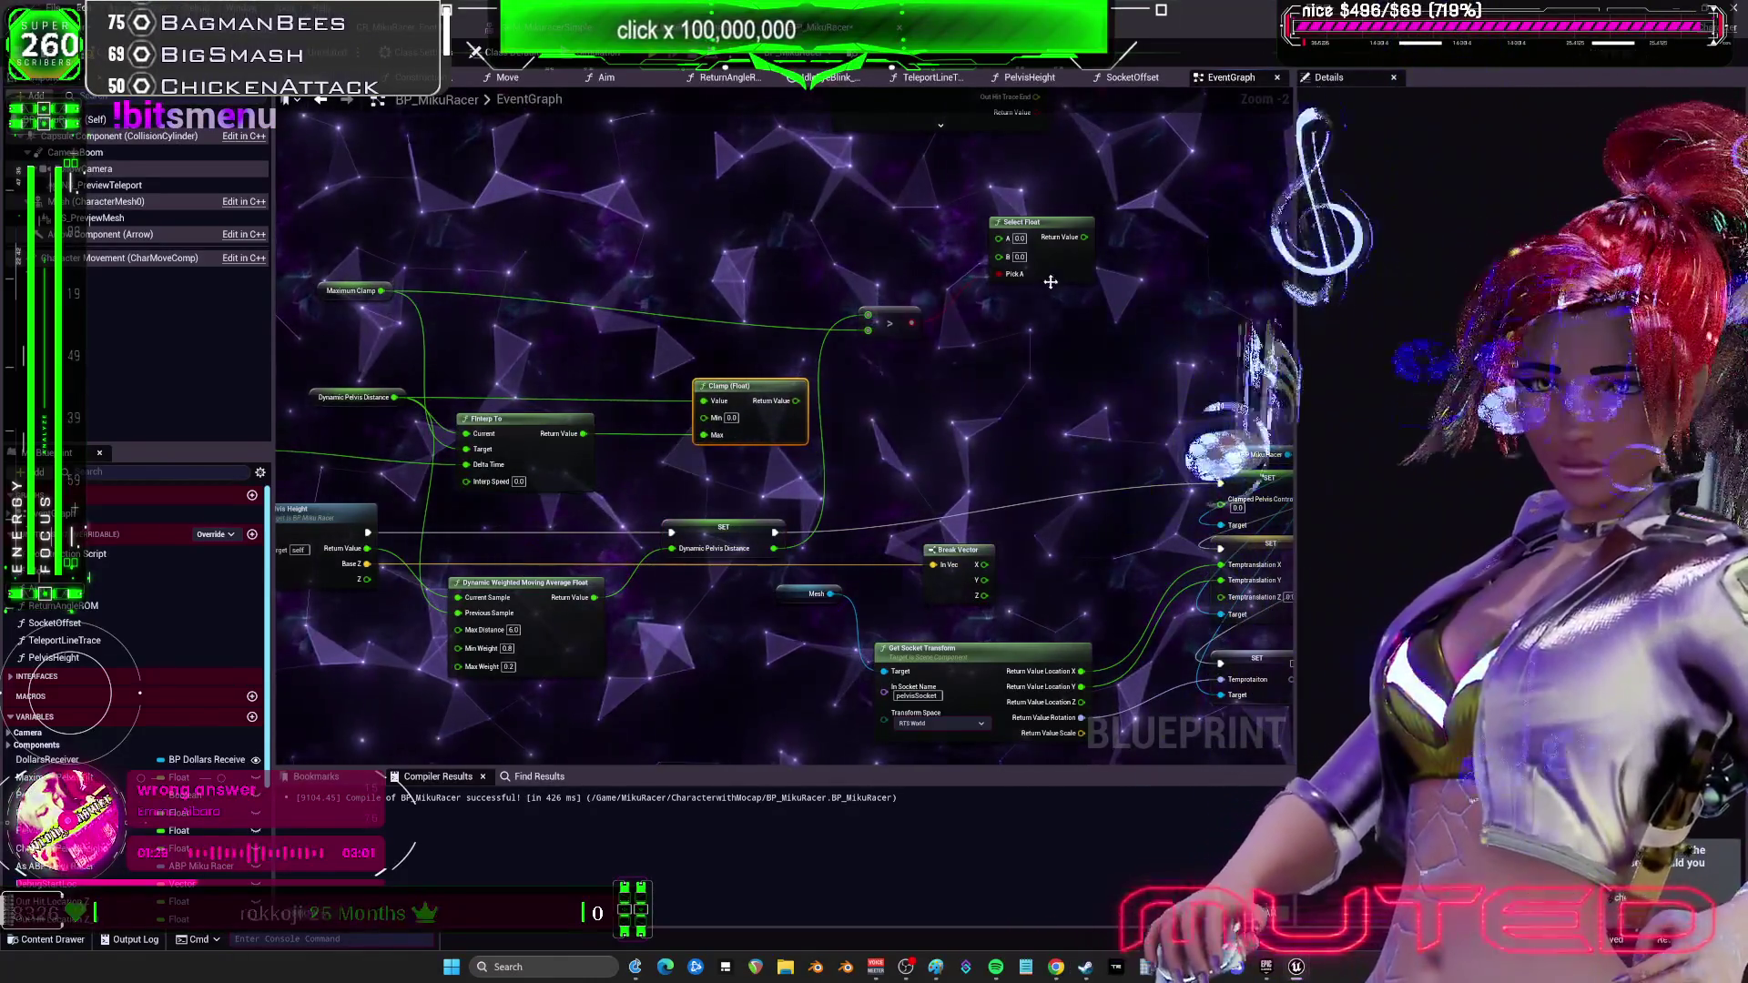
{"action": "left_click_drag", "start_coordinate": [1051, 278], "coordinate": [1057, 351]}
{"action": "mouse_move", "coordinate": [896, 323]}
{"action": "left_mouse_down"}
{"action": "mouse_move", "coordinate": [898, 348]}
{"action": "mouse_move", "coordinate": [834, 306]}
{"action": "mouse_move", "coordinate": [535, 312]}
{"action": "left_mouse_up"}
{"action": "scroll", "coordinate": [637, 310], "scroll_direction": "up", "scroll_amount": 2}
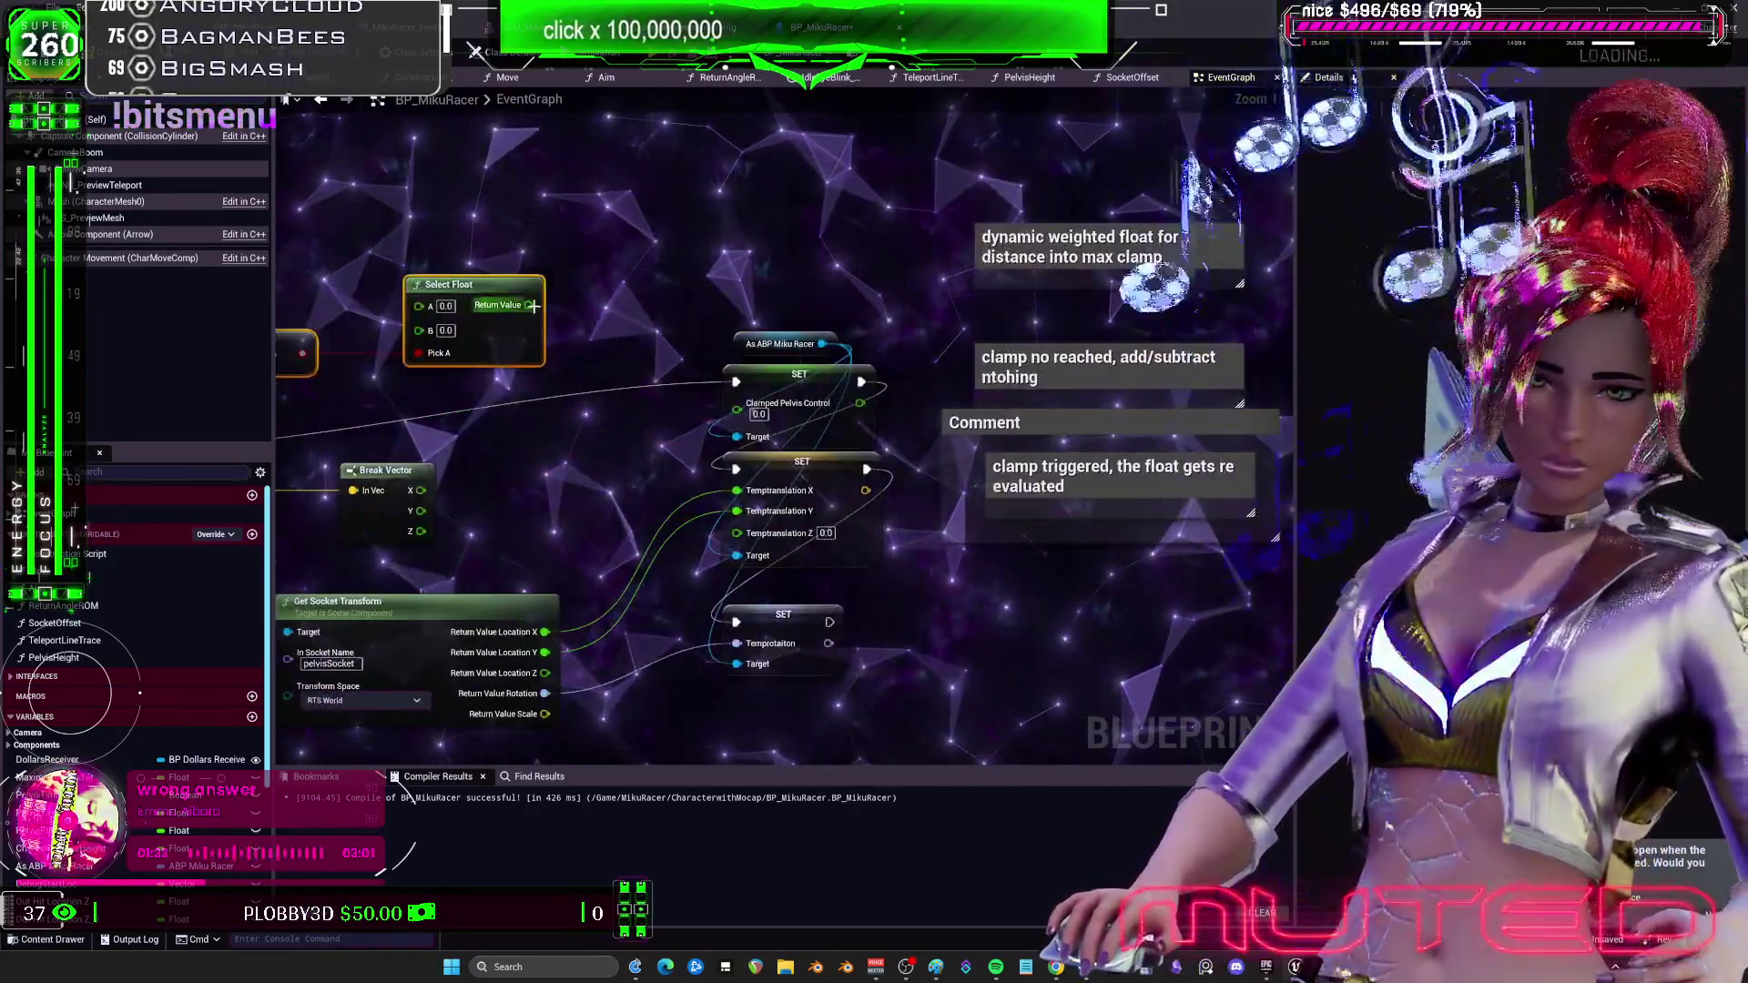
Create a '+' Add node from Break Vector's Z and feed Select Float's result into it.
{"action": "left_click_drag", "start_coordinate": [539, 473], "coordinate": [585, 480]}
{"action": "left_click_drag", "start_coordinate": [467, 537], "coordinate": [580, 526]}
{"action": "type", "text": "+"}
{"action": "key", "text": "Return"}
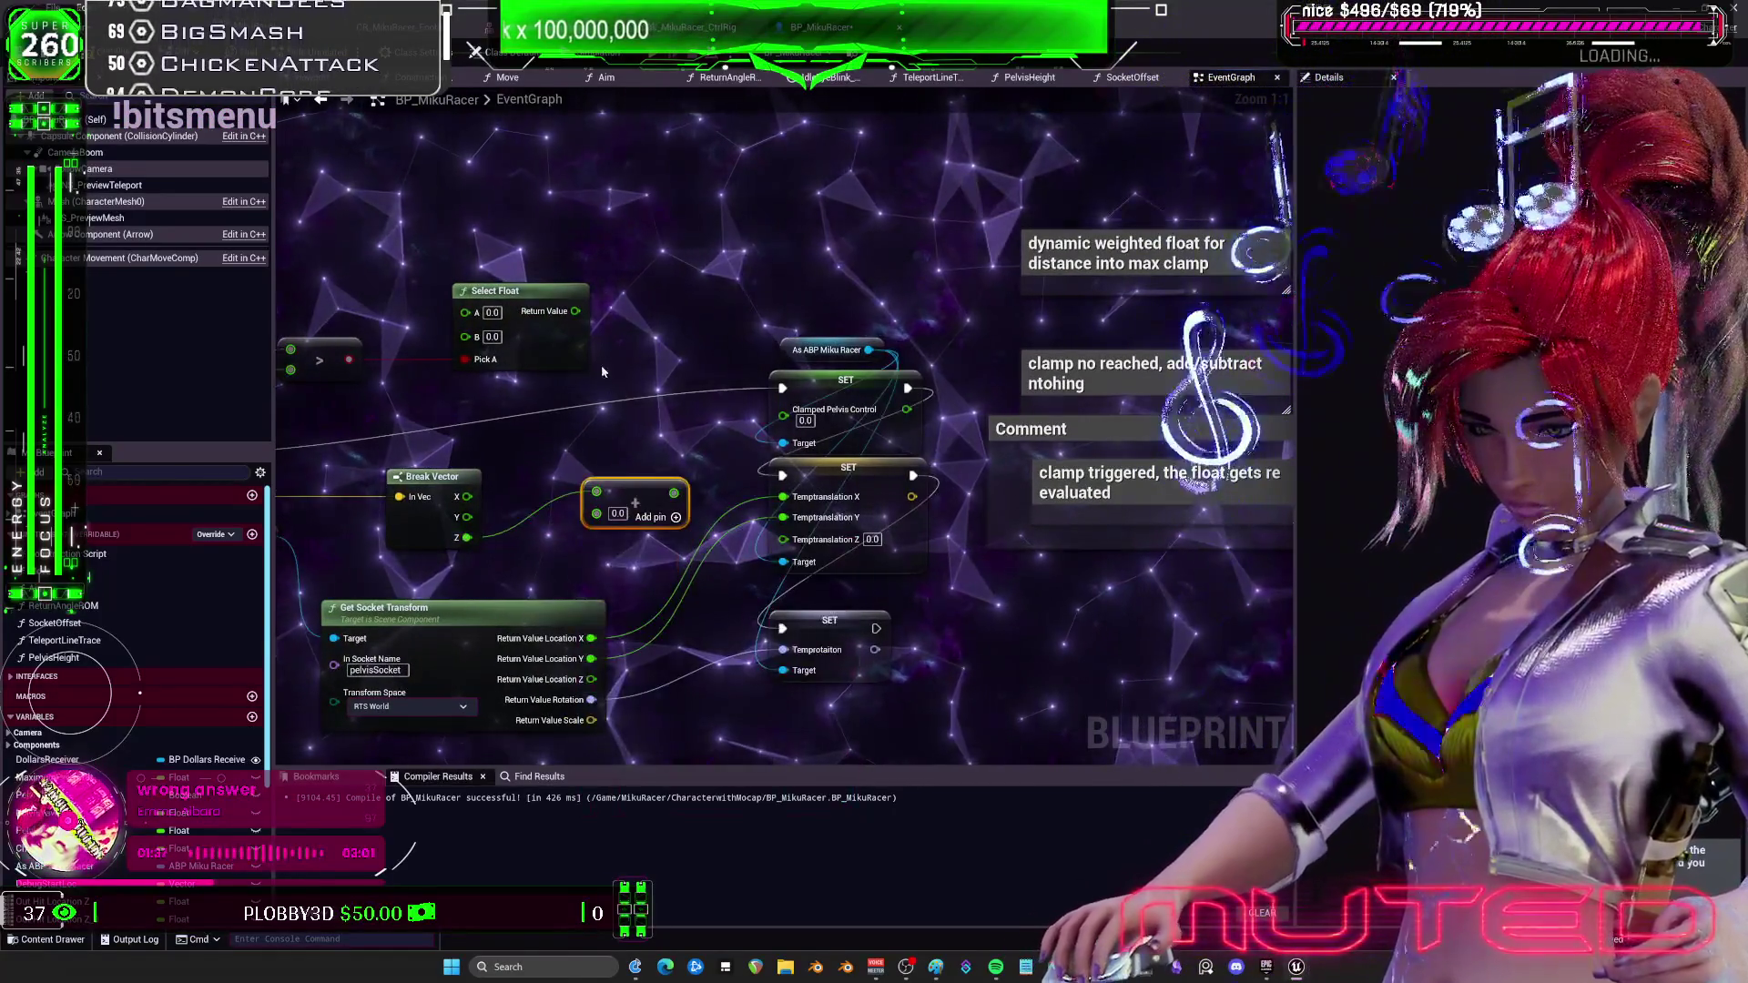
{"action": "mouse_move", "coordinate": [575, 310]}
{"action": "left_mouse_down"}
{"action": "mouse_move", "coordinate": [597, 512]}
{"action": "mouse_move", "coordinate": [631, 530]}
{"action": "mouse_move", "coordinate": [783, 409]}
{"action": "left_mouse_up"}
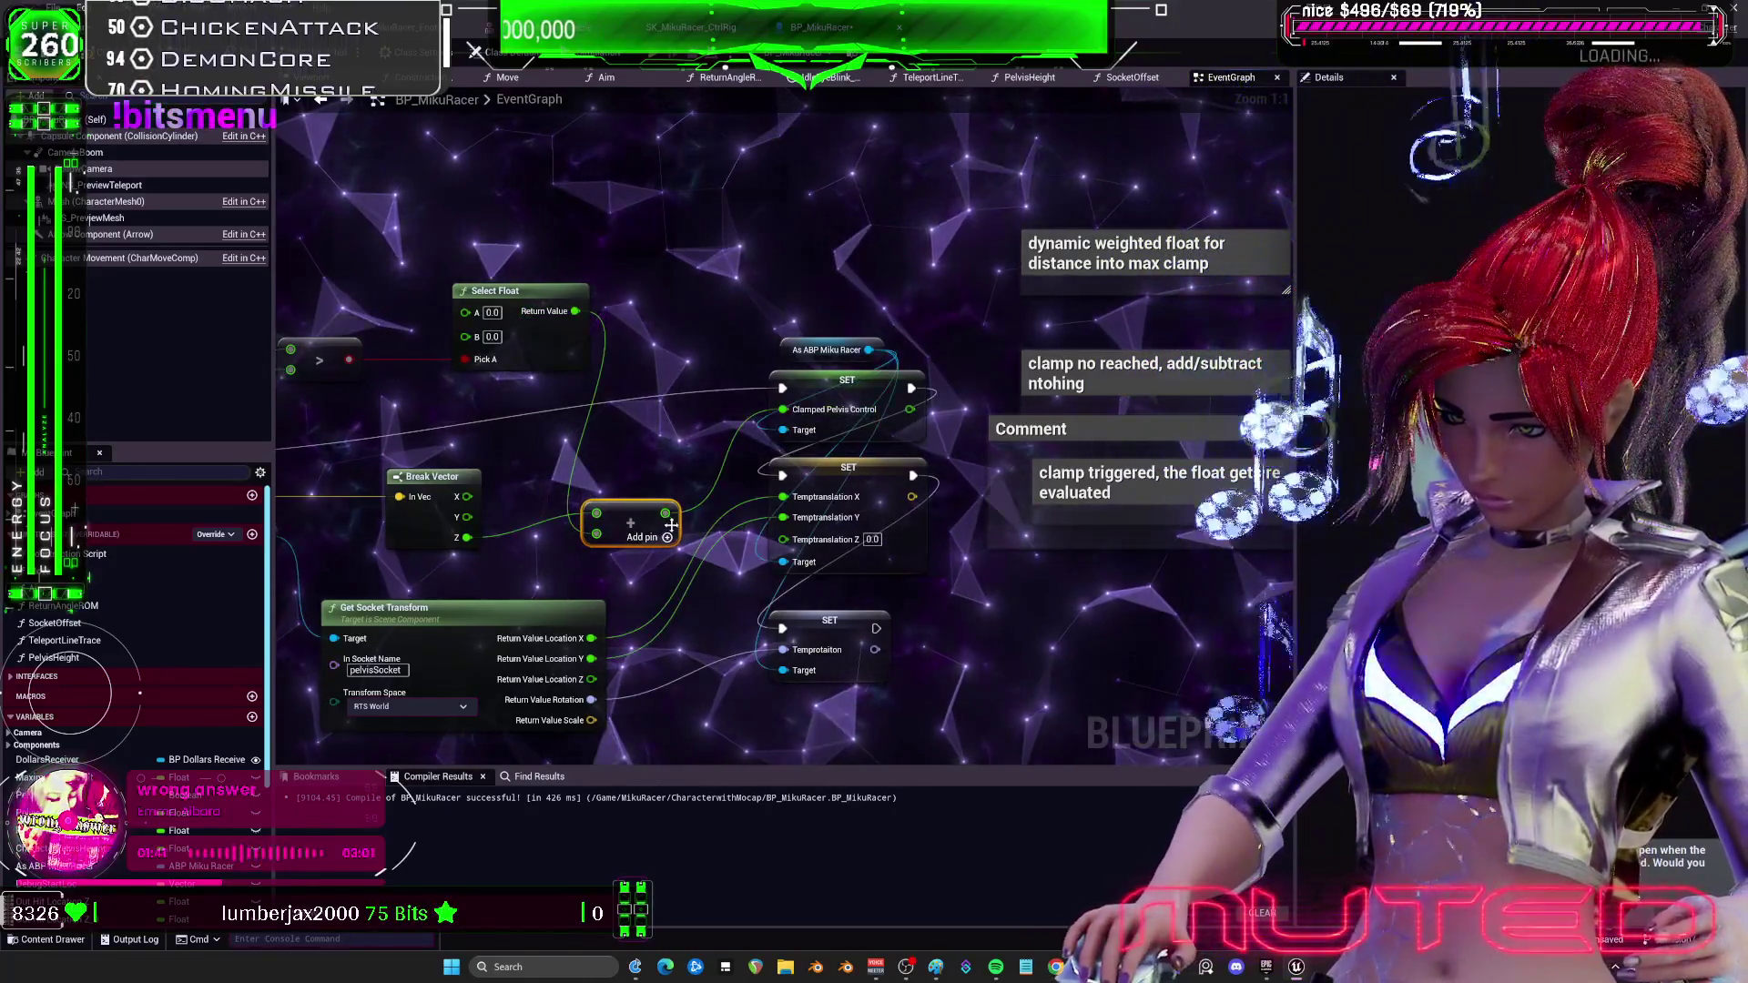
{"action": "left_click_drag", "start_coordinate": [672, 526], "coordinate": [652, 541]}
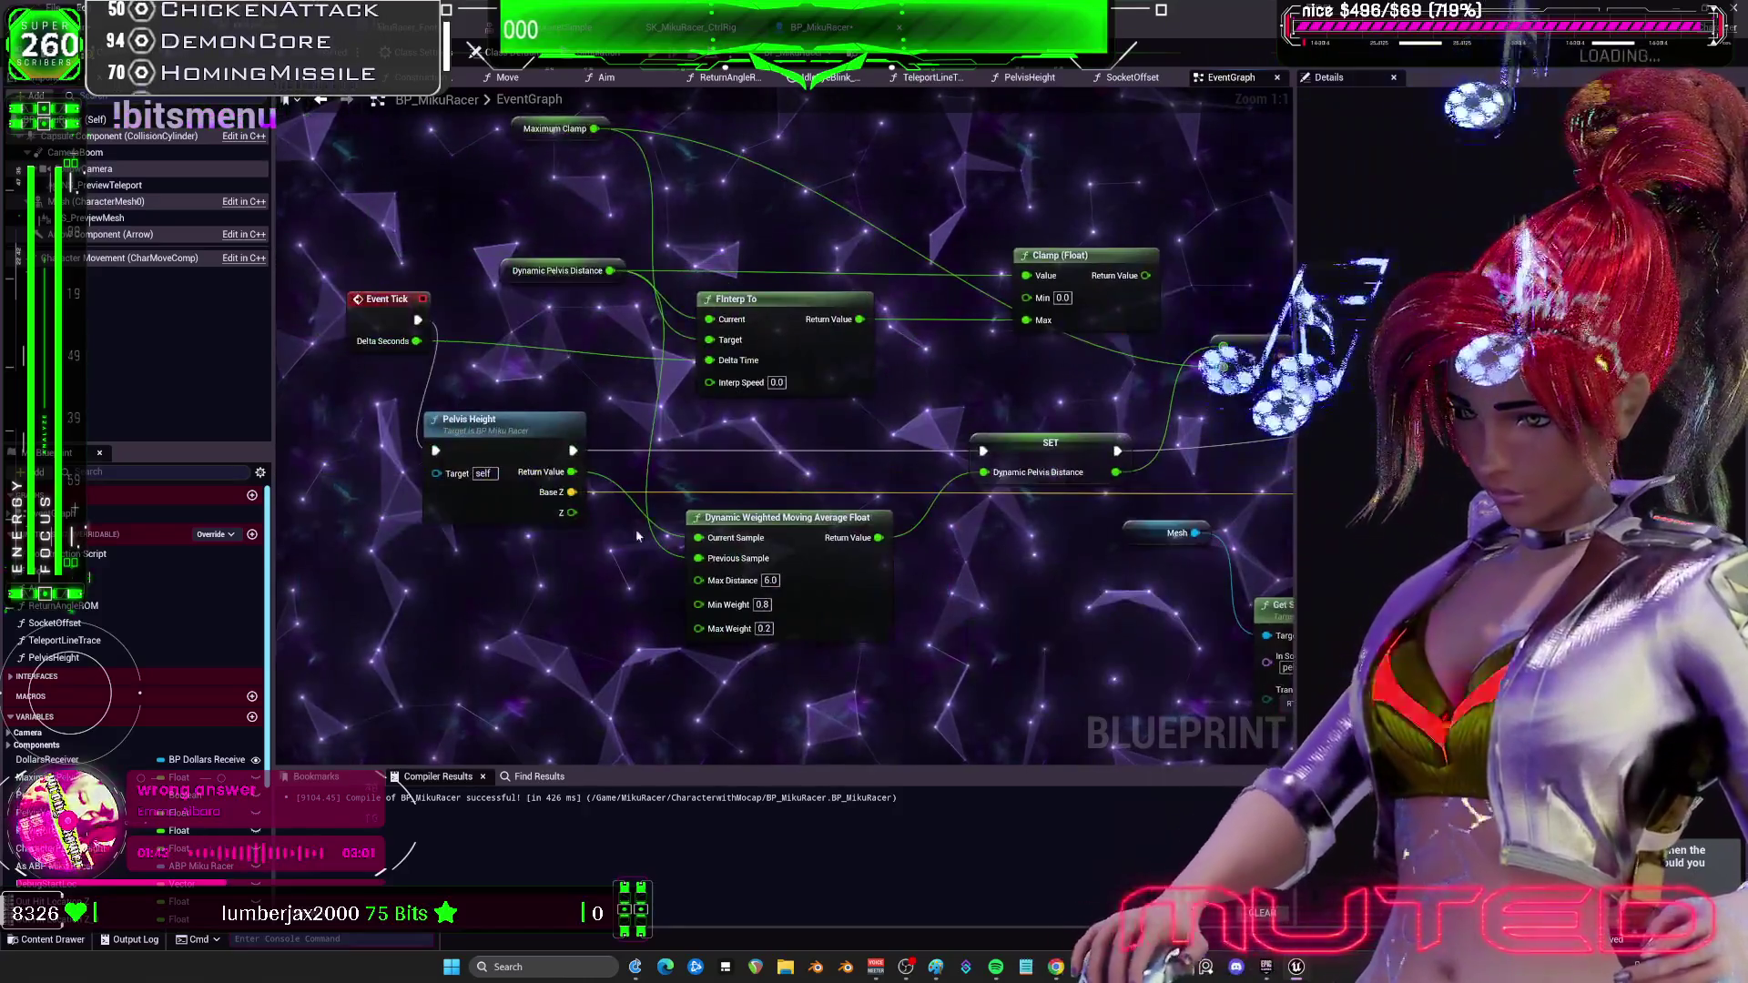
{"action": "left_click_drag", "start_coordinate": [762, 495], "coordinate": [1099, 463]}
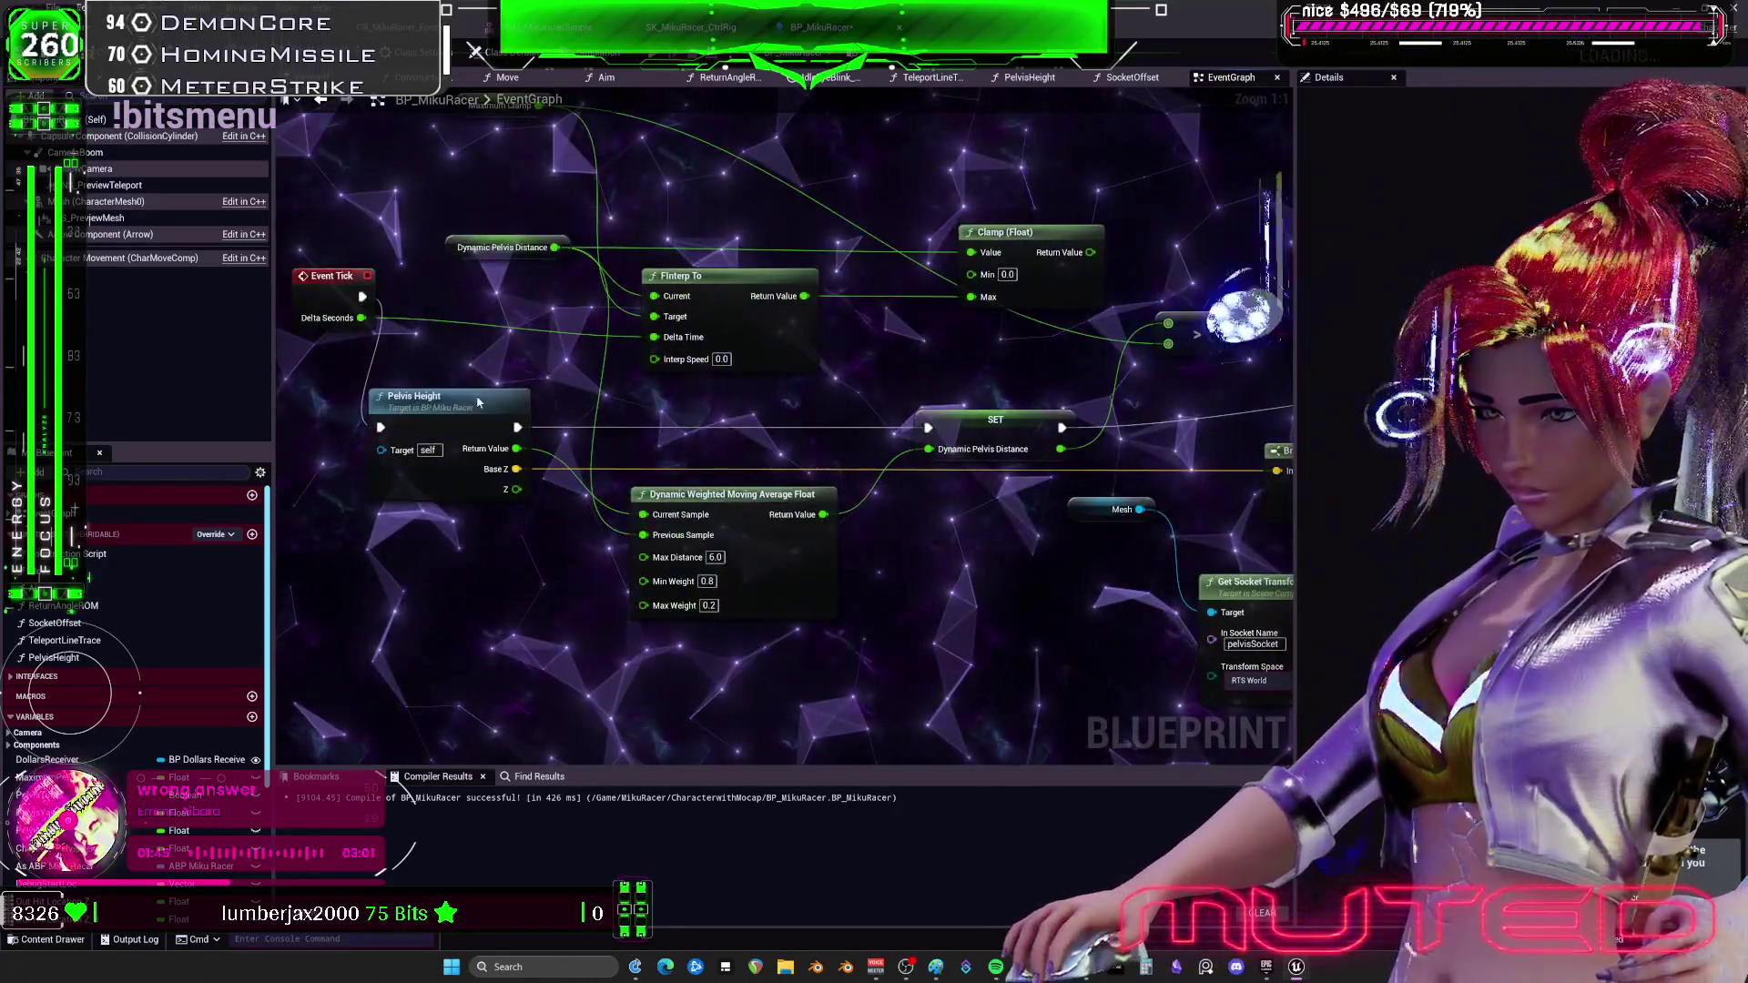
{"action": "double_click", "coordinate": [478, 402]}
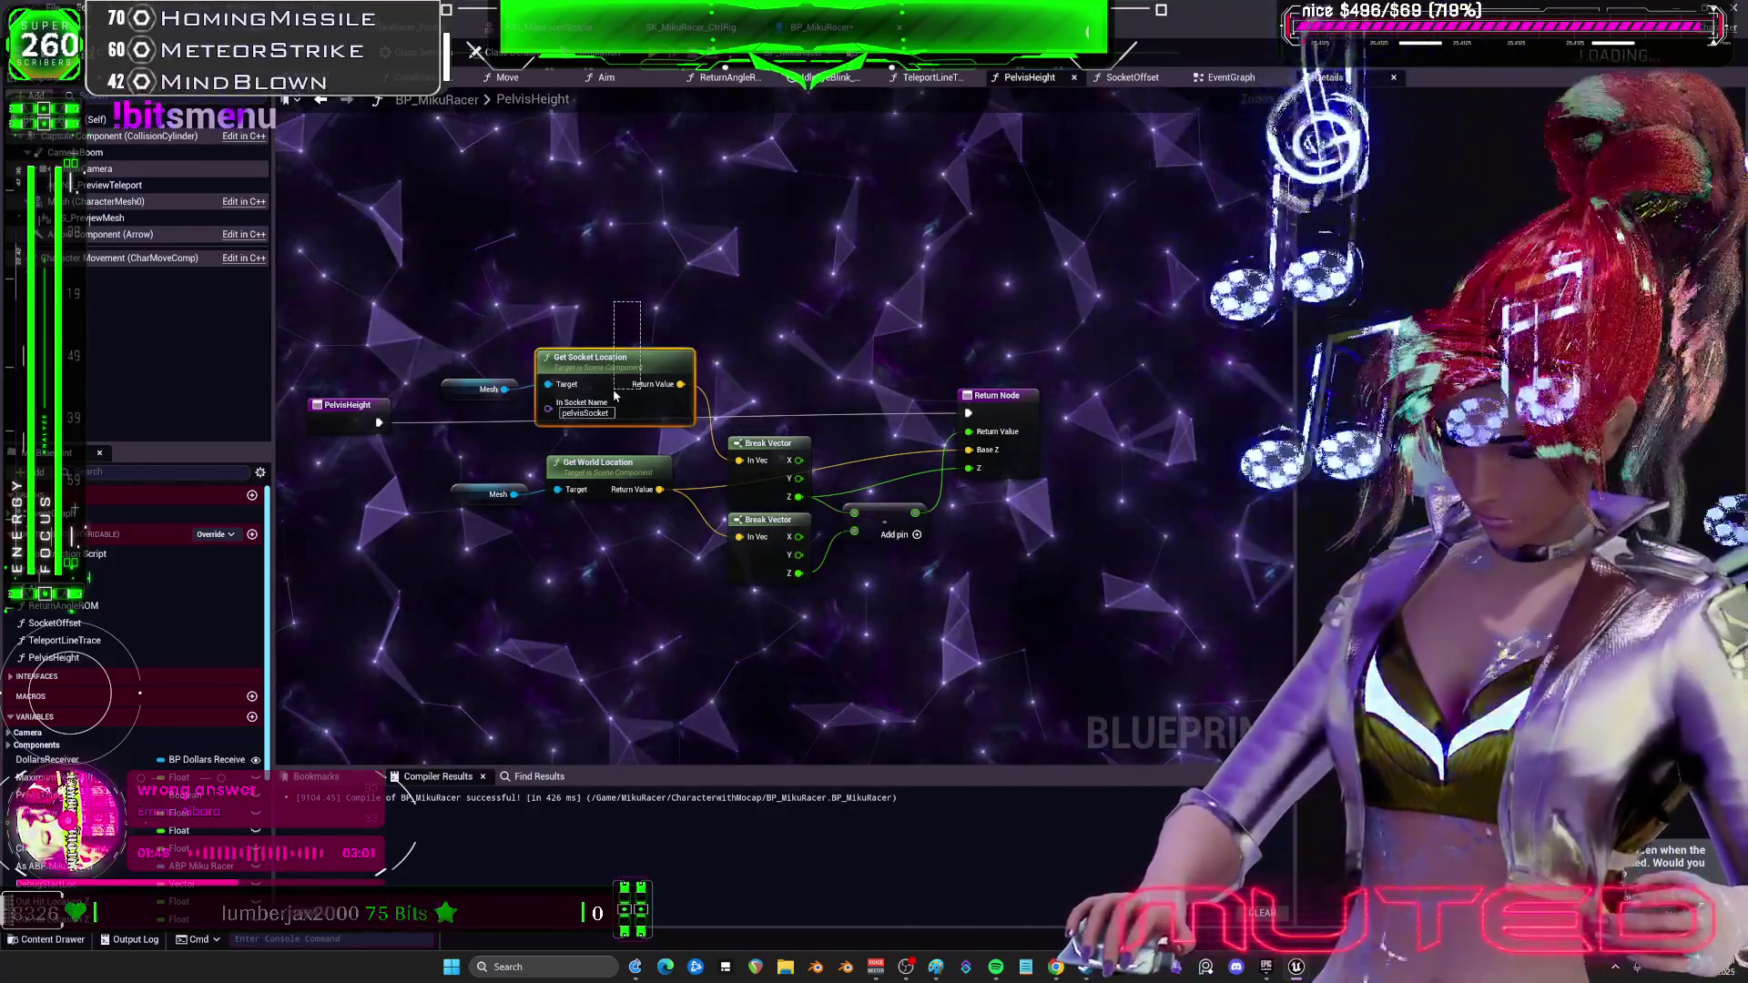
{"action": "key", "text": "alt+Left"}
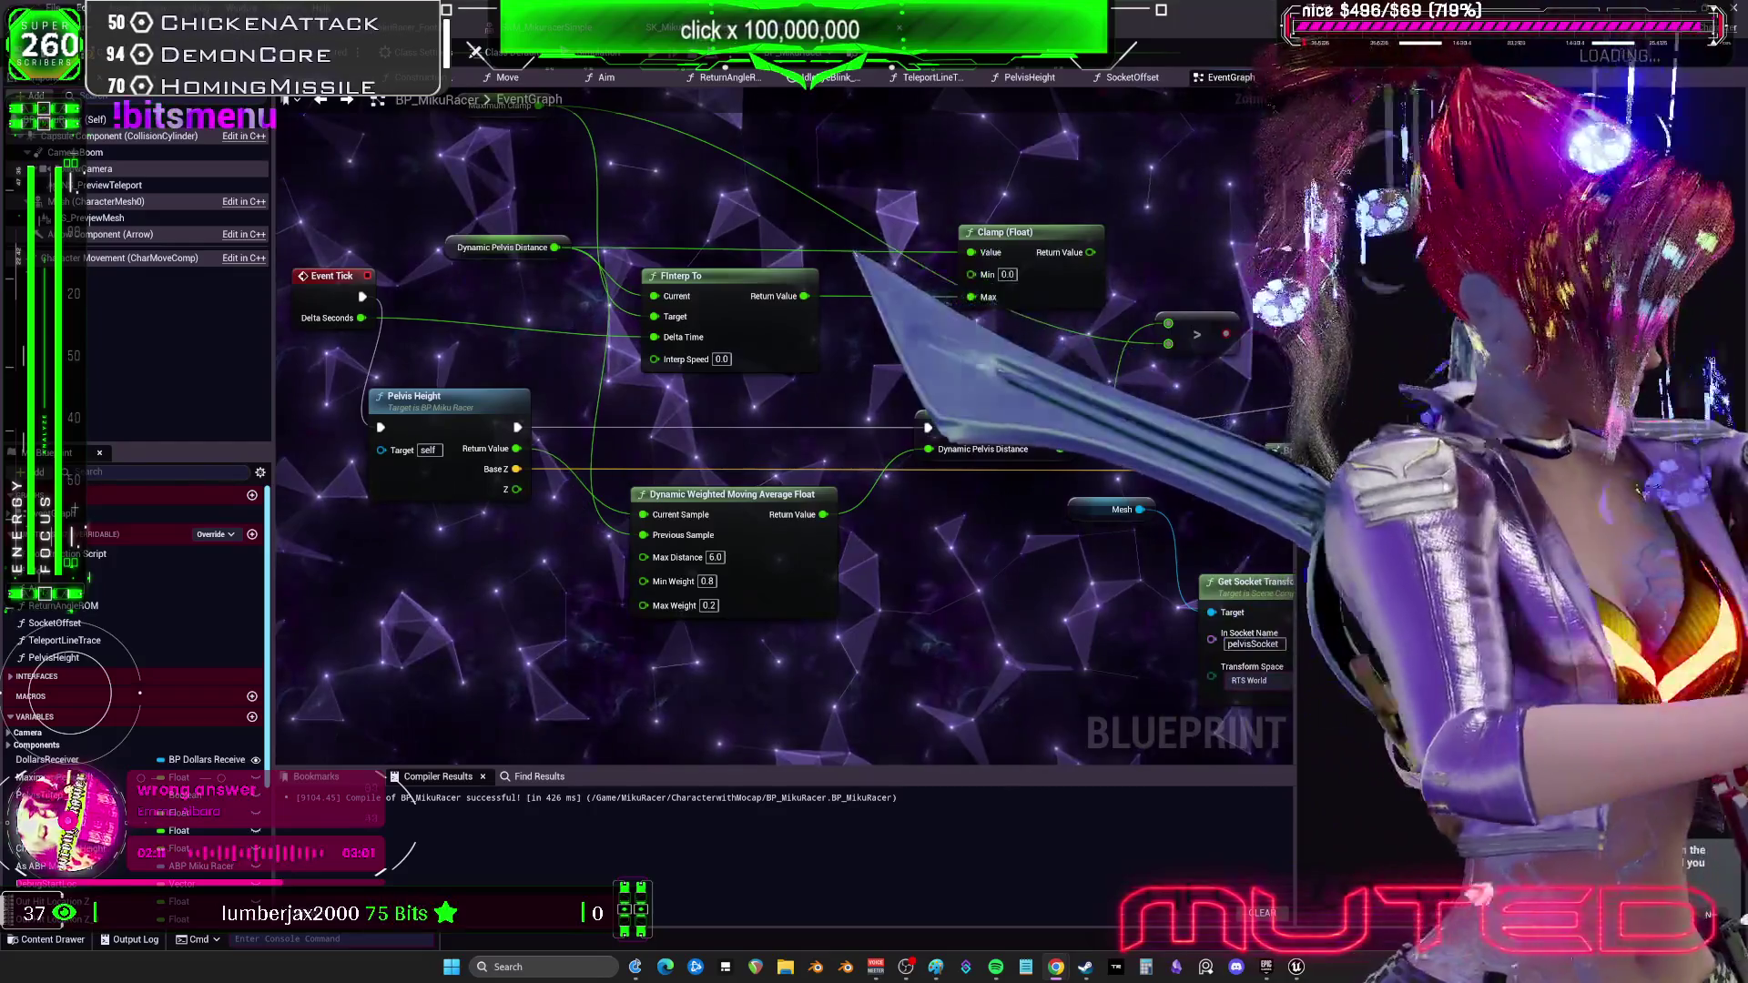
Move Event Tick left and set FInterp To's Interp Speed to 50.
{"action": "mouse_move", "coordinate": [492, 315]}
{"action": "left_mouse_down"}
{"action": "mouse_move", "coordinate": [448, 342]}
{"action": "mouse_move", "coordinate": [417, 328]}
{"action": "left_mouse_up"}
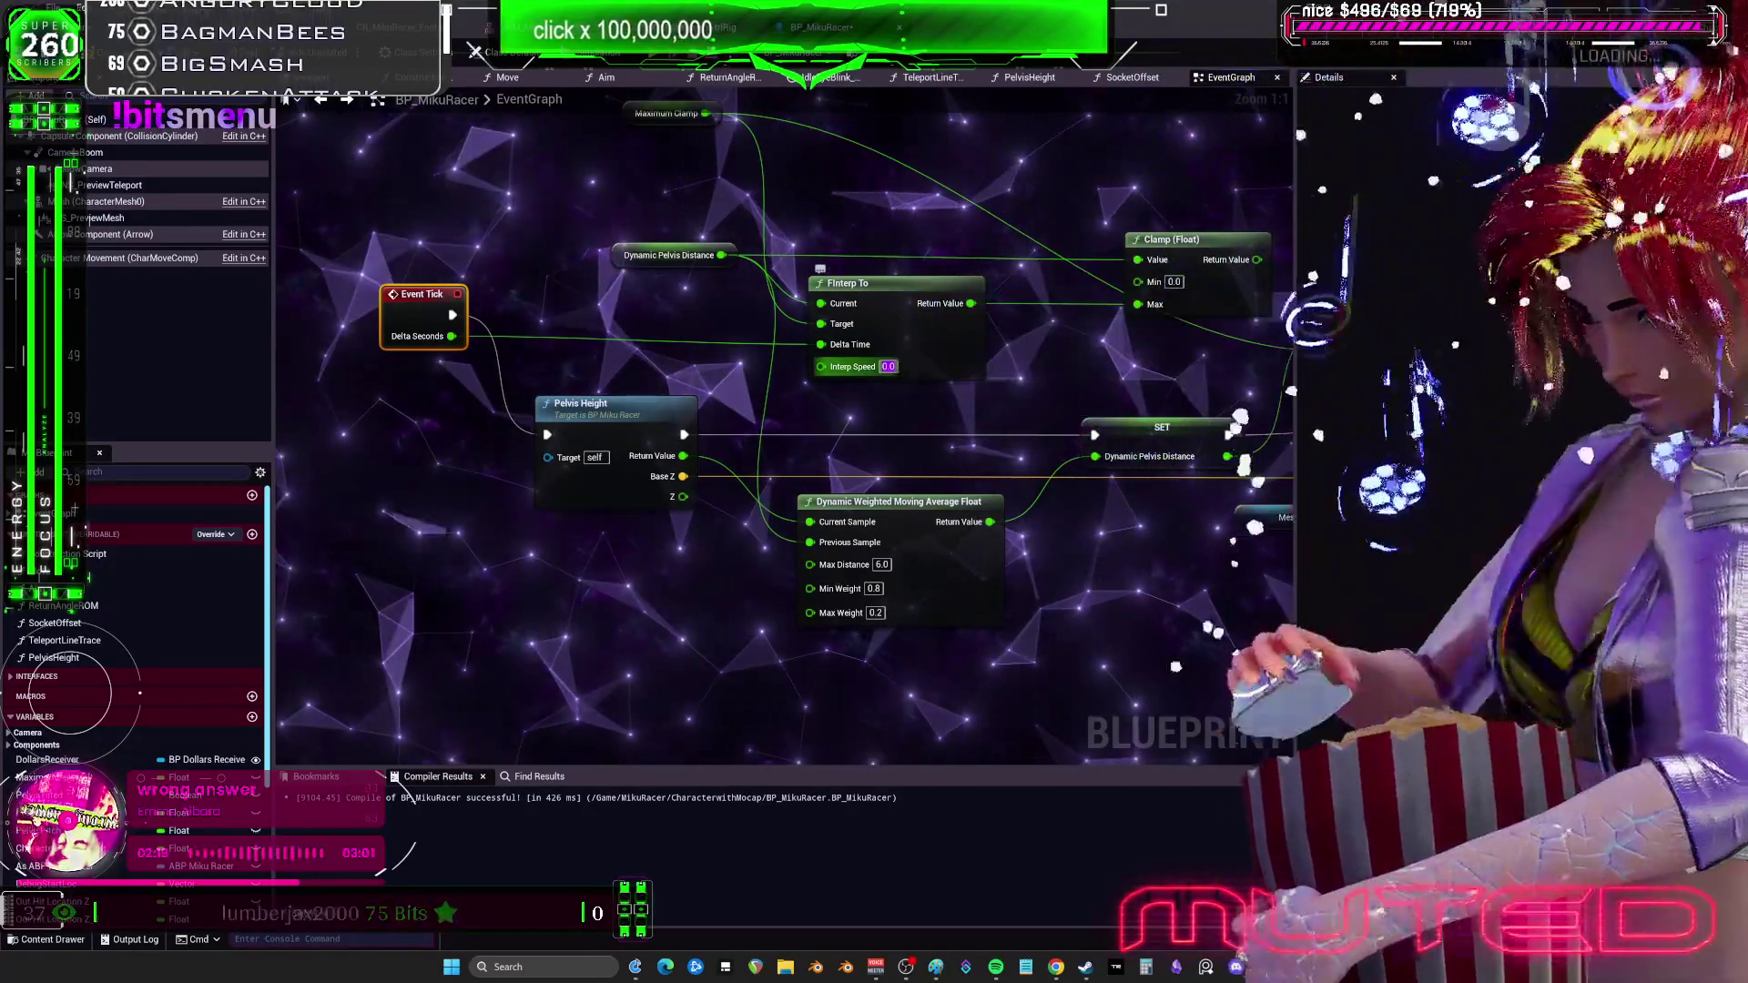
{"action": "type", "text": "50"}
{"action": "key", "text": "Return"}
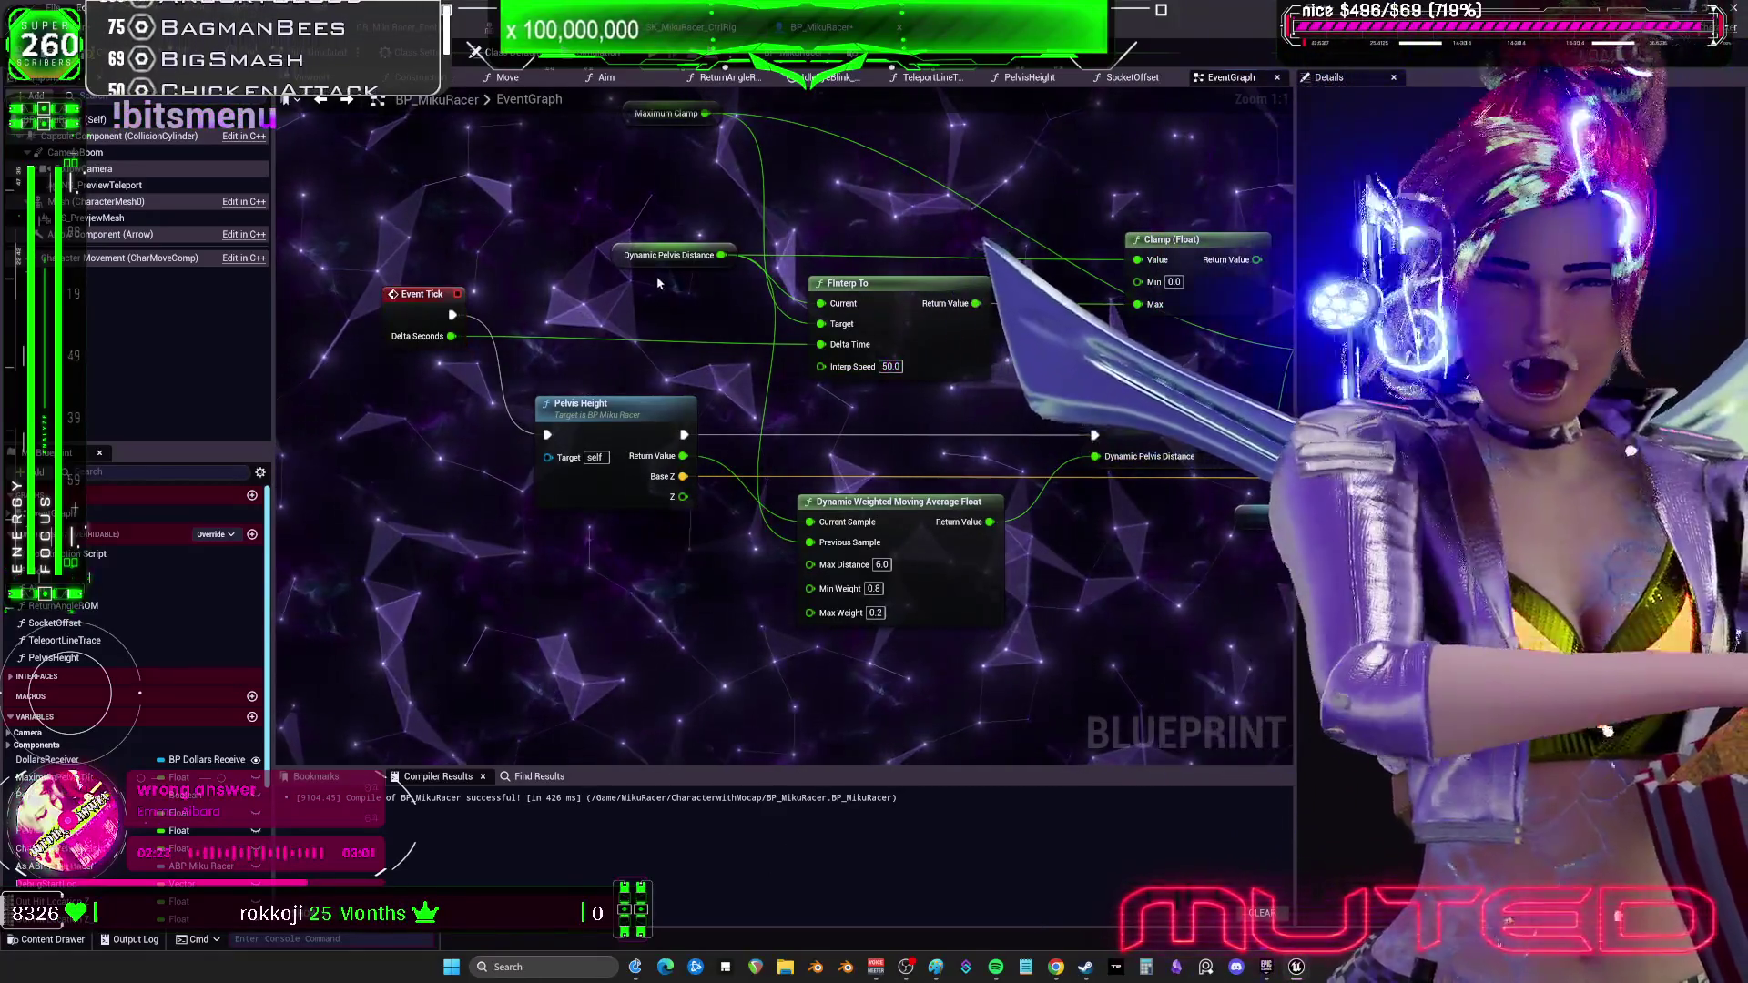
Tighten Maximum Clamp and the moving-average node, then open the PelvisHeight function graph.
{"action": "left_click_drag", "start_coordinate": [997, 394], "coordinate": [991, 405]}
{"action": "left_click_drag", "start_coordinate": [893, 223], "coordinate": [593, 320]}
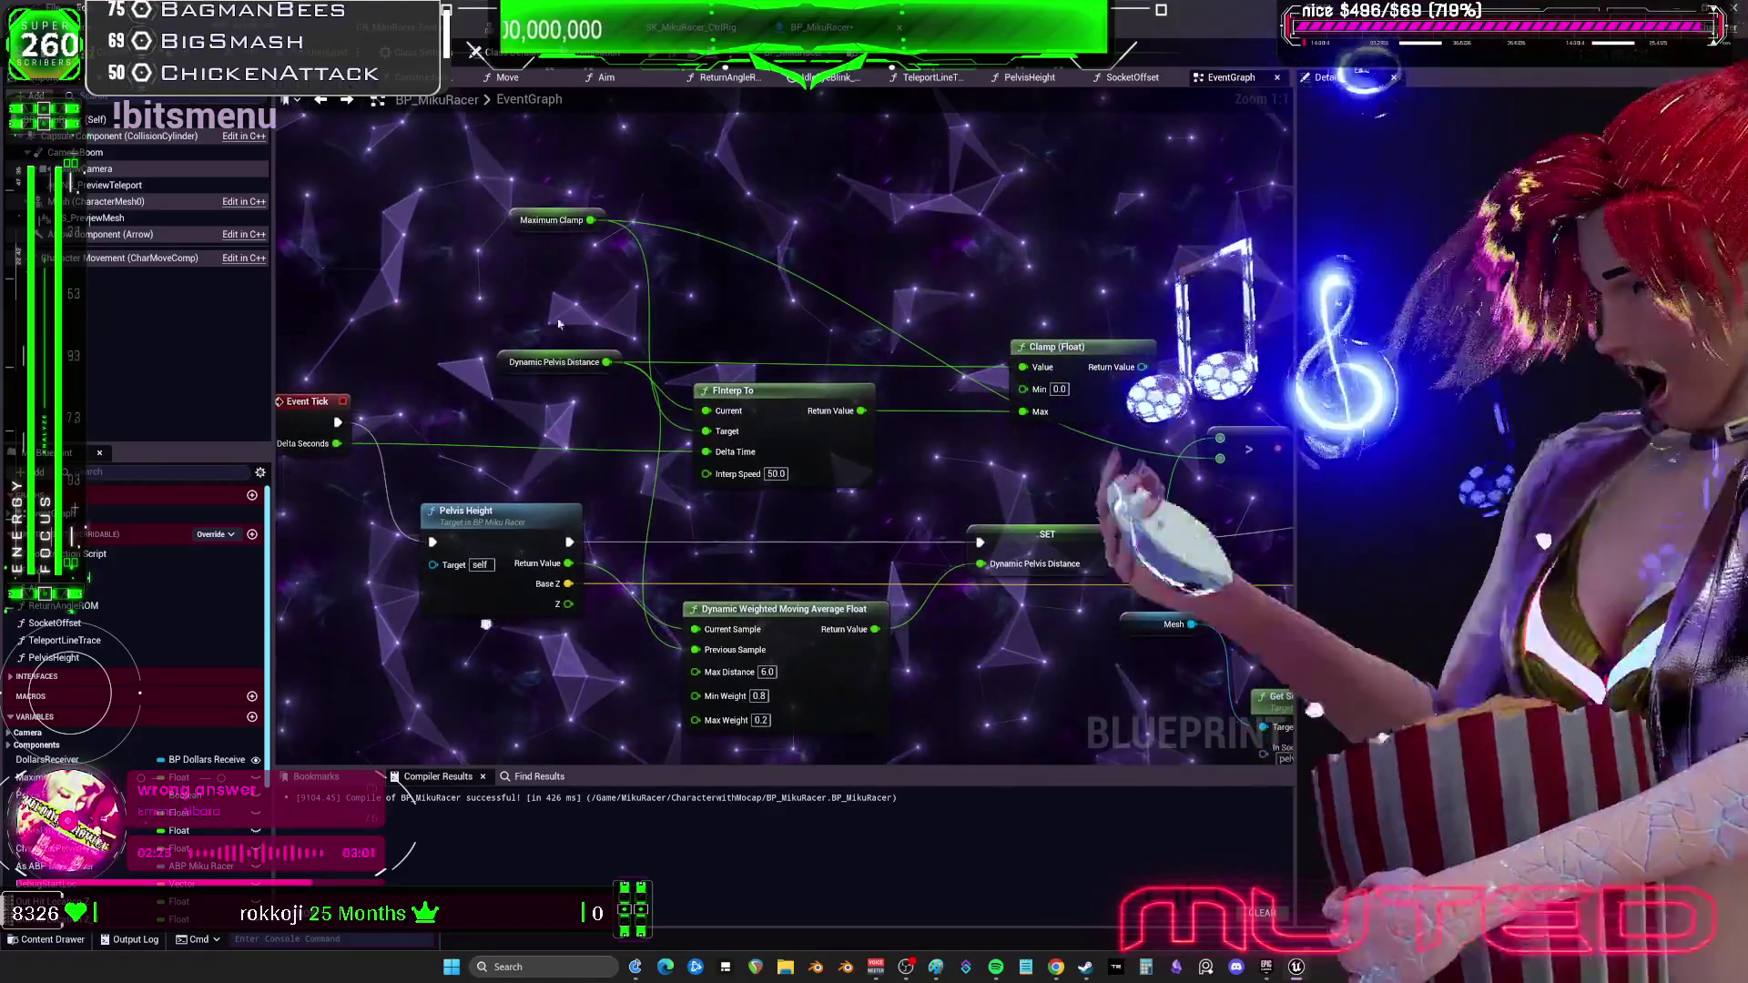
{"action": "left_click_drag", "start_coordinate": [512, 362], "coordinate": [515, 352]}
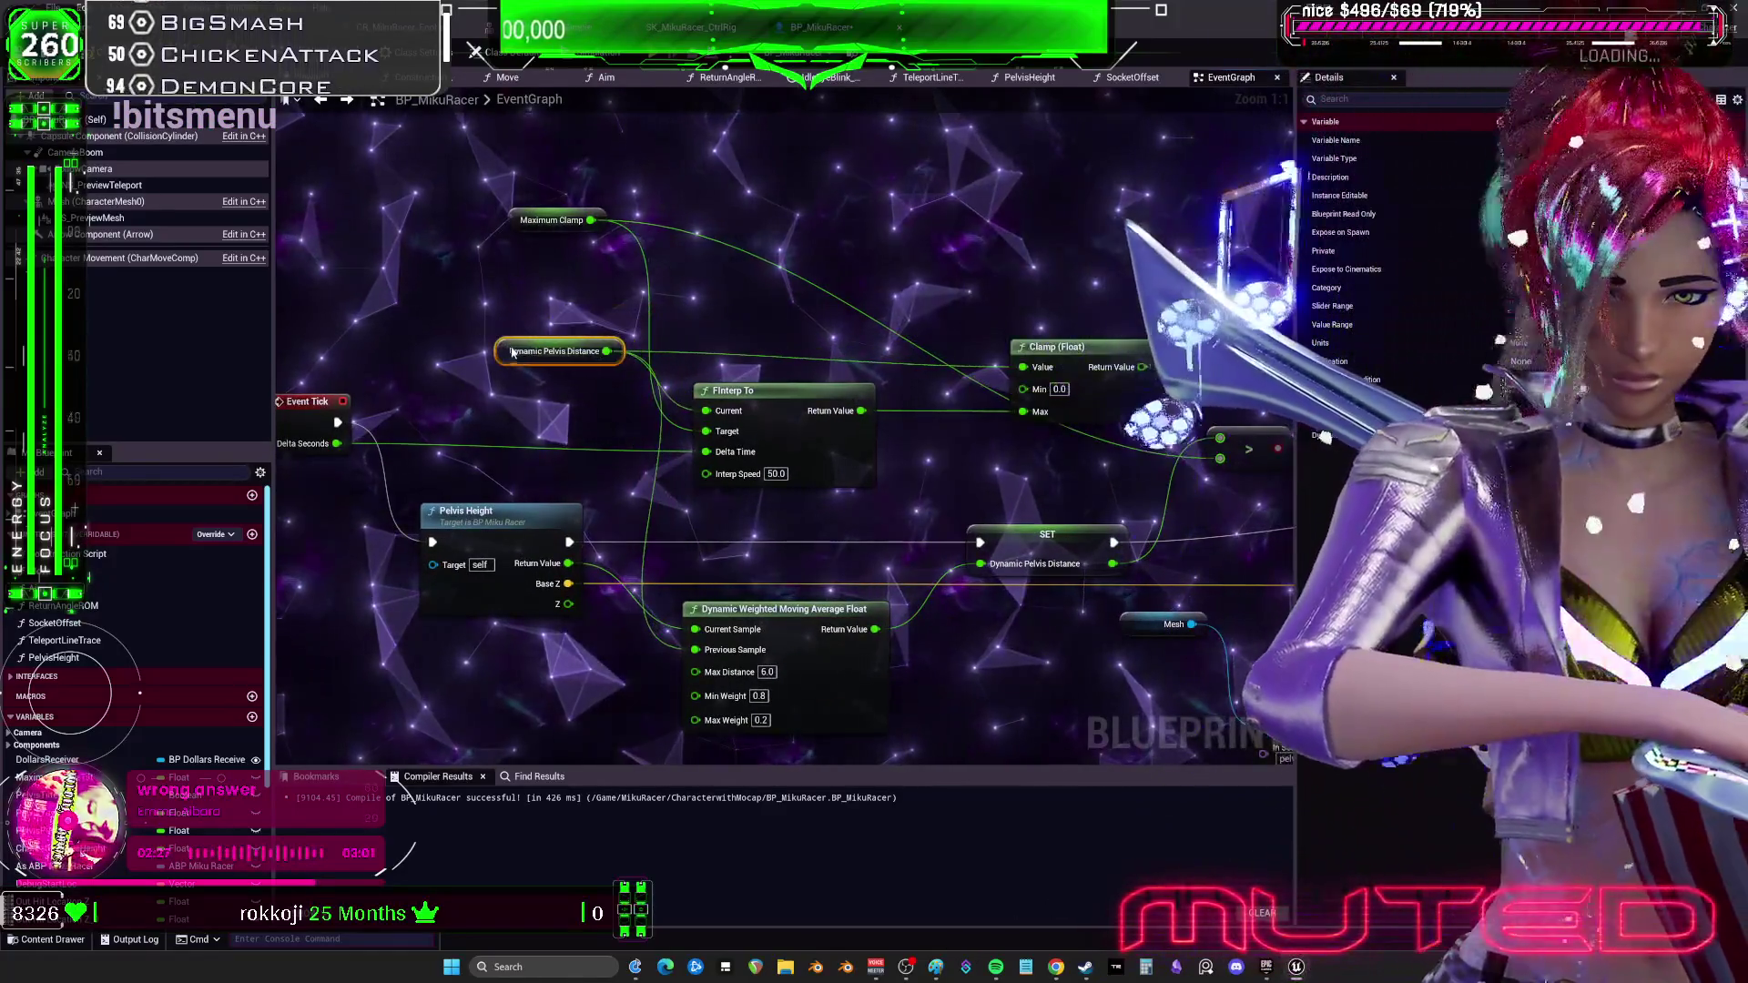
{"action": "left_click_drag", "start_coordinate": [518, 224], "coordinate": [546, 279]}
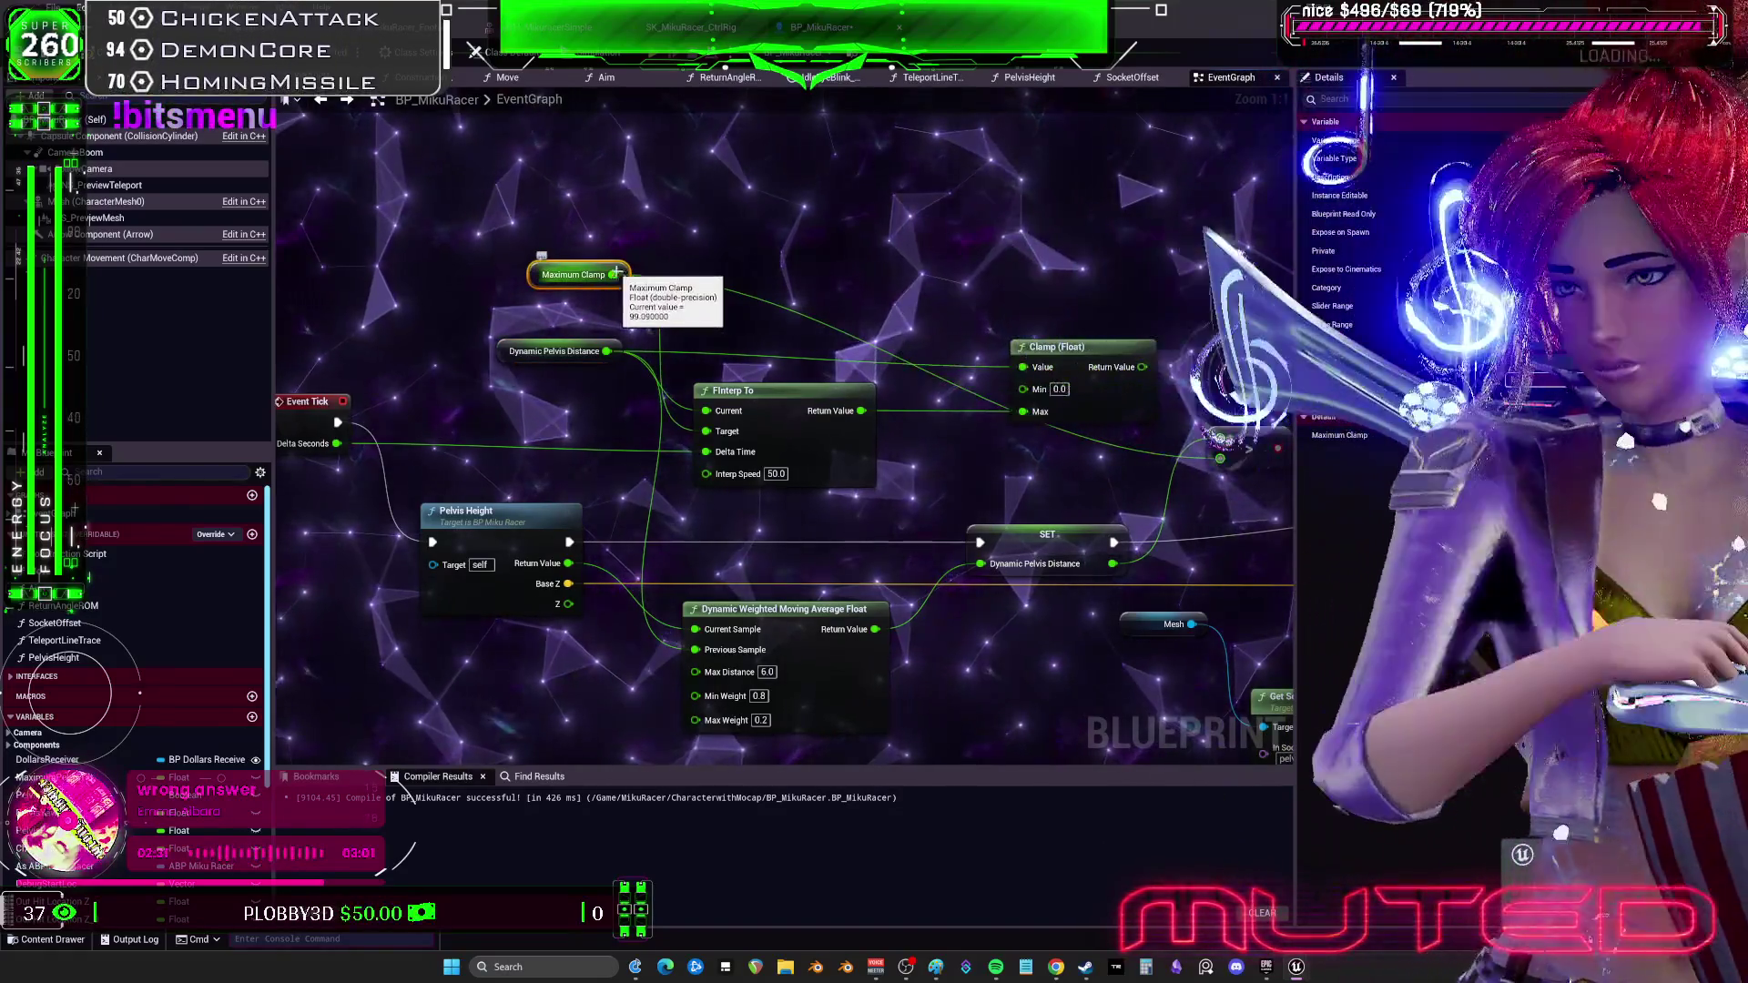
{"action": "mouse_move", "coordinate": [876, 367]}
{"action": "left_mouse_down"}
{"action": "mouse_move", "coordinate": [794, 389]}
{"action": "mouse_move", "coordinate": [917, 341]}
{"action": "left_mouse_up"}
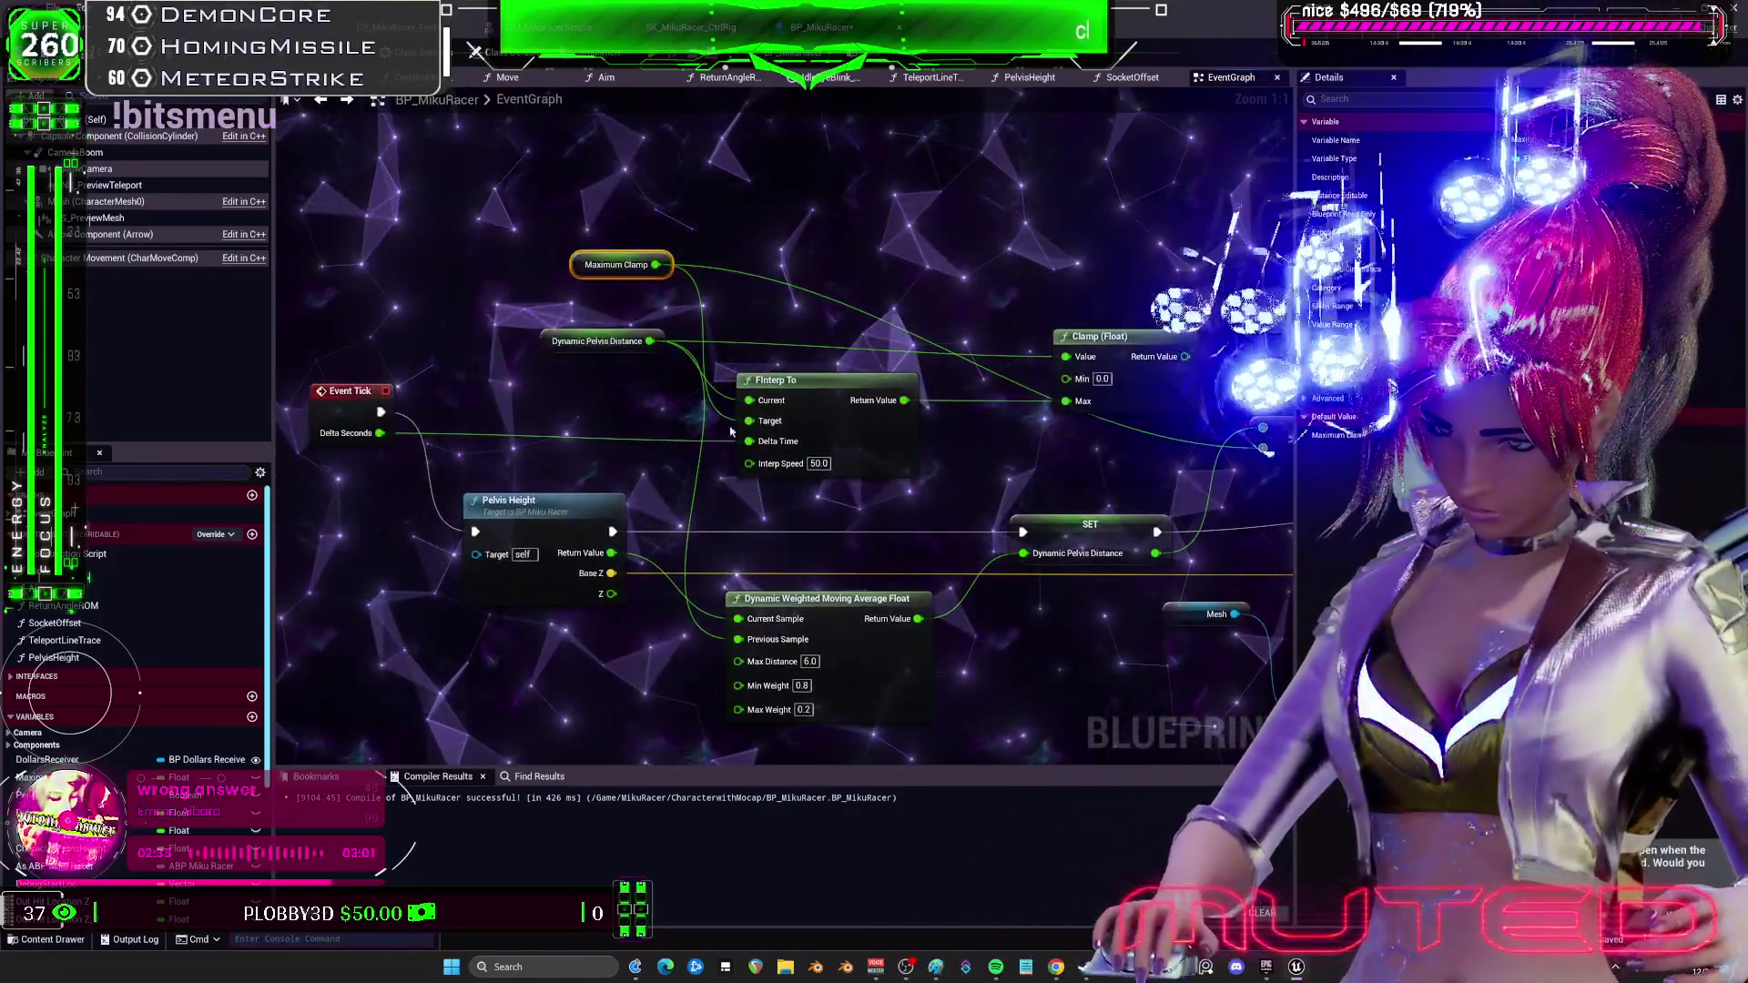
{"action": "mouse_move", "coordinate": [873, 660]}
{"action": "left_mouse_down"}
{"action": "mouse_move", "coordinate": [901, 603]}
{"action": "mouse_move", "coordinate": [865, 588]}
{"action": "left_mouse_up"}
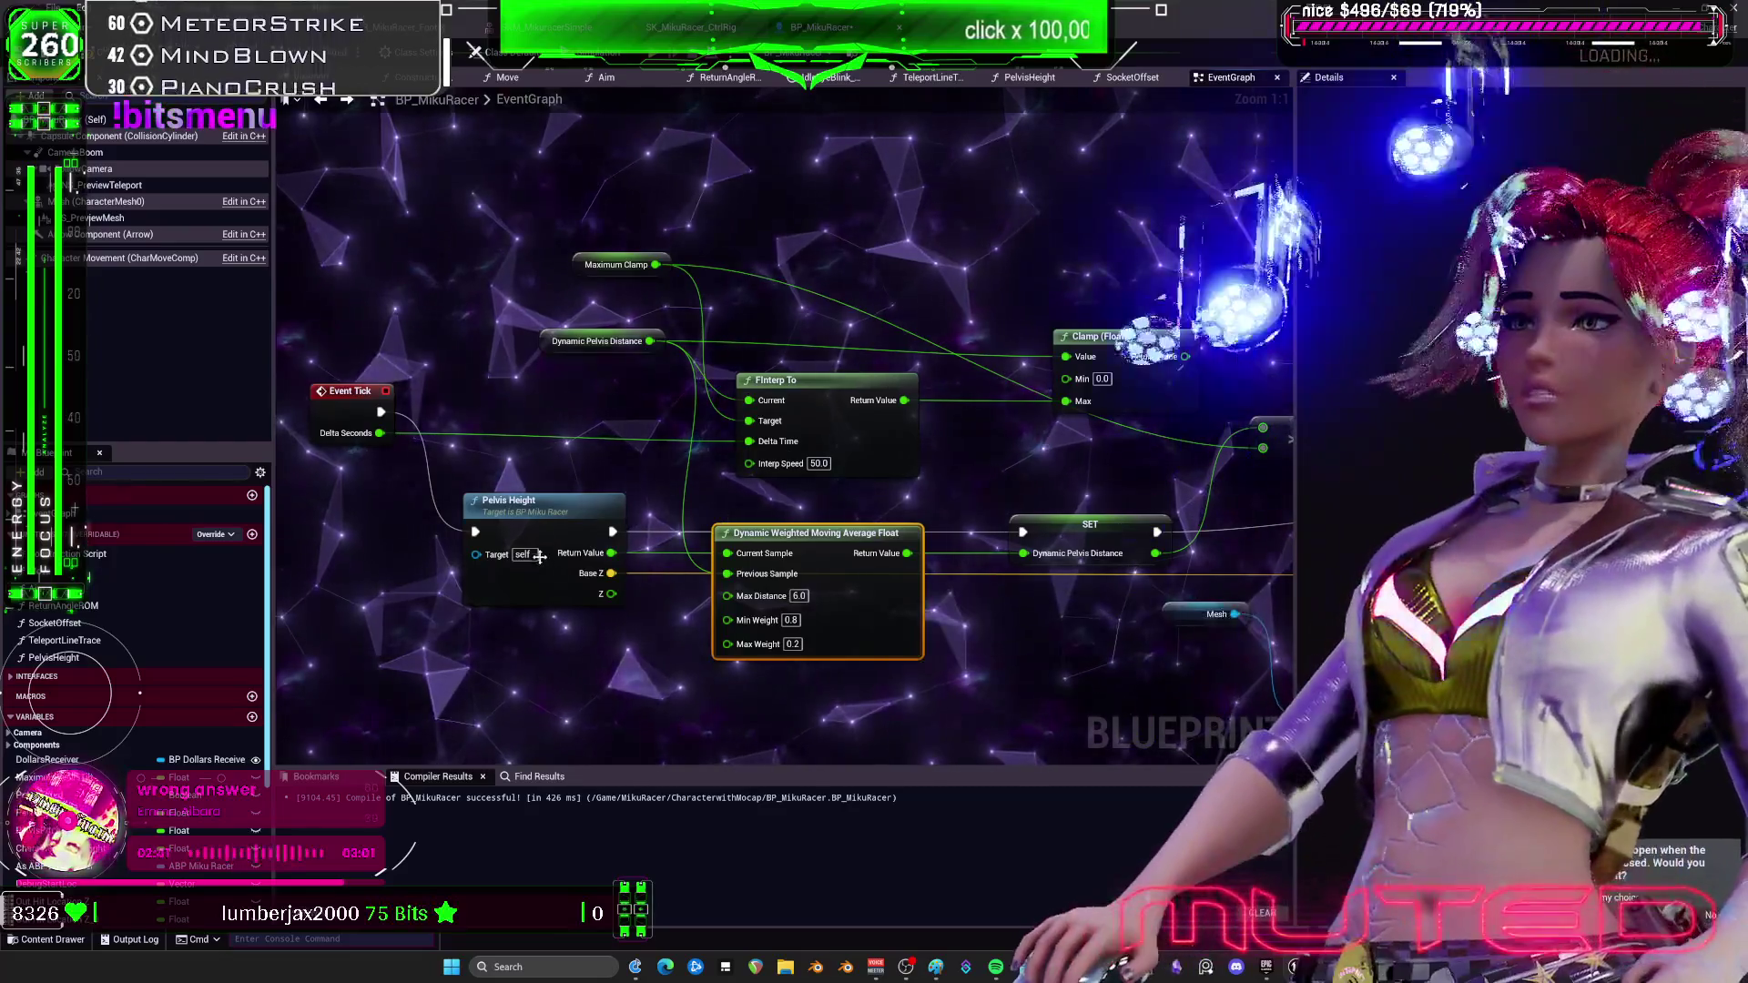
{"action": "double_click", "coordinate": [546, 511]}
{"action": "left_click", "coordinate": [610, 467]}
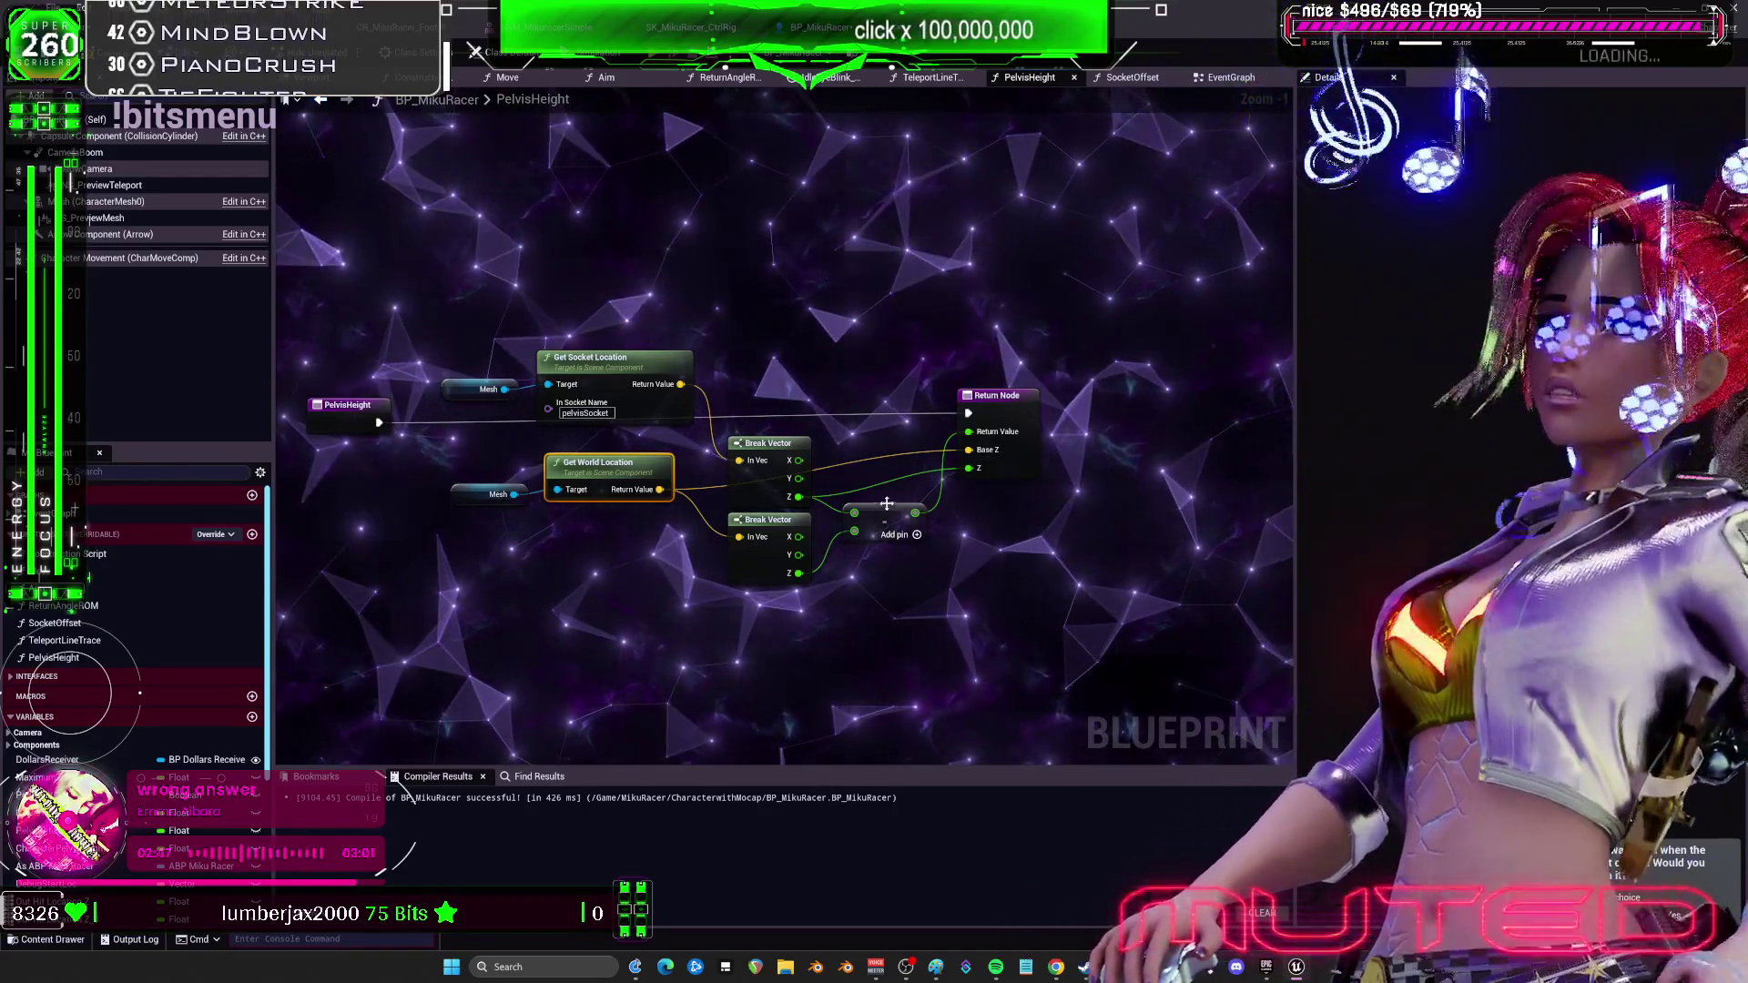
Nudge the add node, then rename the PelvisHeight outputs to PelvisDistance and WorldZLevelMesh.
{"action": "left_click_drag", "start_coordinate": [888, 508], "coordinate": [898, 527]}
{"action": "left_click", "coordinate": [1352, 342]}
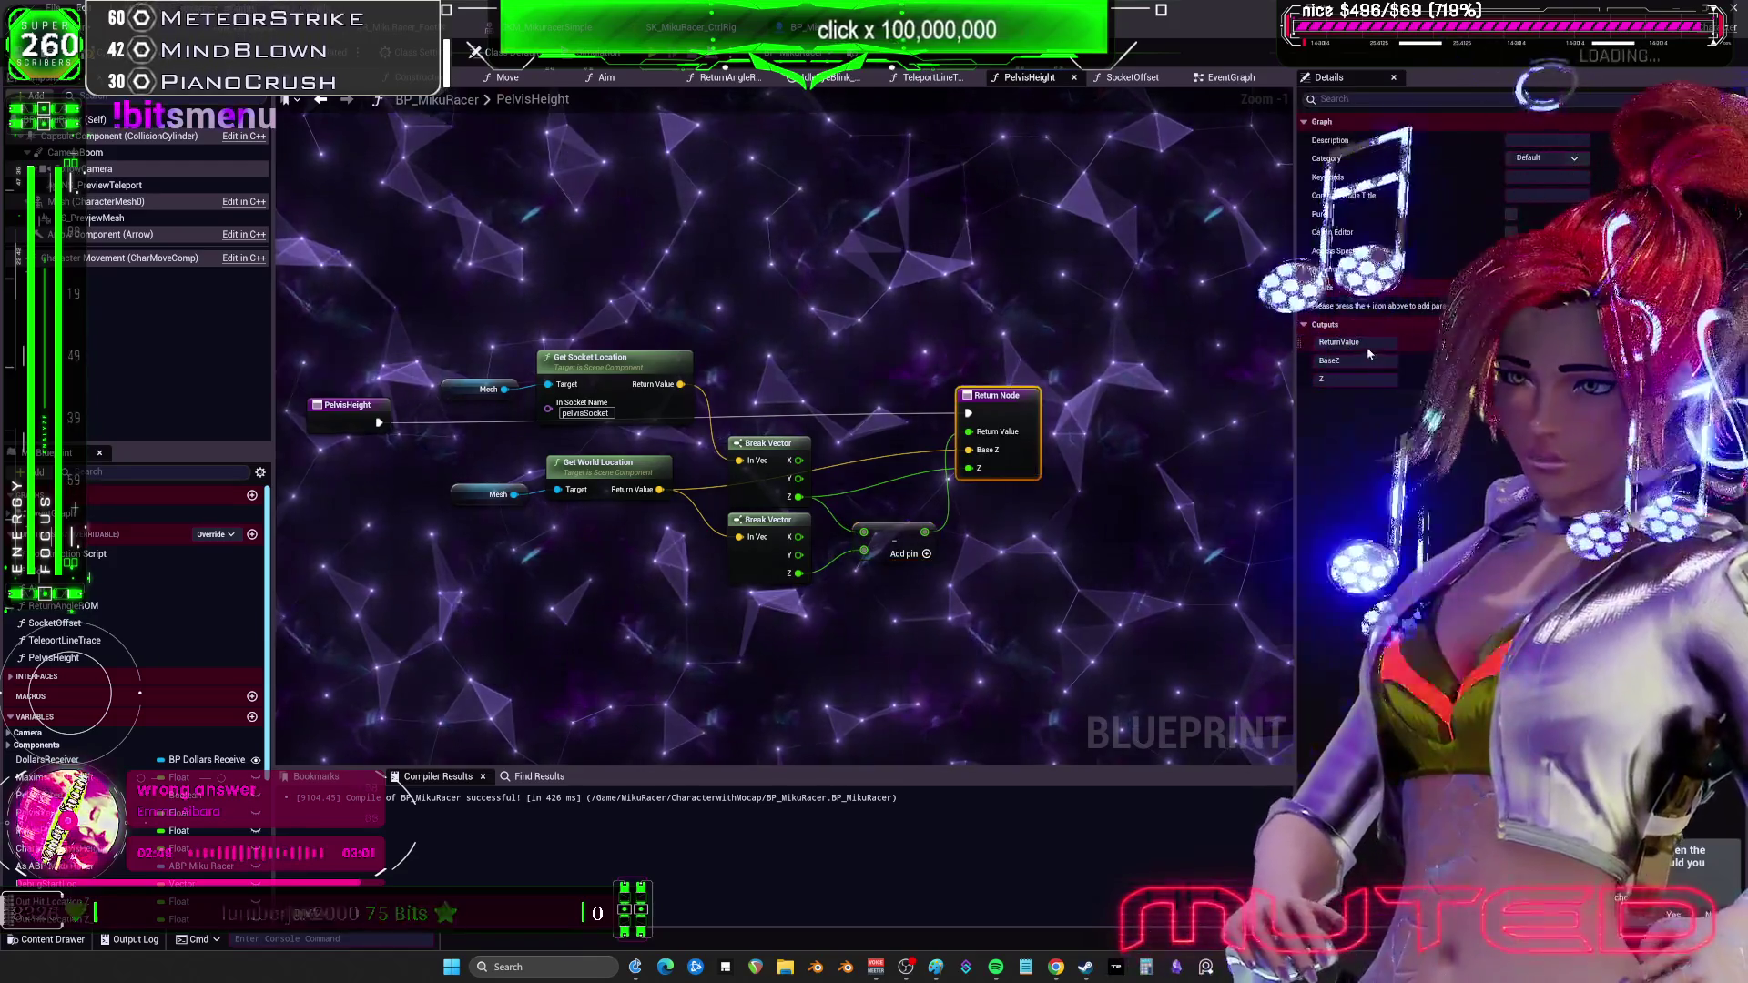
{"action": "type", "text": "istance"}
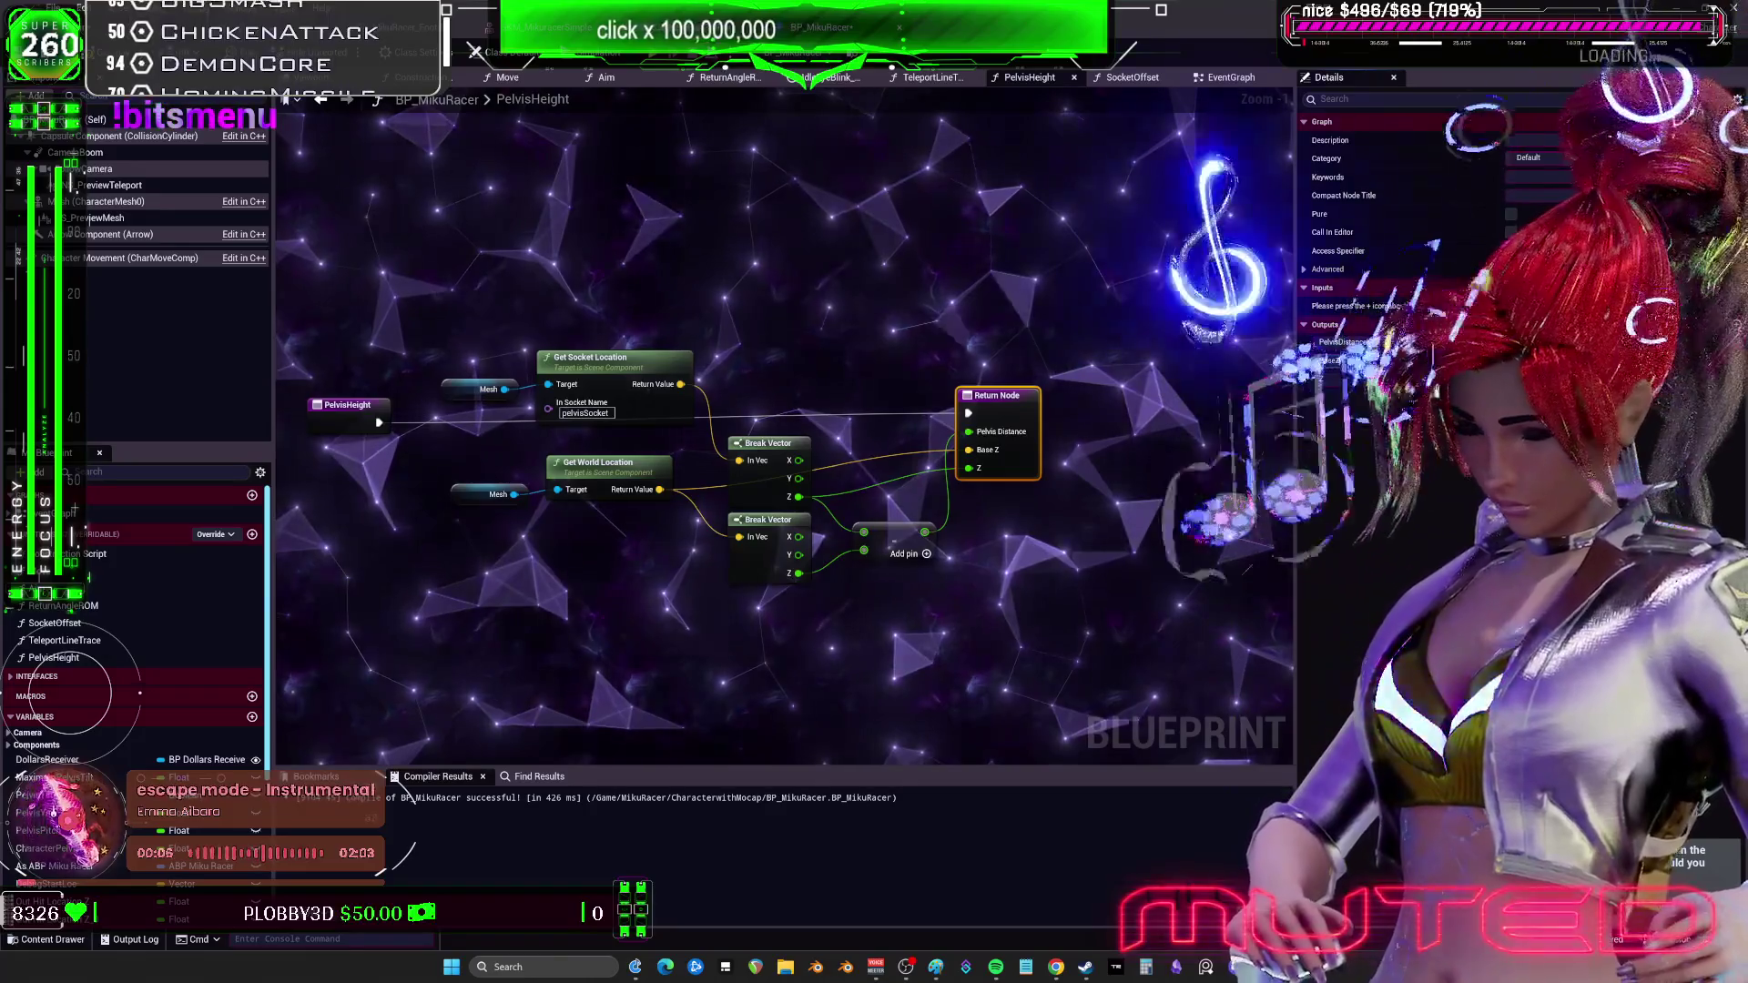
{"action": "type", "text": "WorldZLeve"}
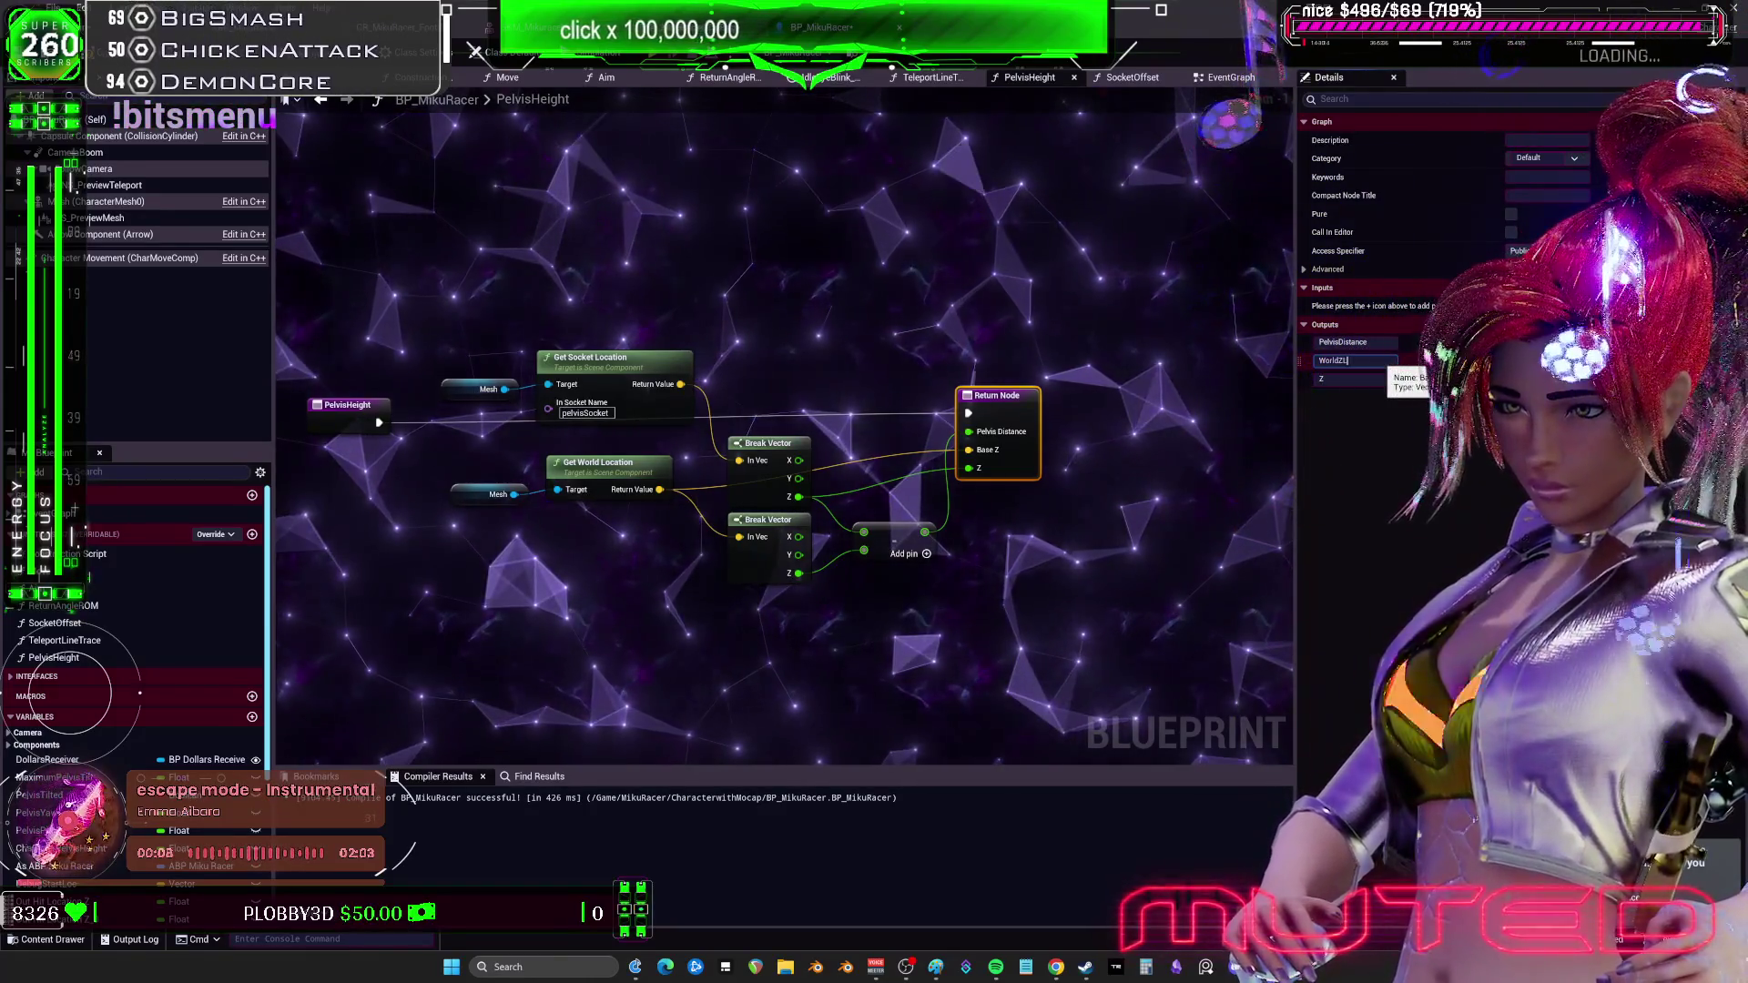
{"action": "type", "text": "l"}
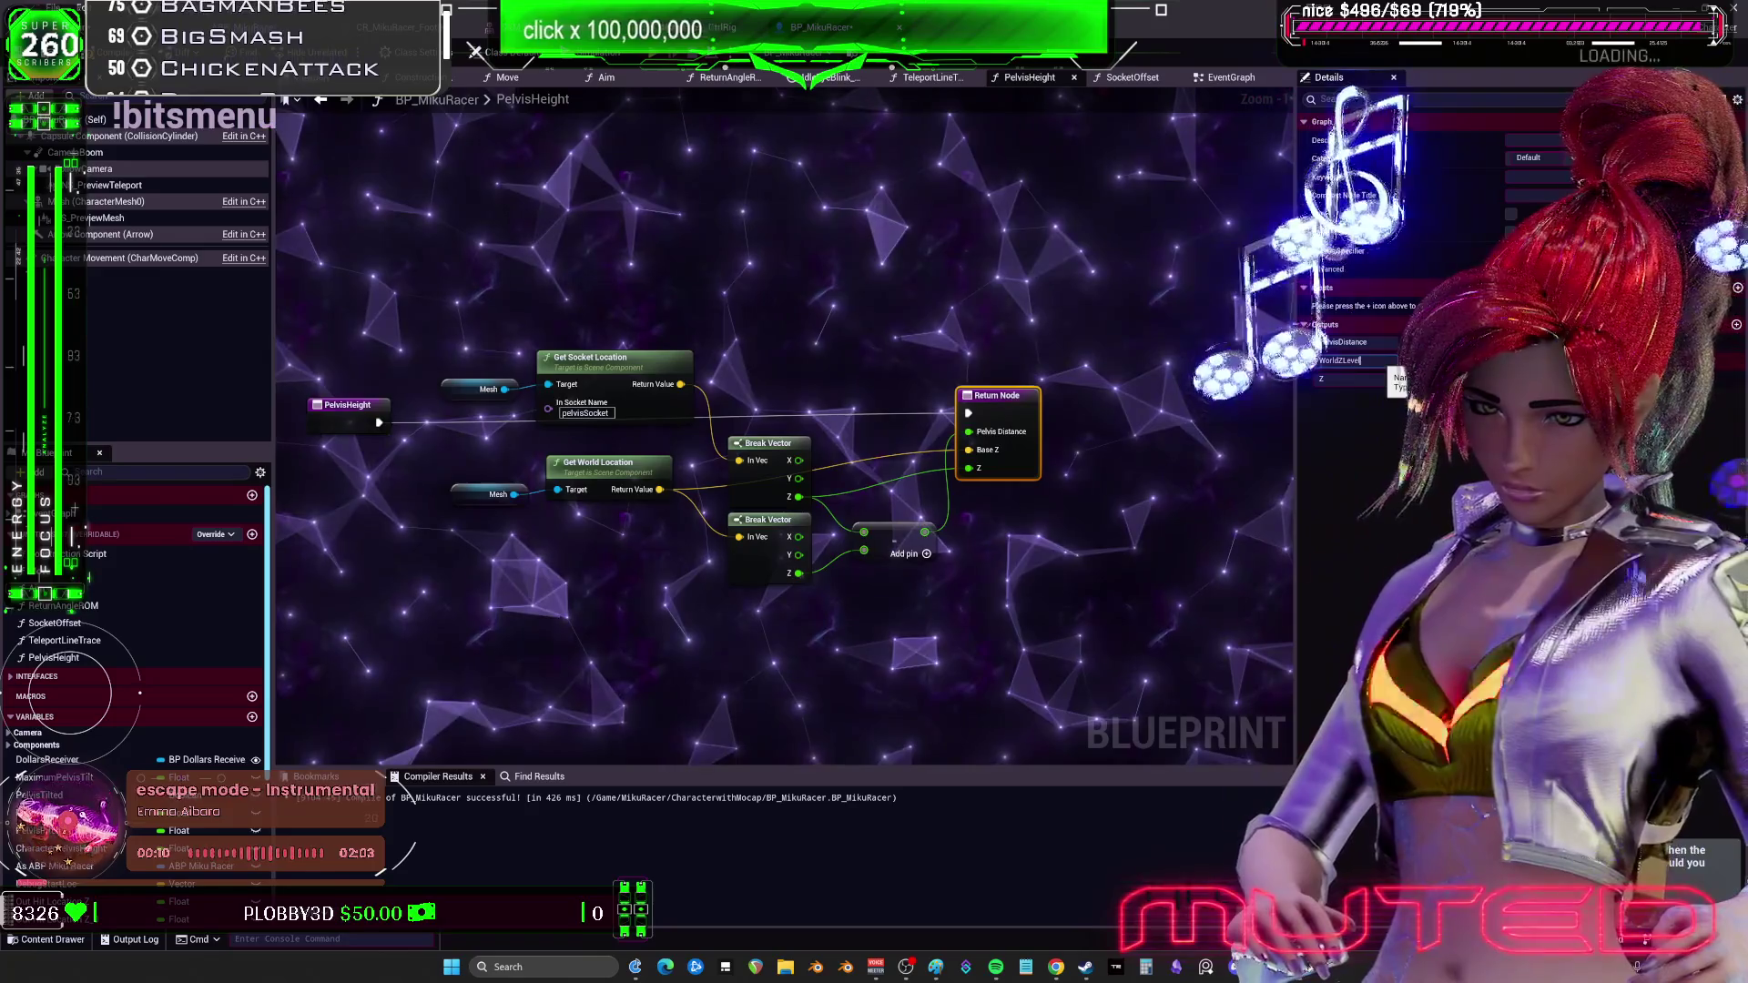
{"action": "type", "text": "Mesh"}
{"action": "key", "text": "Return"}
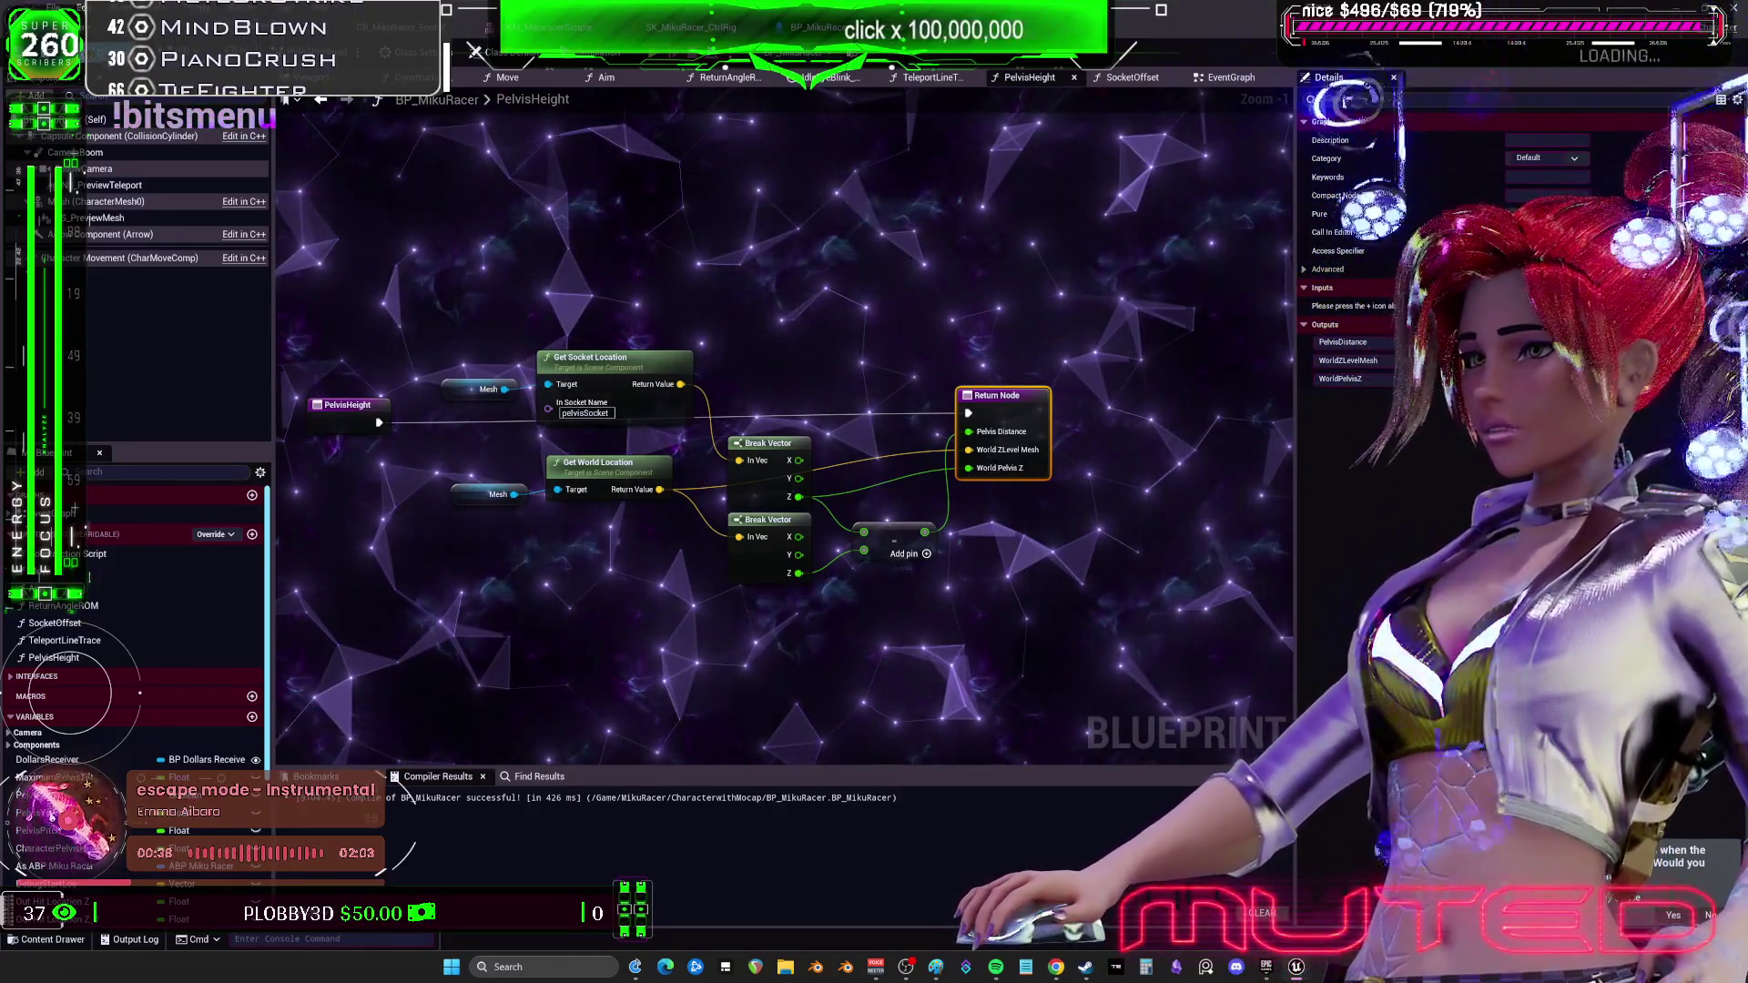
Recompile, return to the EventGraph and shift the Dynamic Weighted Moving Average Float node right.
{"action": "key", "text": "F7"}
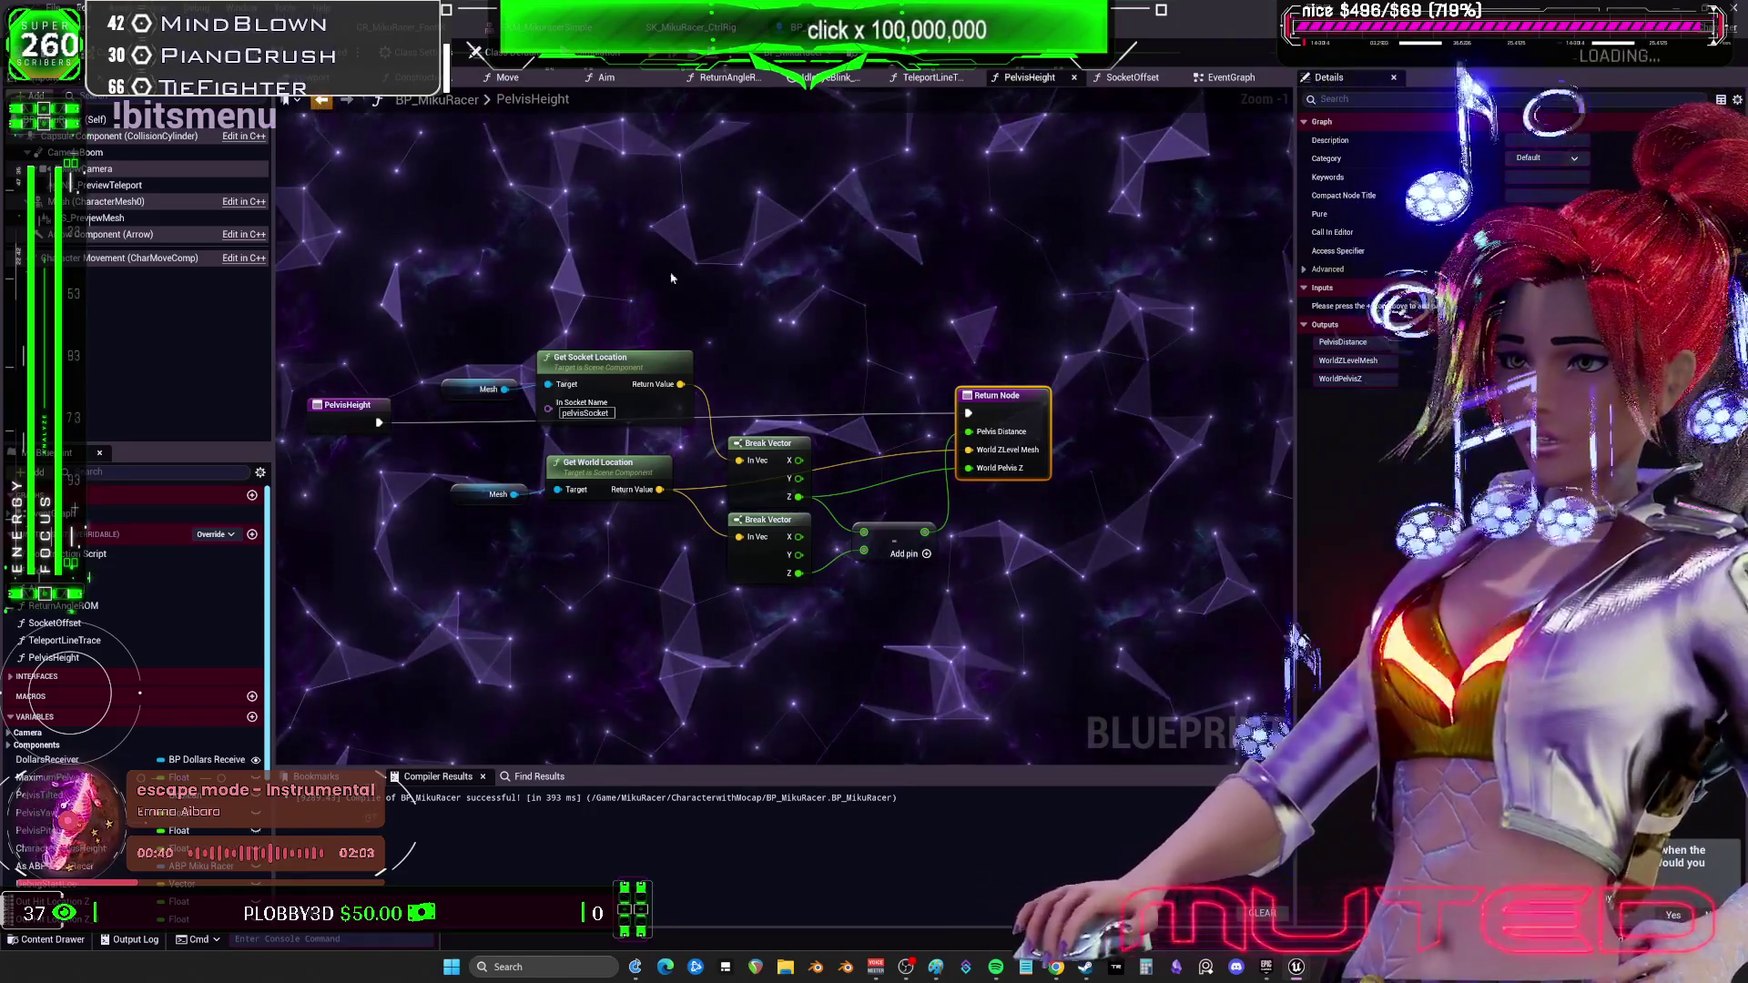
{"action": "key", "text": "alt+Left"}
{"action": "mouse_move", "coordinate": [873, 620]}
{"action": "left_mouse_down"}
{"action": "mouse_move", "coordinate": [920, 648]}
{"action": "mouse_move", "coordinate": [894, 620]}
{"action": "mouse_move", "coordinate": [726, 633]}
{"action": "mouse_move", "coordinate": [736, 676]}
{"action": "left_mouse_up"}
Lower the moving-average node and the Mesh getter while surveying the EventGraph.
{"action": "mouse_move", "coordinate": [579, 403]}
{"action": "left_mouse_down"}
{"action": "mouse_move", "coordinate": [708, 420]}
{"action": "mouse_move", "coordinate": [1019, 393]}
{"action": "left_mouse_up"}
{"action": "mouse_move", "coordinate": [1225, 367]}
{"action": "left_mouse_down"}
{"action": "mouse_move", "coordinate": [1066, 357]}
{"action": "mouse_move", "coordinate": [866, 313]}
{"action": "left_mouse_up"}
{"action": "left_click_drag", "start_coordinate": [906, 414], "coordinate": [896, 485]}
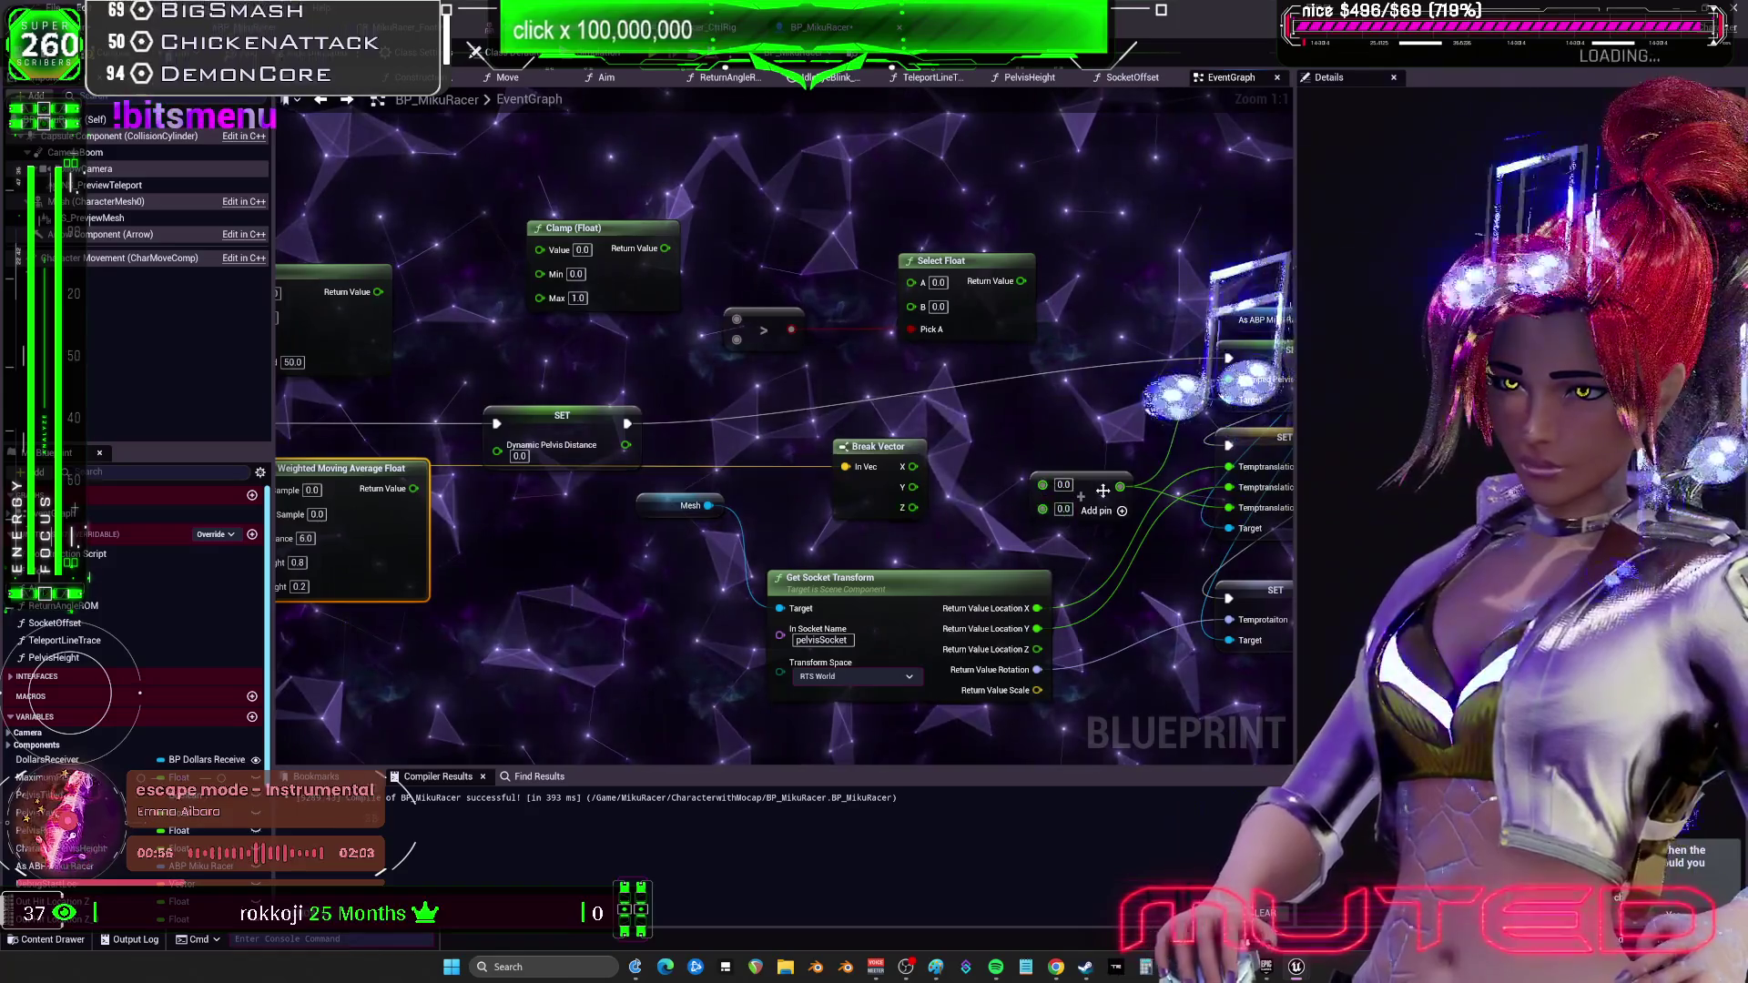
{"action": "left_click_drag", "start_coordinate": [1119, 453], "coordinate": [792, 430]}
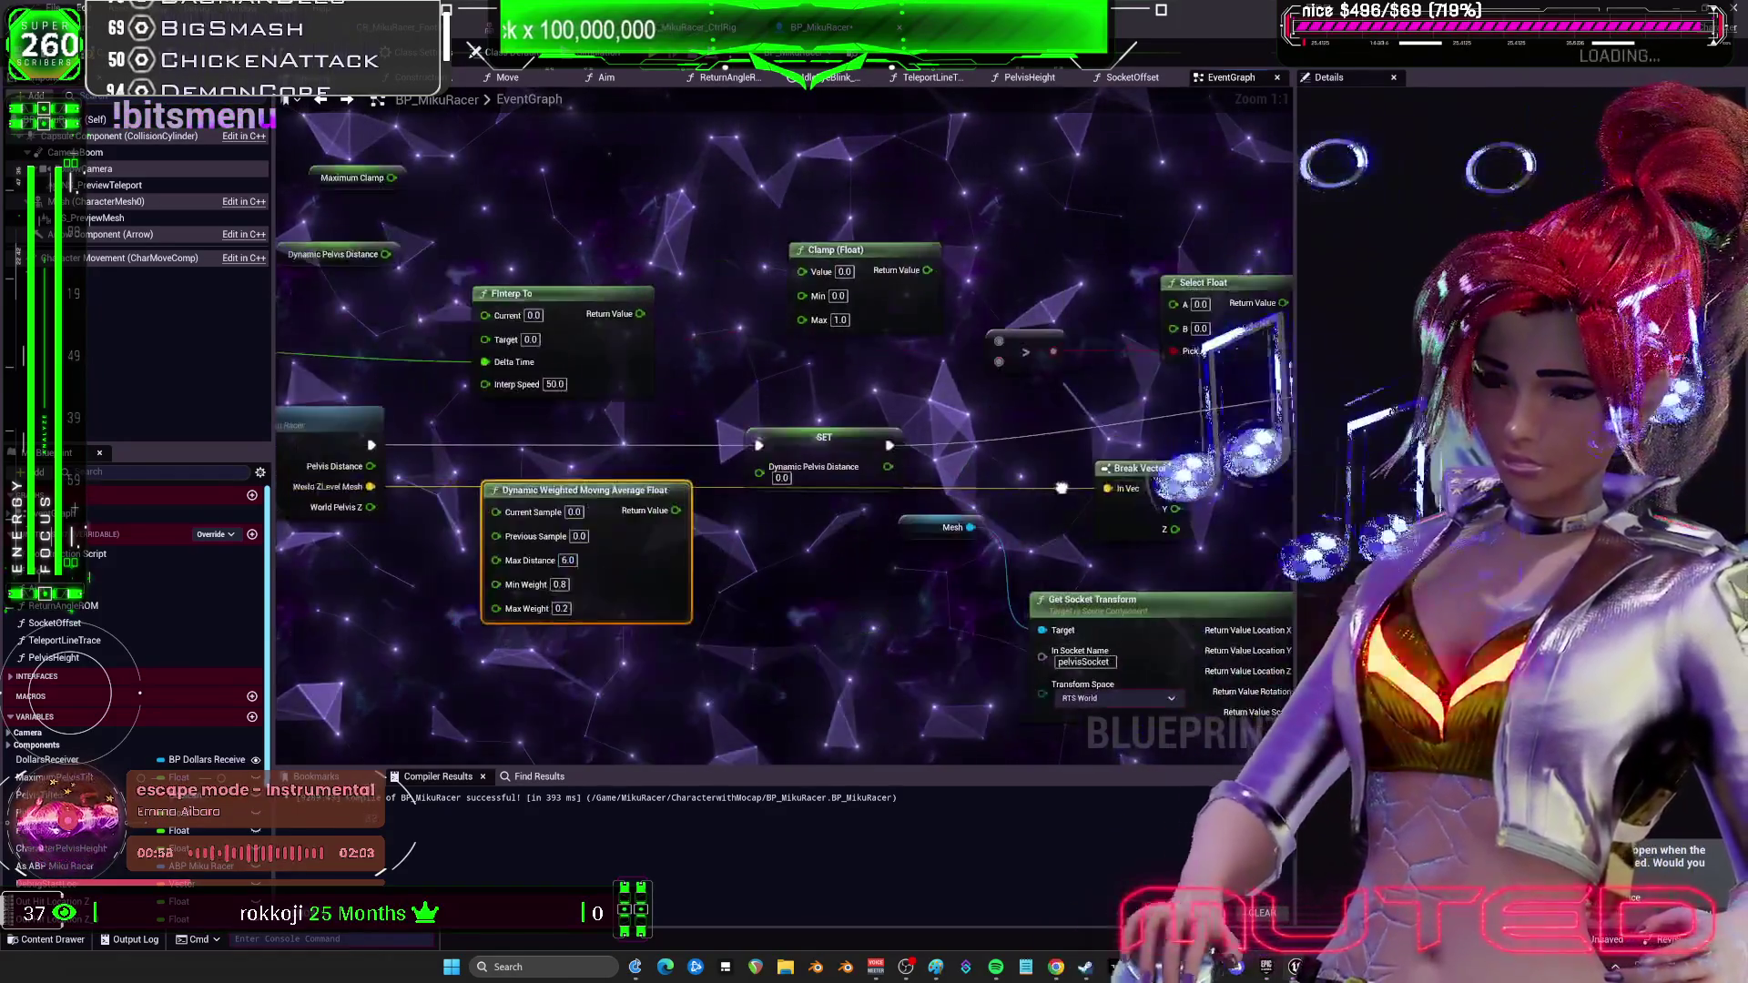
{"action": "left_click_drag", "start_coordinate": [506, 459], "coordinate": [846, 450]}
{"action": "scroll", "coordinate": [846, 453], "scroll_direction": "down", "scroll_amount": 1}
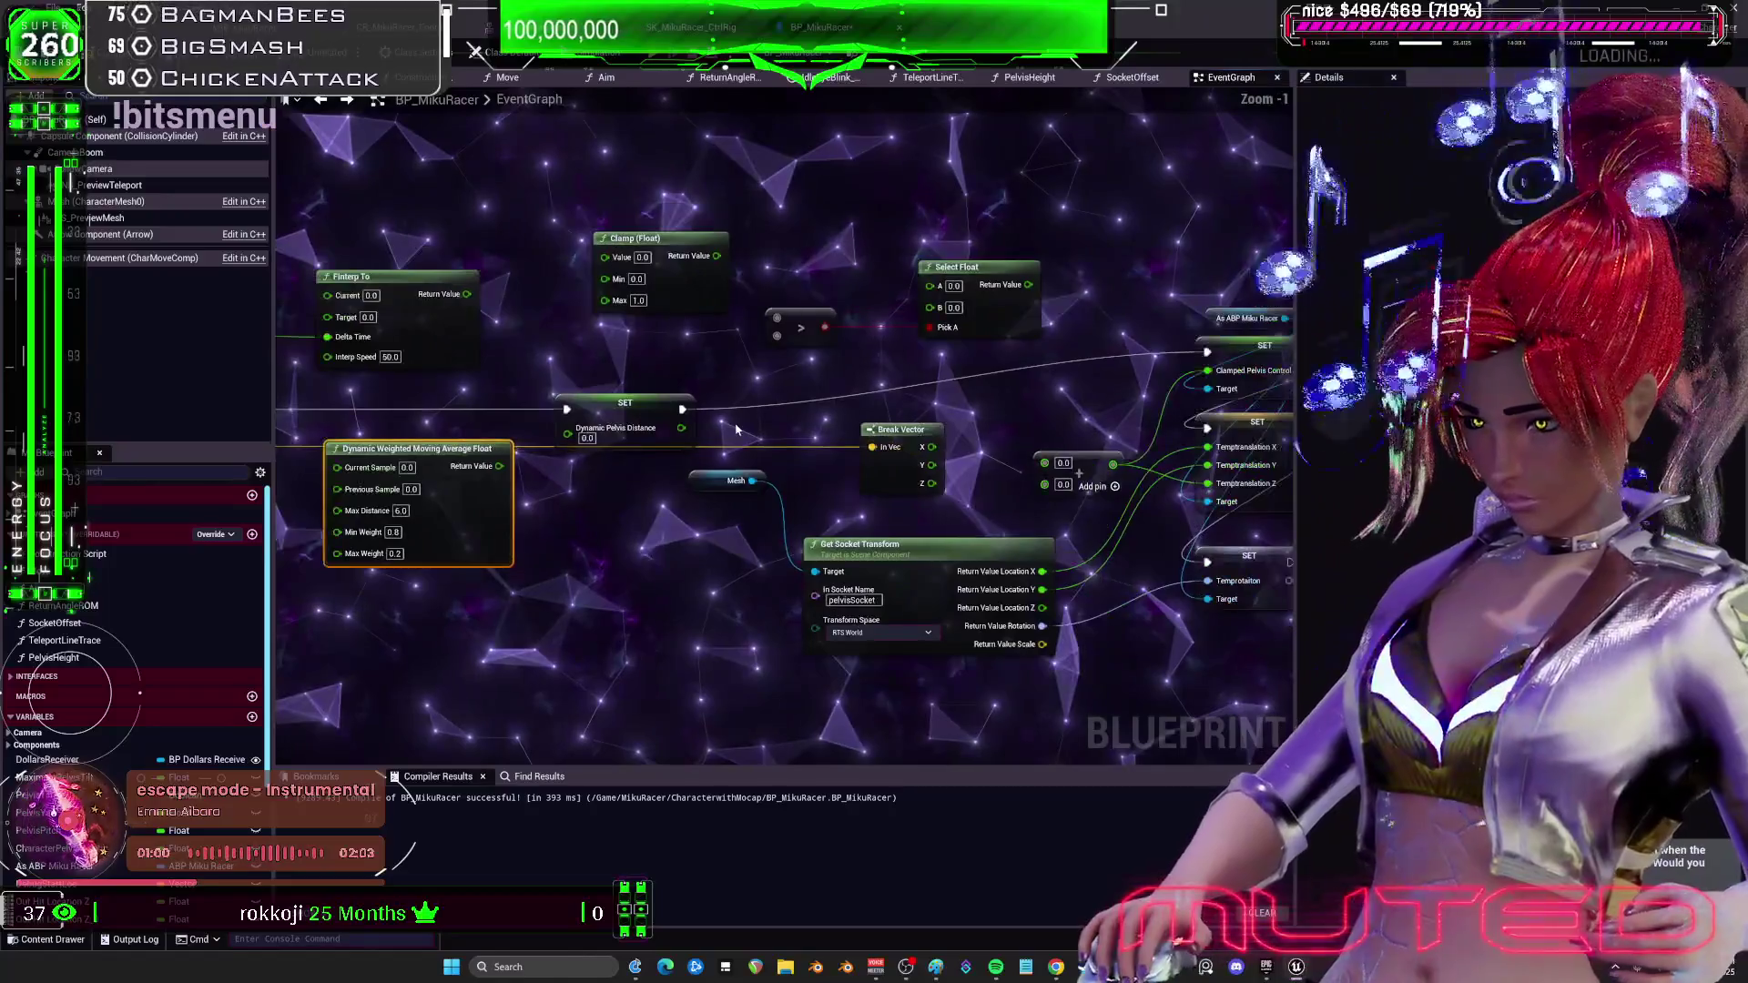
{"action": "left_click_drag", "start_coordinate": [827, 554], "coordinate": [710, 465]}
{"action": "mouse_move", "coordinate": [572, 405]}
{"action": "left_mouse_down"}
{"action": "mouse_move", "coordinate": [576, 487]}
{"action": "mouse_move", "coordinate": [678, 471]}
{"action": "mouse_move", "coordinate": [779, 538]}
{"action": "mouse_move", "coordinate": [745, 435]}
{"action": "mouse_move", "coordinate": [846, 434]}
{"action": "mouse_move", "coordinate": [722, 501]}
{"action": "left_mouse_up"}
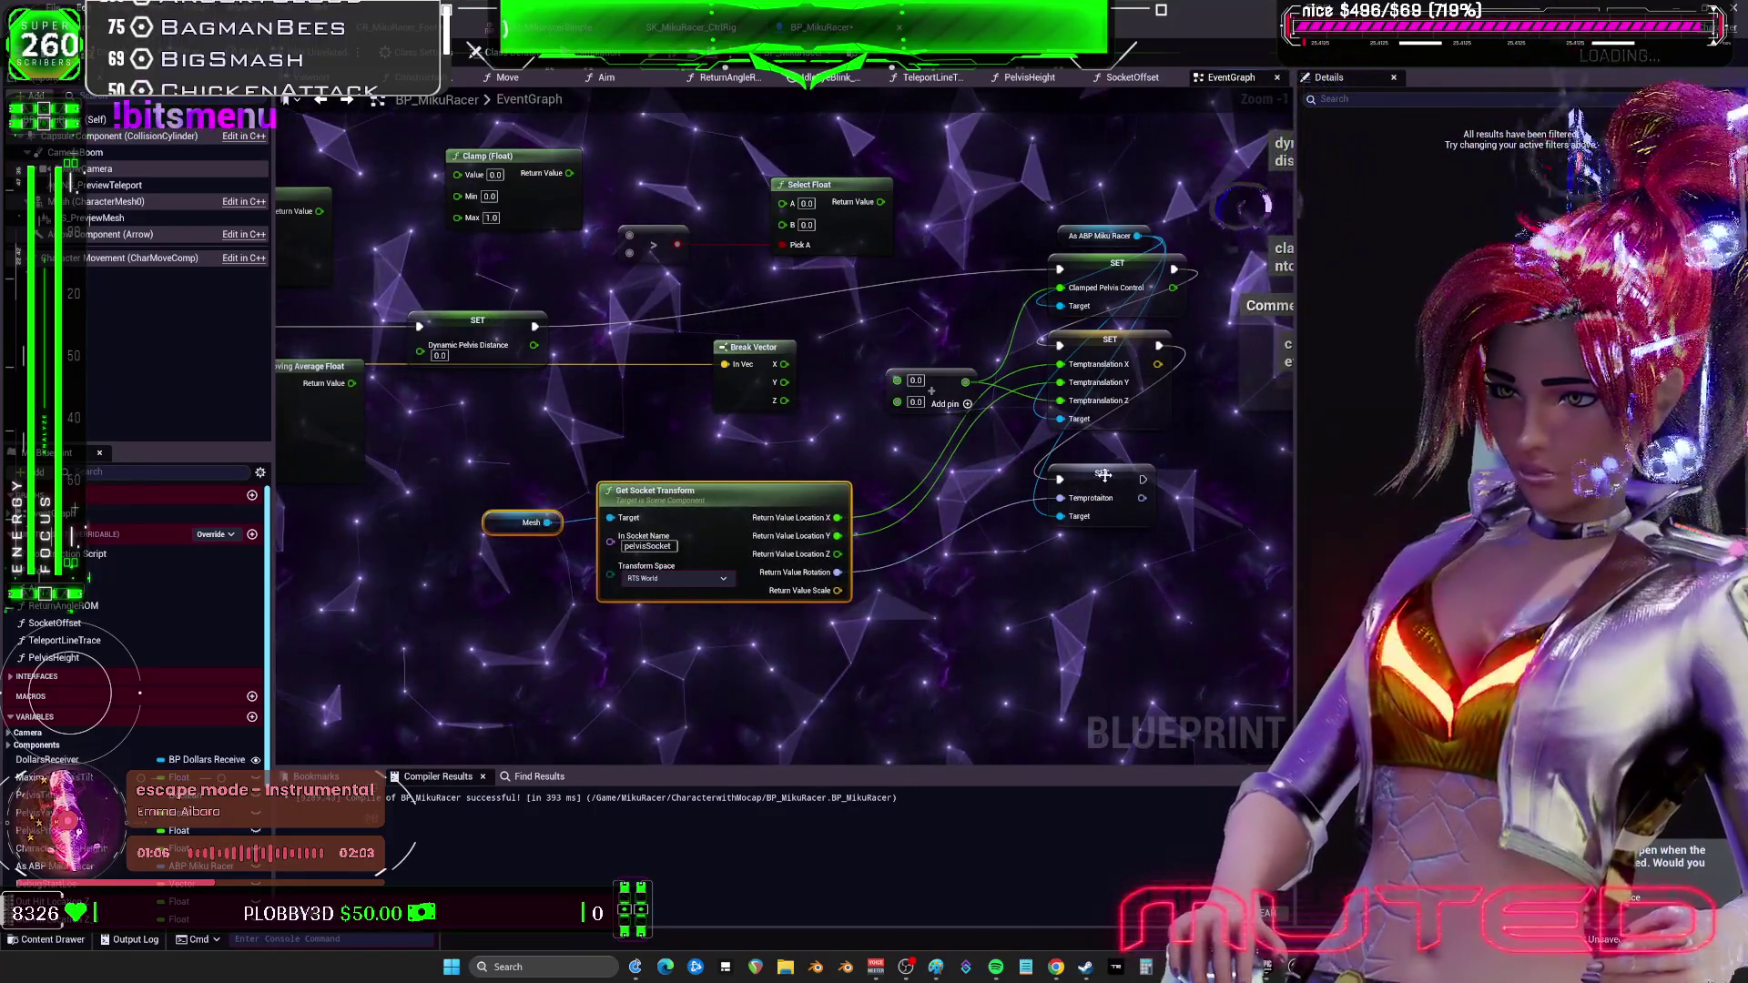
Pull the Temptranslation and rotation SET nodes, add node, Clamped Pelvis Control SETs and Break Vector together.
{"action": "mouse_move", "coordinate": [1146, 414]}
{"action": "left_mouse_down"}
{"action": "mouse_move", "coordinate": [1043, 544]}
{"action": "mouse_move", "coordinate": [983, 567]}
{"action": "left_mouse_up"}
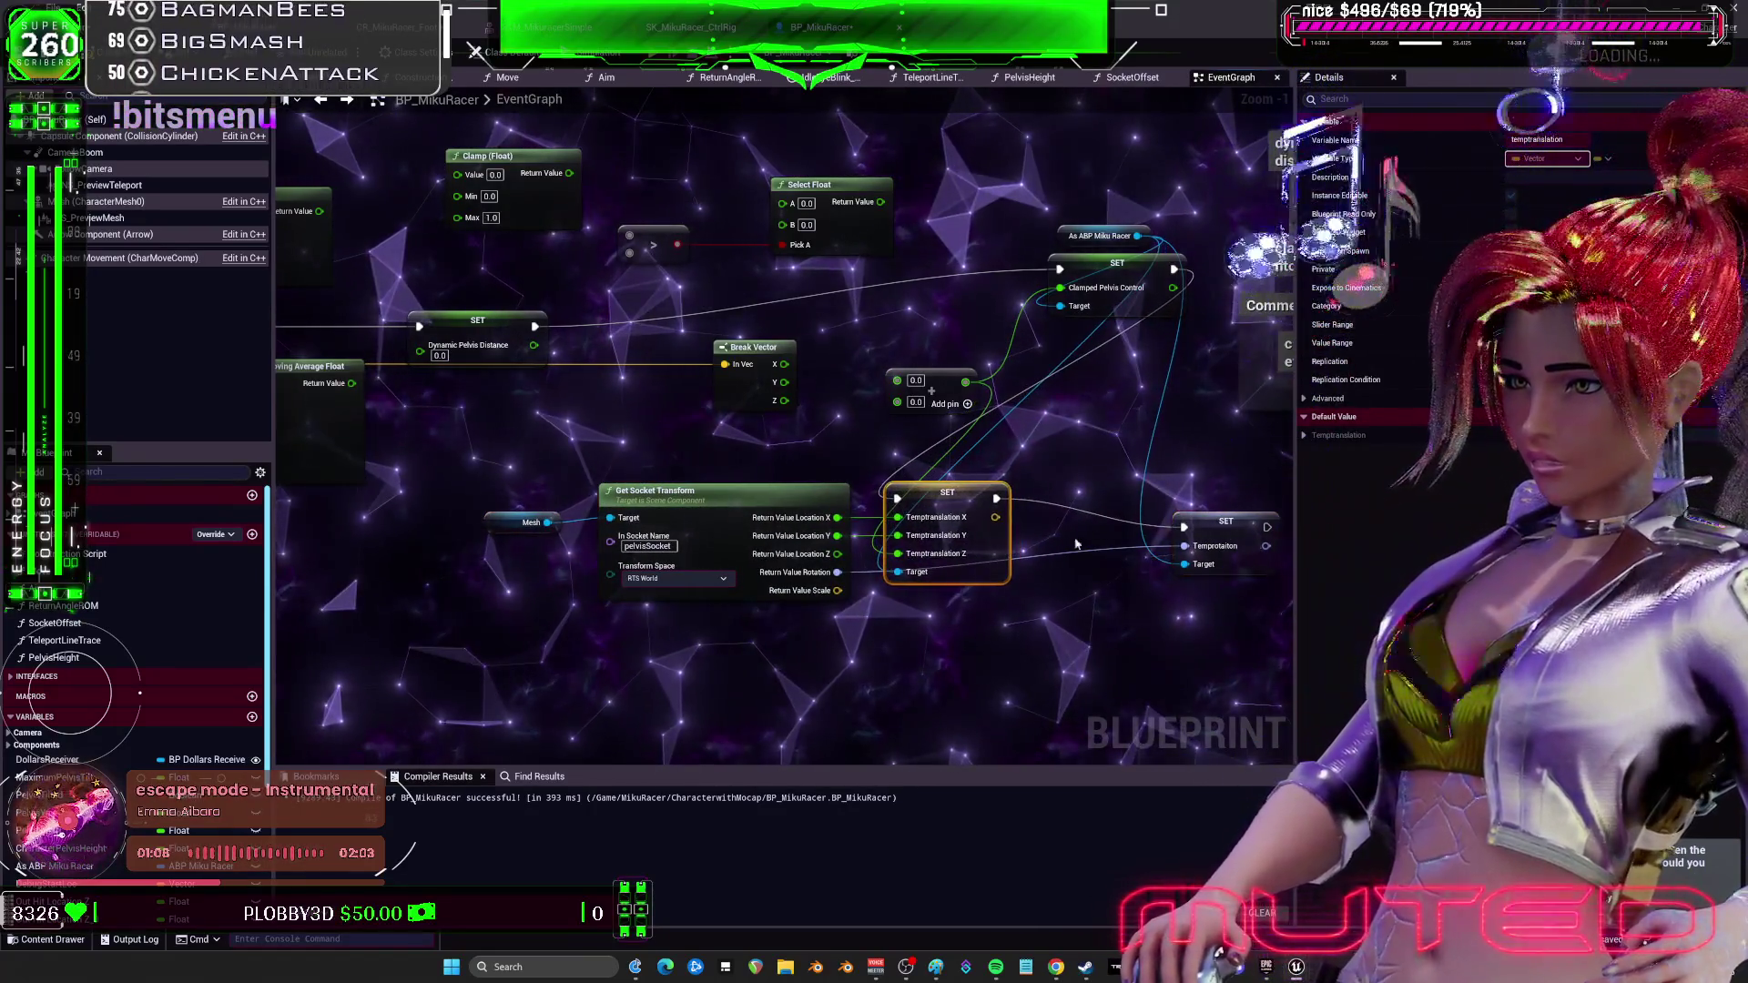
{"action": "left_click_drag", "start_coordinate": [1200, 523], "coordinate": [1086, 494]}
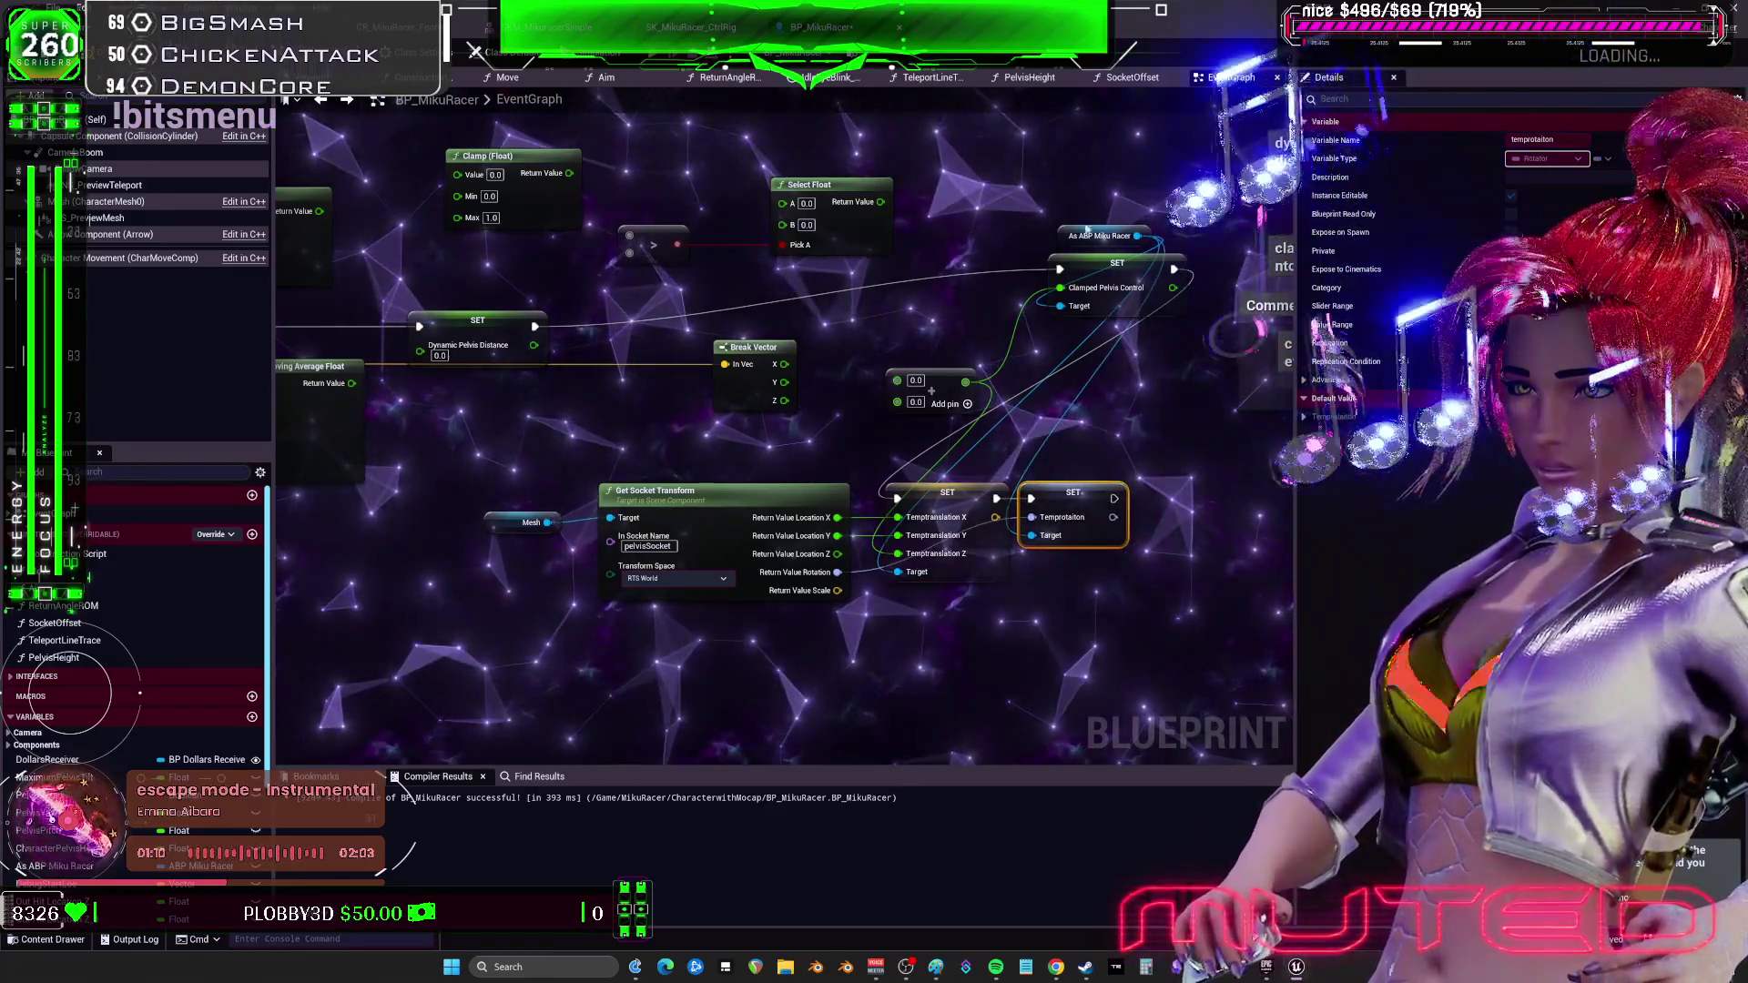
{"action": "mouse_move", "coordinate": [911, 386]}
{"action": "left_mouse_down"}
{"action": "mouse_move", "coordinate": [792, 389]}
{"action": "mouse_move", "coordinate": [757, 444]}
{"action": "left_mouse_up"}
{"action": "left_click_drag", "start_coordinate": [1105, 288], "coordinate": [937, 433]}
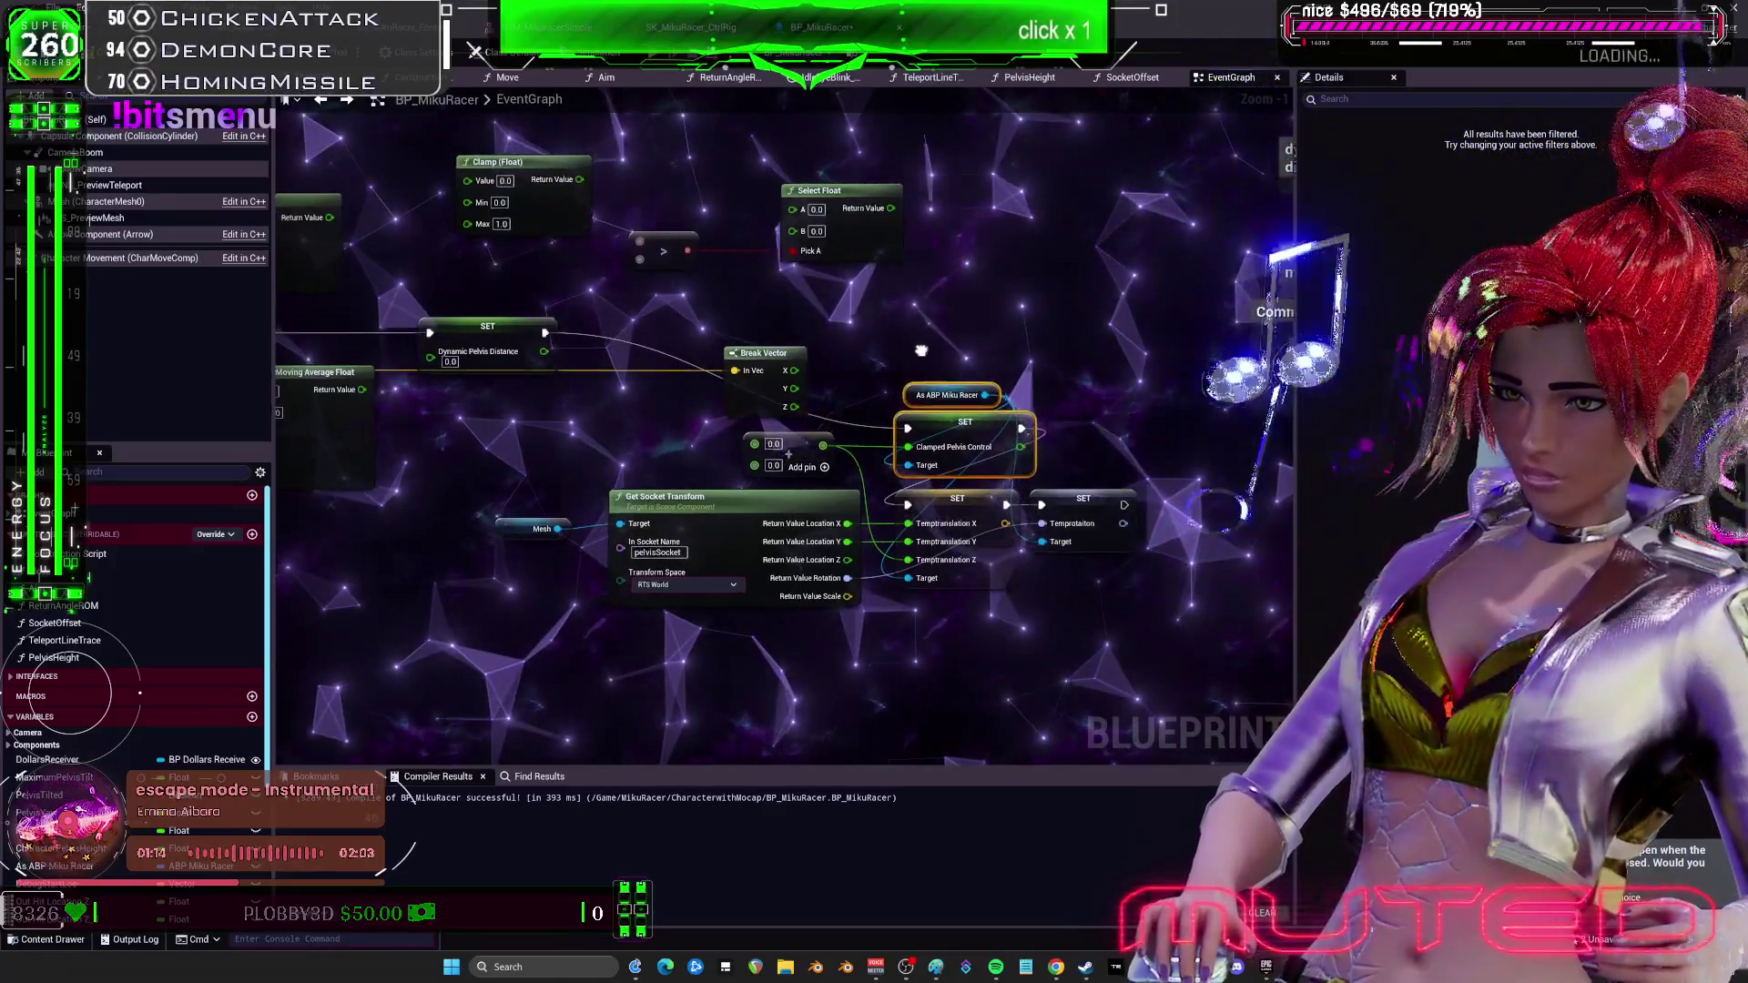
{"action": "left_click_drag", "start_coordinate": [791, 435], "coordinate": [636, 428]}
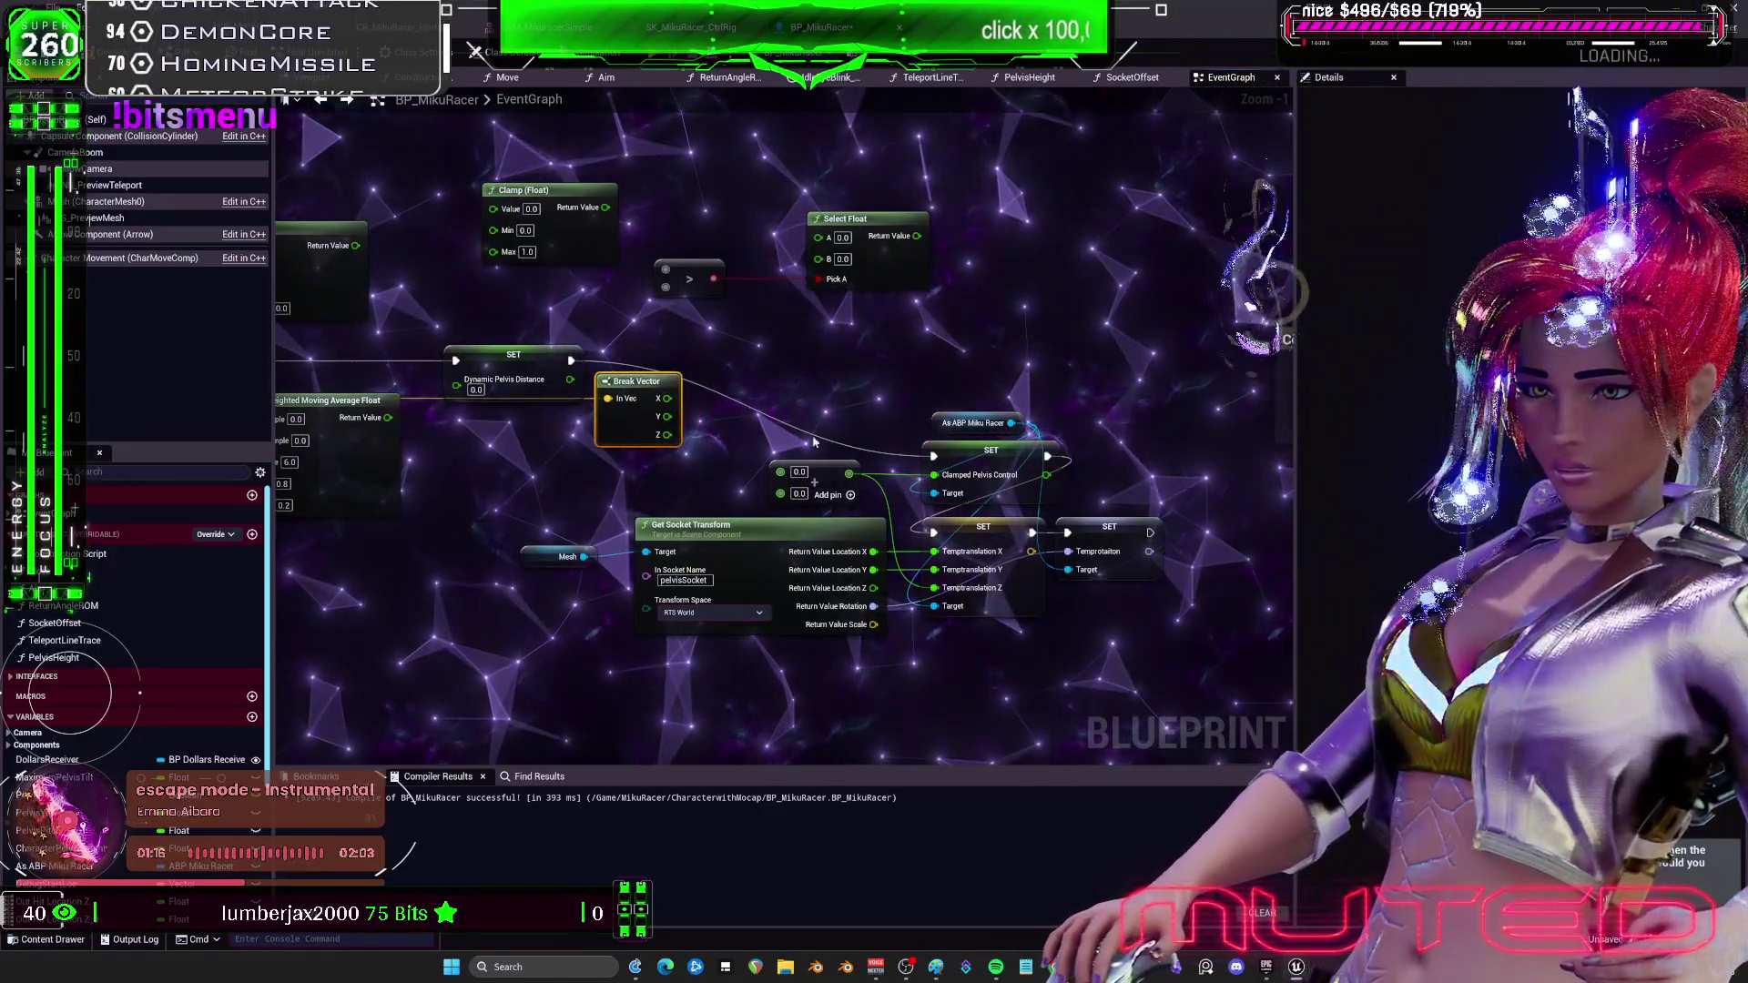
Move the Mesh, socket transform, SET and As ABP Miku Racer nodes up-right as a group.
{"action": "mouse_move", "coordinate": [1102, 612]}
{"action": "left_mouse_down"}
{"action": "mouse_move", "coordinate": [583, 482]}
{"action": "mouse_move", "coordinate": [441, 412]}
{"action": "left_mouse_up"}
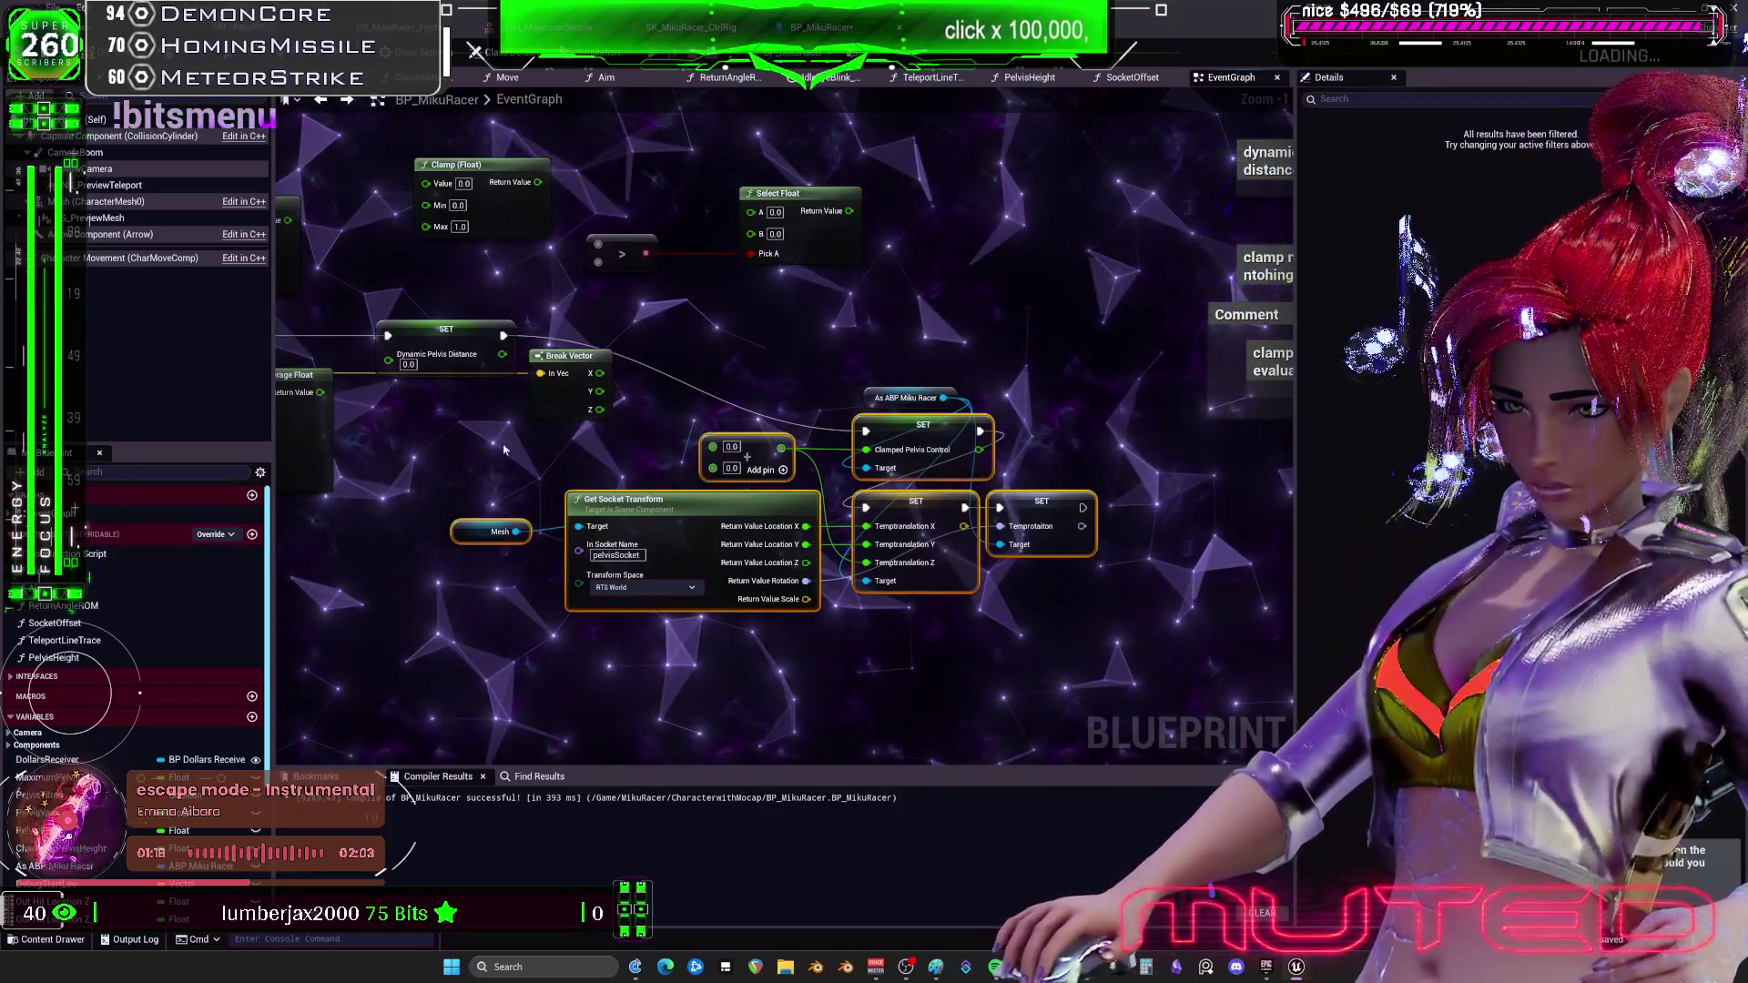
{"action": "left_click", "coordinate": [906, 398], "text": "shift"}
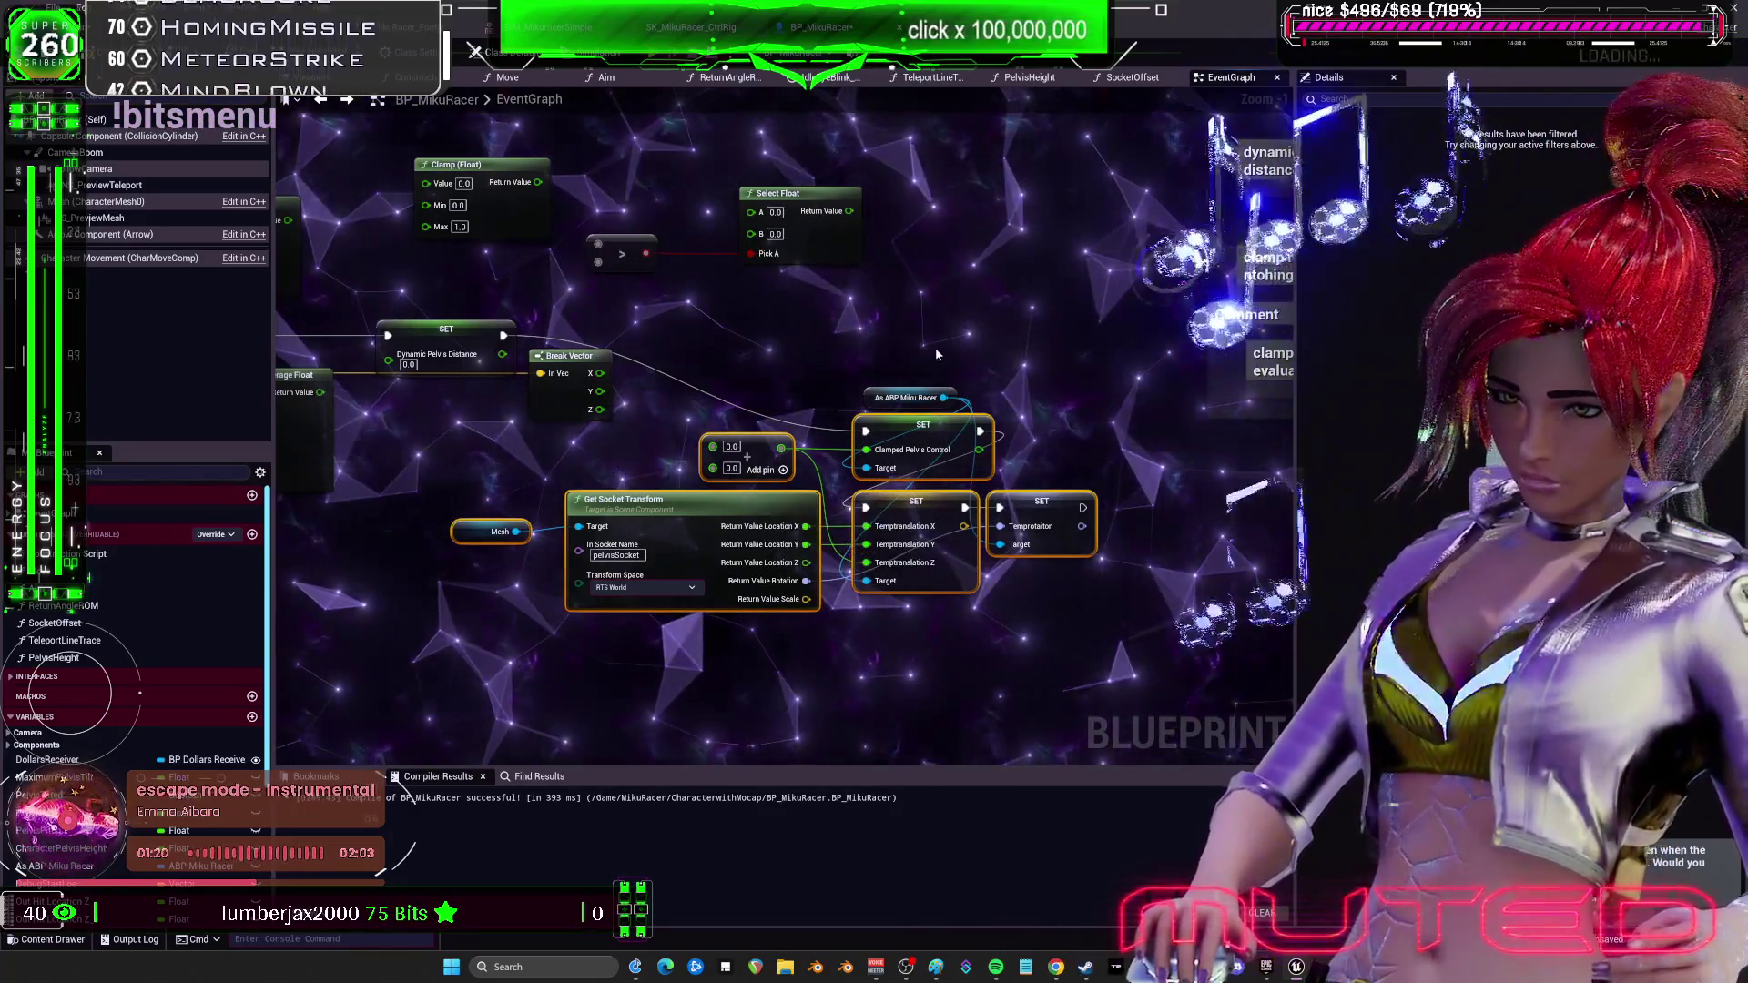
{"action": "mouse_move", "coordinate": [896, 425]}
{"action": "left_mouse_down"}
{"action": "mouse_move", "coordinate": [974, 355]}
{"action": "mouse_move", "coordinate": [910, 332]}
{"action": "mouse_move", "coordinate": [1037, 343]}
{"action": "left_mouse_up"}
{"action": "left_click_drag", "start_coordinate": [594, 445], "coordinate": [709, 387]}
Shift the right-hand node cluster left and nudge the SET and Break Vector nodes closer.
{"action": "mouse_move", "coordinate": [1175, 572]}
{"action": "left_mouse_down"}
{"action": "mouse_move", "coordinate": [820, 418]}
{"action": "mouse_move", "coordinate": [724, 286]}
{"action": "left_mouse_up"}
{"action": "left_click_drag", "start_coordinate": [819, 403], "coordinate": [742, 403]}
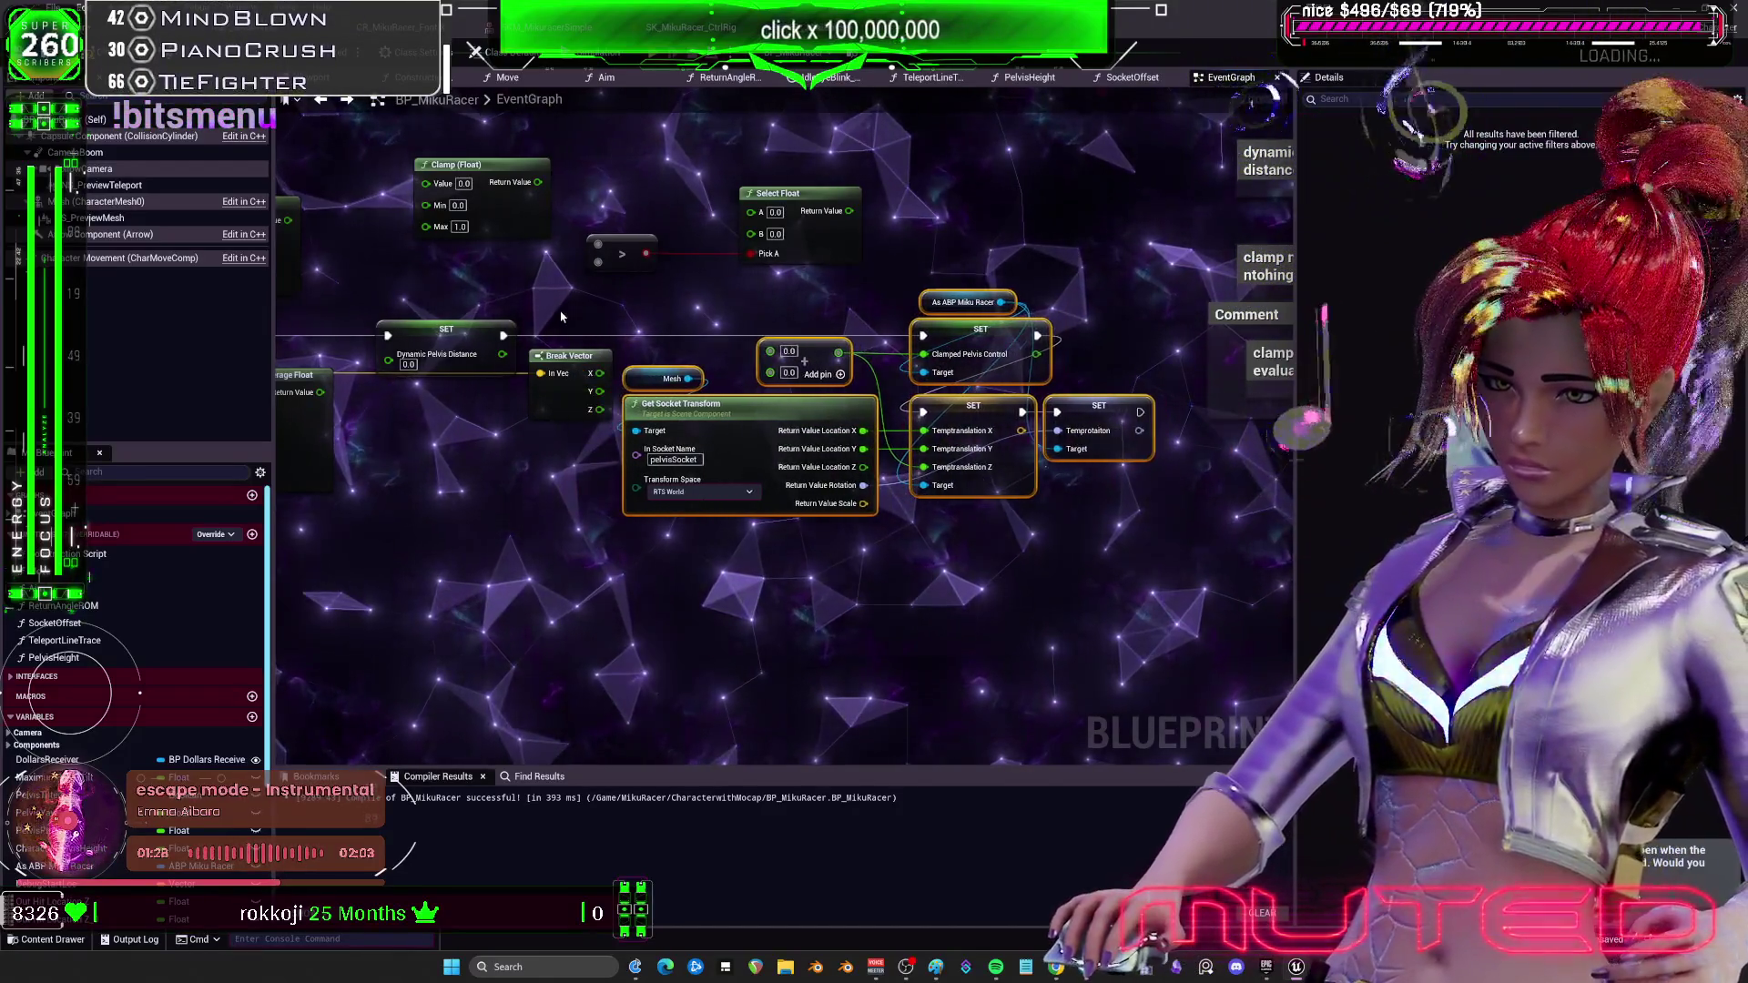
{"action": "left_click_drag", "start_coordinate": [653, 348], "coordinate": [625, 349]}
{"action": "left_click_drag", "start_coordinate": [776, 375], "coordinate": [747, 375]}
{"action": "left_click_drag", "start_coordinate": [771, 541], "coordinate": [683, 558]}
{"action": "left_click_drag", "start_coordinate": [1270, 327], "coordinate": [719, 524]}
{"action": "left_click_drag", "start_coordinate": [755, 455], "coordinate": [746, 455]}
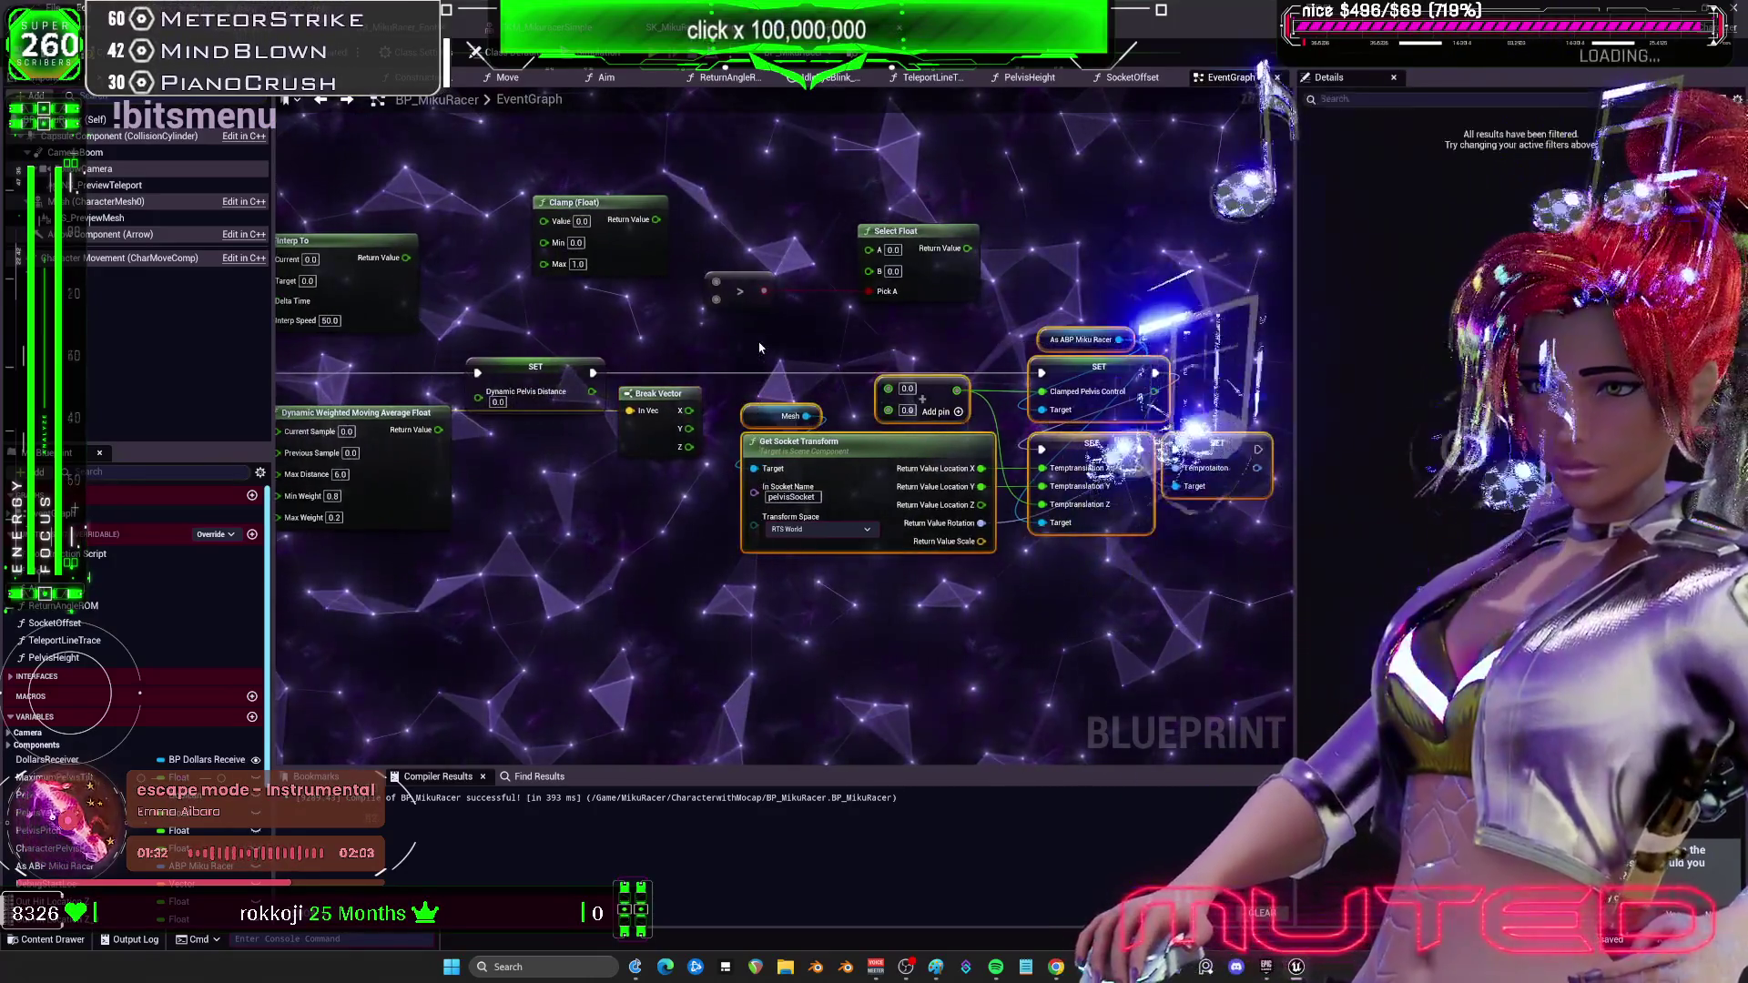
Move the moving-average node left and slide the right-hand cluster left to close the gap.
{"action": "left_click_drag", "start_coordinate": [612, 511], "coordinate": [916, 602]}
{"action": "left_click_drag", "start_coordinate": [697, 597], "coordinate": [637, 599]}
{"action": "scroll", "coordinate": [1097, 637], "scroll_direction": "down", "scroll_amount": 2}
{"action": "mouse_move", "coordinate": [1206, 648]}
{"action": "left_mouse_down"}
{"action": "mouse_move", "coordinate": [873, 546]}
{"action": "mouse_move", "coordinate": [665, 419]}
{"action": "left_mouse_up"}
{"action": "left_click_drag", "start_coordinate": [823, 546], "coordinate": [750, 547]}
{"action": "mouse_move", "coordinate": [556, 391]}
{"action": "left_mouse_down"}
{"action": "mouse_move", "coordinate": [823, 402]}
{"action": "mouse_move", "coordinate": [780, 385]}
{"action": "left_mouse_up"}
{"action": "scroll", "coordinate": [765, 399], "scroll_direction": "up", "scroll_amount": 1}
Move the Dynamic Pelvis Distance getter and Clamp (Float) node left, then save the Blueprint.
{"action": "left_click_drag", "start_coordinate": [566, 344], "coordinate": [509, 377]}
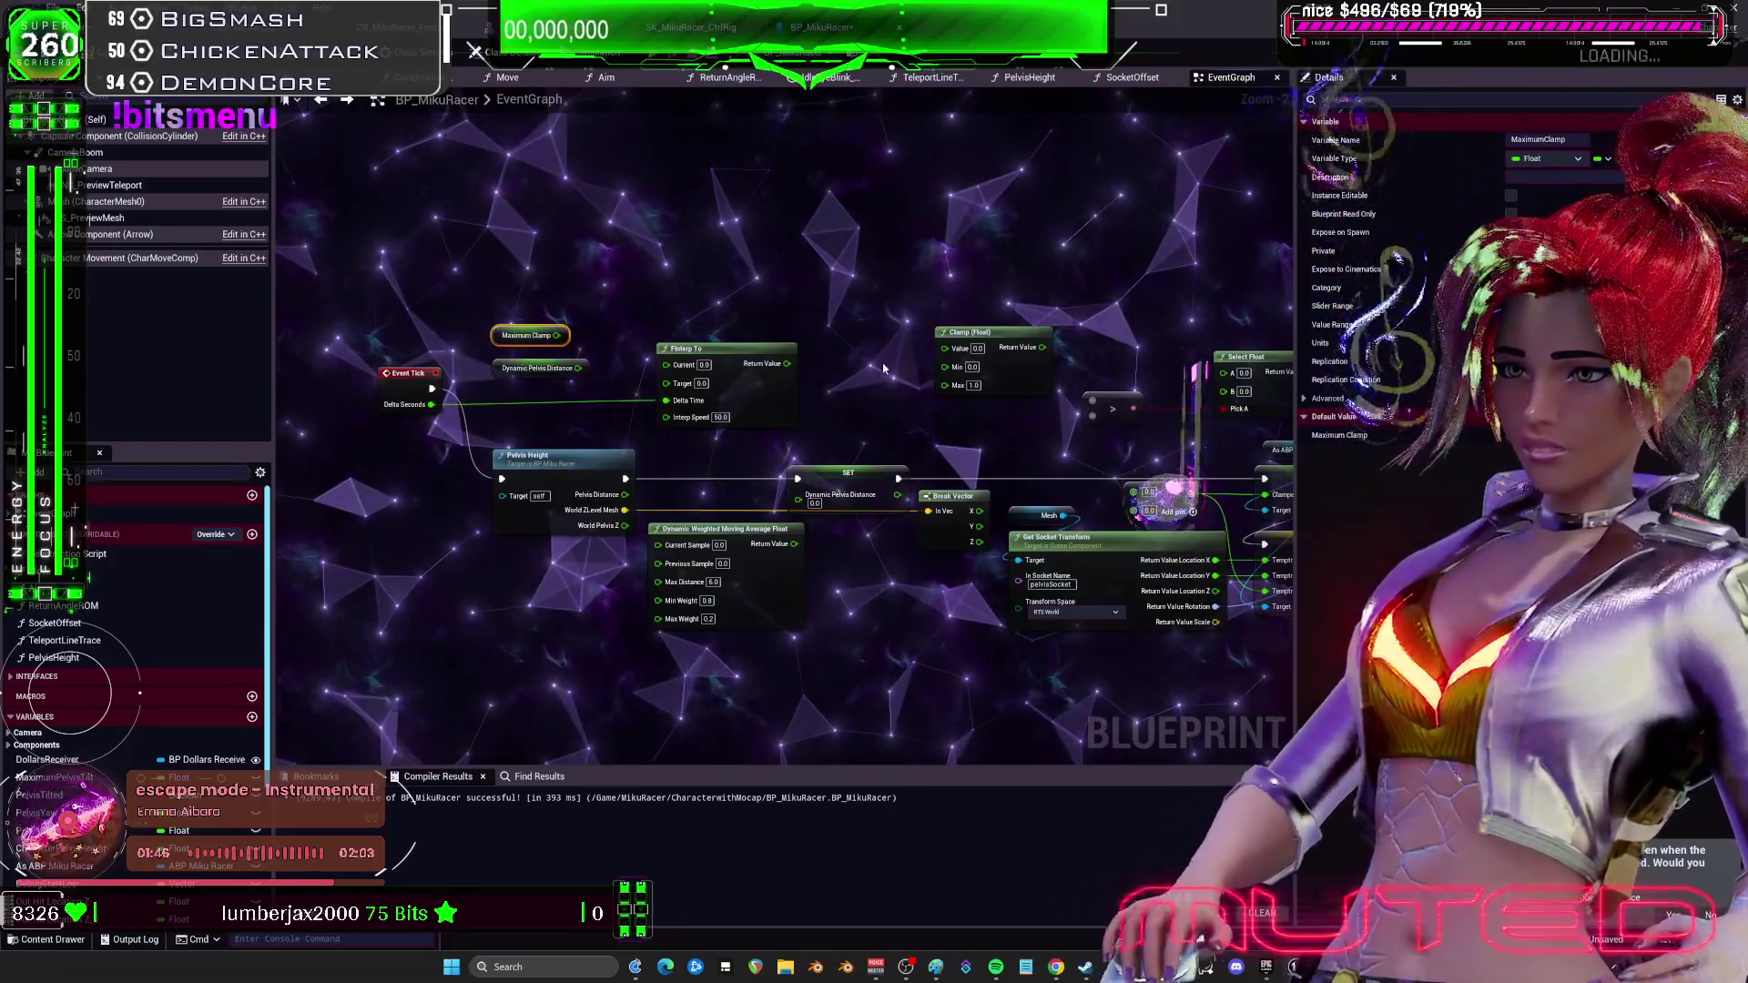
{"action": "mouse_move", "coordinate": [969, 333]}
{"action": "left_mouse_down"}
{"action": "mouse_move", "coordinate": [887, 349]}
{"action": "mouse_move", "coordinate": [896, 368]}
{"action": "mouse_move", "coordinate": [857, 363]}
{"action": "left_mouse_up"}
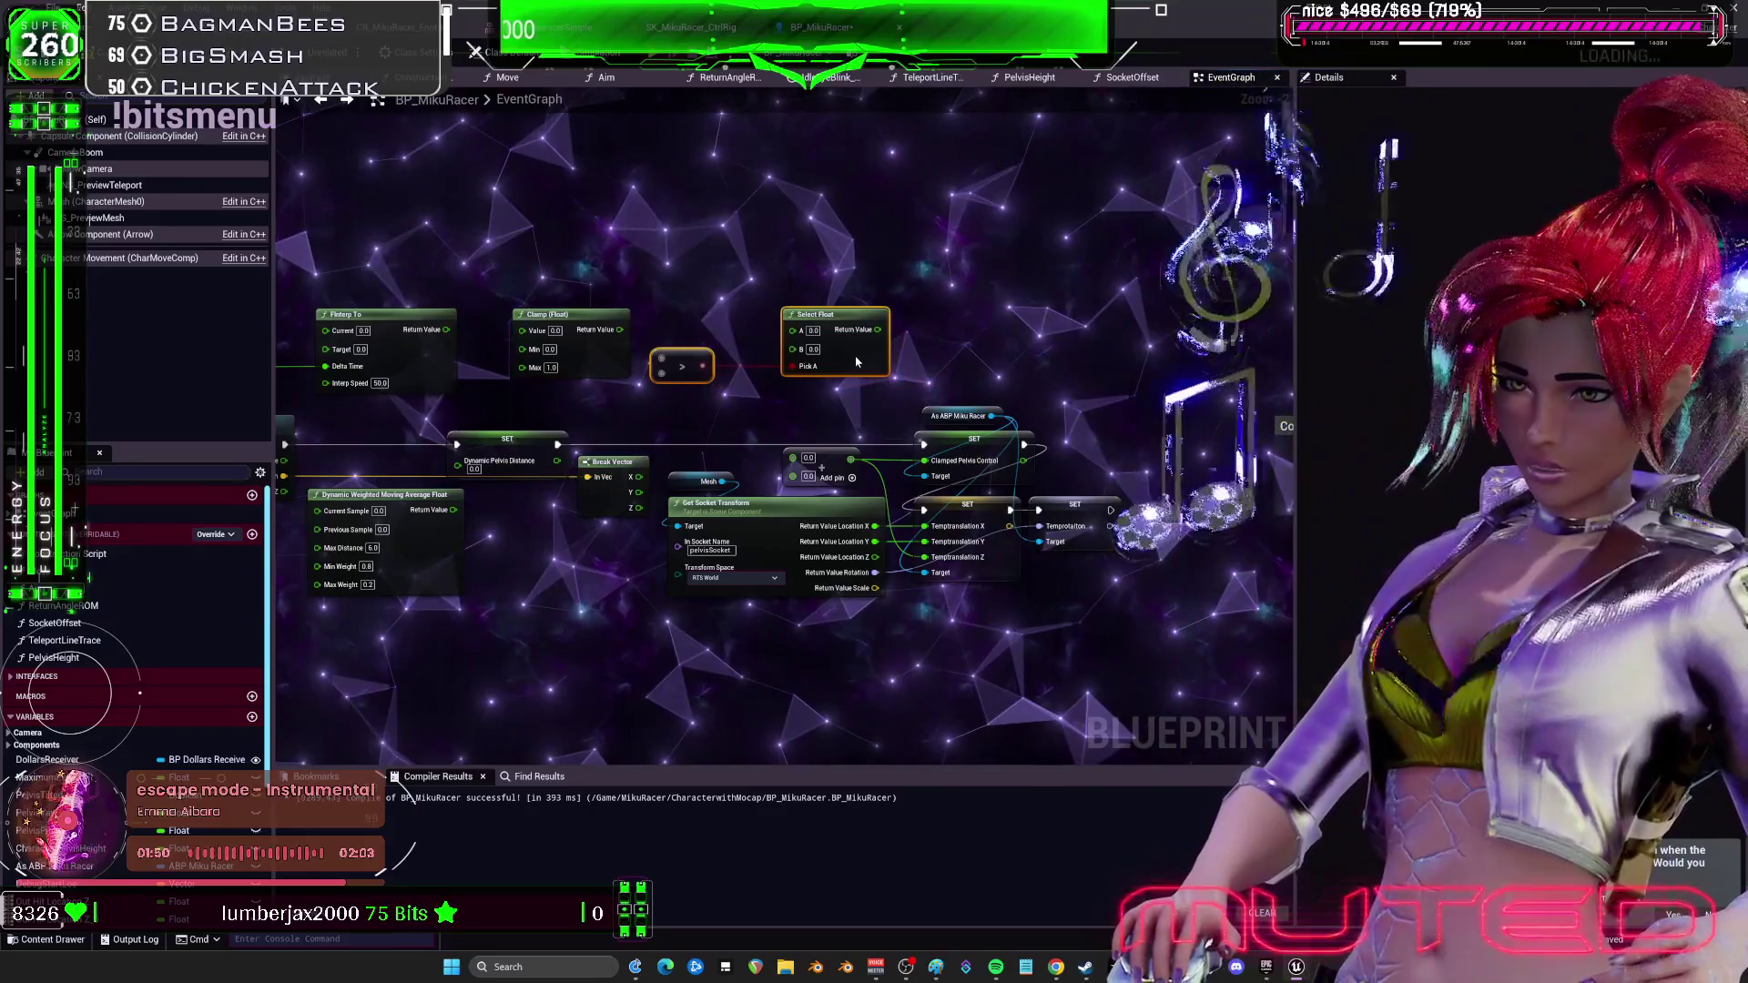
{"action": "left_click_drag", "start_coordinate": [662, 433], "coordinate": [825, 404]}
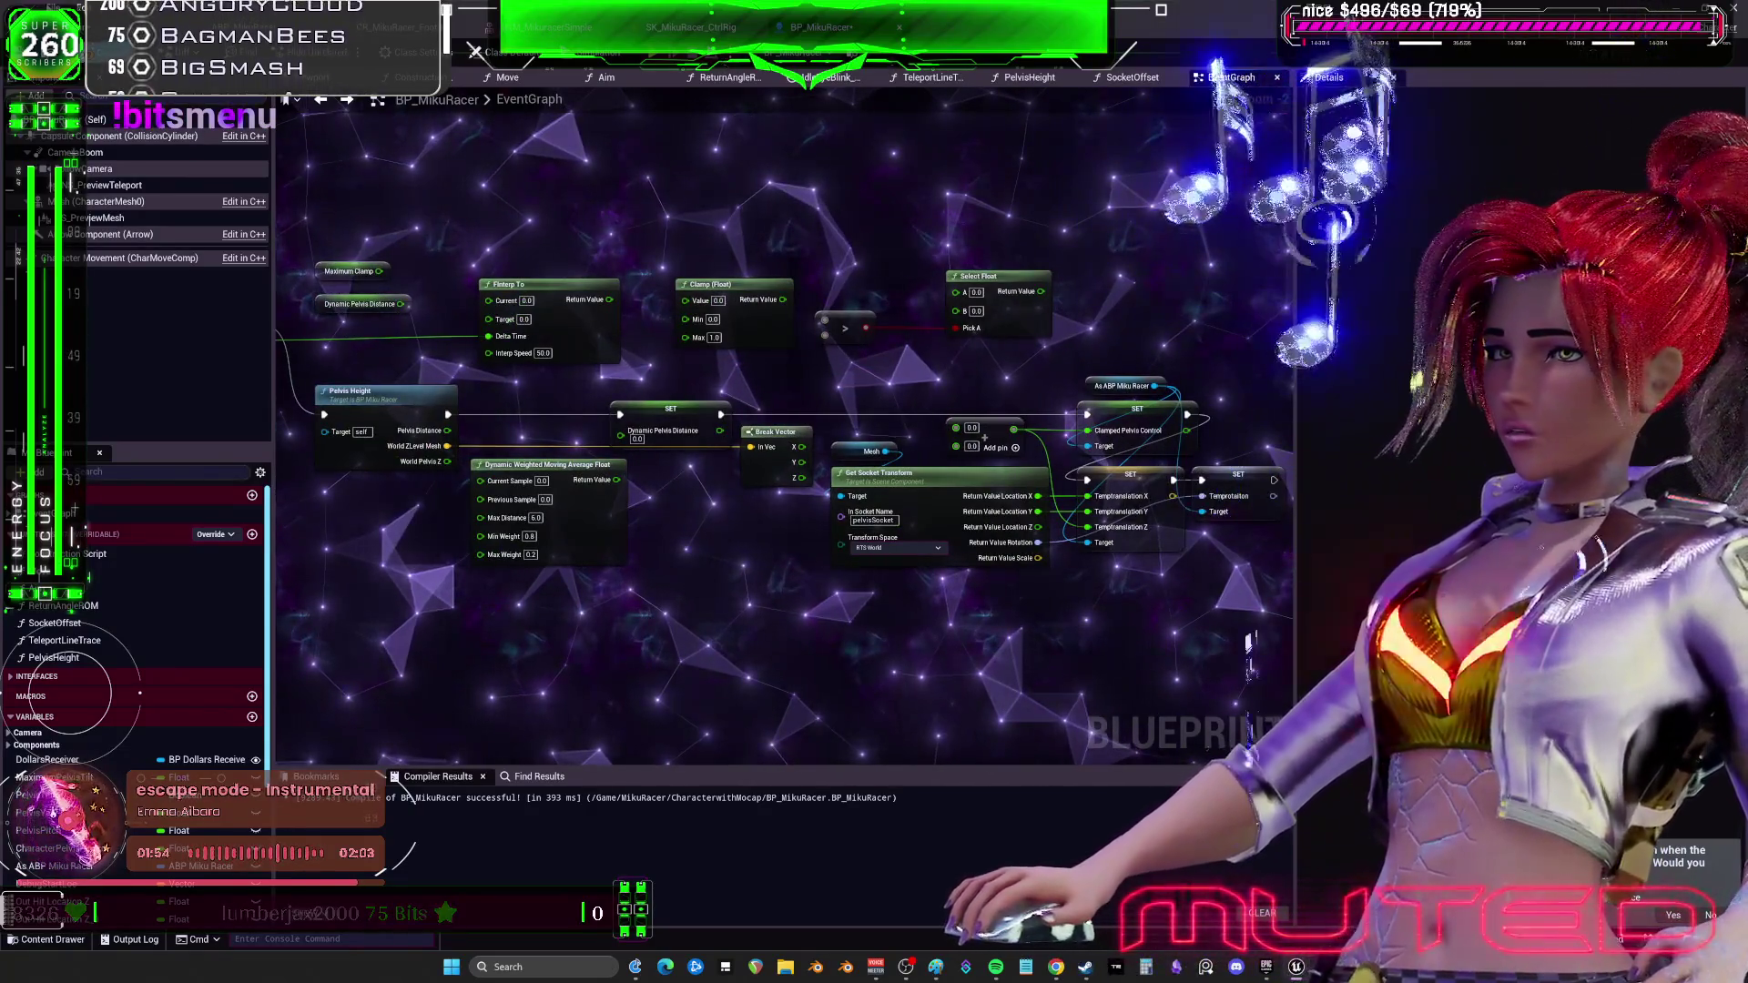
{"action": "left_click", "coordinate": [81, 8]}
{"action": "left_click", "coordinate": [92, 106]}
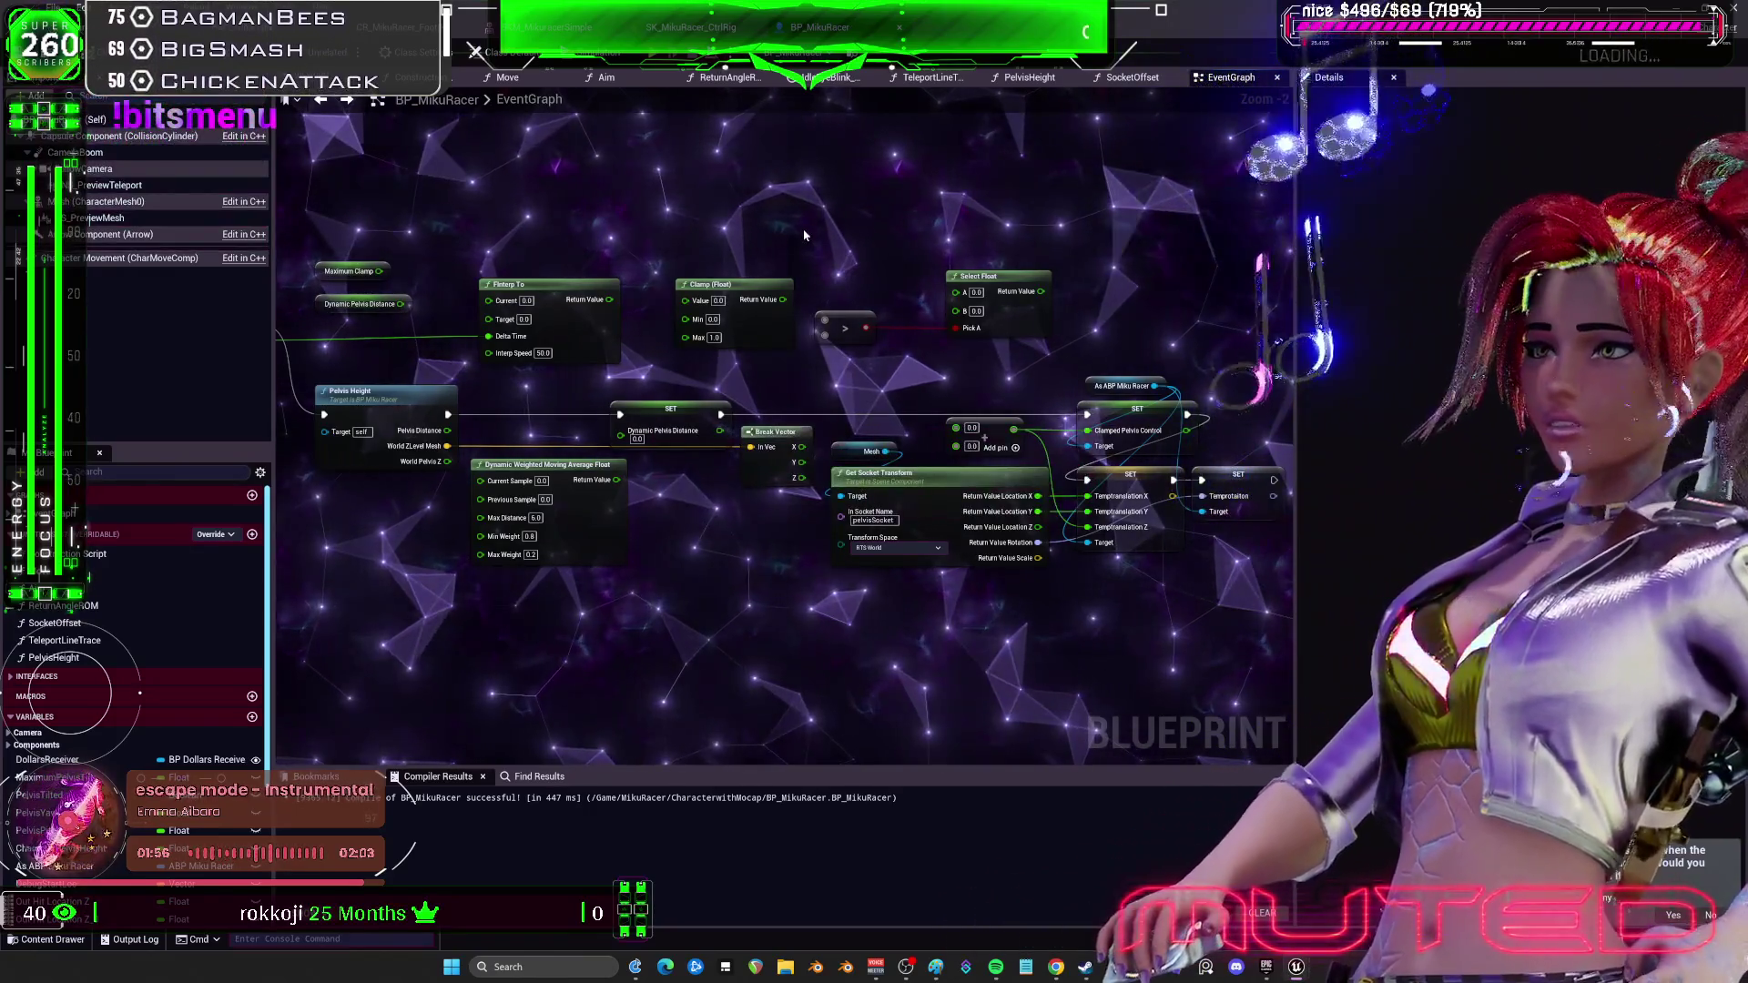
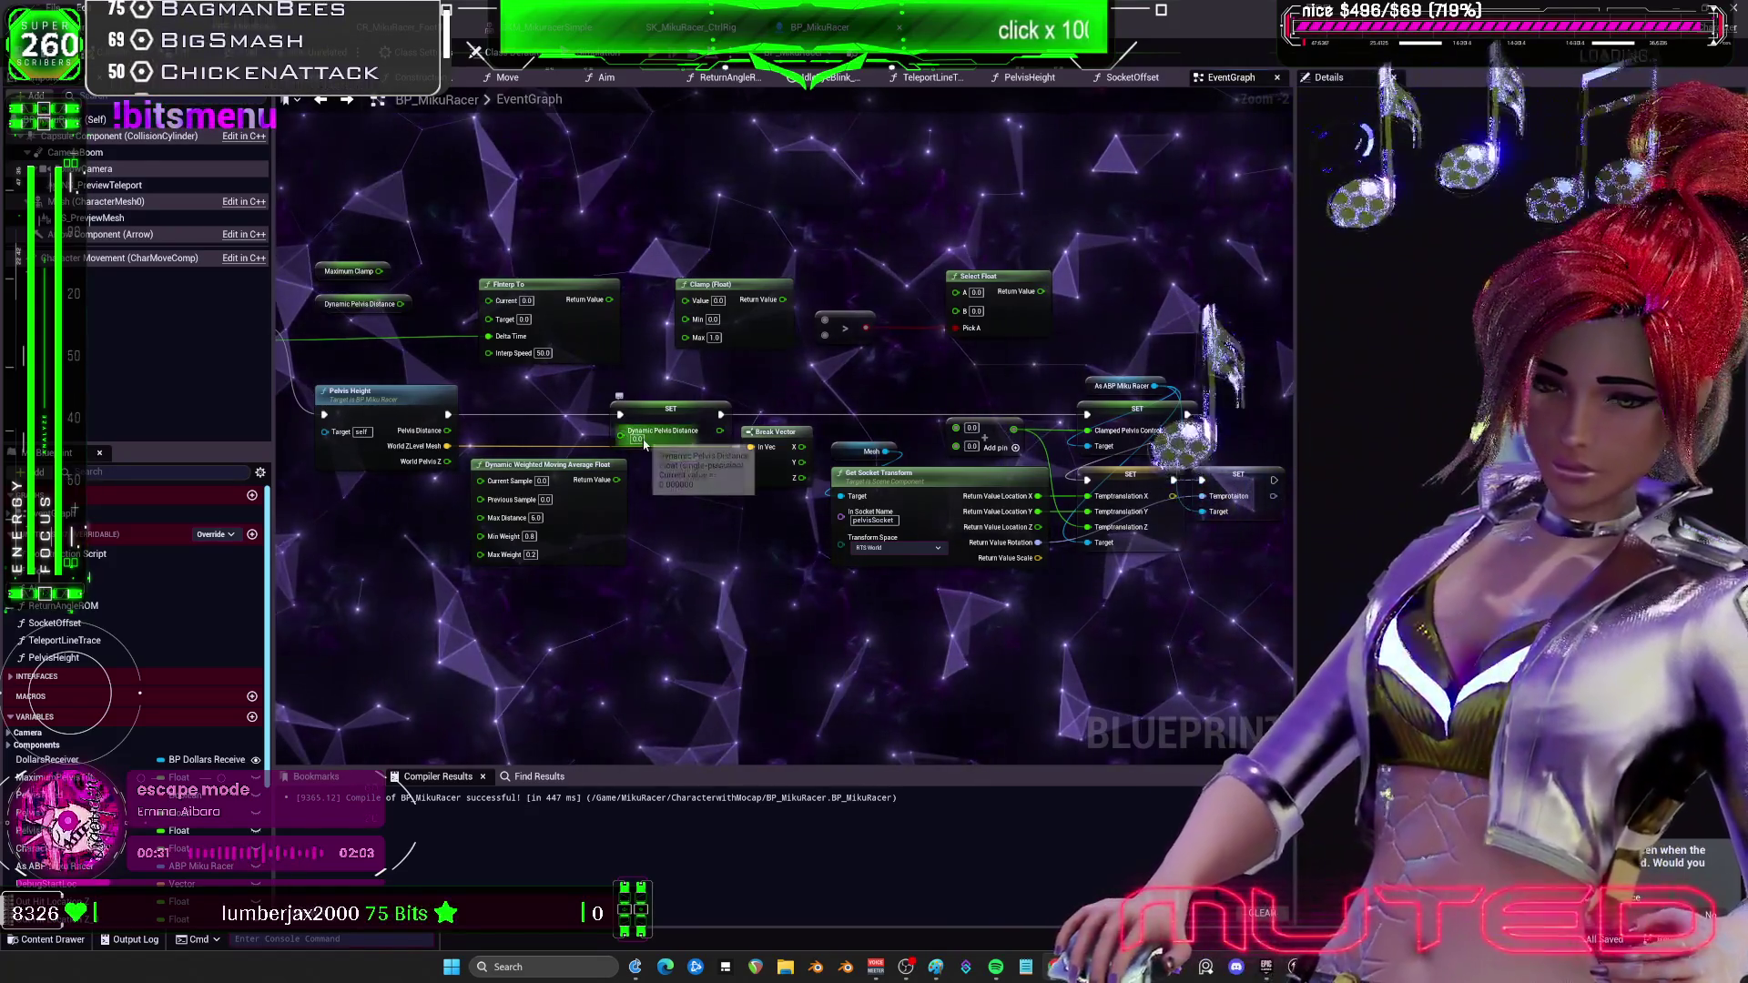
Save the BP_MikuRacer Blueprint with File > Save.
{"action": "left_click", "coordinate": [20, 30]}
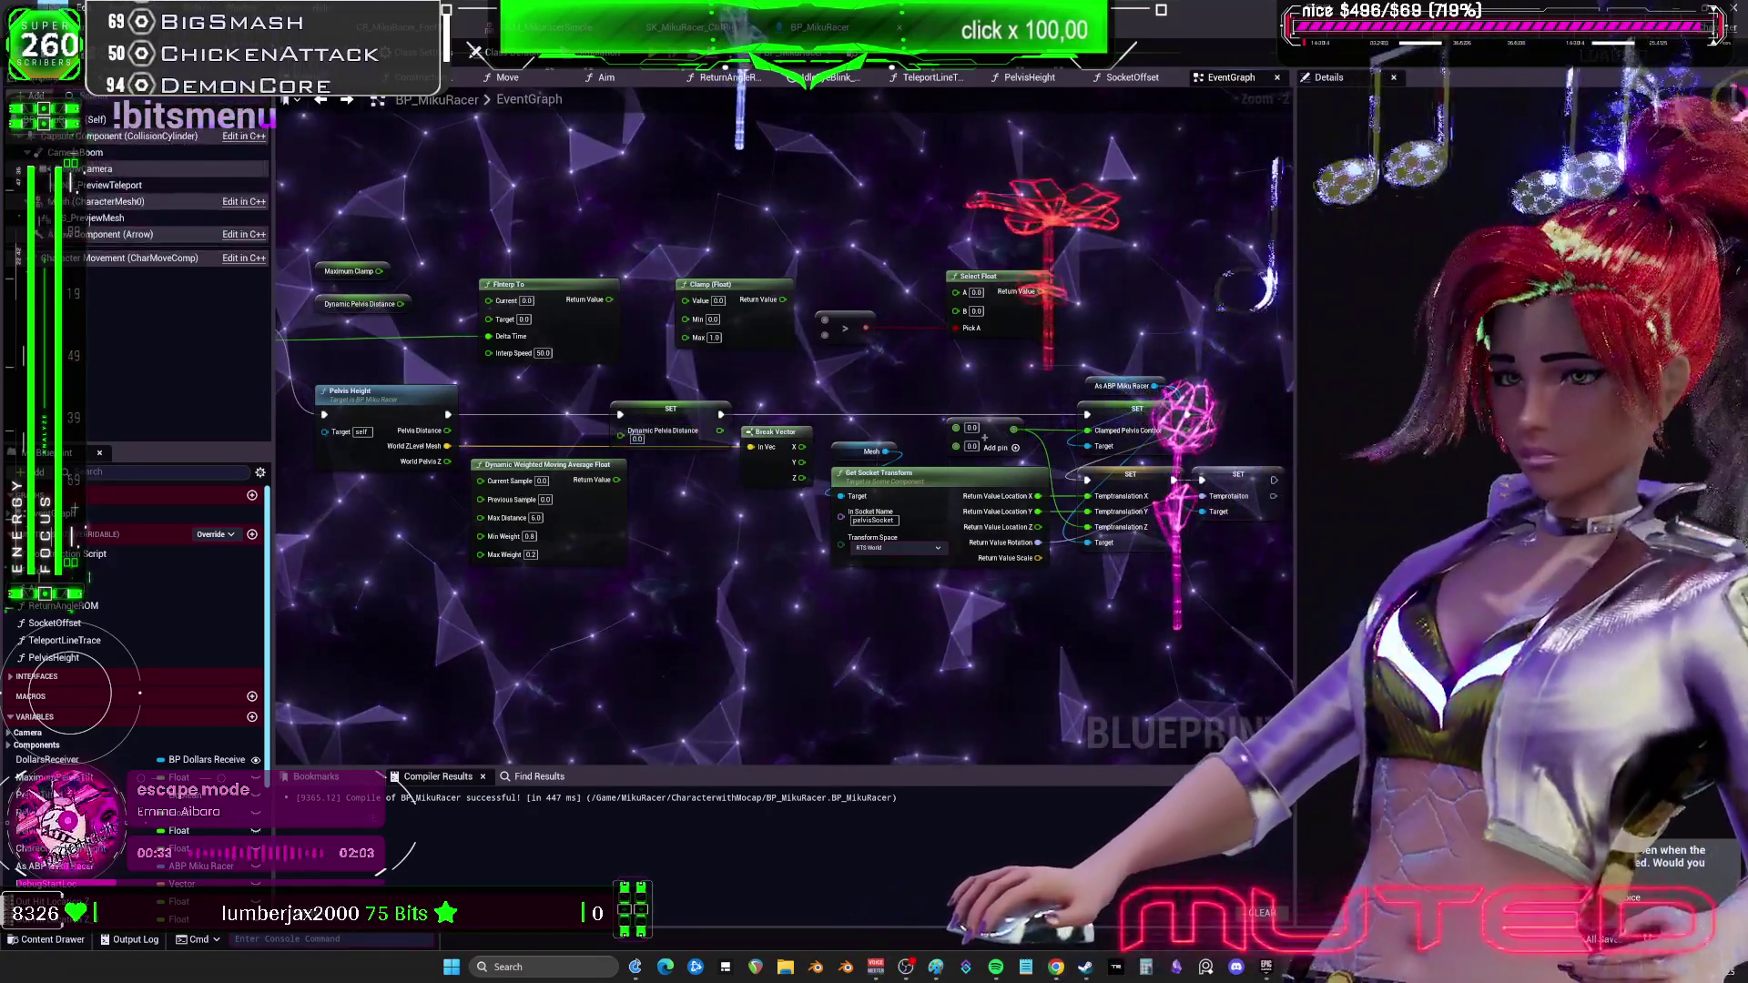
{"action": "left_click", "coordinate": [107, 106]}
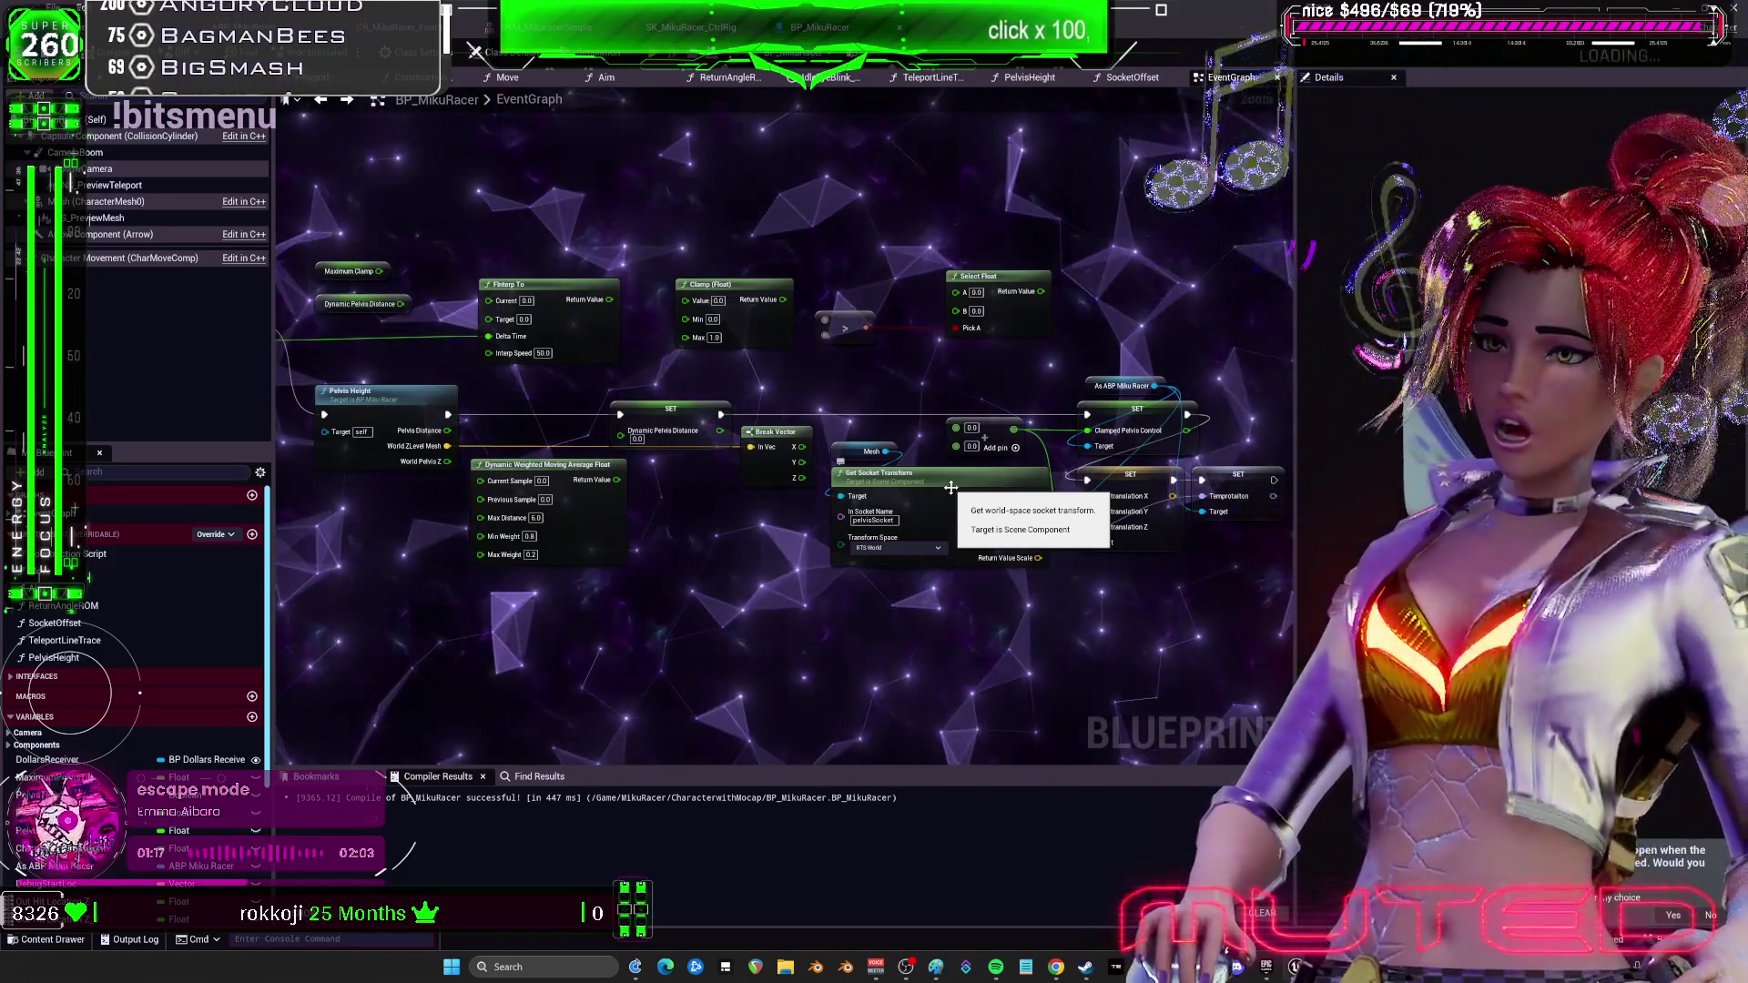
{"action": "scroll", "coordinate": [619, 437], "scroll_direction": "up", "scroll_amount": 3}
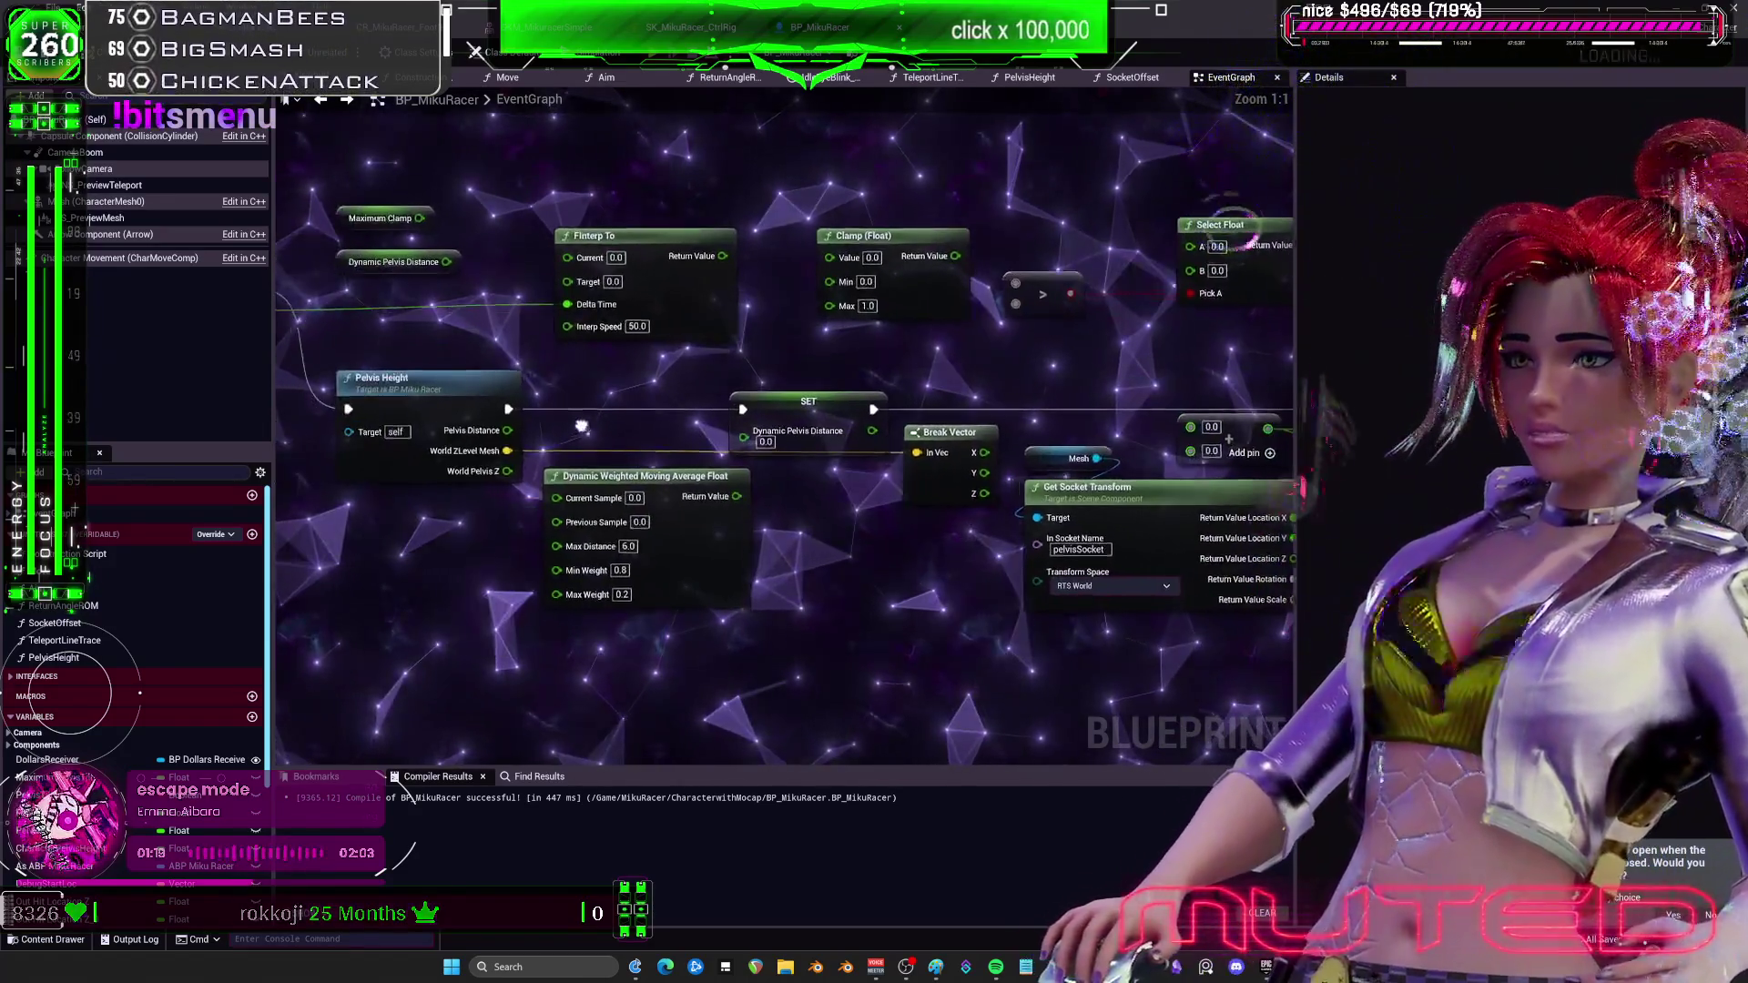
{"action": "left_click", "coordinate": [697, 590]}
{"action": "left_click_drag", "start_coordinate": [697, 590], "coordinate": [694, 600]}
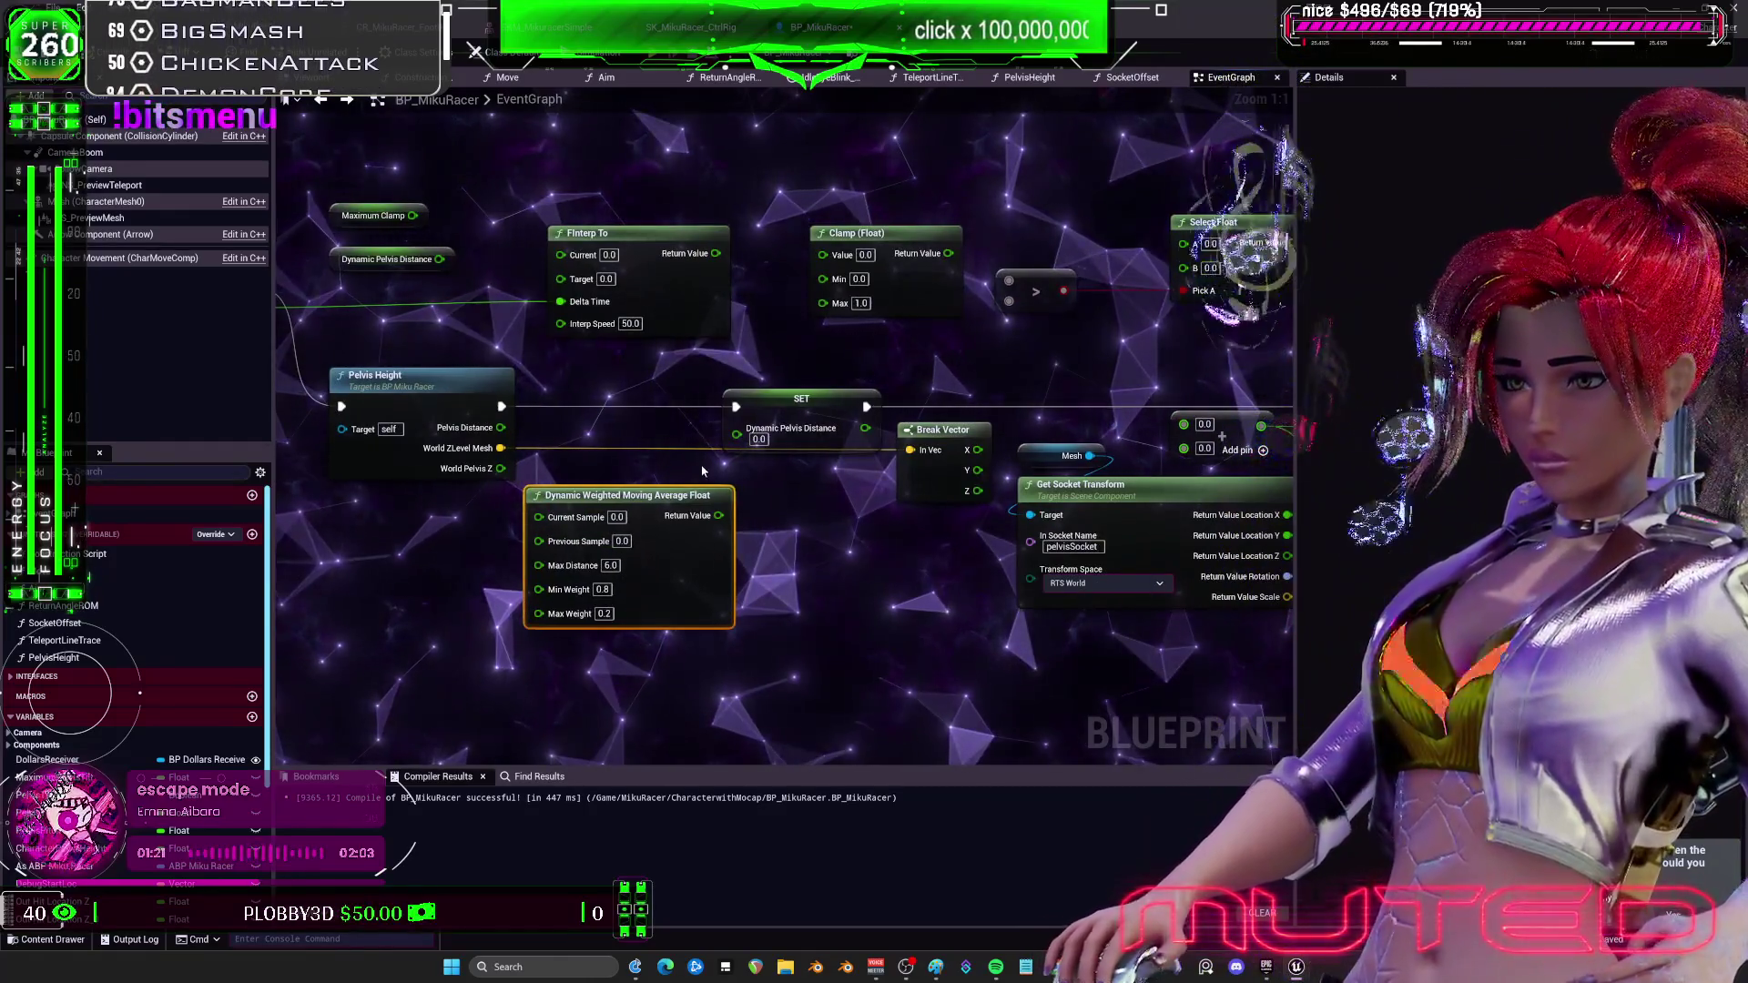
{"action": "mouse_move", "coordinate": [412, 215]}
{"action": "left_mouse_down"}
{"action": "mouse_move", "coordinate": [566, 148]}
{"action": "mouse_move", "coordinate": [655, 164]}
{"action": "mouse_move", "coordinate": [651, 198]}
{"action": "mouse_move", "coordinate": [562, 278]}
{"action": "left_mouse_up"}
{"action": "scroll", "coordinate": [674, 200], "scroll_direction": "down", "scroll_amount": 2}
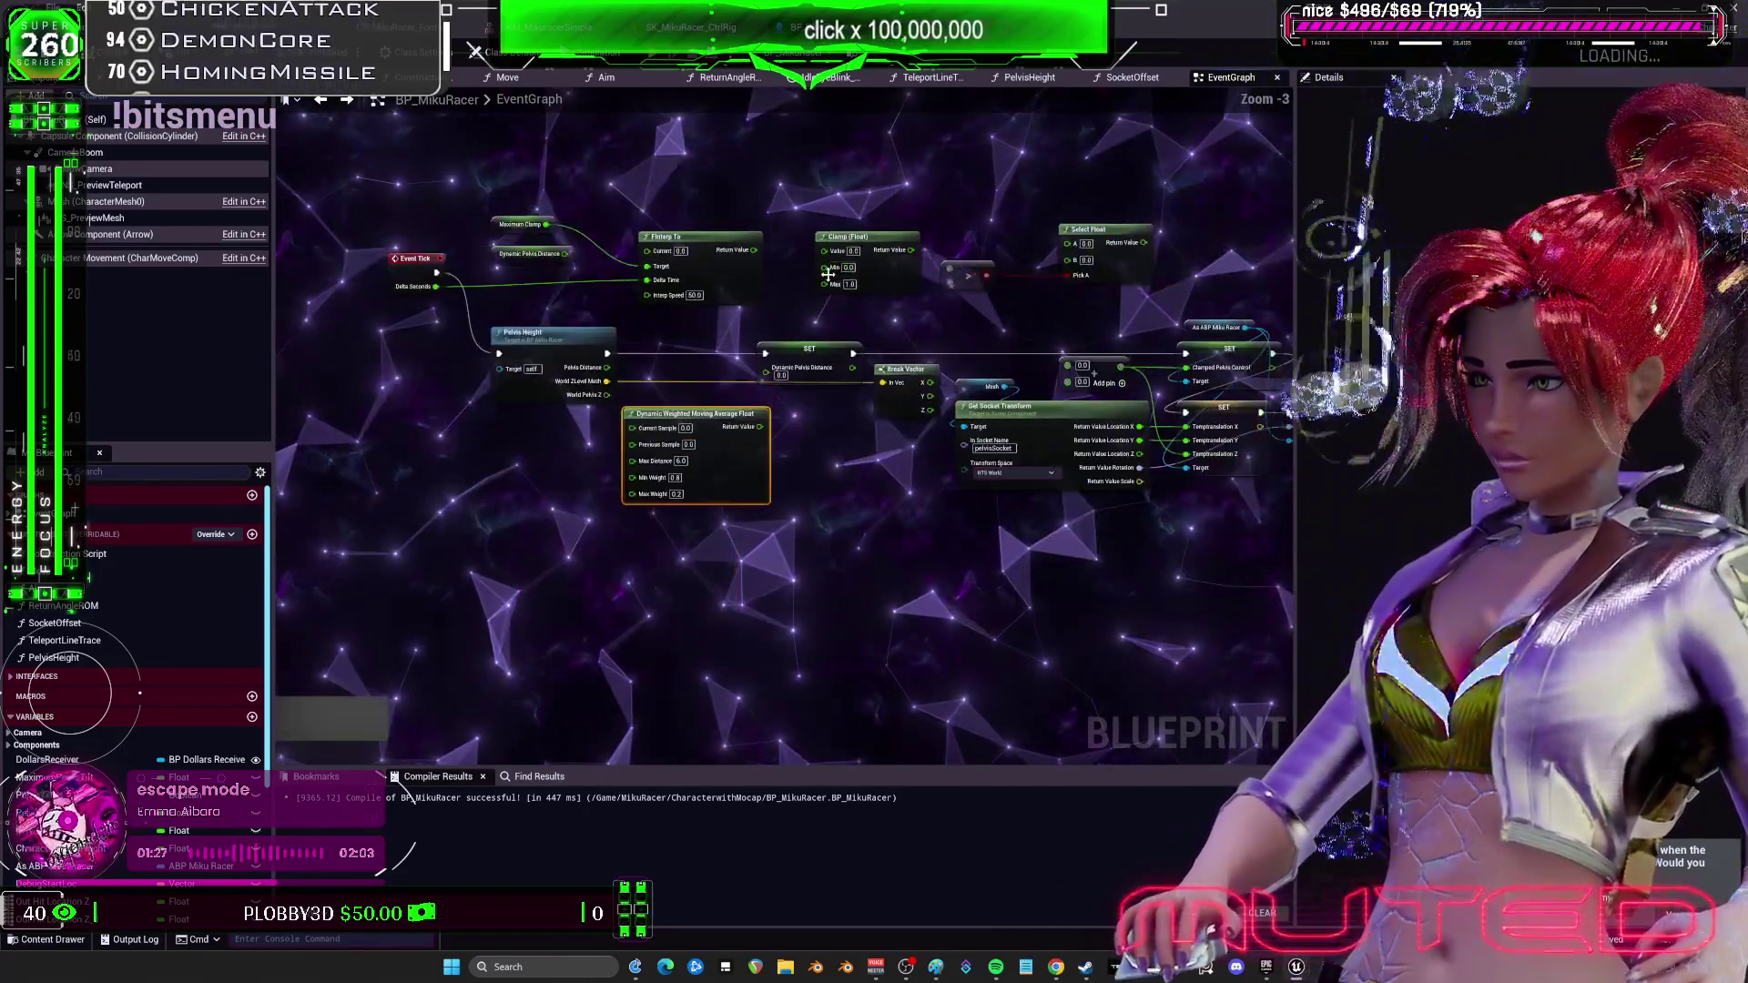
{"action": "scroll", "coordinate": [637, 223], "scroll_direction": "up", "scroll_amount": 2}
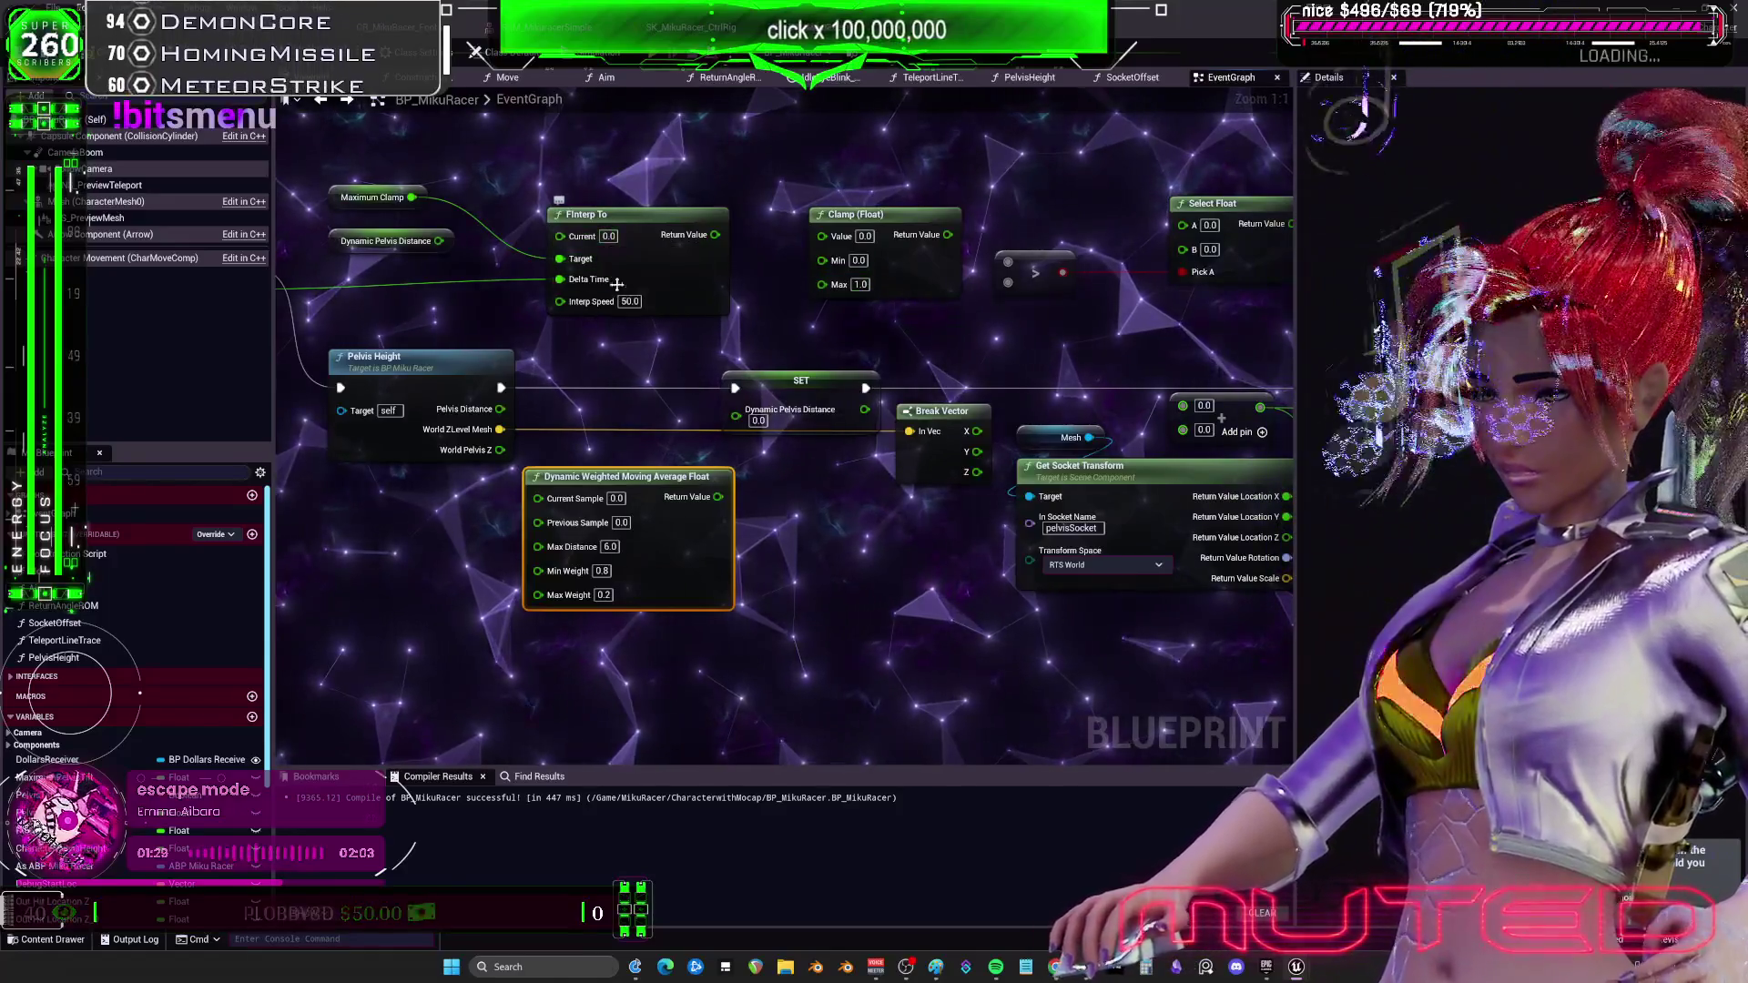
{"action": "left_click_drag", "start_coordinate": [443, 240], "coordinate": [559, 235]}
{"action": "left_click_drag", "start_coordinate": [716, 235], "coordinate": [736, 409]}
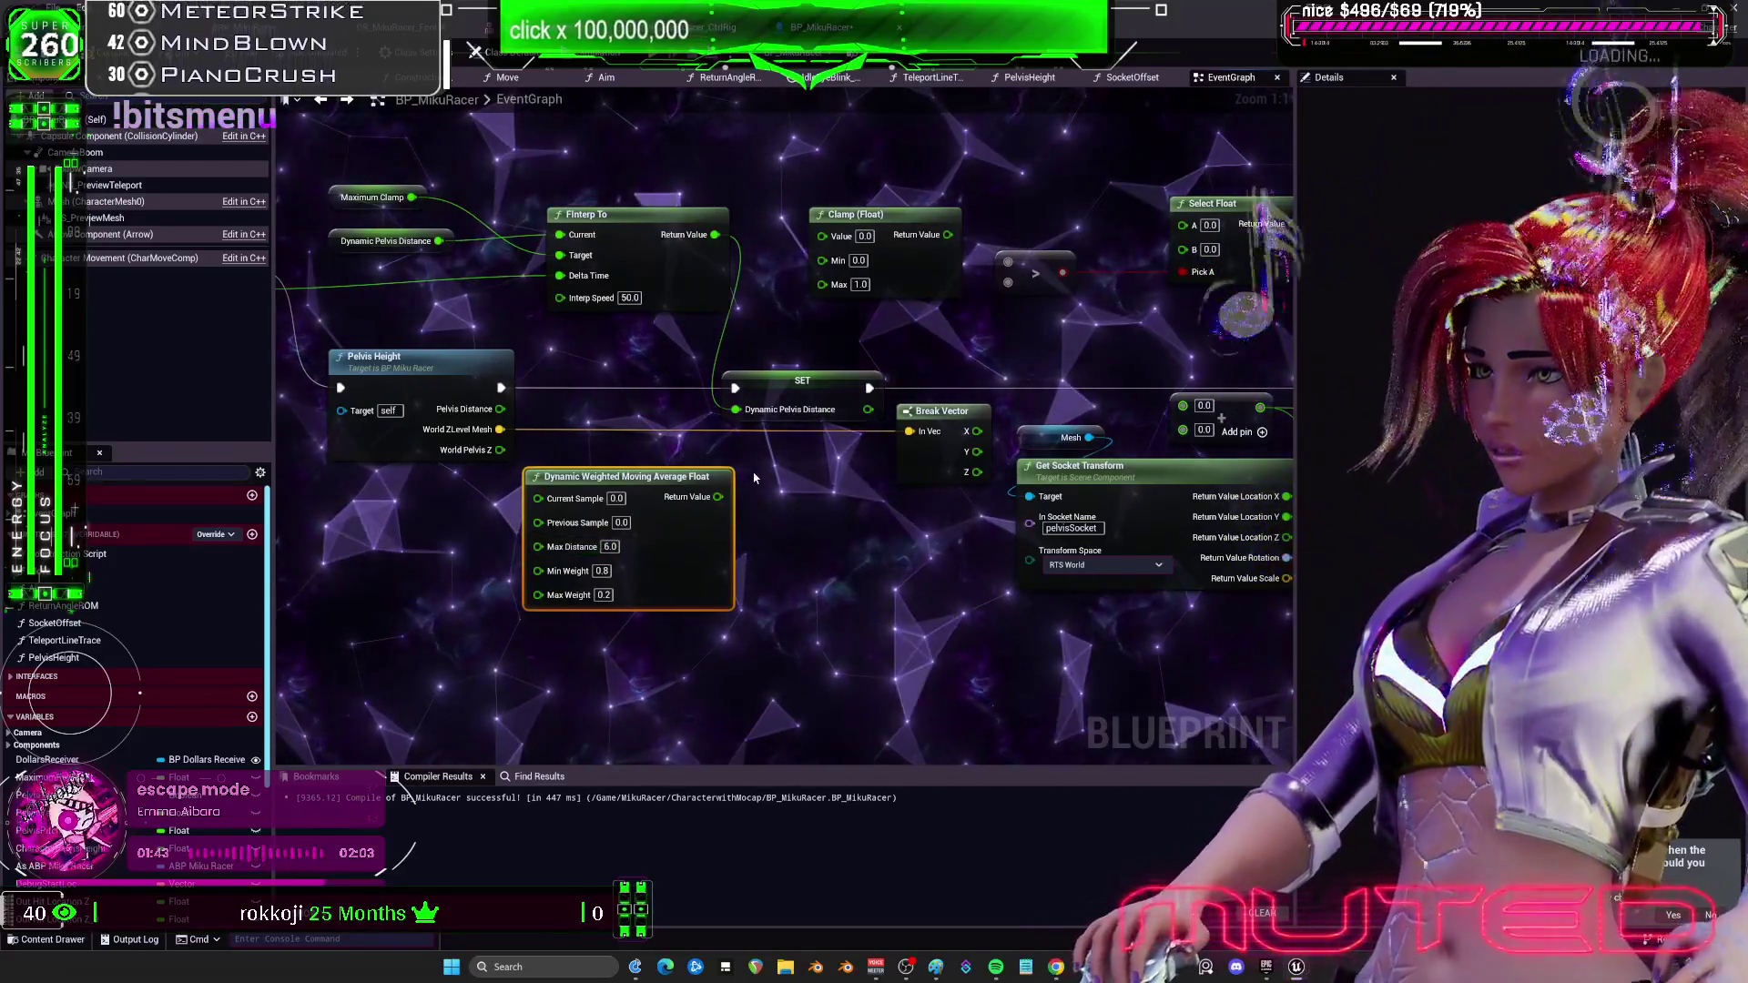
{"action": "mouse_move", "coordinate": [500, 409]}
{"action": "left_mouse_down"}
{"action": "mouse_move", "coordinate": [544, 508]}
{"action": "mouse_move", "coordinate": [582, 341]}
{"action": "left_mouse_up"}
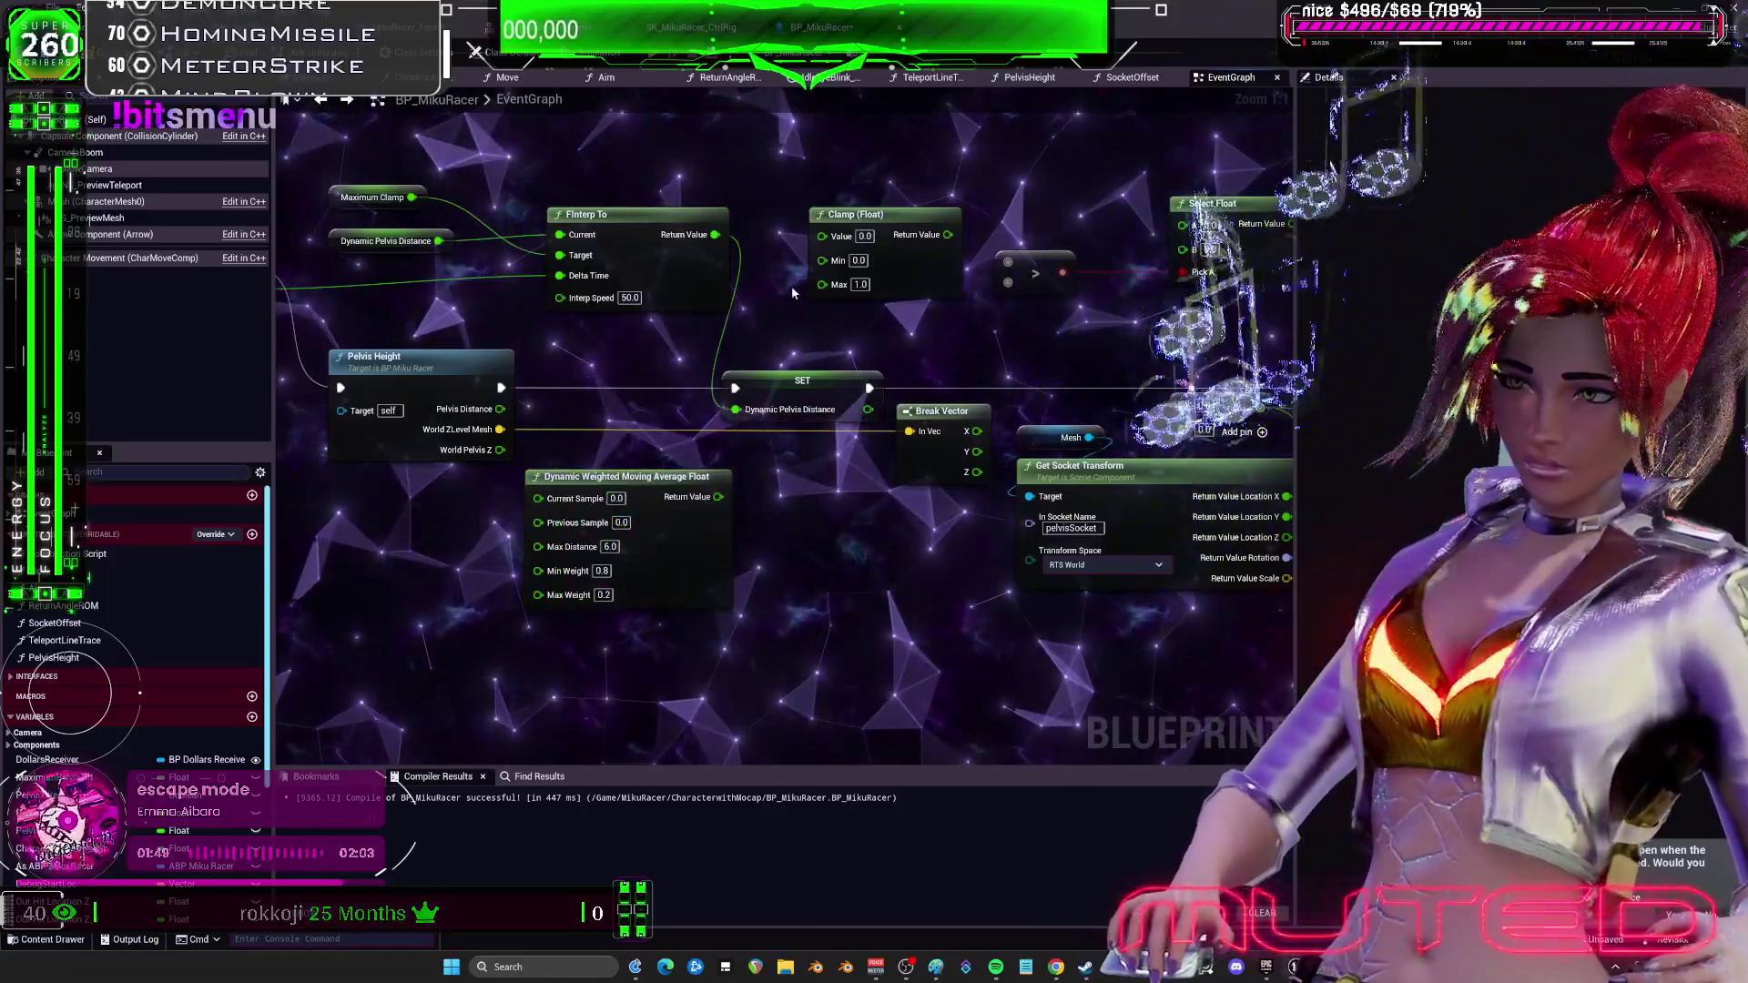
{"action": "left_click", "coordinate": [734, 409], "text": "alt"}
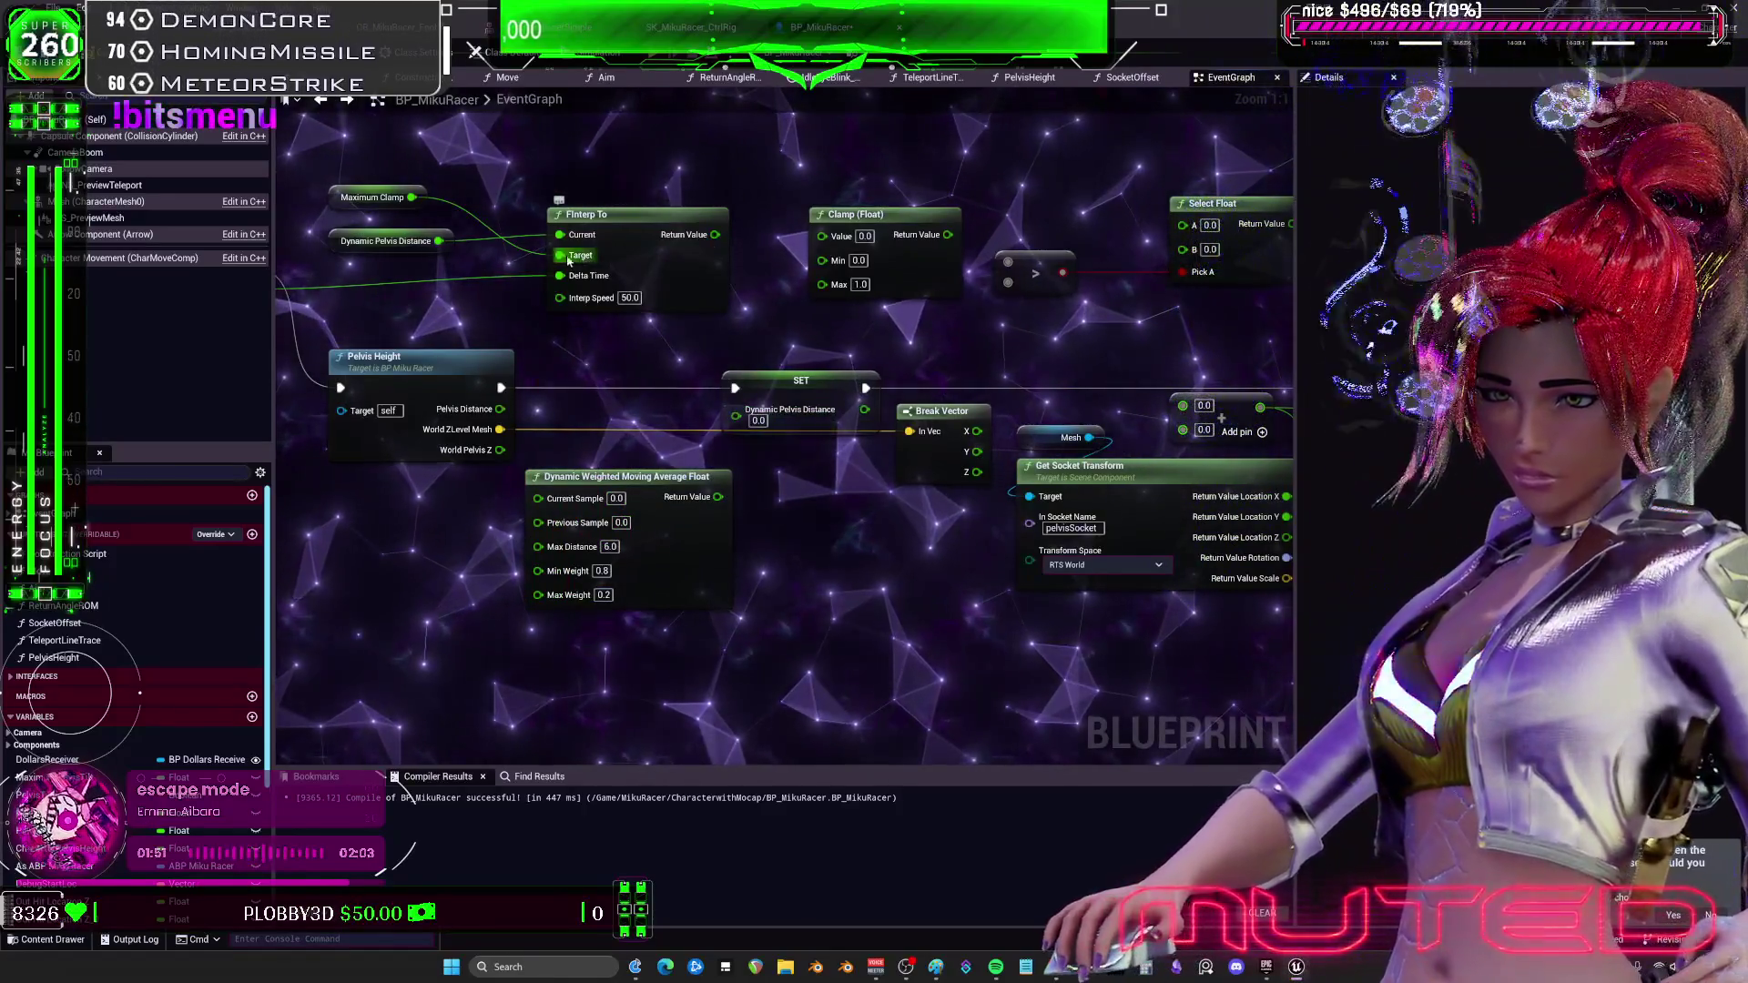
{"action": "left_click_drag", "start_coordinate": [559, 256], "coordinate": [559, 234]}
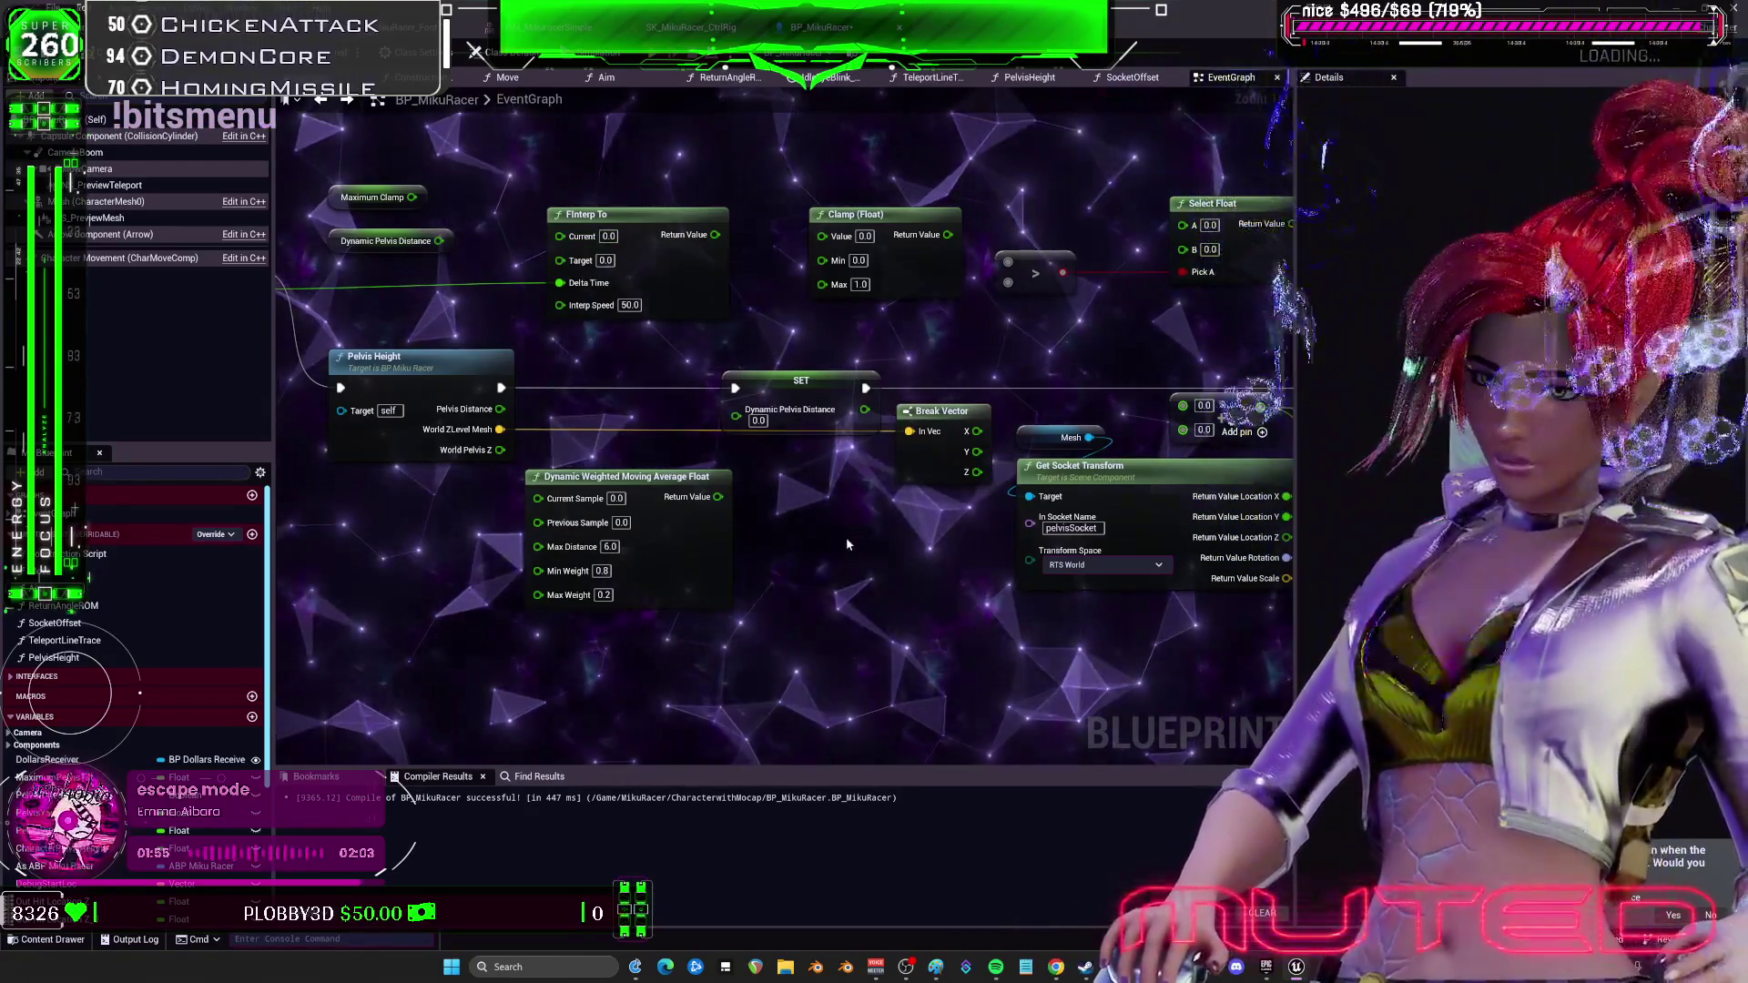
{"action": "left_click_drag", "start_coordinate": [843, 537], "coordinate": [773, 522]}
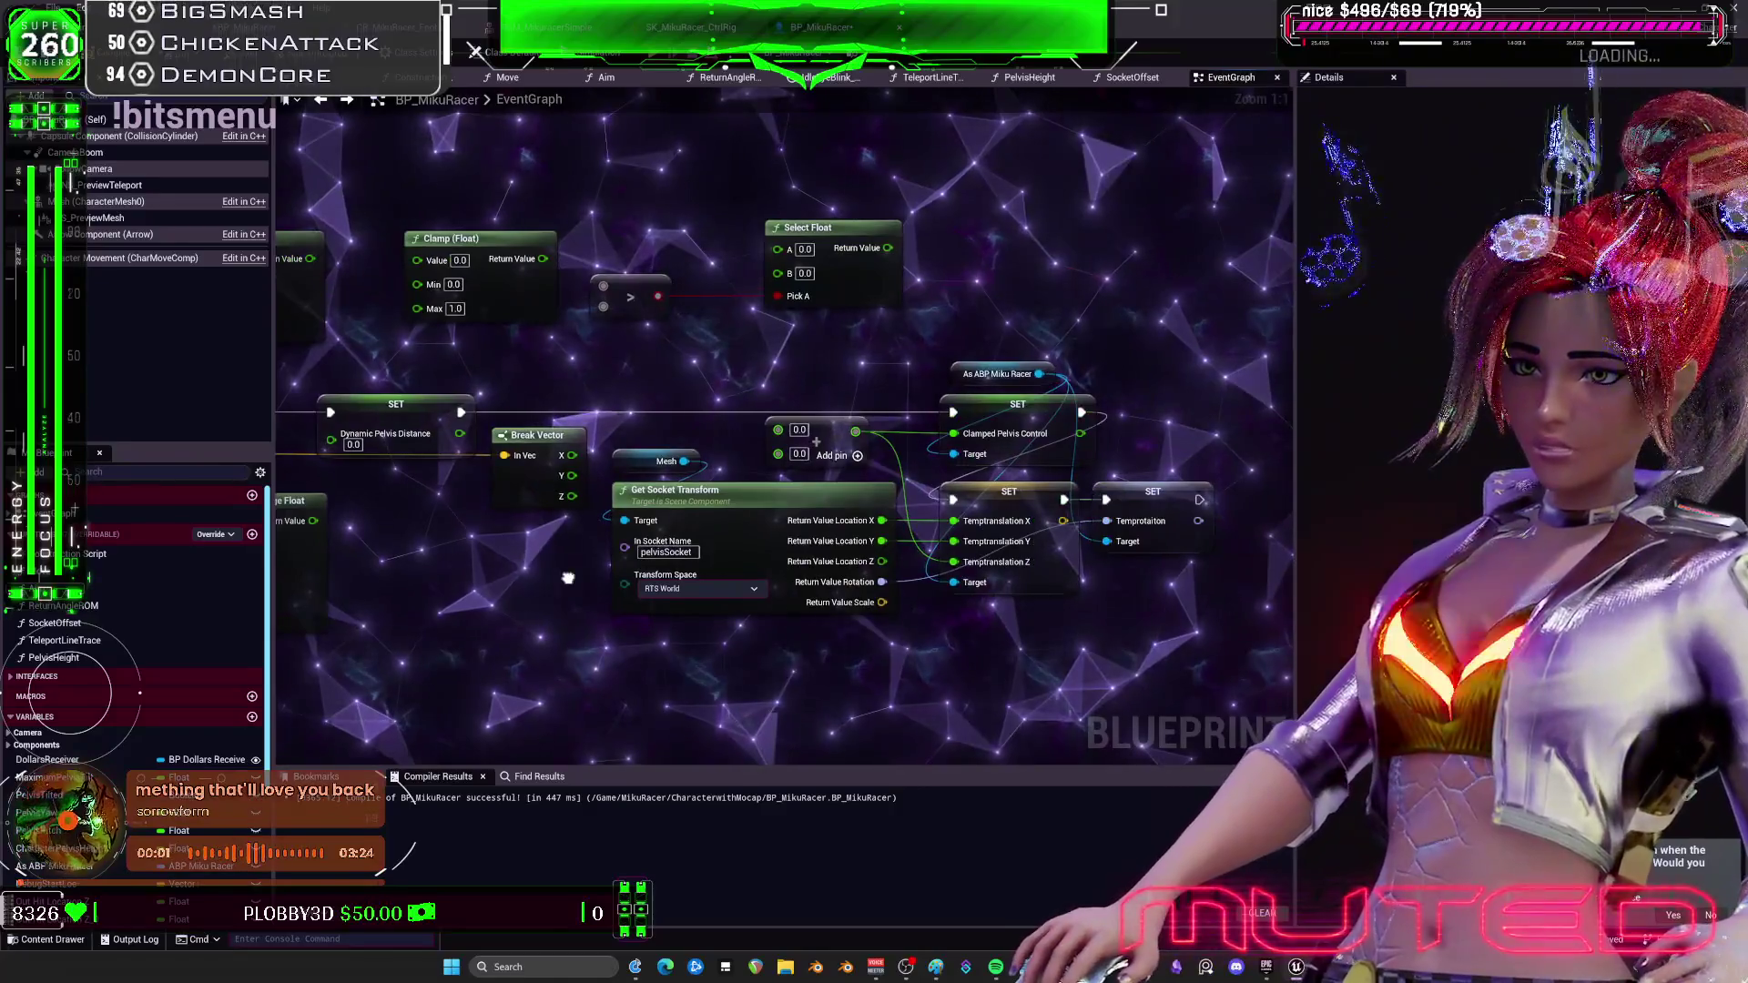
Shift the Pelvis Height and Dynamic Weighted Moving Average Float nodes left, check PelvisHeight, return to EventGraph.
{"action": "left_click_drag", "start_coordinate": [902, 540], "coordinate": [1038, 558]}
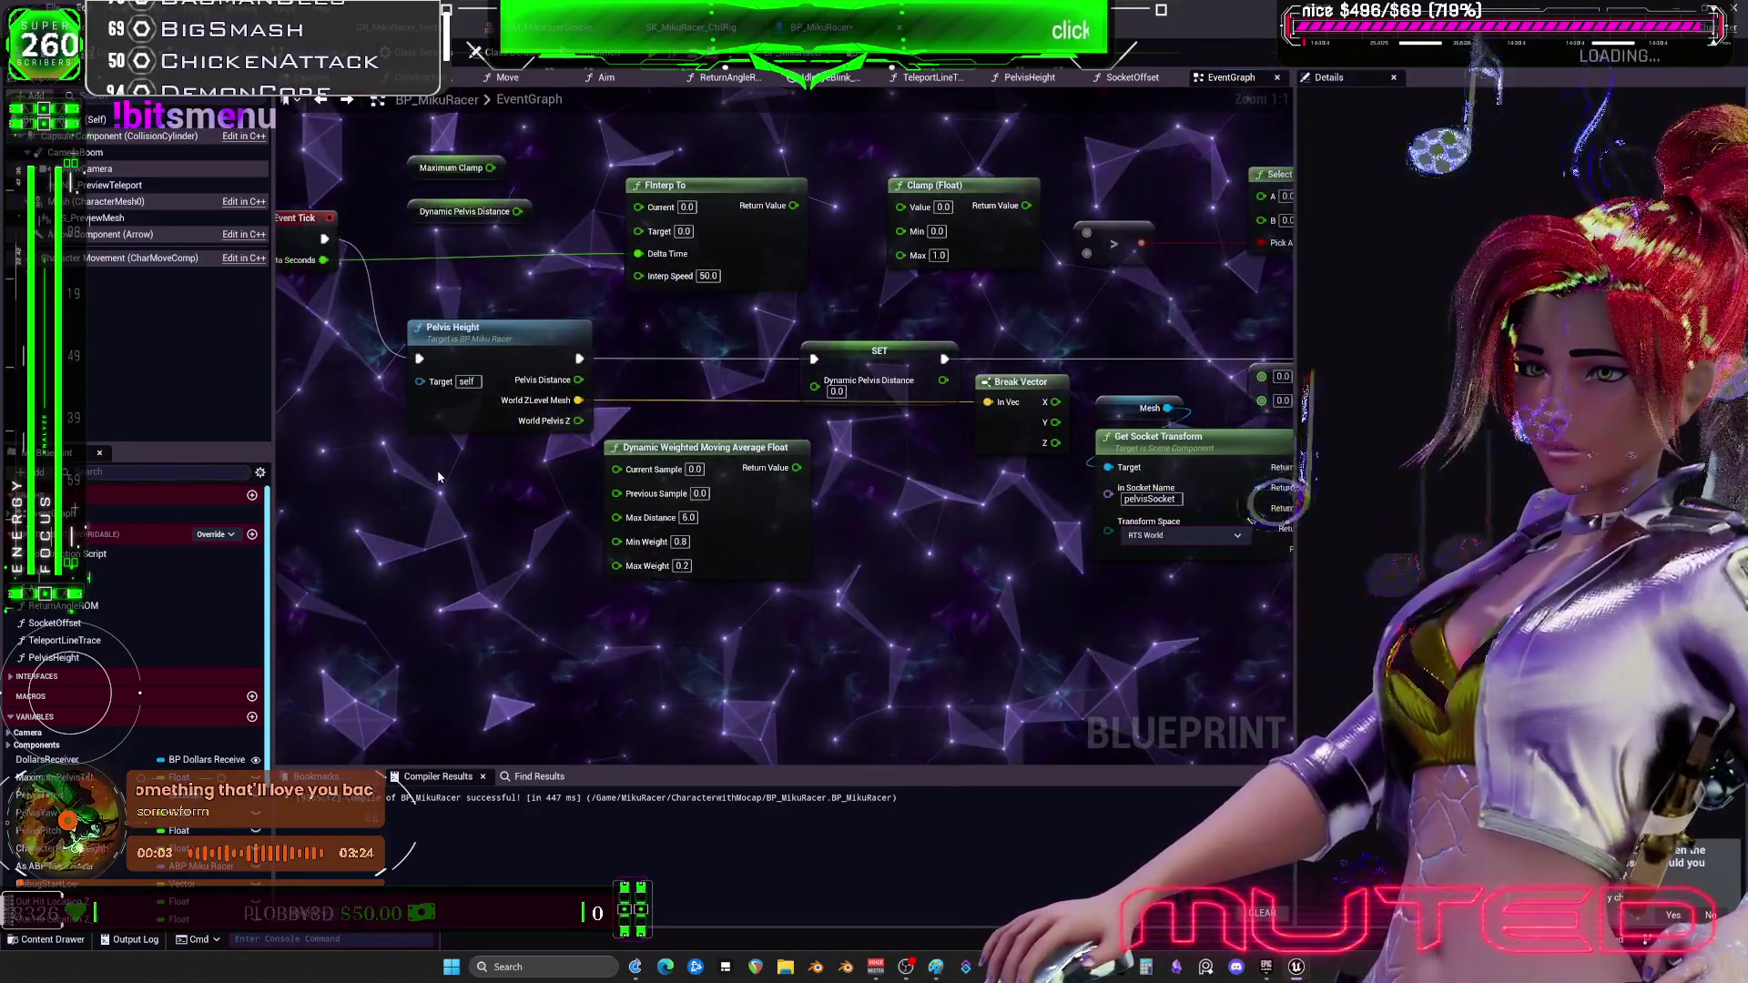
{"action": "left_click_drag", "start_coordinate": [296, 360], "coordinate": [535, 397]}
{"action": "left_click", "coordinate": [521, 289]}
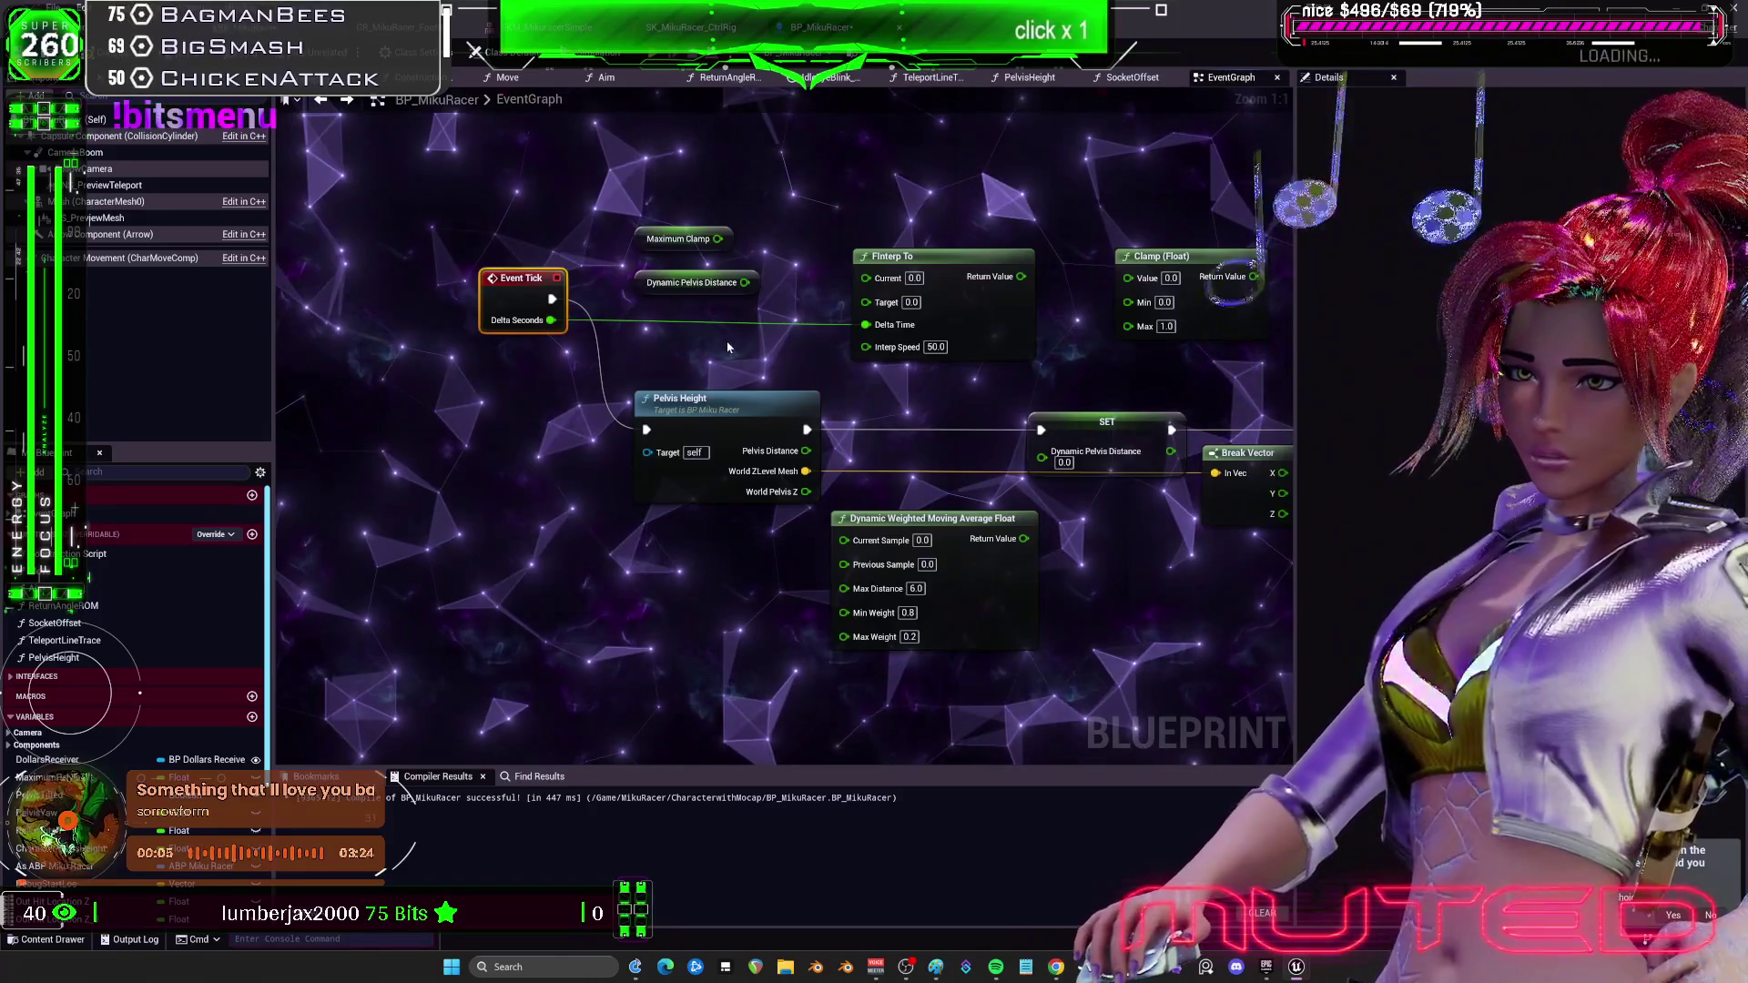
{"action": "left_click_drag", "start_coordinate": [972, 326], "coordinate": [824, 316]}
{"action": "left_click_drag", "start_coordinate": [572, 411], "coordinate": [539, 411]}
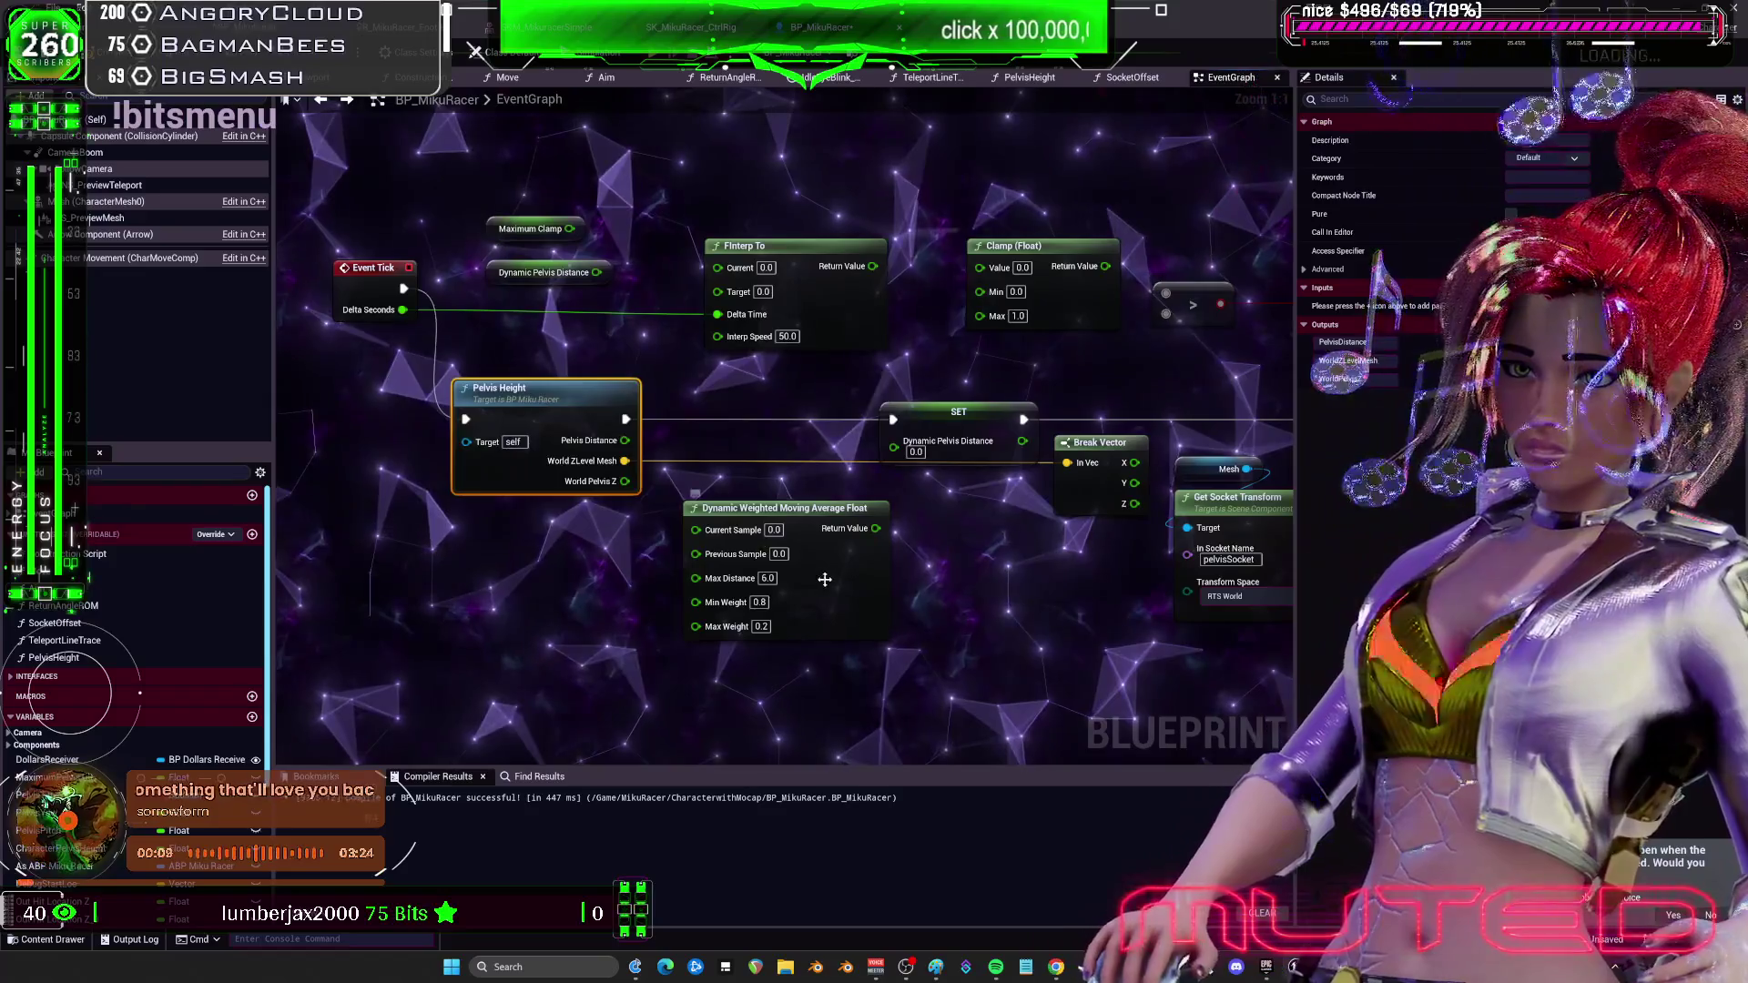
{"action": "left_click_drag", "start_coordinate": [786, 552], "coordinate": [763, 553]}
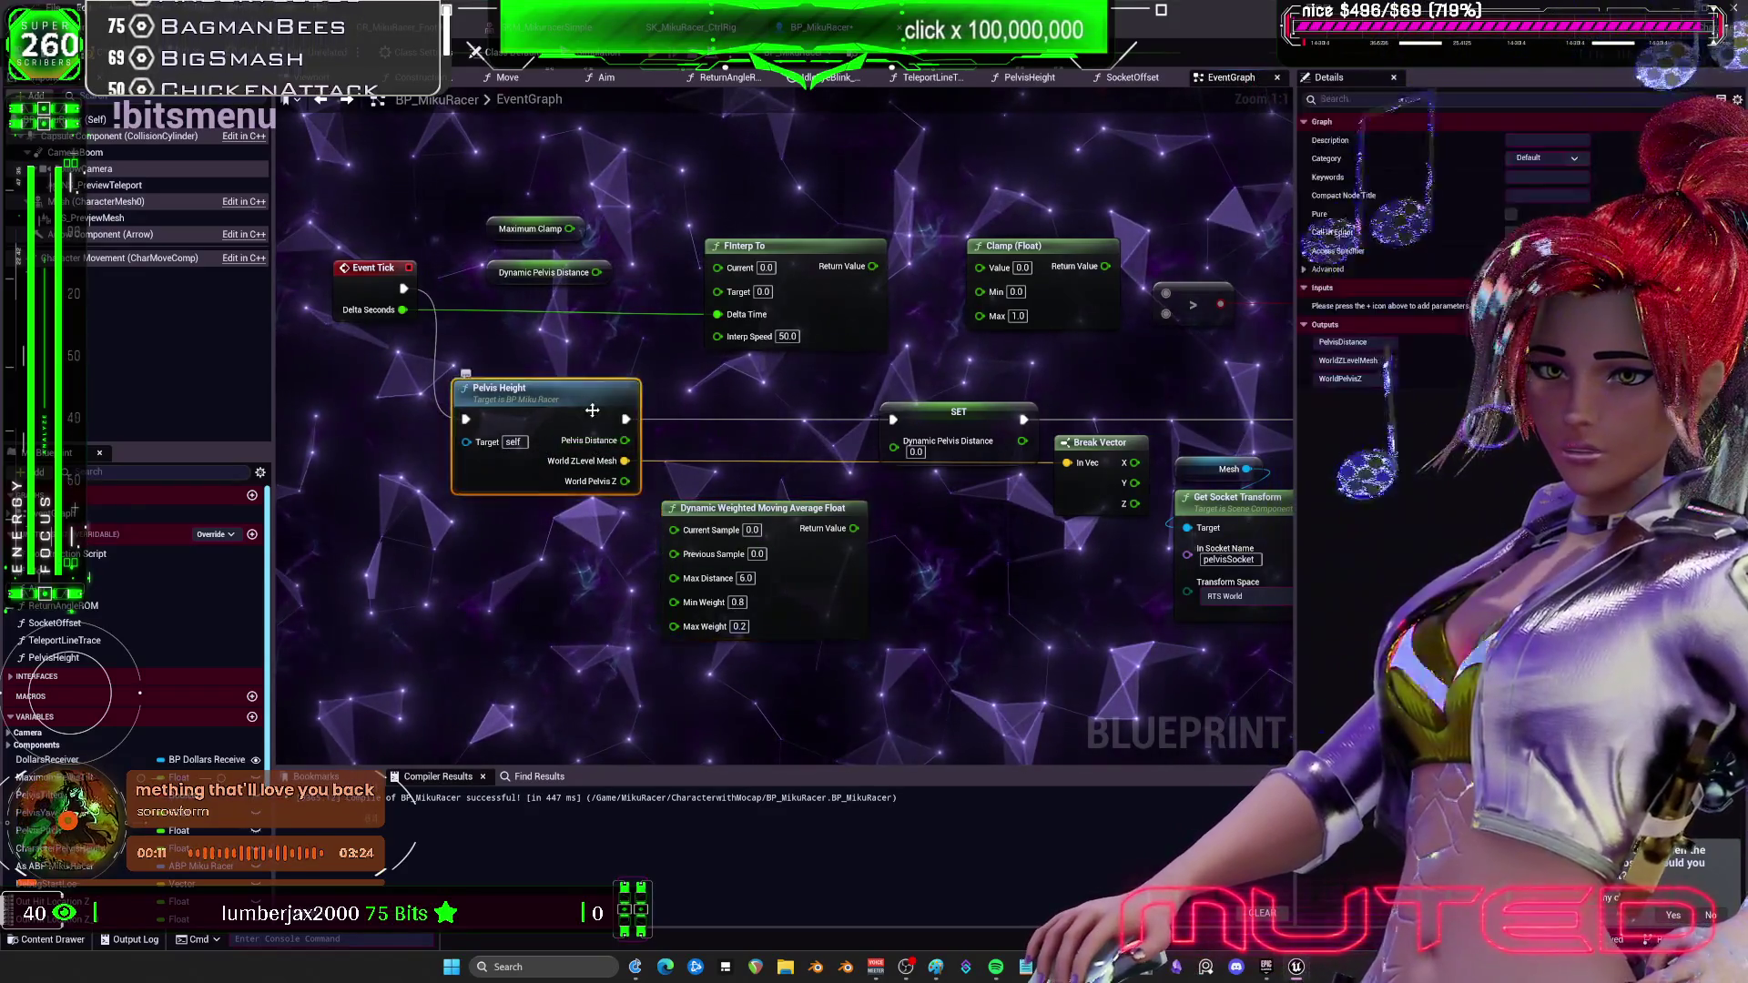
{"action": "double_click", "coordinate": [635, 424]}
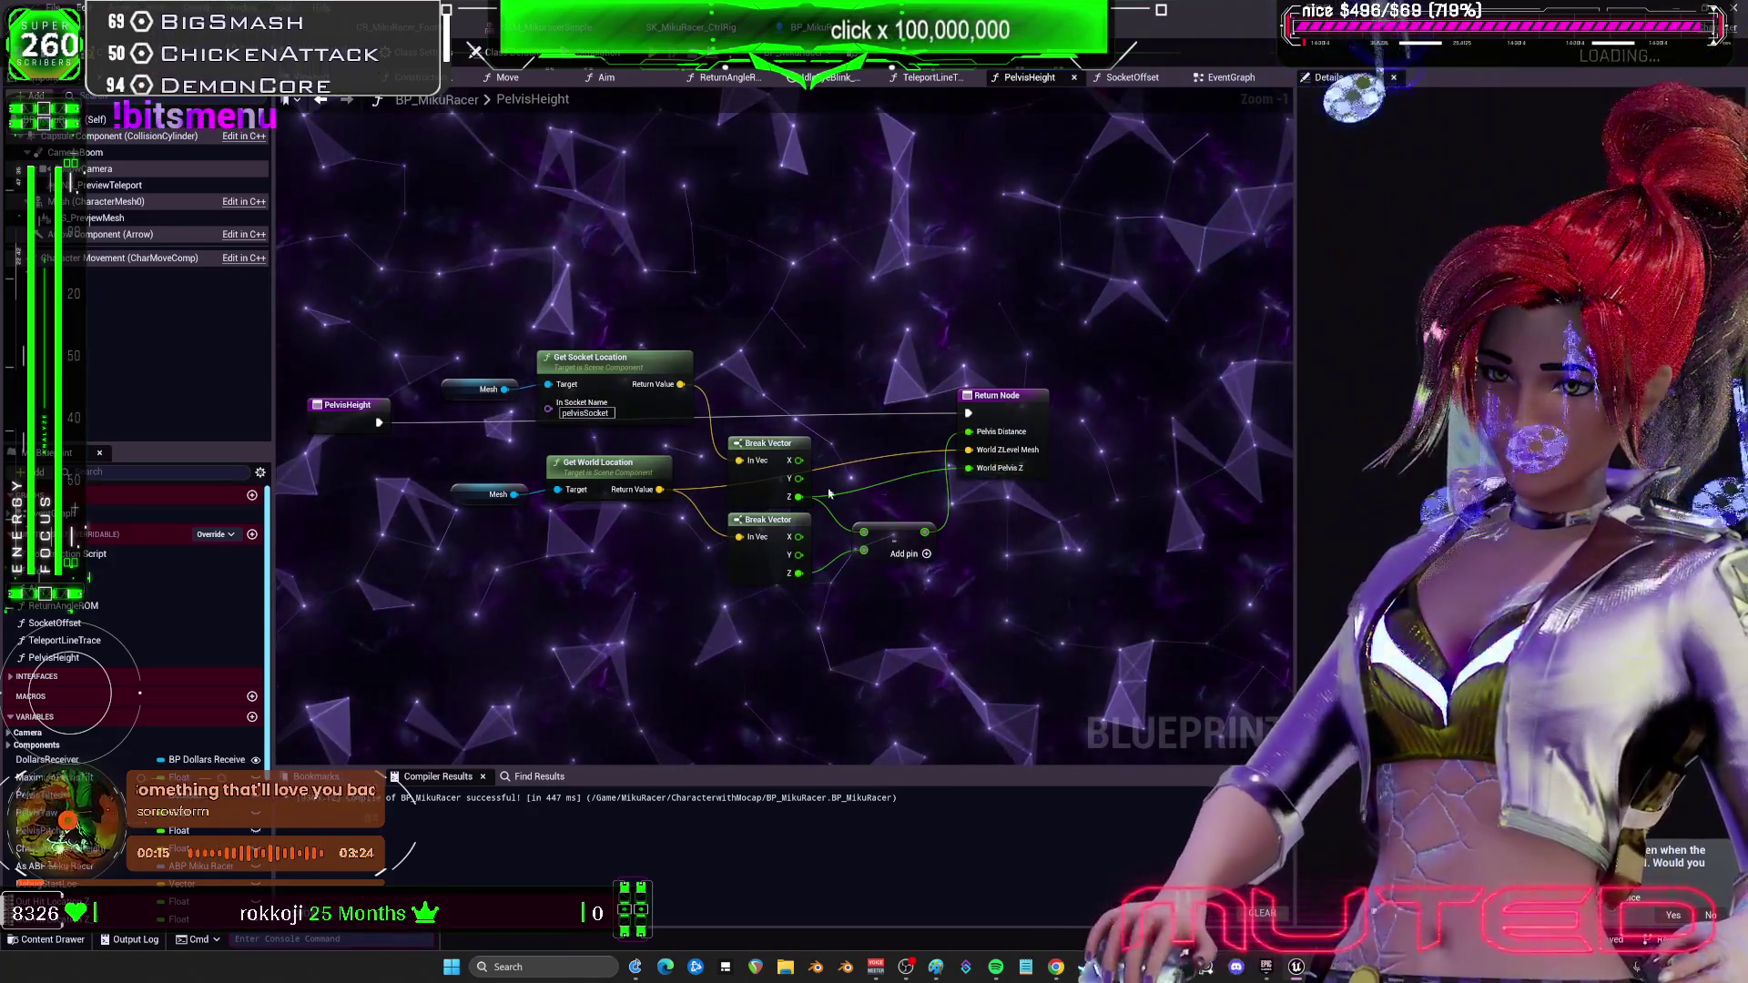
{"action": "left_click", "coordinate": [321, 99]}
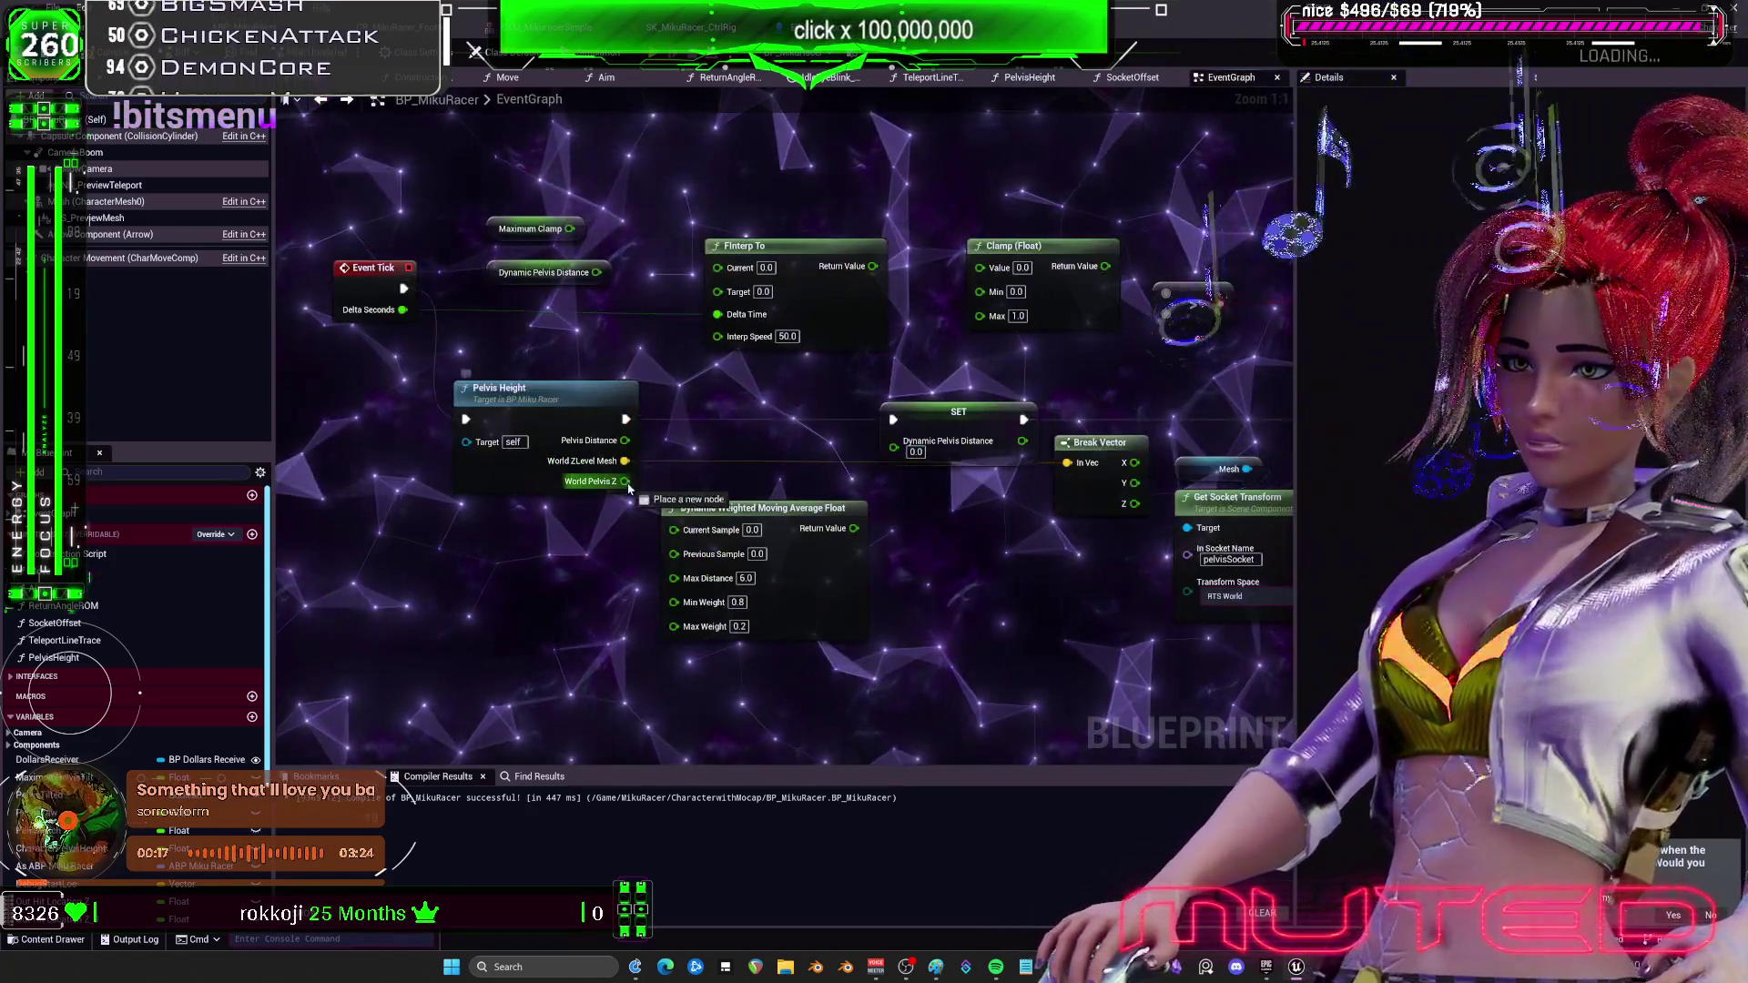
Feed the Select Float result into the Add node's B input.
{"action": "left_click_drag", "start_coordinate": [1171, 532], "coordinate": [981, 532]}
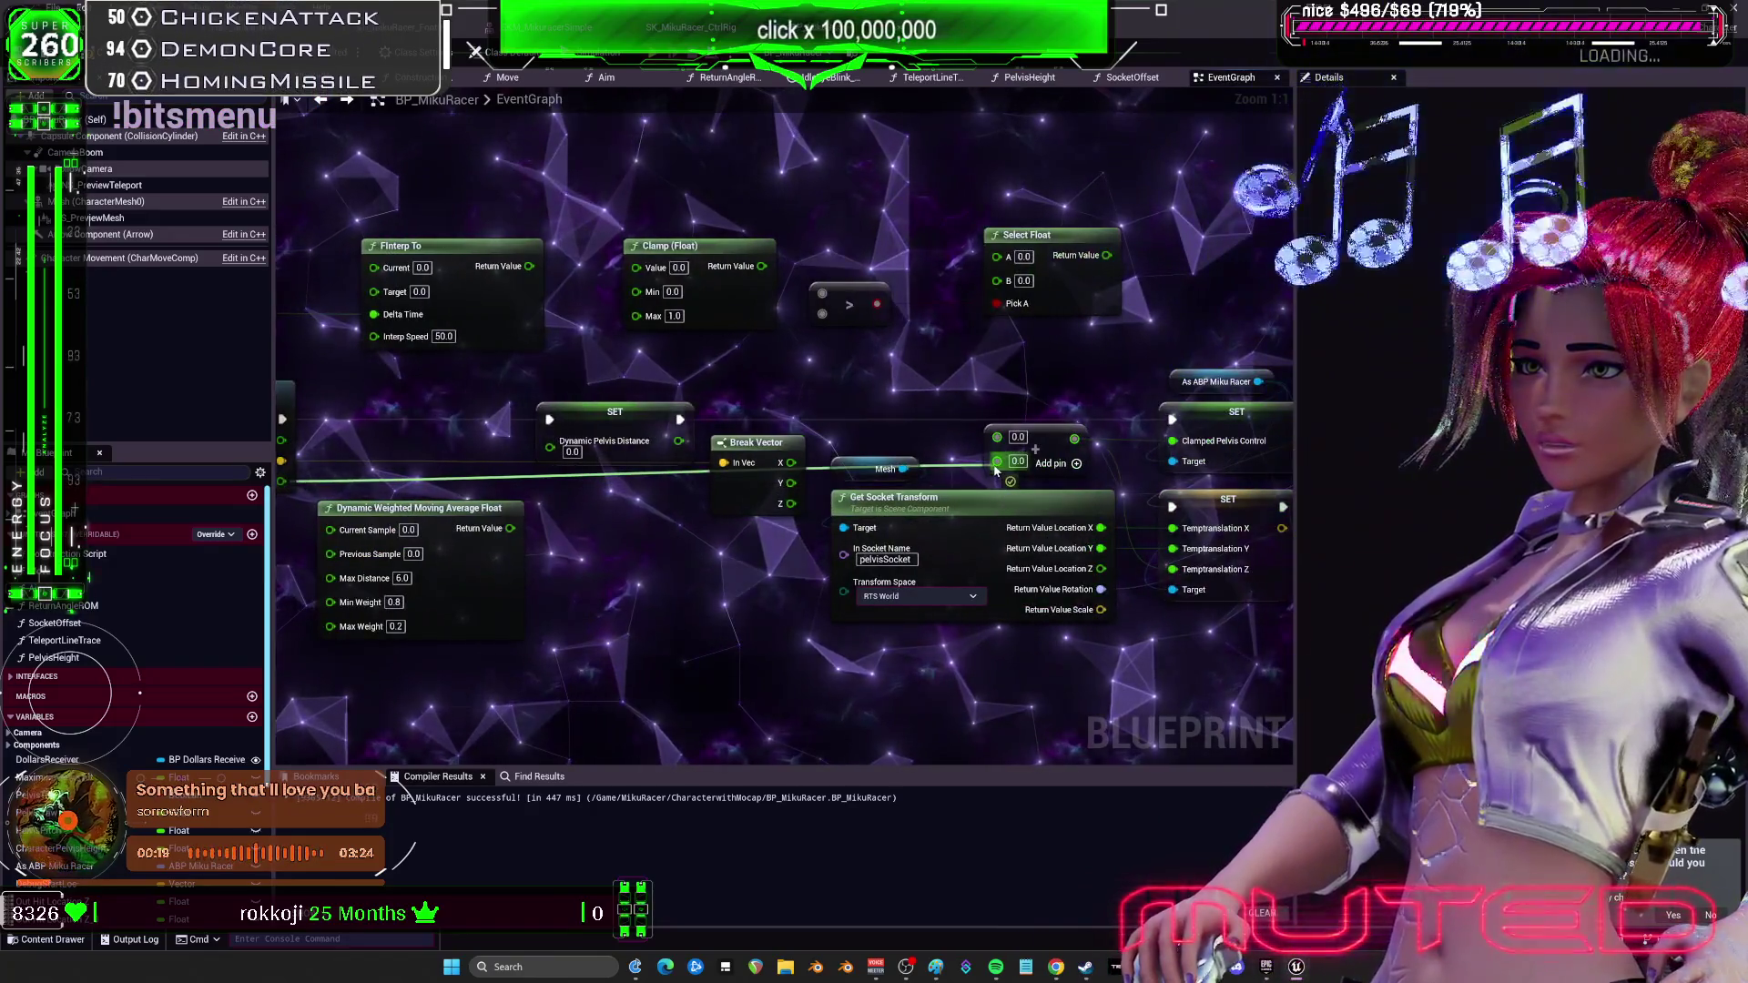
{"action": "left_click_drag", "start_coordinate": [996, 469], "coordinate": [1173, 440]}
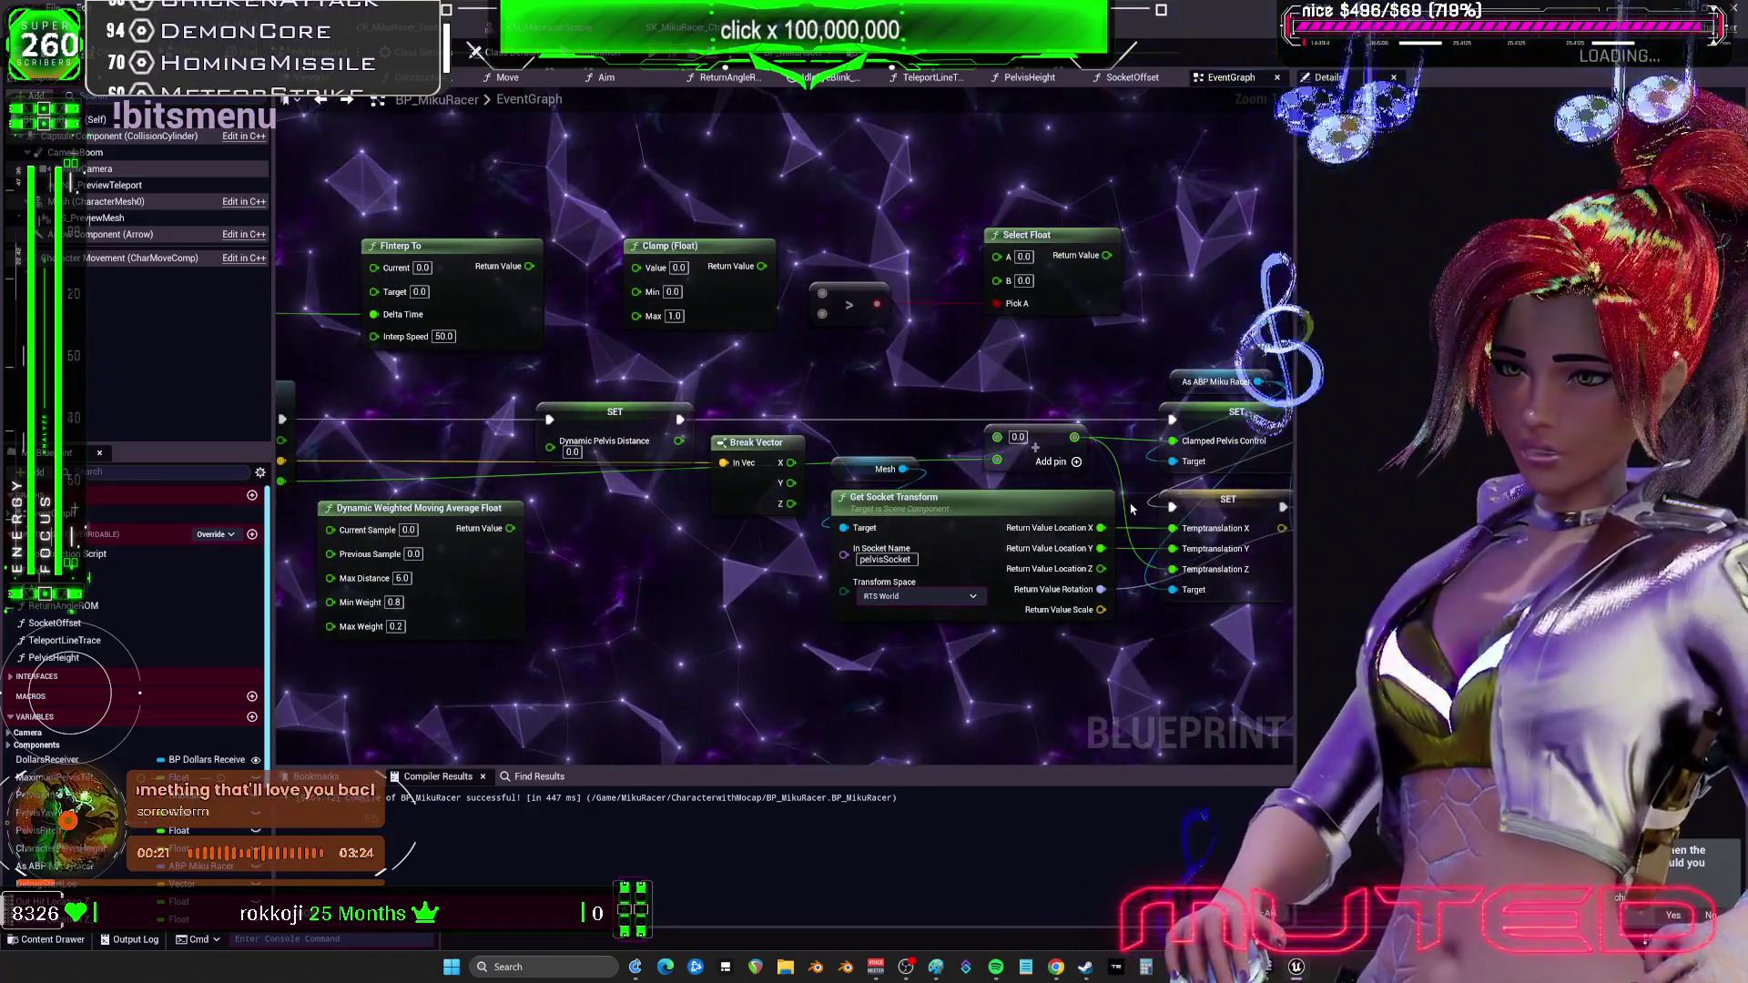
{"action": "left_click_drag", "start_coordinate": [1107, 255], "coordinate": [998, 441]}
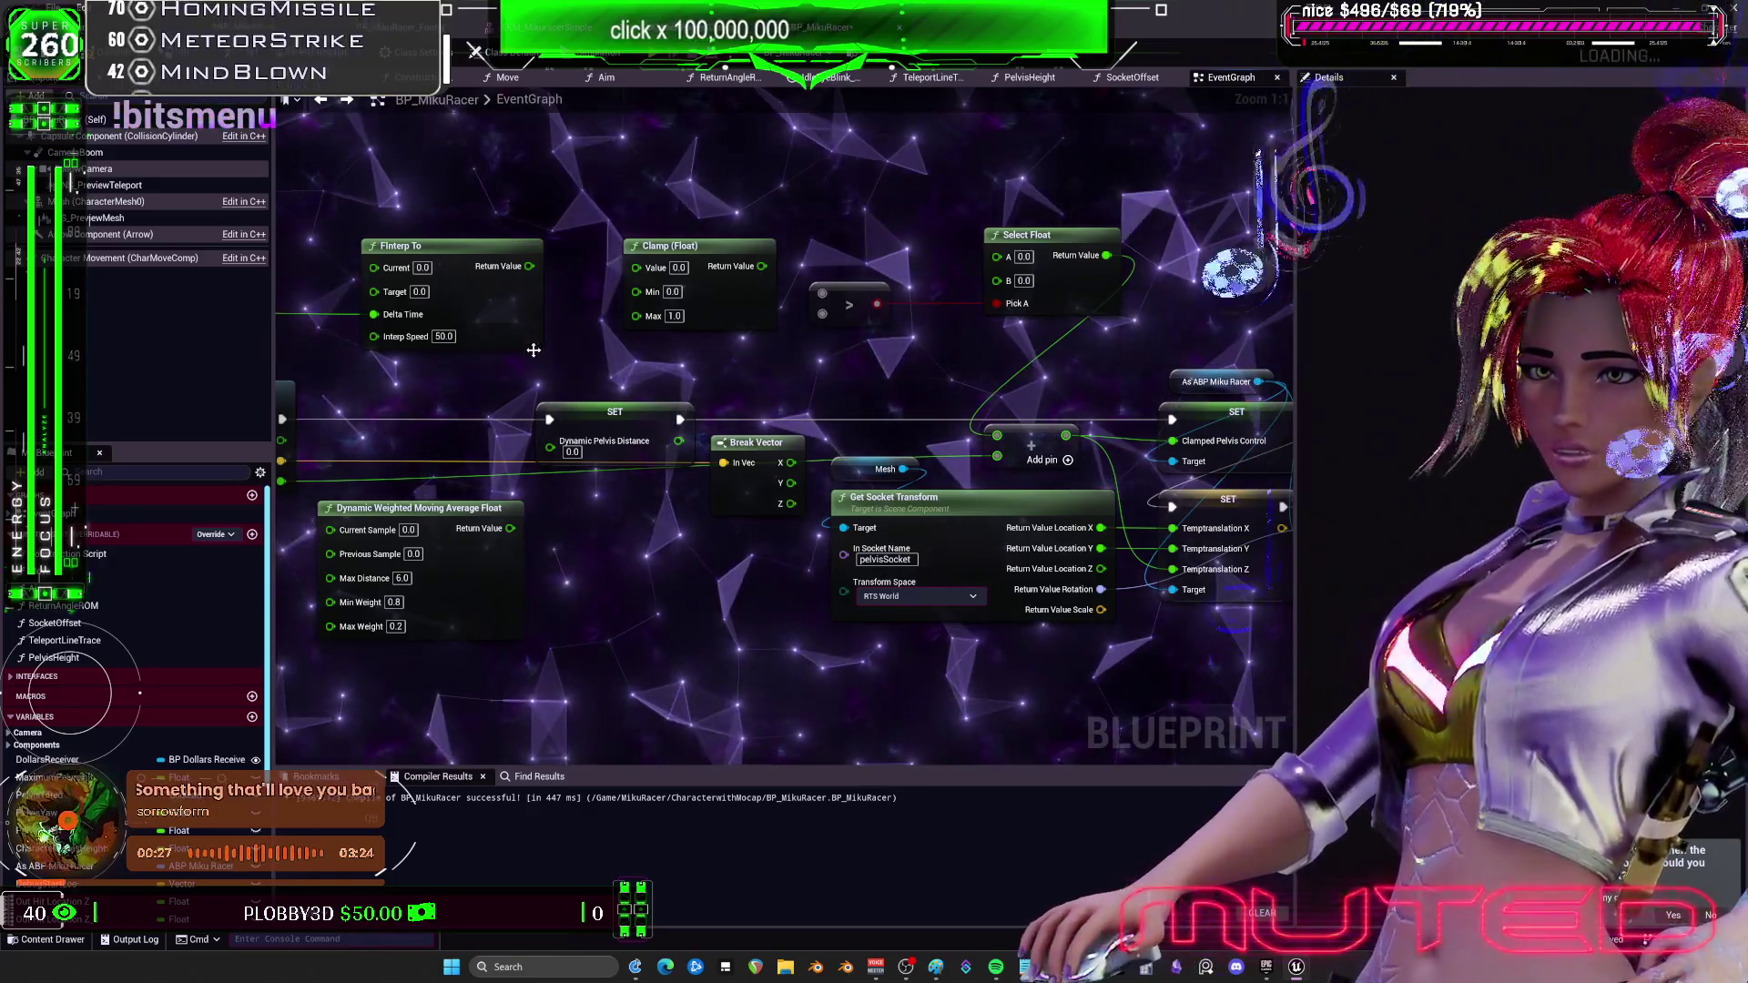
Wire Maximum Clamp as the comparison threshold and nudge the Clamp (Float) node left.
{"action": "mouse_move", "coordinate": [466, 371]}
{"action": "left_mouse_down"}
{"action": "mouse_move", "coordinate": [634, 373]}
{"action": "mouse_move", "coordinate": [516, 400]}
{"action": "left_mouse_up"}
{"action": "left_click_drag", "start_coordinate": [779, 442], "coordinate": [863, 408]}
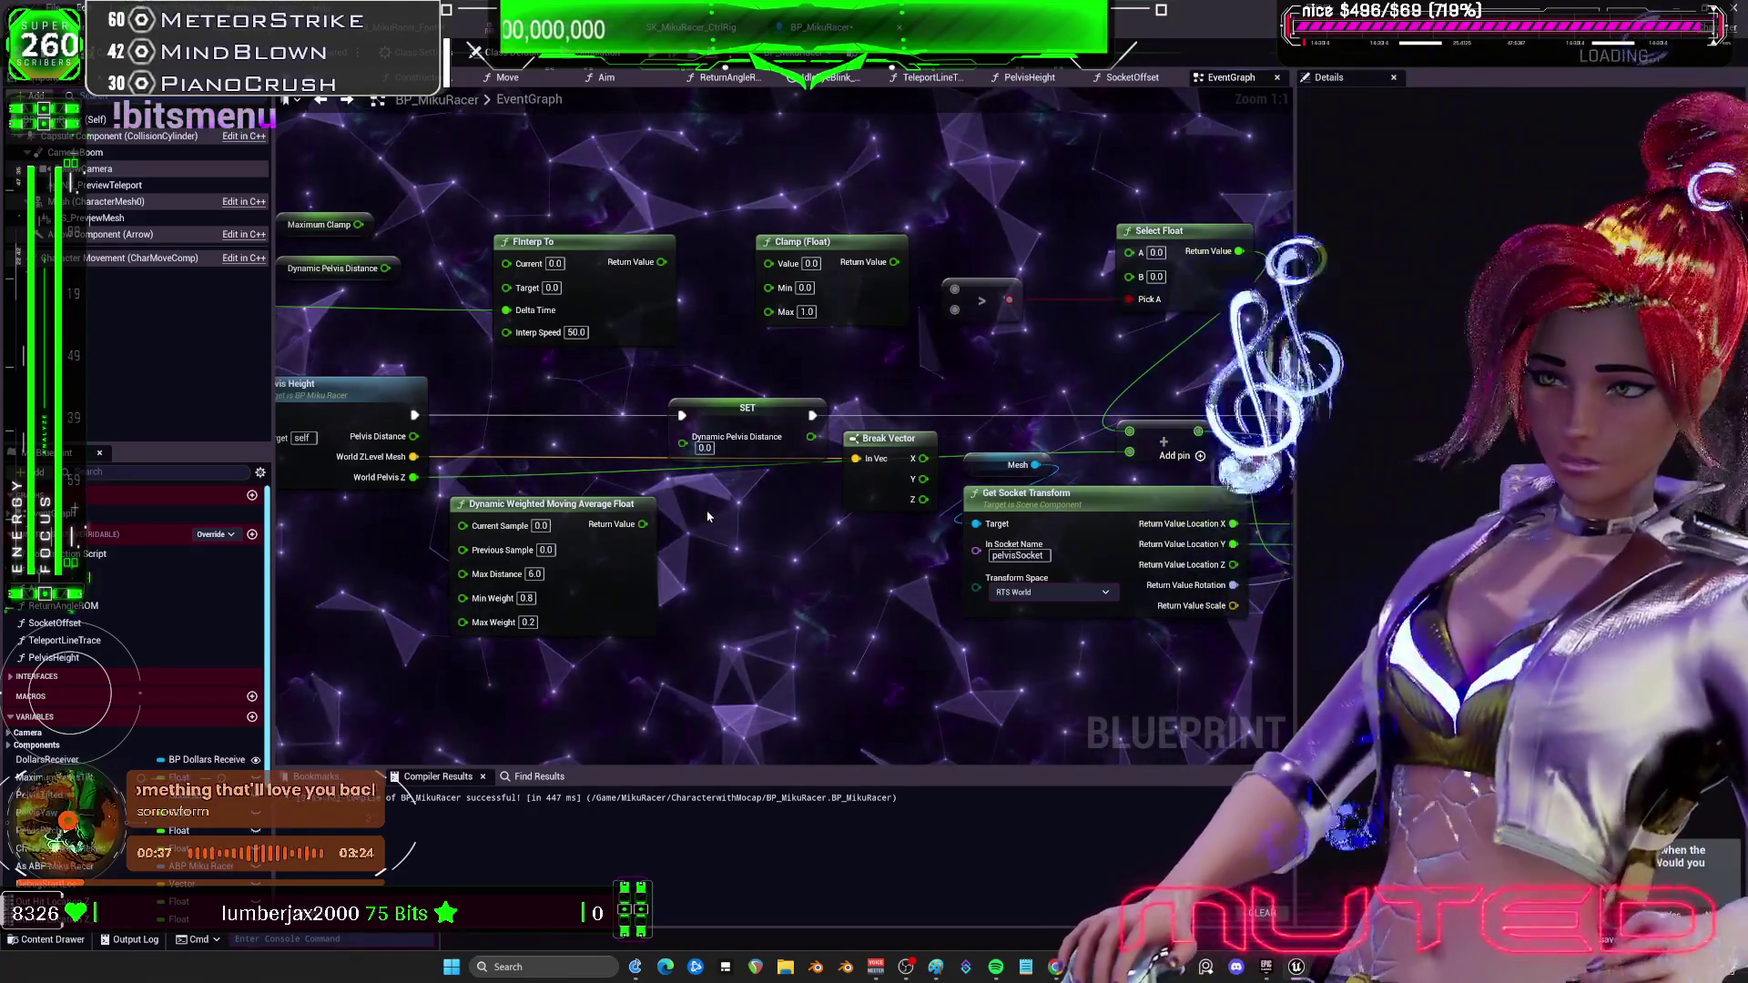
{"action": "mouse_move", "coordinate": [854, 400]}
{"action": "left_mouse_down"}
{"action": "mouse_move", "coordinate": [899, 460]}
{"action": "mouse_move", "coordinate": [1038, 391]}
{"action": "mouse_move", "coordinate": [1006, 327]}
{"action": "mouse_move", "coordinate": [1002, 351]}
{"action": "left_mouse_up"}
{"action": "mouse_move", "coordinate": [403, 283]}
{"action": "left_mouse_down"}
{"action": "mouse_move", "coordinate": [1001, 273]}
{"action": "mouse_move", "coordinate": [999, 369]}
{"action": "left_mouse_up"}
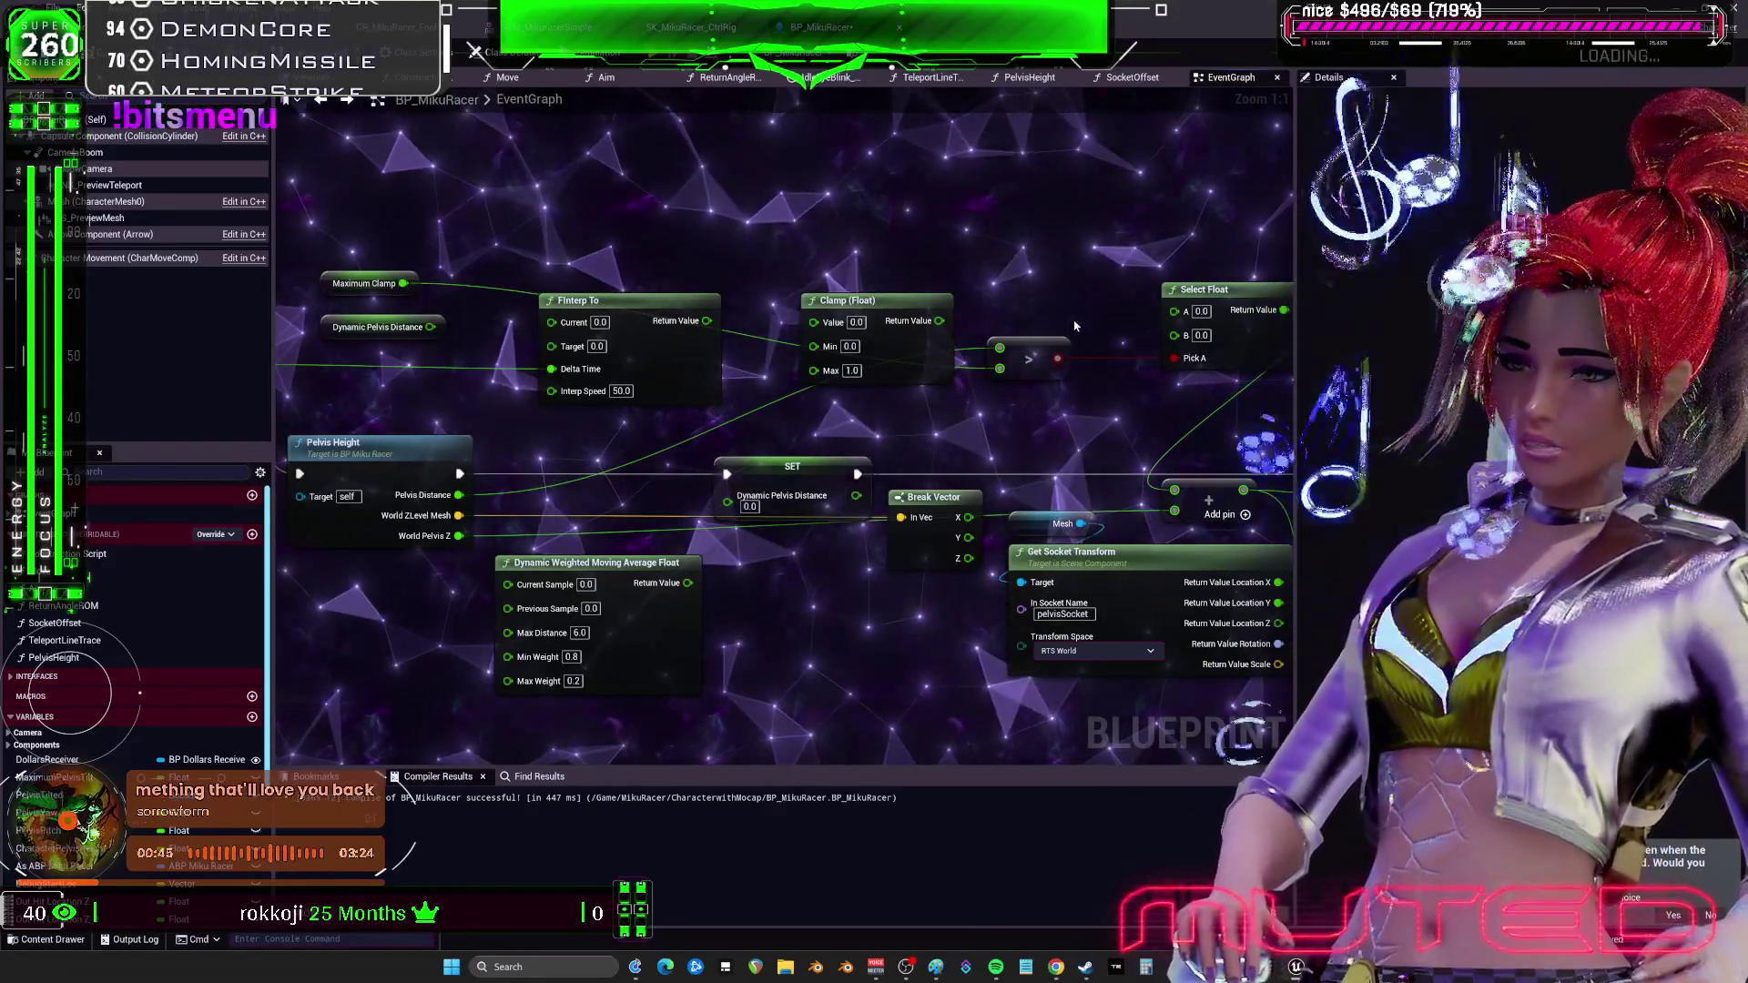
{"action": "mouse_move", "coordinate": [430, 327]}
{"action": "left_mouse_down"}
{"action": "mouse_move", "coordinate": [466, 388]}
{"action": "mouse_move", "coordinate": [802, 342]}
{"action": "left_mouse_up"}
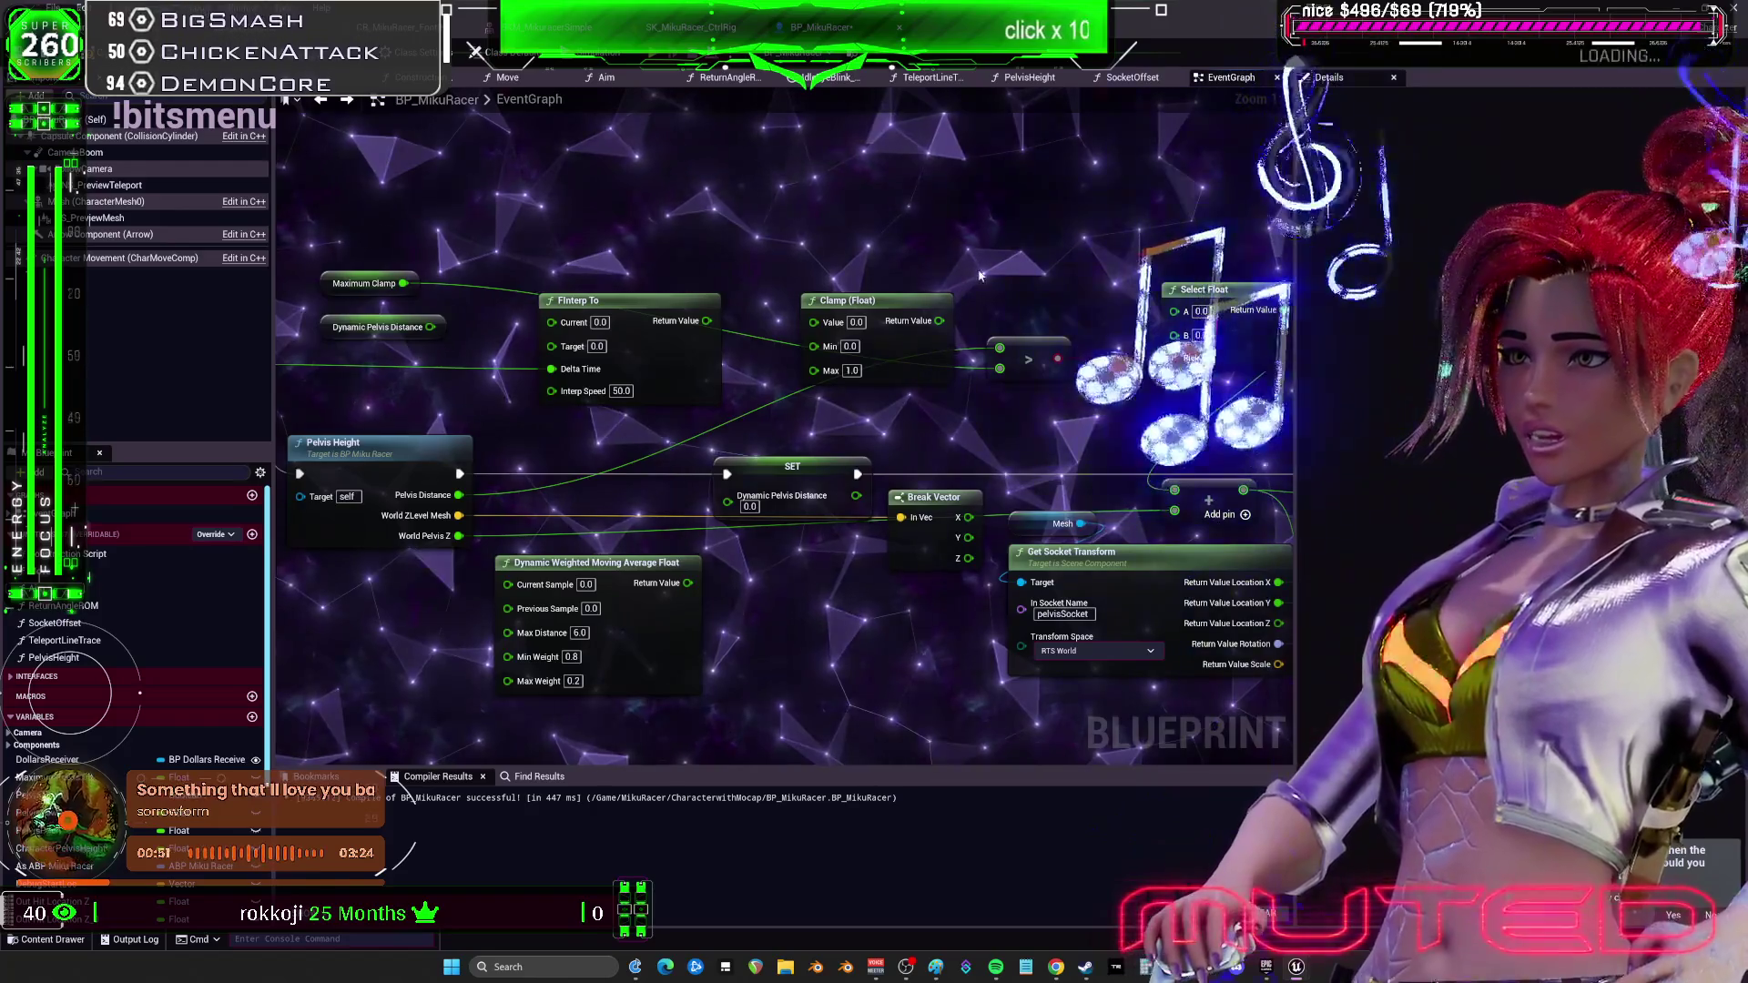
{"action": "left_click_drag", "start_coordinate": [910, 366], "coordinate": [865, 368]}
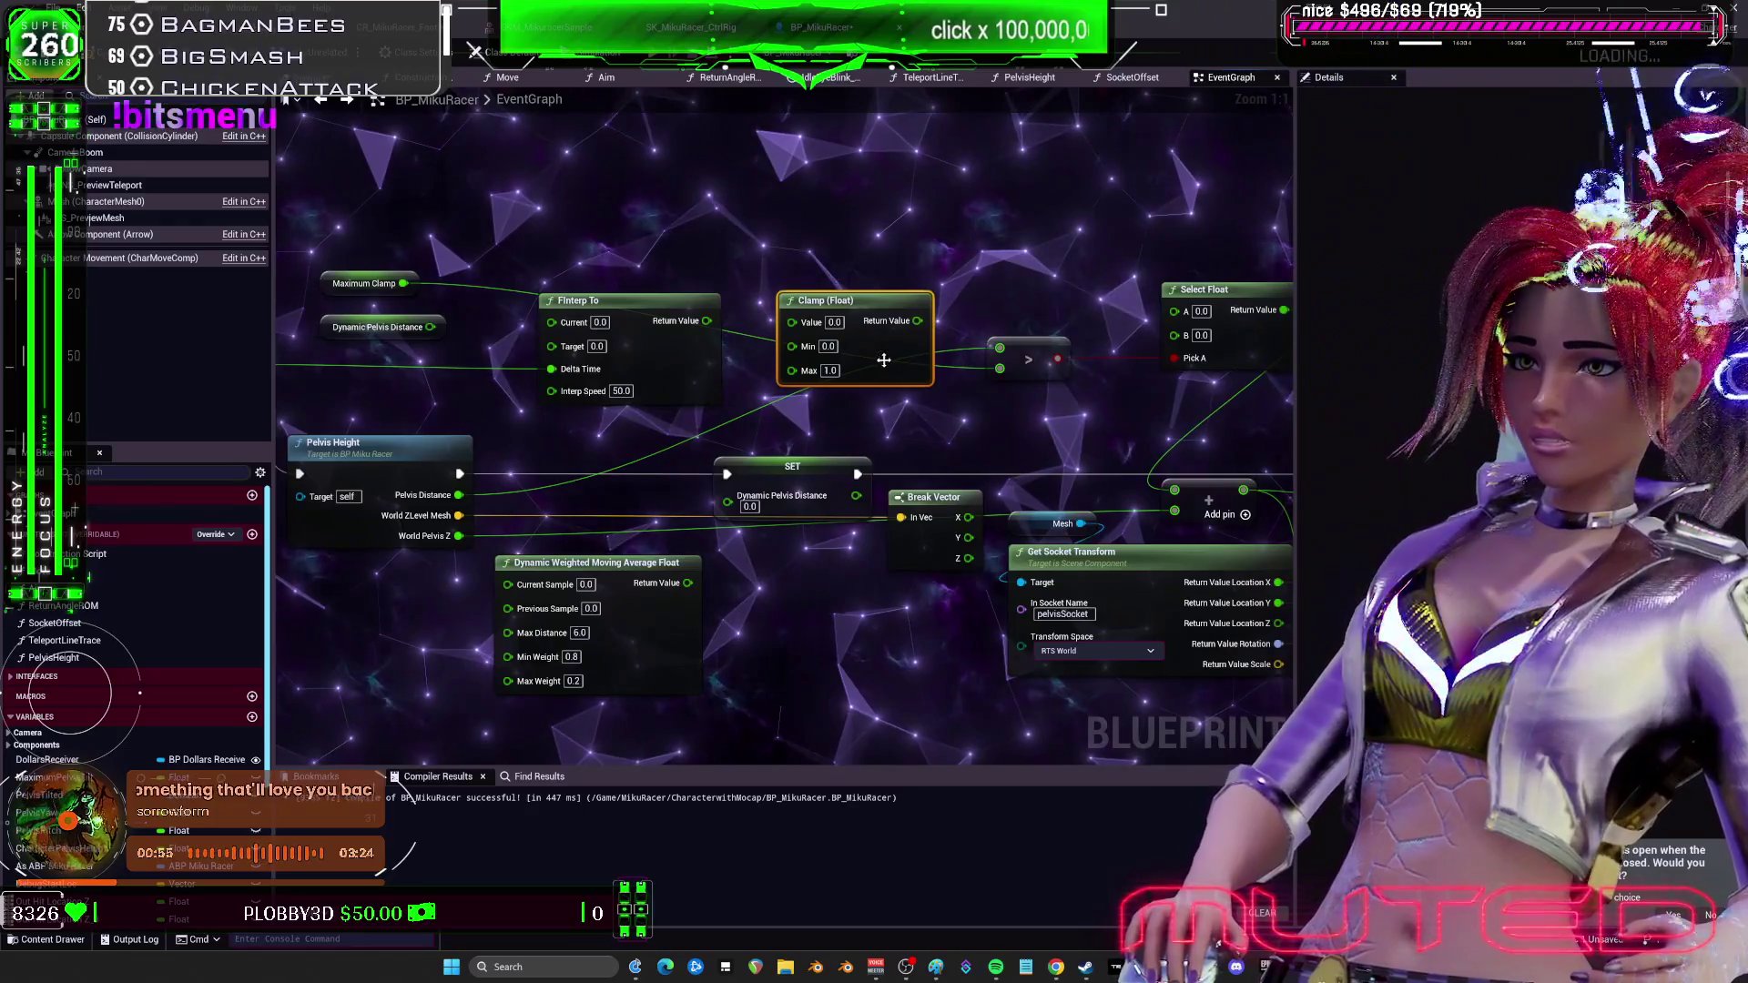
Wire FInterp To: Dynamic Pelvis Distance to Current, Maximum Clamp to Target, Result to Clamp's Max.
{"action": "mouse_move", "coordinate": [706, 320]}
{"action": "left_mouse_down"}
{"action": "mouse_move", "coordinate": [764, 382]}
{"action": "mouse_move", "coordinate": [783, 391]}
{"action": "mouse_move", "coordinate": [793, 372]}
{"action": "left_mouse_up"}
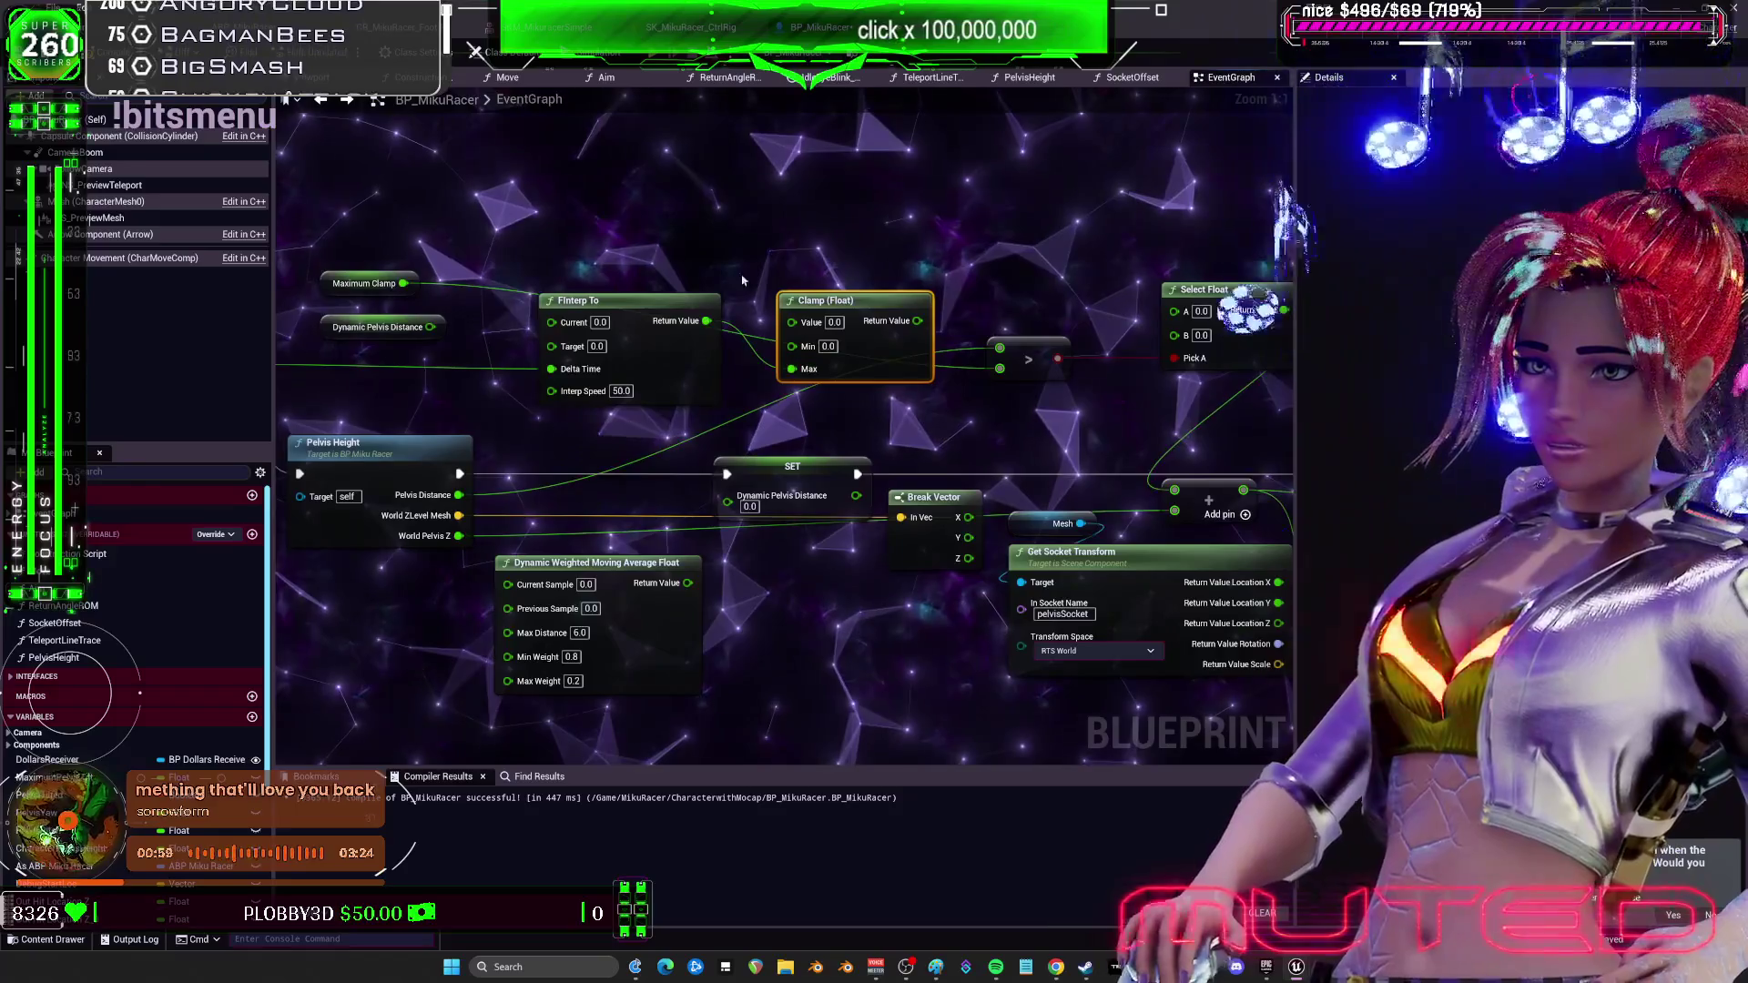
{"action": "mouse_move", "coordinate": [431, 326]}
{"action": "left_mouse_down"}
{"action": "mouse_move", "coordinate": [542, 351]}
{"action": "mouse_move", "coordinate": [546, 382]}
{"action": "mouse_move", "coordinate": [564, 380]}
{"action": "mouse_move", "coordinate": [552, 325]}
{"action": "left_mouse_up"}
{"action": "left_click_drag", "start_coordinate": [403, 283], "coordinate": [552, 344]}
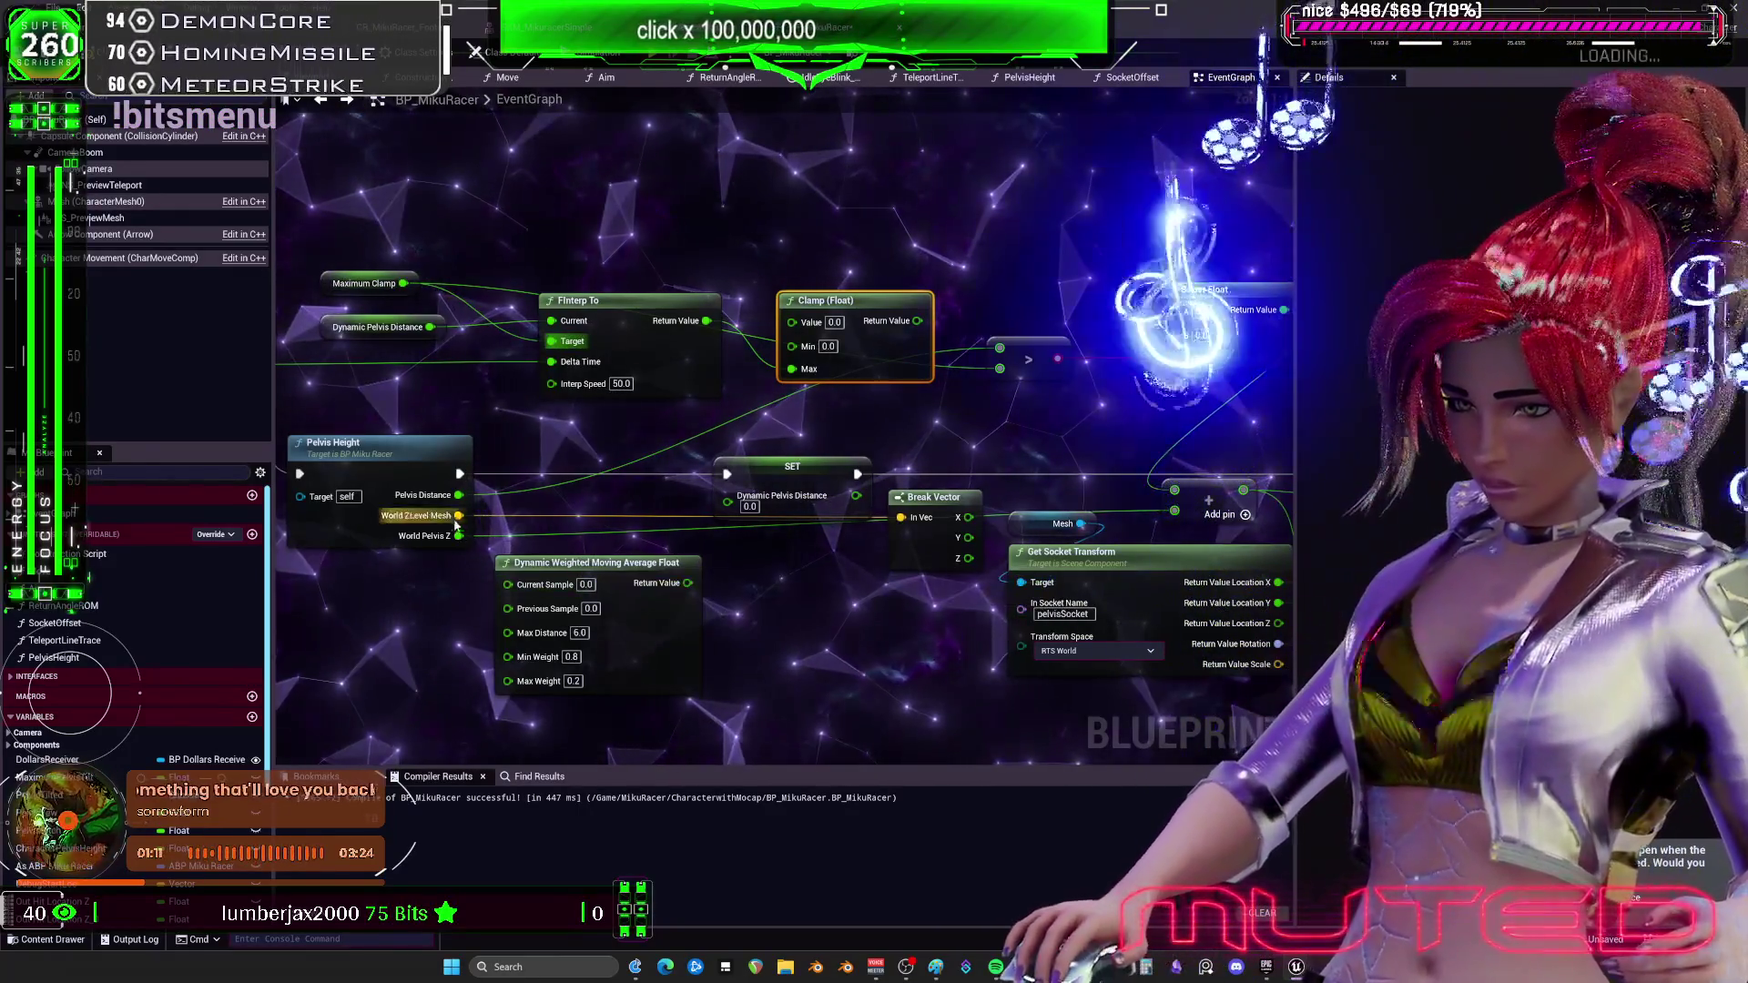
Route Pelvis Distance into Current Sample and the moving-average result into SET, then raise Clamp.
{"action": "left_click_drag", "start_coordinate": [687, 583], "coordinate": [728, 508]}
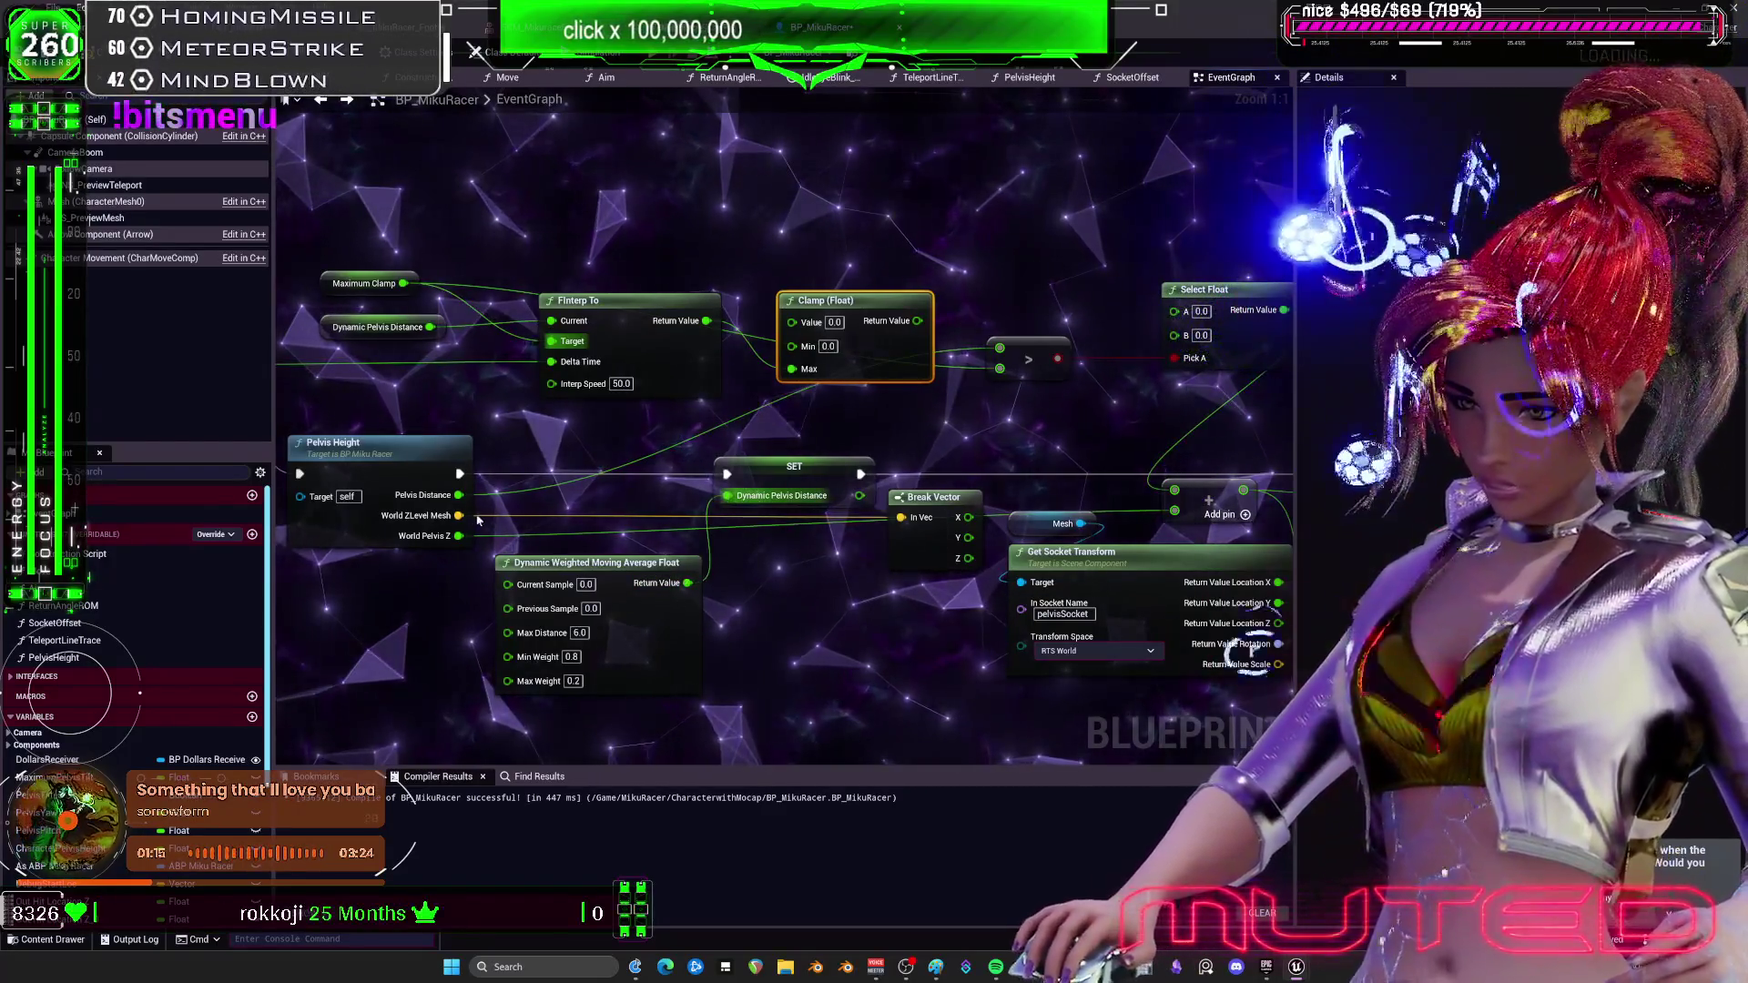
{"action": "left_click_drag", "start_coordinate": [459, 495], "coordinate": [462, 496]}
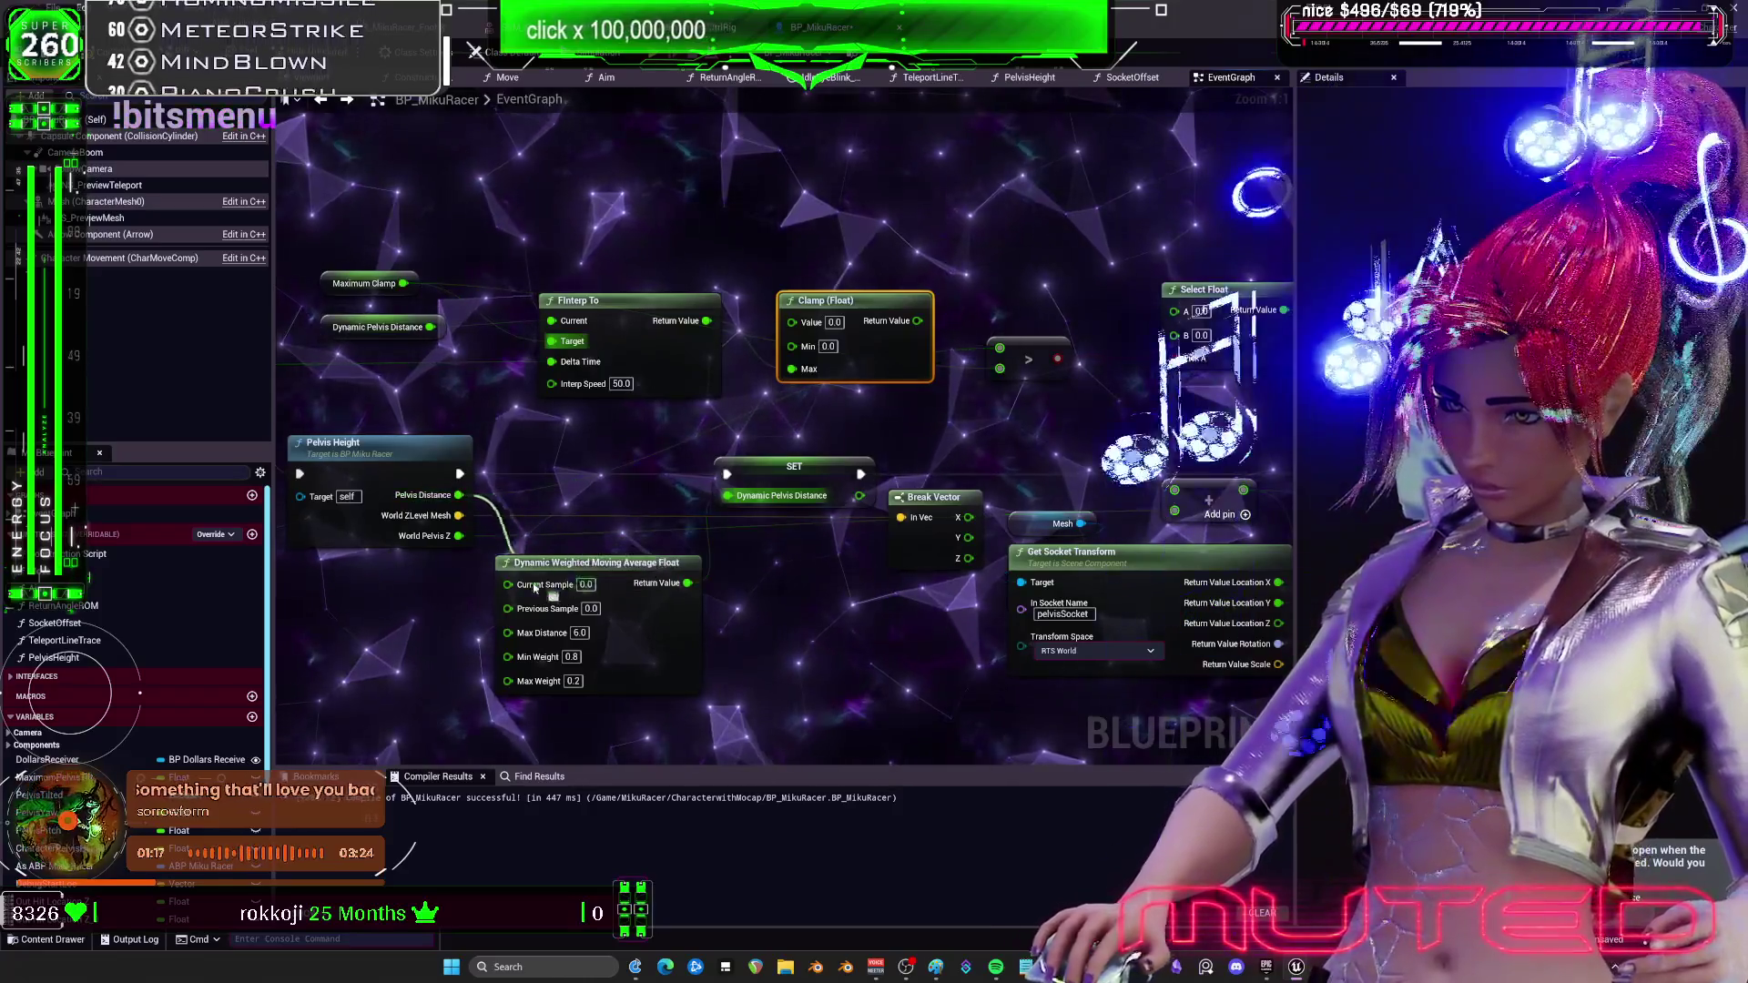
{"action": "left_click_drag", "start_coordinate": [540, 583], "coordinate": [540, 584]}
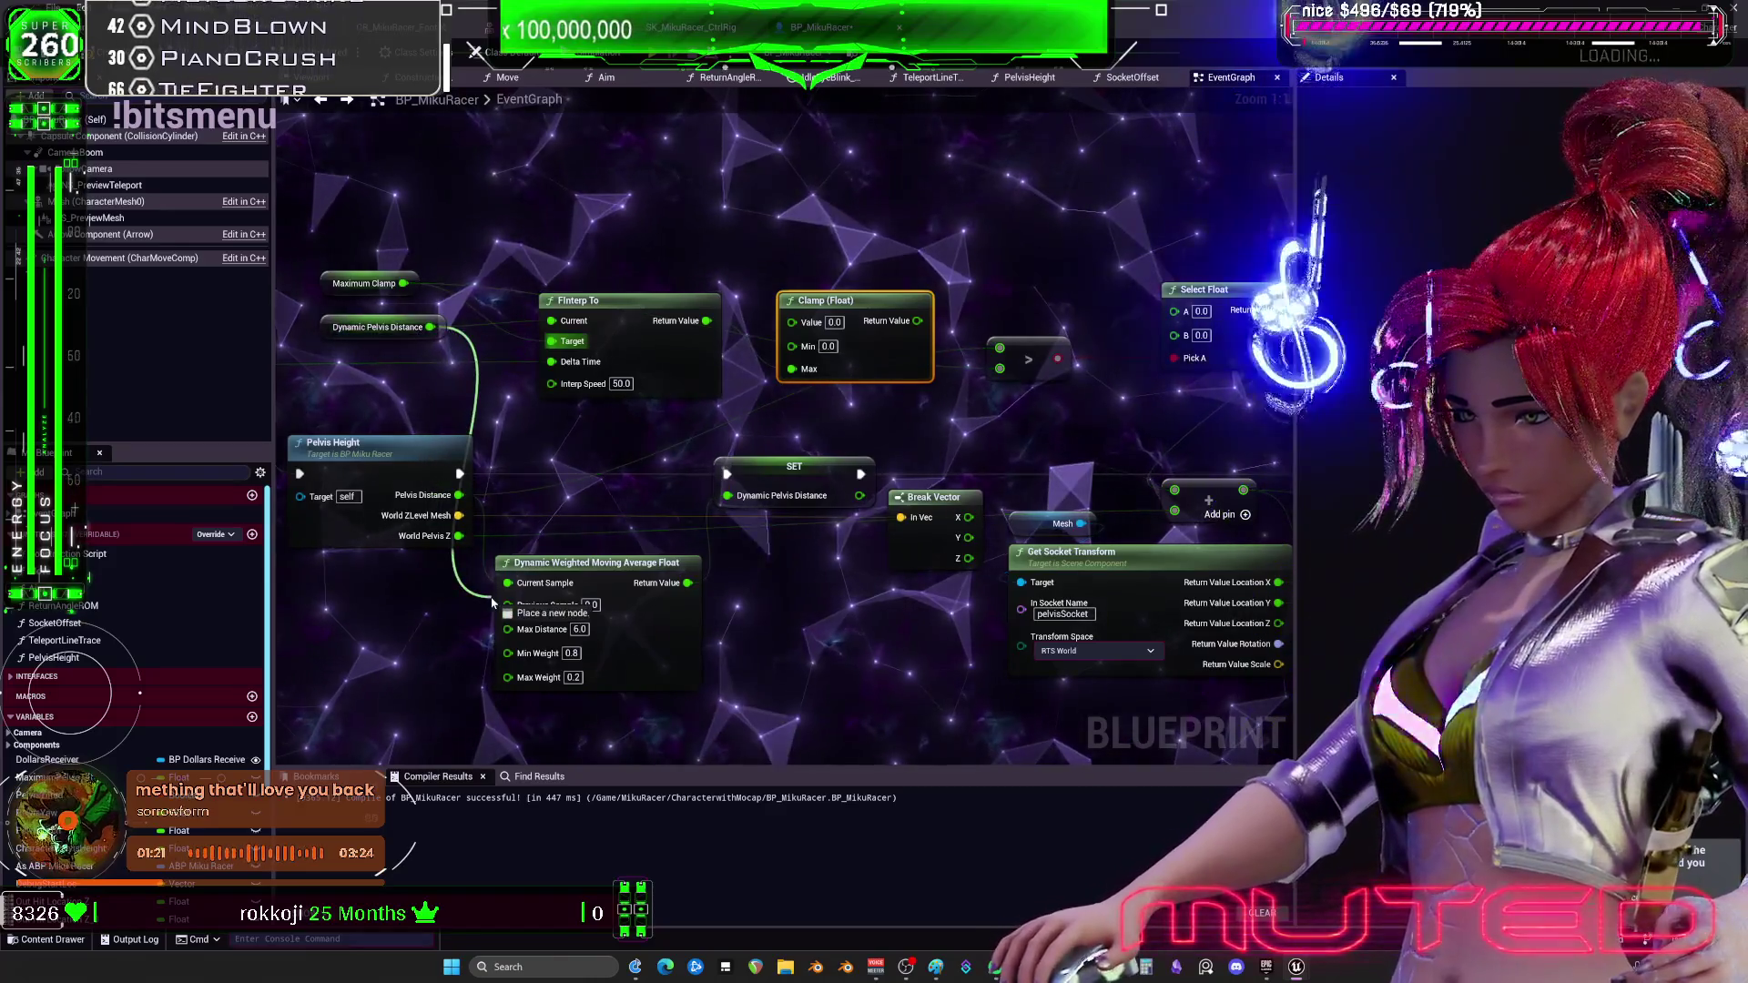
{"action": "left_click_drag", "start_coordinate": [488, 438], "coordinate": [551, 321]}
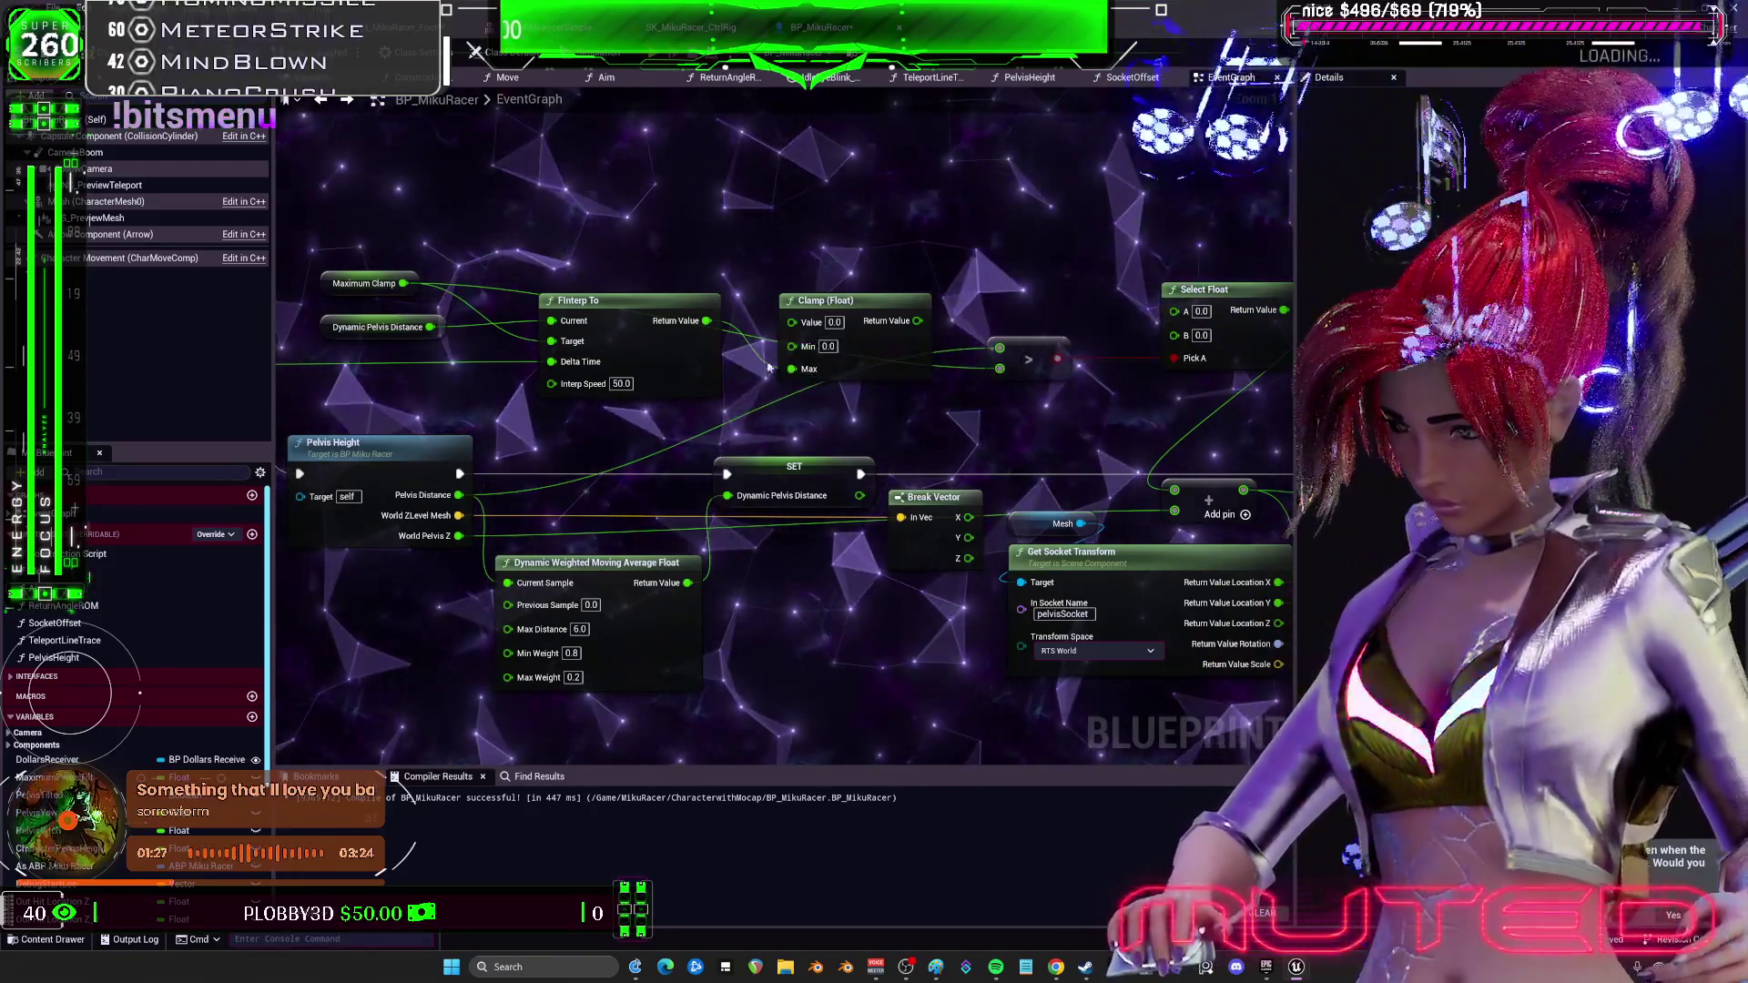
{"action": "left_click_drag", "start_coordinate": [878, 379], "coordinate": [878, 325]}
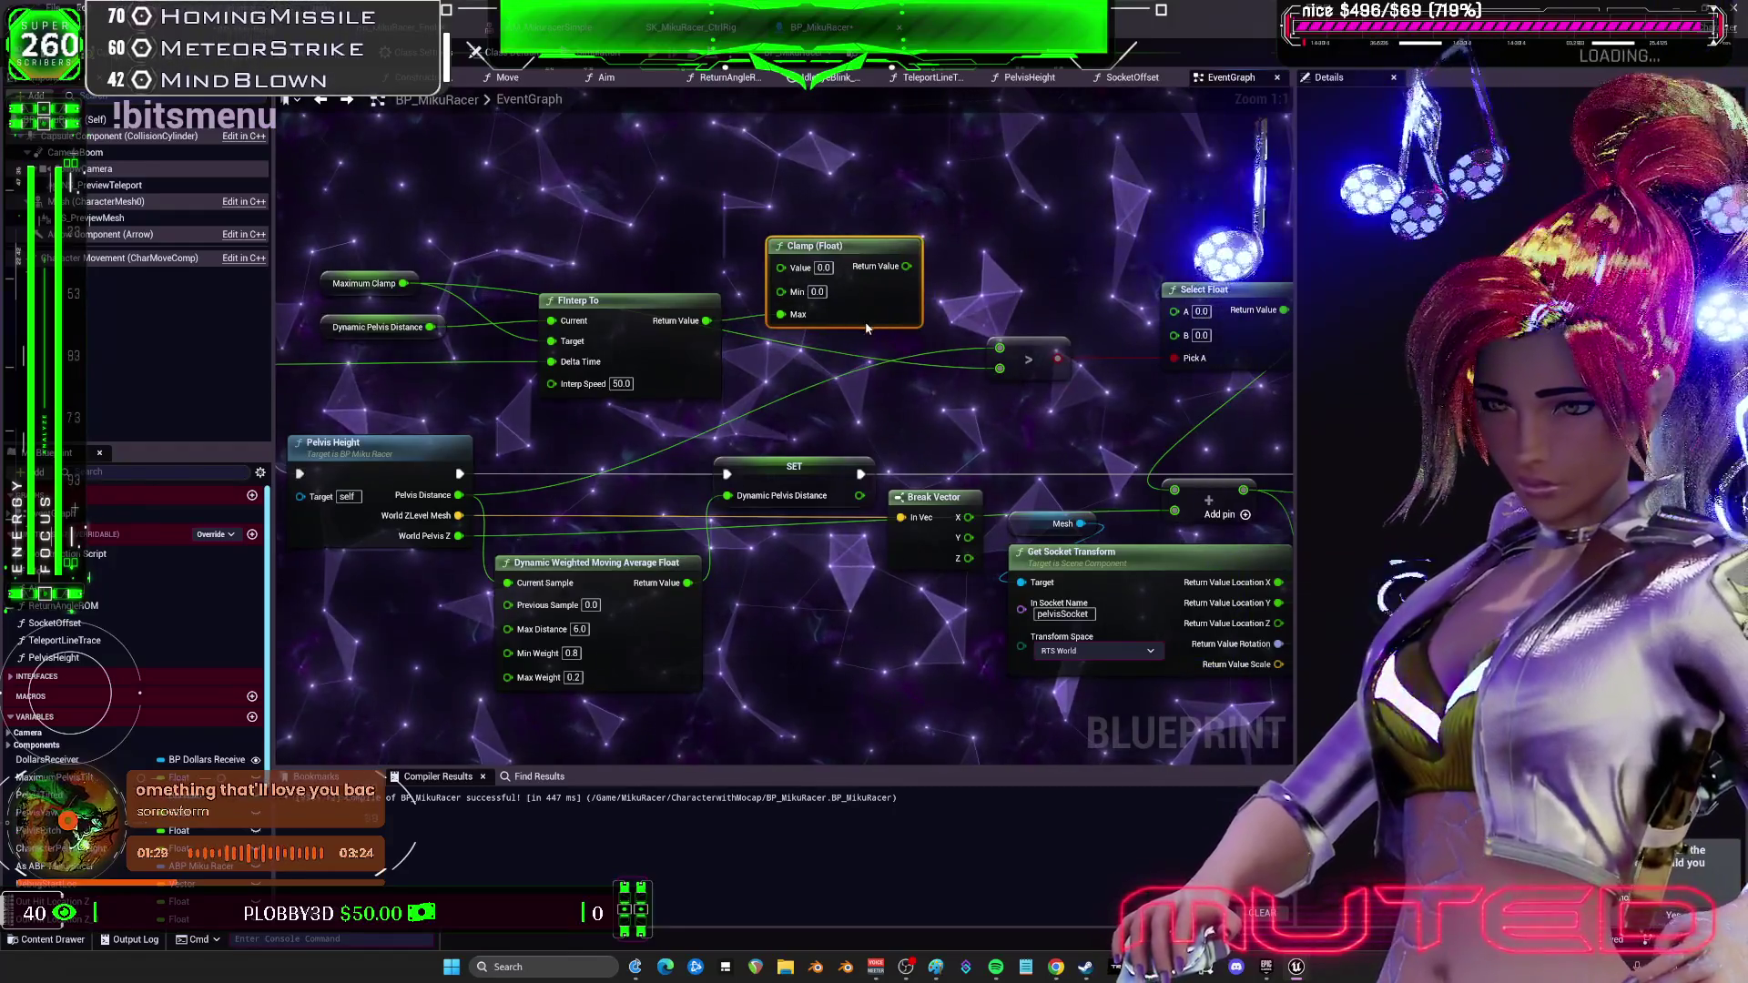
Connect Dynamic Pelvis Distance to the Clamp (Float) node's Value input.
{"action": "mouse_move", "coordinate": [907, 267]}
{"action": "left_mouse_down"}
{"action": "mouse_move", "coordinate": [873, 364]}
{"action": "mouse_move", "coordinate": [498, 564]}
{"action": "mouse_move", "coordinate": [509, 607]}
{"action": "left_mouse_up"}
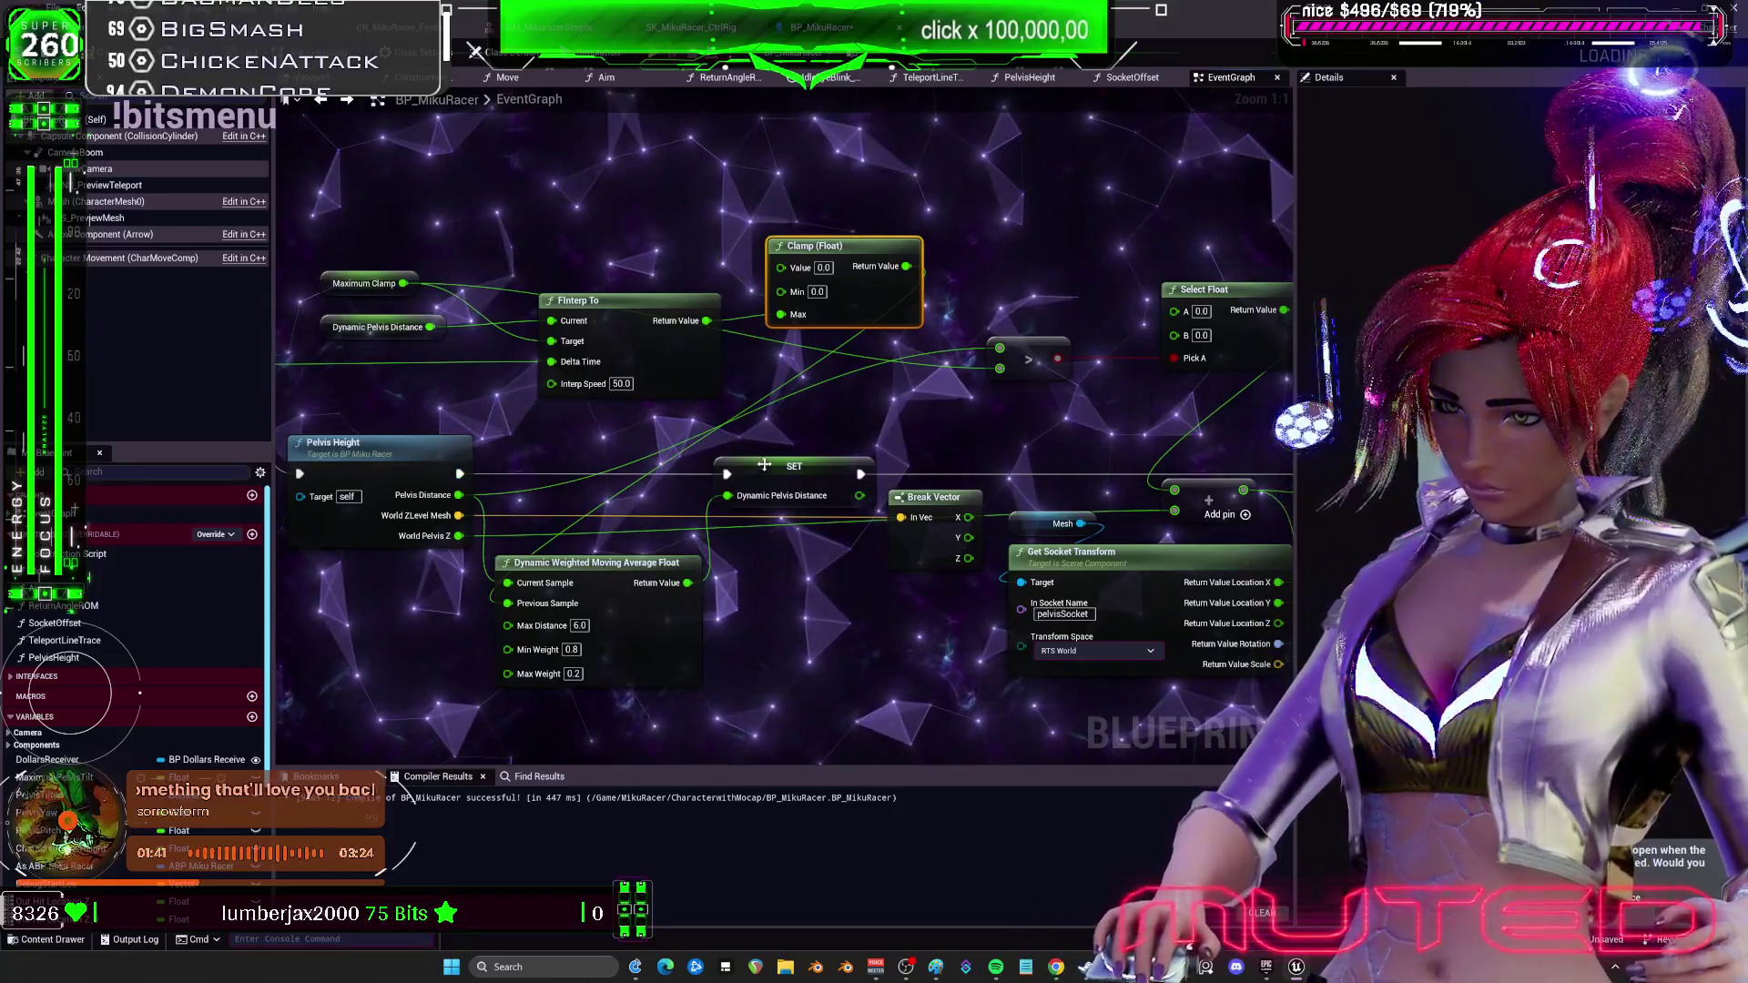
{"action": "mouse_move", "coordinate": [430, 326]}
{"action": "left_mouse_down"}
{"action": "mouse_move", "coordinate": [623, 186]}
{"action": "mouse_move", "coordinate": [491, 300]}
{"action": "mouse_move", "coordinate": [487, 499]}
{"action": "left_mouse_up"}
{"action": "left_click_drag", "start_coordinate": [662, 298], "coordinate": [781, 267]}
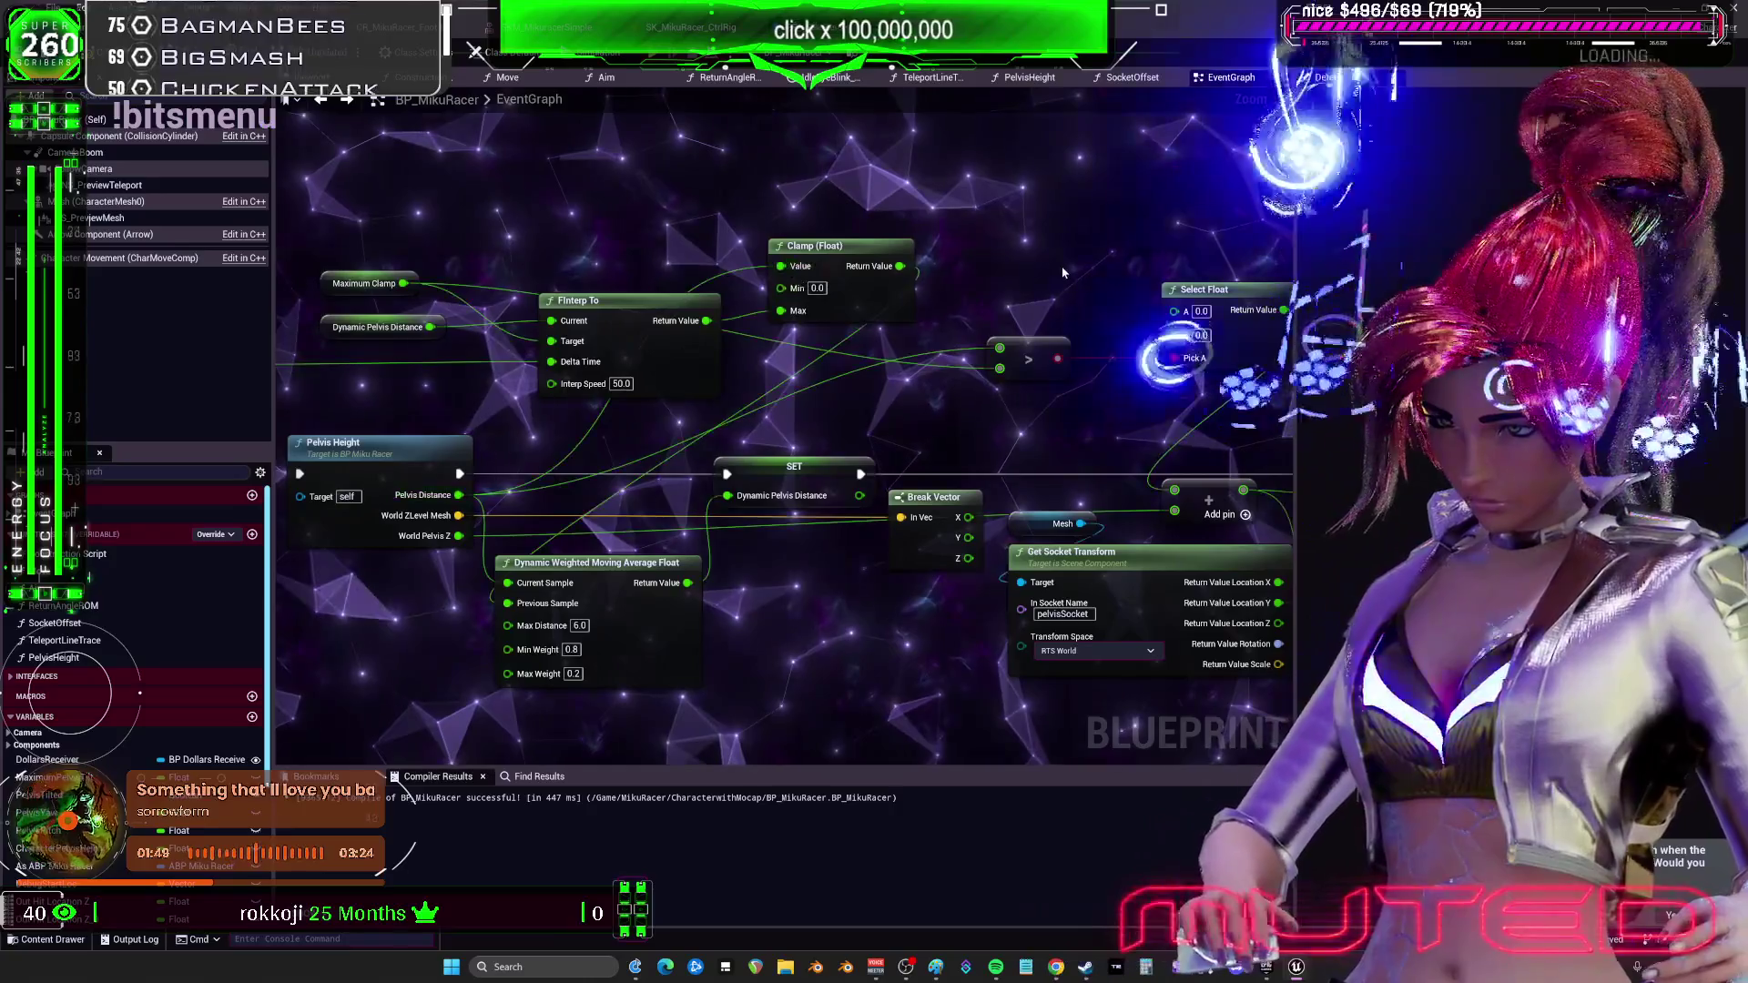
Connect Pelvis Distance to the Select Float node's B input.
{"action": "mouse_move", "coordinate": [873, 444]}
{"action": "left_mouse_down"}
{"action": "mouse_move", "coordinate": [766, 439]}
{"action": "mouse_move", "coordinate": [1000, 415]}
{"action": "left_mouse_up"}
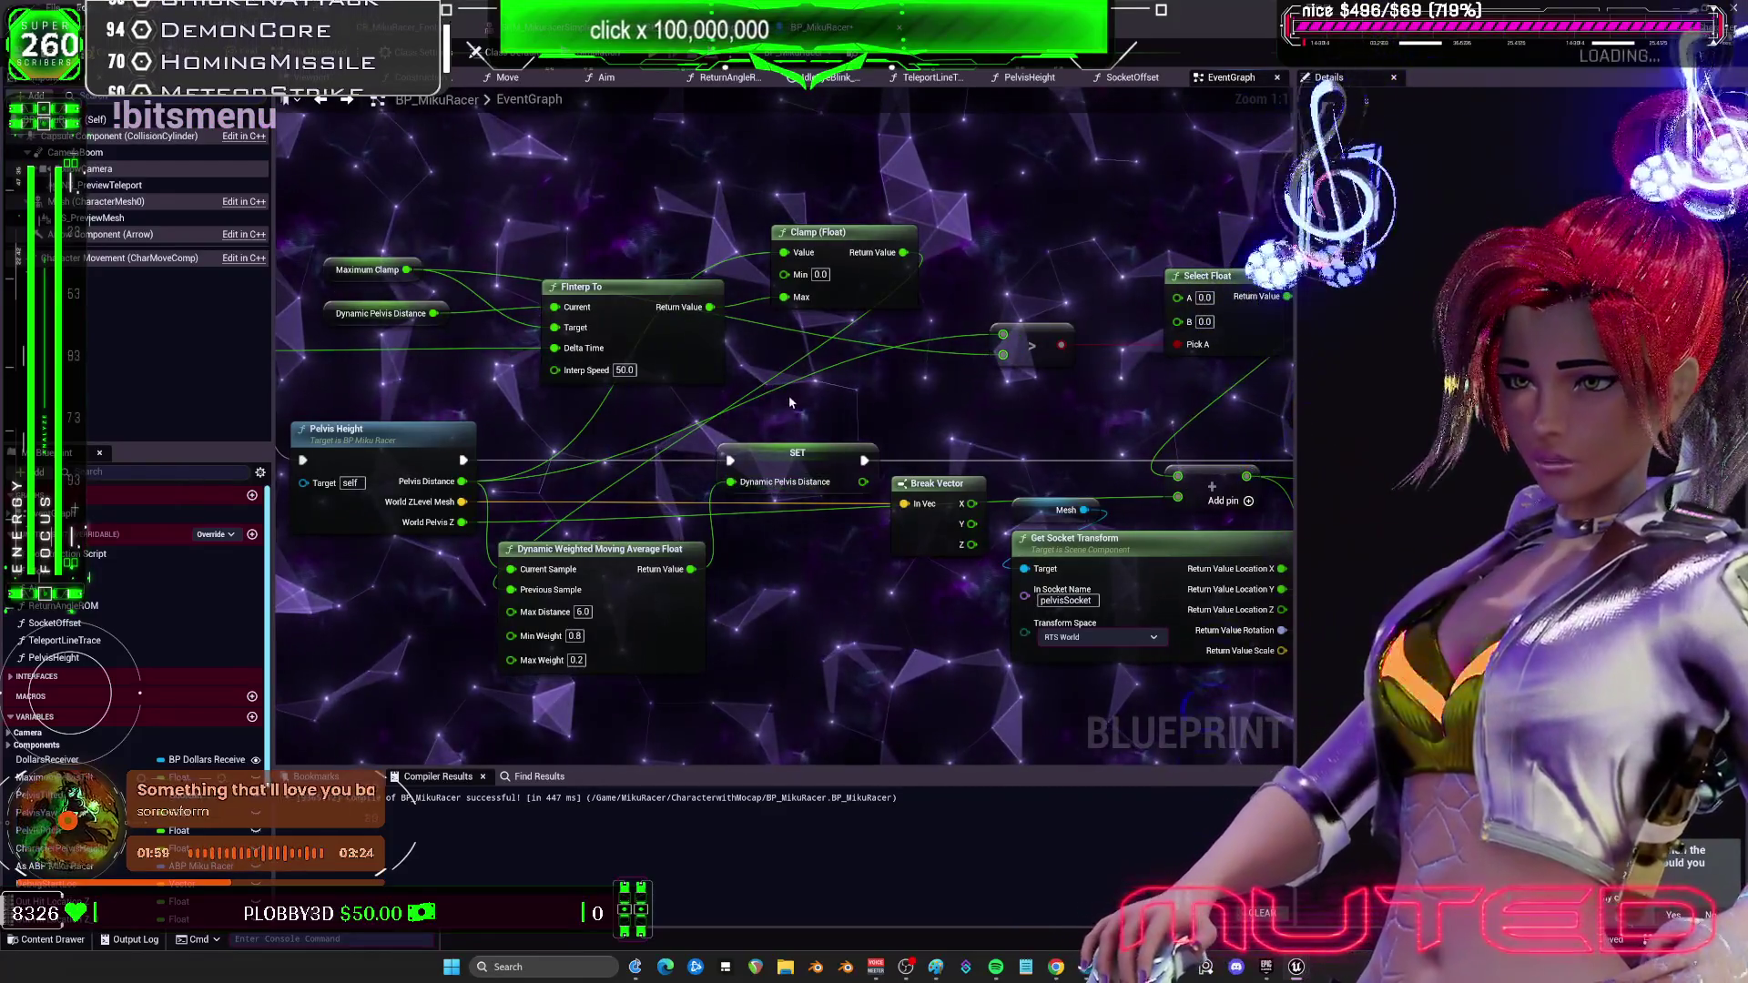
{"action": "left_click_drag", "start_coordinate": [837, 380], "coordinate": [687, 447]}
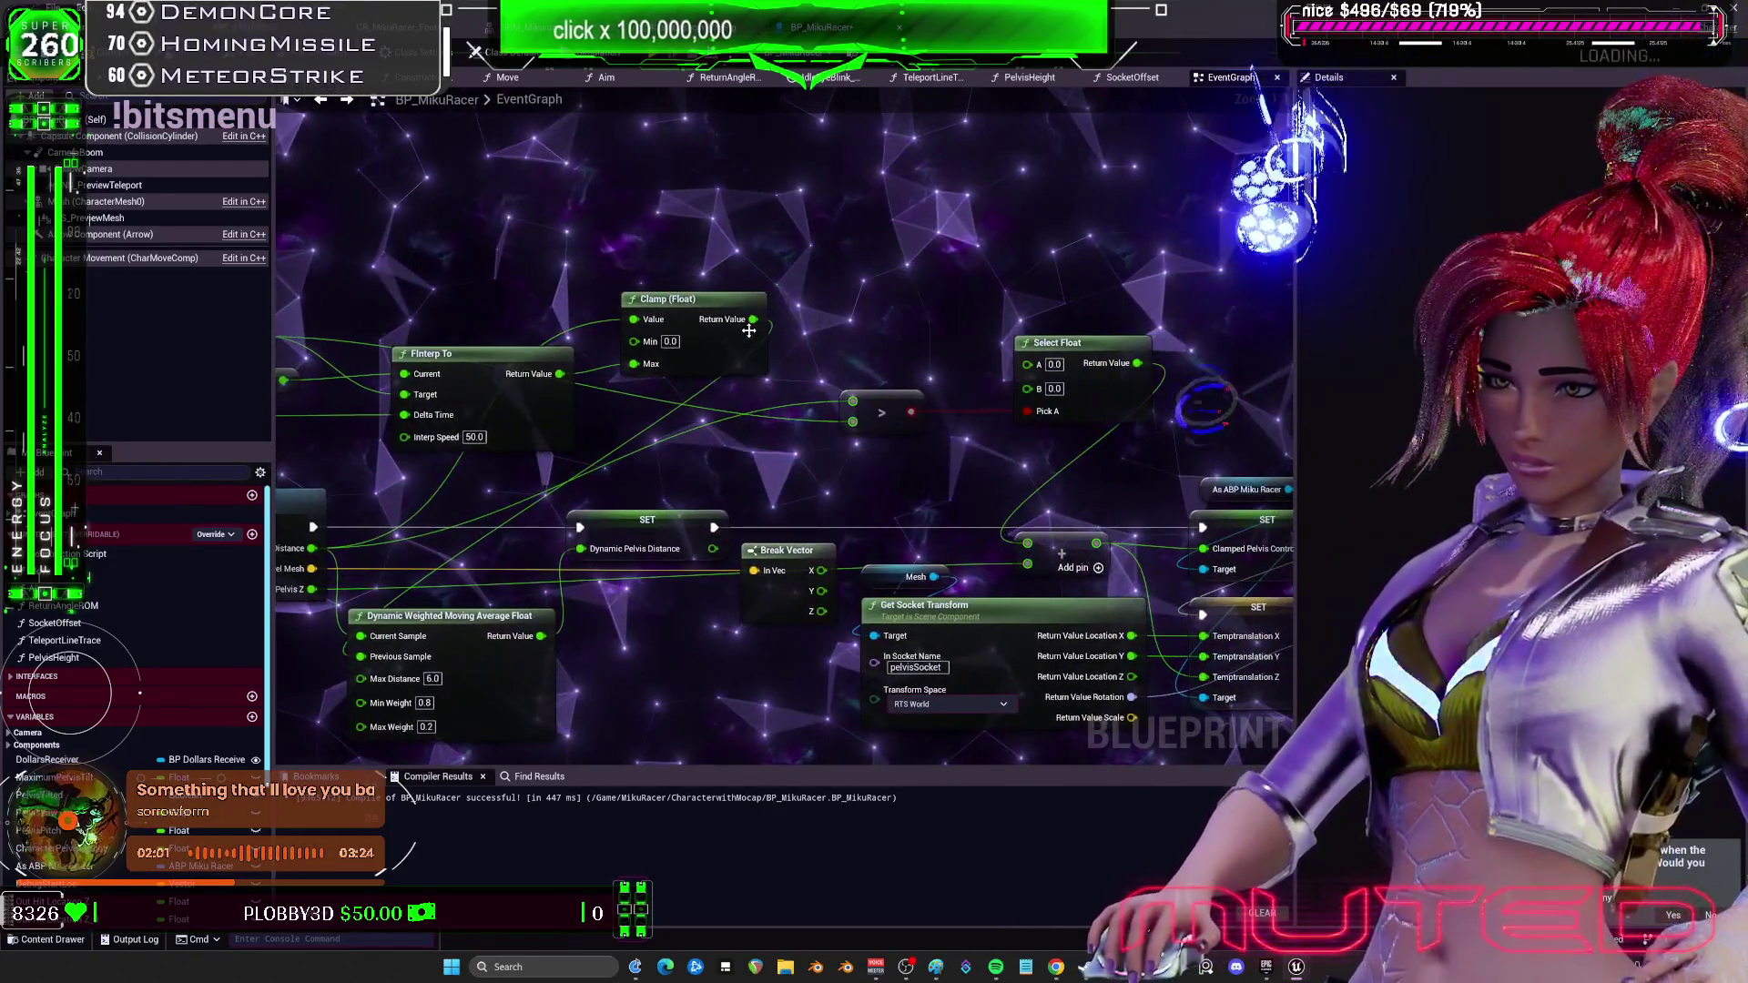
{"action": "left_click_drag", "start_coordinate": [747, 508], "coordinate": [1086, 350]}
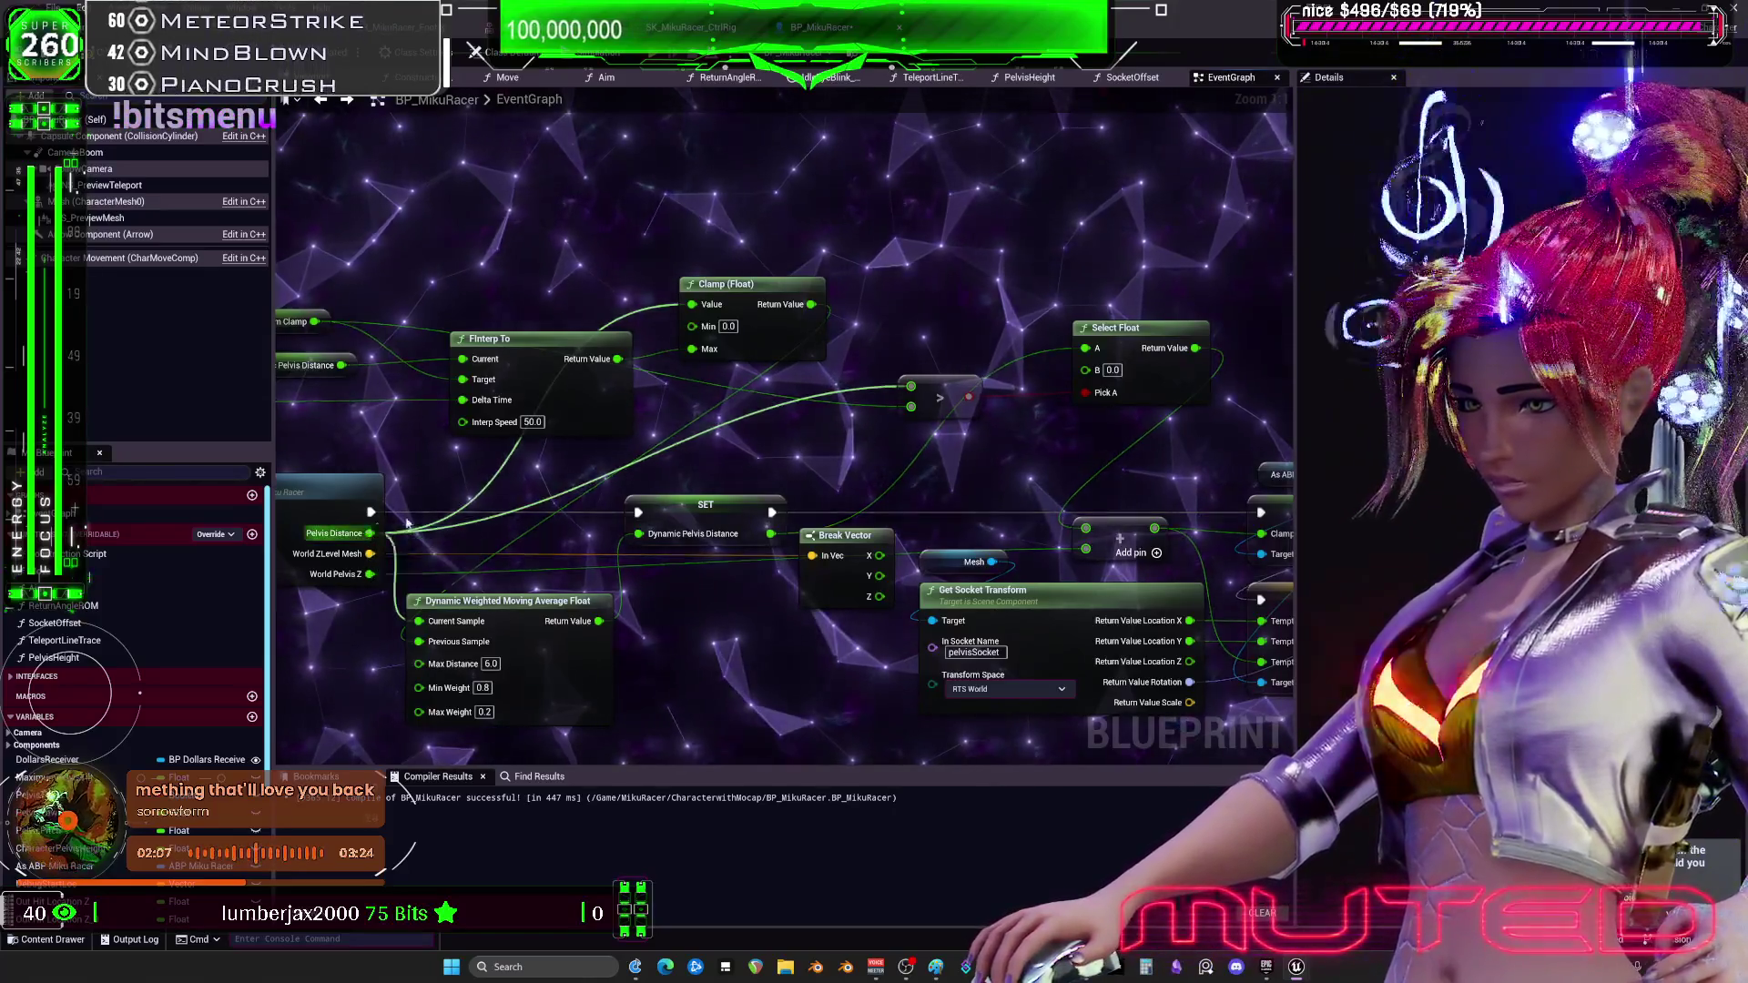
{"action": "mouse_move", "coordinate": [369, 535]}
{"action": "left_mouse_down"}
{"action": "mouse_move", "coordinate": [801, 473]}
{"action": "mouse_move", "coordinate": [1085, 368]}
{"action": "left_mouse_up"}
{"action": "mouse_move", "coordinate": [1177, 465]}
{"action": "left_mouse_down"}
{"action": "mouse_move", "coordinate": [1045, 374]}
{"action": "mouse_move", "coordinate": [1297, 390]}
{"action": "left_mouse_up"}
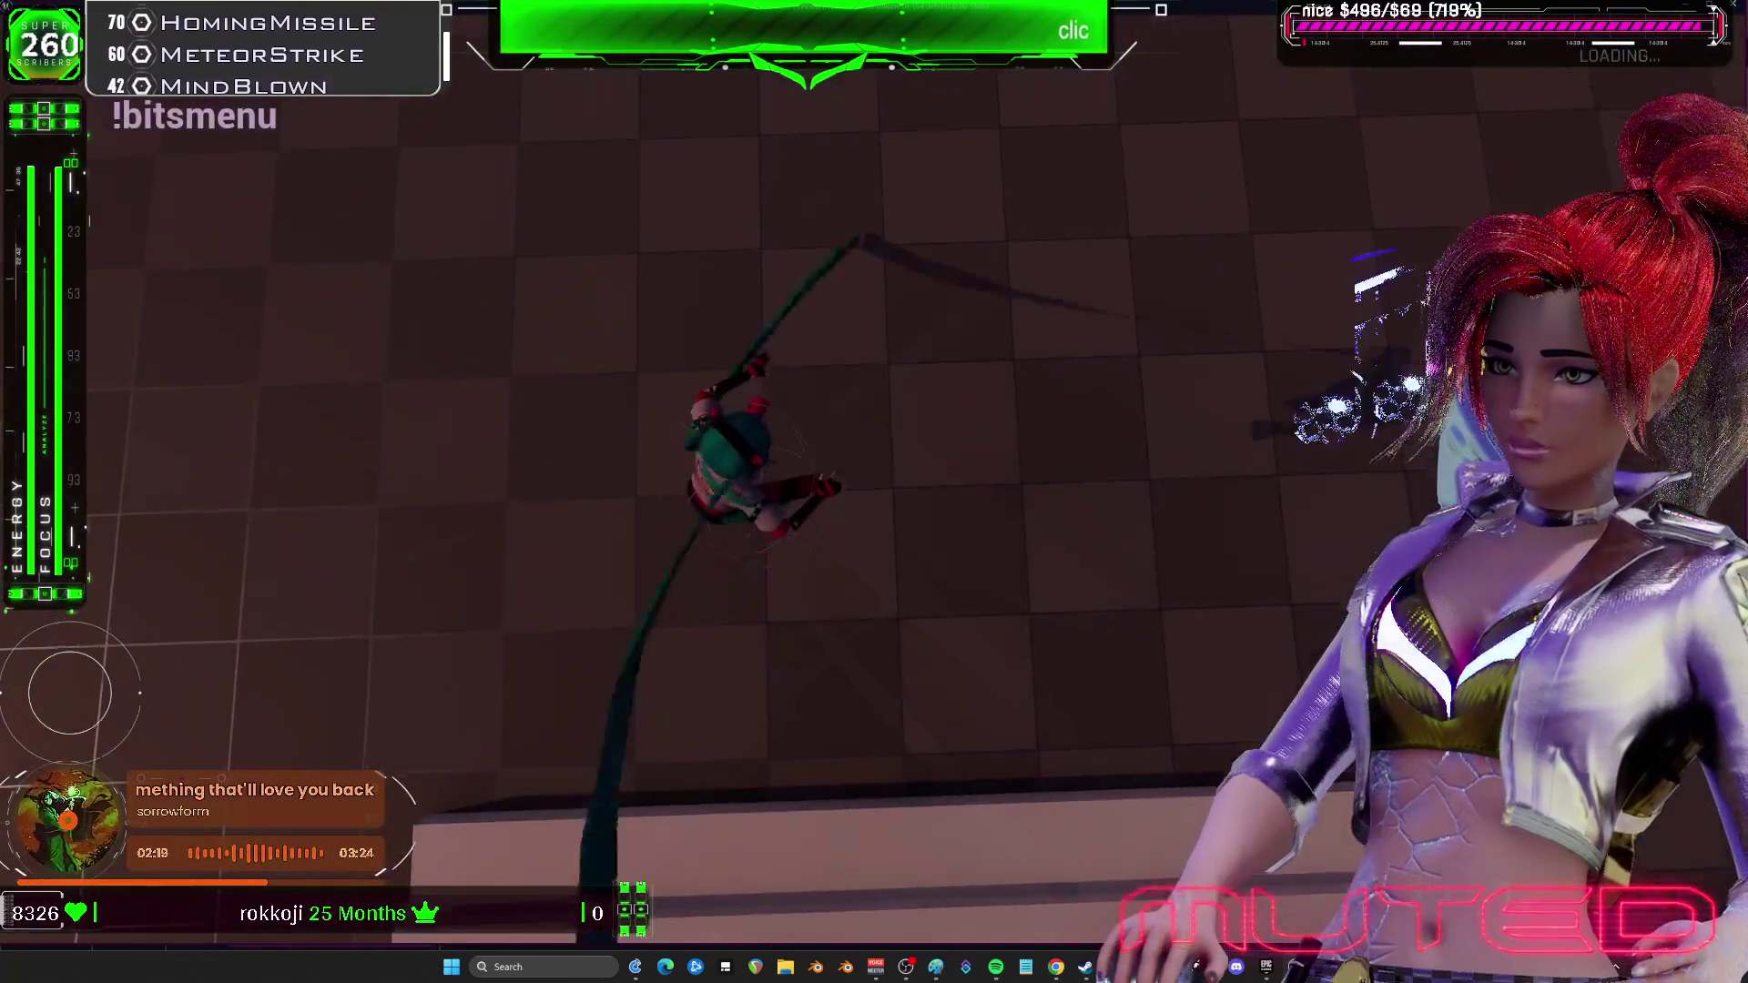
Run the character forward, jump up the steps onto the platform, then run toward the box.
{"action": "key", "text": "w"}
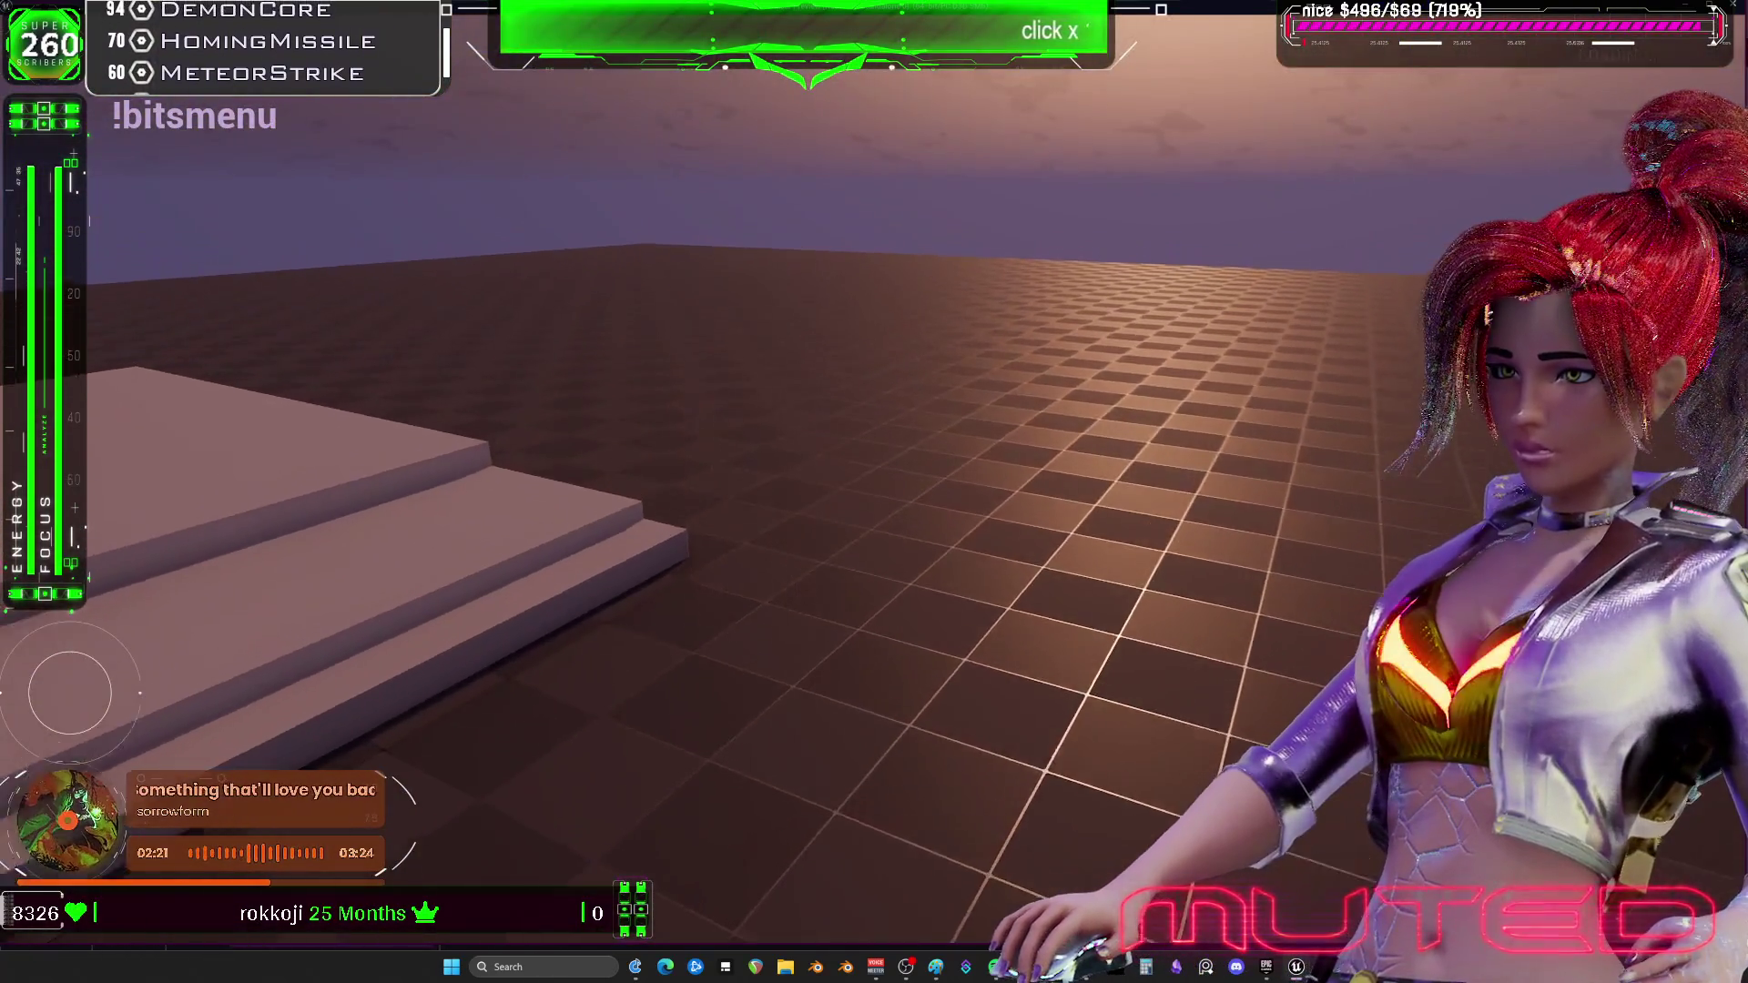
{"action": "key", "text": "space"}
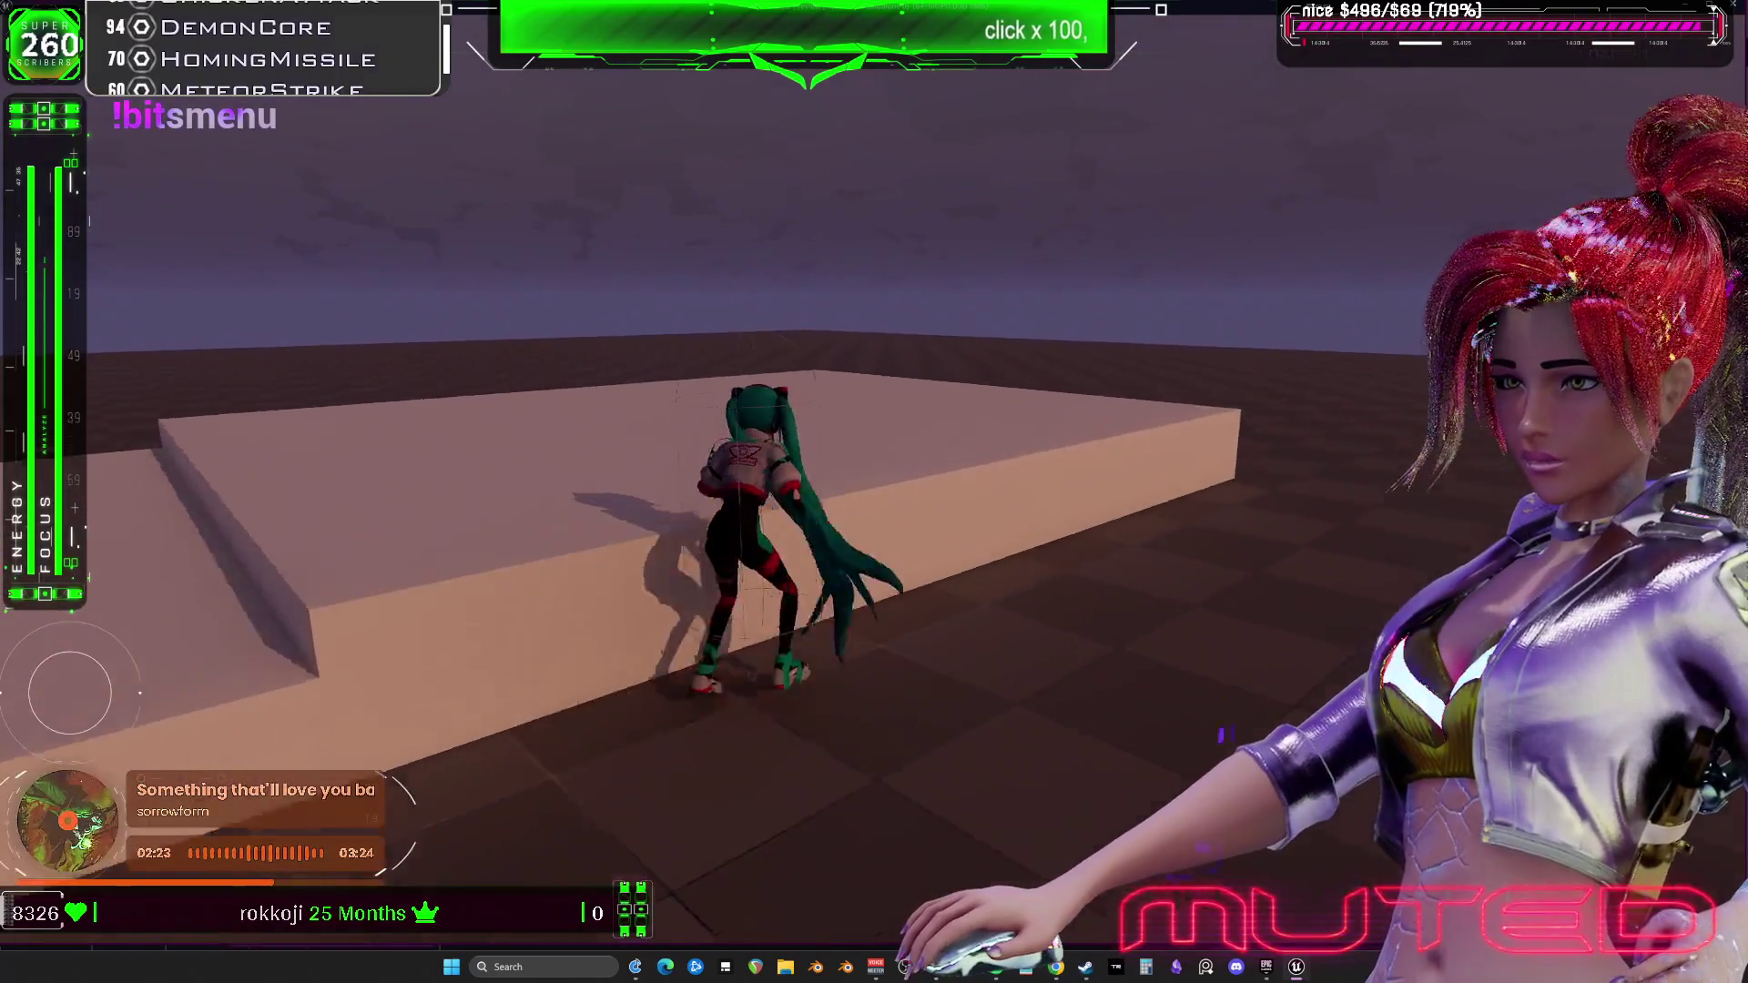
{"action": "key", "text": "space"}
{"action": "key", "text": "space"}
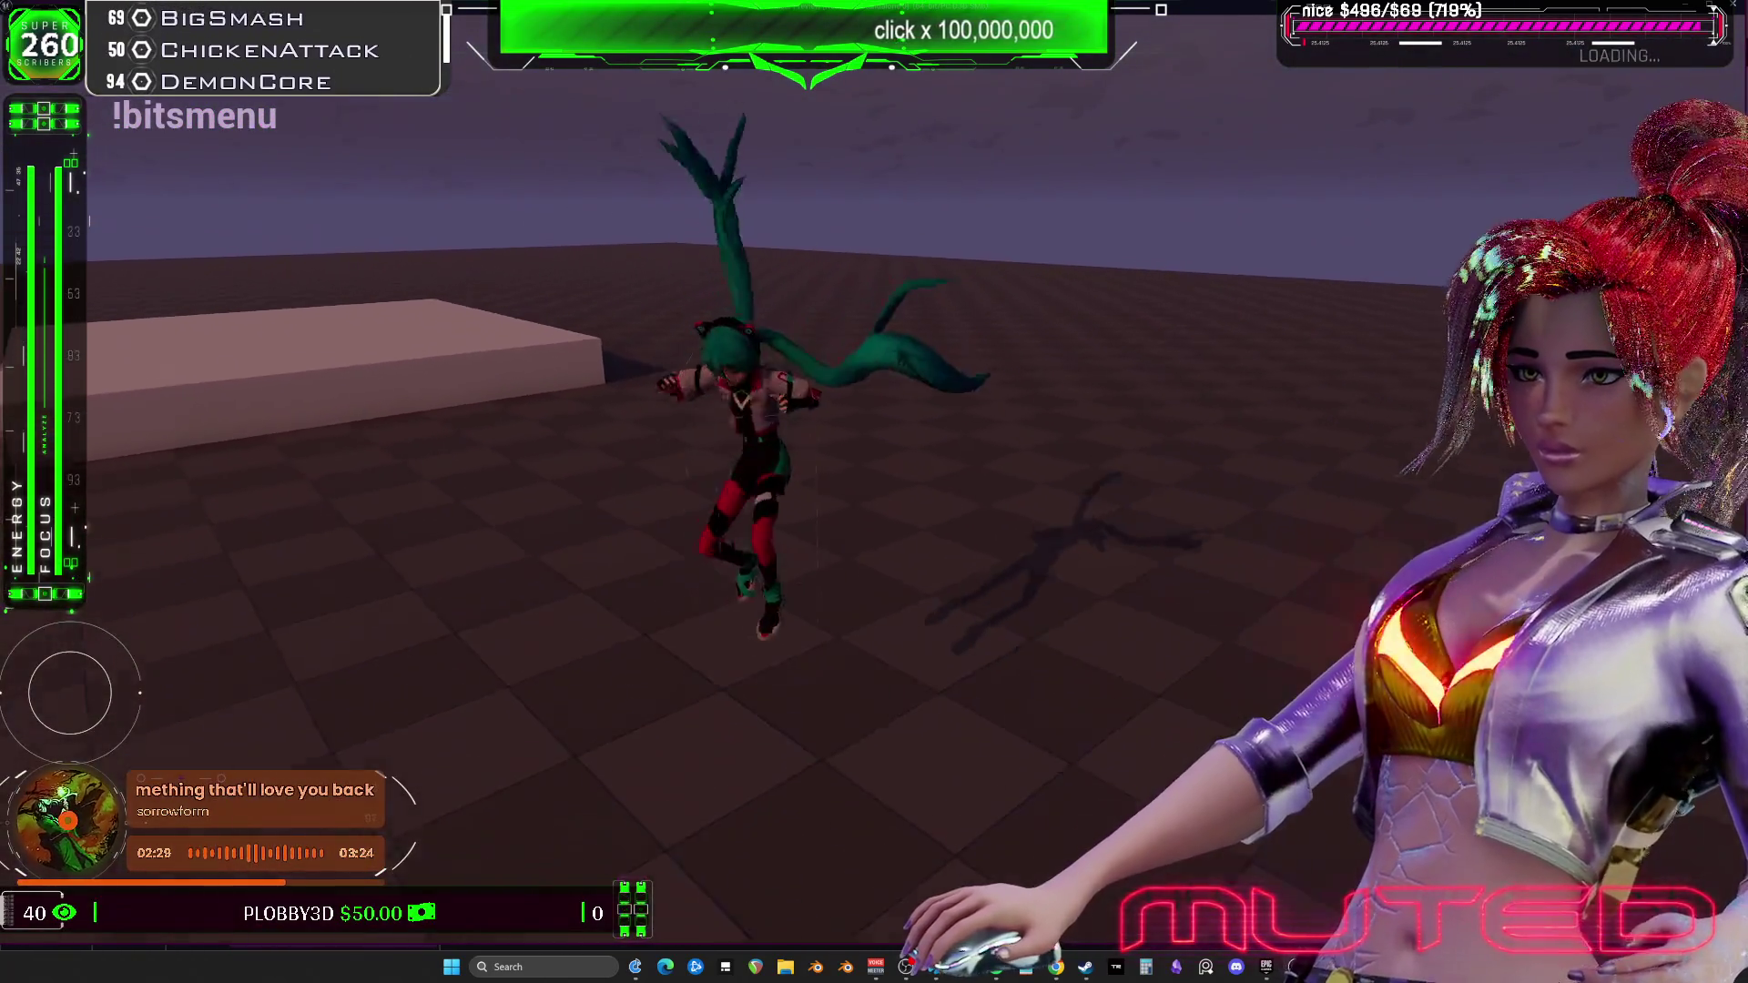
{"action": "key", "text": "space"}
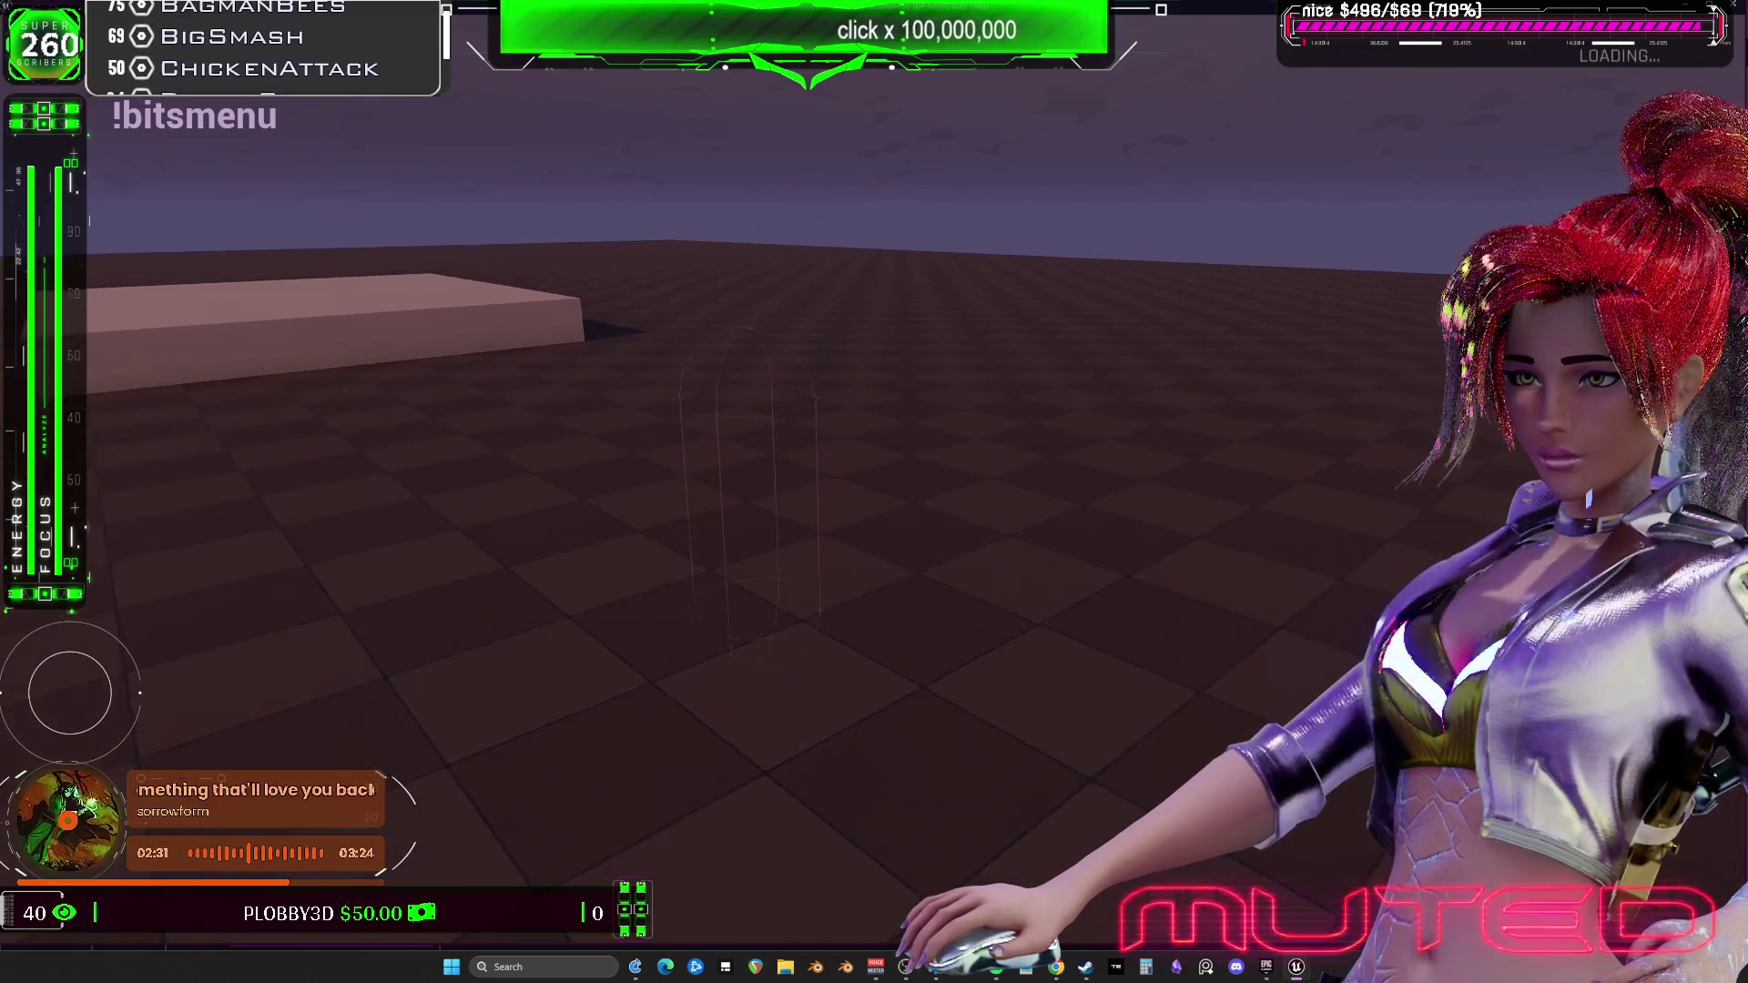
{"action": "key", "text": "w"}
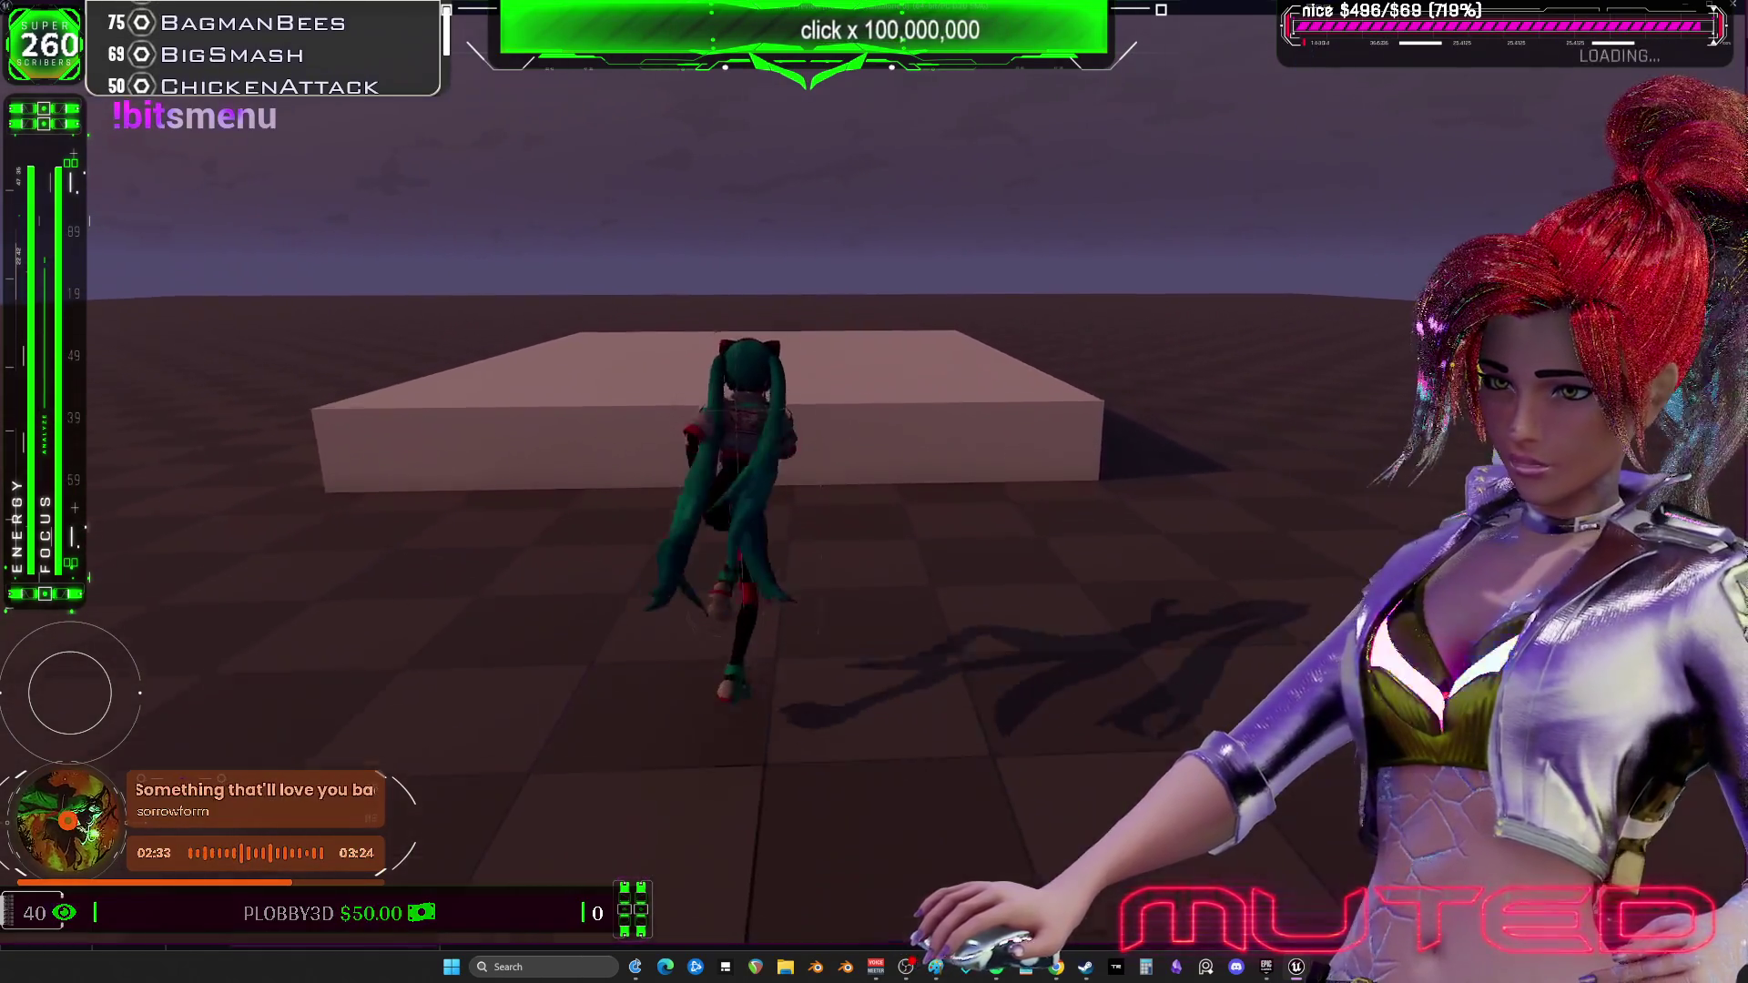